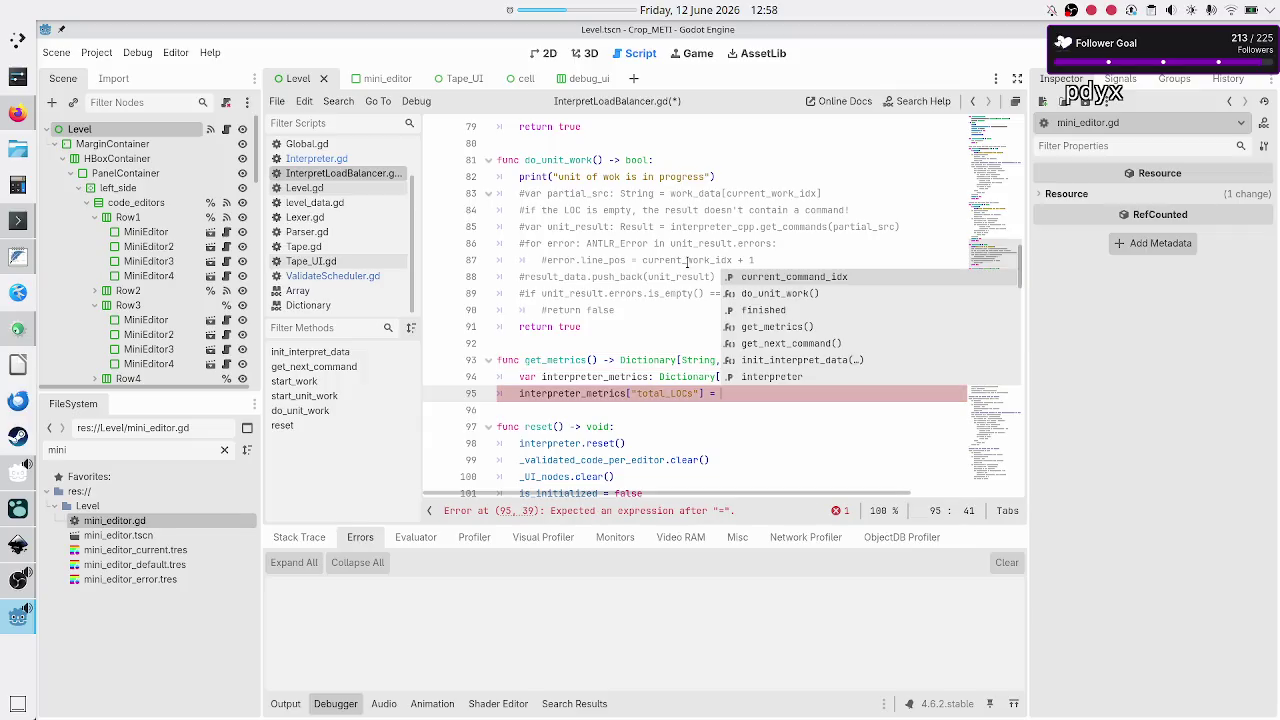
# - Read Duck.ai's answer that GDScript booleans sum as 1 and 0, then bring up the level_UI_concepts.svg mockup in Inkscape
pyautogui.hotkey('alt', 'Tab')
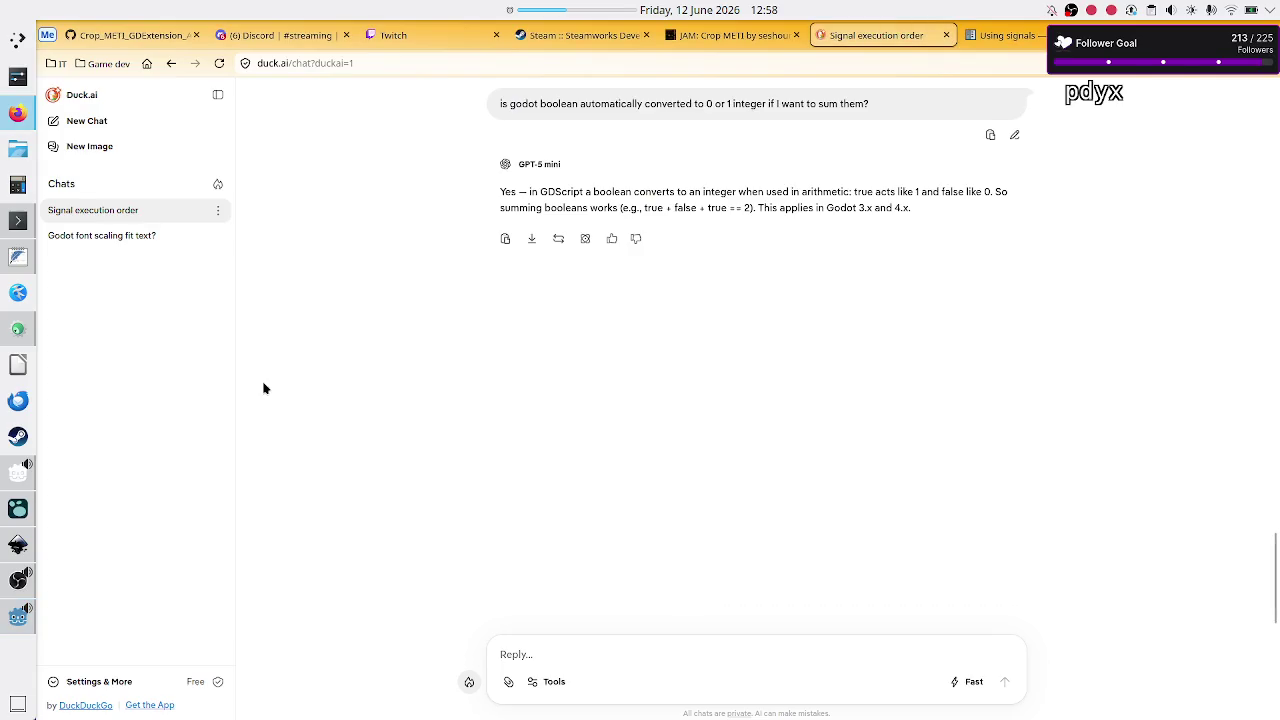
pyautogui.hotkey('alt', 'Tab')
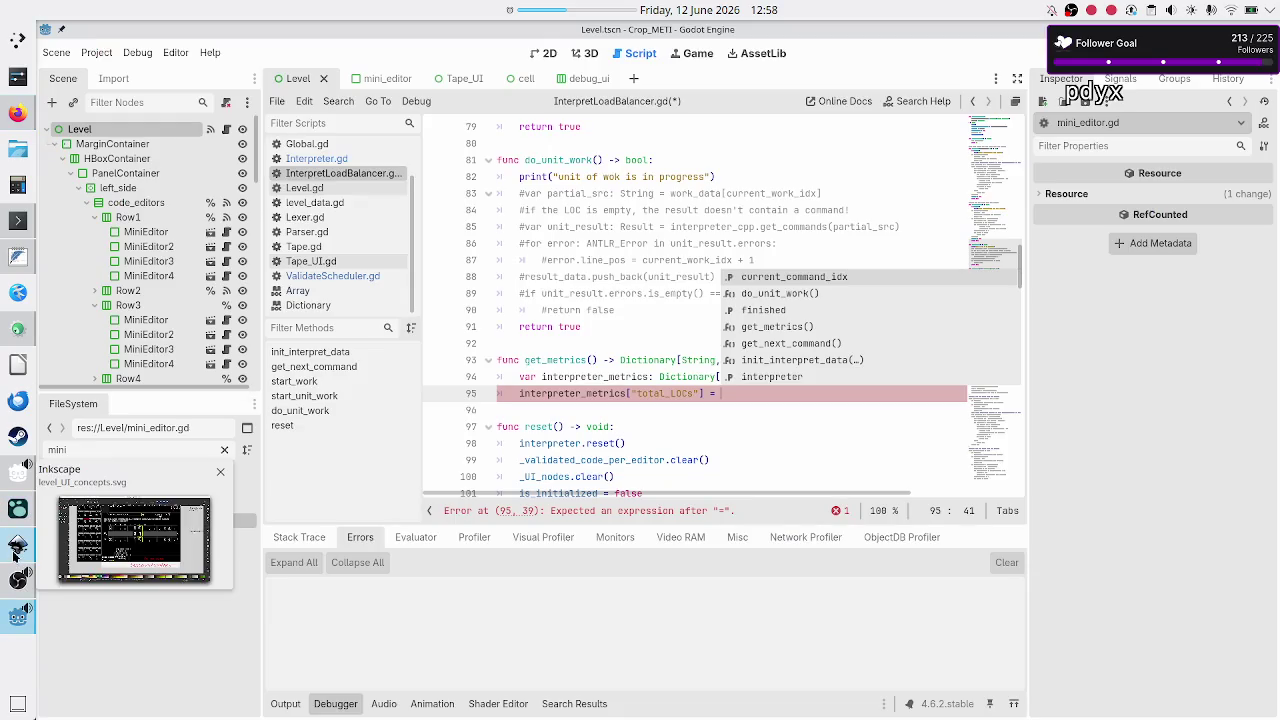
pyautogui.click(16, 556)
pyautogui.scroll(4, 203, 255)
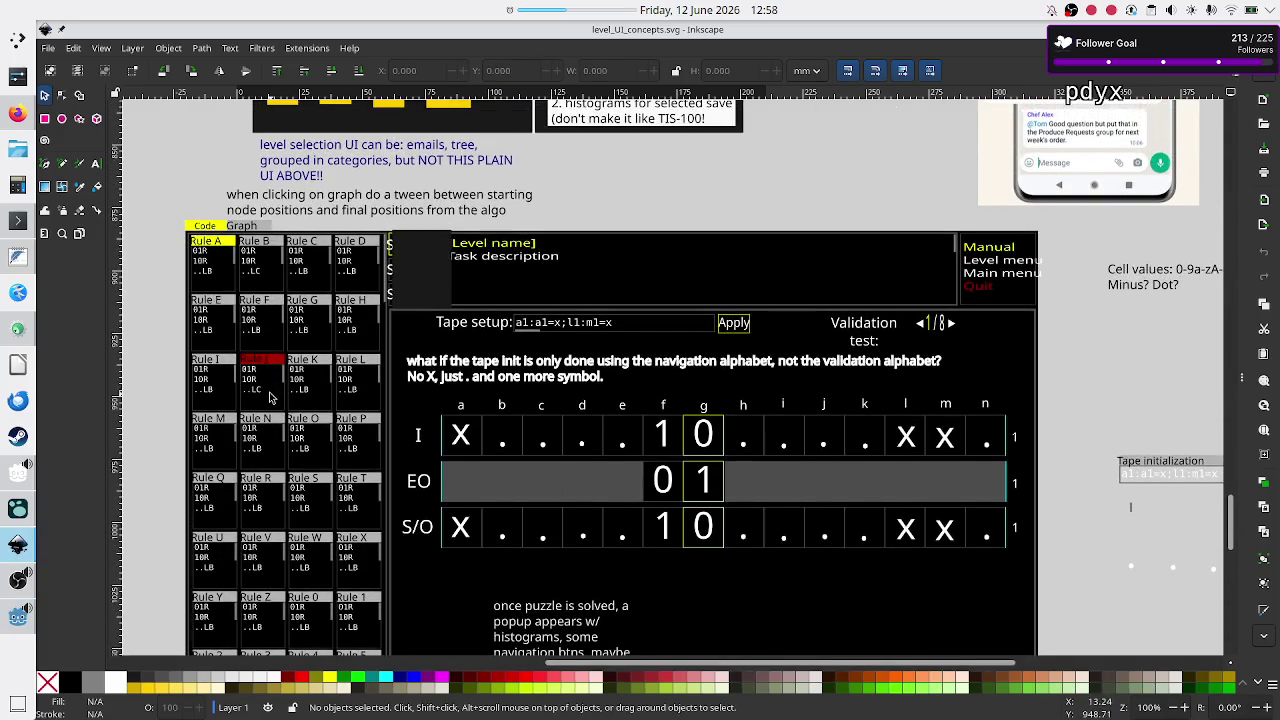
# - Look over the rule grid and tape notes in level_UI_concepts.svg, then return to the Godot editor
pyautogui.scroll(-2, 309, 449)
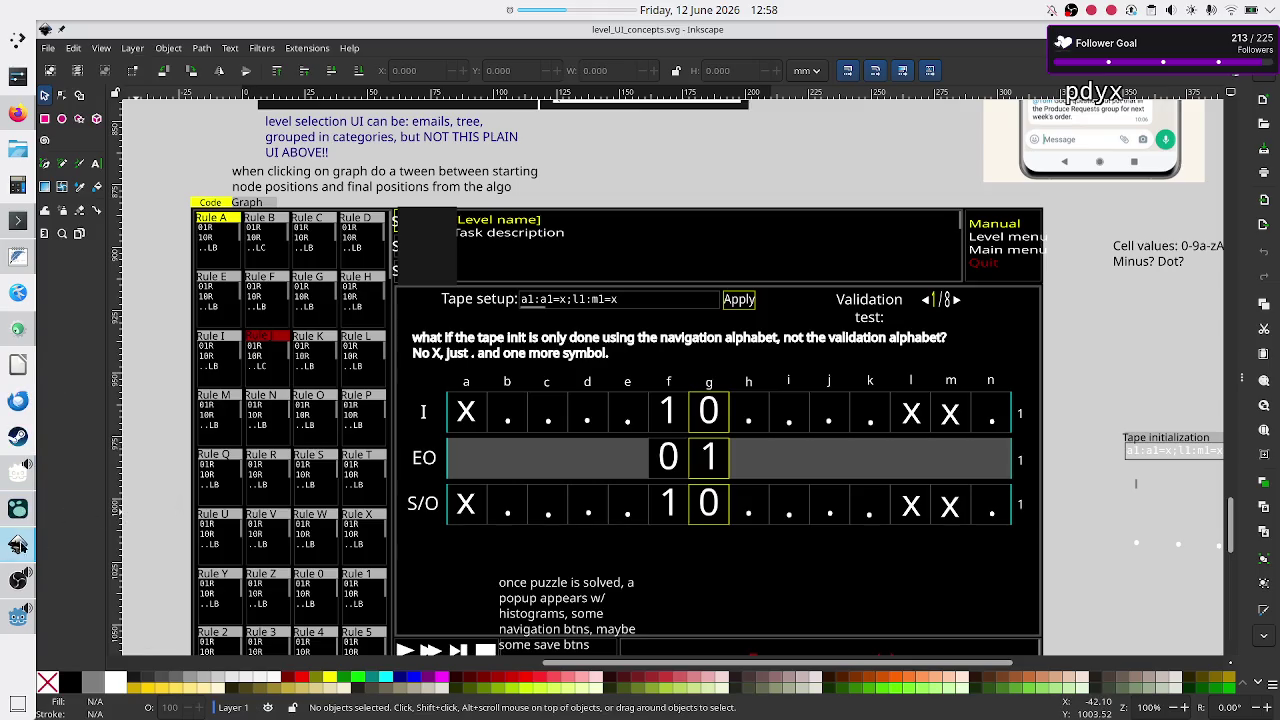
pyautogui.click(5, 620)
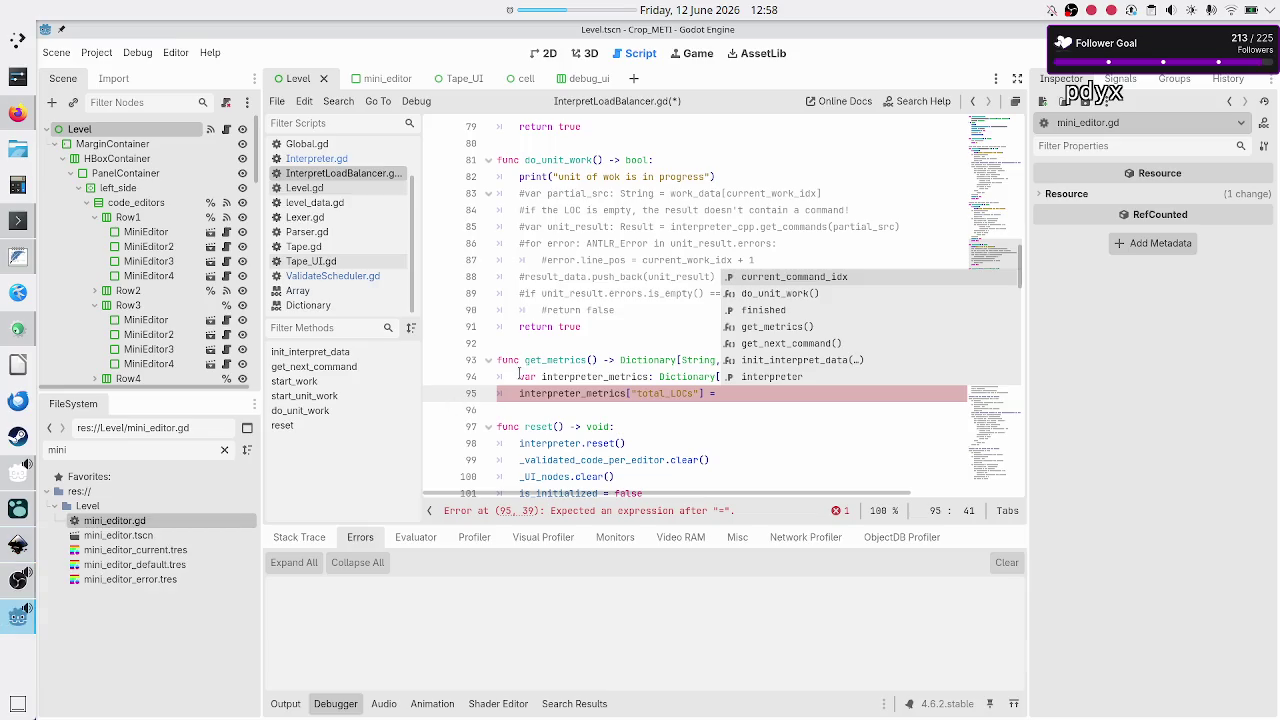
# - Go to the top of InterpretLoadBalancer.gd and highlight every use of UI_nodes
pyautogui.click(623, 296)
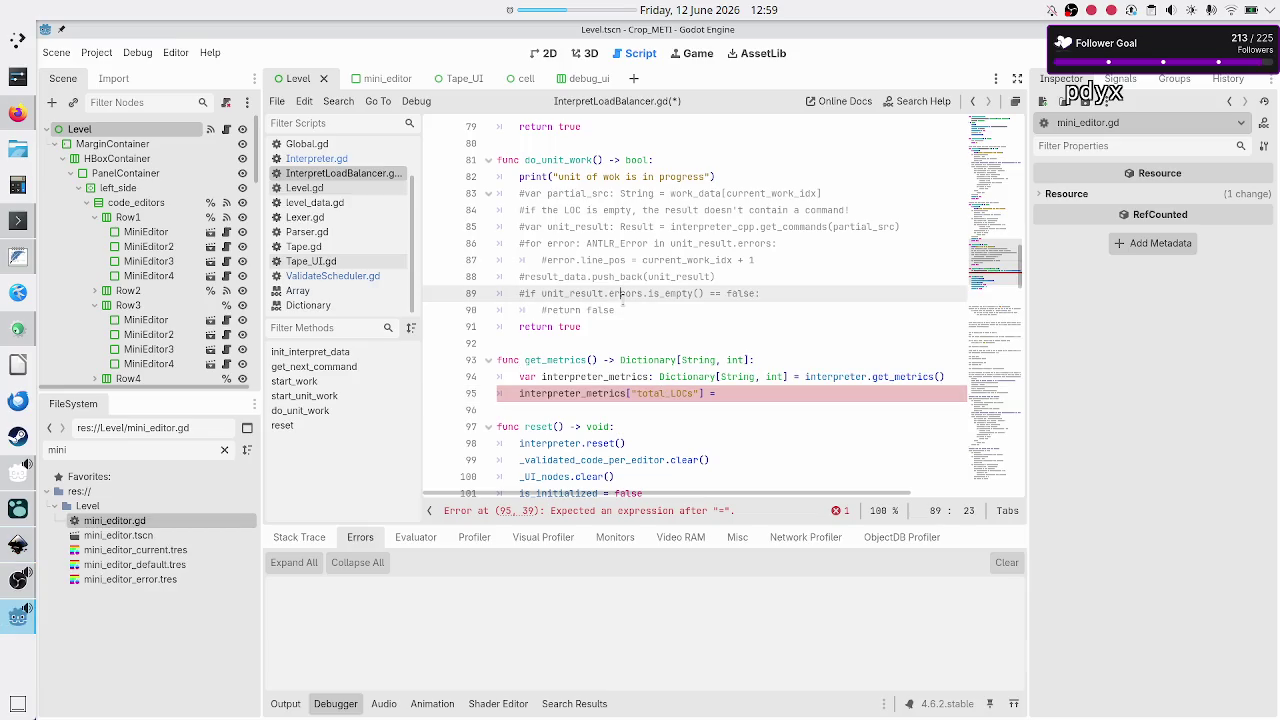
pyautogui.scroll(15, 623, 298)
pyautogui.scroll(5, 623, 297)
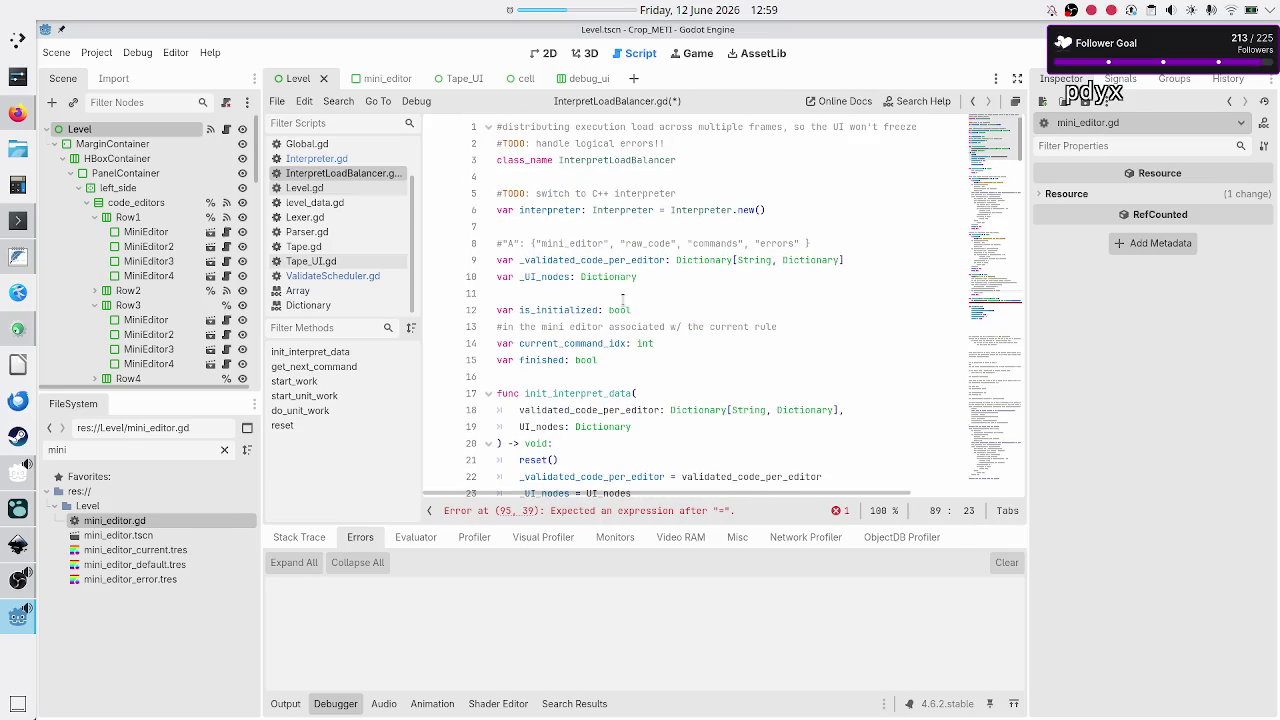
pyautogui.scroll(-3, 622, 300)
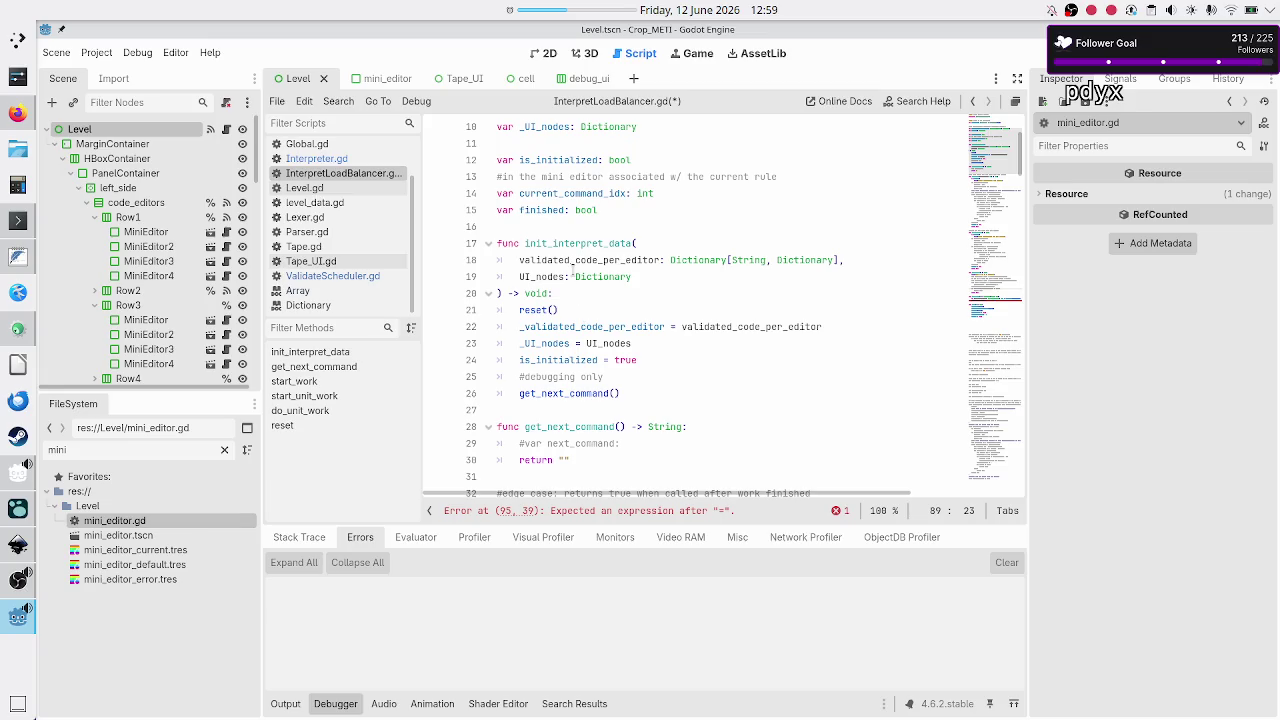
pyautogui.doubleClick(545, 277)
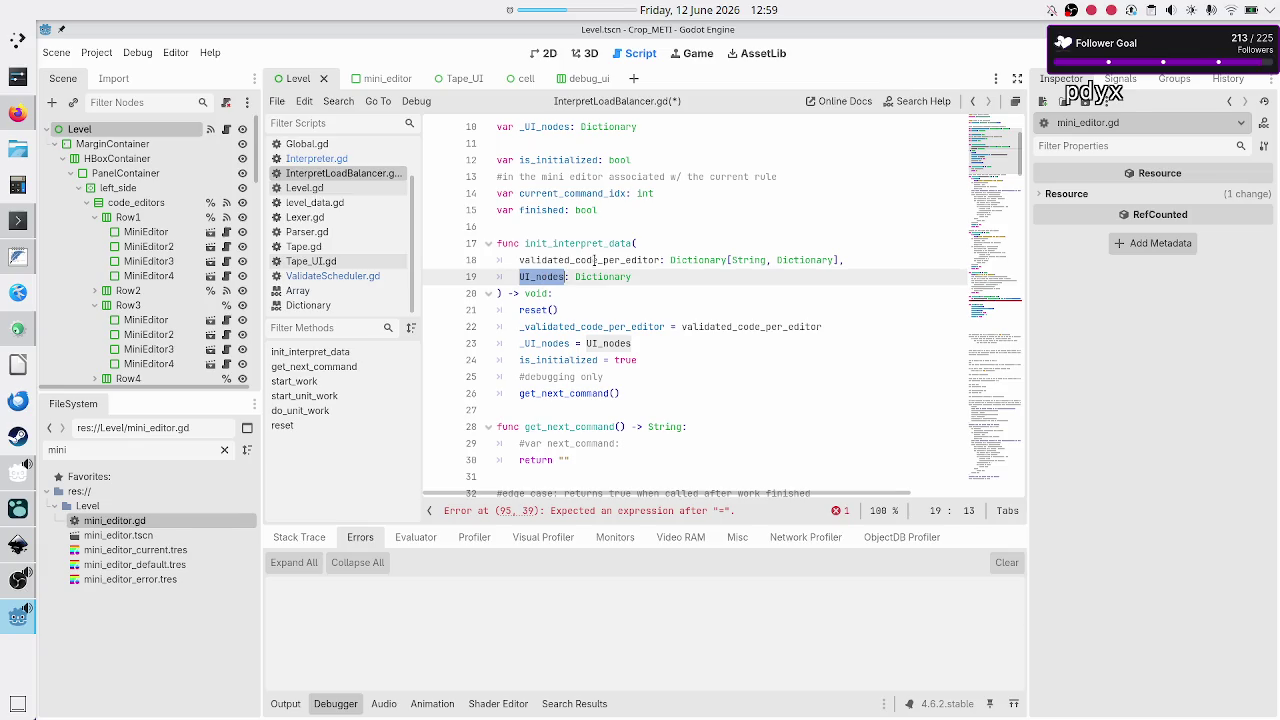
# - Highlight uses of _validated_code_per_editor and the mini_editor key, then switch to the Inkscape drawing
pyautogui.scroll(3, 596, 260)
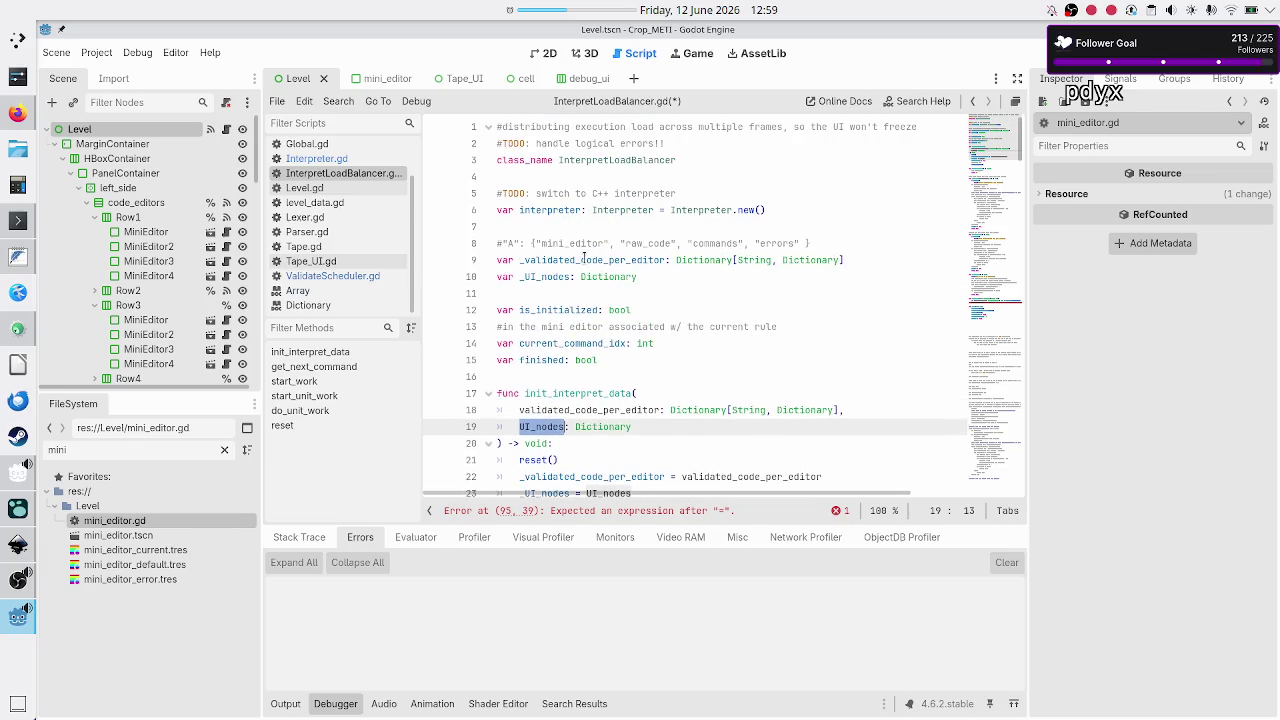
pyautogui.doubleClick(643, 259)
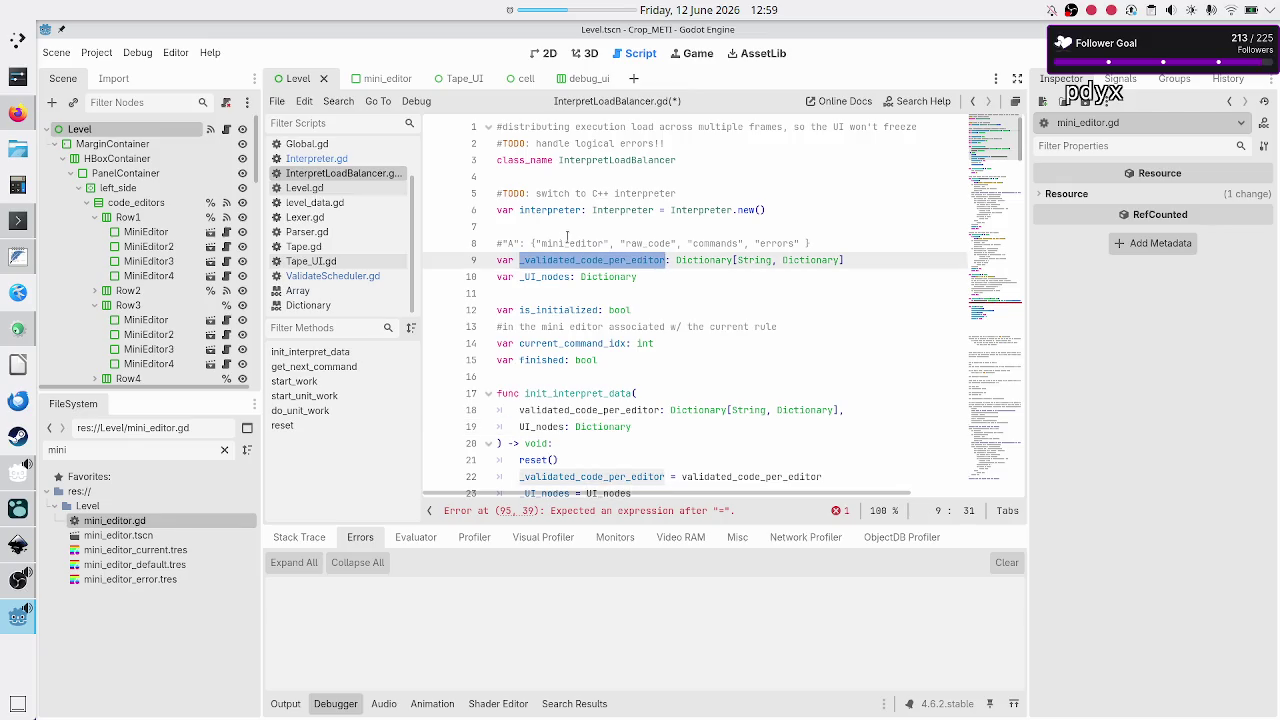
pyautogui.doubleClick(565, 243)
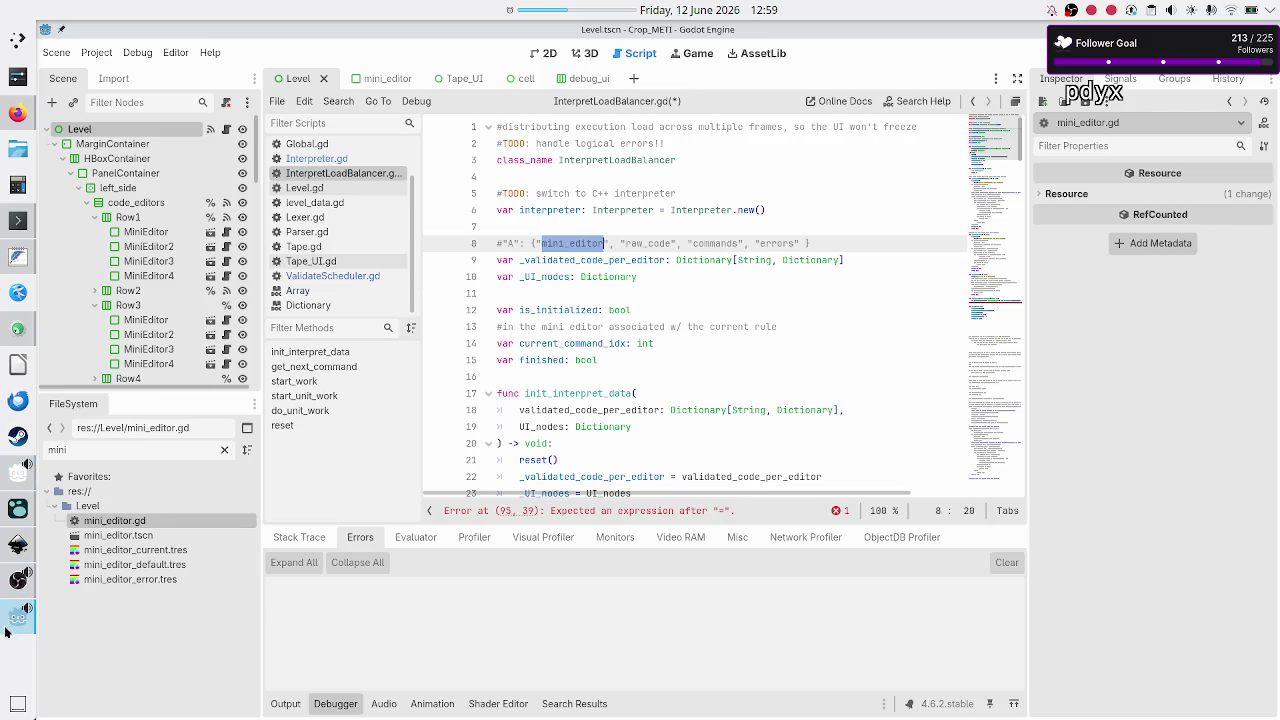
pyautogui.moveTo(10, 620)
pyautogui.click(14, 548)
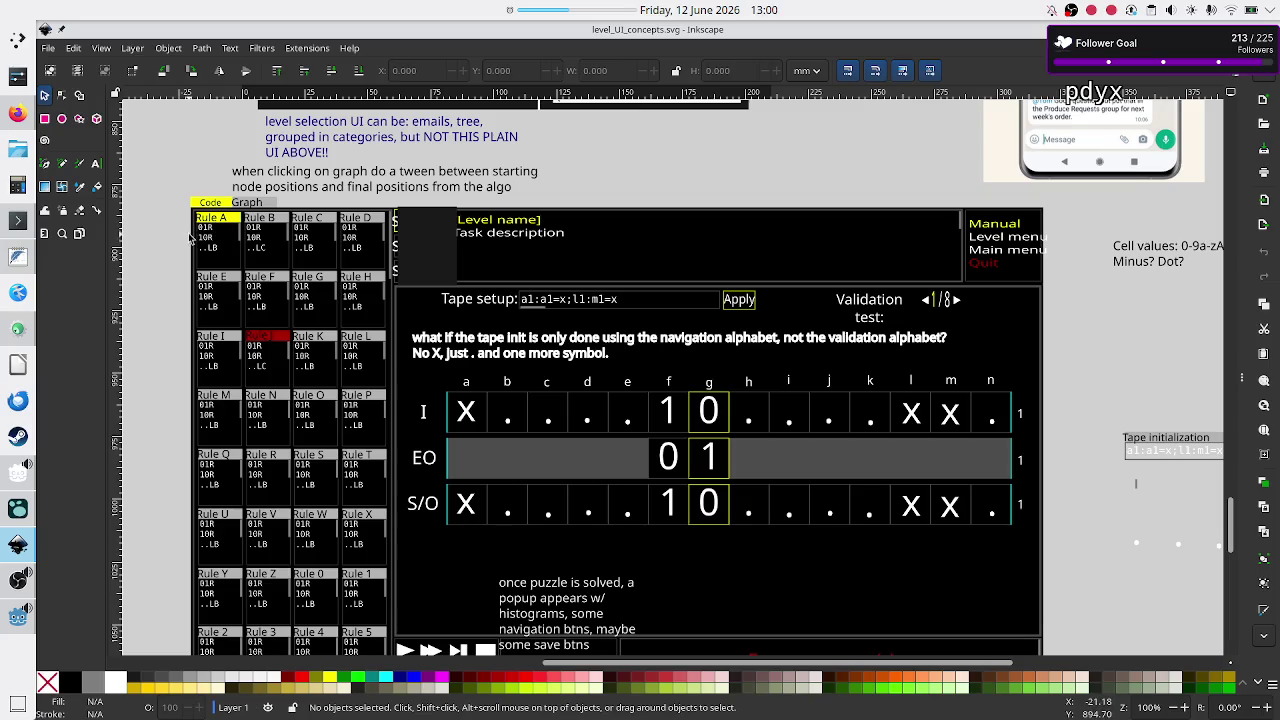
# - After checking the tape setup drawing, go back to InterpretLoadBalancer.gd in Godot
pyautogui.click(14, 626)
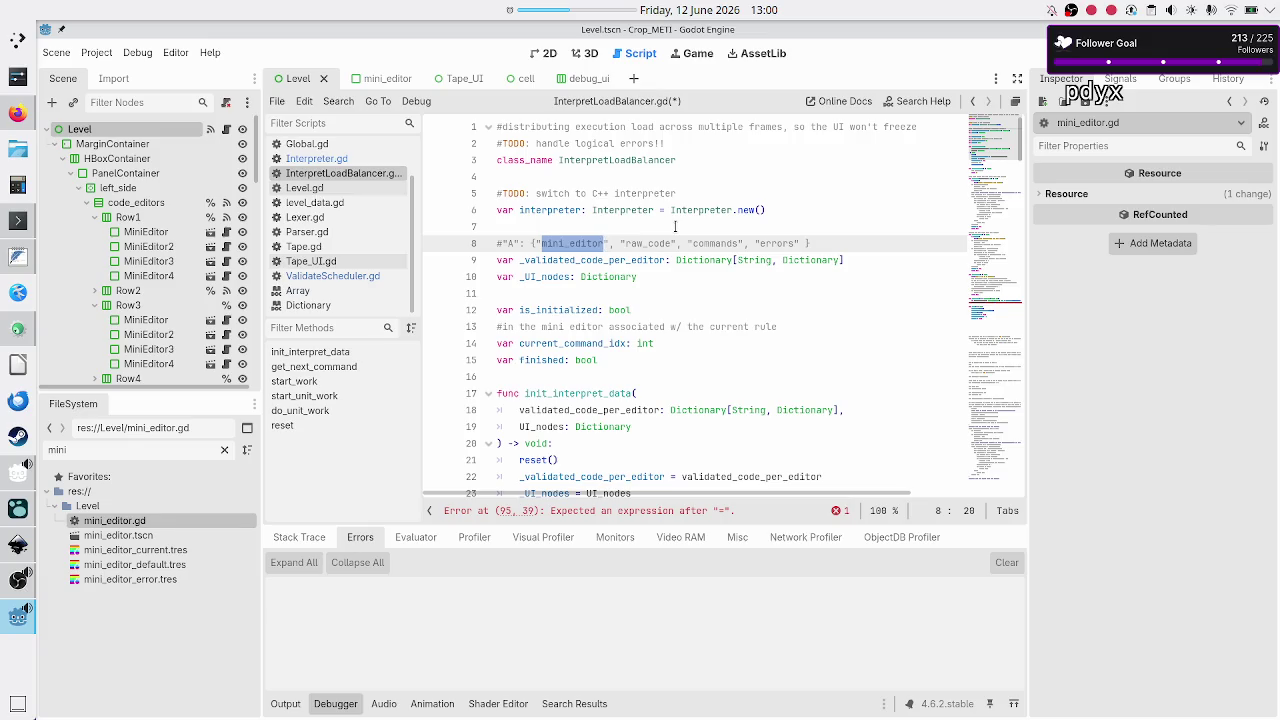
pyautogui.doubleClick(712, 243)
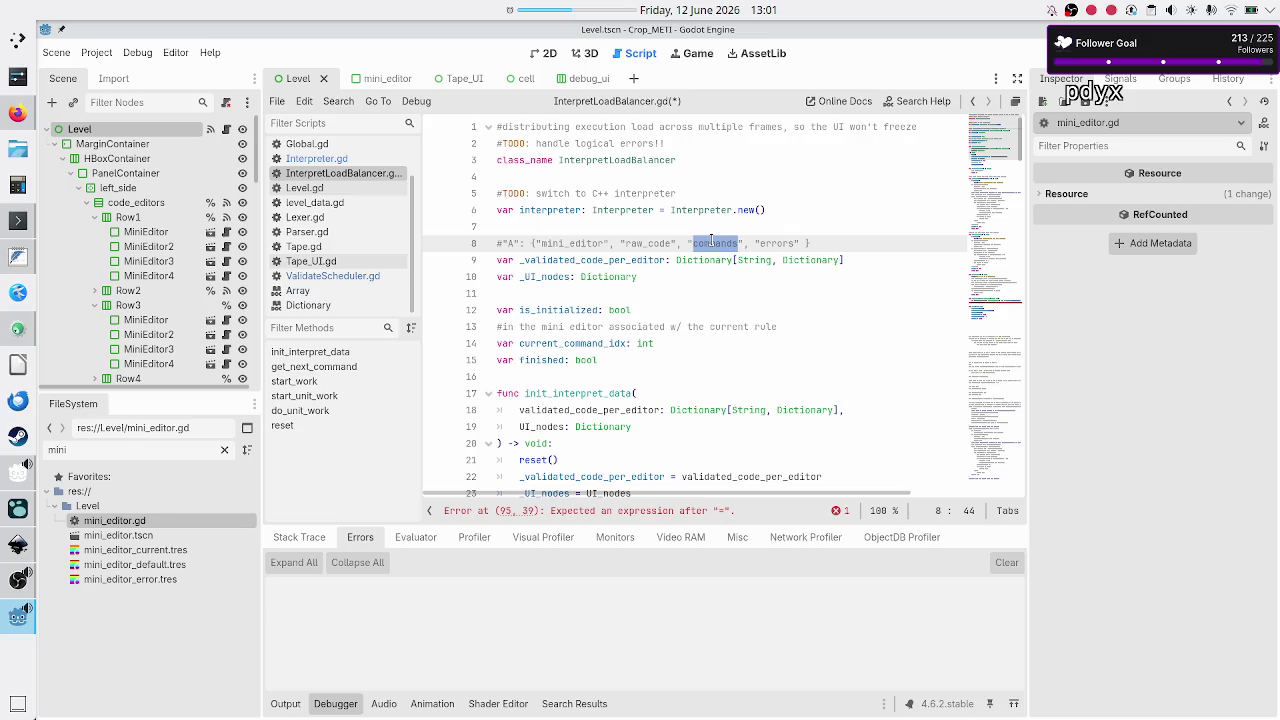
pyautogui.scroll(-20, 711, 240)
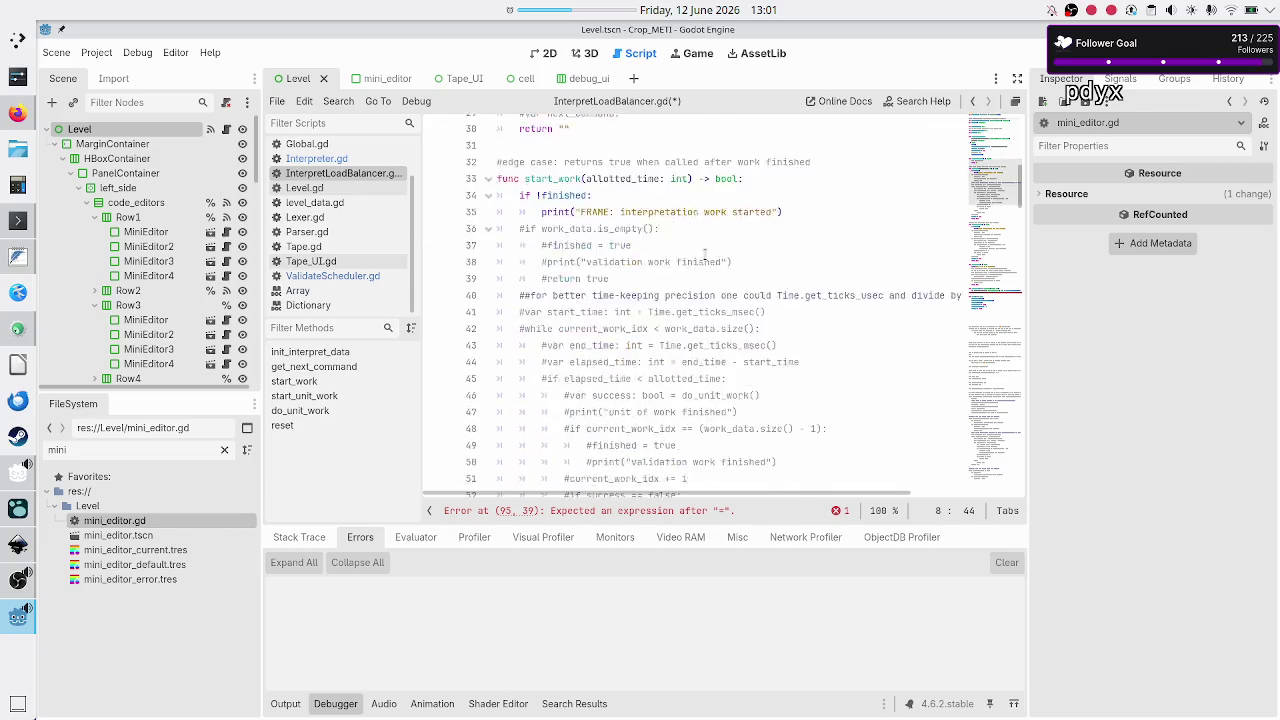
pyautogui.scroll(-8, 704, 257)
pyautogui.scroll(1, 704, 257)
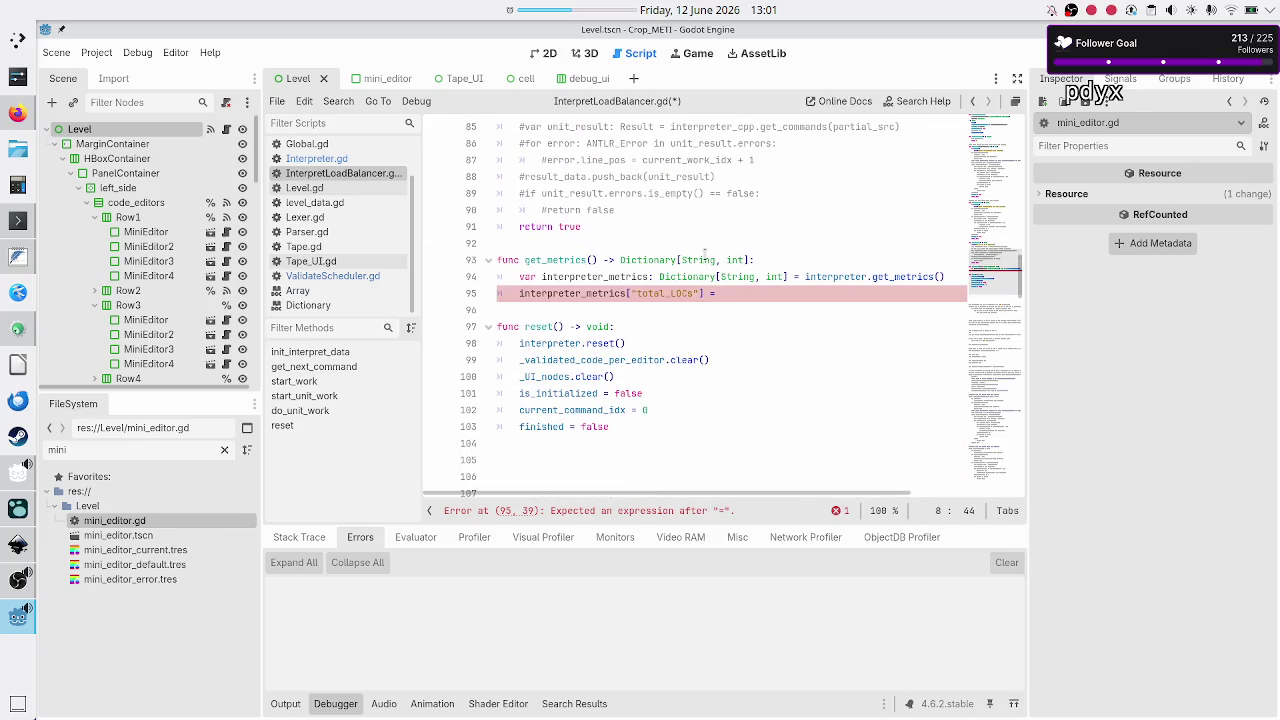
pyautogui.click(737, 293)
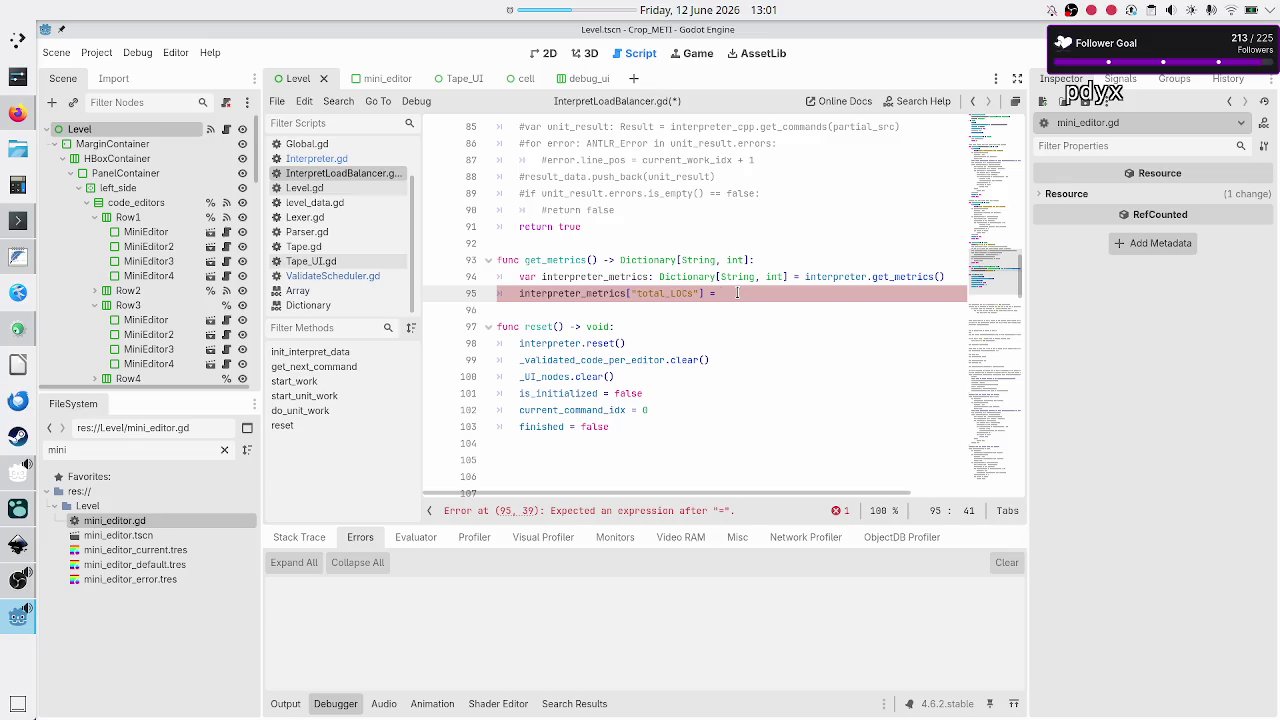
pyautogui.scroll(20, 737, 293)
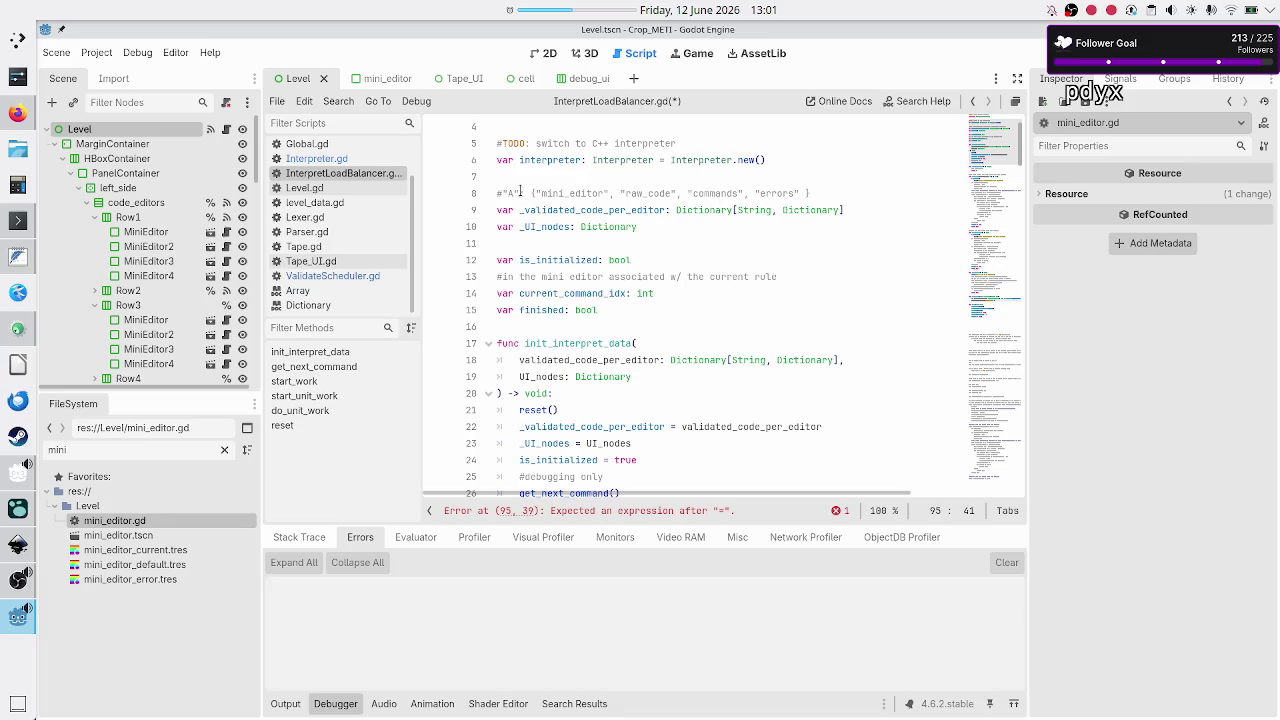
pyautogui.moveTo(530, 193); pyautogui.dragTo(813, 193)
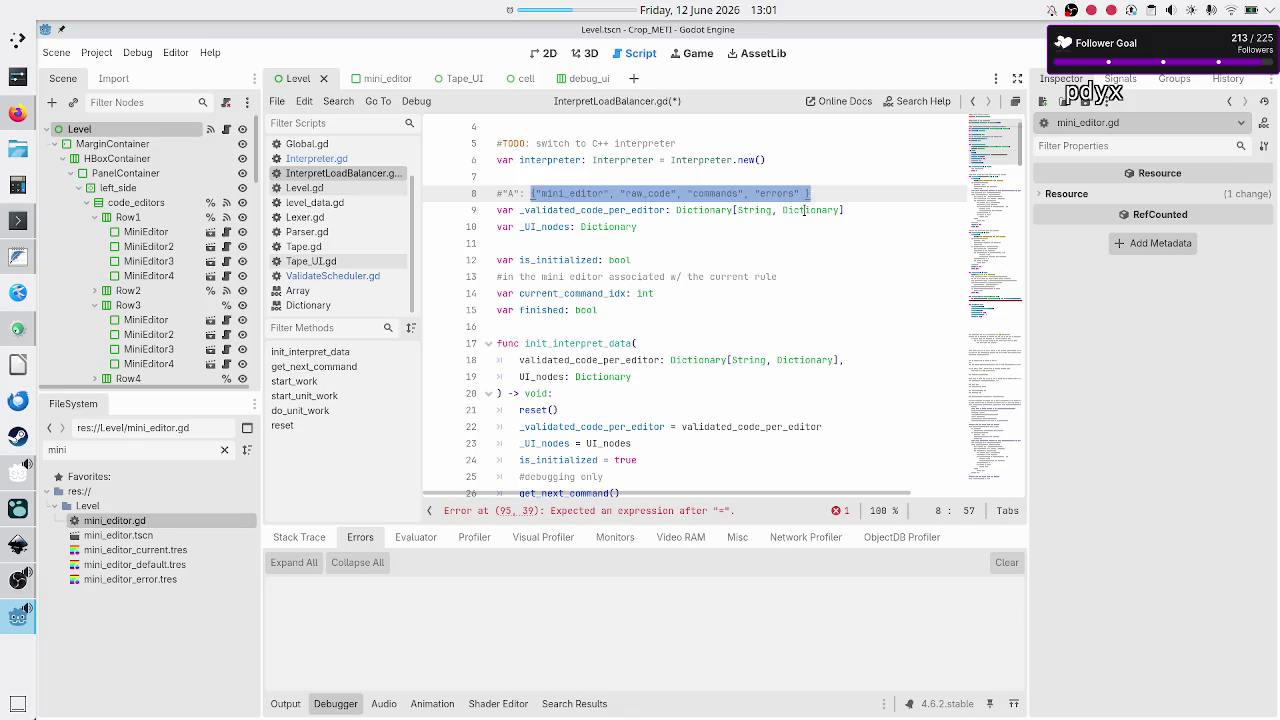
pyautogui.scroll(-7, 796, 279)
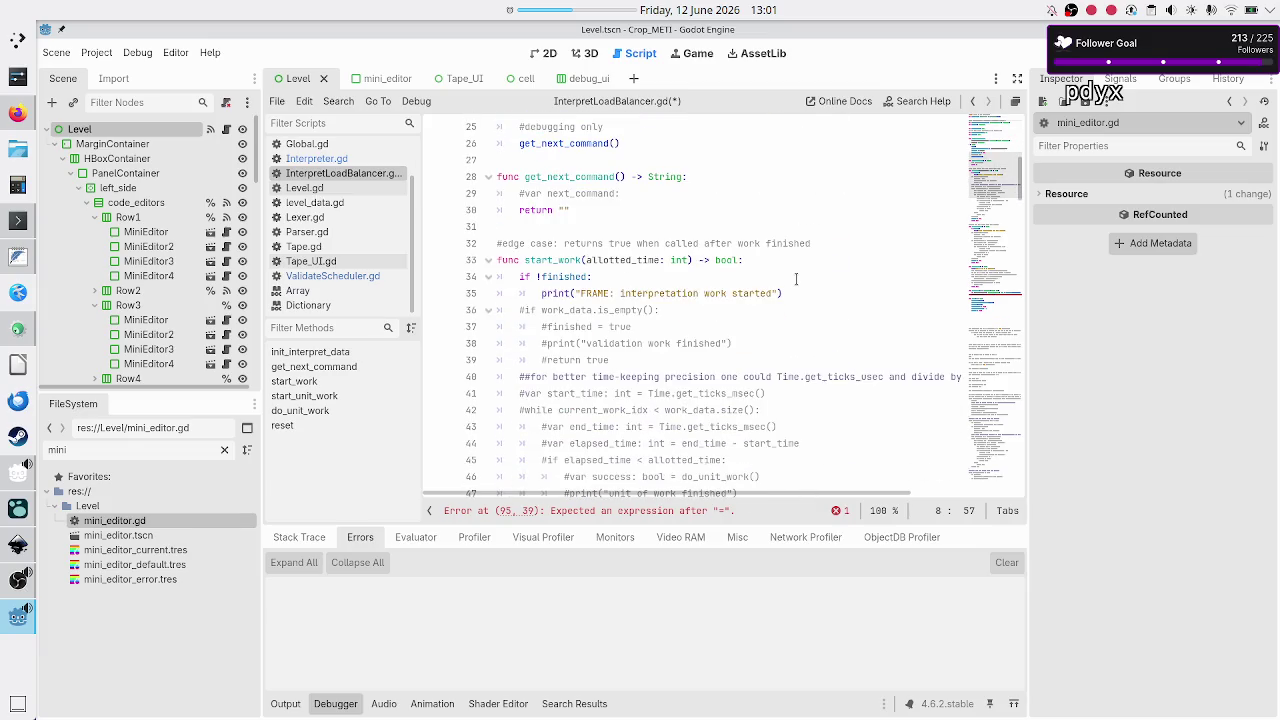
pyautogui.scroll(-17, 796, 279)
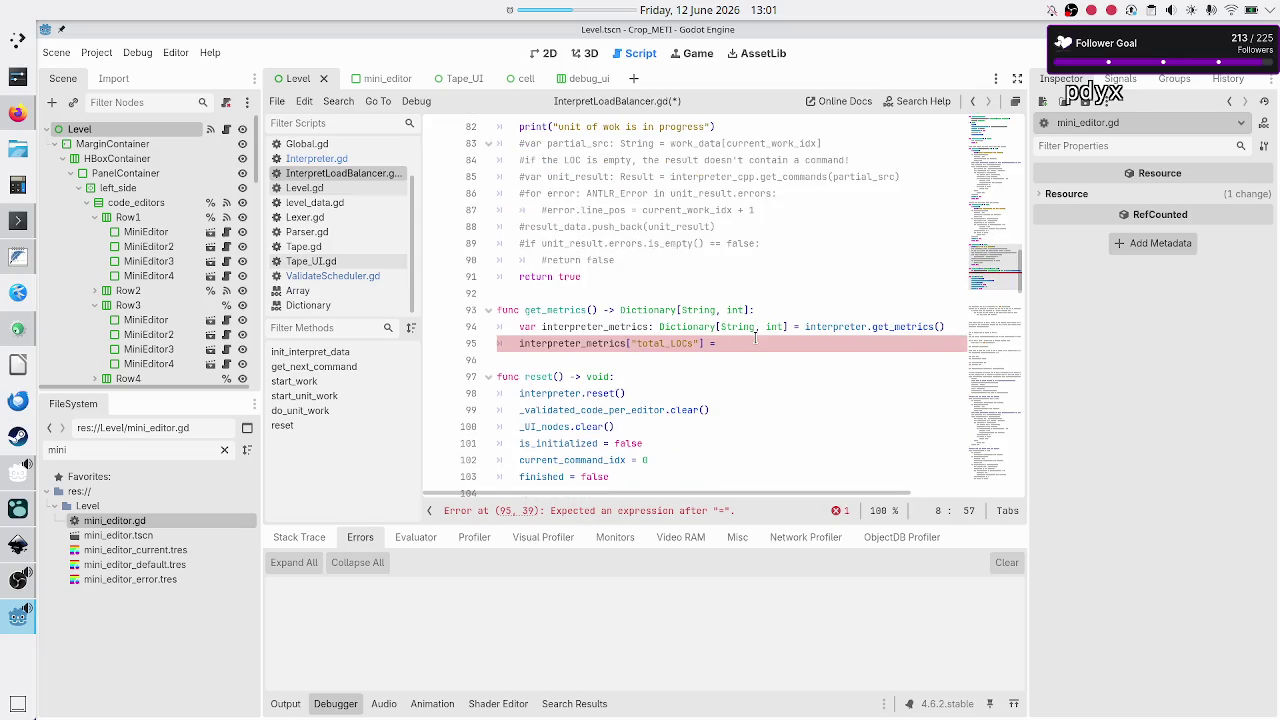
pyautogui.scroll(20, 758, 330)
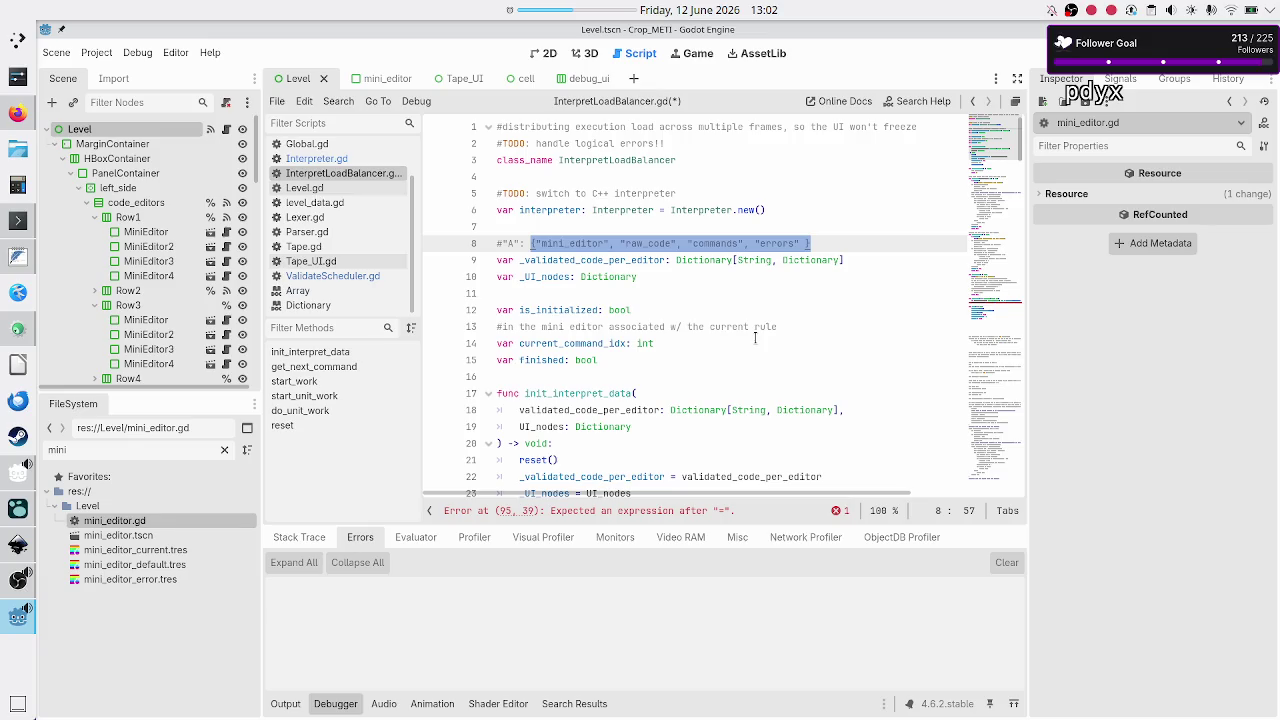
pyautogui.scroll(-20, 755, 337)
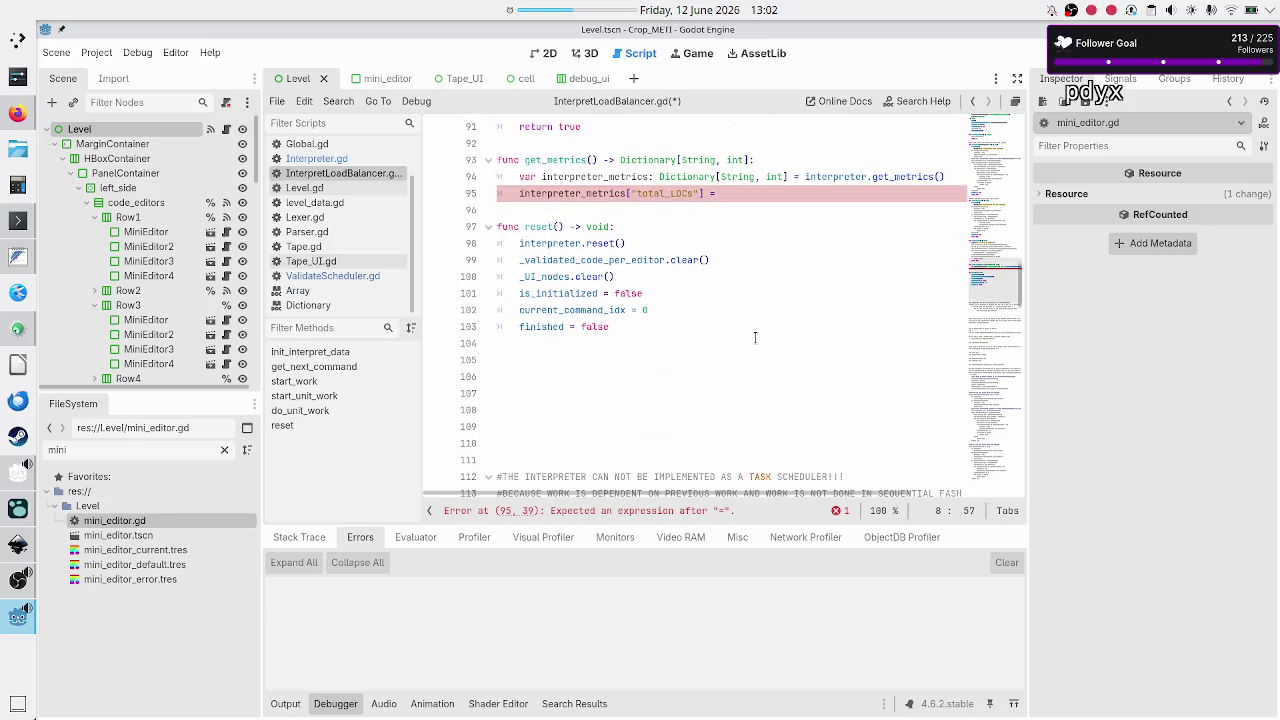
pyautogui.scroll(1, 755, 337)
pyautogui.click(777, 248)
# - Write _validated_code_per_editor.values().reduce( for total_LOCs using autocomplete
pyautogui.write('_val')
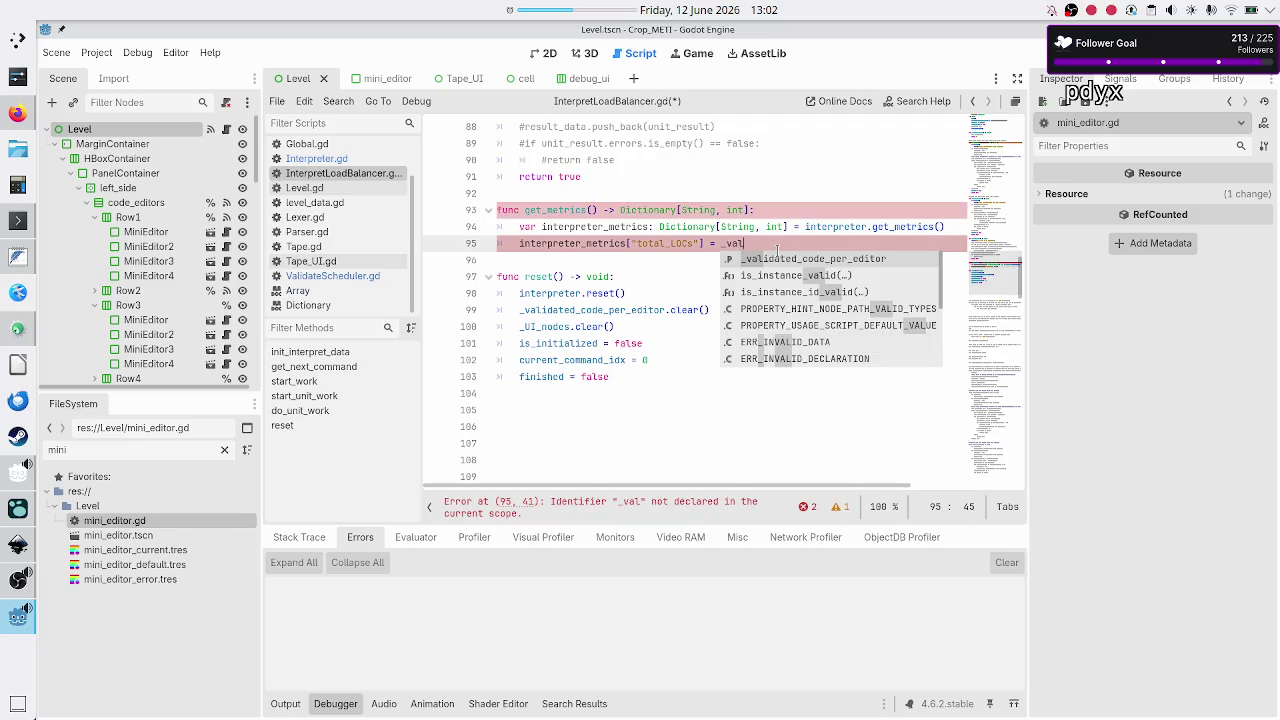
pyautogui.press('Return')
pyautogui.write('.v')
pyautogui.press('Return')
pyautogui.write('.r')
pyautogui.press('Return')
pyautogui.press('Return')
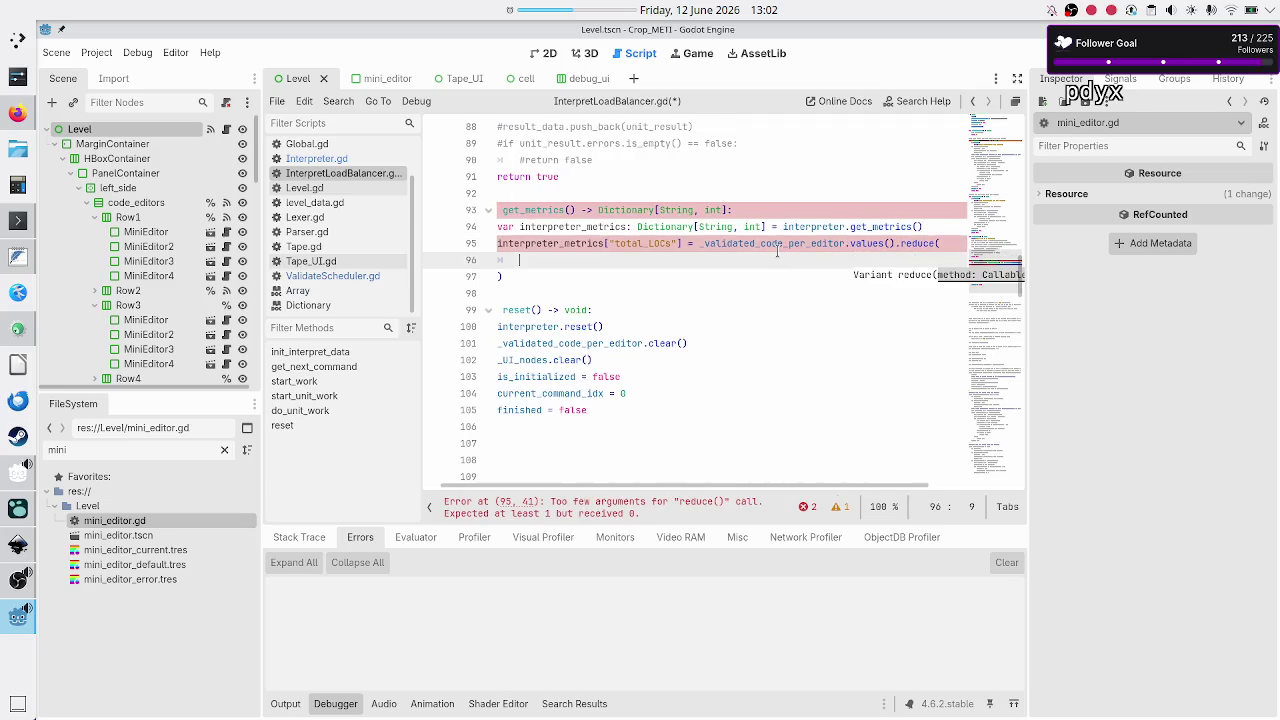
# - Give the reduce call a starting value of 0, then open Interpreter.gd
pyautogui.press('Down')
pyautogui.press('Up')
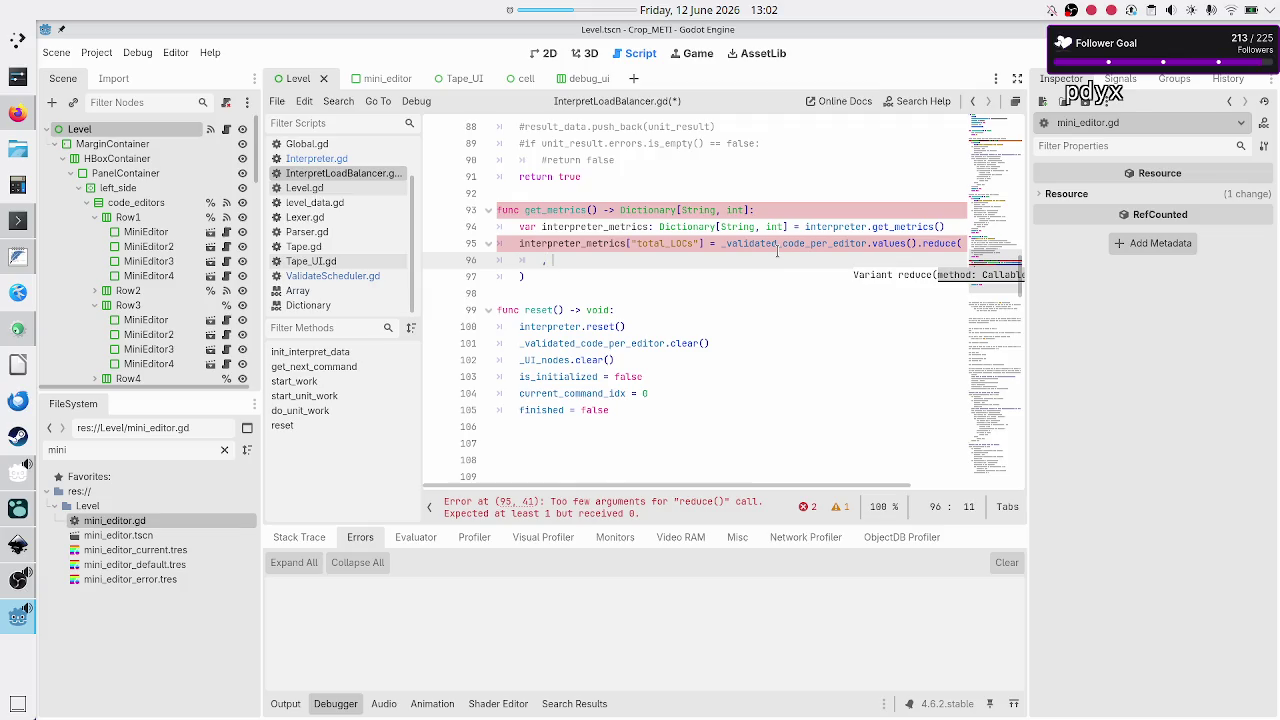
pyautogui.write(', 0')
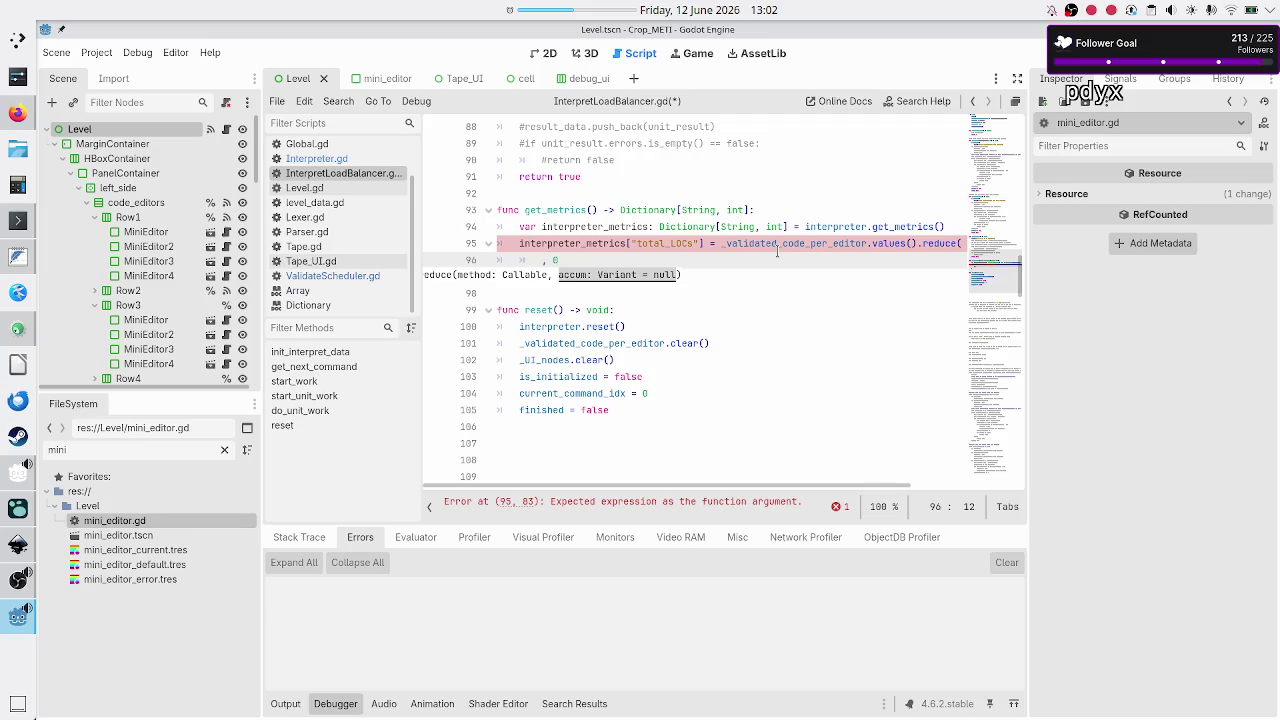
pyautogui.click(318, 159)
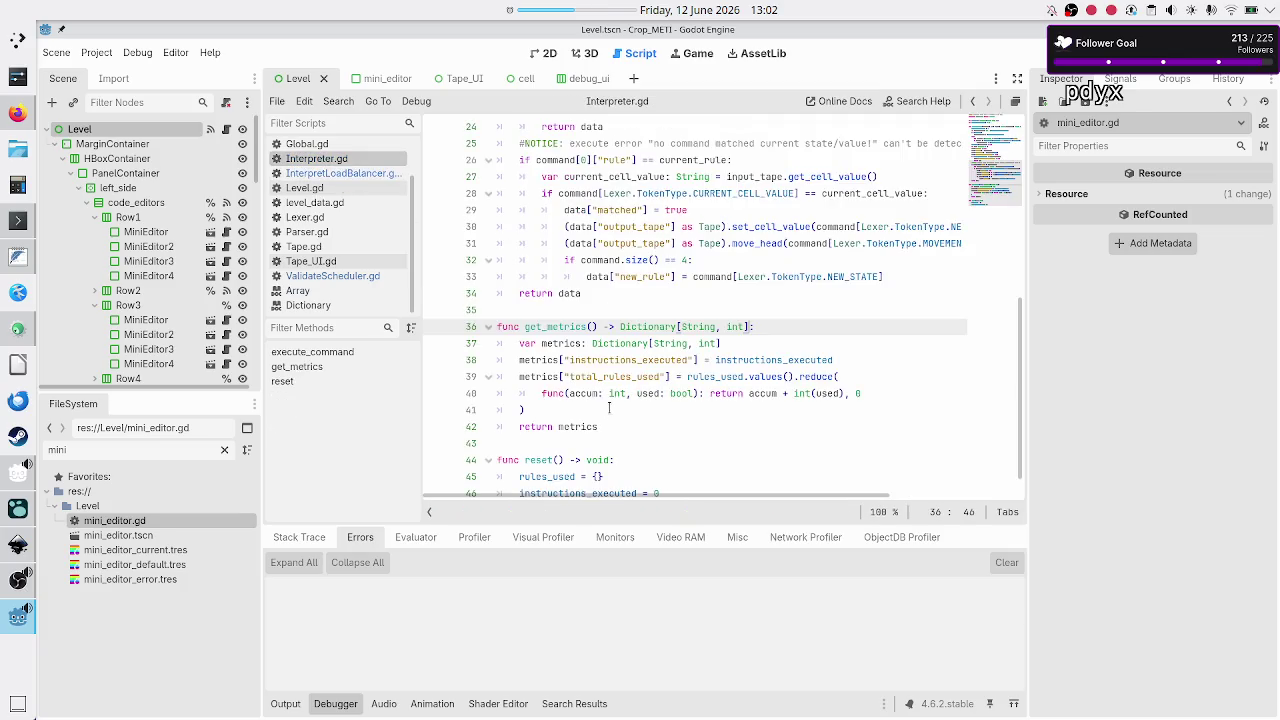
# - Copy the accum + int(used) lambda on line 40 of Interpreter.gd, then return to InterpretLoadBalancer.gd
pyautogui.click(543, 393)
pyautogui.hotkey('ctrl', 'shift', 'Right')
pyautogui.hotkey('ctrl', 'shift', 'Right')
pyautogui.hotkey('ctrl', 'shift', 'Right')
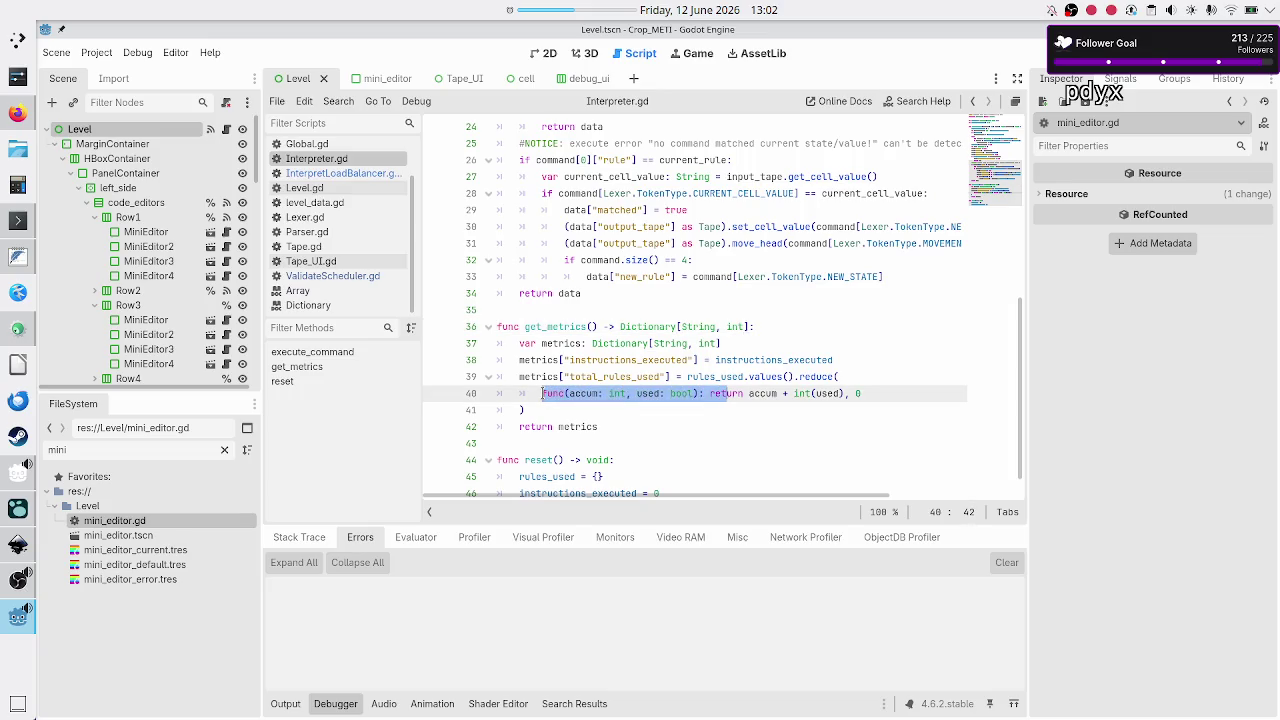
pyautogui.hotkey('ctrl', 'shift', 'Right')
pyautogui.hotkey('ctrl', 'shift', 'Right')
pyautogui.hotkey('ctrl', 'shift', 'Right')
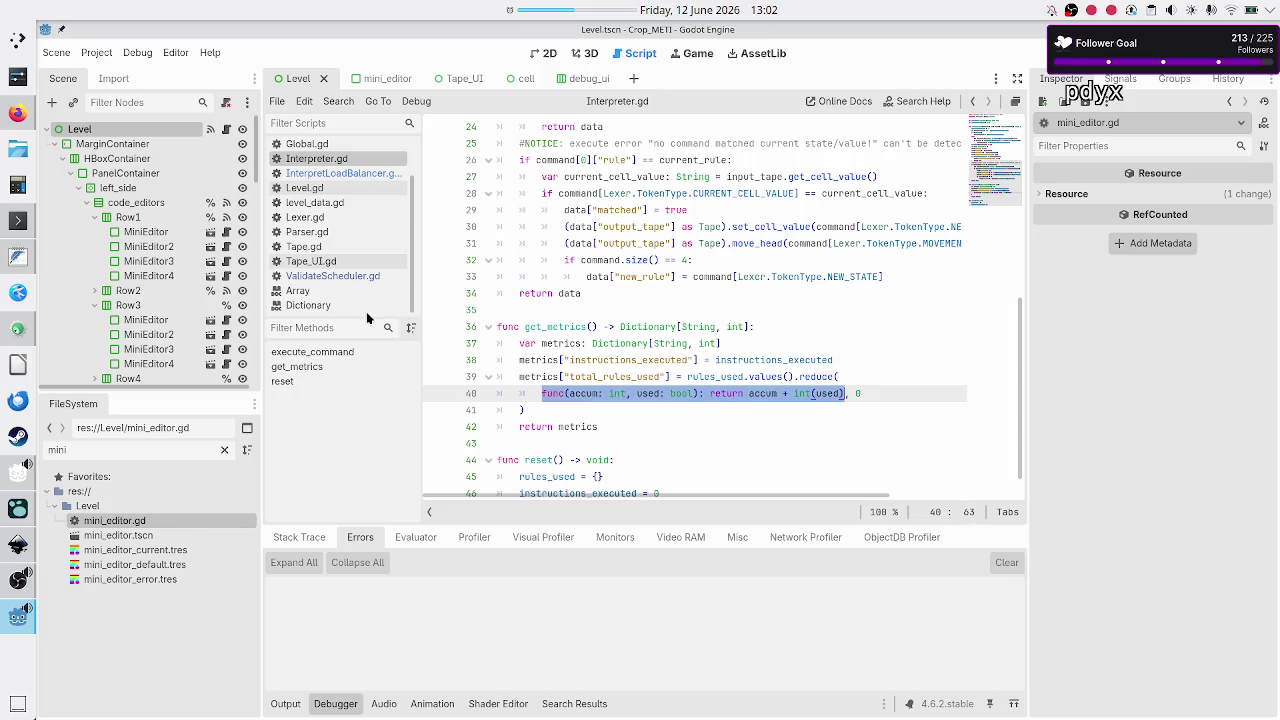
pyautogui.click(534, 316)
pyautogui.click(380, 174)
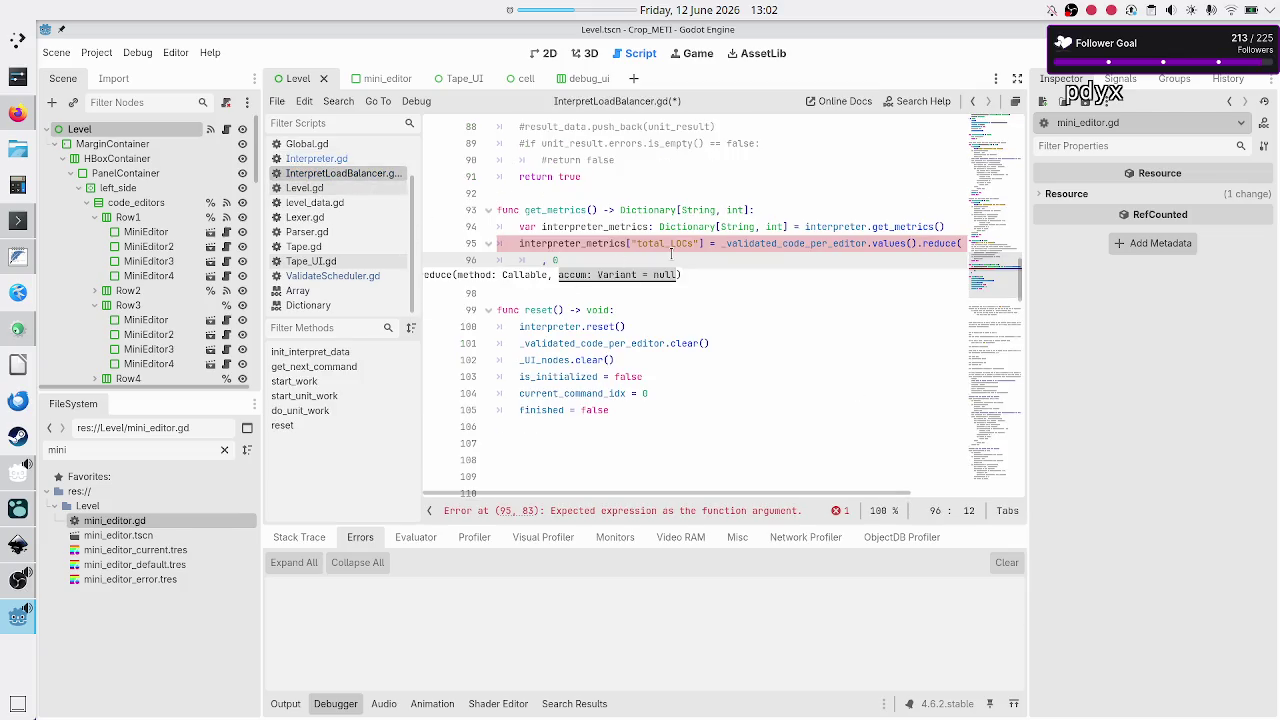
# - Paste the accum + int(used) lambda before ', 0' in line 96's reduce call, clearing the line 95 error
pyautogui.write('func(accum: int, used: bool): return accum + int(used)')
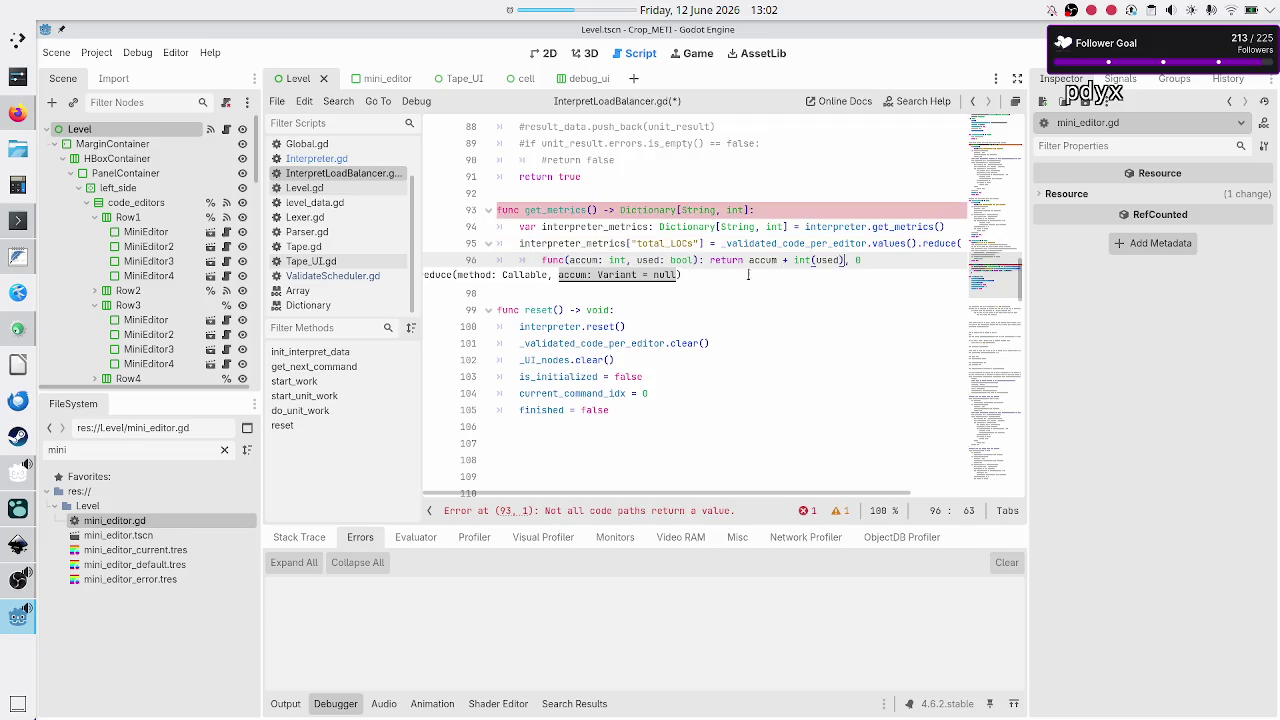
pyautogui.press('Left')
pyautogui.press('Left')
pyautogui.press('Left')
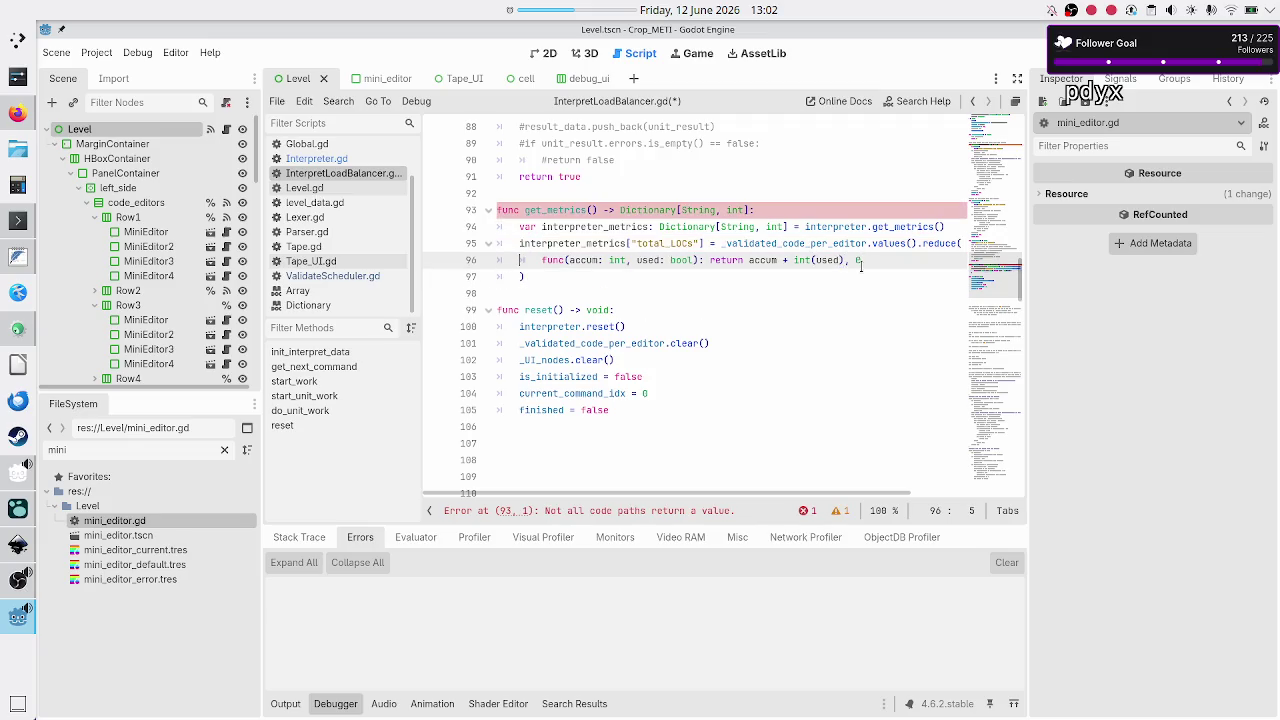
pyautogui.press('Right')
pyautogui.press('Right')
pyautogui.press('Right')
pyautogui.scroll(20, 798, 201)
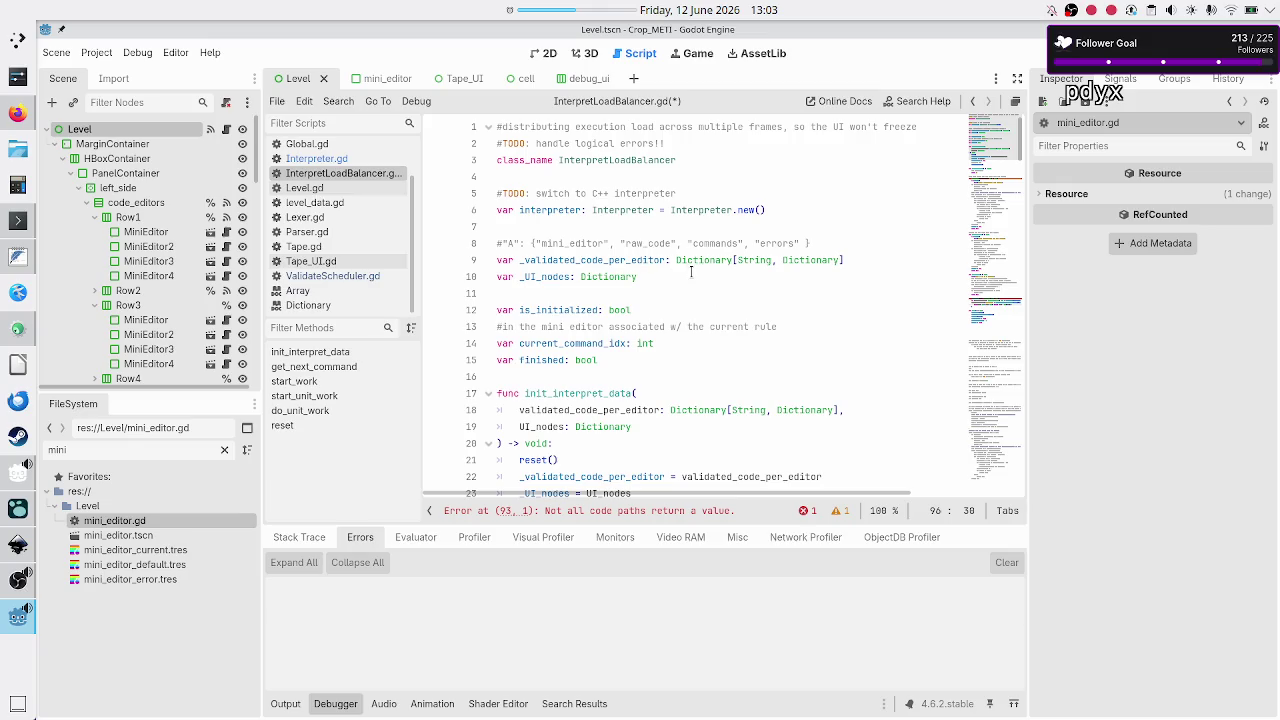
pyautogui.scroll(-15, 690, 271)
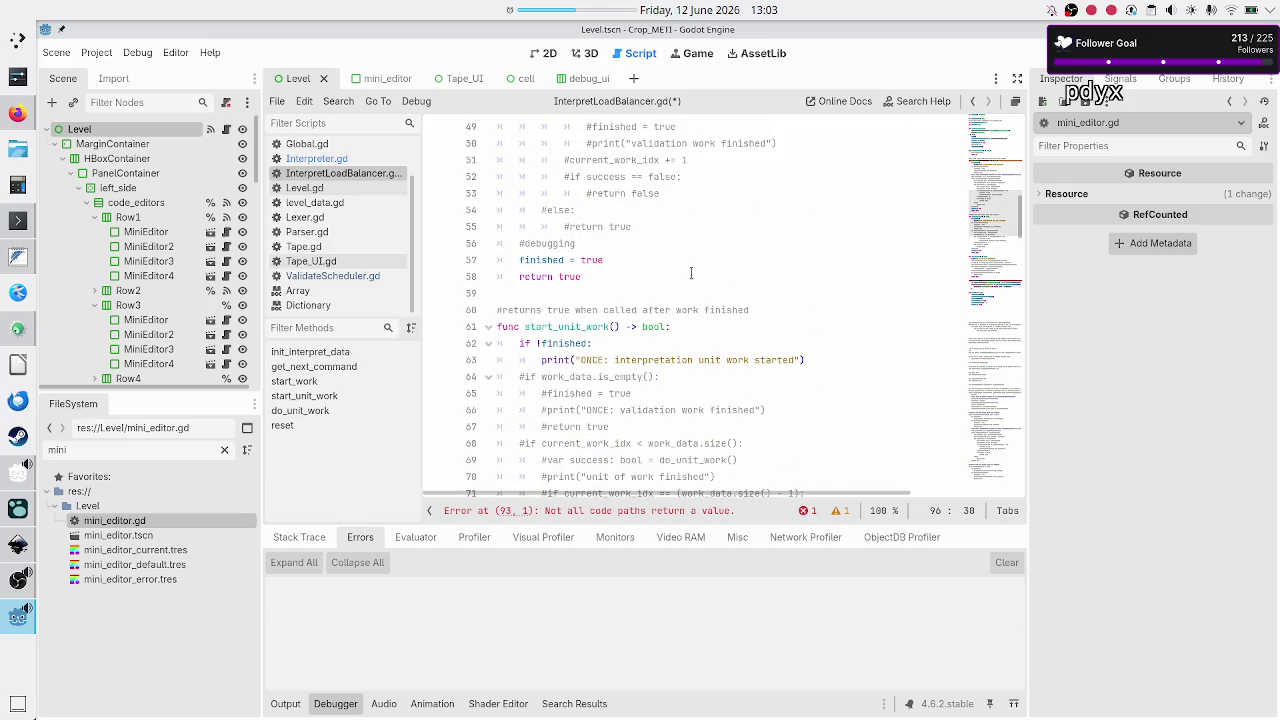
# - Rename the lambda parameter used to rule_data and change its type from bool to Dictionary
pyautogui.scroll(-15, 690, 272)
pyautogui.scroll(1, 690, 272)
pyautogui.press('BackSpace')
pyautogui.press('BackSpace')
pyautogui.press('BackSpace')
pyautogui.write('rule_data')
pyautogui.press('Right')
pyautogui.press('Right')
pyautogui.press('Right')
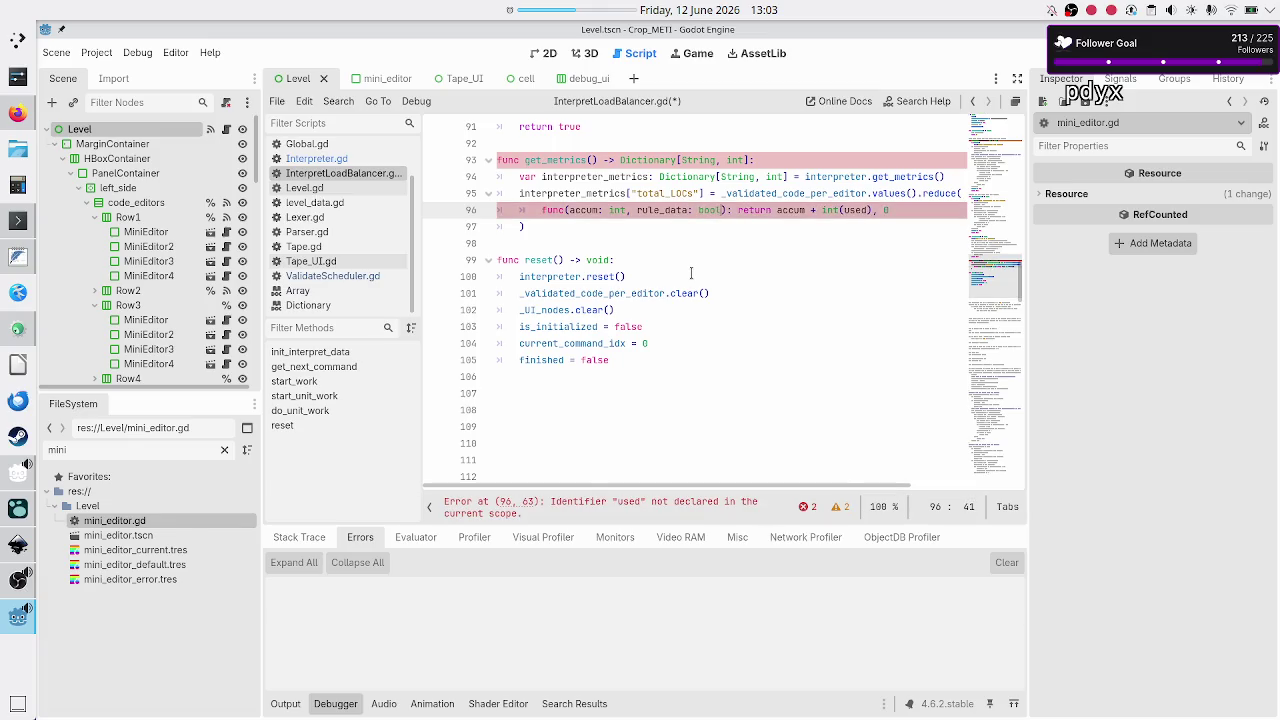
pyautogui.press('BackSpace')
pyautogui.press('BackSpace')
pyautogui.press('BackSpace')
pyautogui.write('Dic')
pyautogui.press('Return')
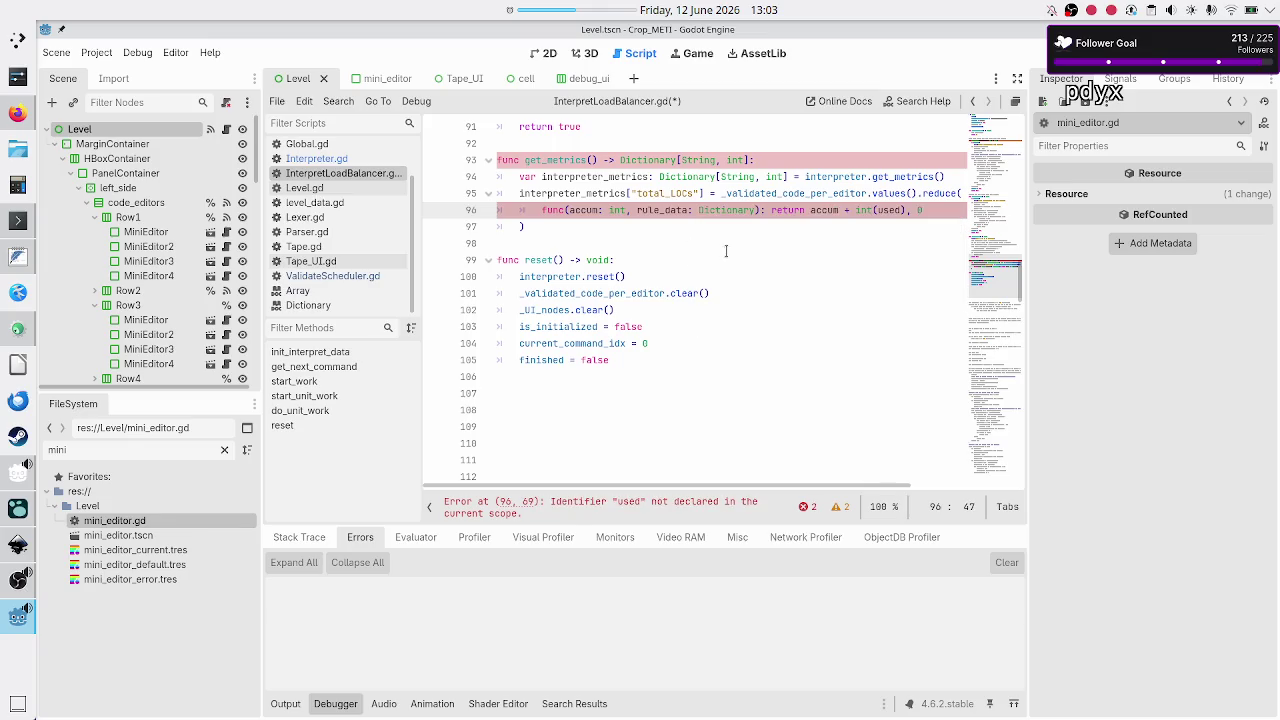
# - Replace int(used) in the lambda body with rule_data["commands"].size()
pyautogui.scroll(20, 726, 251)
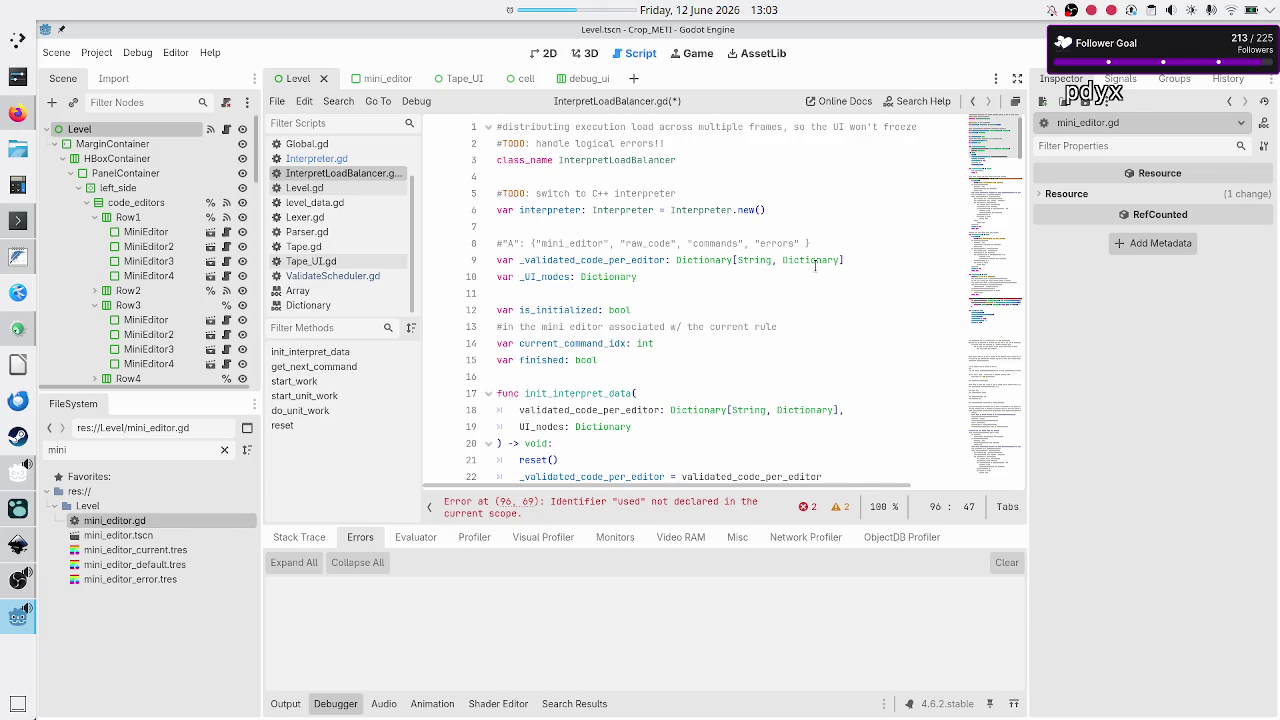
pyautogui.moveTo(815, 266)
pyautogui.scroll(-20, 778, 284)
pyautogui.scroll(-10, 777, 284)
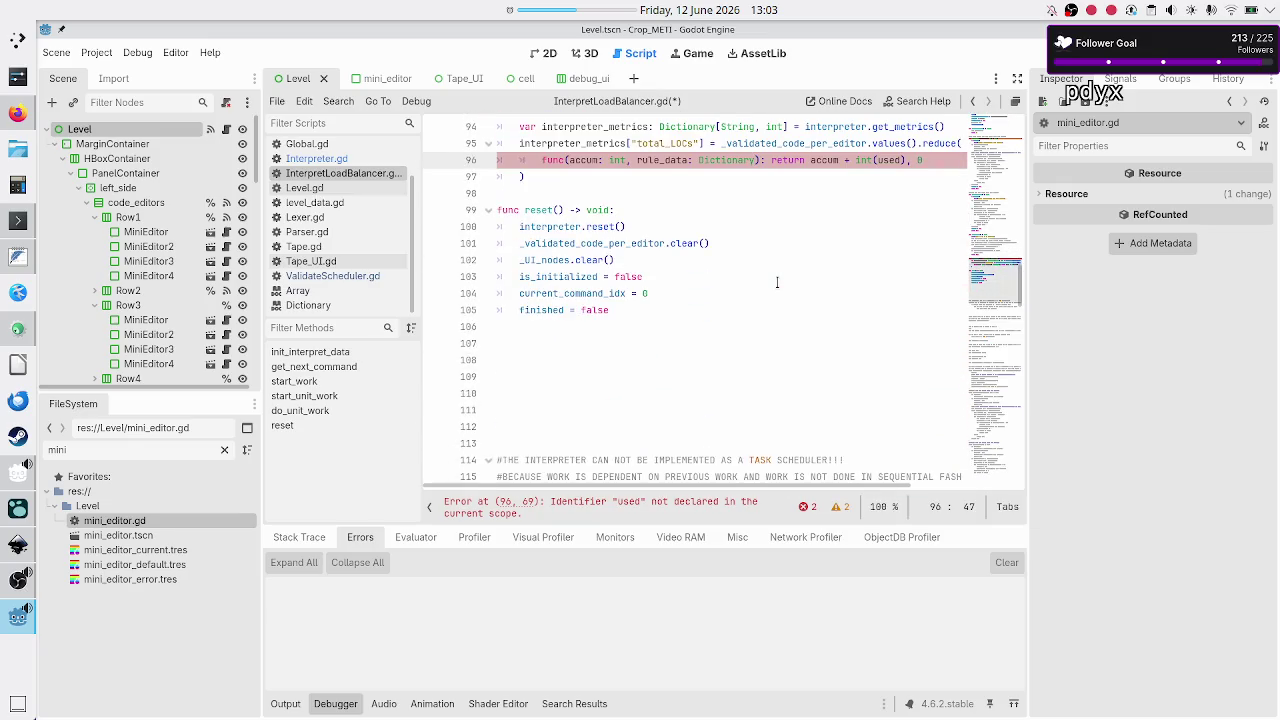
pyautogui.scroll(3, 777, 283)
pyautogui.press('Right')
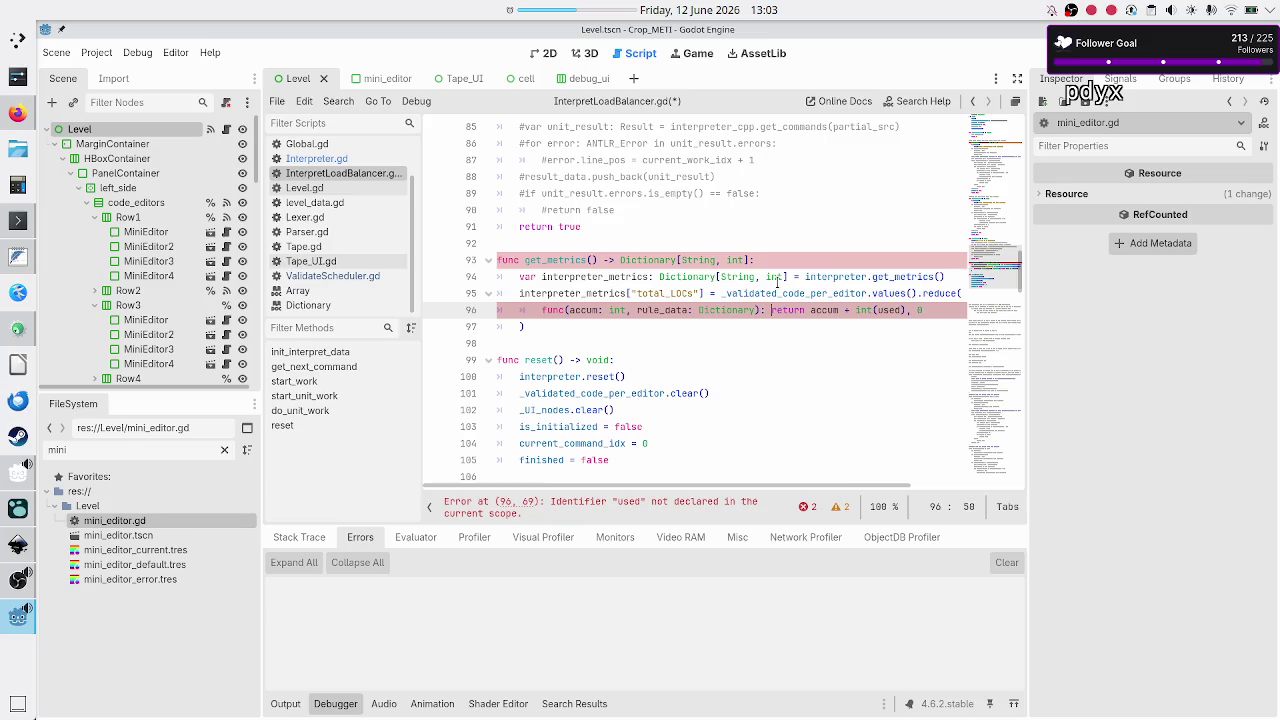
pyautogui.press('Right')
pyautogui.press('Right')
pyautogui.press('Right')
pyautogui.press('BackSpace')
pyautogui.press('BackSpace')
pyautogui.press('BackSpace')
pyautogui.write('rule_data')
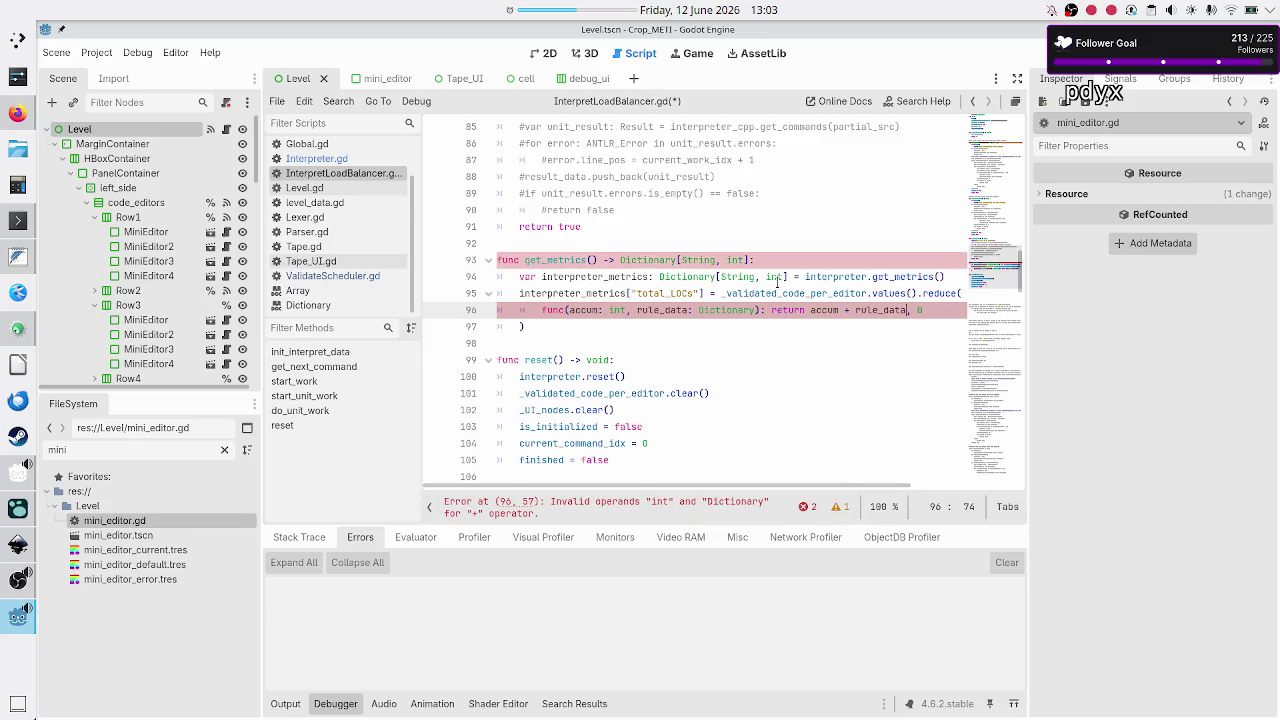
pyautogui.write('[')
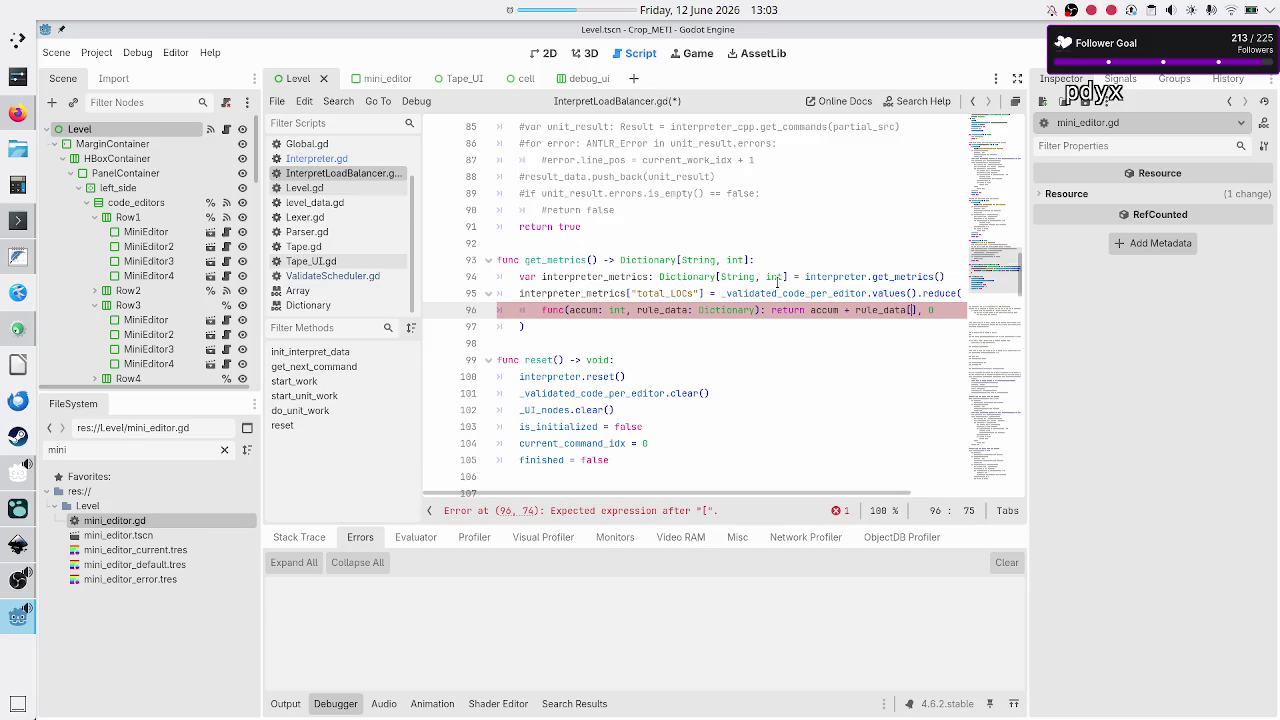
pyautogui.write('"command')
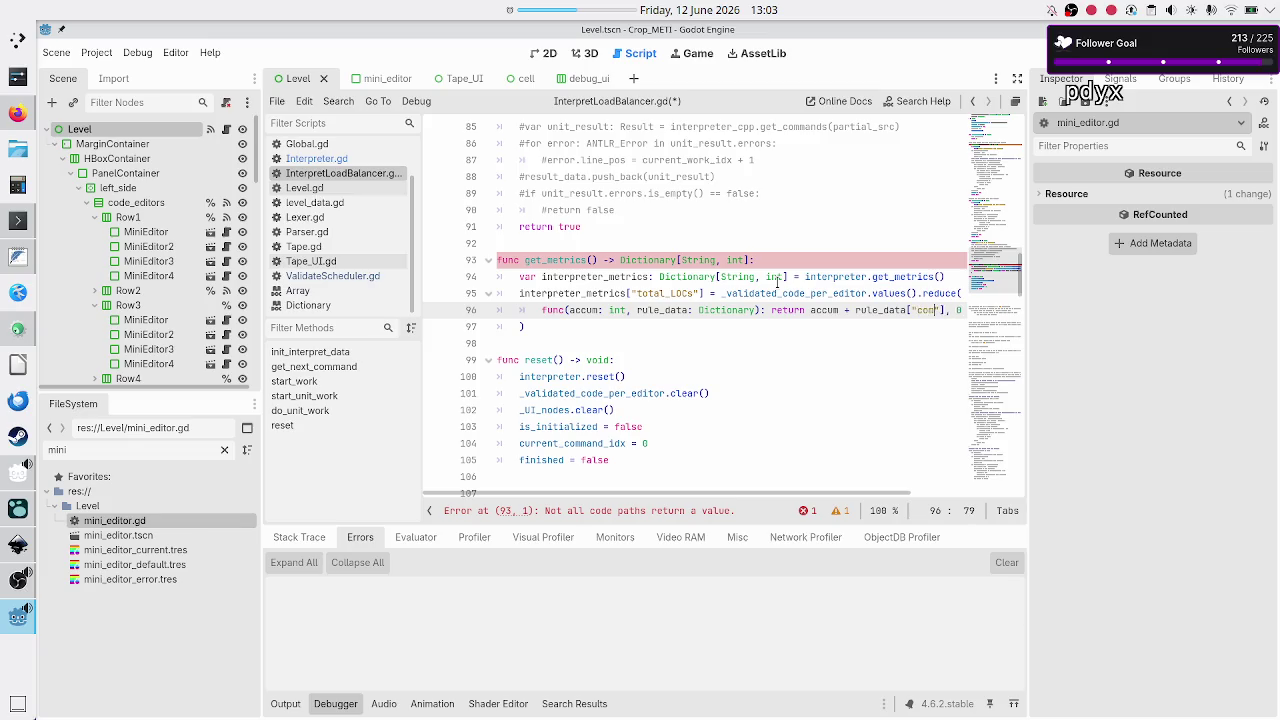
pyautogui.write('s"].size()')
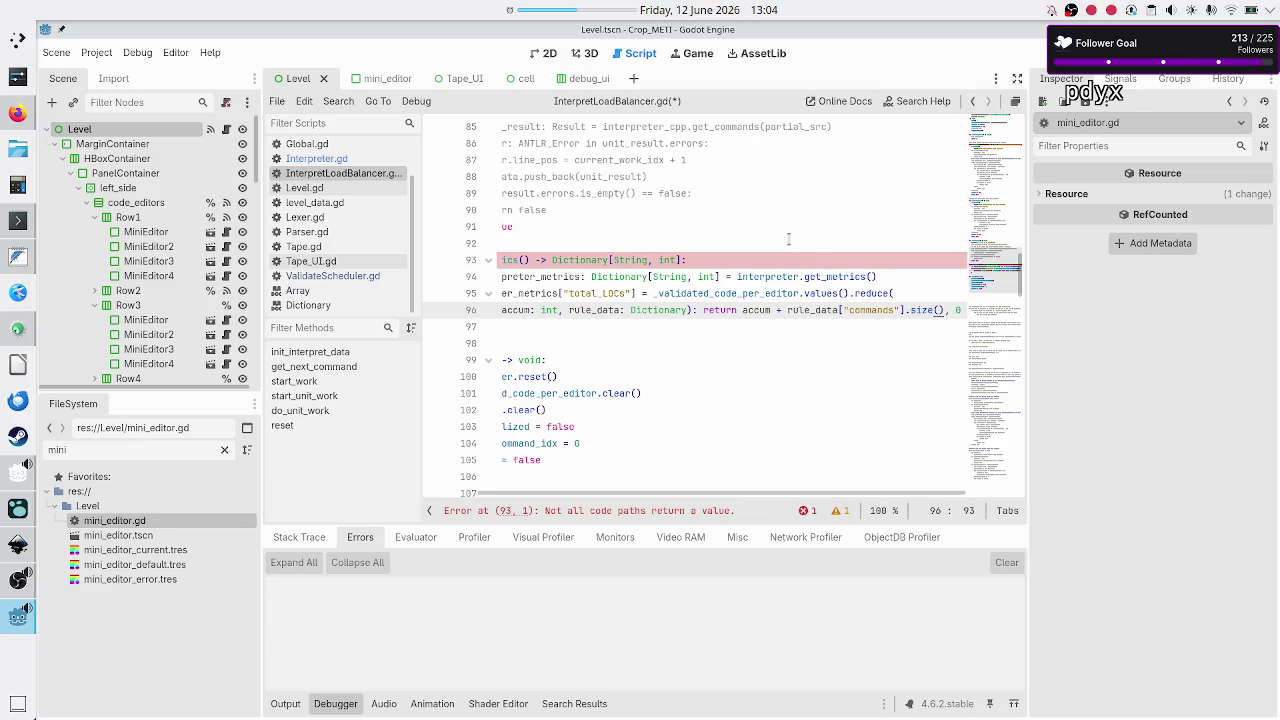
# - Start a return line after the reduce call's closing parenthesis and remove a stray int from line 92
pyautogui.press('Up')
pyautogui.press('Down')
pyautogui.press('Home')
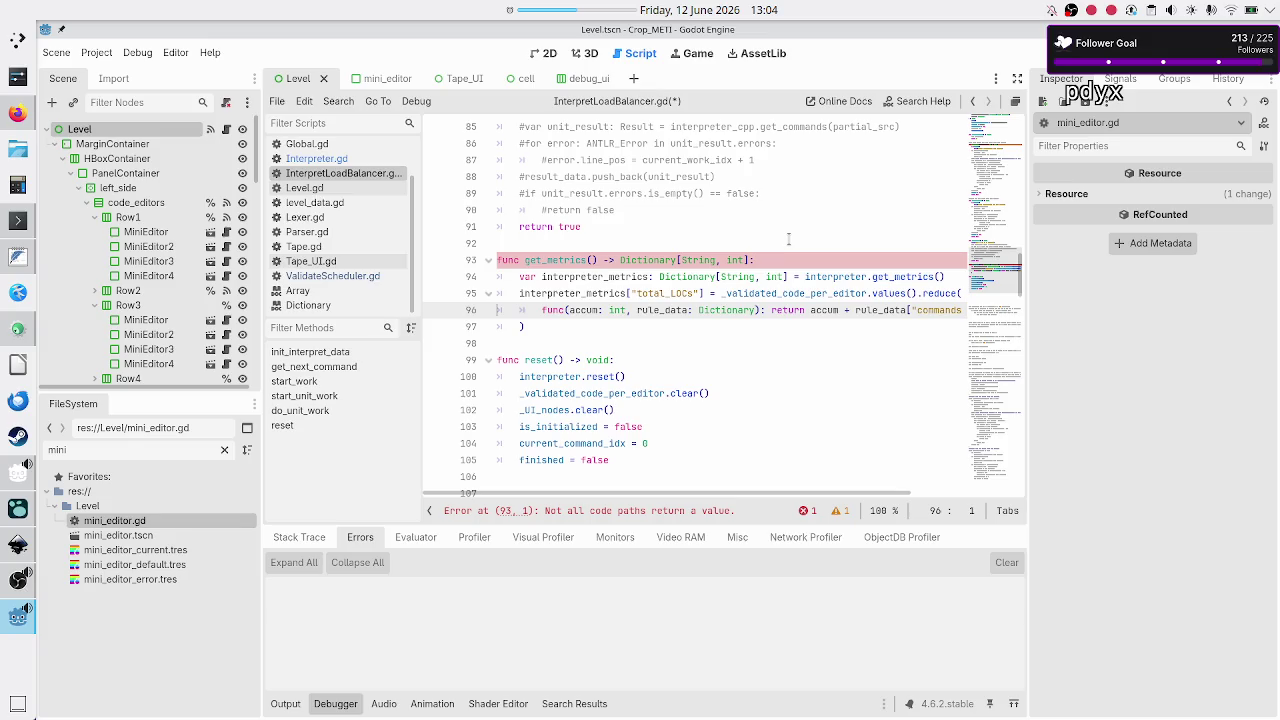
pyautogui.press('Down')
pyautogui.press('End')
pyautogui.press('Return')
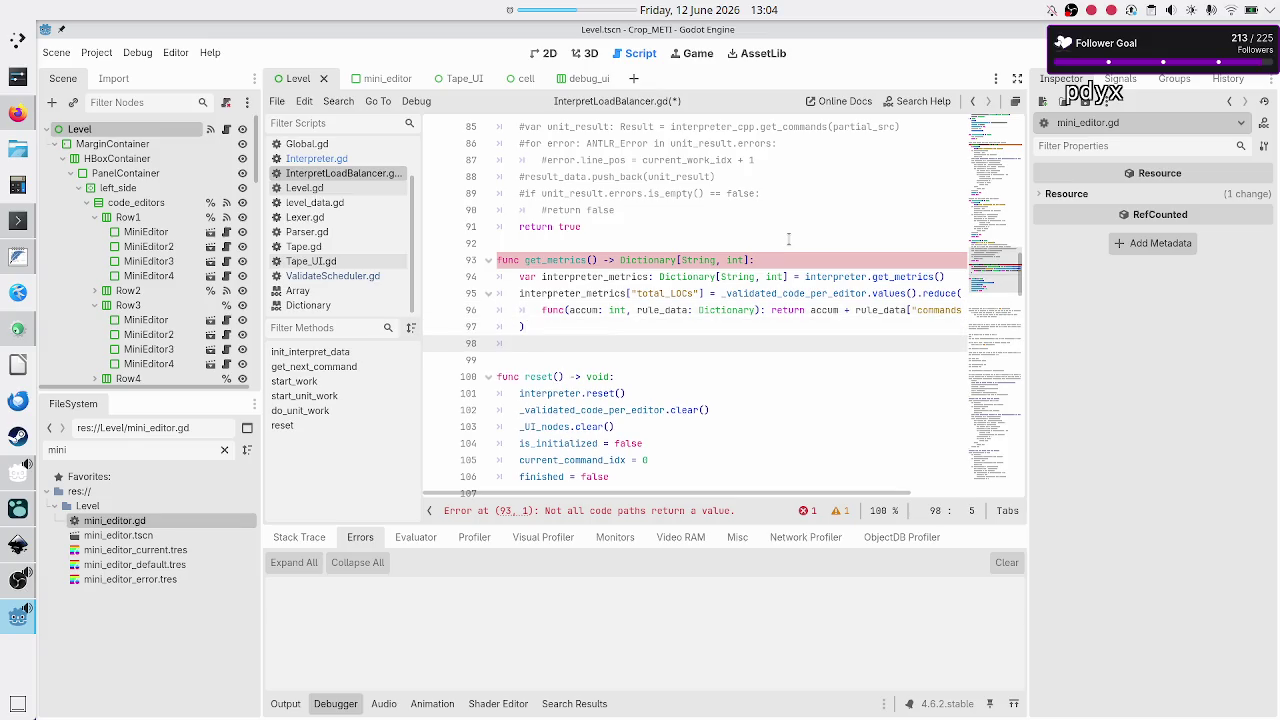
pyautogui.write('return')
pyautogui.click(788, 238)
pyautogui.write('int')
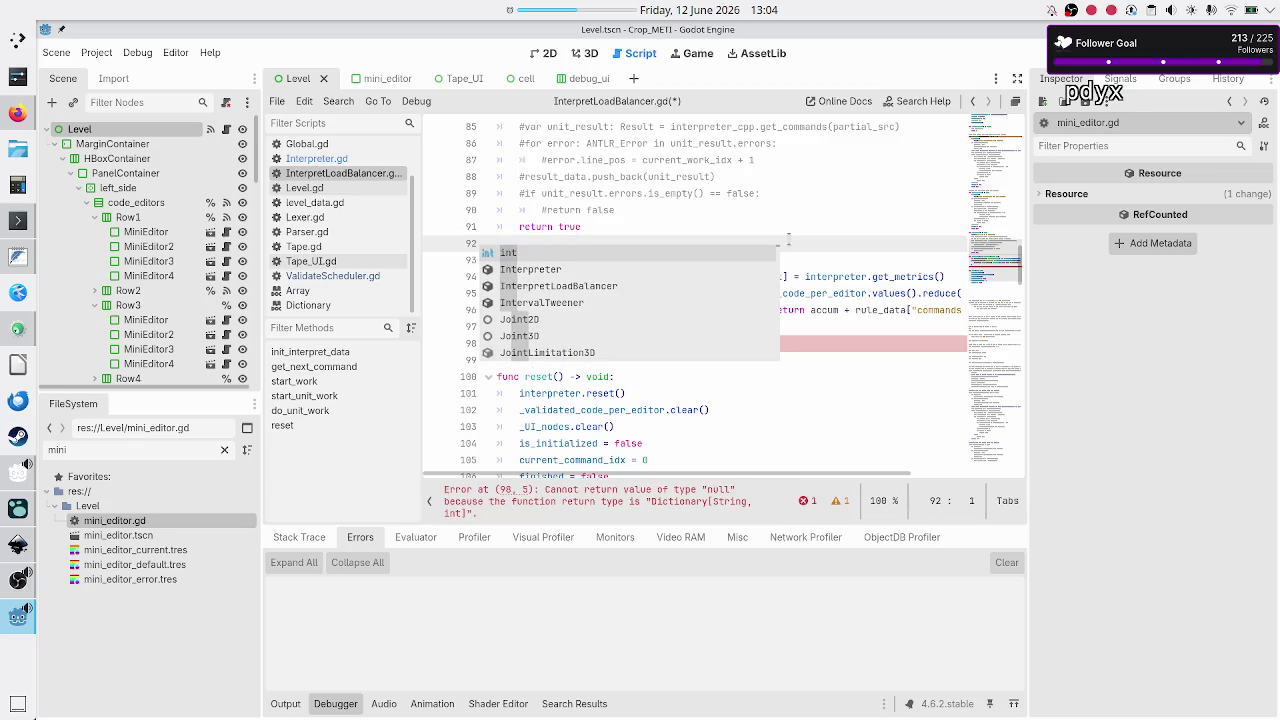
pyautogui.press('Escape')
pyautogui.press('Down')
pyautogui.press('Down')
pyautogui.press('Down')
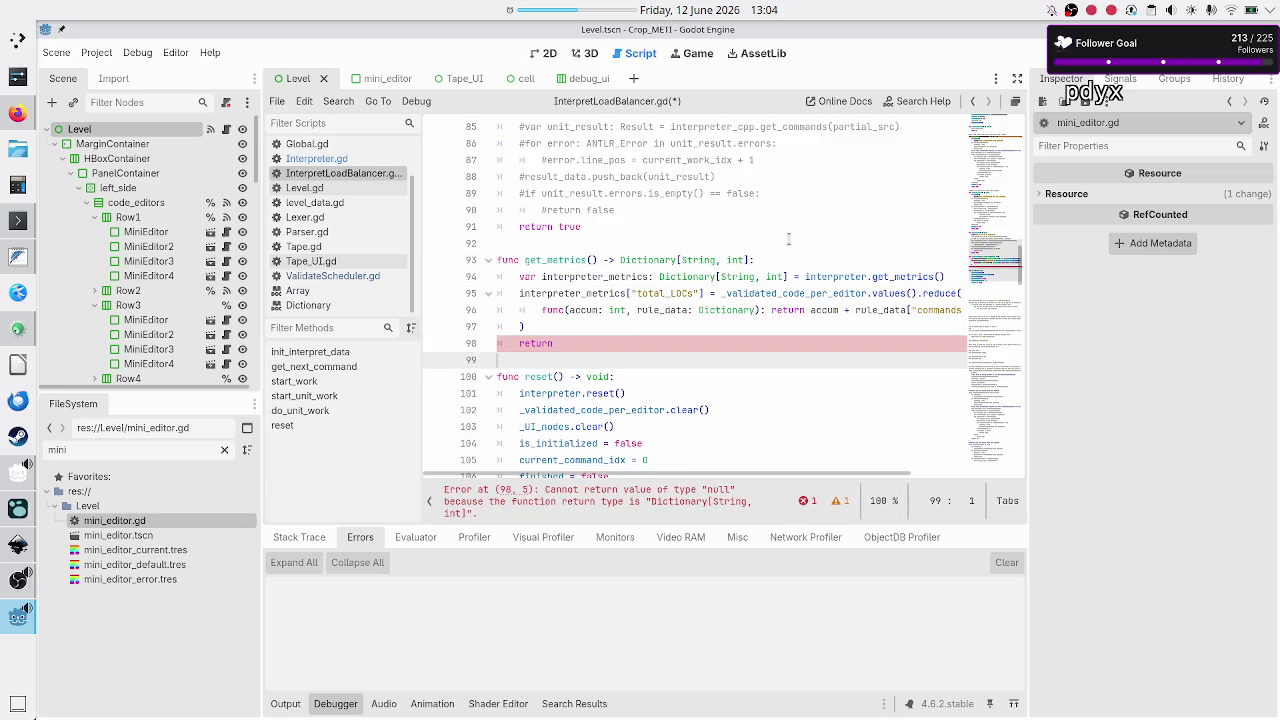
# - Complete the line as return interpreter_metrics and save InterpretLoadBalancer.gd
pyautogui.press('End')
pyautogui.write('inter')
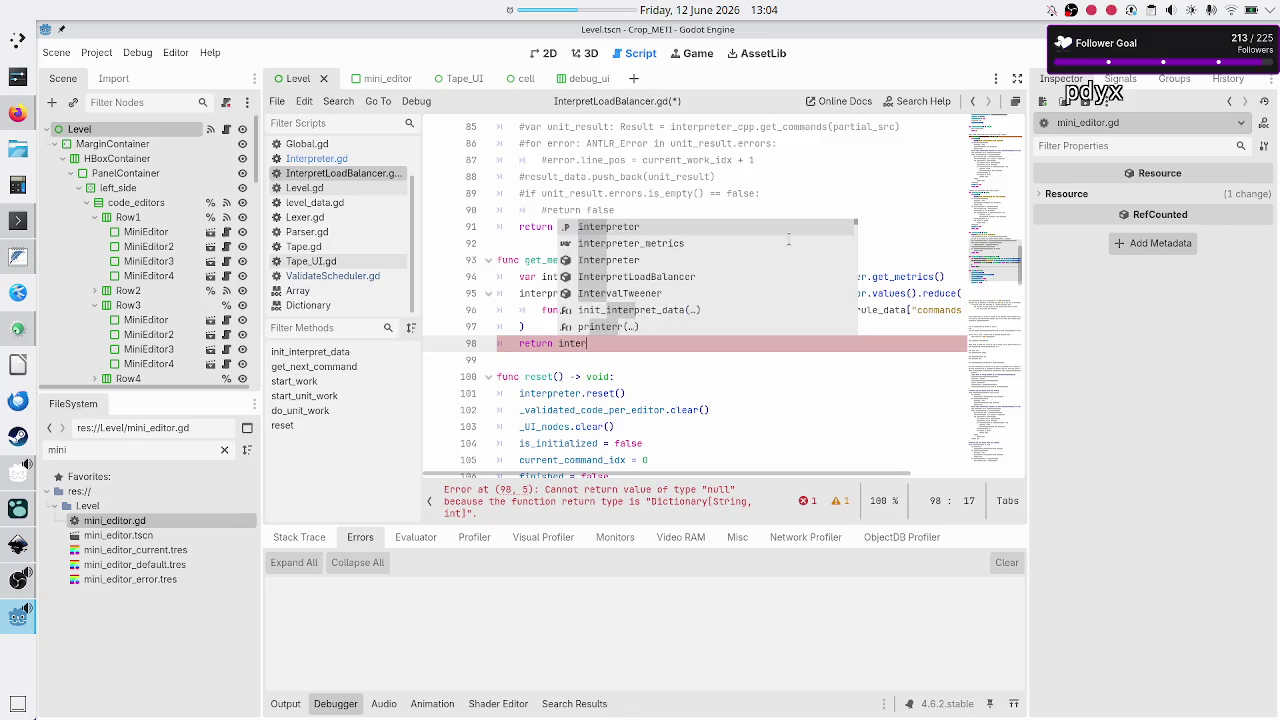
pyautogui.press('Down')
pyautogui.press('Return')
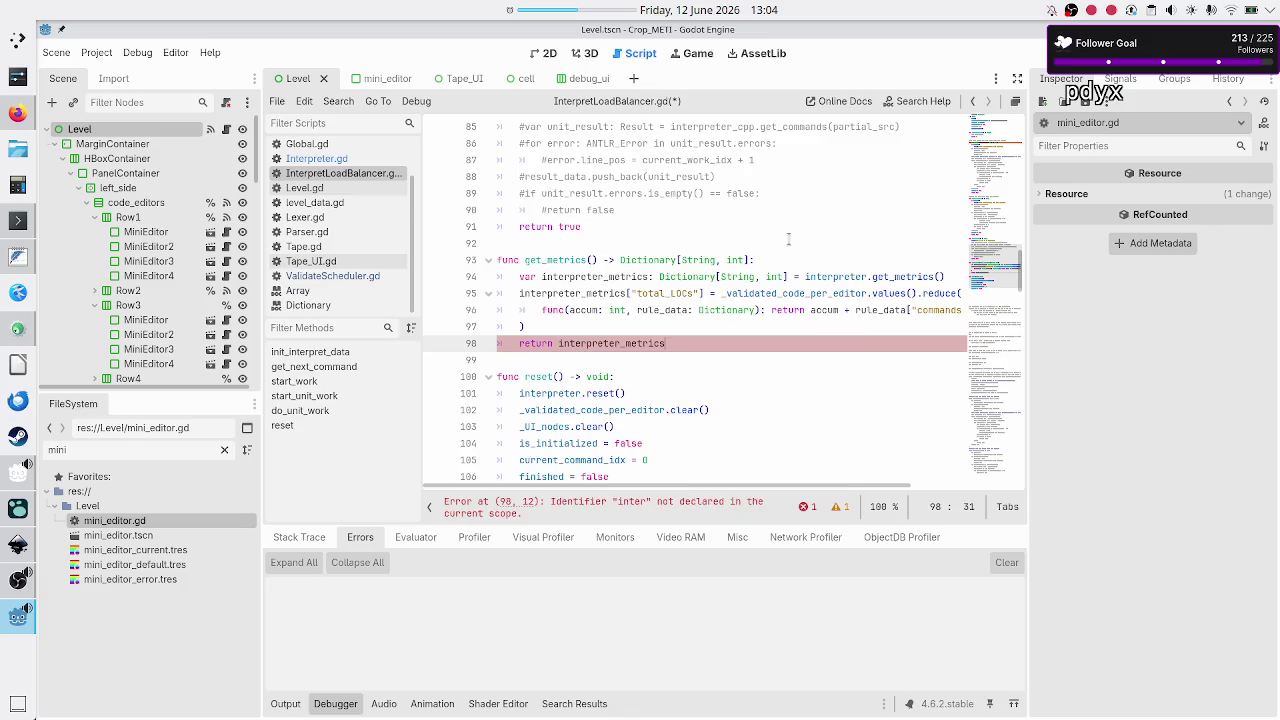
pyautogui.press('Return')
pyautogui.hotkey('ctrl', 's')
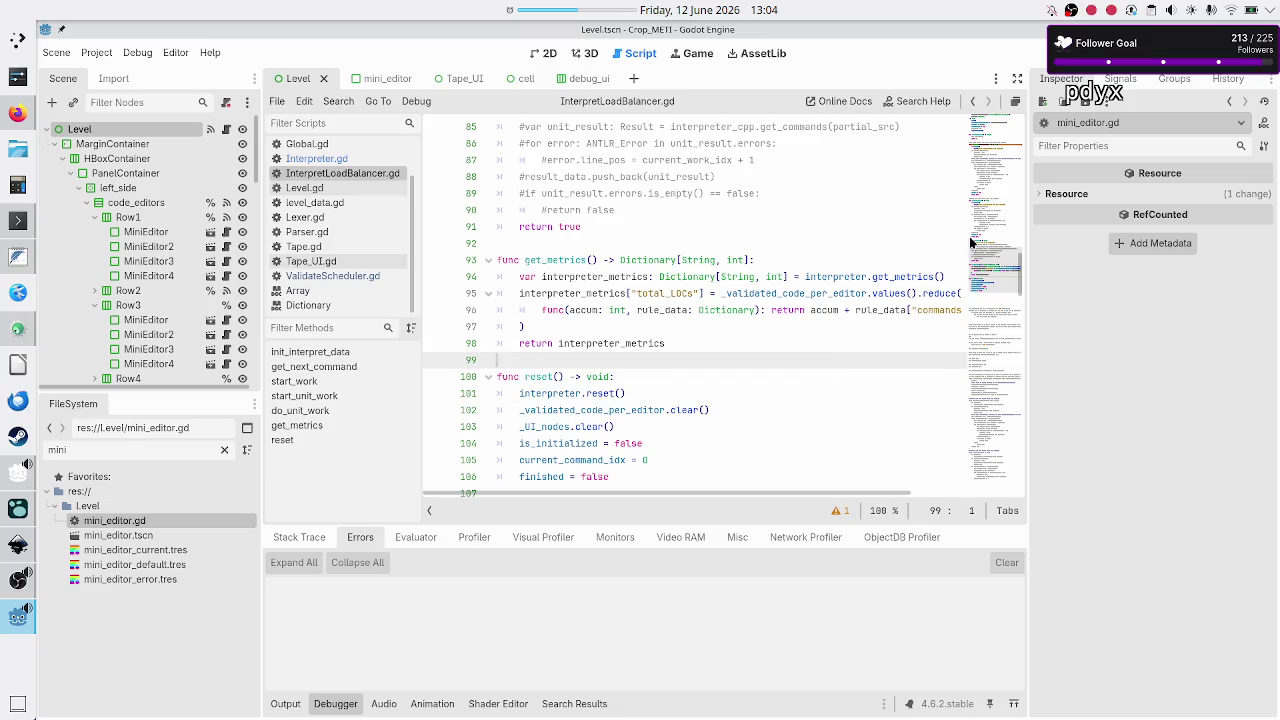
pyautogui.click(938, 277)
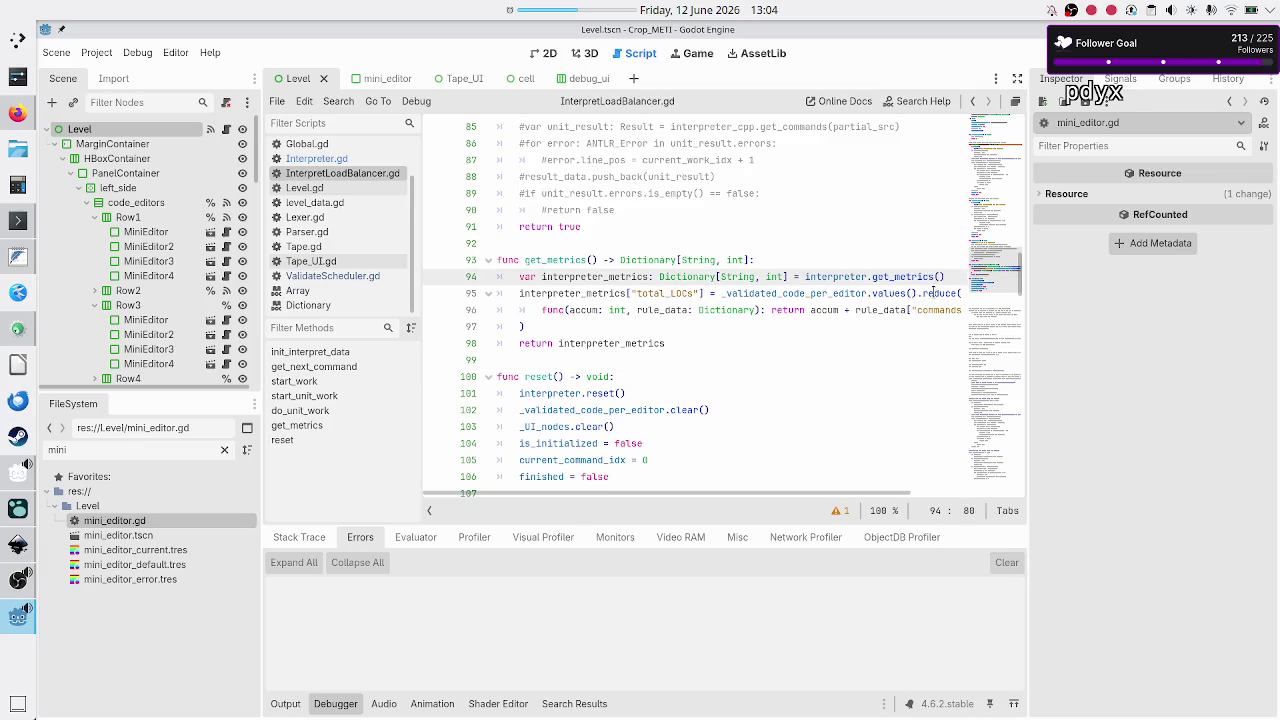
pyautogui.doubleClick(938, 293)
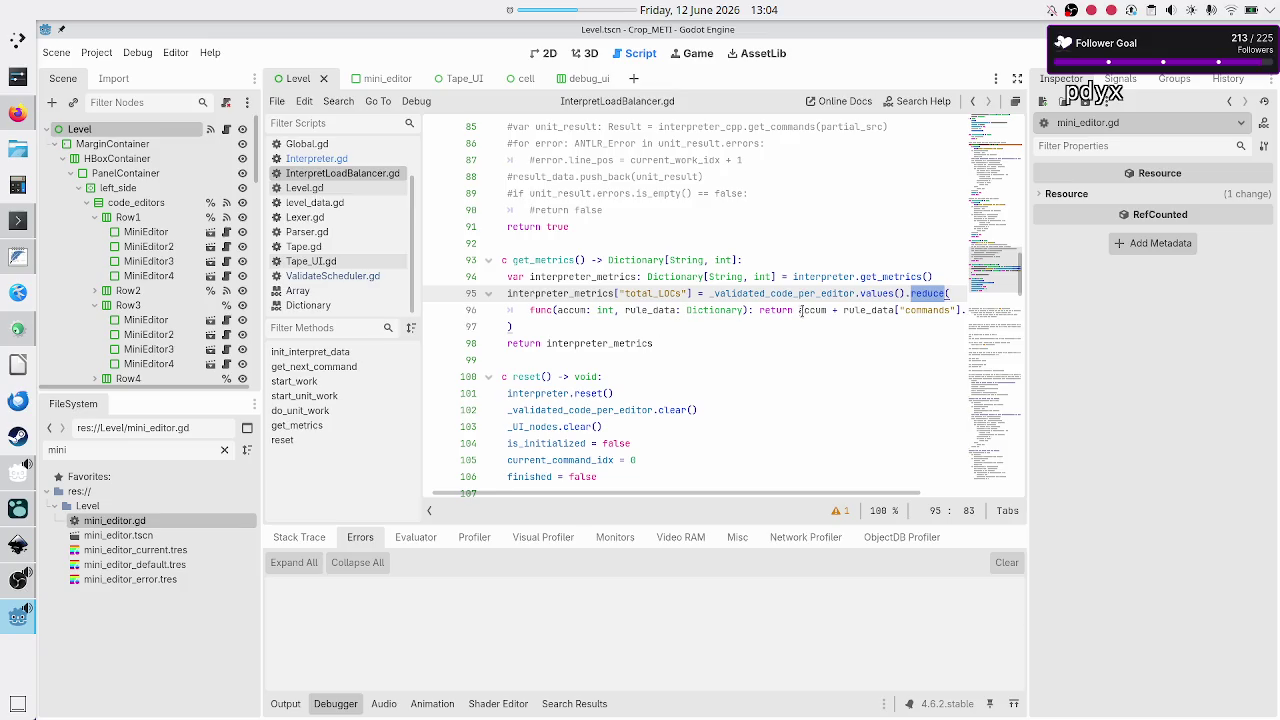
pyautogui.scroll(15, 868, 303)
pyautogui.scroll(10, 868, 303)
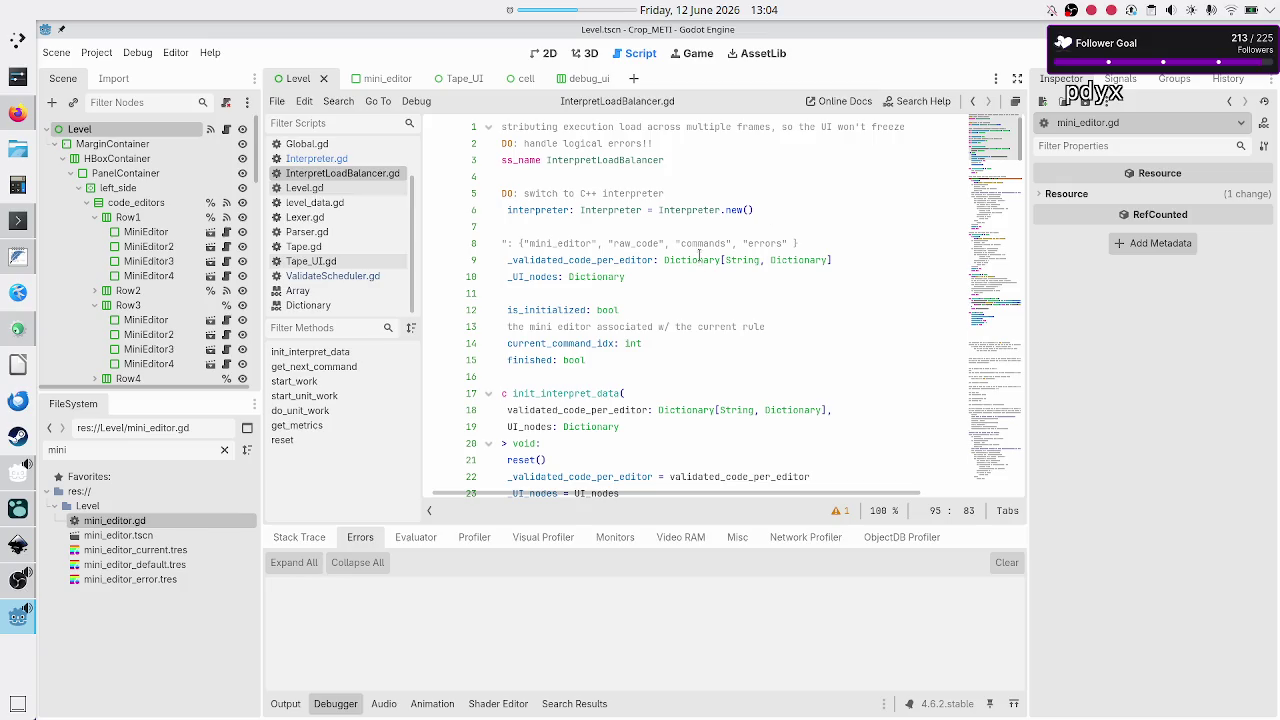
pyautogui.doubleClick(710, 240)
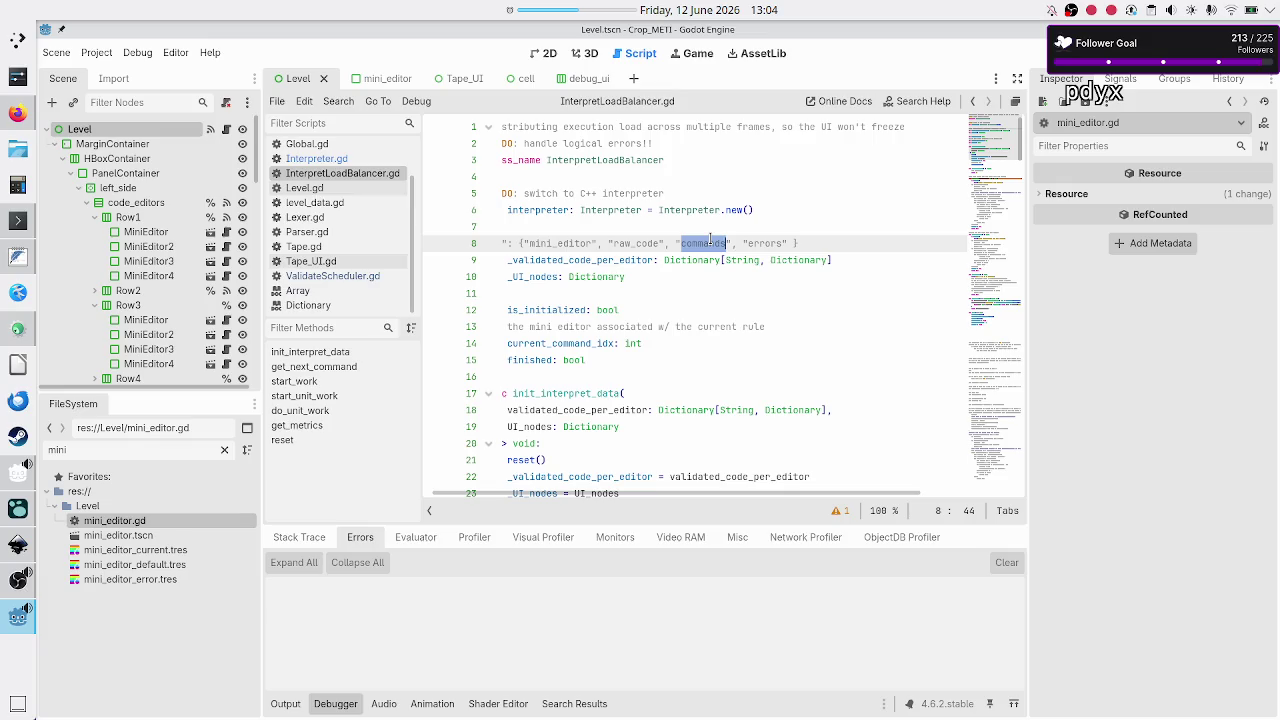
pyautogui.scroll(-20, 745, 323)
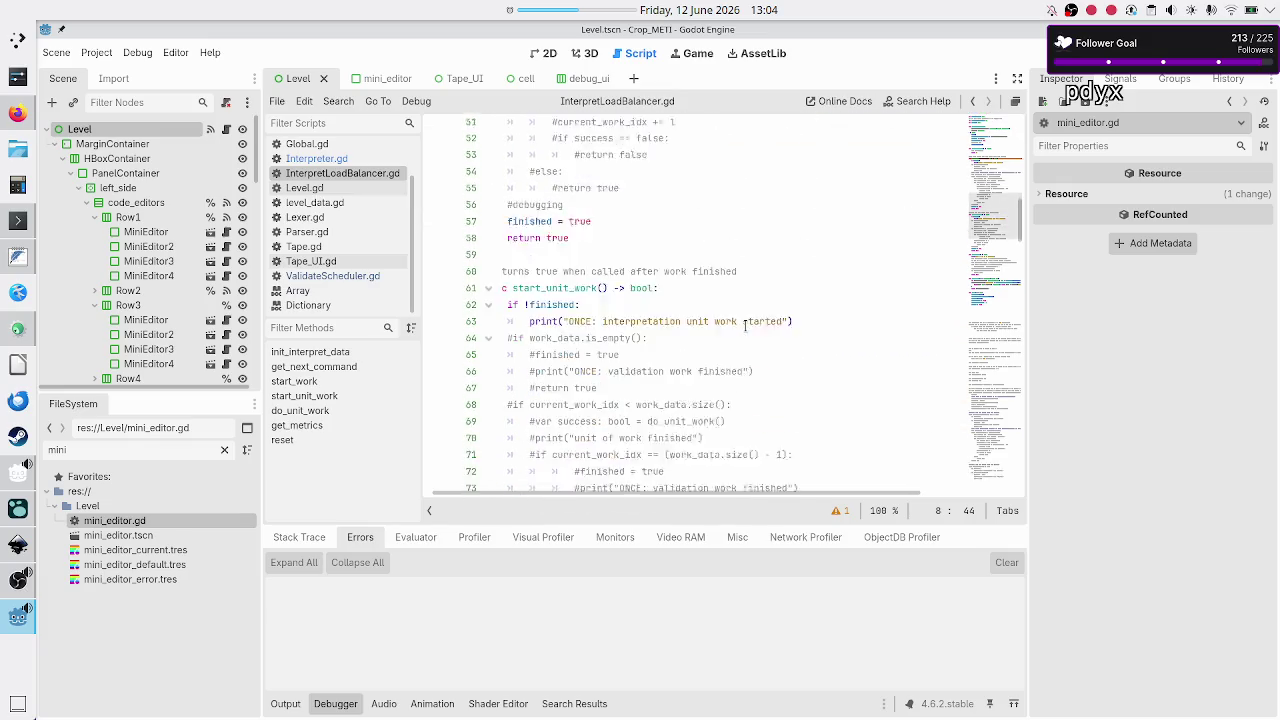
pyautogui.scroll(-17, 745, 325)
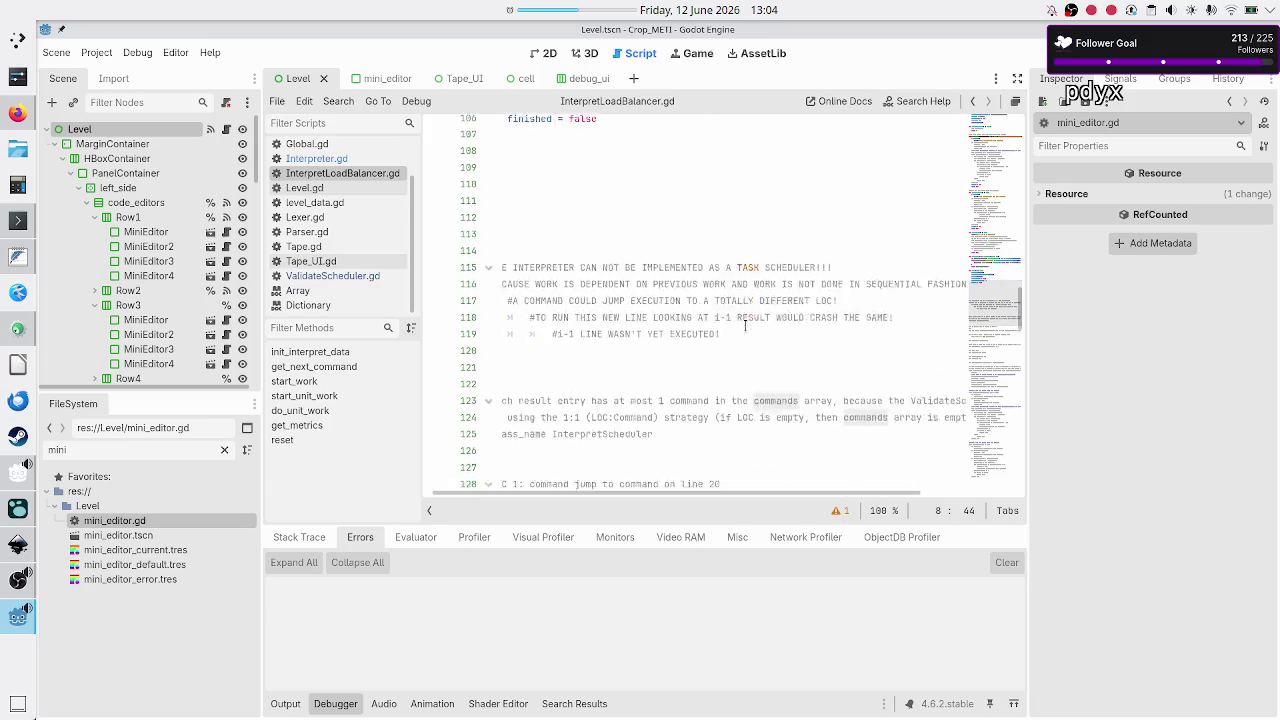
pyautogui.scroll(-2, 745, 325)
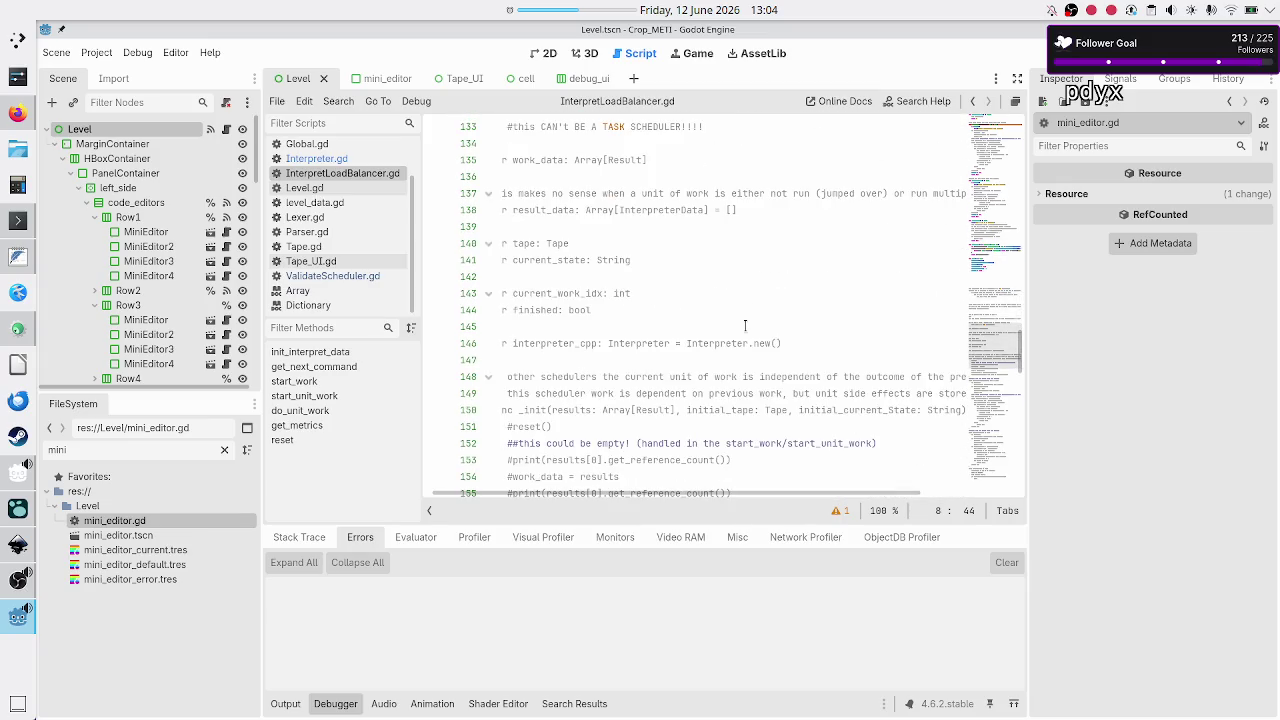
pyautogui.scroll(11, 745, 325)
pyautogui.scroll(6, 745, 325)
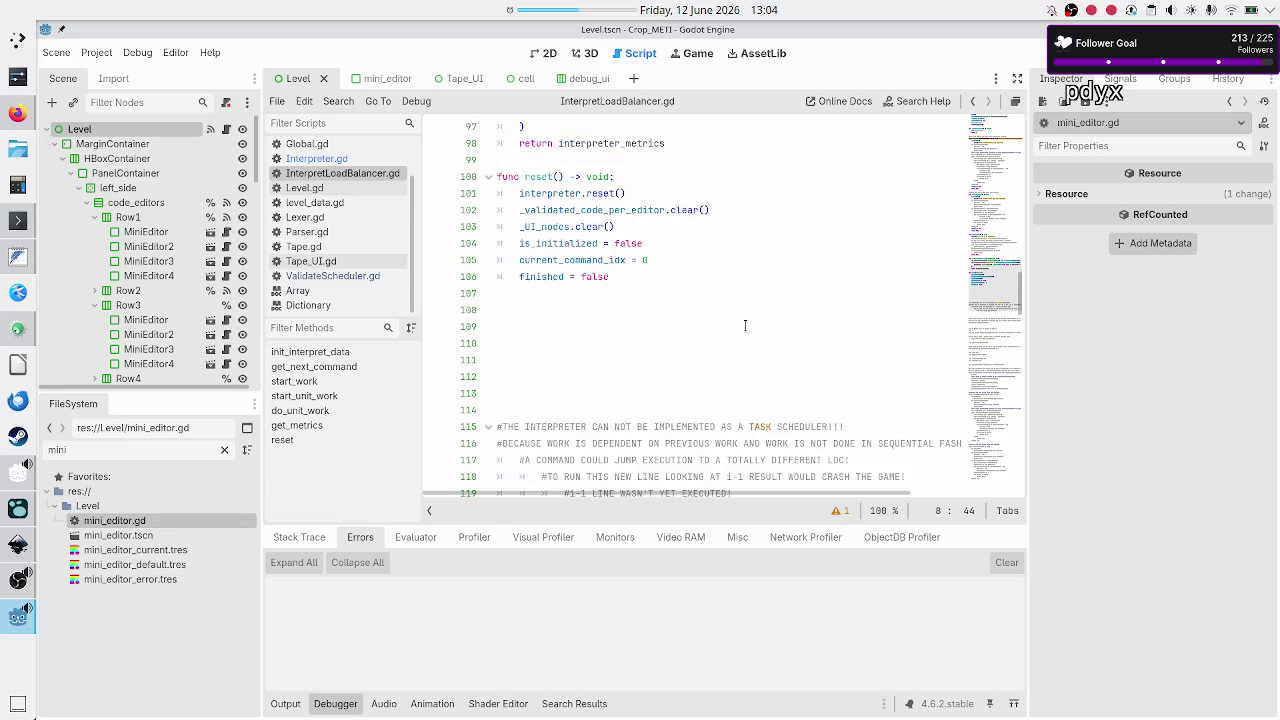
pyautogui.hscroll(2, 745, 325)
pyautogui.hscroll(-2, 745, 325)
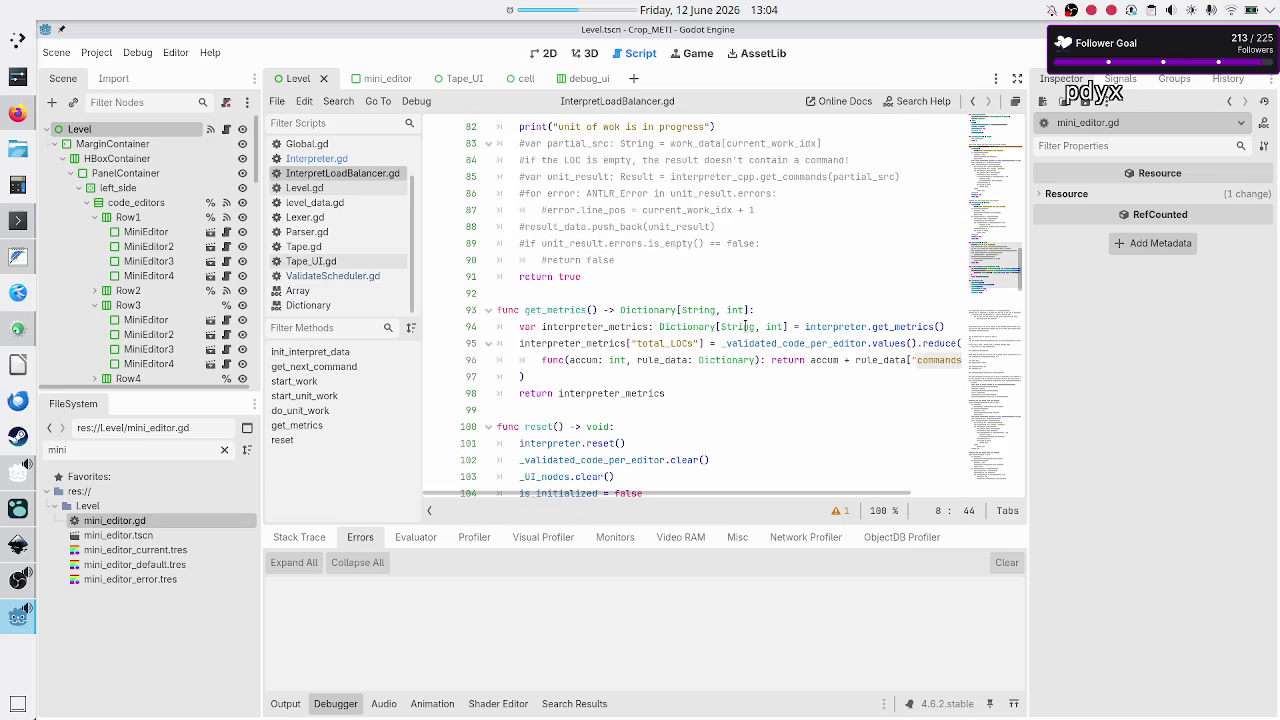
pyautogui.doubleClick(891, 343)
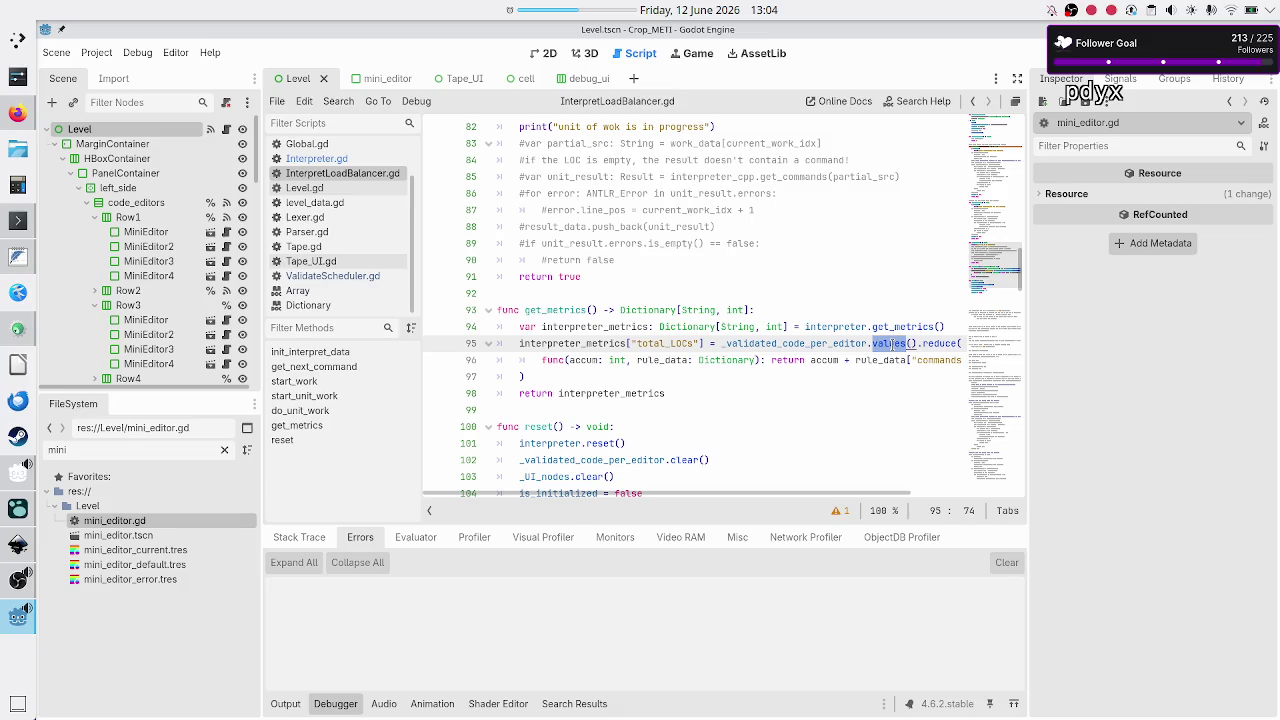
pyautogui.click(695, 393)
pyautogui.press('Up')
pyautogui.press('Up')
pyautogui.press('Up')
pyautogui.press('Up')
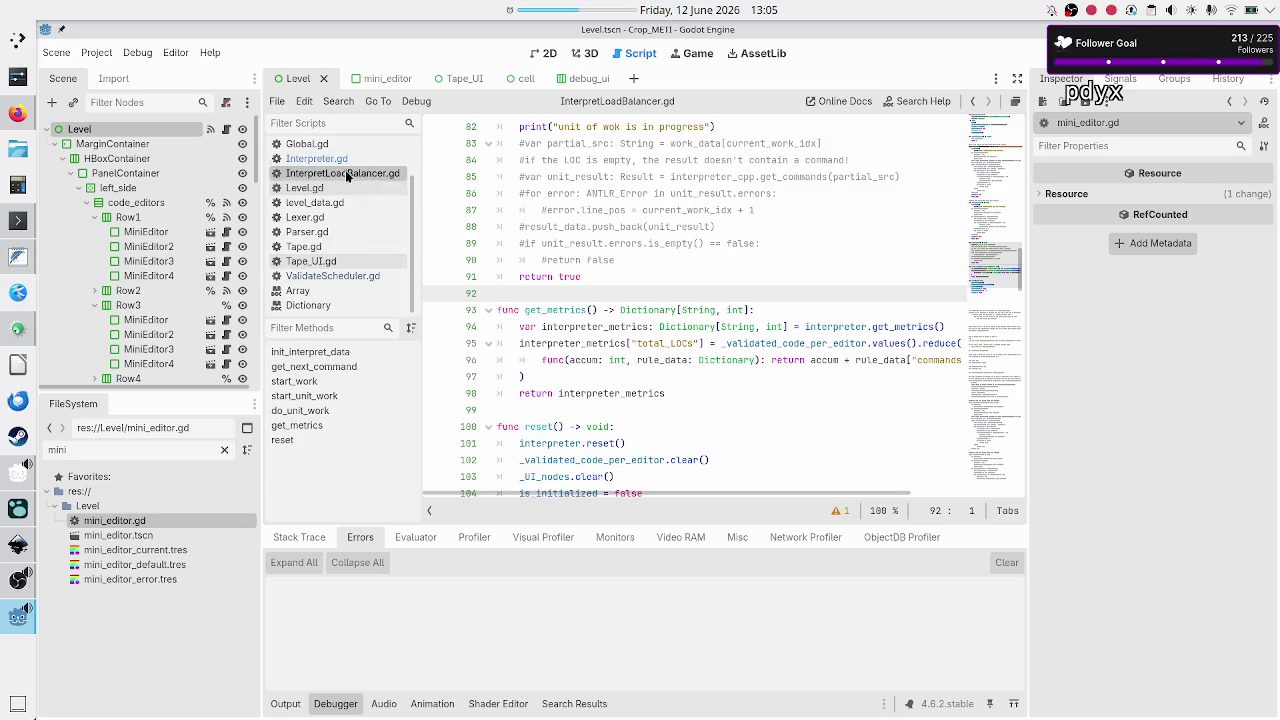
pyautogui.scroll(2, 323, 262)
# - In Execution.gd, highlight the execution_error and execution_success signals and the metrics parameter
pyautogui.click(314, 176)
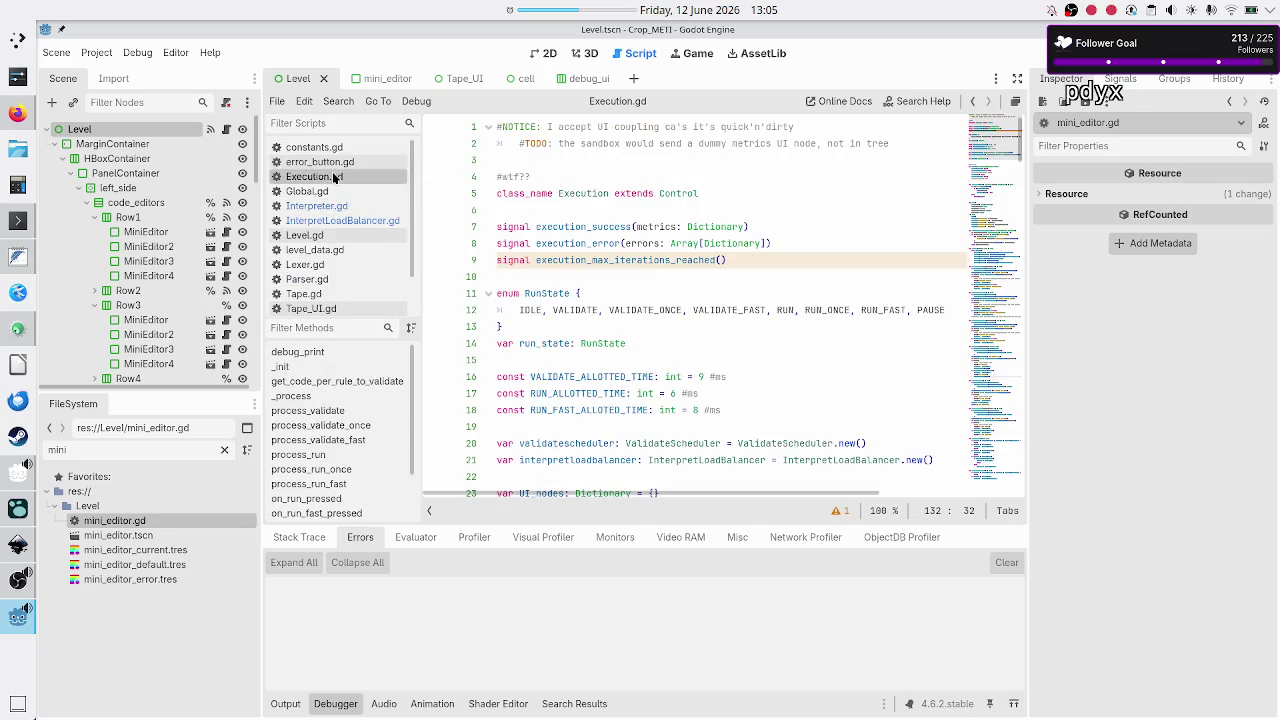
pyautogui.doubleClick(570, 243)
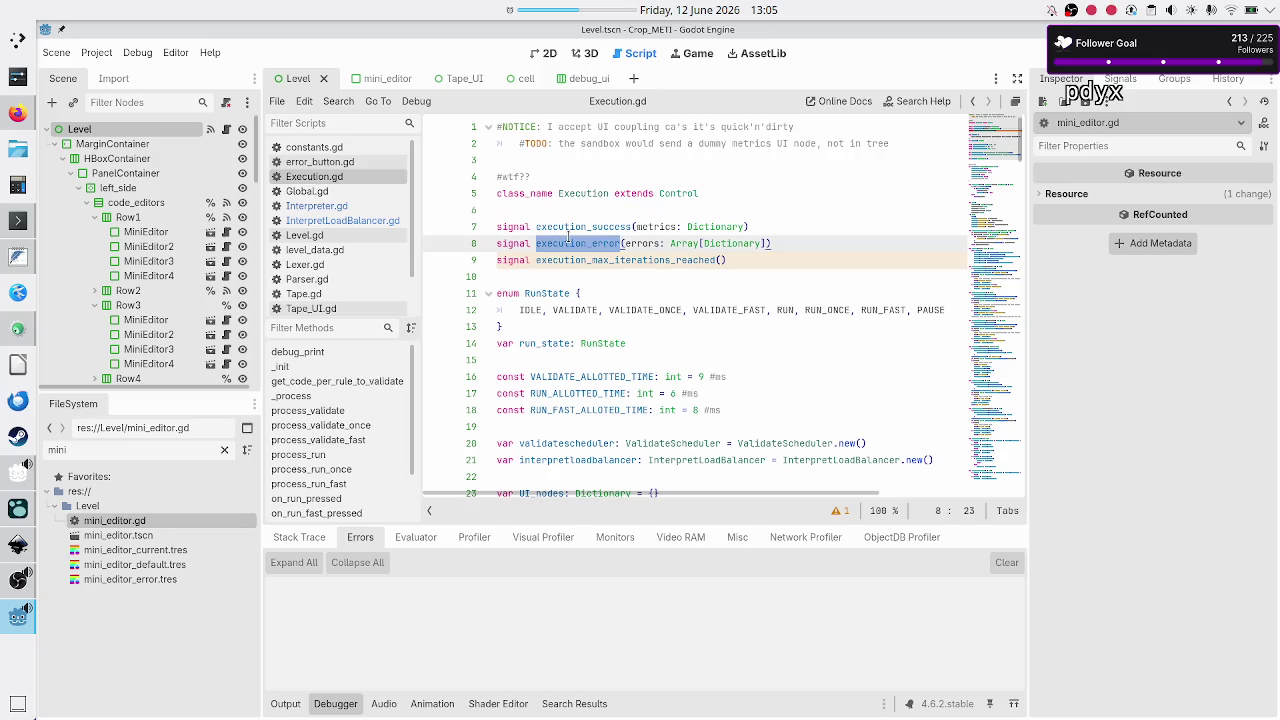
pyautogui.doubleClick(586, 226)
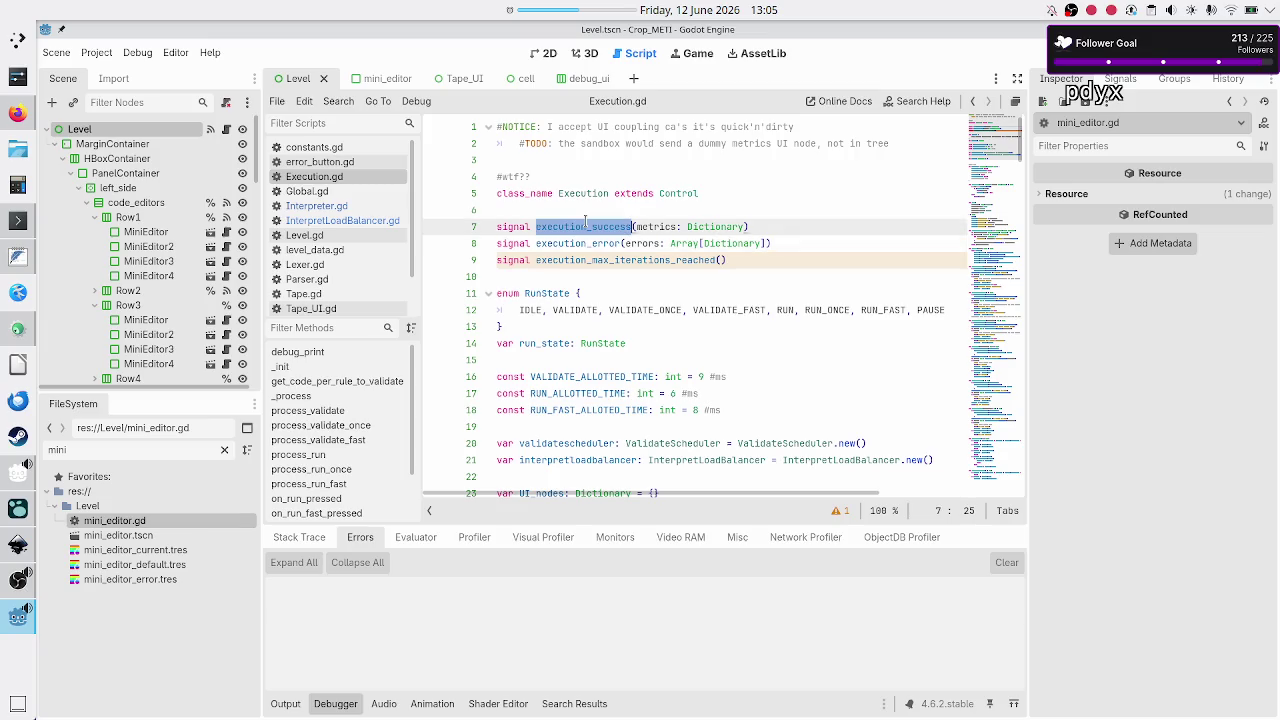
pyautogui.doubleClick(667, 227)
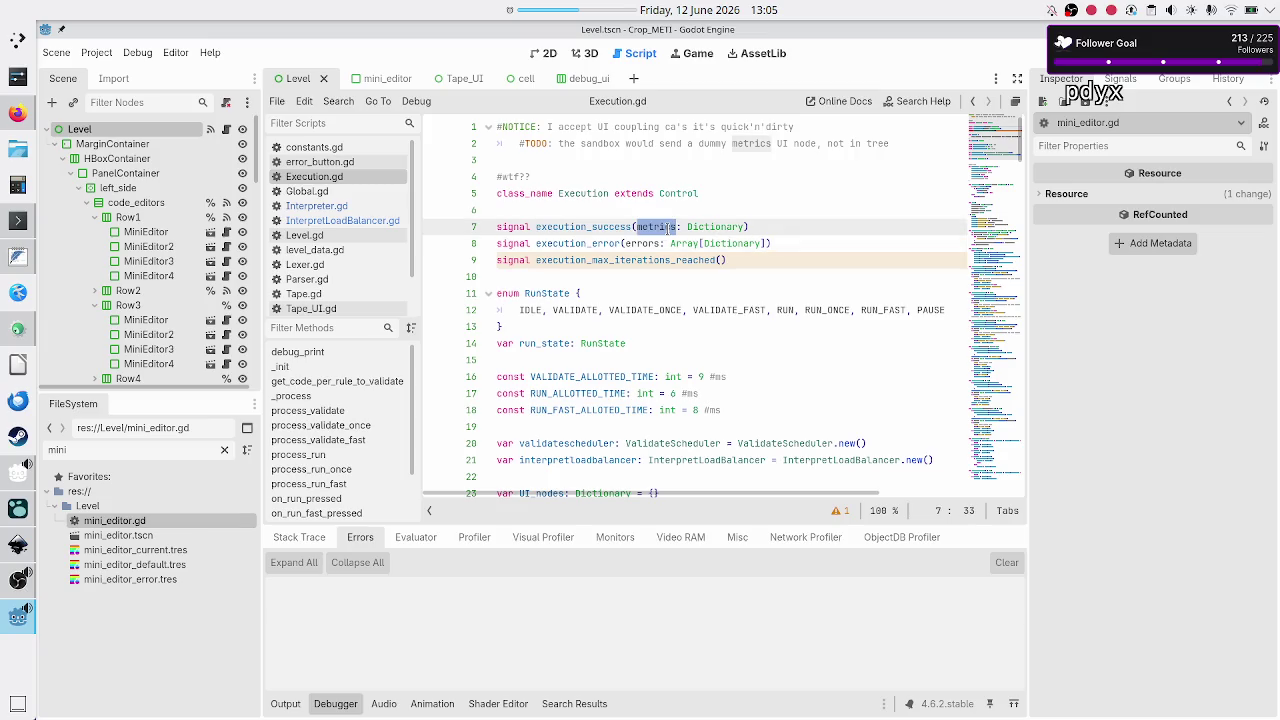
# - Copy Dictionary[String, int], the return type of Interpreter.gd's get_metrics, then reopen Execution.gd
pyautogui.click(340, 207)
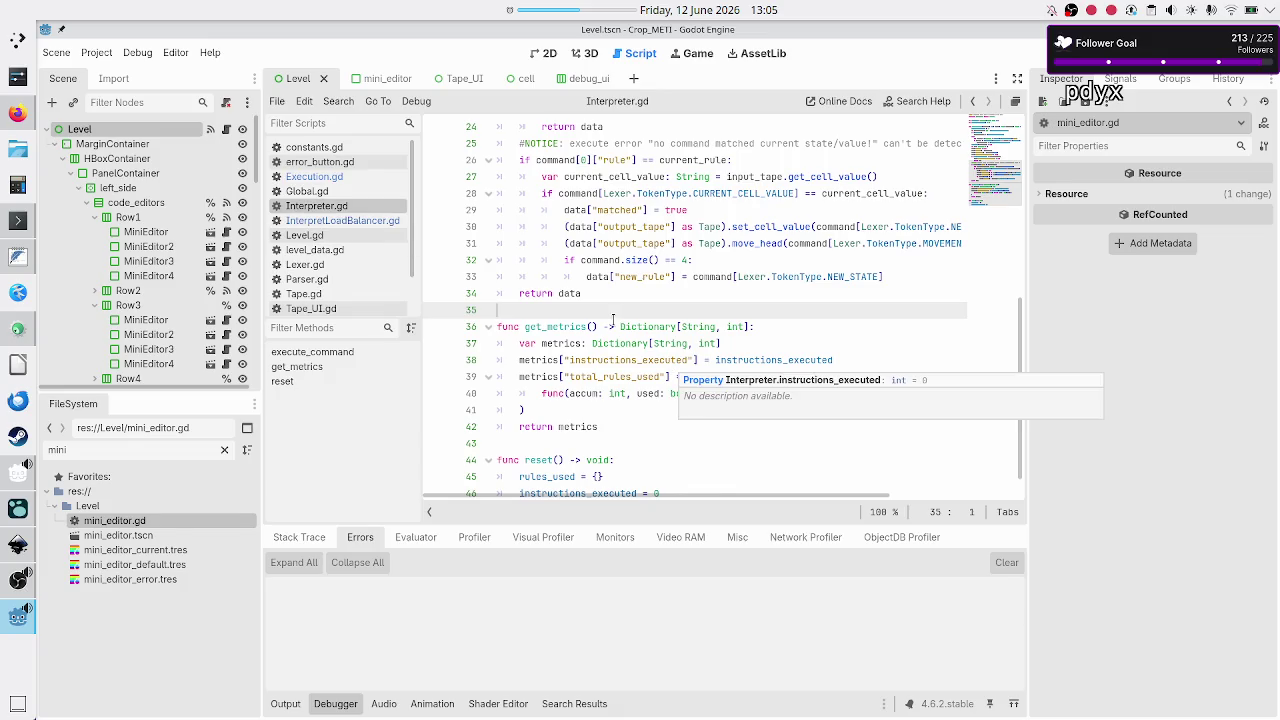
pyautogui.click(617, 321)
pyautogui.hotkey('shift', 'Right')
pyautogui.hotkey('shift', 'Right')
pyautogui.hotkey('shift', 'Right')
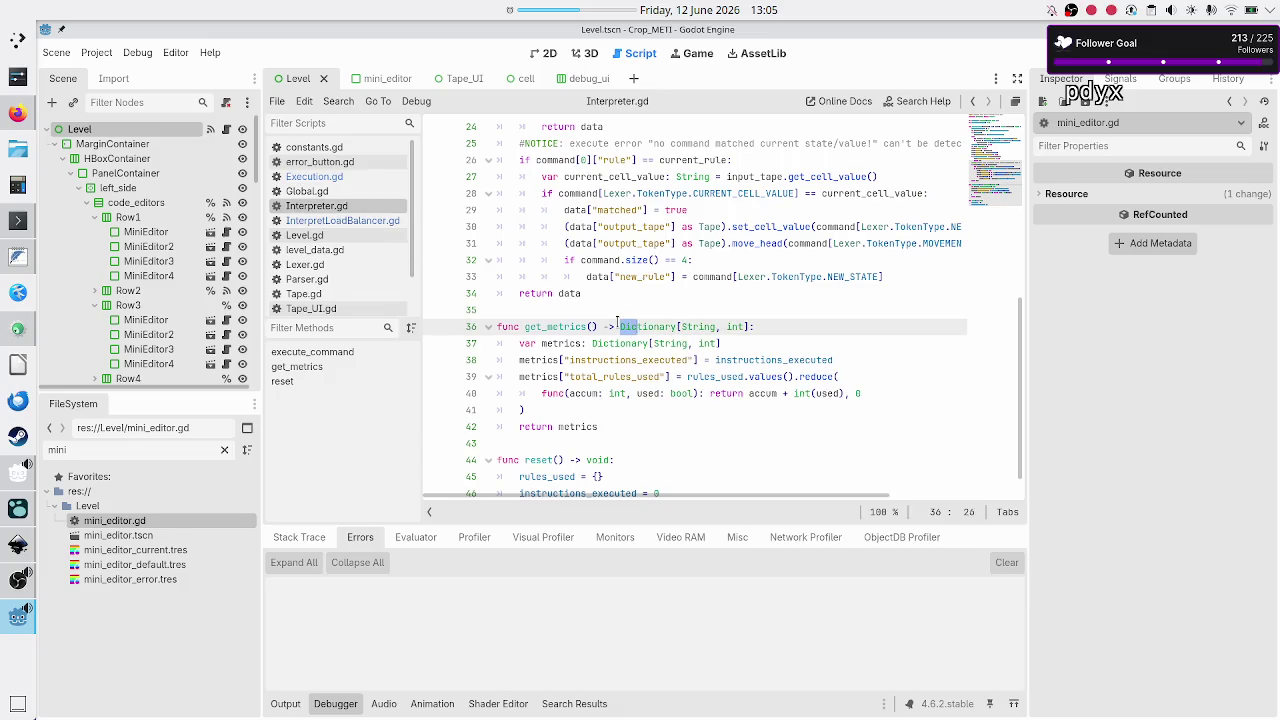
pyautogui.hotkey('shift', 'Right')
pyautogui.hotkey('shift', 'Right')
pyautogui.hotkey('shift', 'Right')
pyautogui.hotkey('ctrl', 'c')
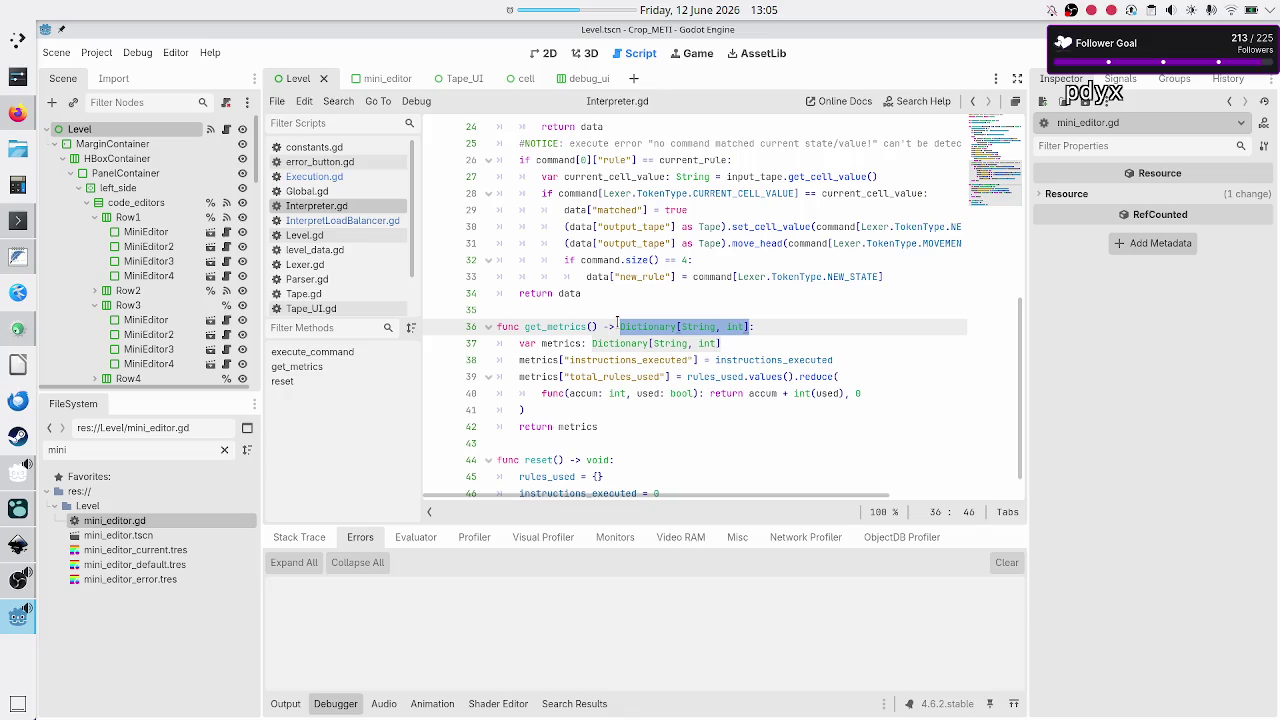
pyautogui.press('Right')
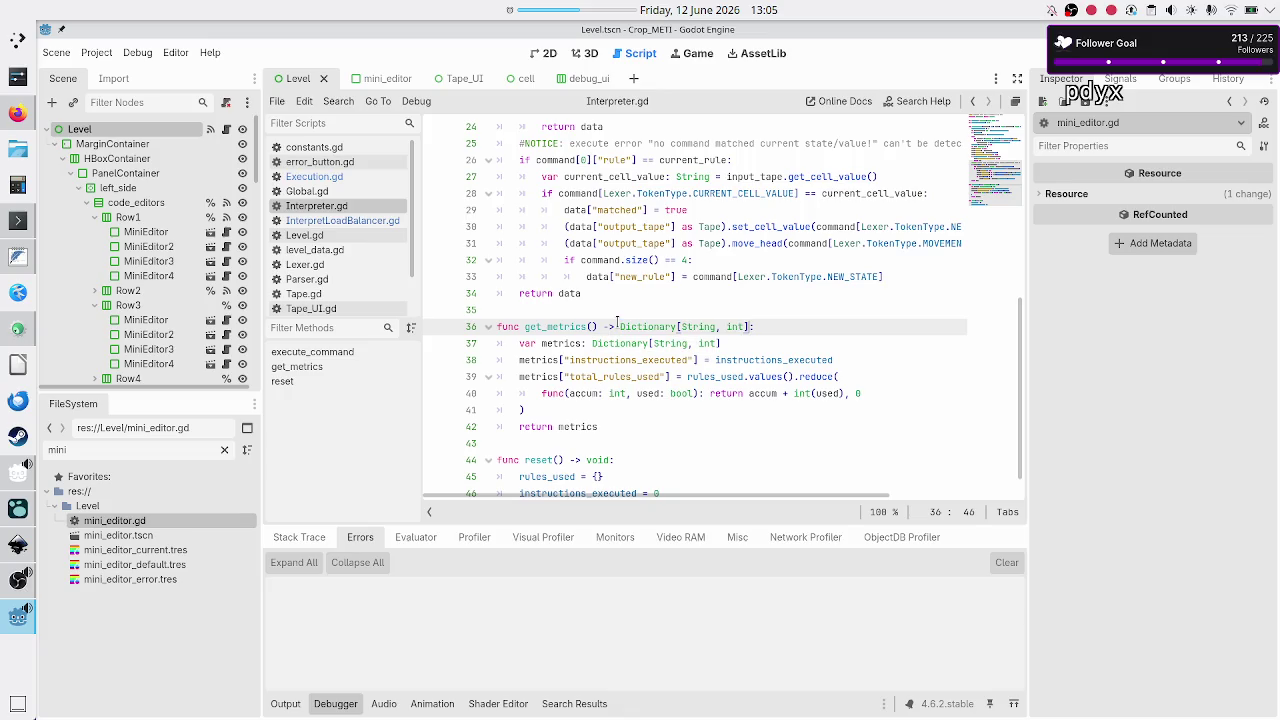
pyautogui.click(356, 175)
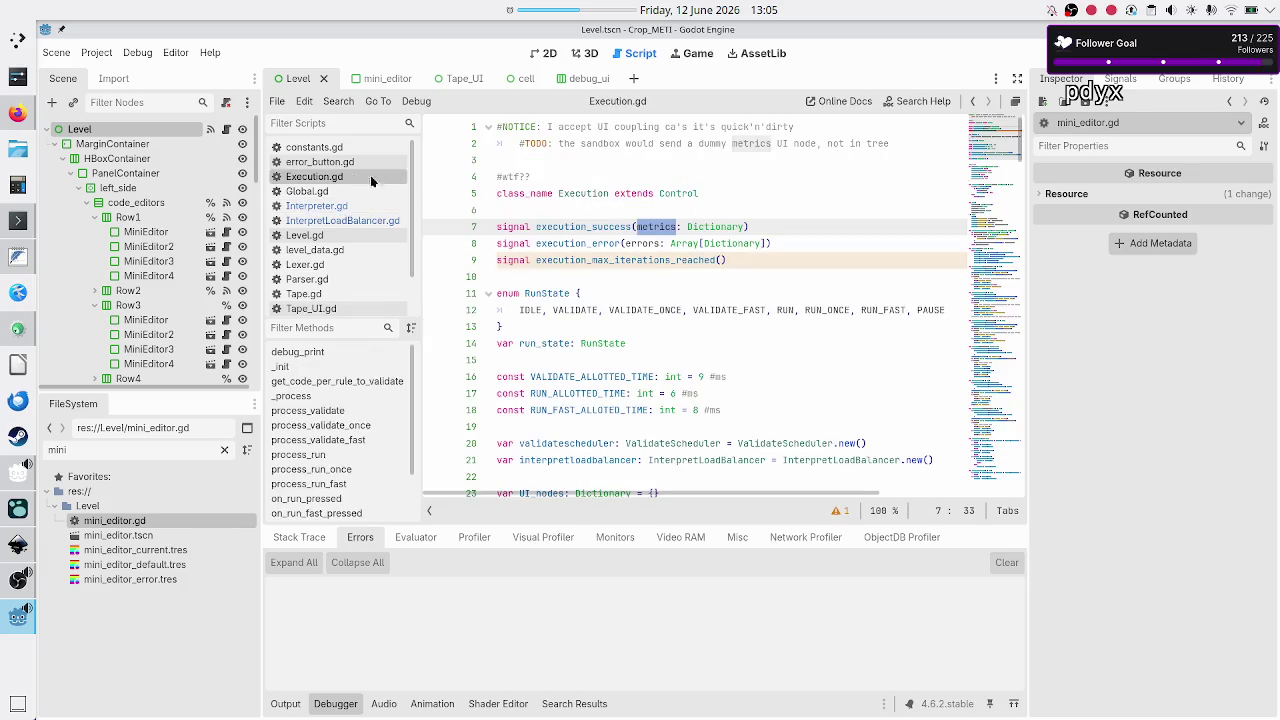
# - Retype the metrics parameter on line 7 as Dictionary[String, int] and save Execution.gd
pyautogui.doubleClick(722, 226)
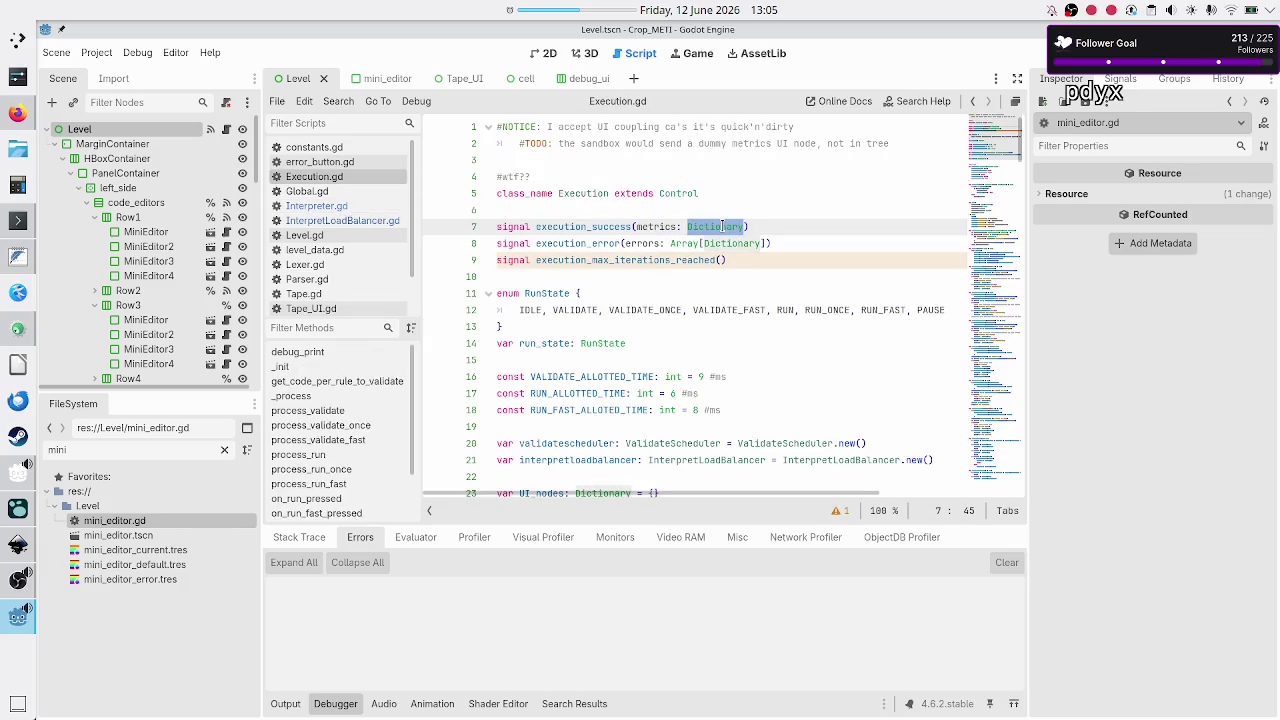
pyautogui.hotkey('ctrl', 'v')
pyautogui.press('Right')
pyautogui.press('Right')
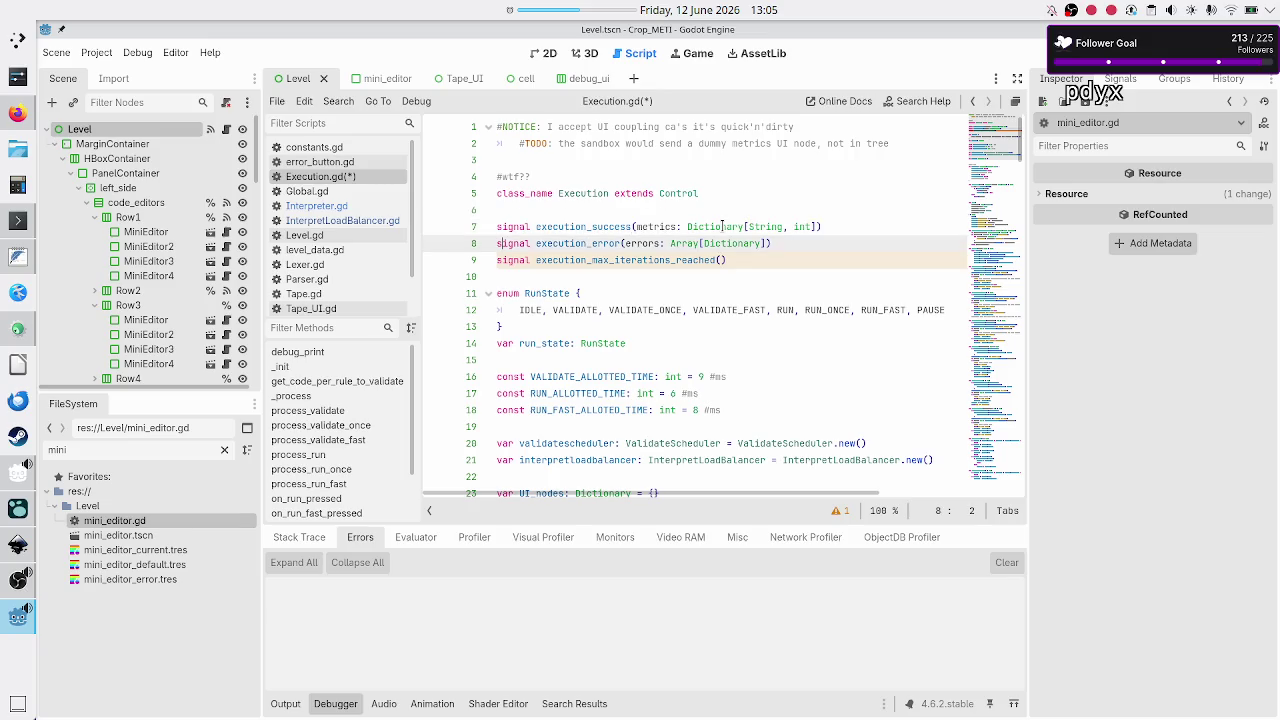
pyautogui.hotkey('ctrl', 's')
pyautogui.scroll(-4, 714, 277)
pyautogui.scroll(3, 602, 210)
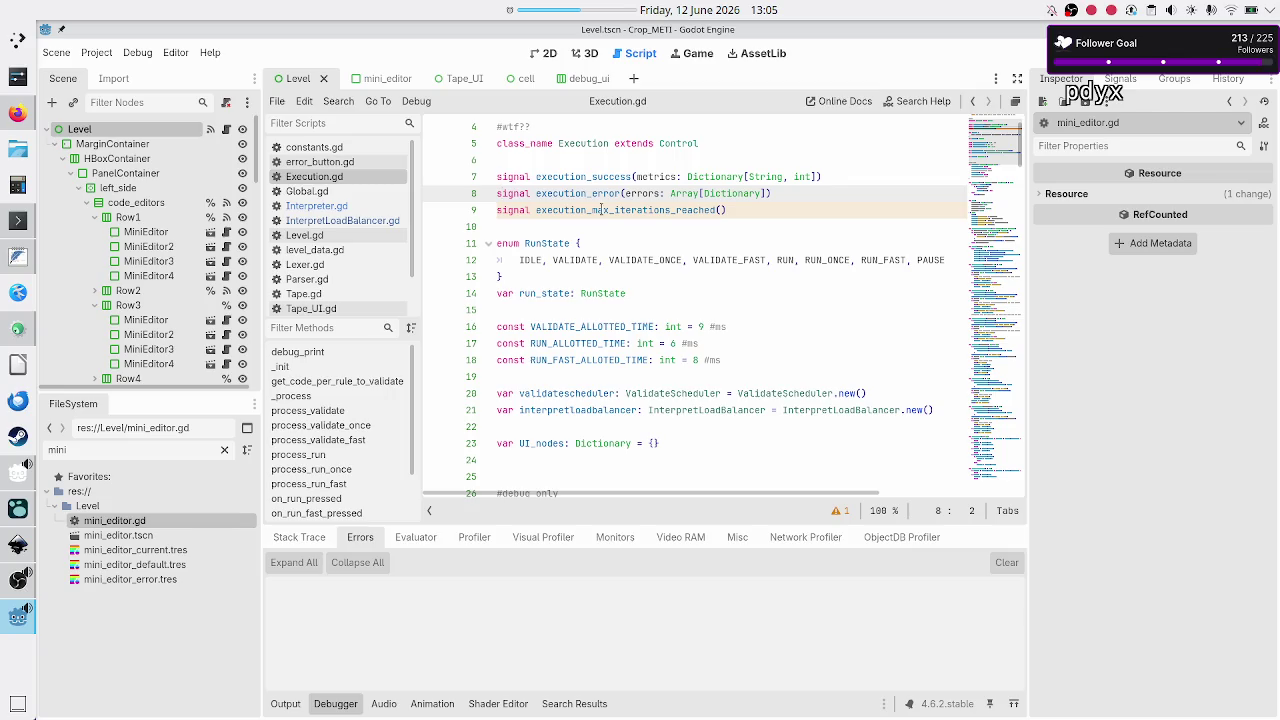
pyautogui.doubleClick(591, 175)
pyautogui.scroll(-8, 684, 330)
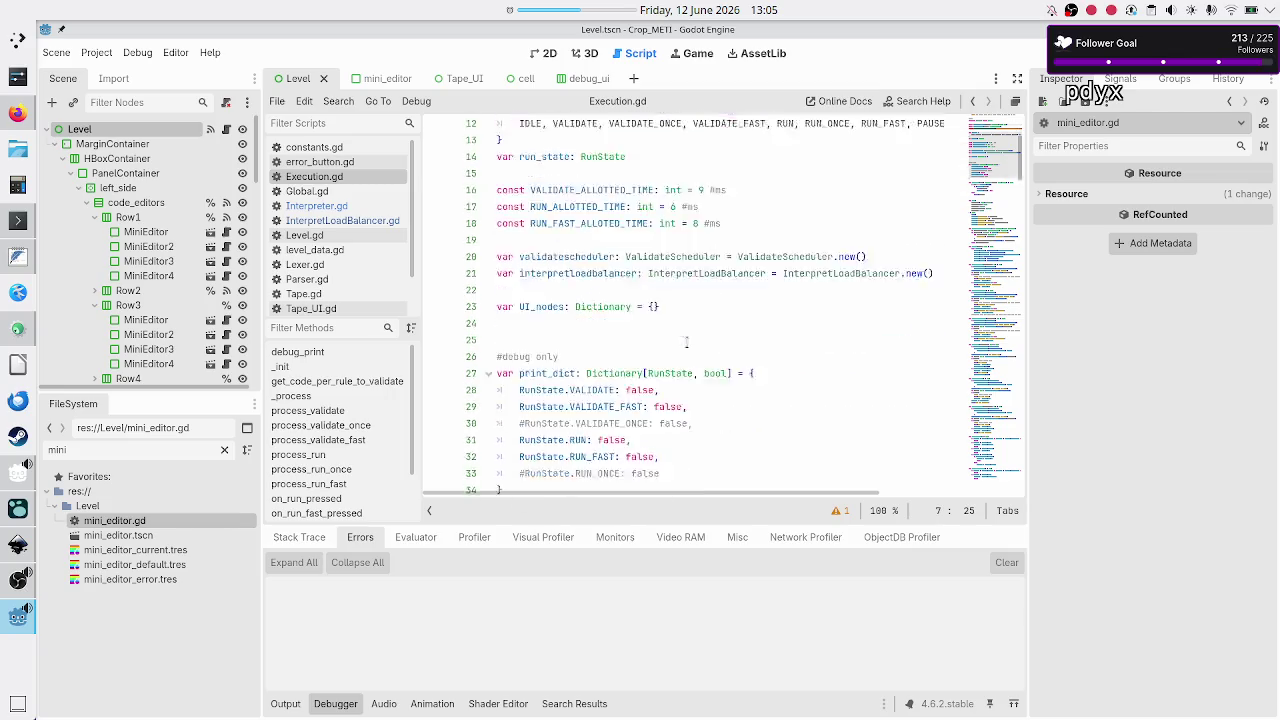
pyautogui.scroll(-3, 686, 343)
pyautogui.scroll(-4, 686, 343)
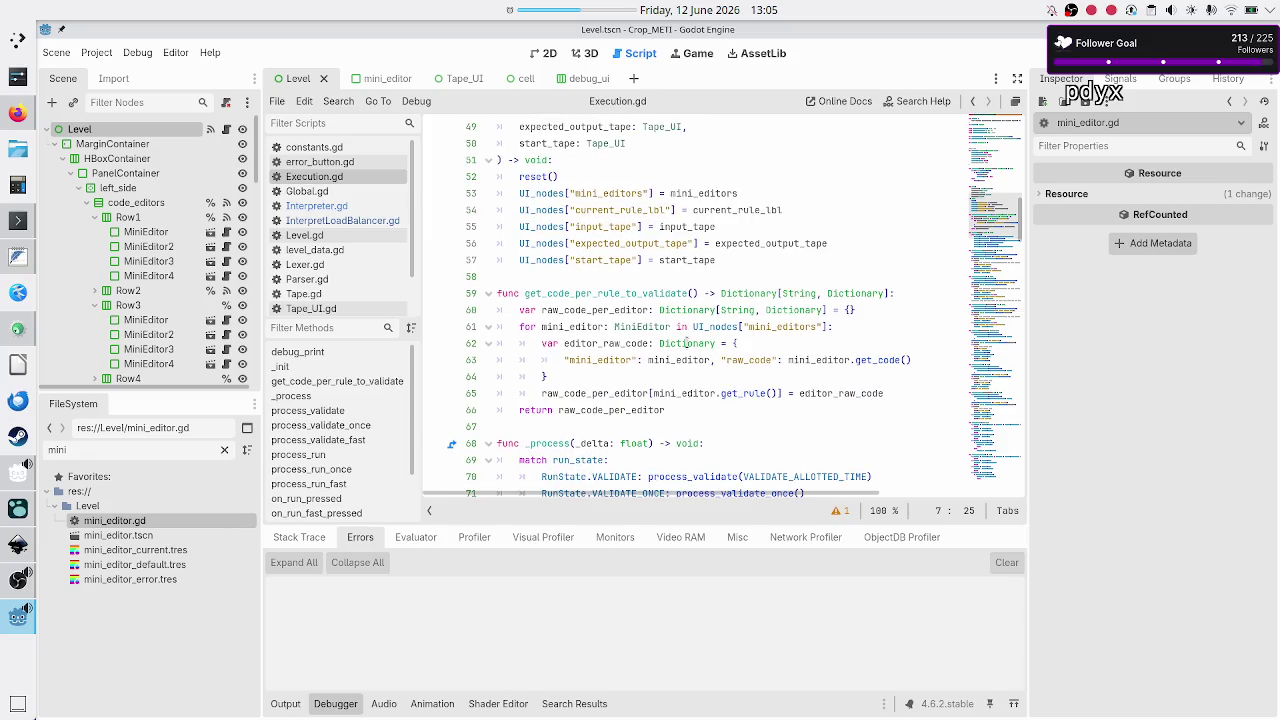
pyautogui.scroll(-7, 686, 343)
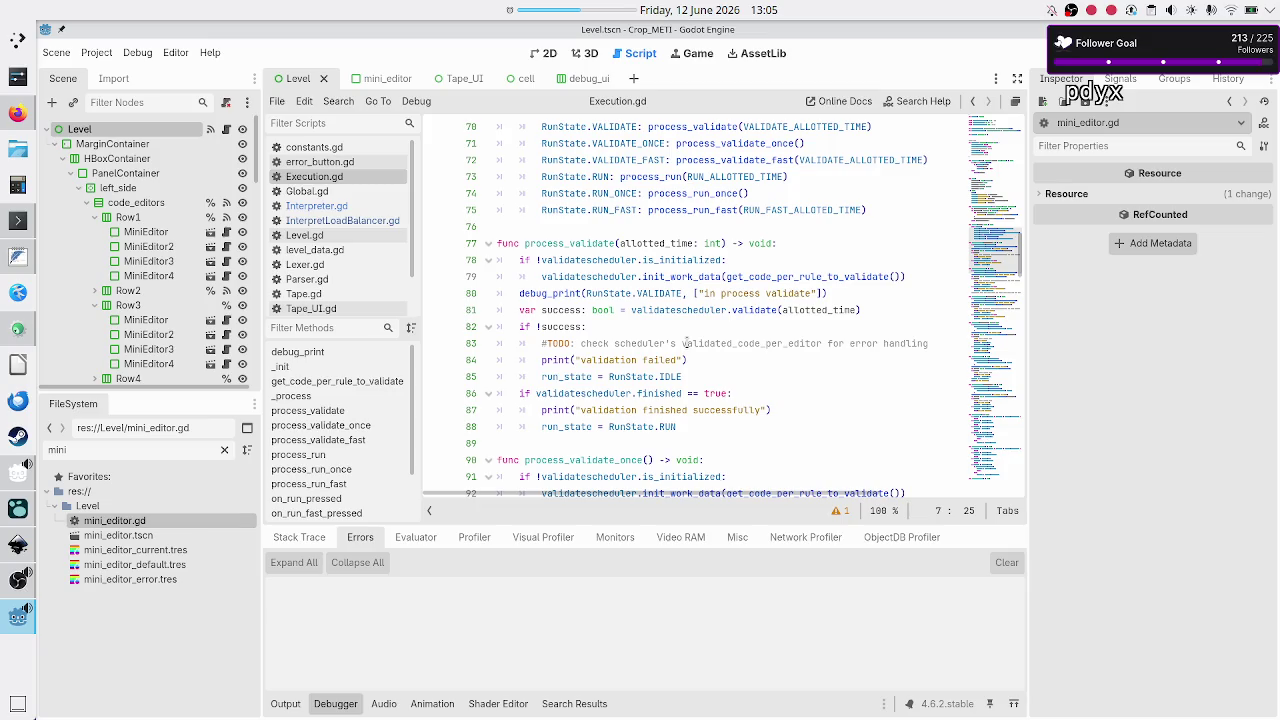
pyautogui.scroll(-9, 686, 343)
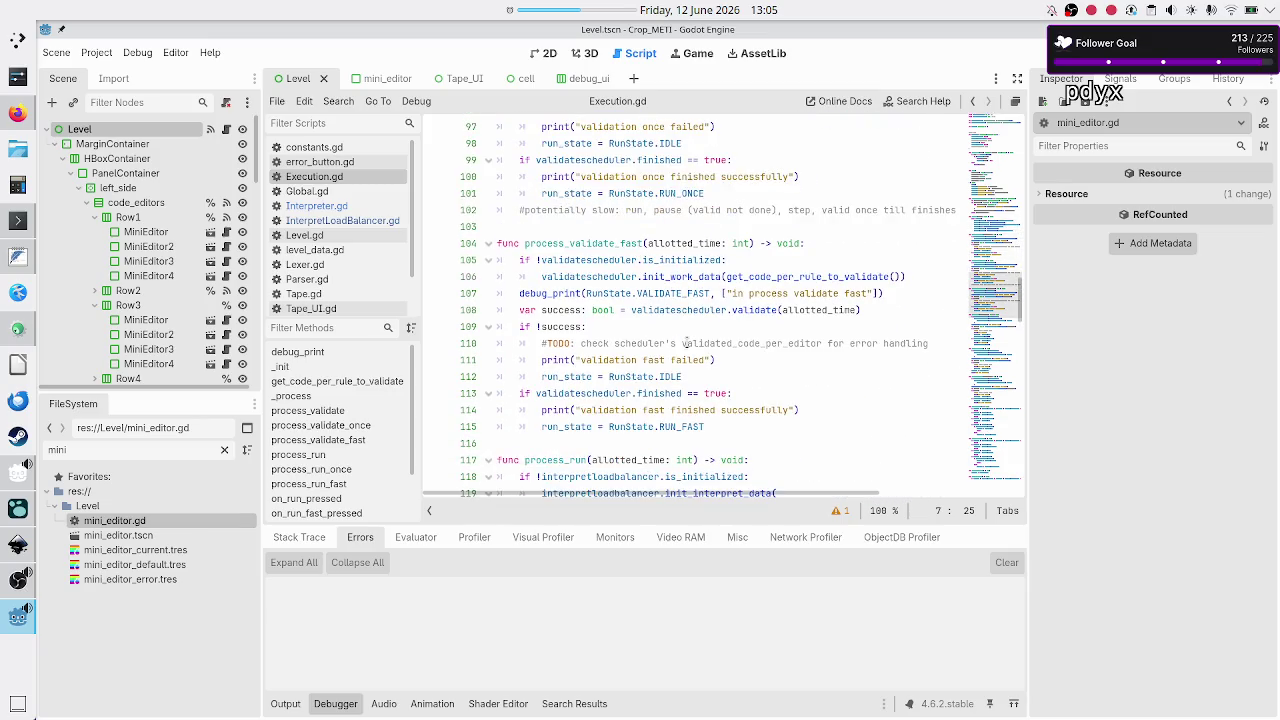
pyautogui.scroll(-4, 686, 343)
pyautogui.doubleClick(555, 261)
pyautogui.scroll(-2, 632, 330)
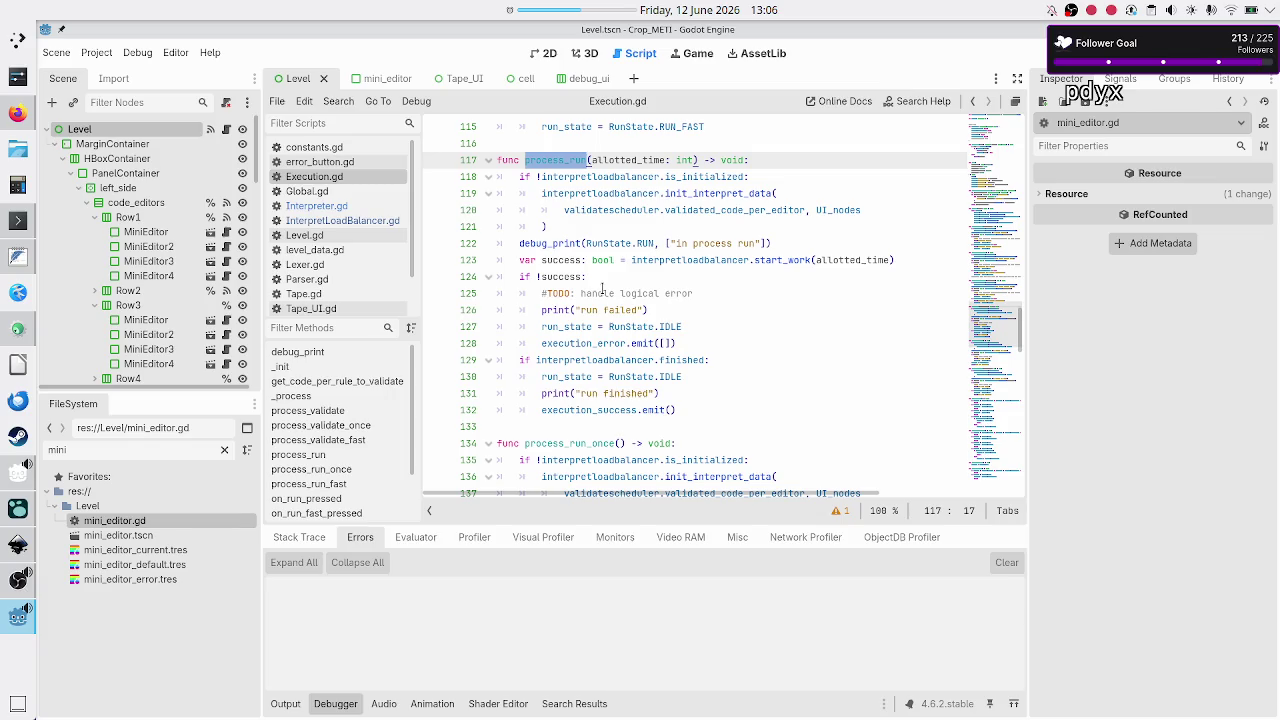
# - Review the interpretloadbalancer uses and process_run's finished branch around lines 130–131
pyautogui.doubleClick(625, 358)
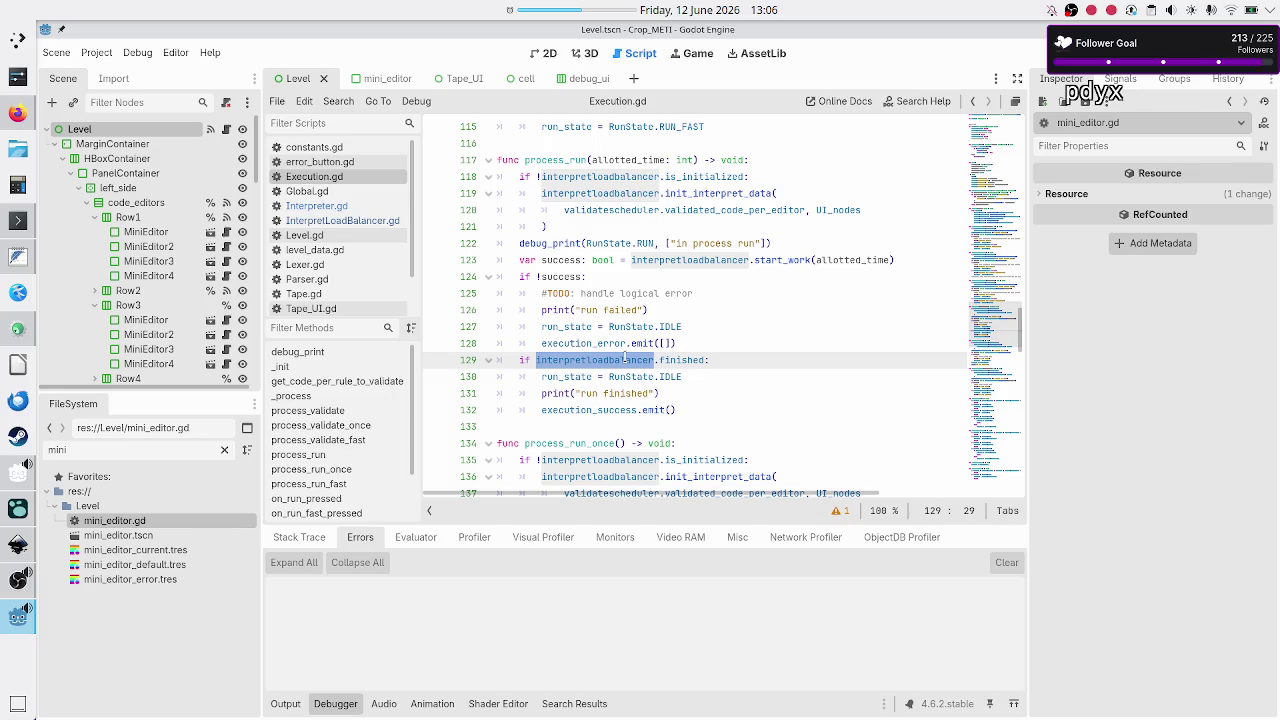
pyautogui.click(648, 377)
pyautogui.moveTo(652, 377); pyautogui.dragTo(698, 376)
pyautogui.moveTo(587, 393); pyautogui.dragTo(669, 391)
# - Fill the execution_success.emit() call on line 132 with interpretloadbalancer.get_metrics()
pyautogui.click(702, 412)
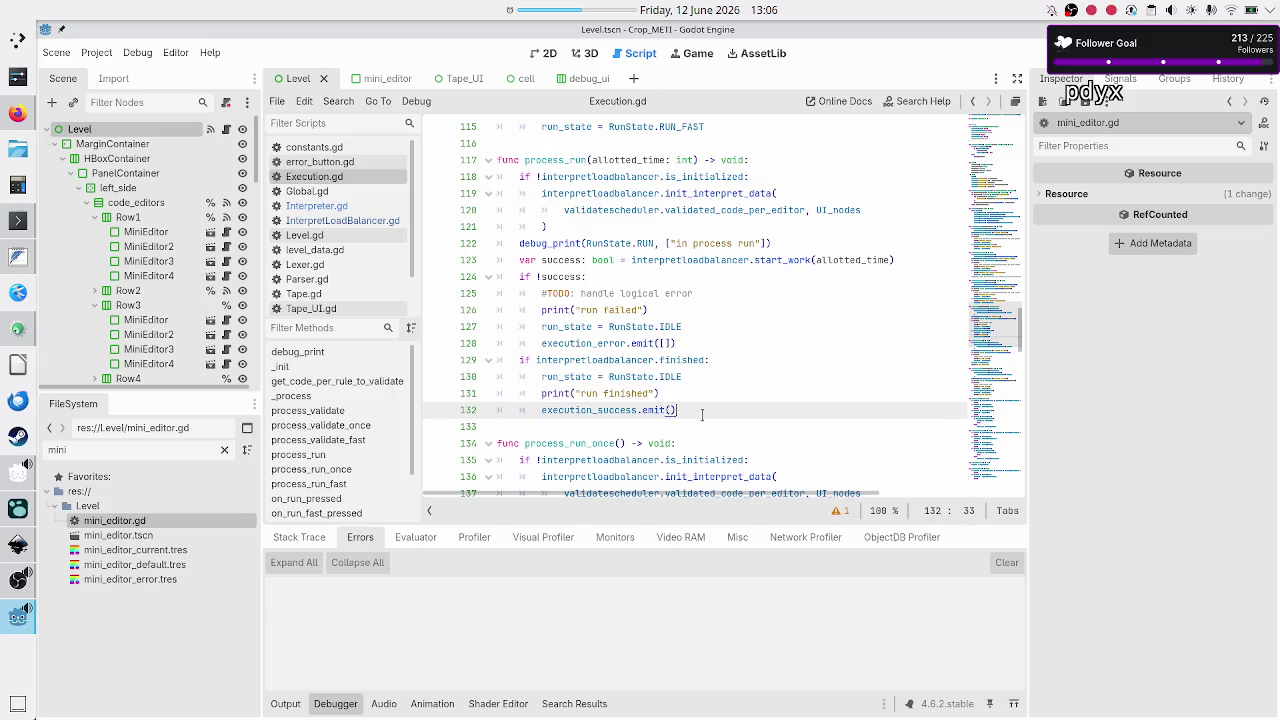
pyautogui.press('Left')
pyautogui.write('inter')
pyautogui.press('Return')
pyautogui.write('.get_m')
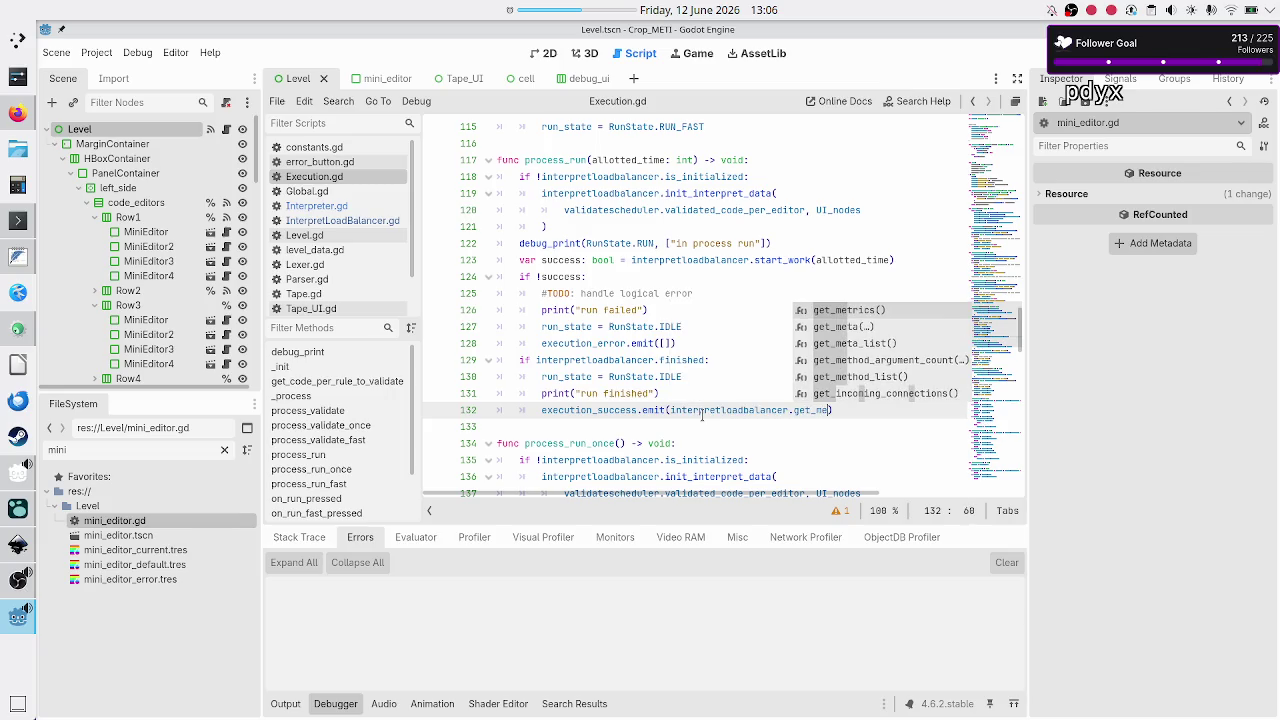
pyautogui.press('Return')
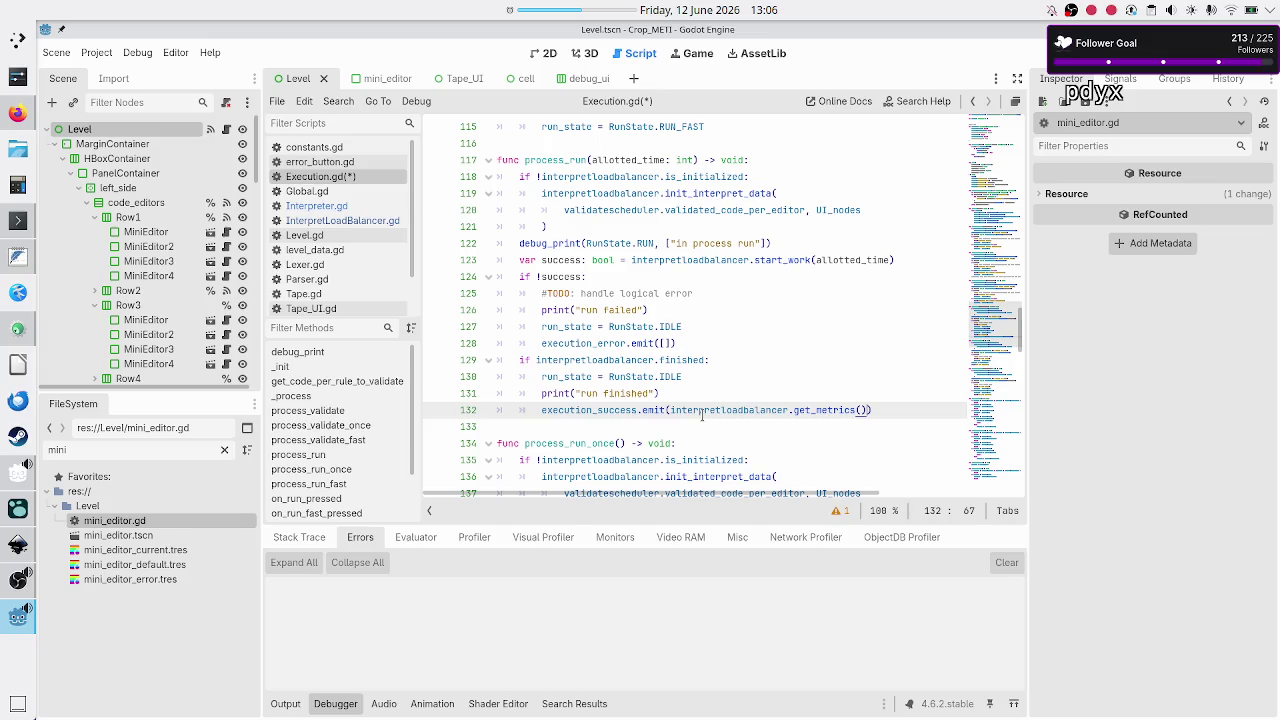
pyautogui.press('Down')
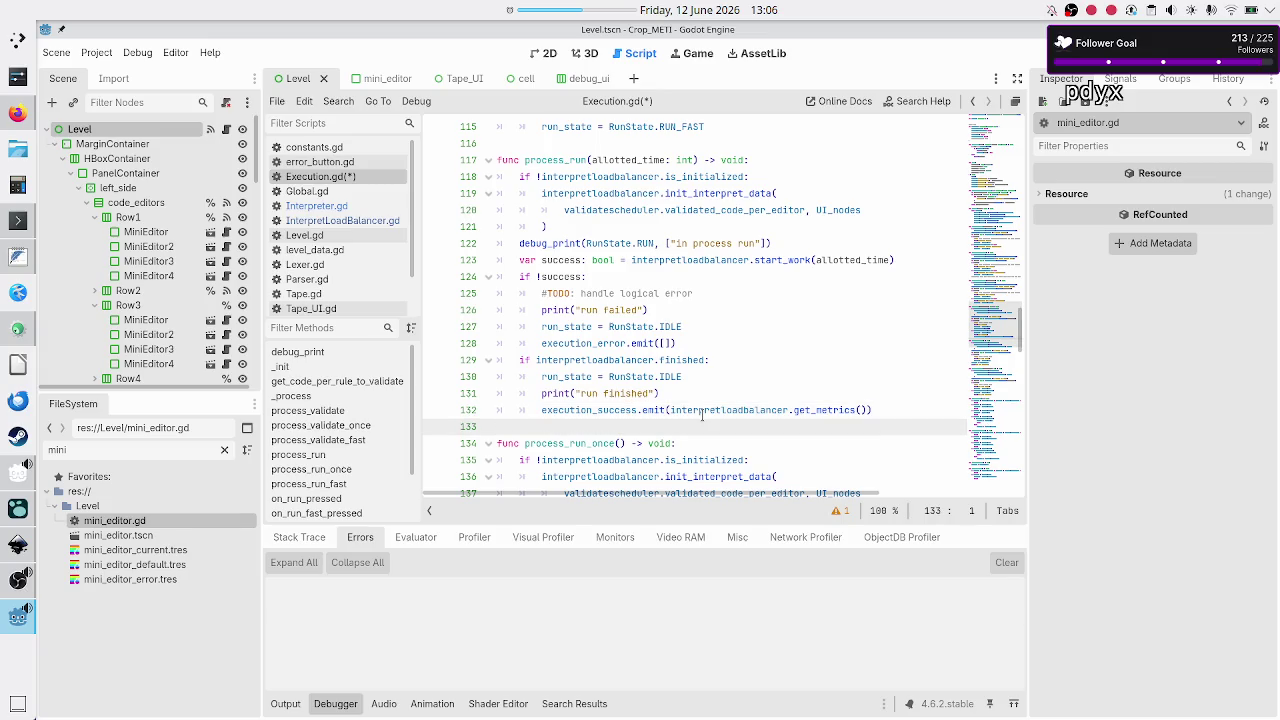
pyautogui.press('Down')
pyautogui.press('Down')
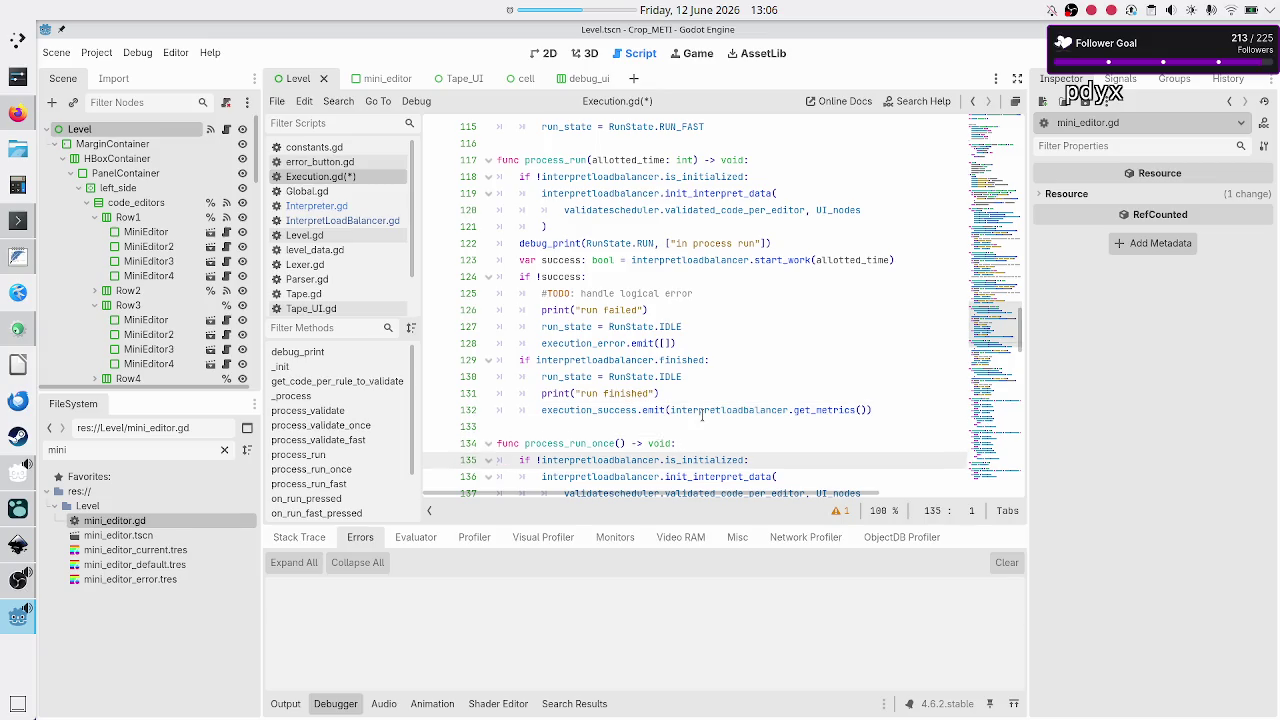
pyautogui.press('Down')
pyautogui.press('Down')
pyautogui.press('Down')
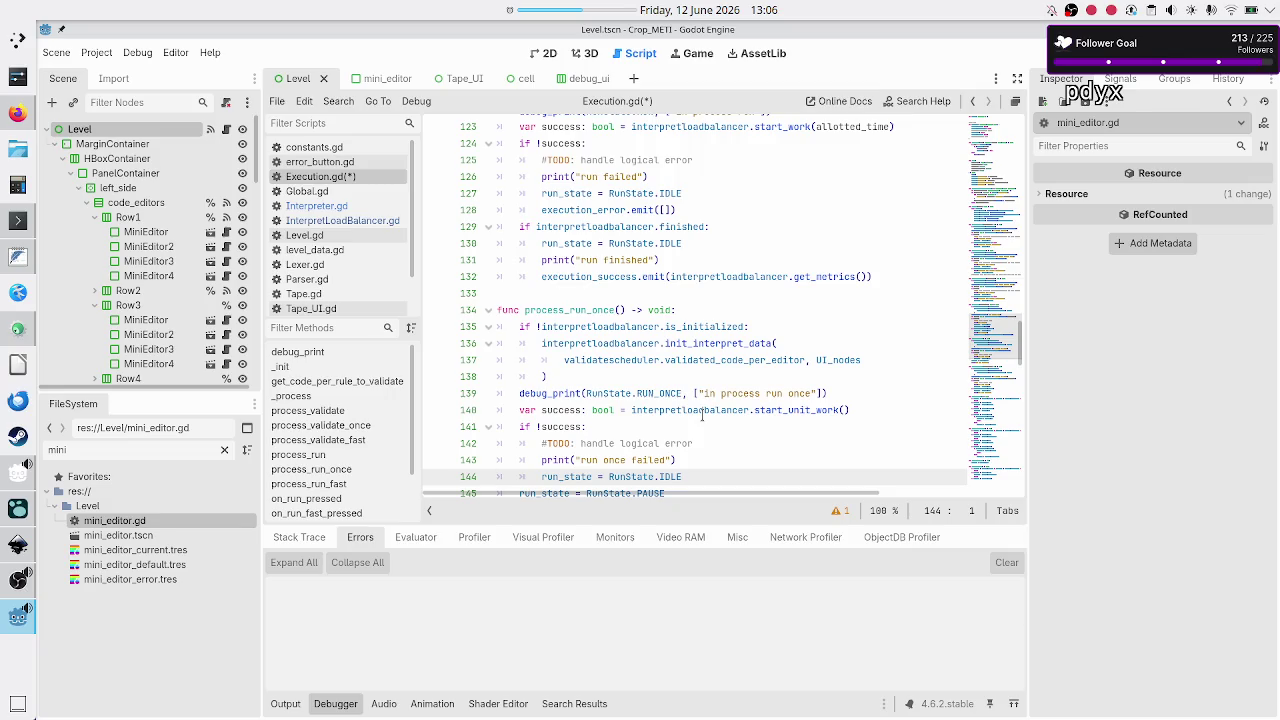
# - Add execution_error.emit([]) below the RunState.IDLE reset in process_run_once's failure branch
pyautogui.press('Up')
pyautogui.press('Up')
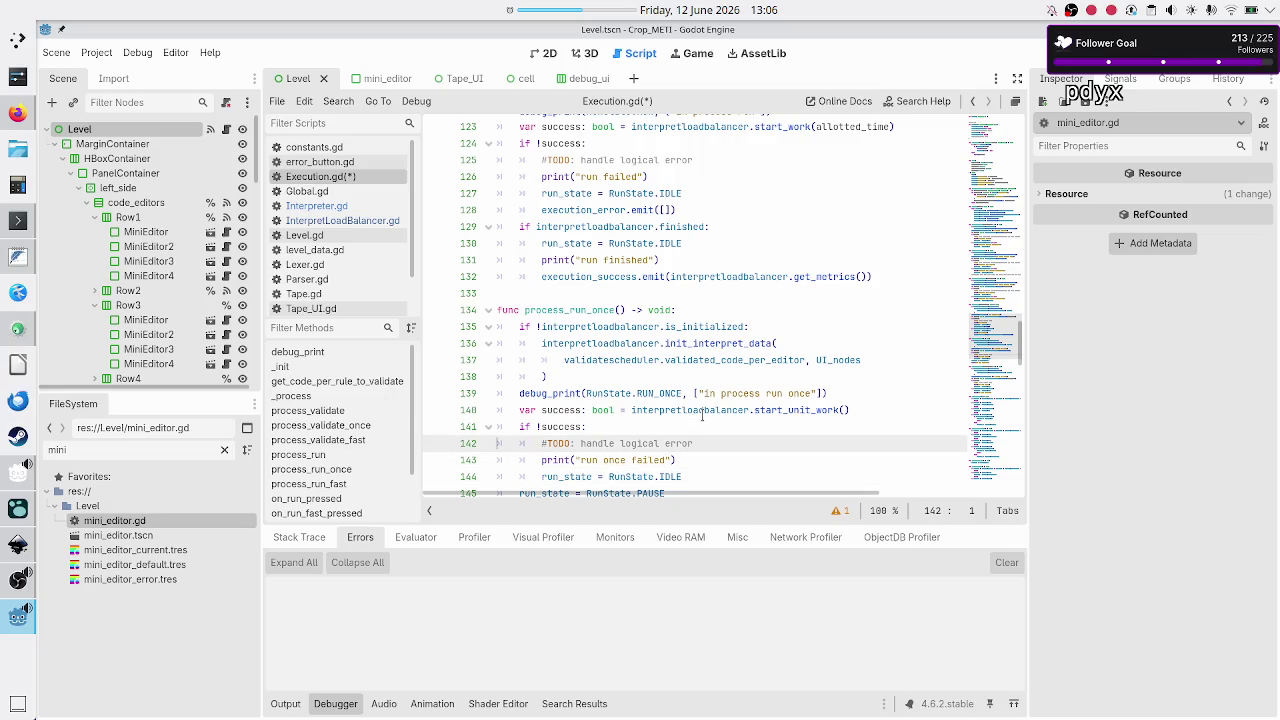
pyautogui.press('Down')
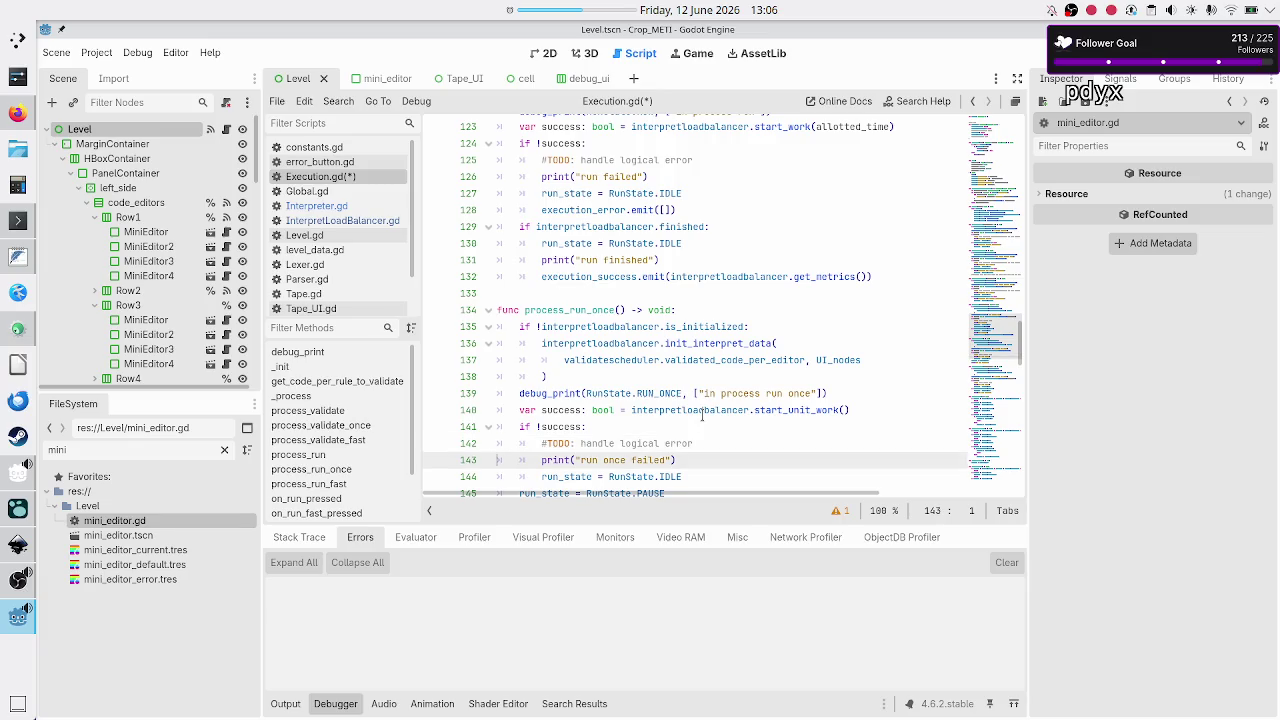
pyautogui.press('Down')
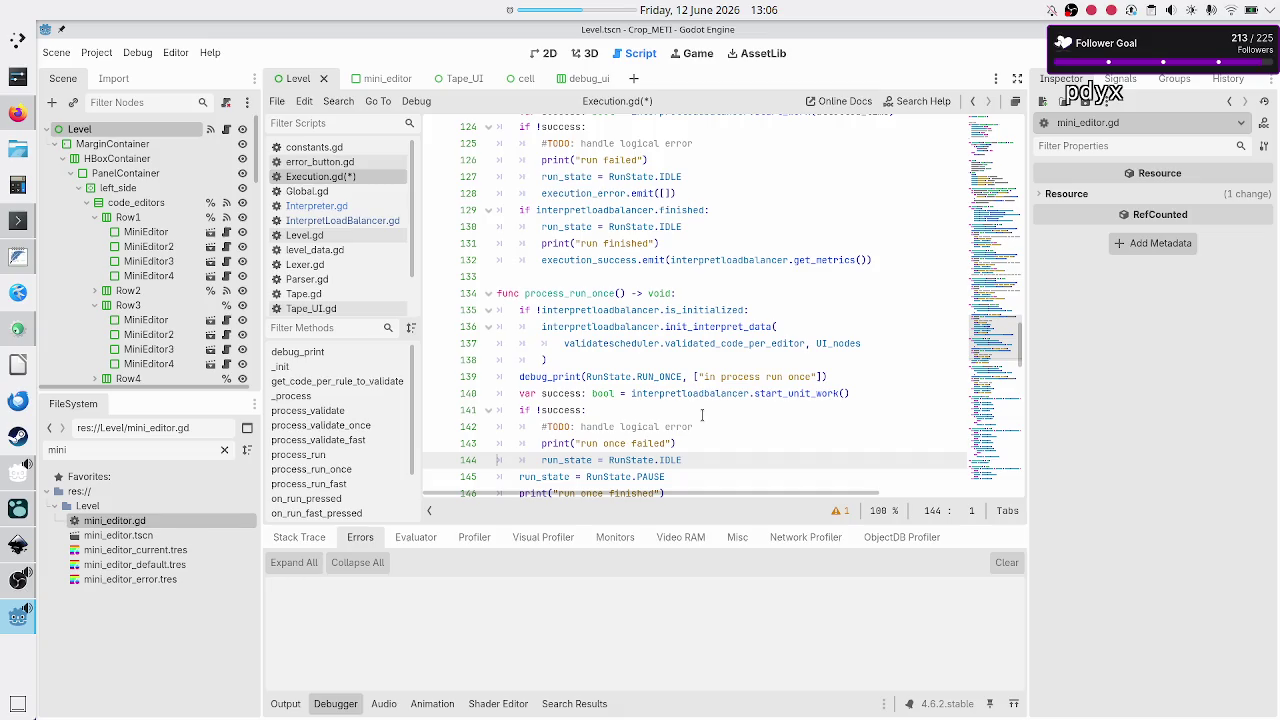
pyautogui.press('End')
pyautogui.press('Return')
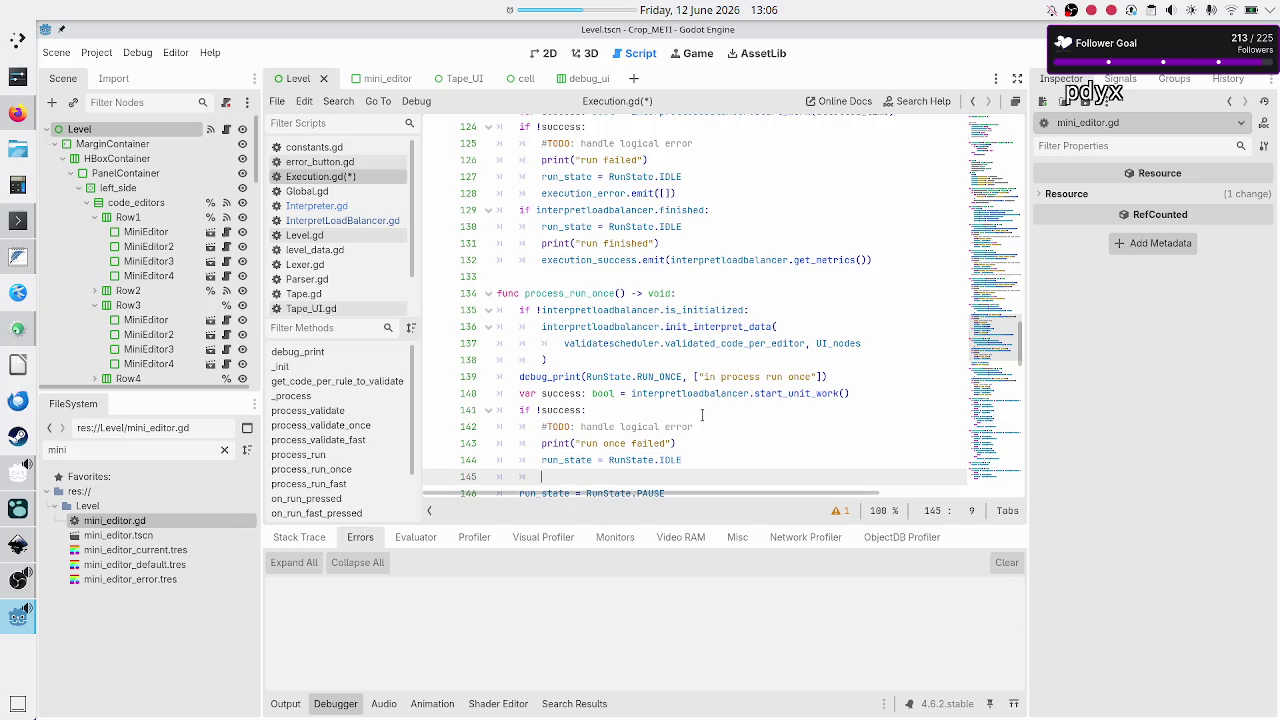
pyautogui.write('execution_error')
pyautogui.write('.emit([]')
pyautogui.press('Down')
pyautogui.press('Down')
pyautogui.press('Down')
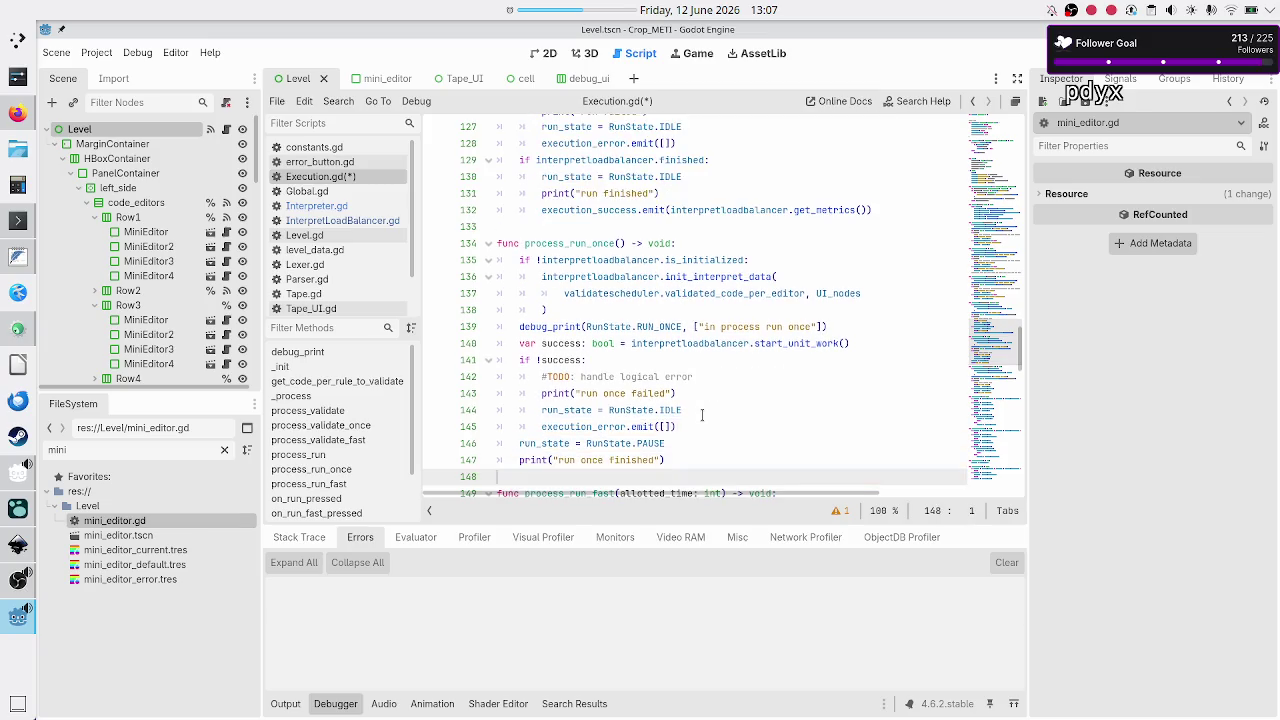
# - Review the surrounding lines and select the RunState.PAUSE line 146
pyautogui.press('Up')
pyautogui.press('Up')
pyautogui.press('Up')
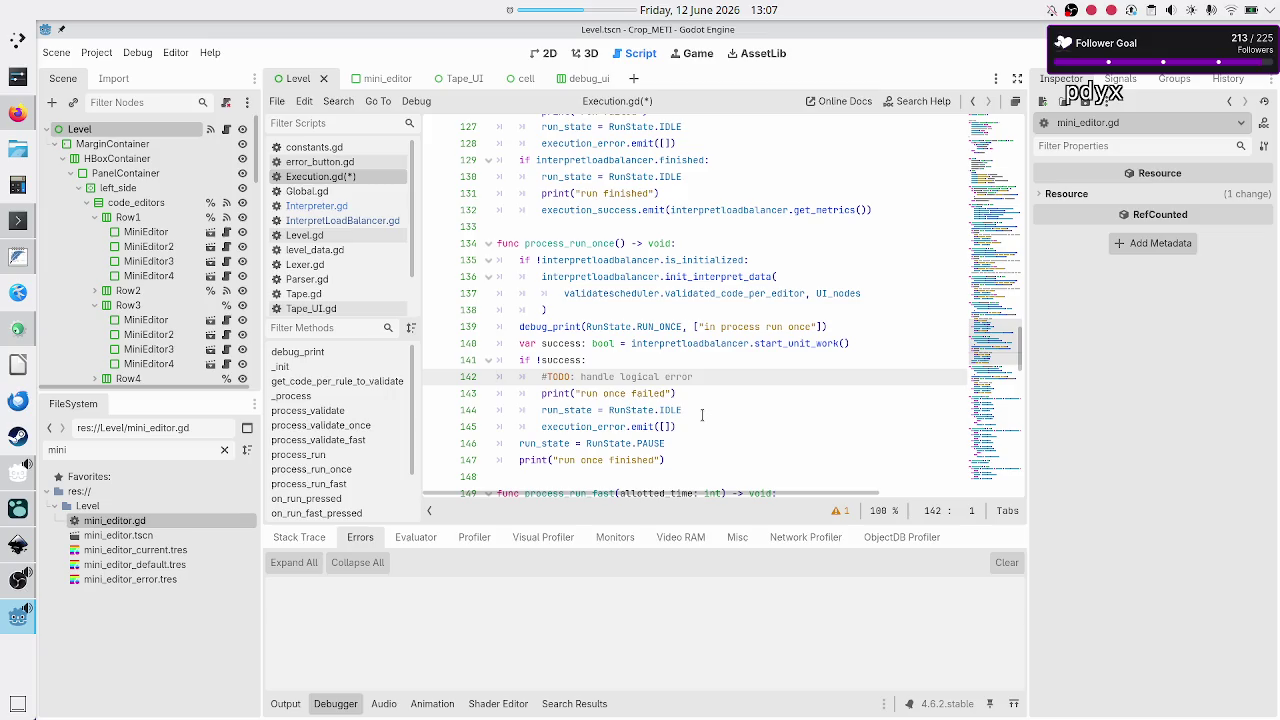
pyautogui.press('Down')
pyautogui.press('Down')
pyautogui.press('Down')
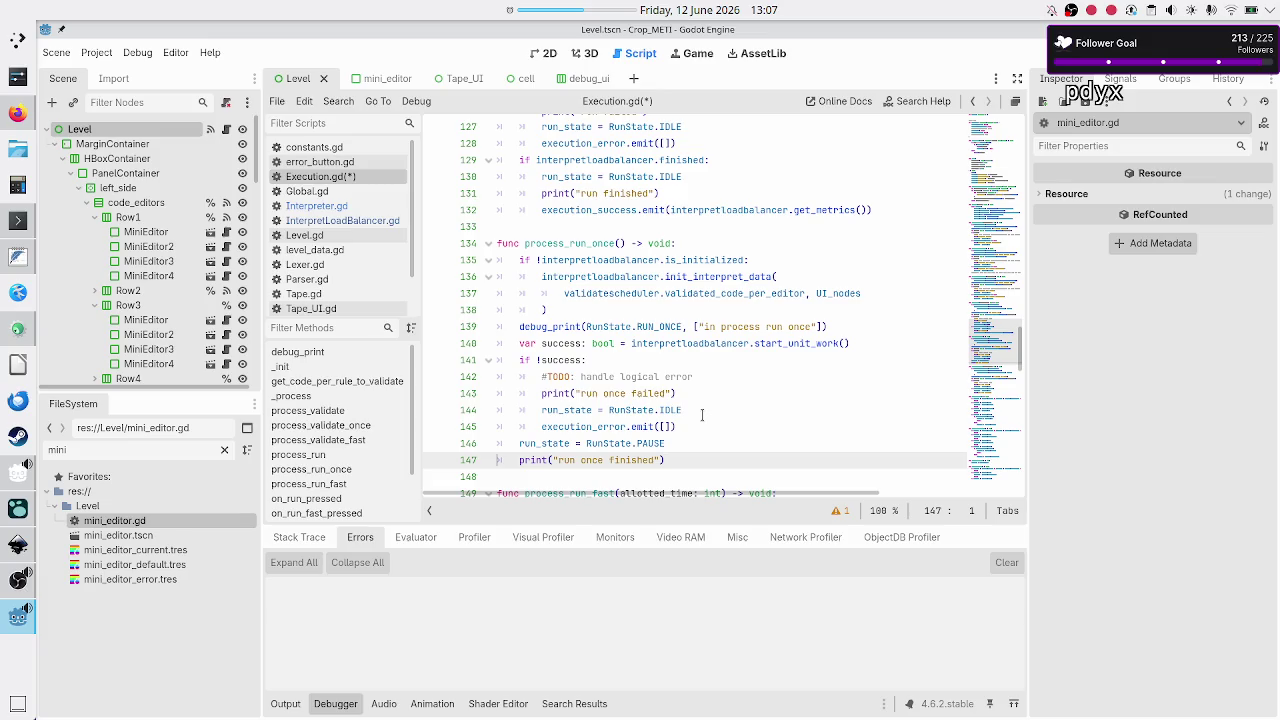
pyautogui.press('Up')
pyautogui.press('Up')
pyautogui.press('Up')
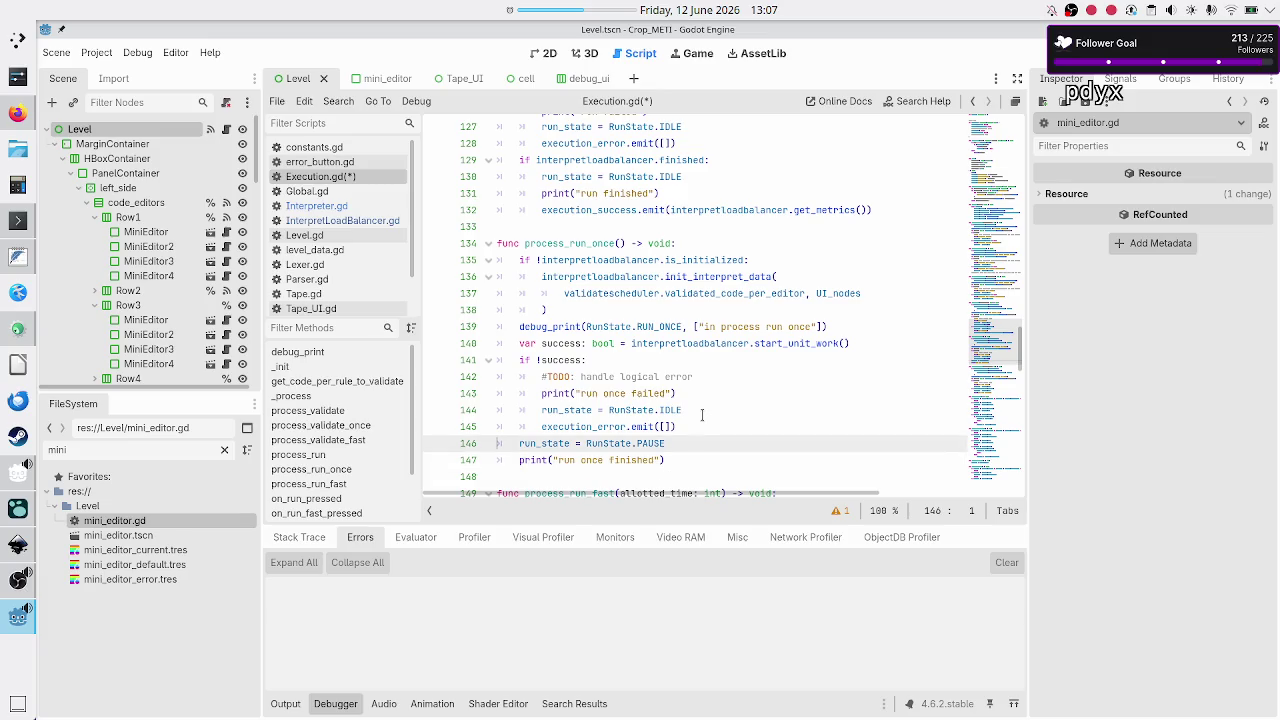
pyautogui.press('Down')
pyautogui.press('Down')
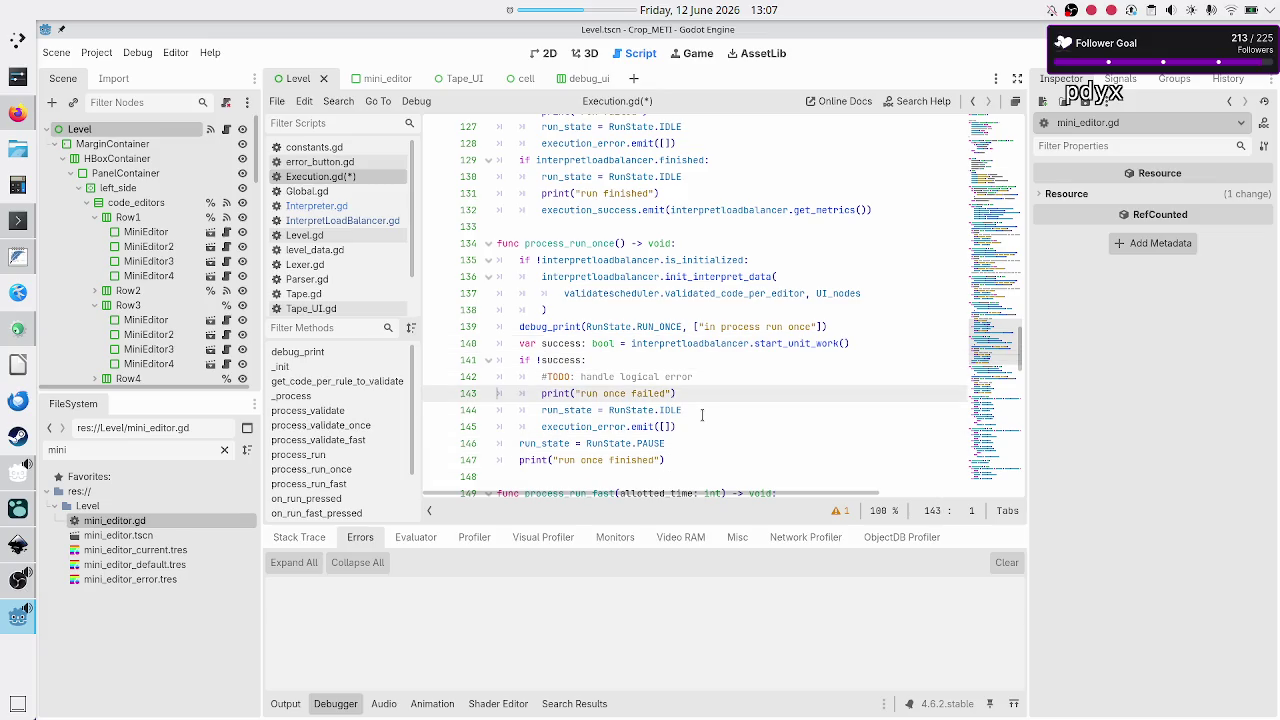
pyautogui.press('Up')
pyautogui.press('Down')
pyautogui.press('Down')
pyautogui.press('Down')
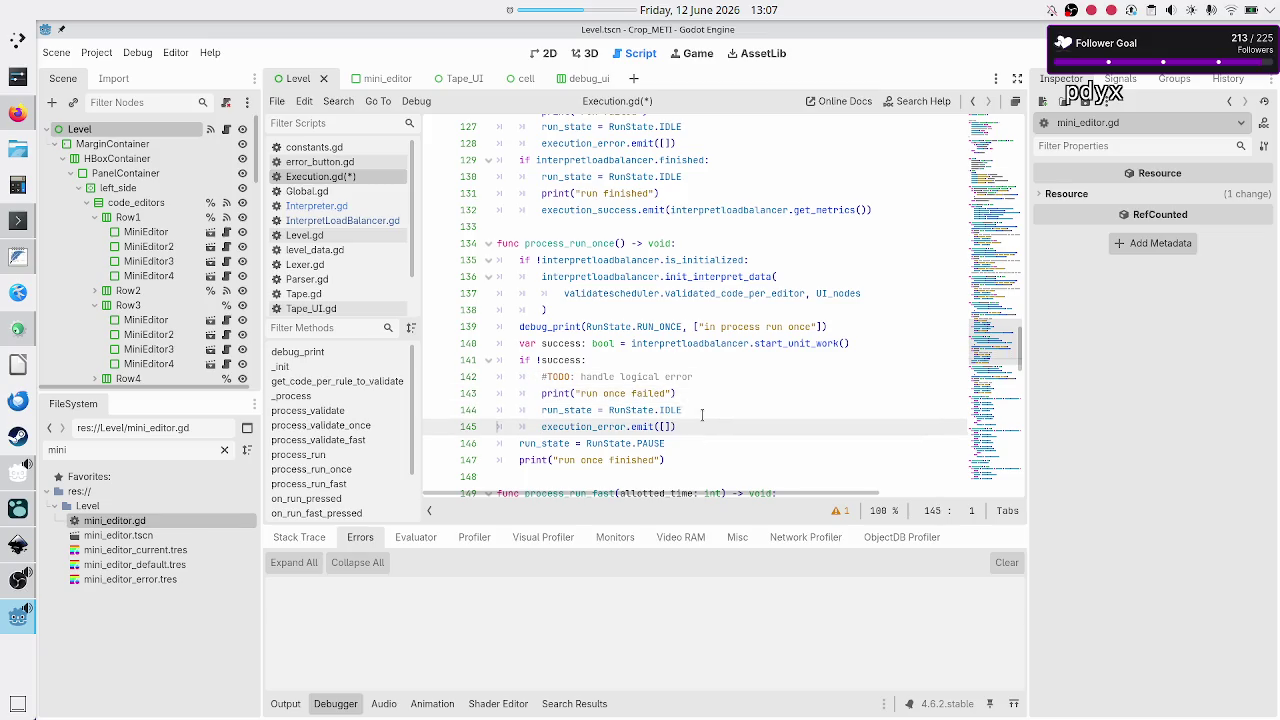
pyautogui.press('Down')
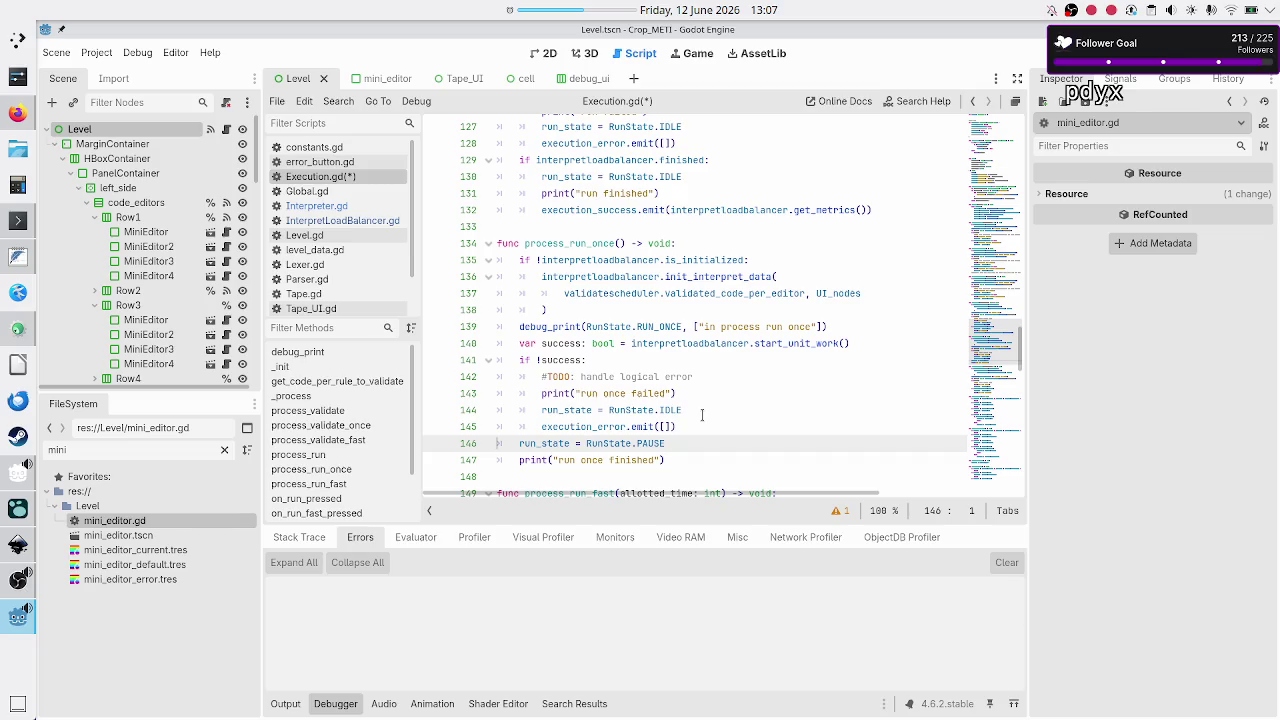
pyautogui.hotkey('shift', 'End')
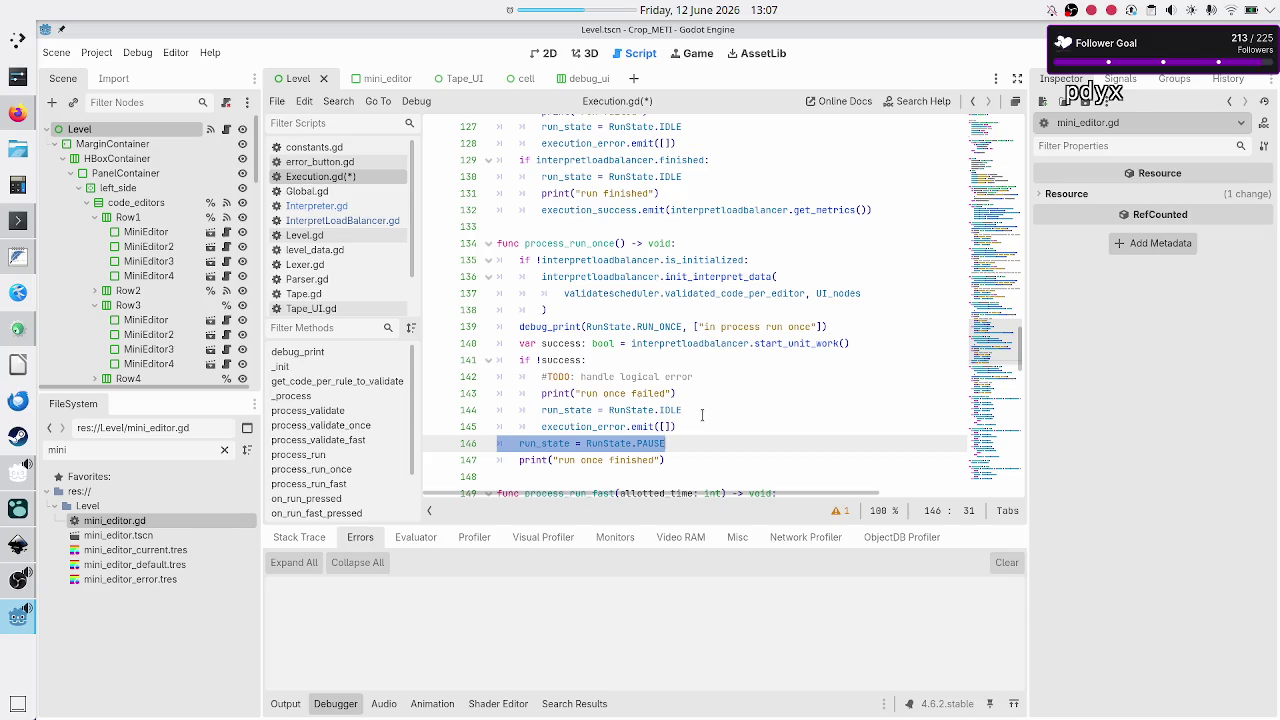
# - Copy process_run's four-line finished branch from lines 129–132
pyautogui.press('Up')
pyautogui.press('Up')
pyautogui.press('Up')
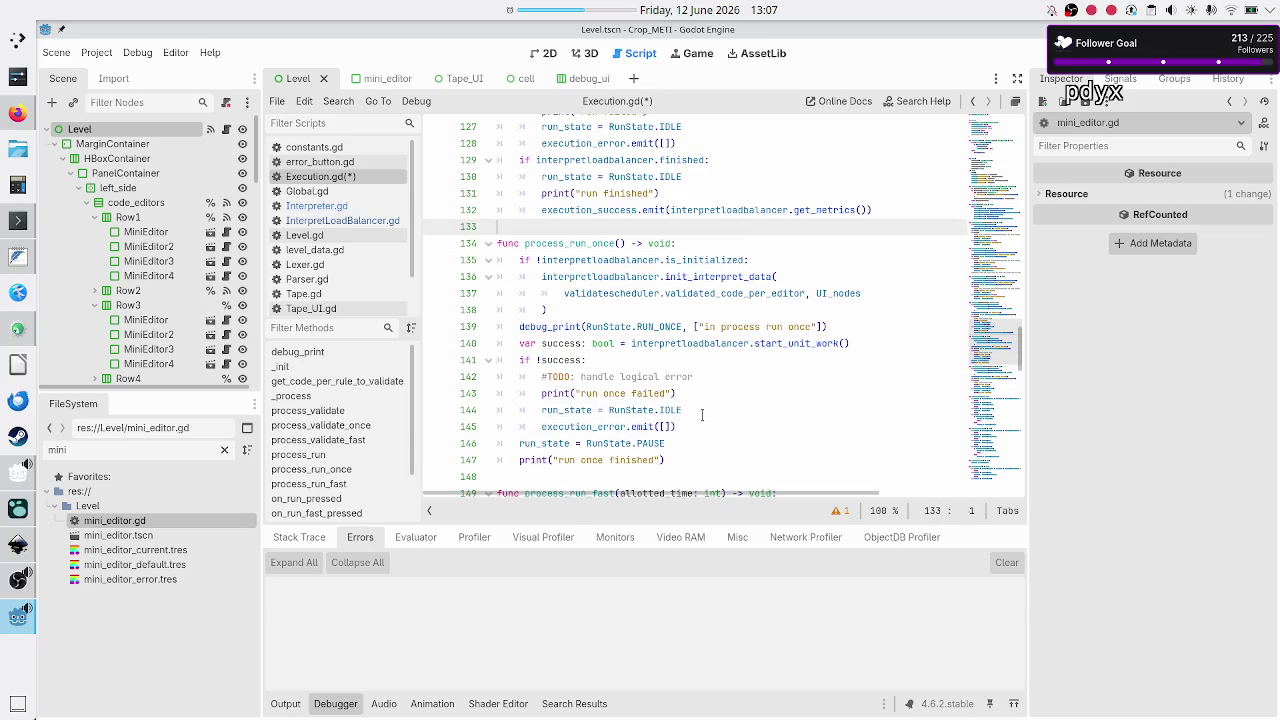
pyautogui.press('Up')
pyautogui.press('Up')
pyautogui.press('Home')
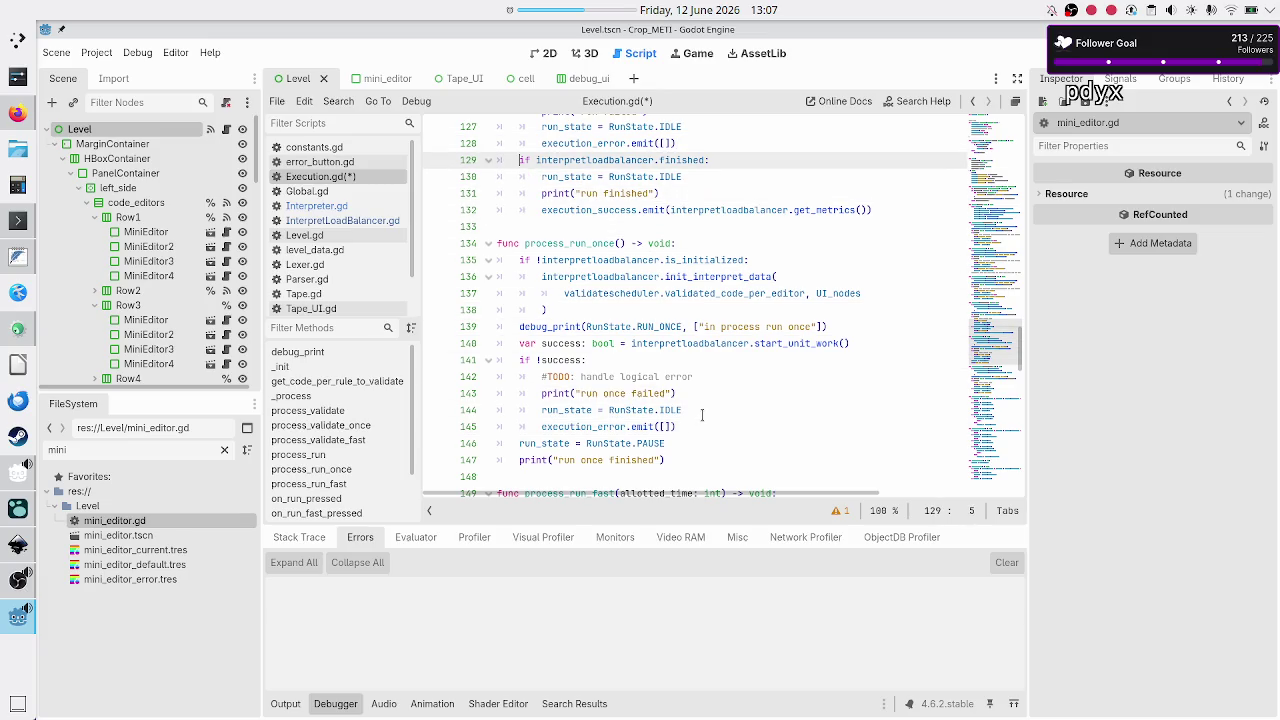
pyautogui.hotkey('shift', 'Down')
pyautogui.hotkey('shift', 'Down')
pyautogui.hotkey('shift', 'Down')
pyautogui.hotkey('shift', 'End')
pyautogui.hotkey('ctrl', 'c')
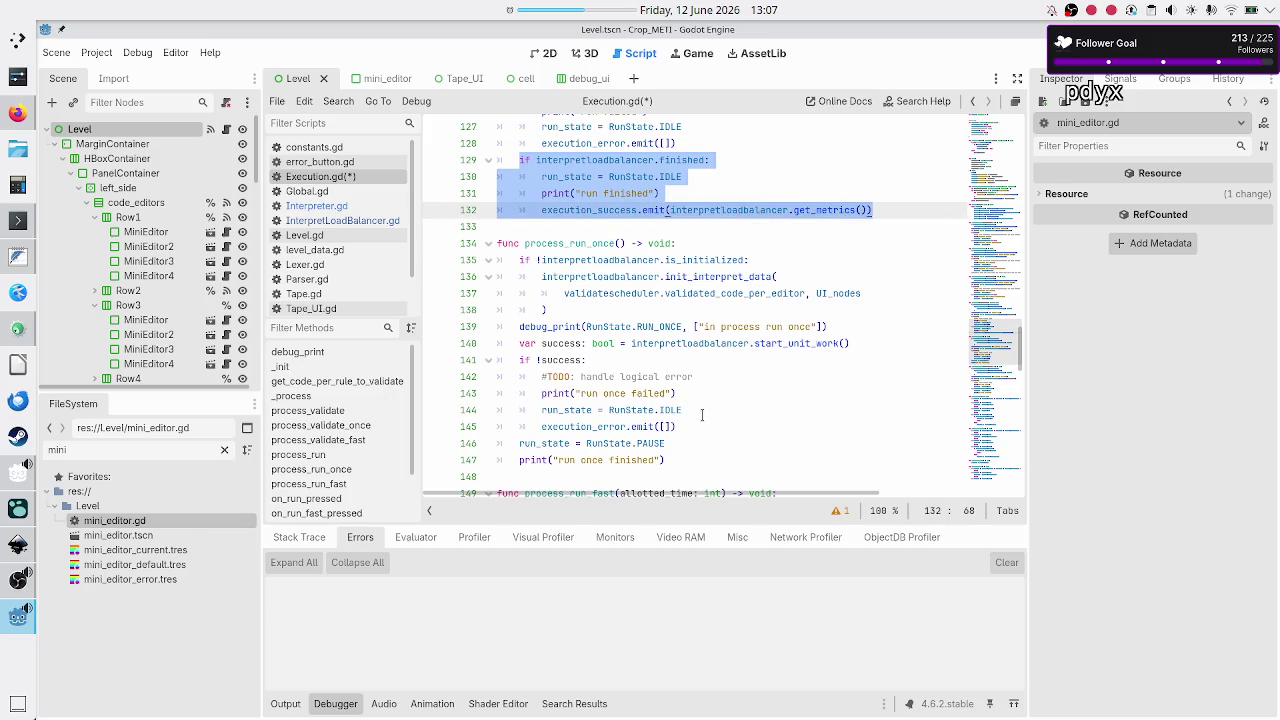
pyautogui.press('Down')
pyautogui.press('Down')
pyautogui.press('Down')
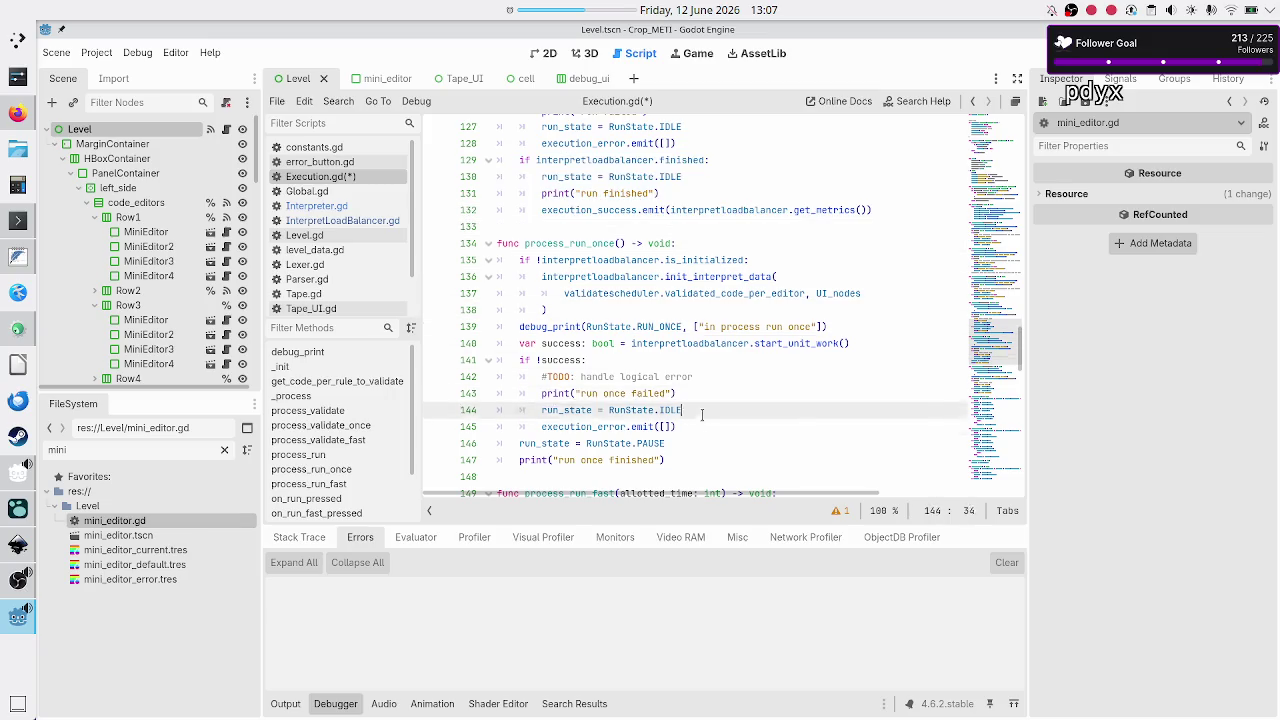
# - Paste the finished branch after the error emit in process_run_once, followed by a return
pyautogui.press('Up')
pyautogui.press('Up')
pyautogui.press('Up')
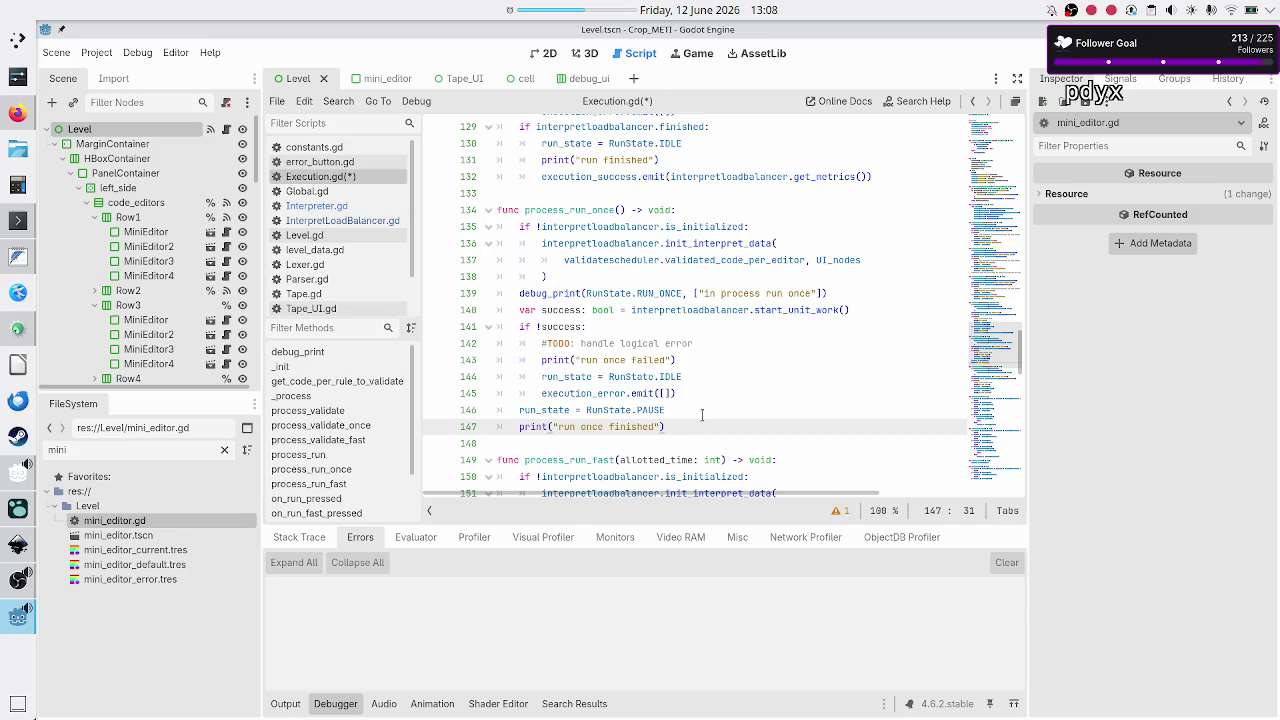
pyautogui.press('Up')
pyautogui.press('Up')
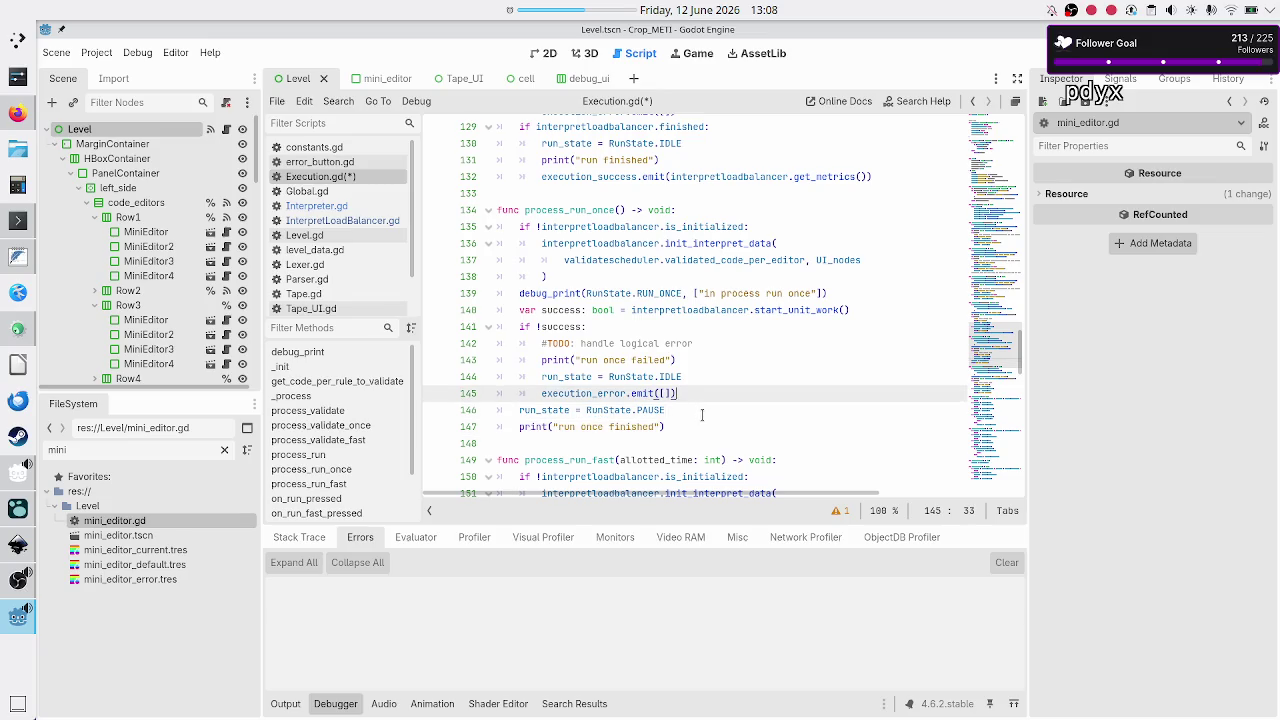
pyautogui.press('Return')
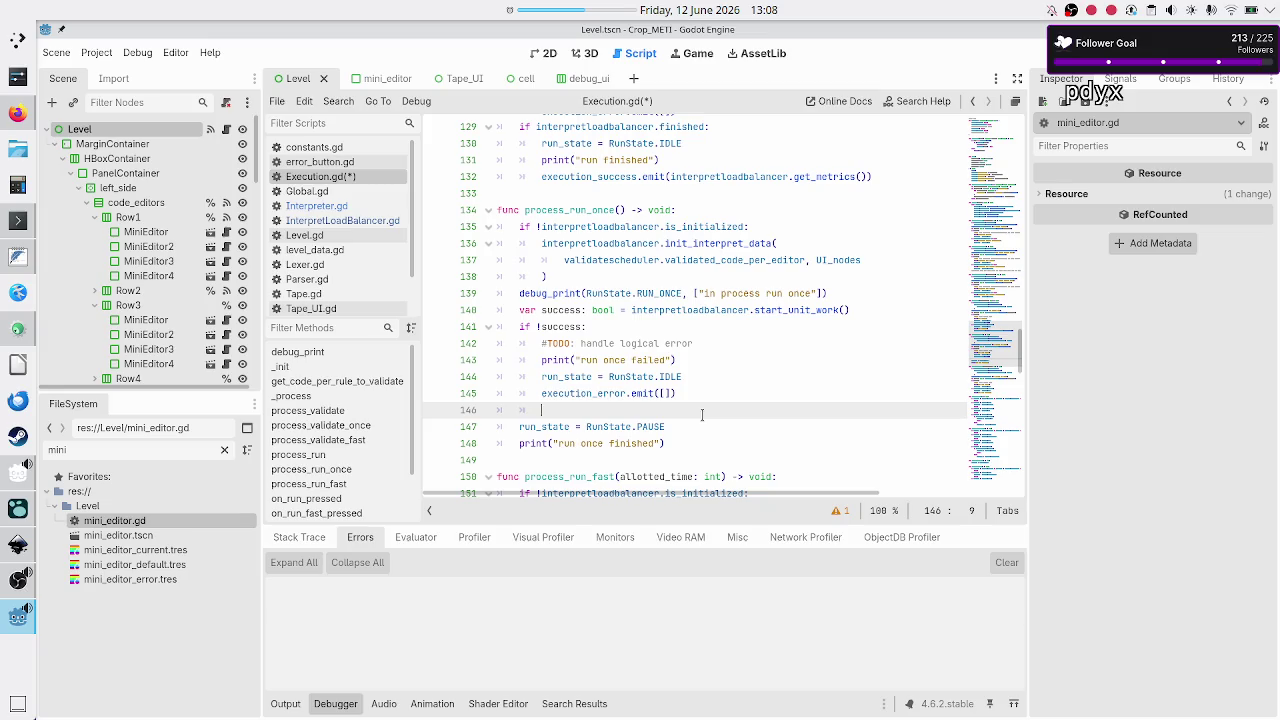
pyautogui.hotkey('ctrl', 'v')
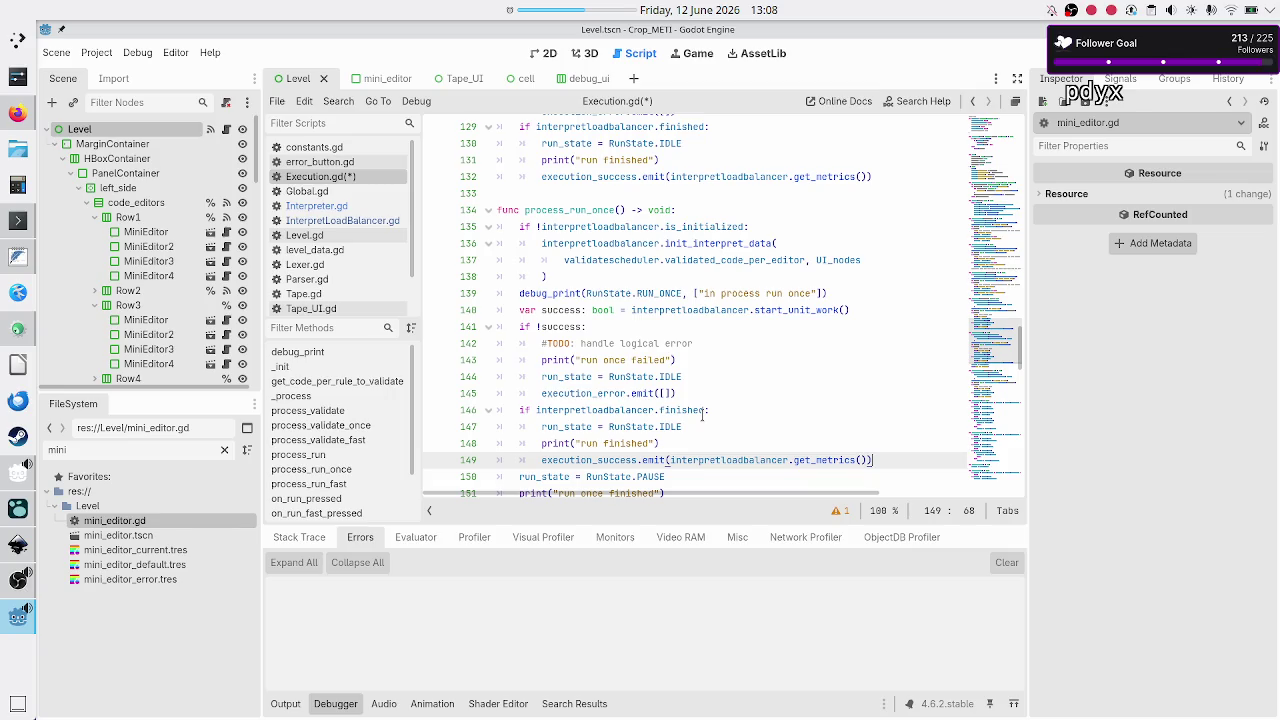
pyautogui.press('Return')
pyautogui.write('return')
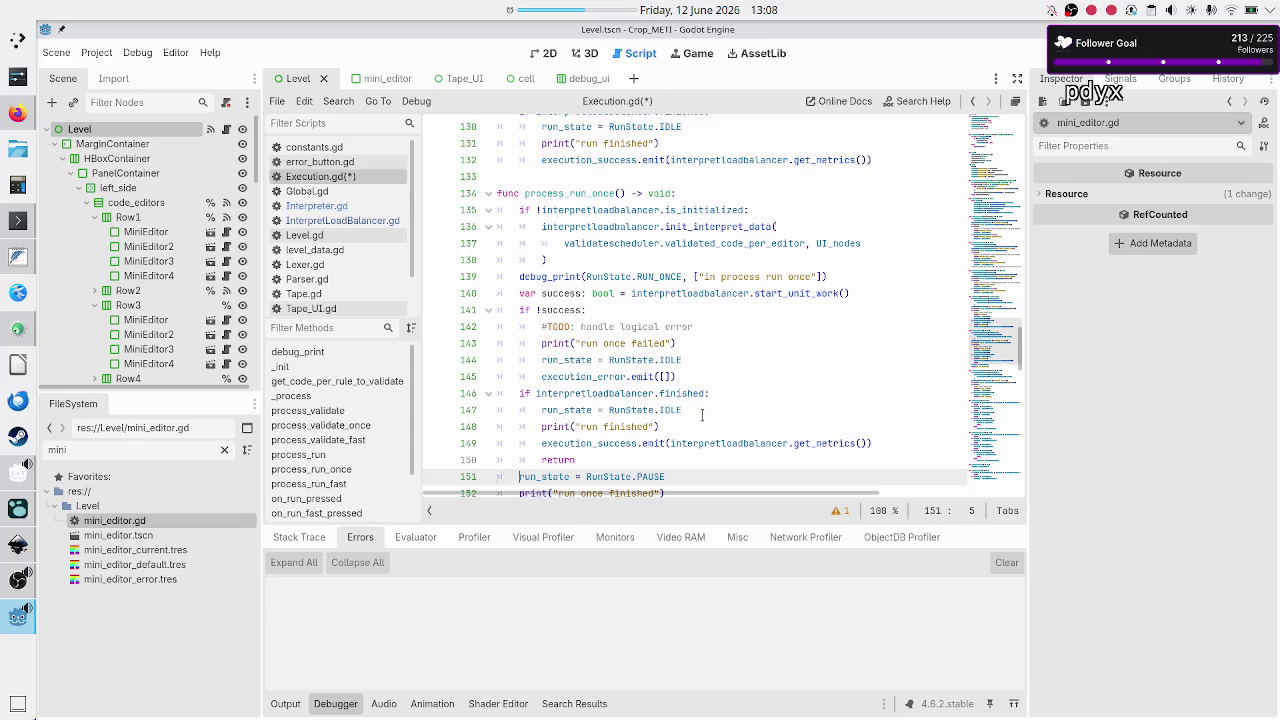
# - Select and review the pasted interpretloadbalancer.finished check on line 146
pyautogui.press('Up')
pyautogui.press('Up')
pyautogui.press('Up')
pyautogui.press('Home')
pyautogui.hotkey('shift', 'Down')
pyautogui.hotkey('shift', 'Left')
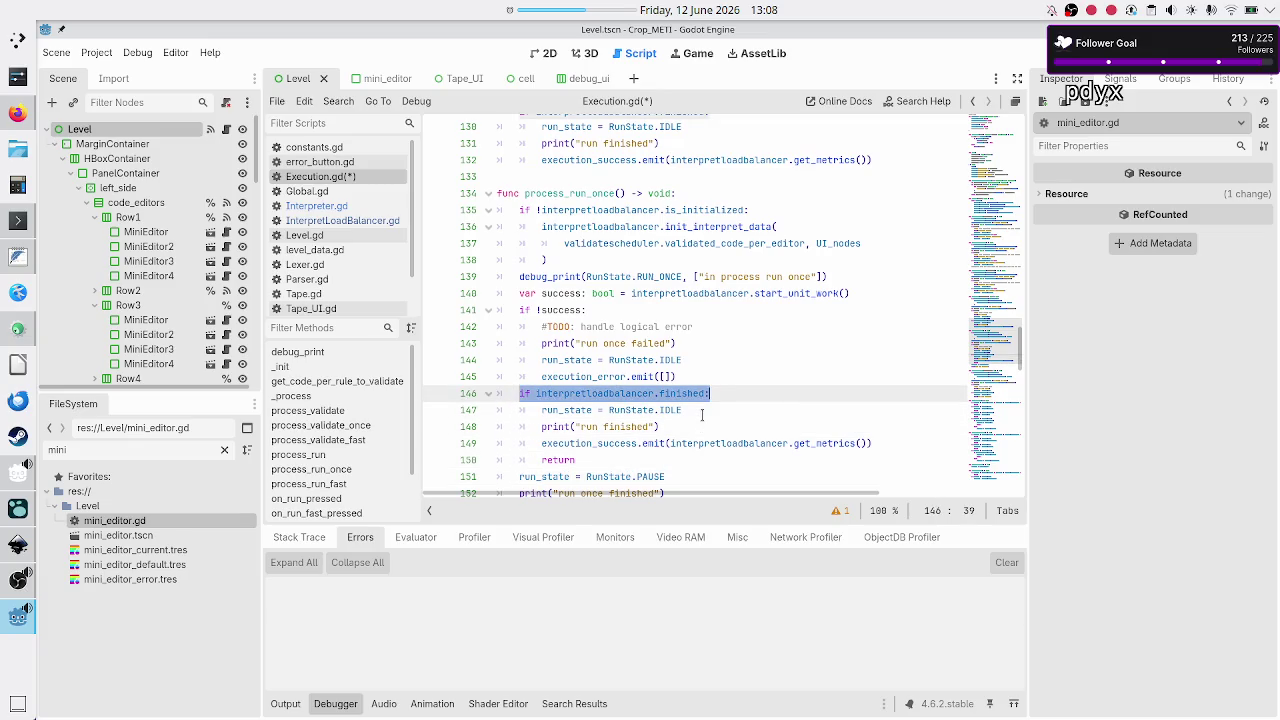
pyautogui.press('Home')
pyautogui.press('Home')
pyautogui.hotkey('shift', 'Down')
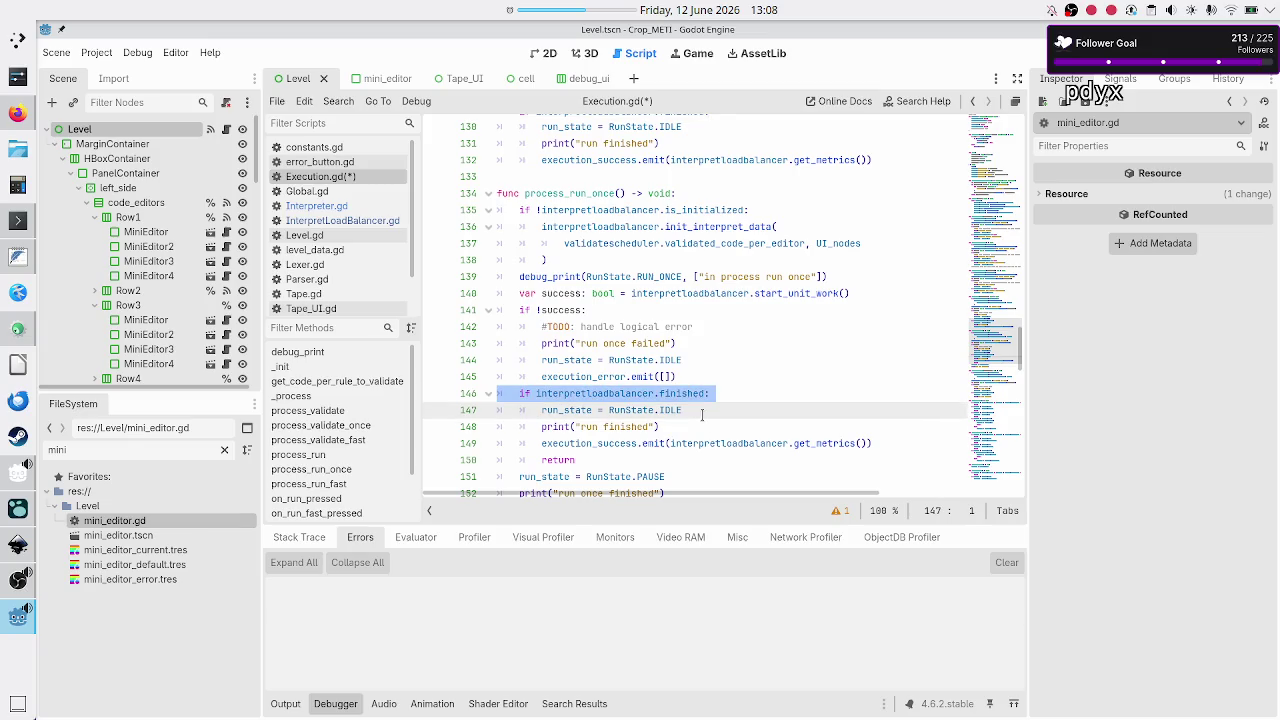
pyautogui.hotkey('shift', 'Left')
pyautogui.press('Right')
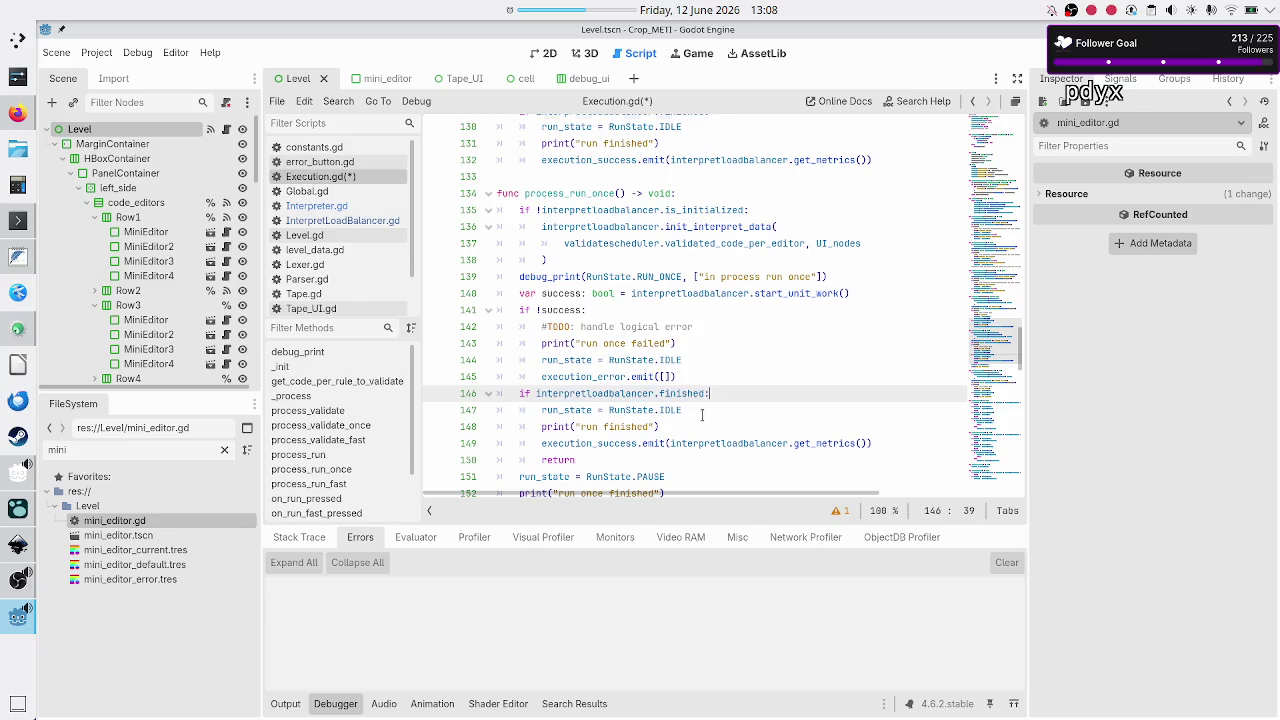
# - Change the pasted print to "run once and execution finished" and save Execution.gd
pyautogui.hotkey('shift', 'Left')
pyautogui.hotkey('shift', 'Left')
pyautogui.hotkey('shift', 'Left')
pyautogui.click(702, 414)
pyautogui.hotkey('shift', 'Left')
pyautogui.hotkey('shift', 'Left')
pyautogui.hotkey('shift', 'Left')
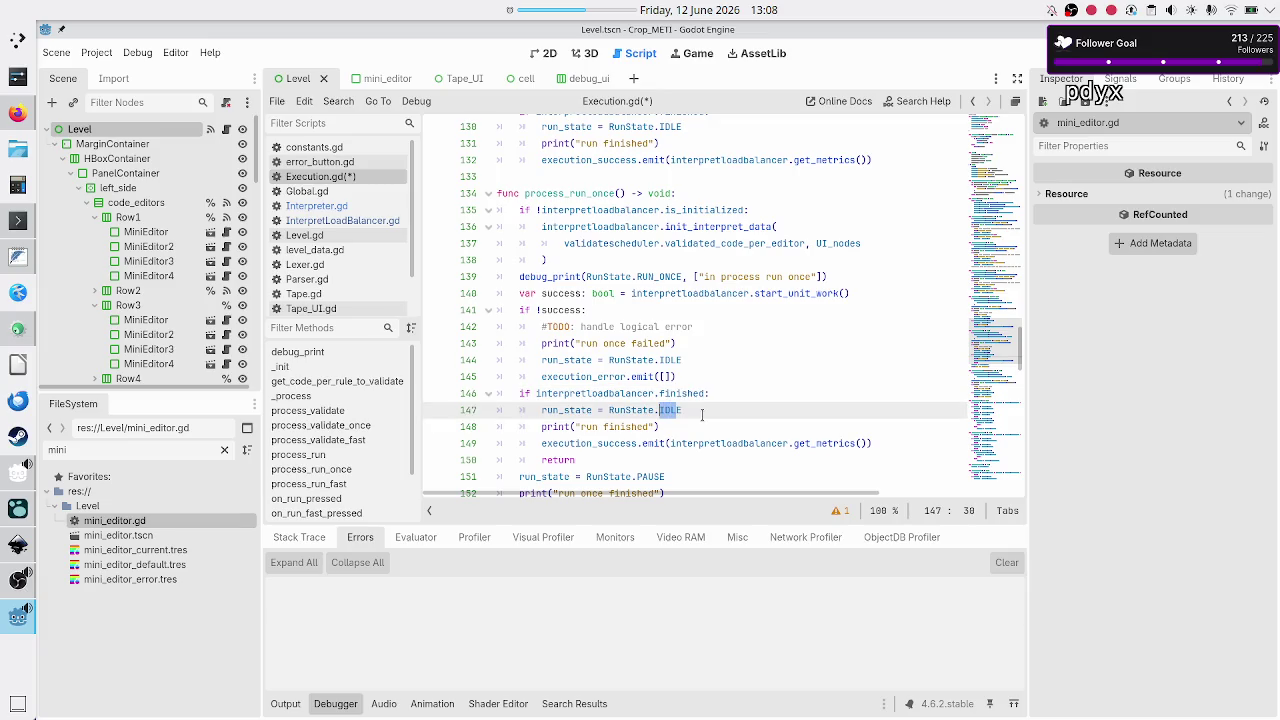
pyautogui.press('Down')
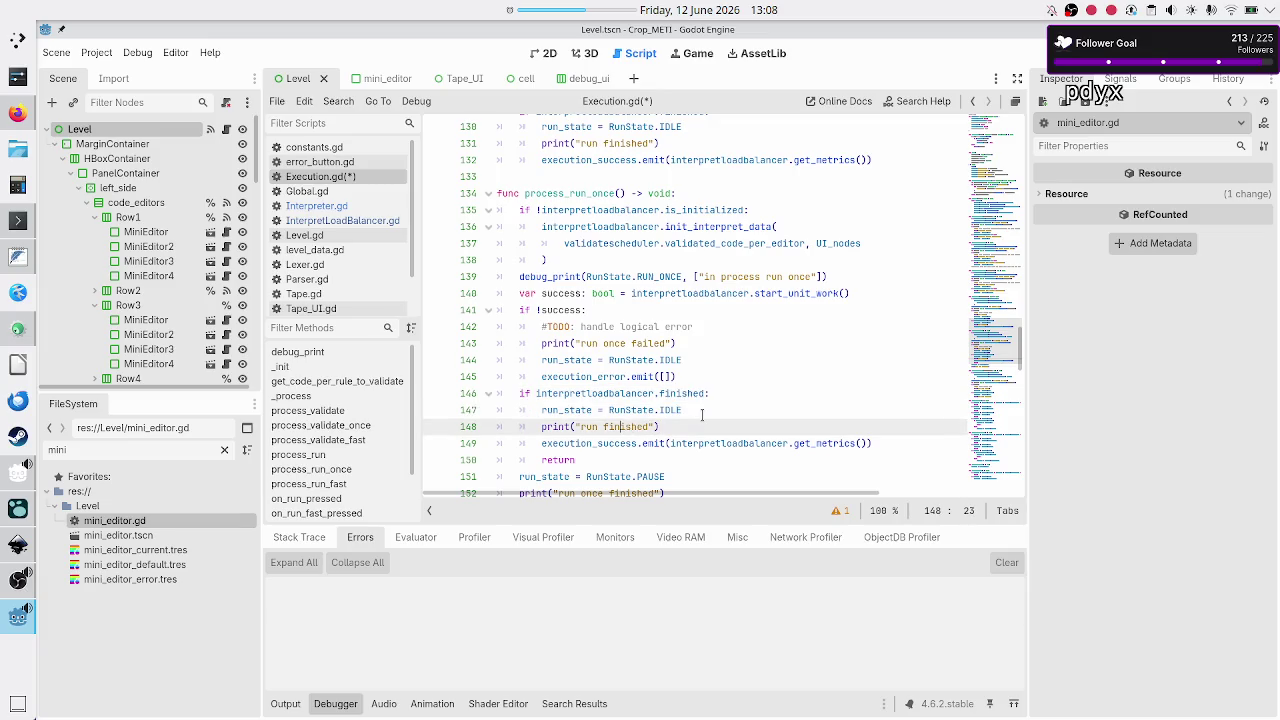
pyautogui.scroll(-2, 703, 377)
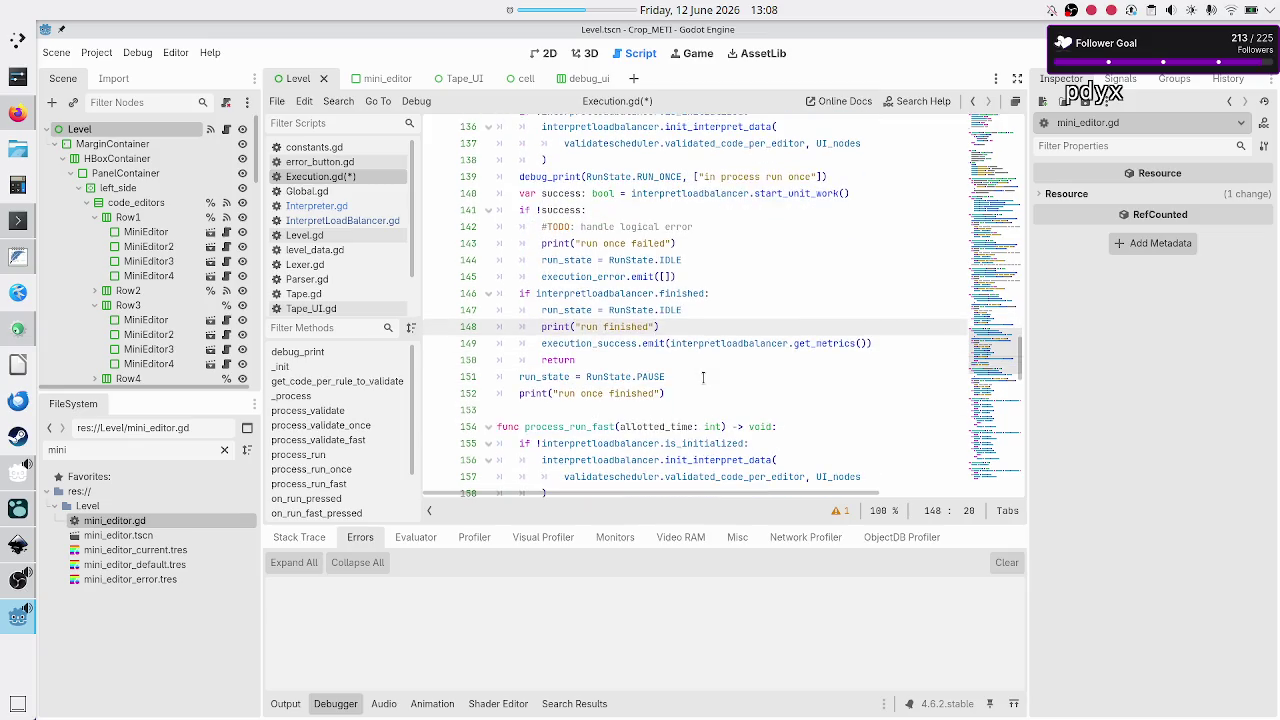
pyautogui.write('once')
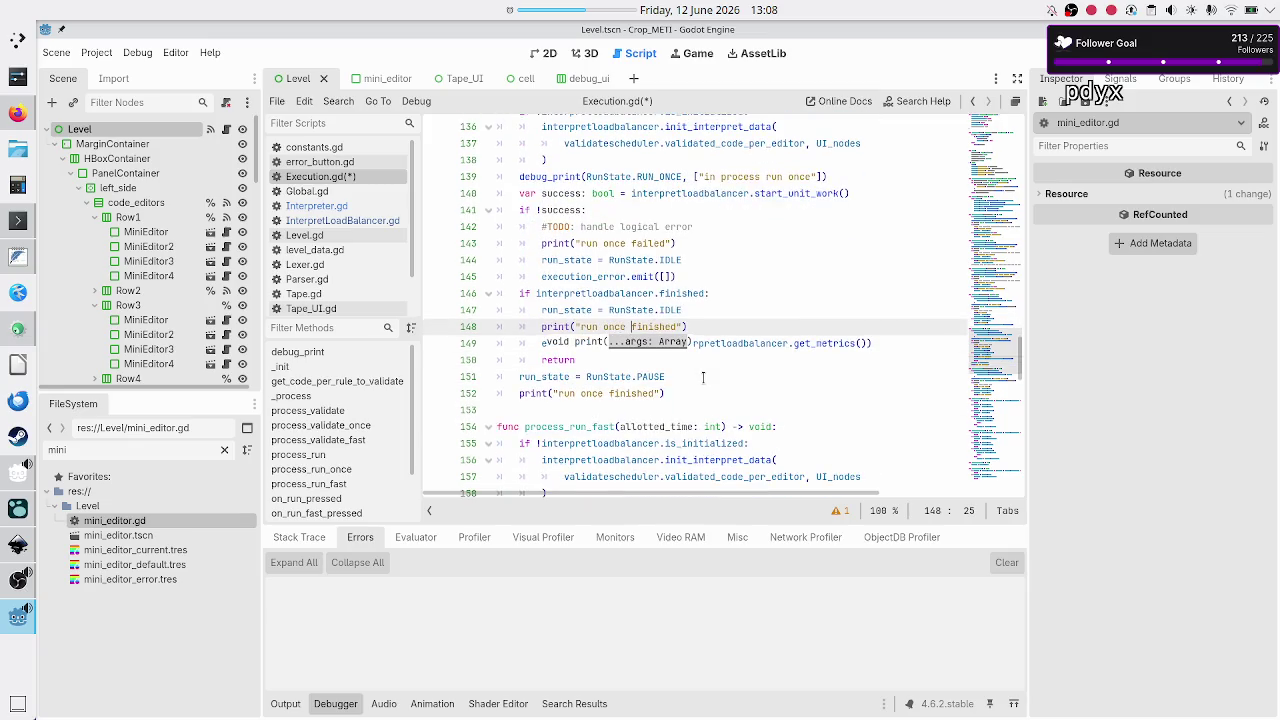
pyautogui.write('and execution')
pyautogui.press('Escape')
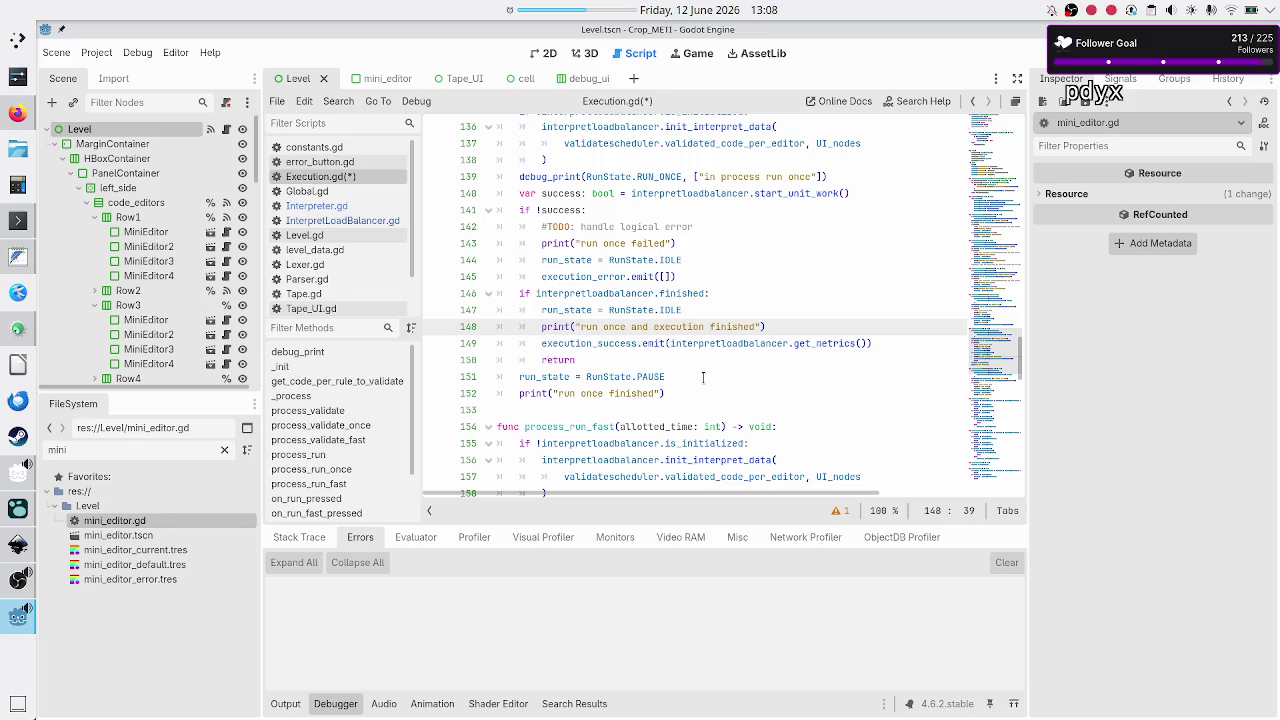
pyautogui.hotkey('ctrl', 's')
pyautogui.press('Down')
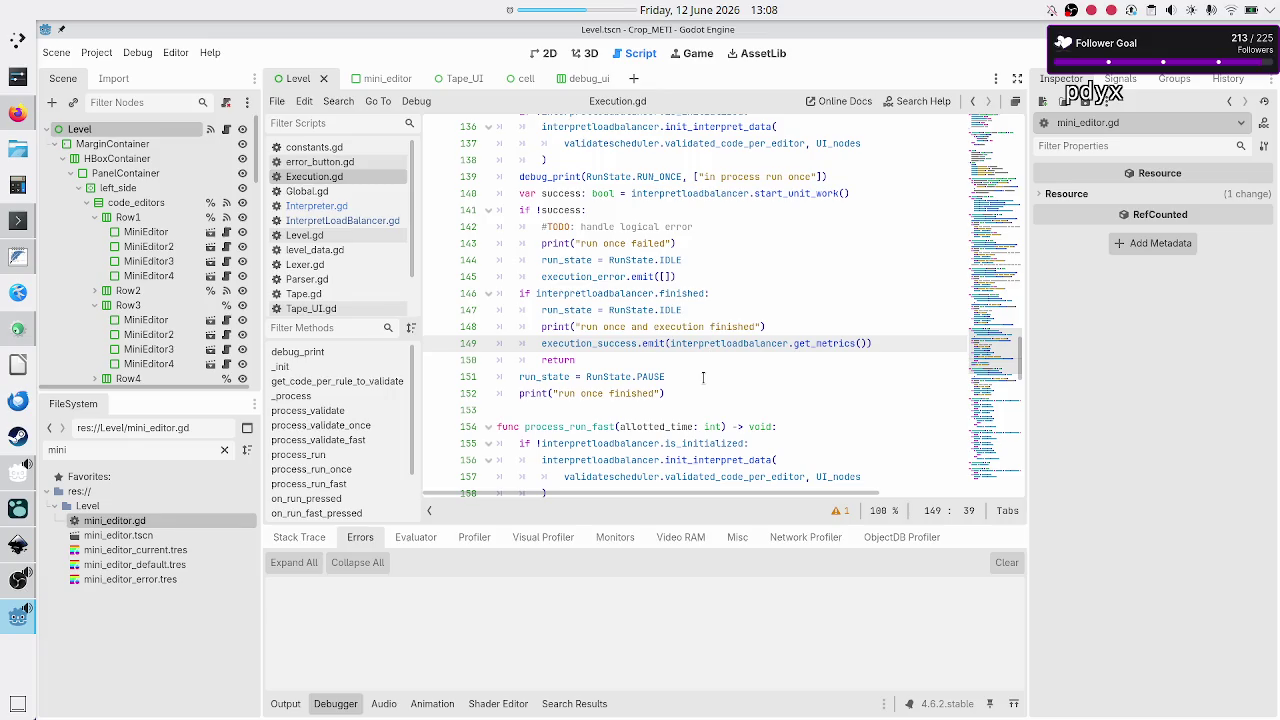
pyautogui.press('Down')
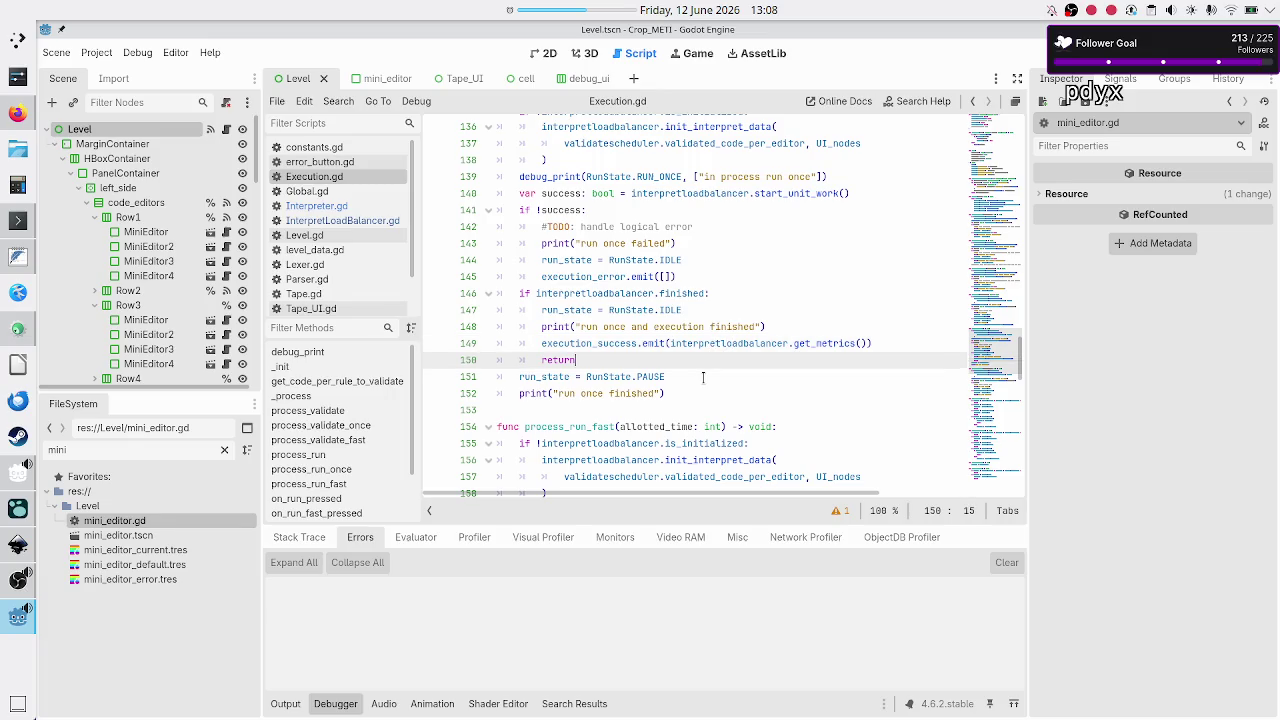
# - Review process_run_once's RunState.PAUSE line and move on into process_run_fast
pyautogui.press('Down')
pyautogui.press('Home')
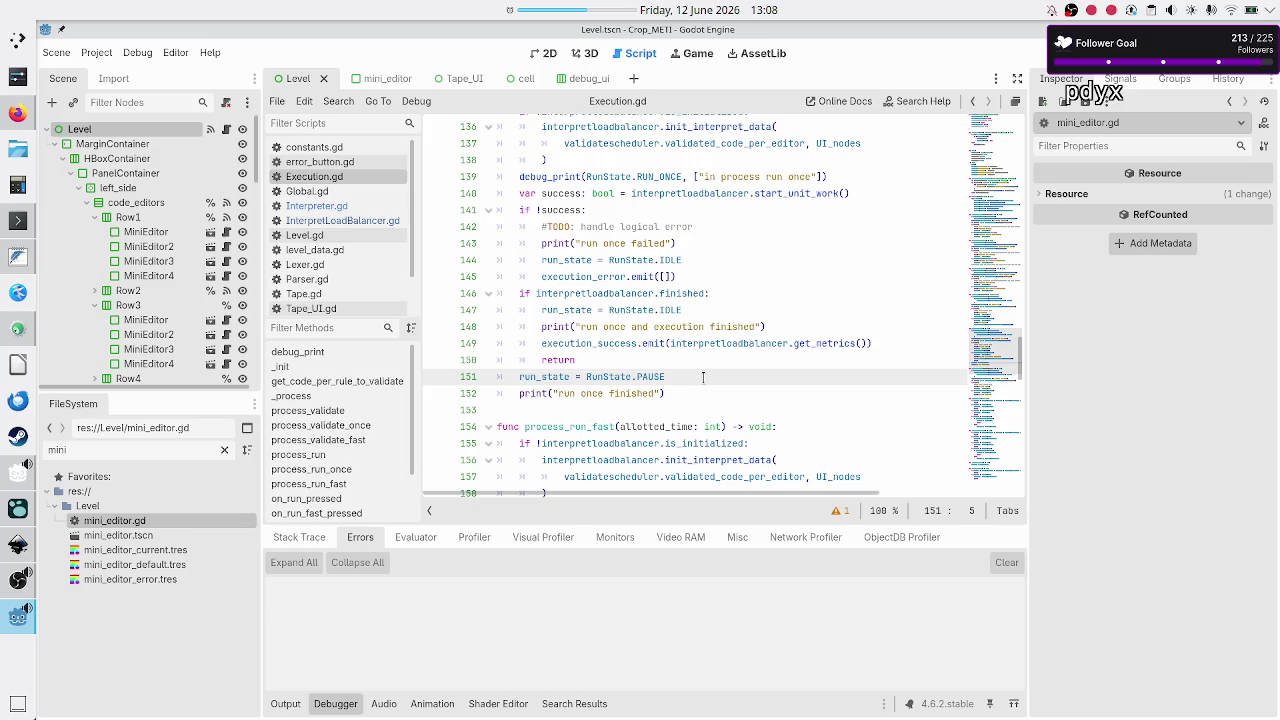
pyautogui.hotkey('shift', 'End')
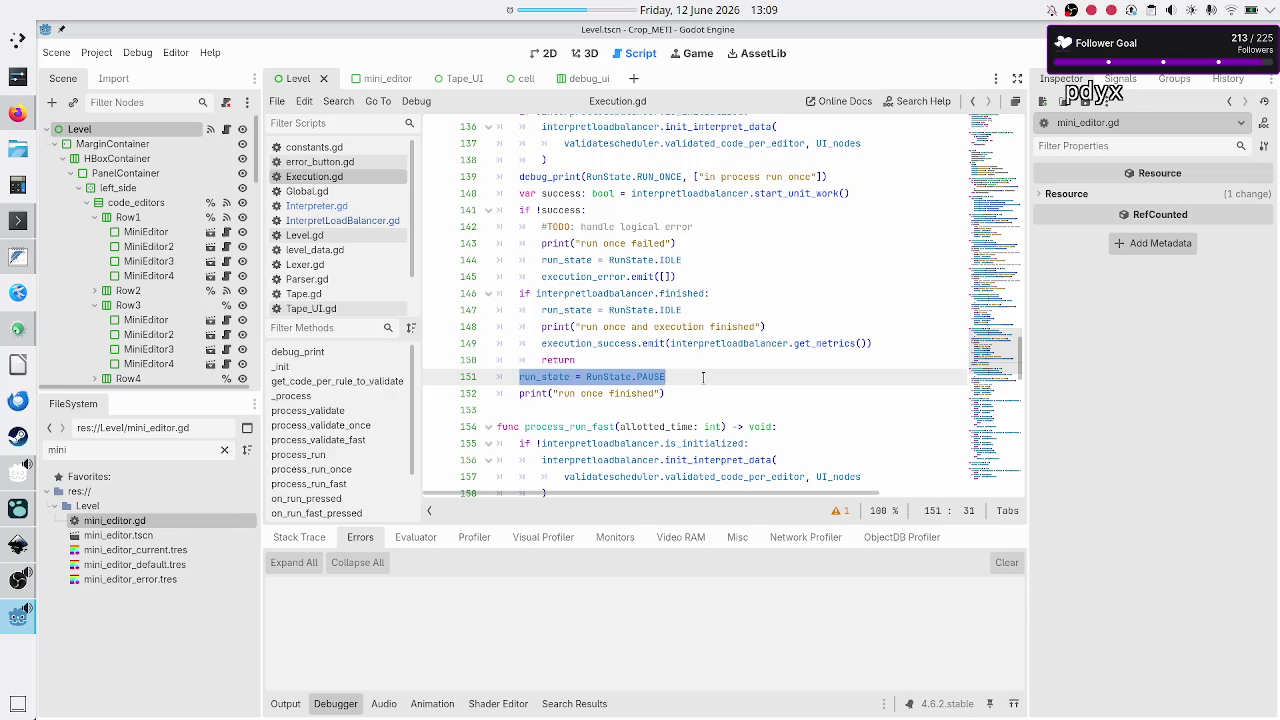
pyautogui.press('Down')
pyautogui.press('Home')
pyautogui.press('Home')
pyautogui.press('Down')
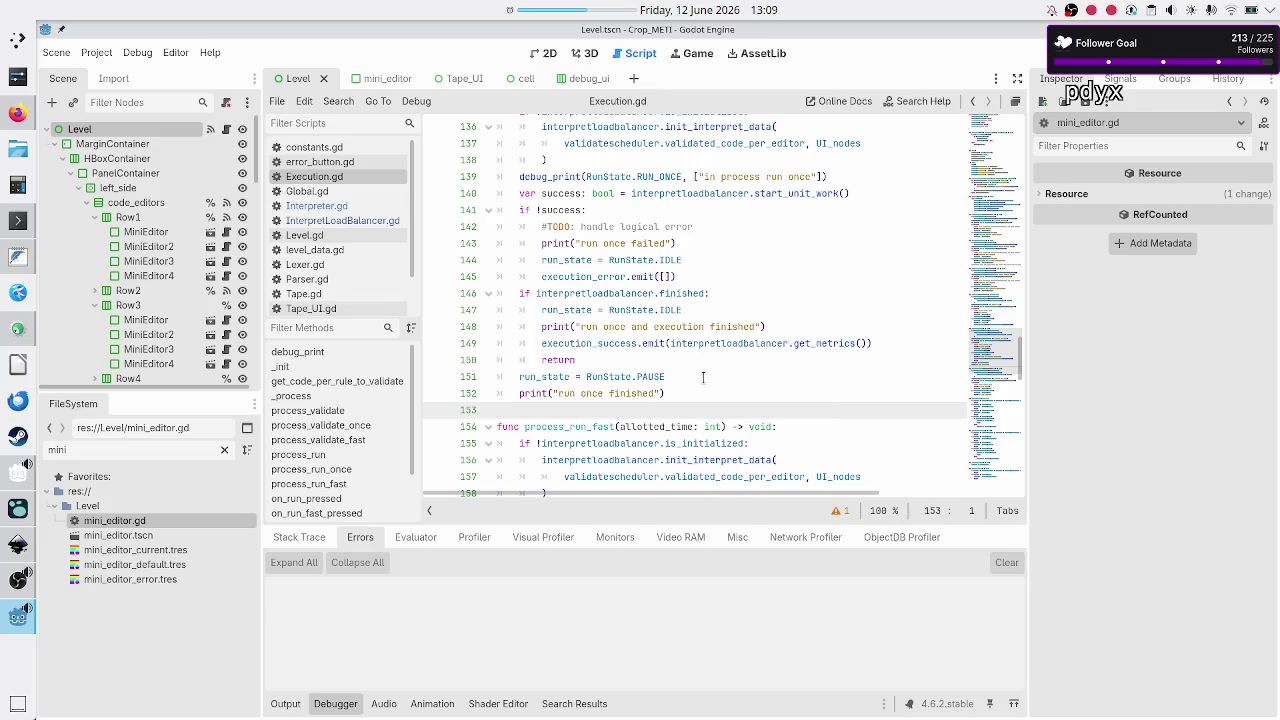
pyautogui.press('Down')
pyautogui.press('Down')
pyautogui.press('Down')
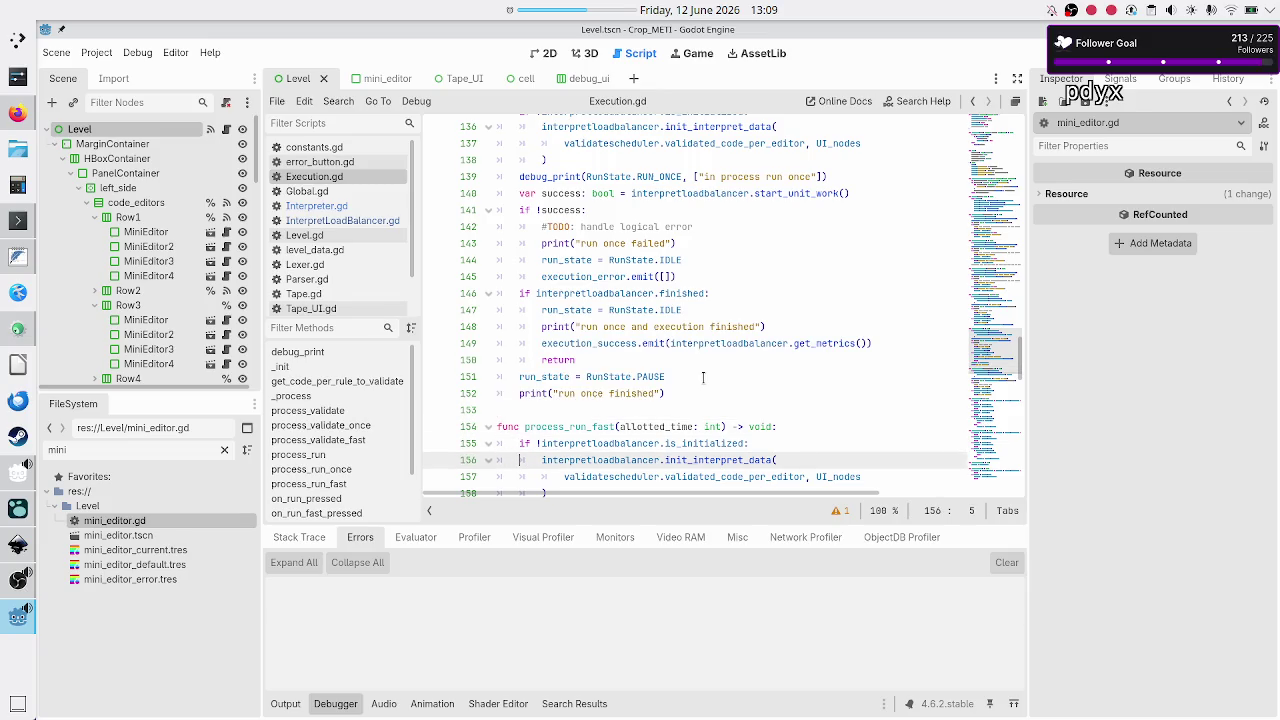
pyautogui.press('Down')
pyautogui.press('Down')
pyautogui.press('Down')
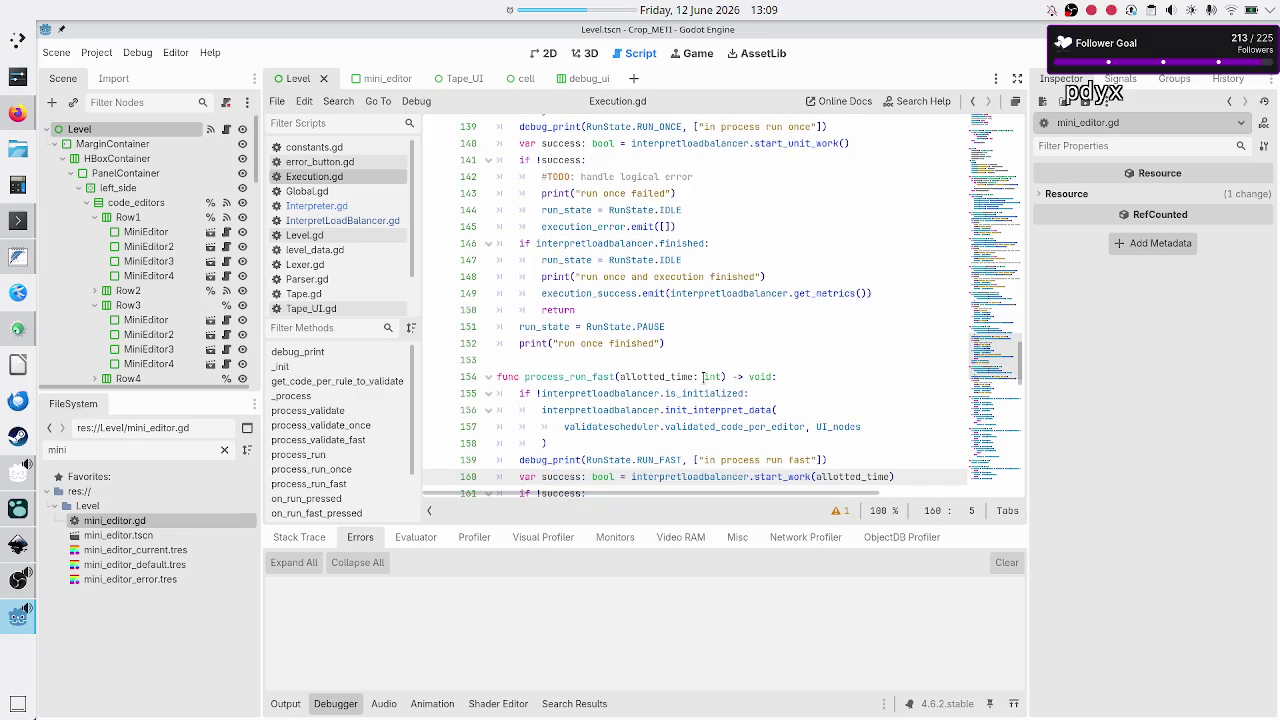
pyautogui.press('Down')
pyautogui.press('Down')
pyautogui.press('Down')
# - Add execution_error.emit([]) after run_state = RunState.IDLE in process_run_fast's failure branch
pyautogui.press('Up')
pyautogui.press('Up')
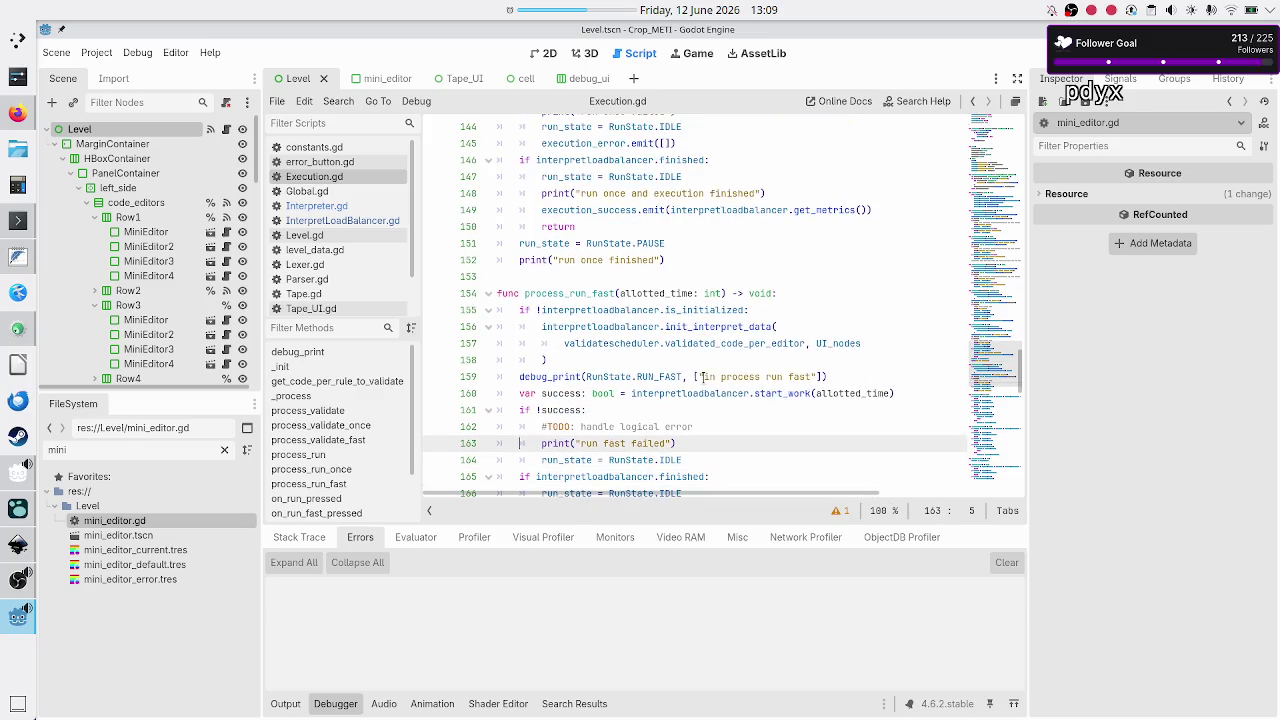
pyautogui.press('Down')
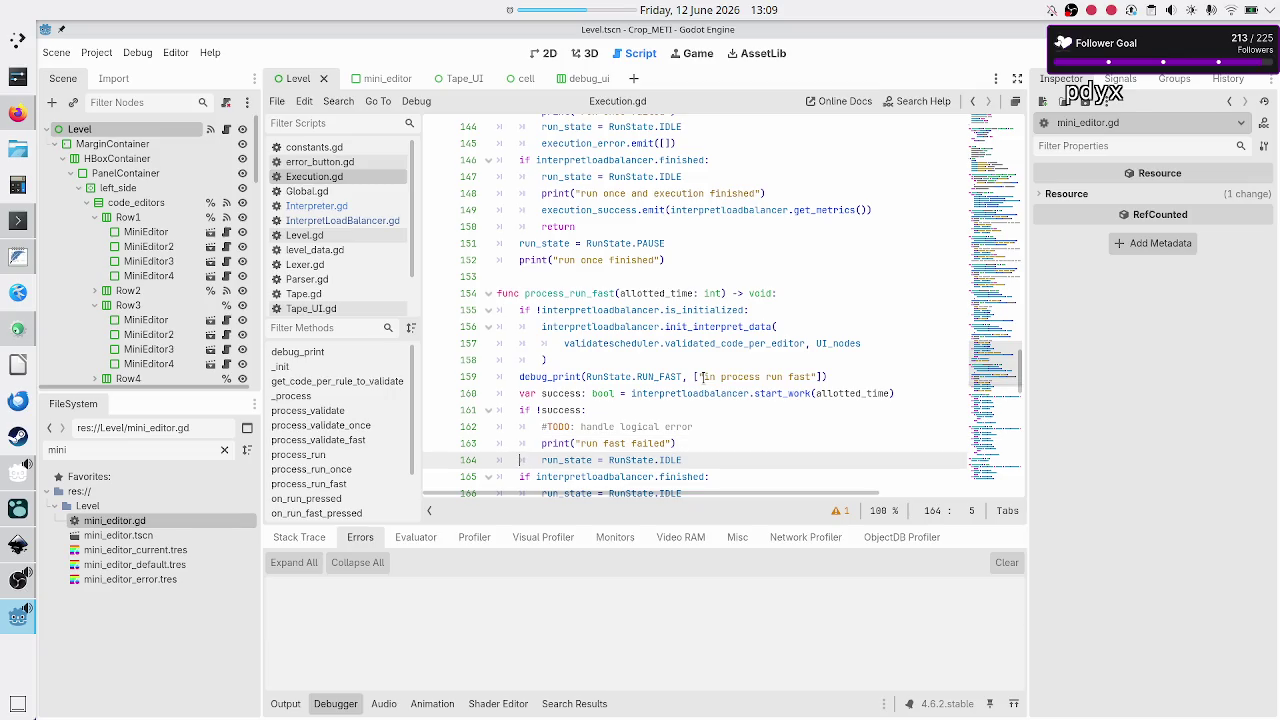
pyautogui.press('Down')
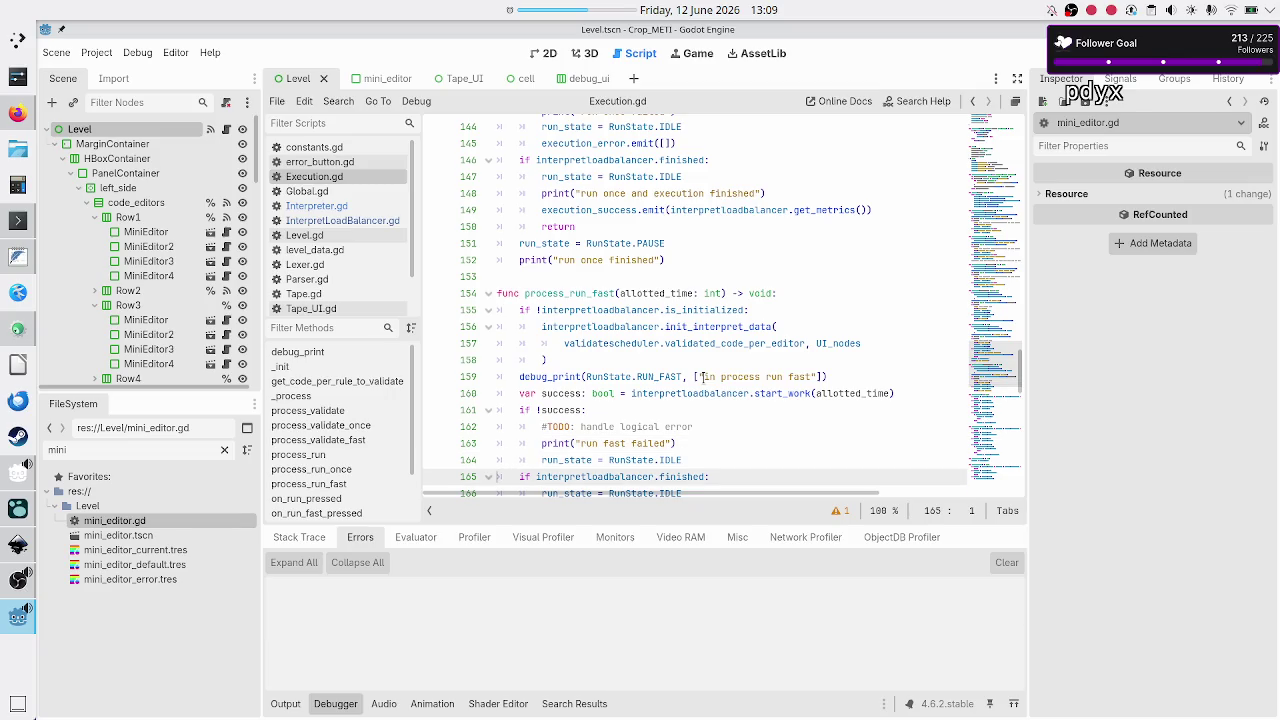
pyautogui.press('Left')
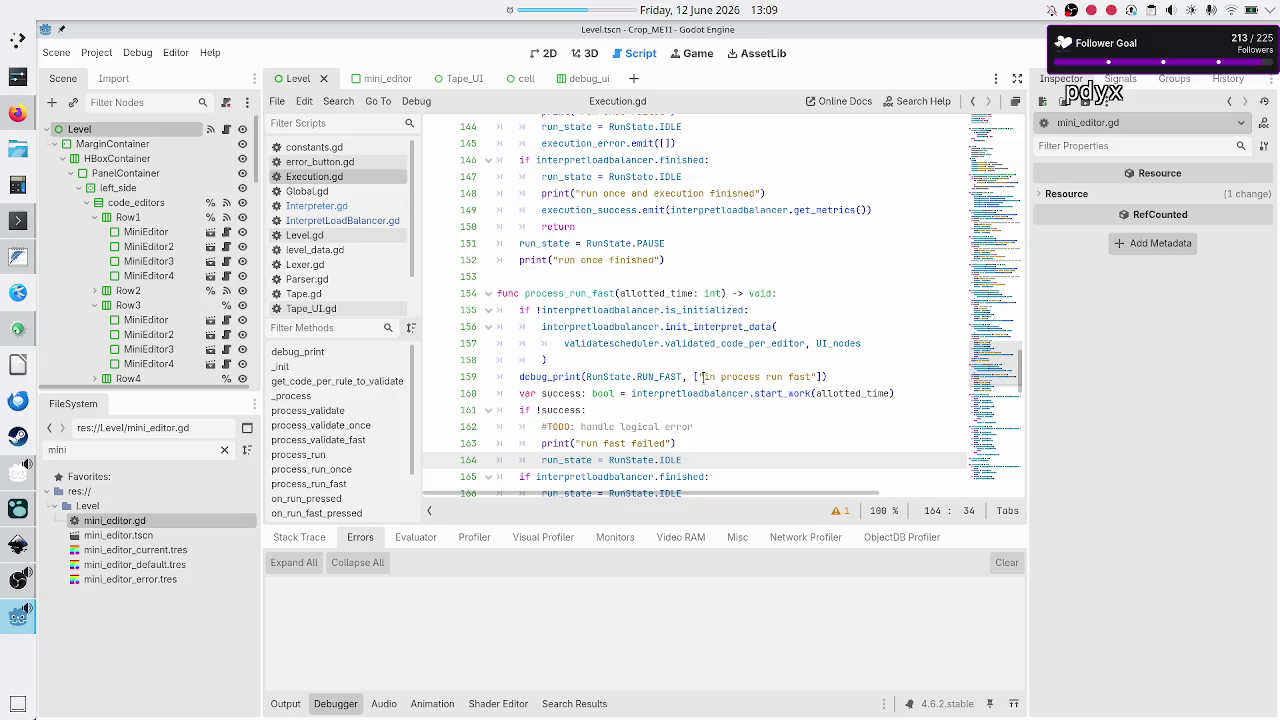
pyautogui.press('Return')
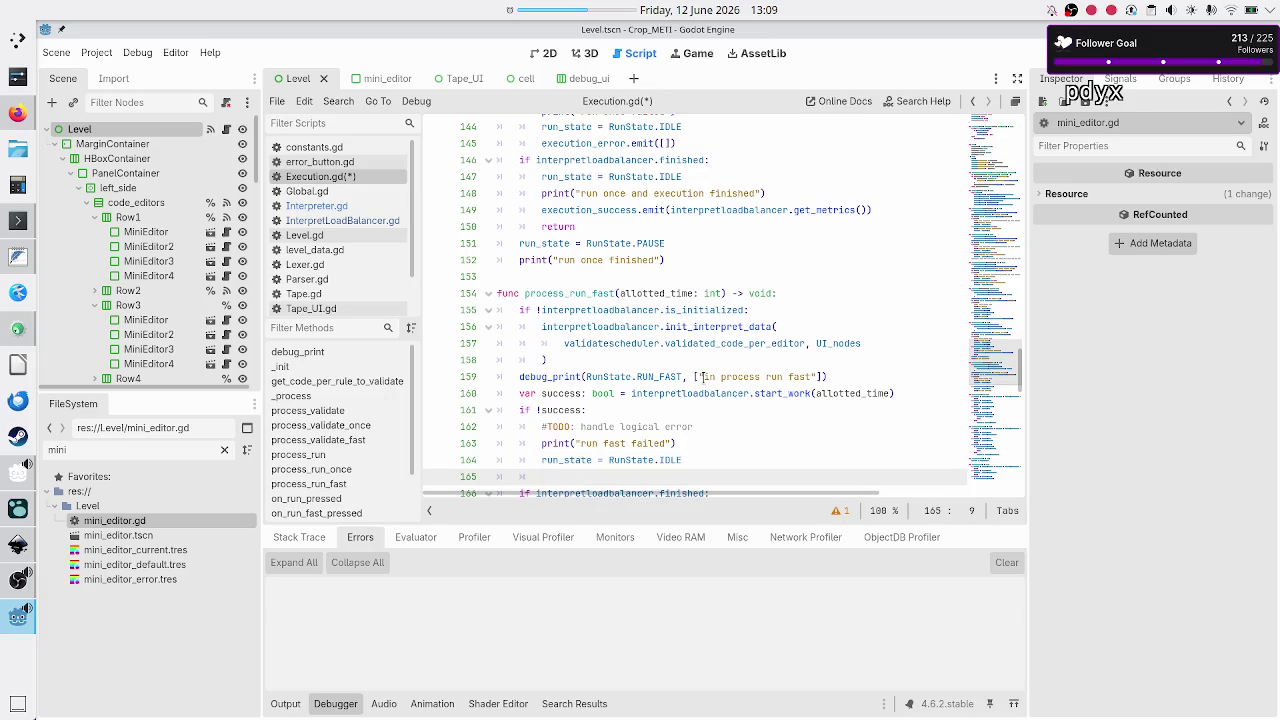
pyautogui.write('exec')
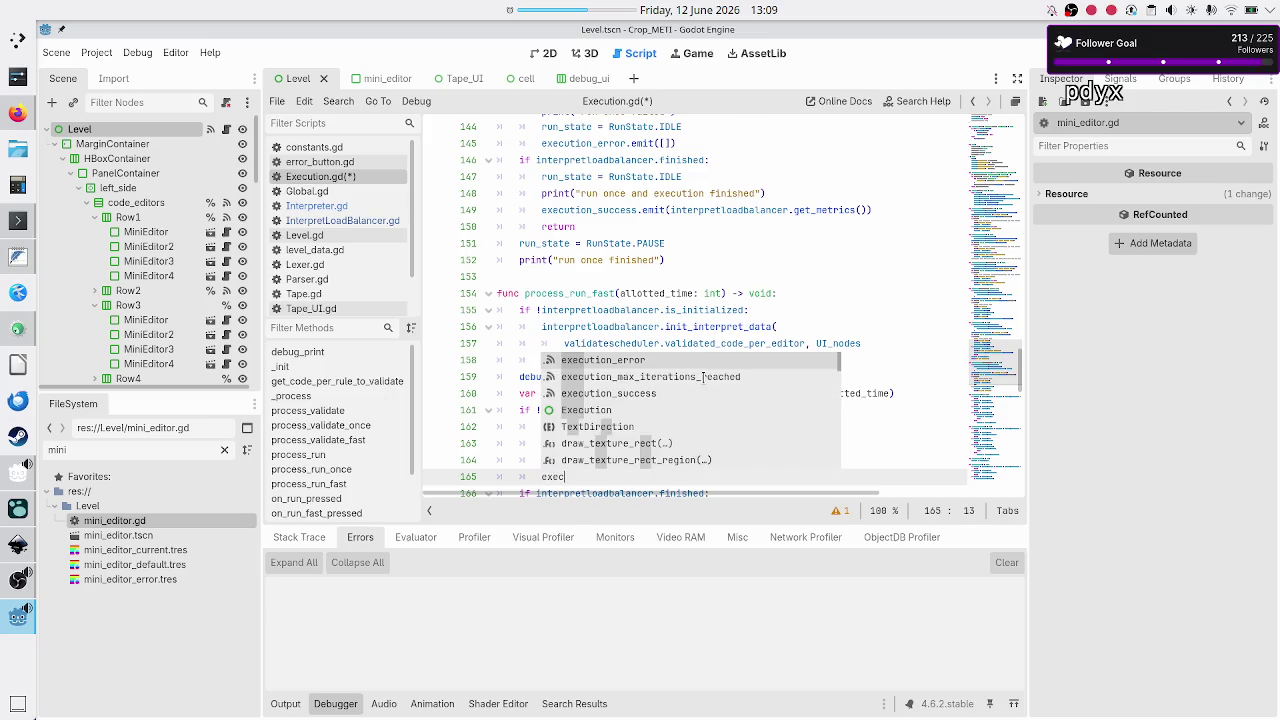
pyautogui.press('Return')
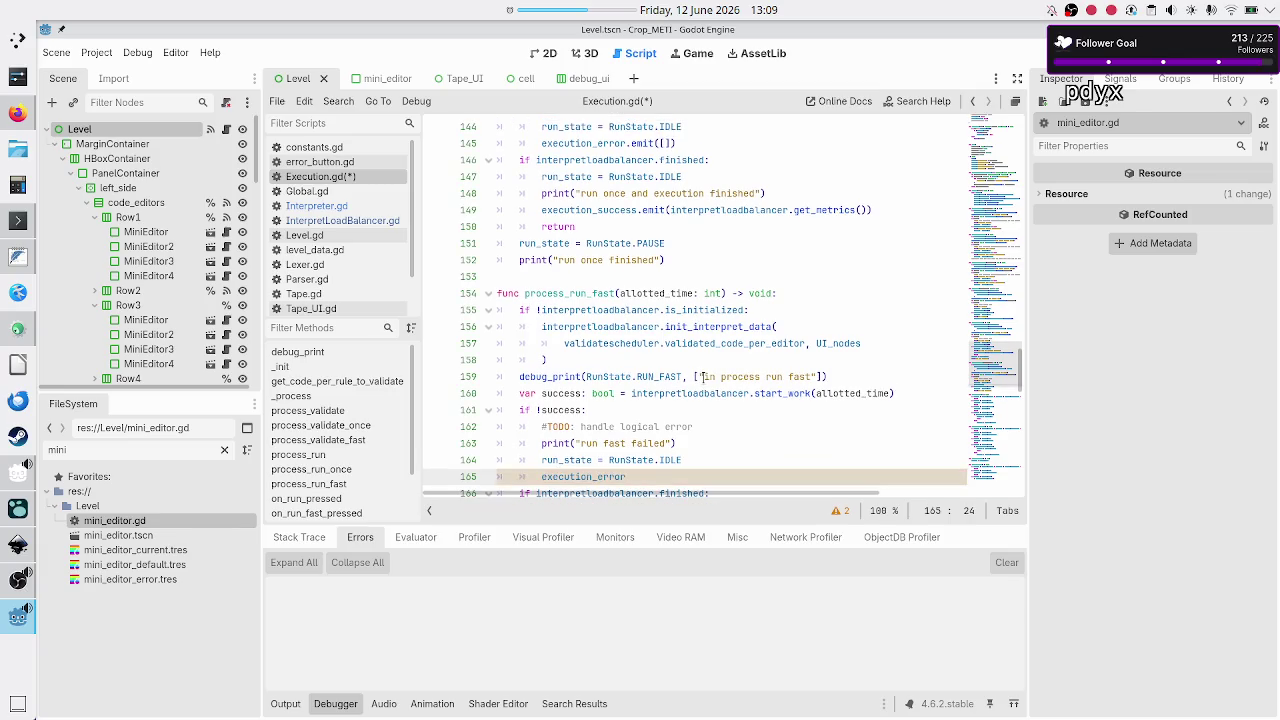
pyautogui.write('.emit([]')
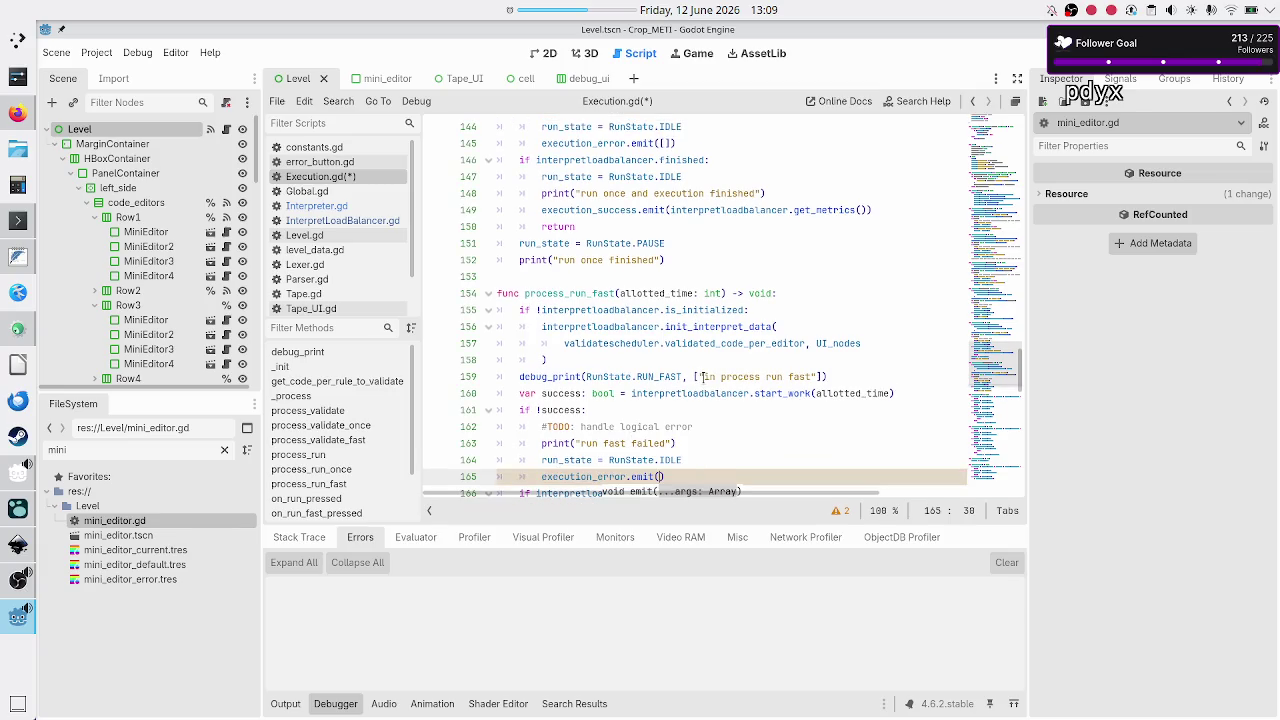
pyautogui.press('Down')
pyautogui.press('Down')
pyautogui.press('Home')
pyautogui.press('Home')
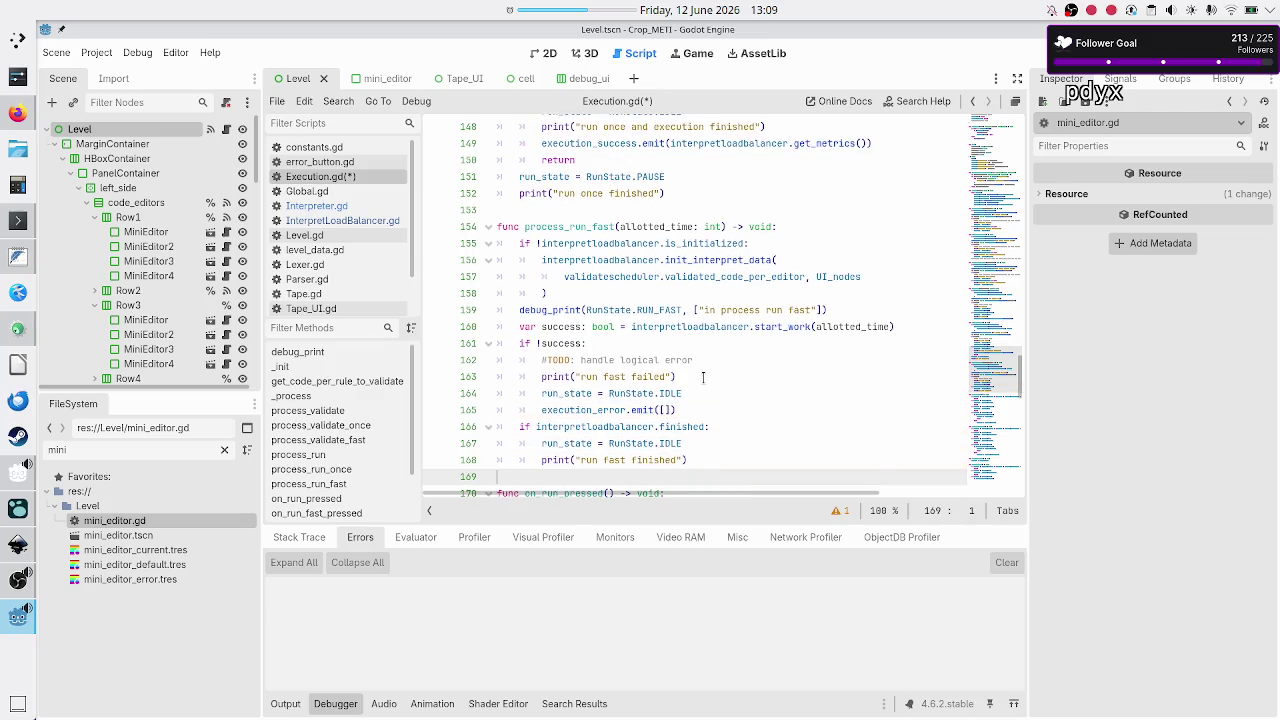
pyautogui.press('Down')
pyautogui.press('Down')
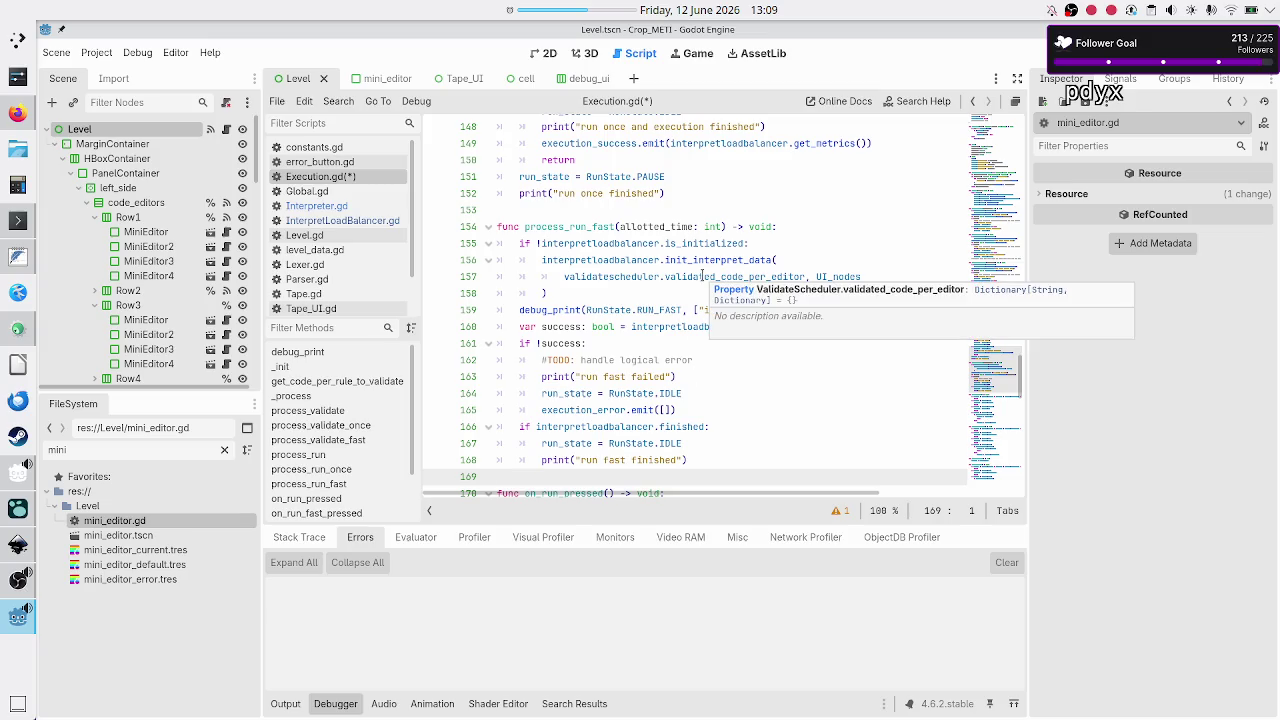
# - Copy the execution_success.emit(interpretloadbalancer.get_metrics()) line from process_run_once
pyautogui.scroll(1, 703, 276)
pyautogui.scroll(-1, 703, 276)
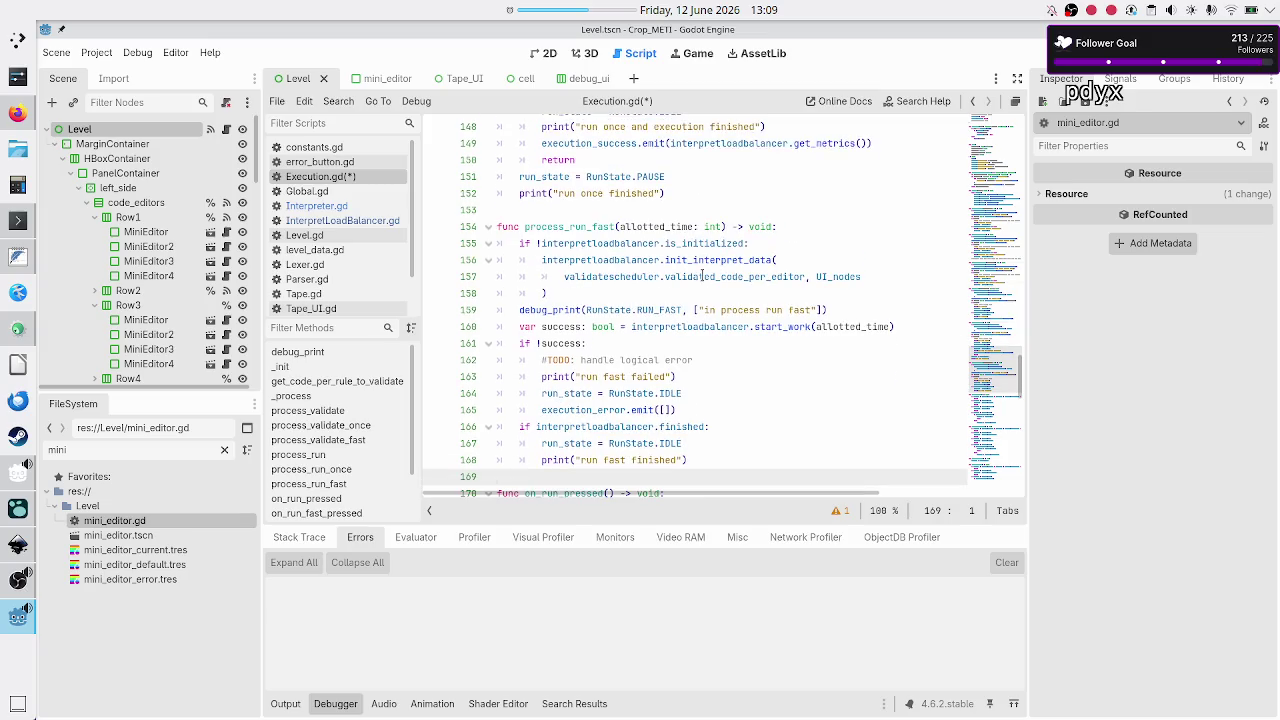
pyautogui.scroll(1, 703, 276)
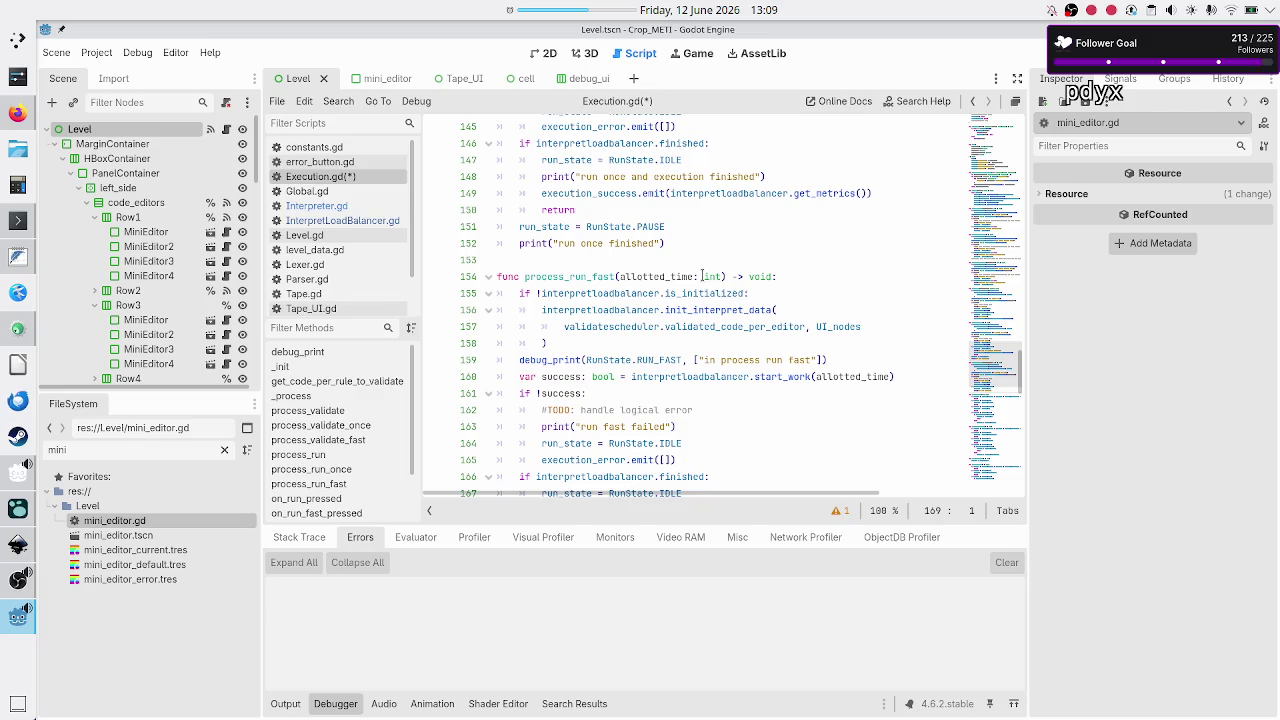
pyautogui.click(796, 175)
pyautogui.press('Down')
pyautogui.press('Home')
pyautogui.hotkey('shift', 'Down')
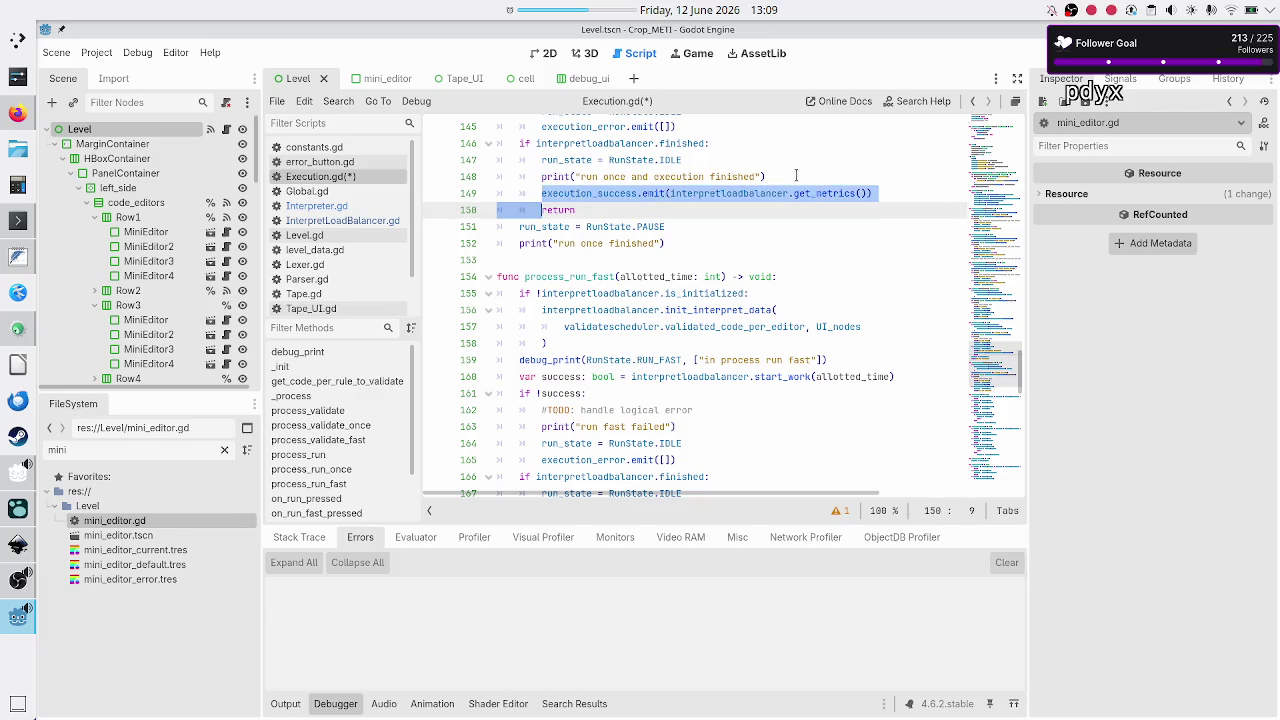
pyautogui.hotkey('shift', 'Left')
pyautogui.hotkey('ctrl', 'c')
# - Paste the emit line as a new line after print("run fast finished")
pyautogui.scroll(-3, 796, 175)
pyautogui.click(709, 350)
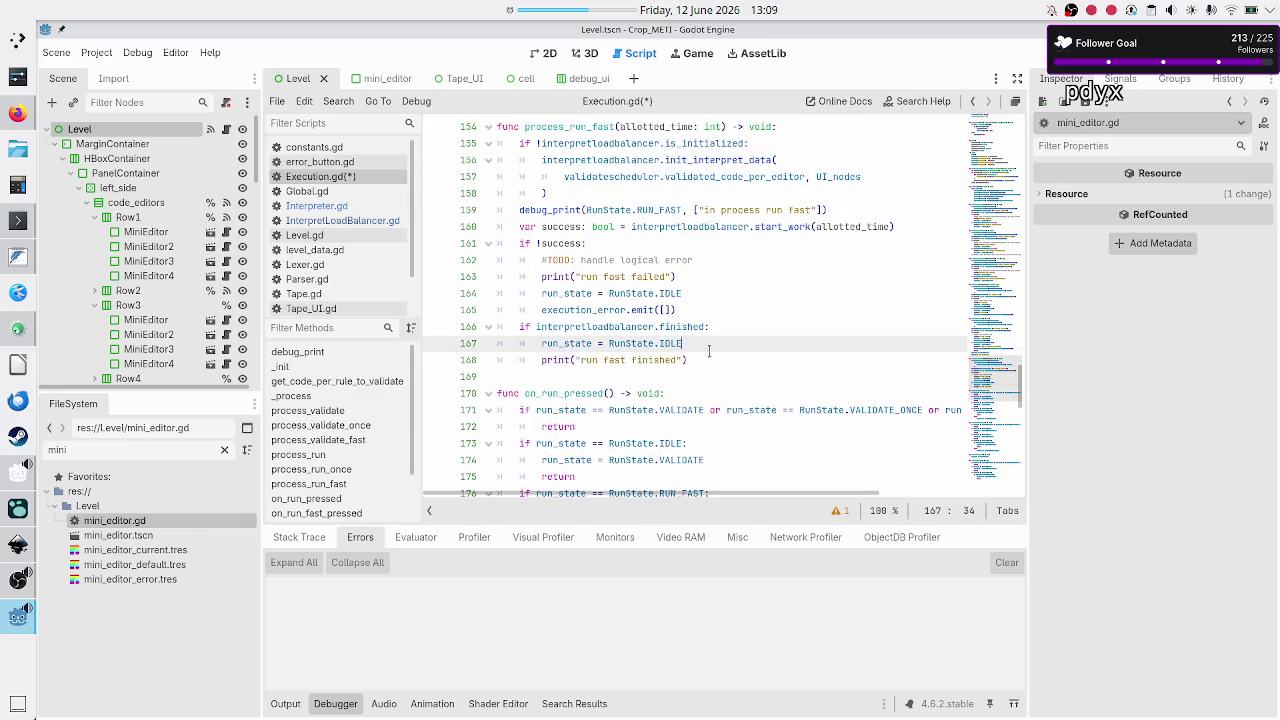
pyautogui.press('Down')
pyautogui.press('Return')
pyautogui.hotkey('ctrl', 'v')
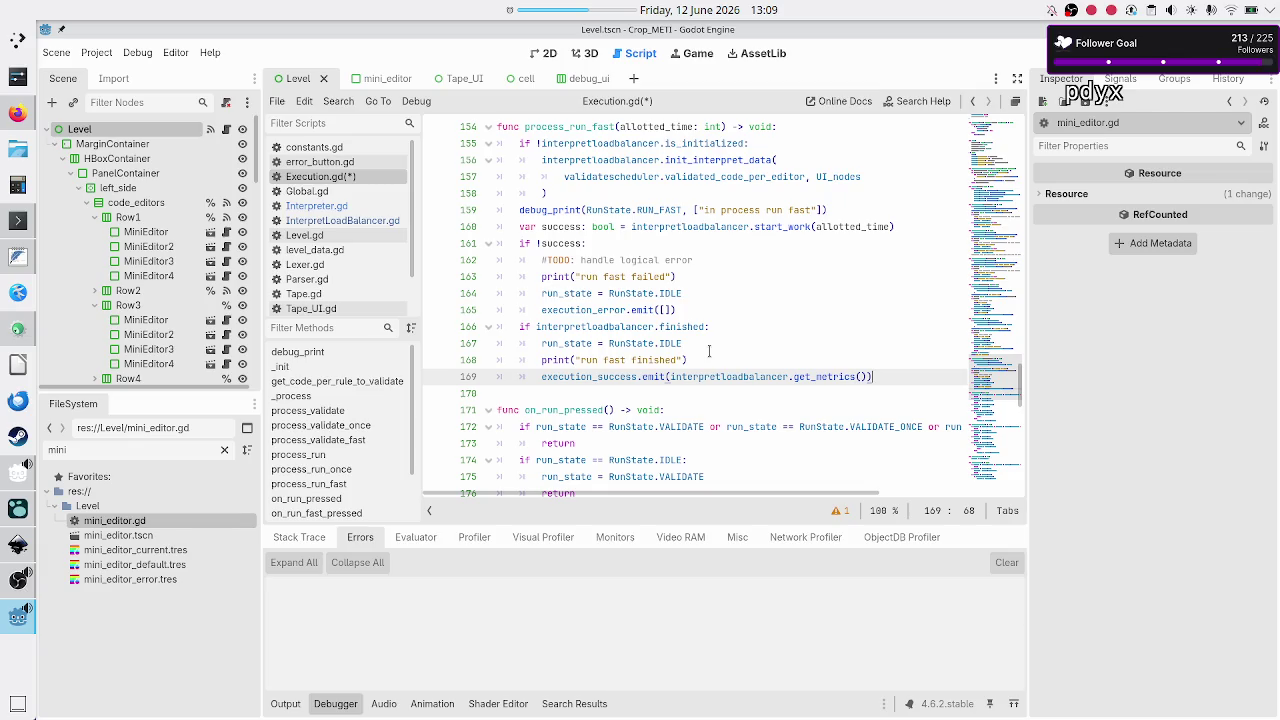
pyautogui.press('Up')
pyautogui.press('Up')
pyautogui.press('Up')
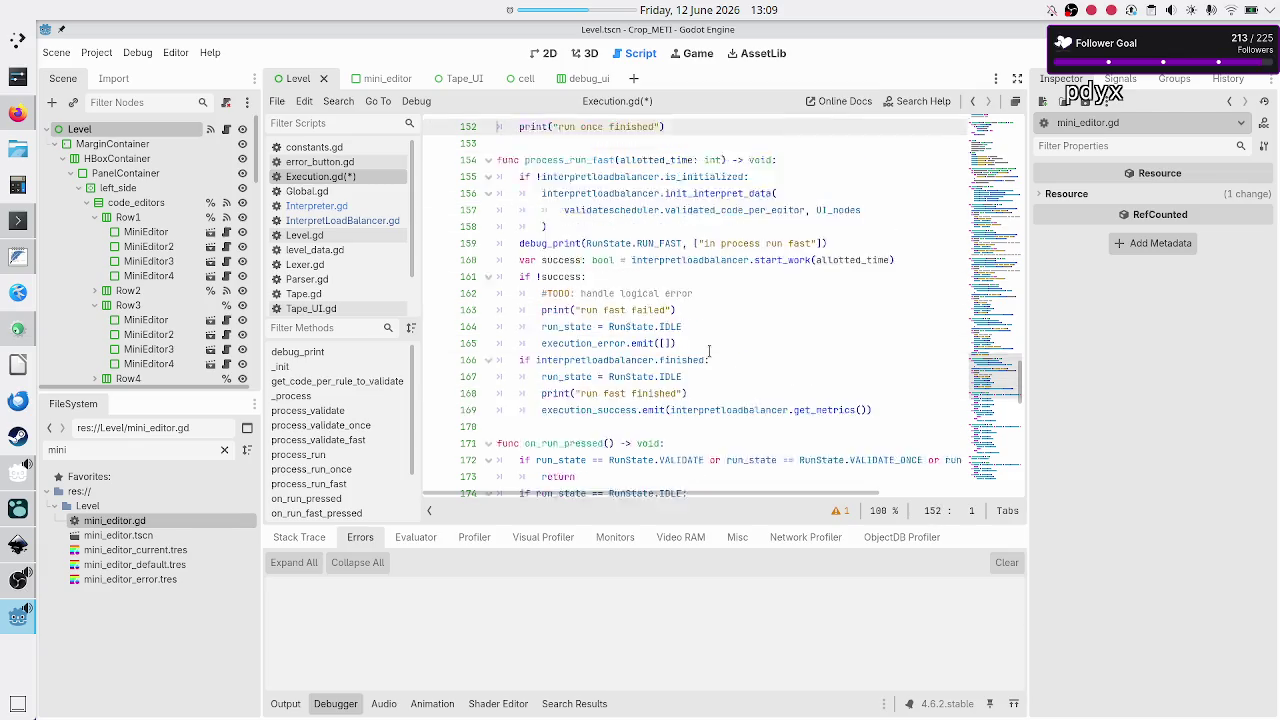
pyautogui.press('Up')
pyautogui.press('Up')
pyautogui.press('Up')
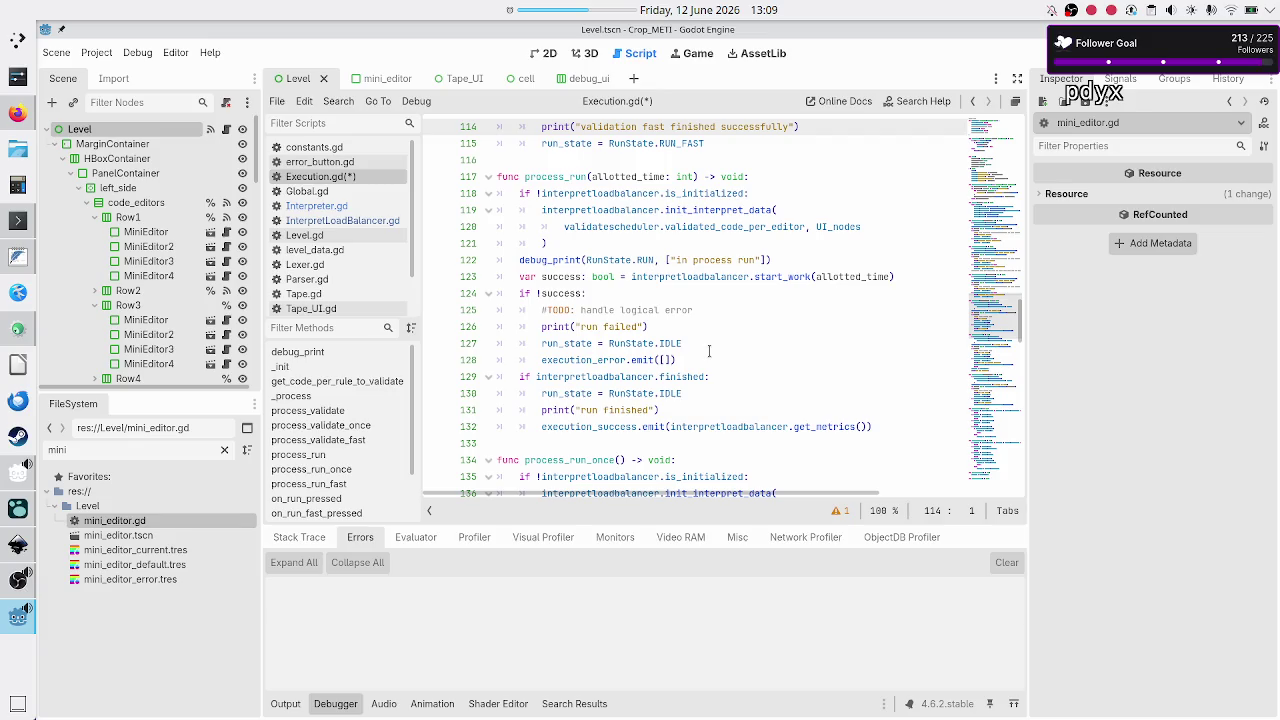
# - Insert 'and execution' into process_run's "run failed" and "run finished" messages on lines 126 and 131
pyautogui.press('Down')
pyautogui.press('Down')
pyautogui.press('Down')
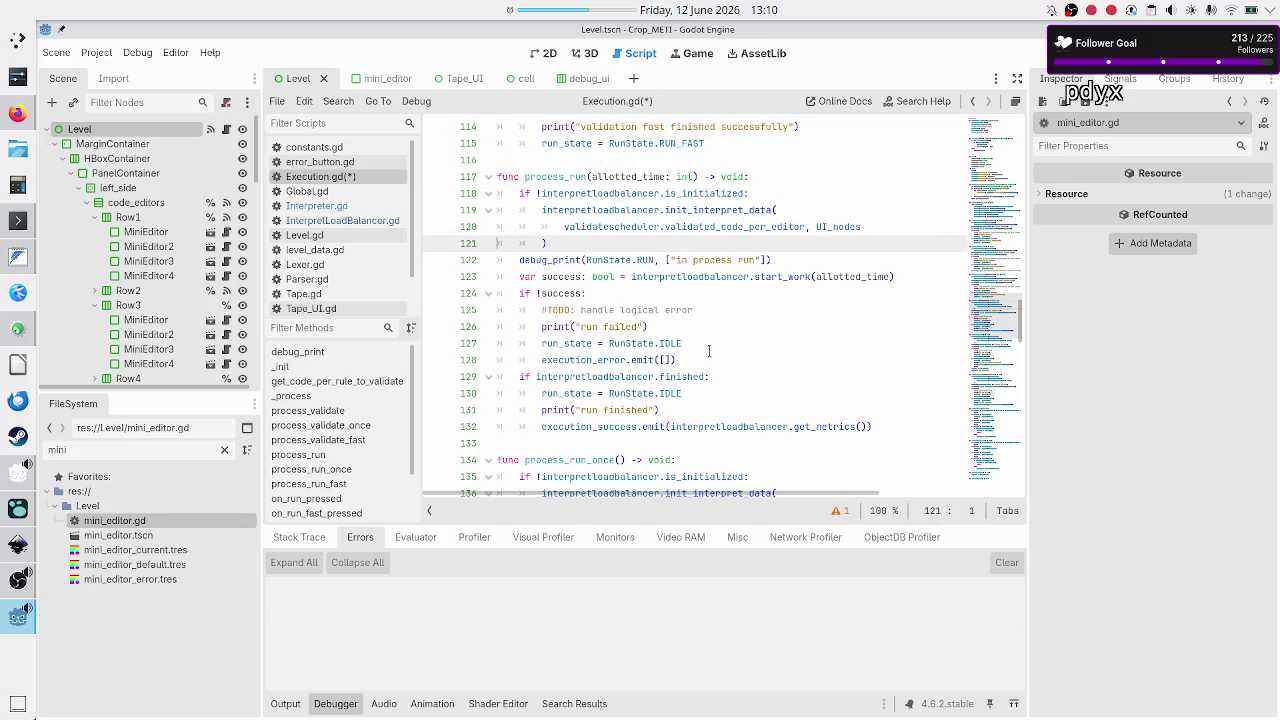
pyautogui.press('Down')
pyautogui.press('Down')
pyautogui.press('Down')
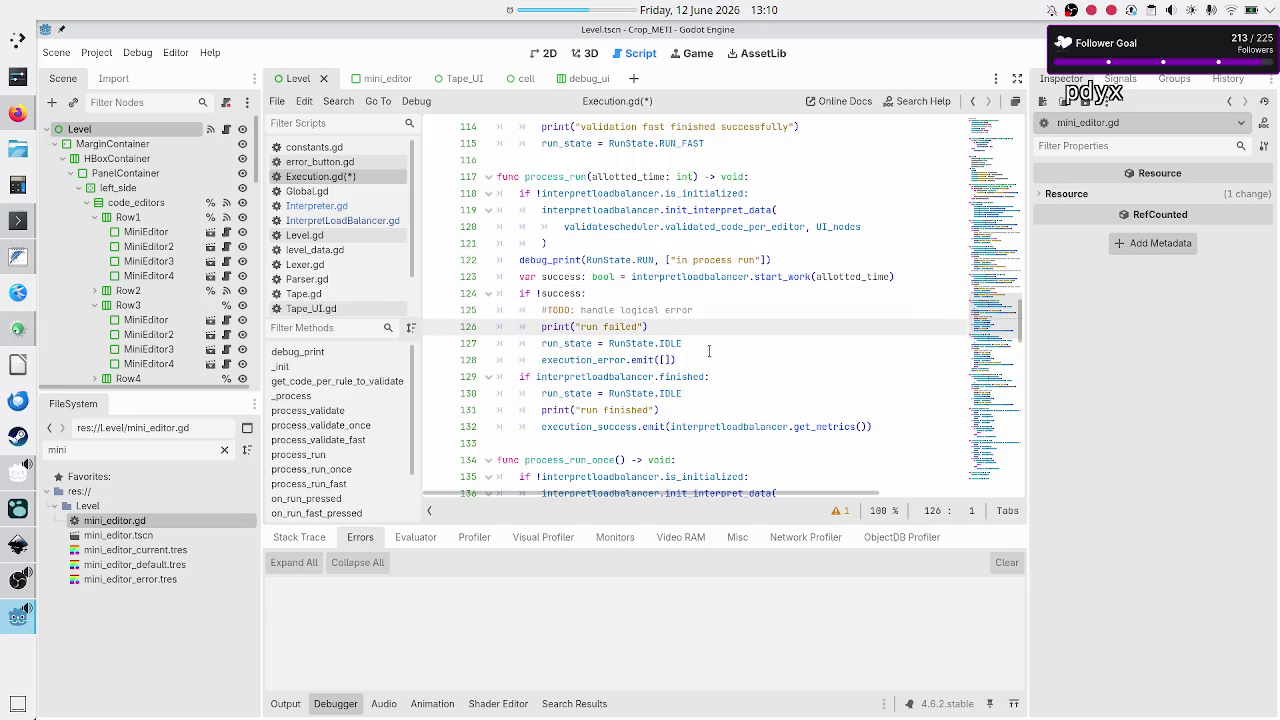
pyautogui.press('Right')
pyautogui.press('Right')
pyautogui.press('Right')
pyautogui.write('and execu')
pyautogui.write('tion')
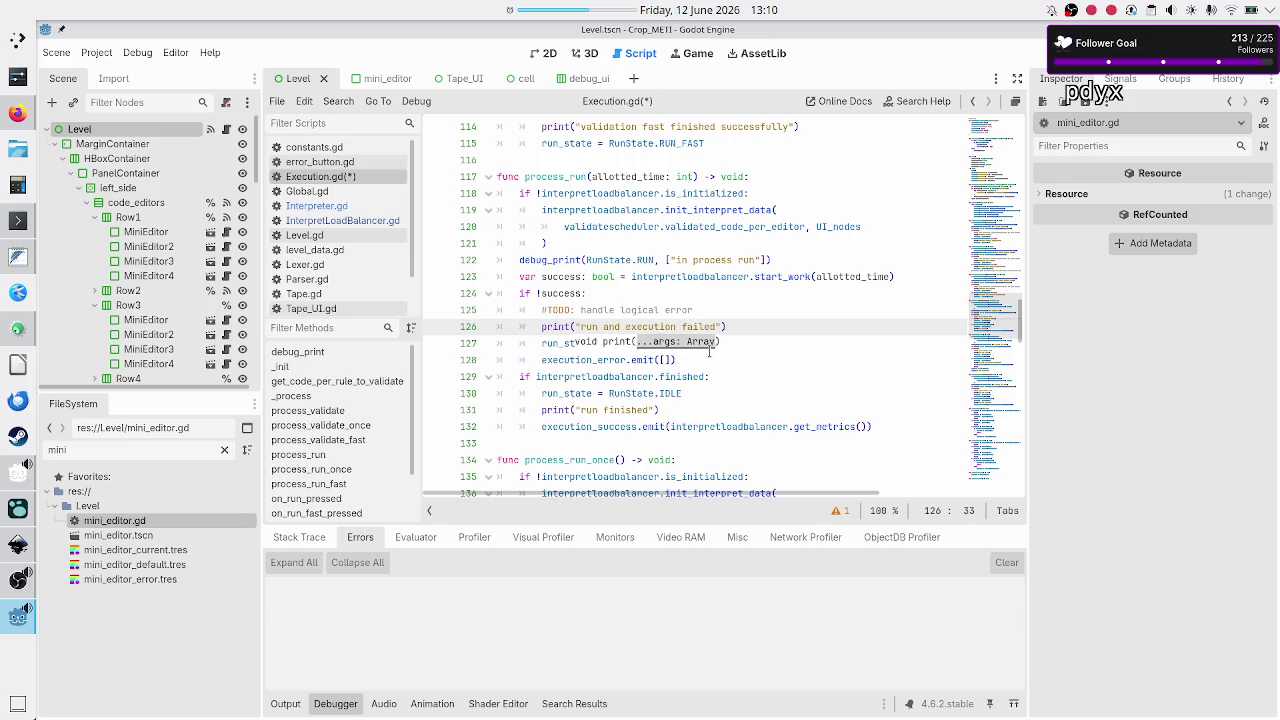
pyautogui.press('Down')
pyautogui.press('Down')
pyautogui.press('Down')
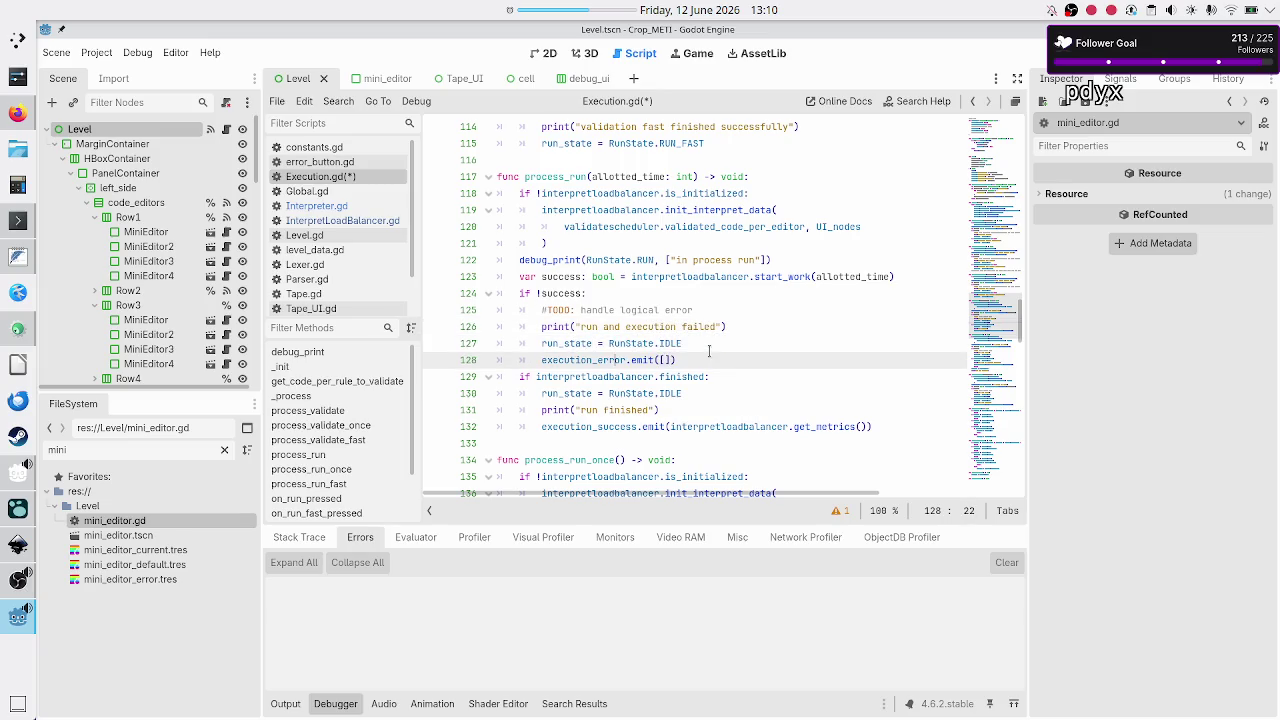
pyautogui.press('Down')
pyautogui.press('Down')
pyautogui.write('and execution')
pyautogui.press('End')
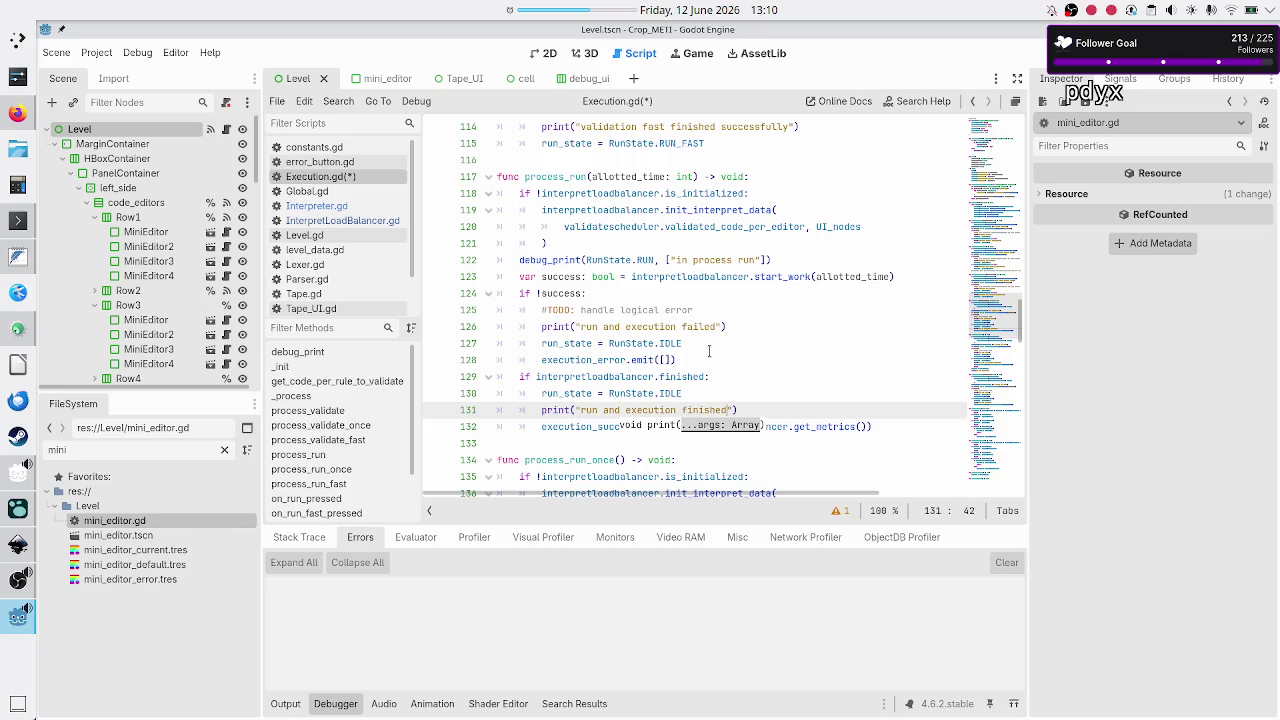
pyautogui.press('Right')
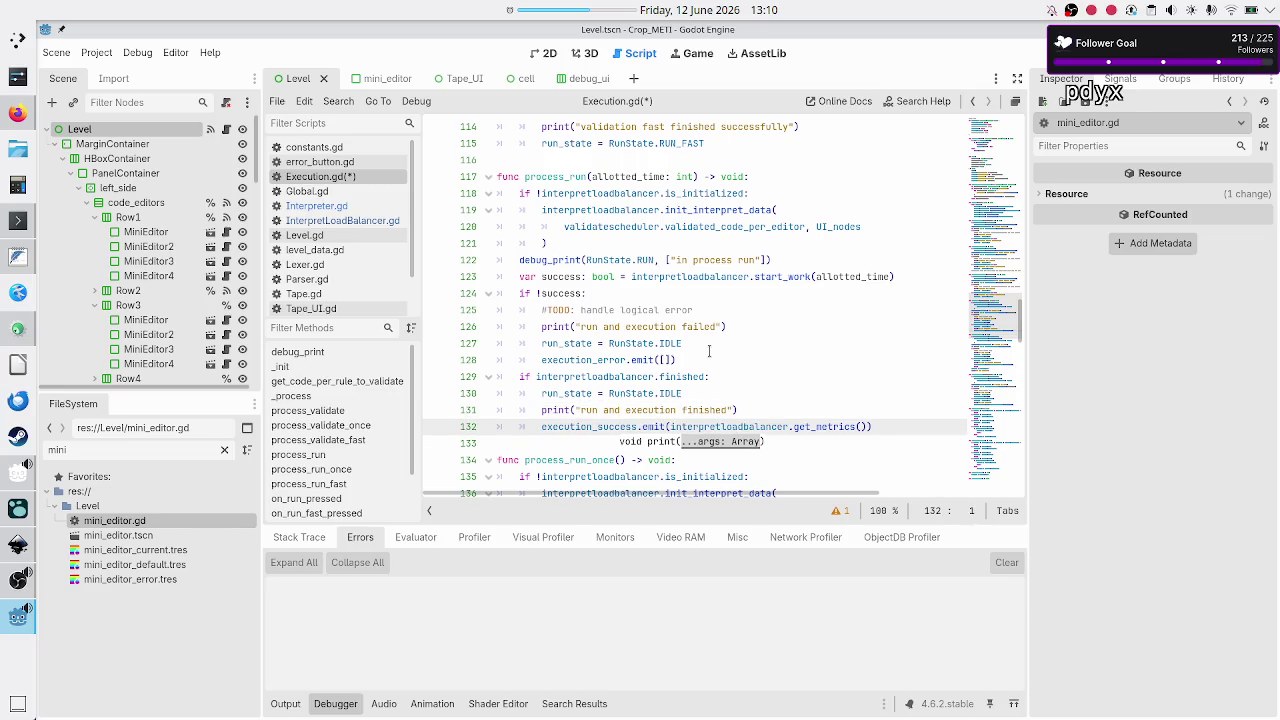
pyautogui.press('Down')
pyautogui.press('Down')
pyautogui.press('Down')
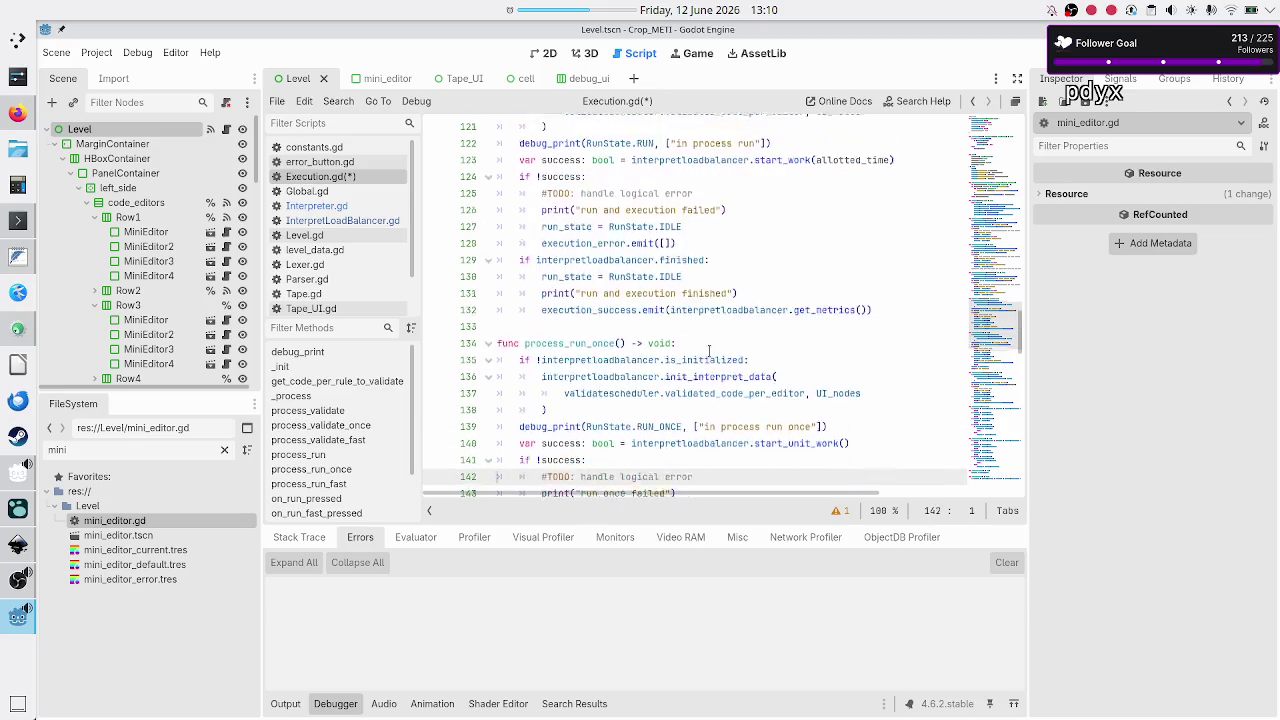
# - Insert 'and execution' before 'failed' in print("run once failed") on line 143
pyautogui.press('Up')
pyautogui.press('Up')
pyautogui.press('Up')
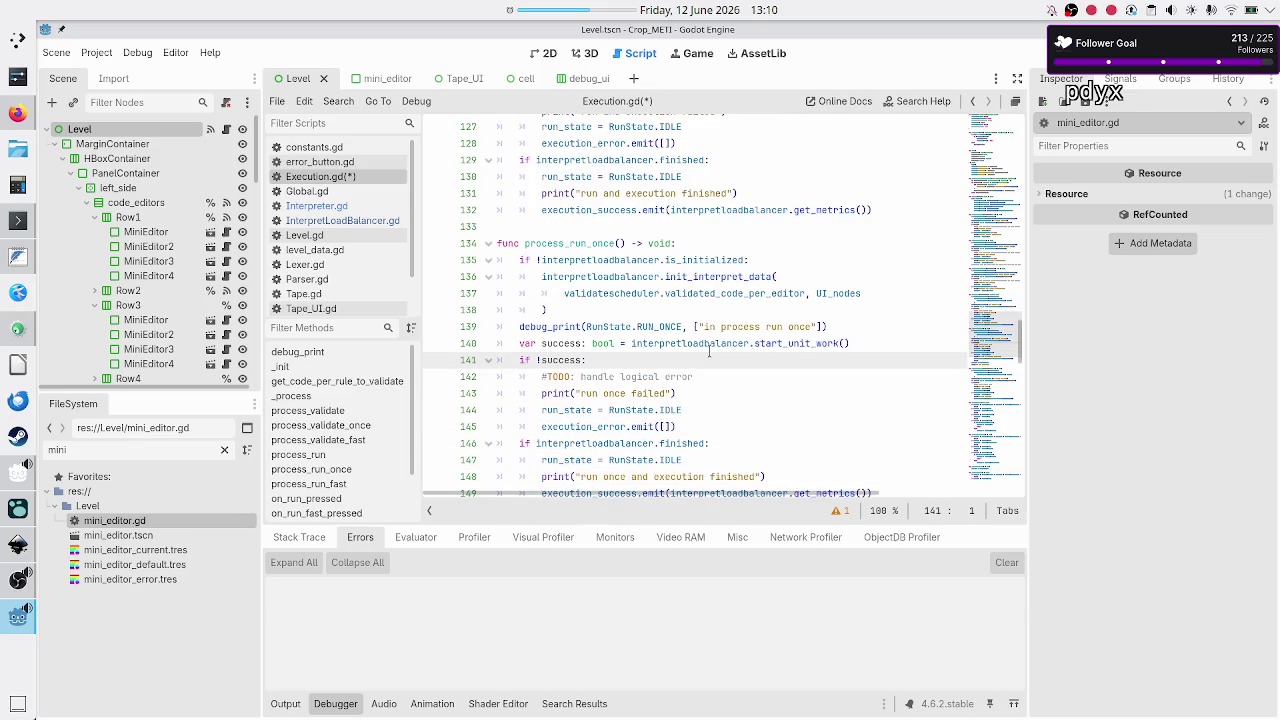
pyautogui.press('Down')
pyautogui.press('Down')
pyautogui.press('Right')
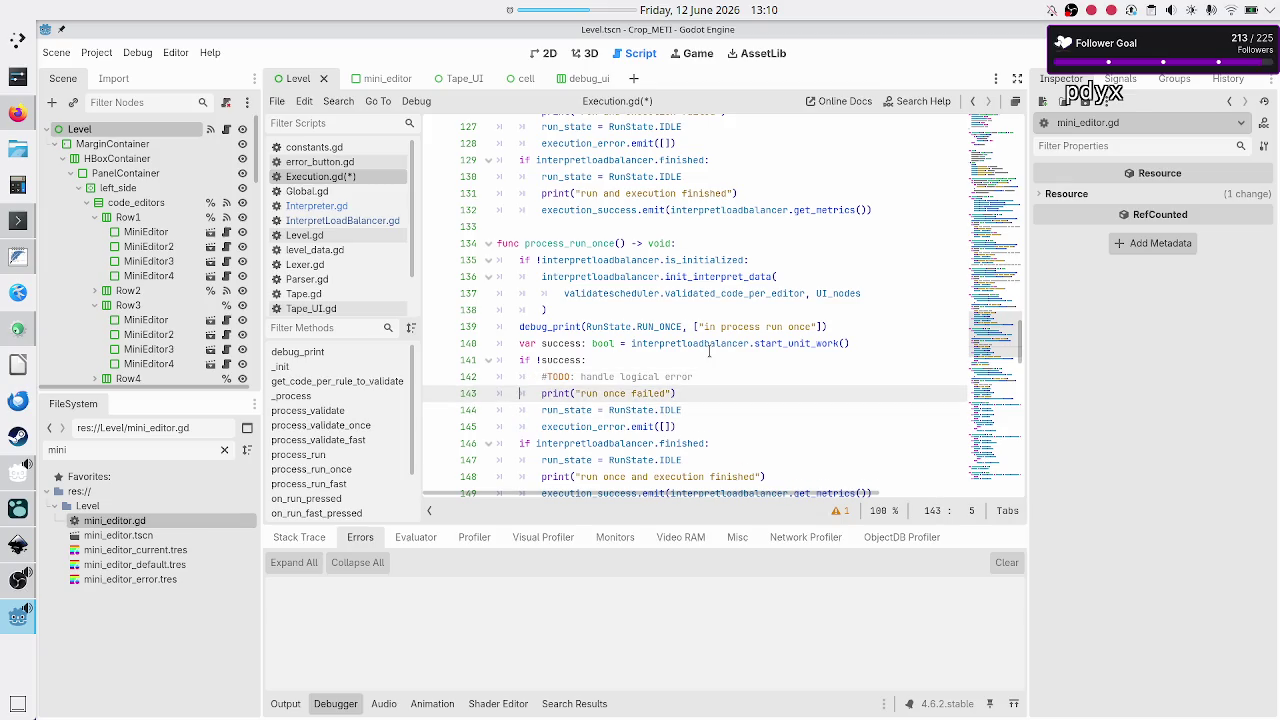
pyautogui.press('Right')
pyautogui.press('Right')
pyautogui.press('Right')
pyautogui.write('and executio')
pyautogui.write('n')
pyautogui.press('Down')
pyautogui.press('Down')
pyautogui.press('Down')
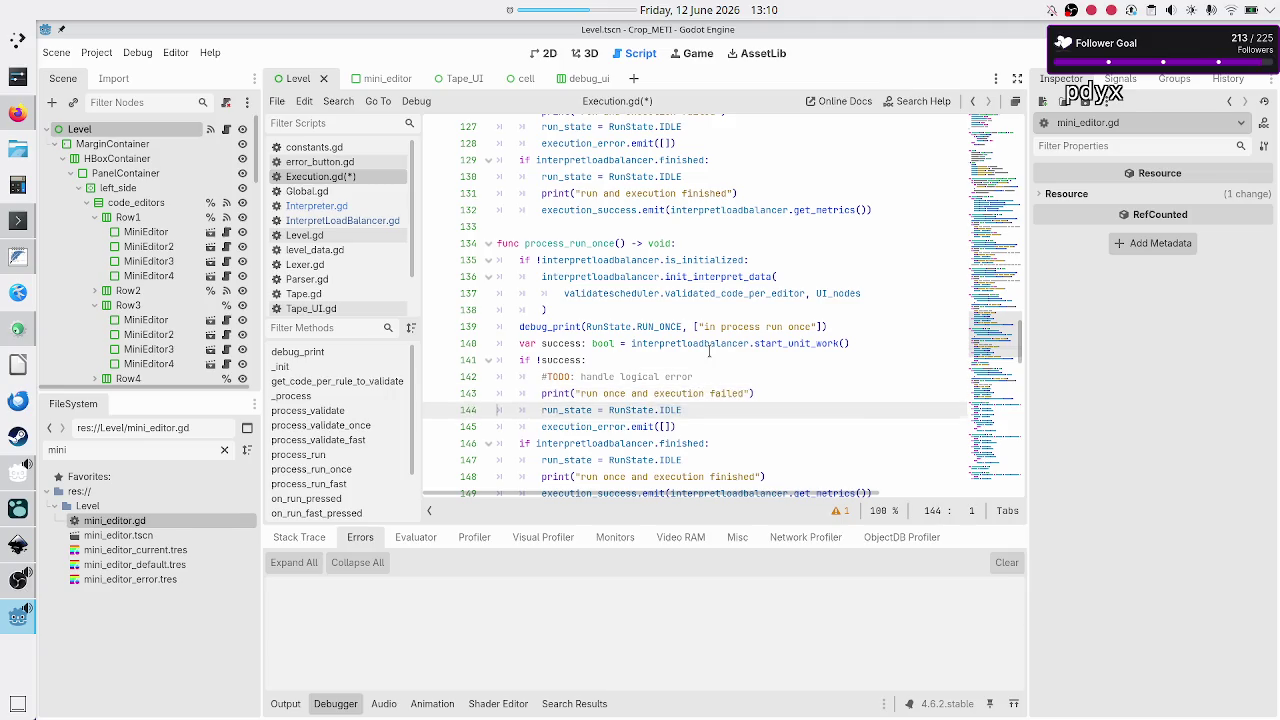
pyautogui.press('Down')
pyautogui.press('Down')
pyautogui.press('Down')
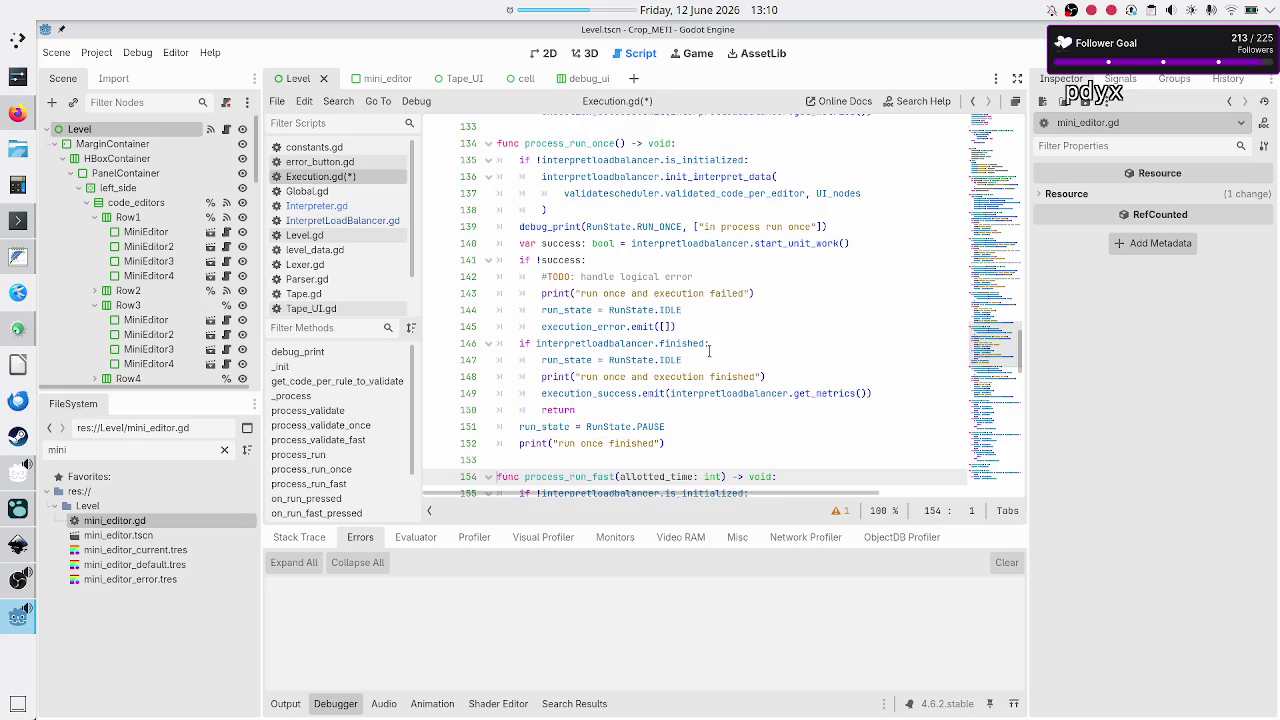
pyautogui.press('Up')
pyautogui.press('Up')
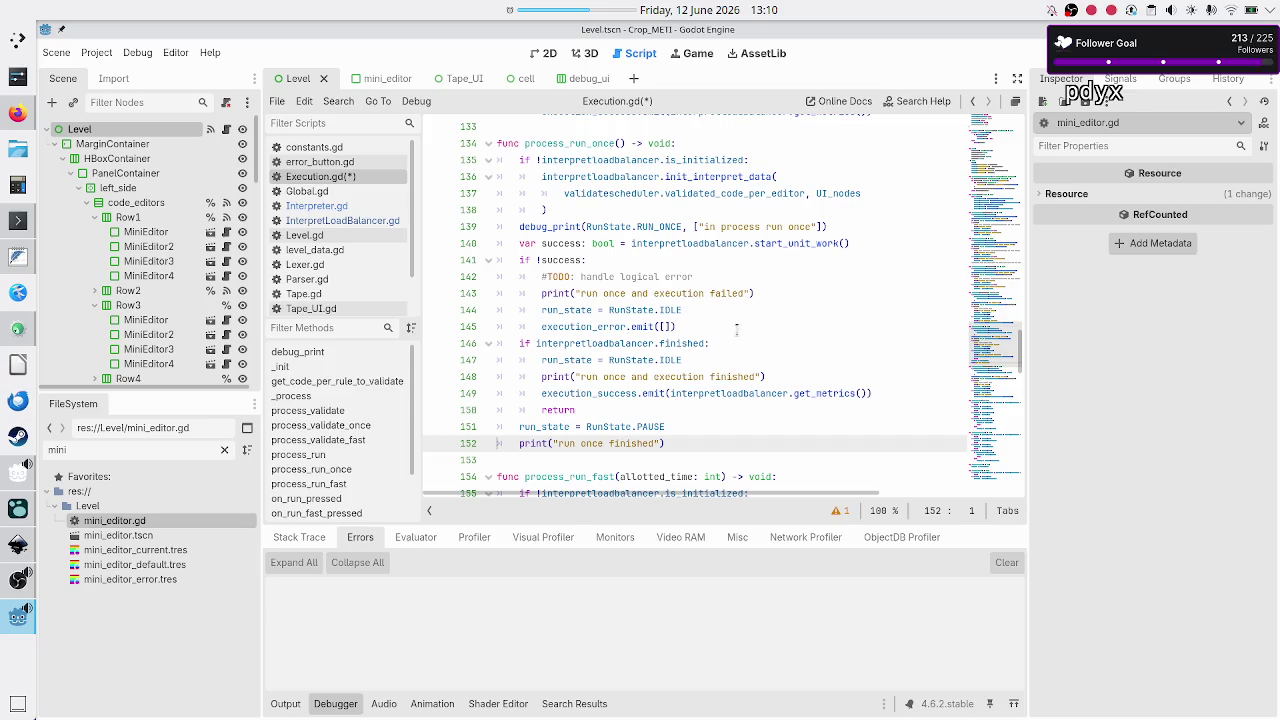
# - Inspect the RunState.PAUSE line and "run once finished" print after the early return
pyautogui.scroll(1, 770, 349)
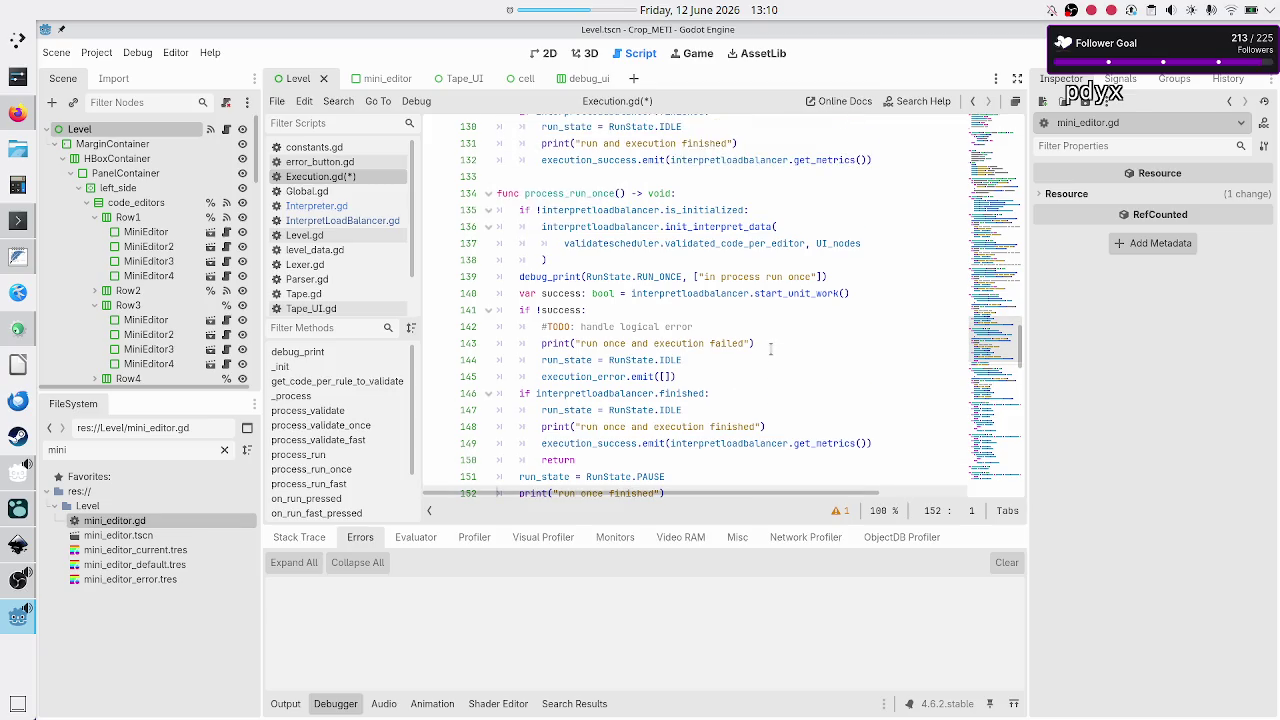
pyautogui.scroll(1, 770, 349)
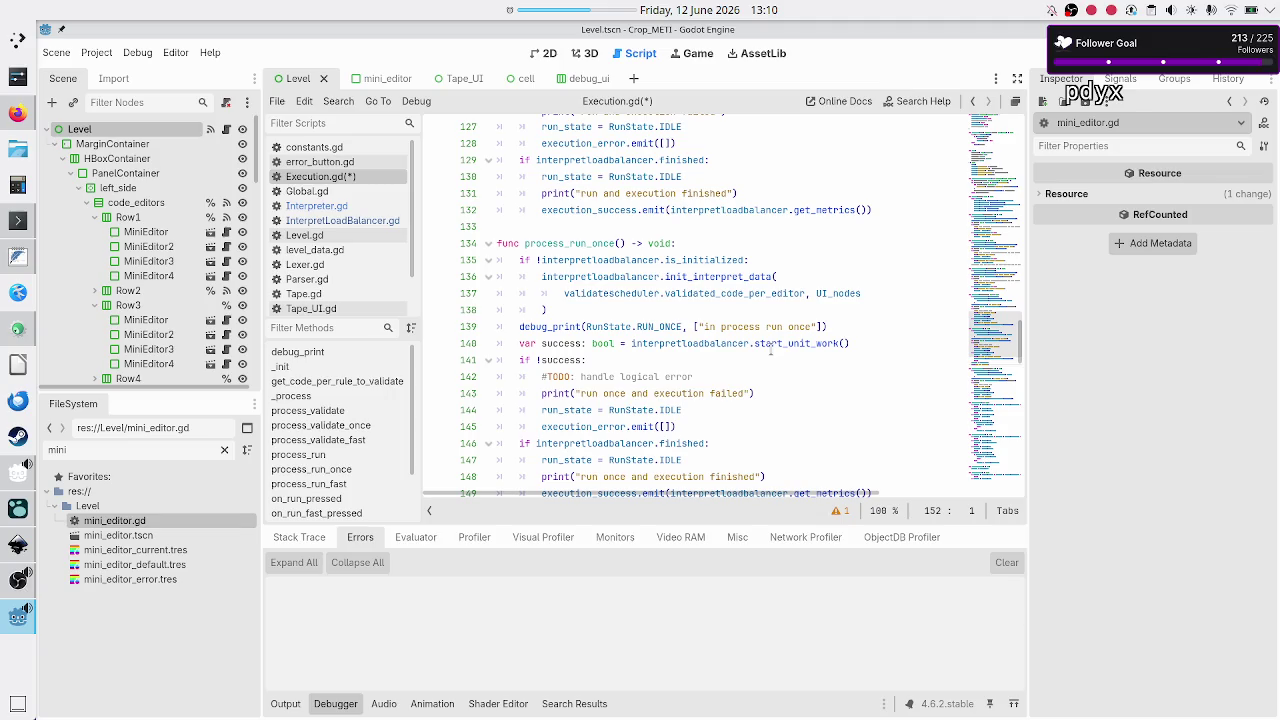
pyautogui.scroll(-2, 770, 349)
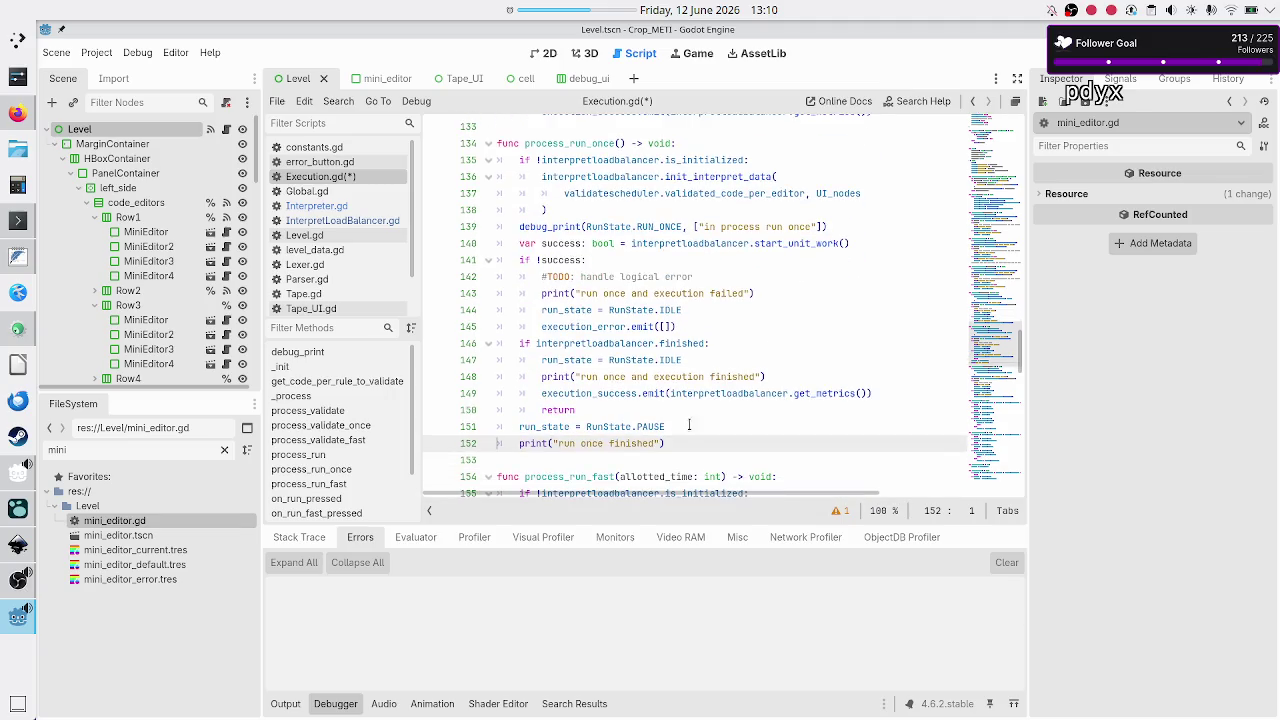
pyautogui.doubleClick(656, 427)
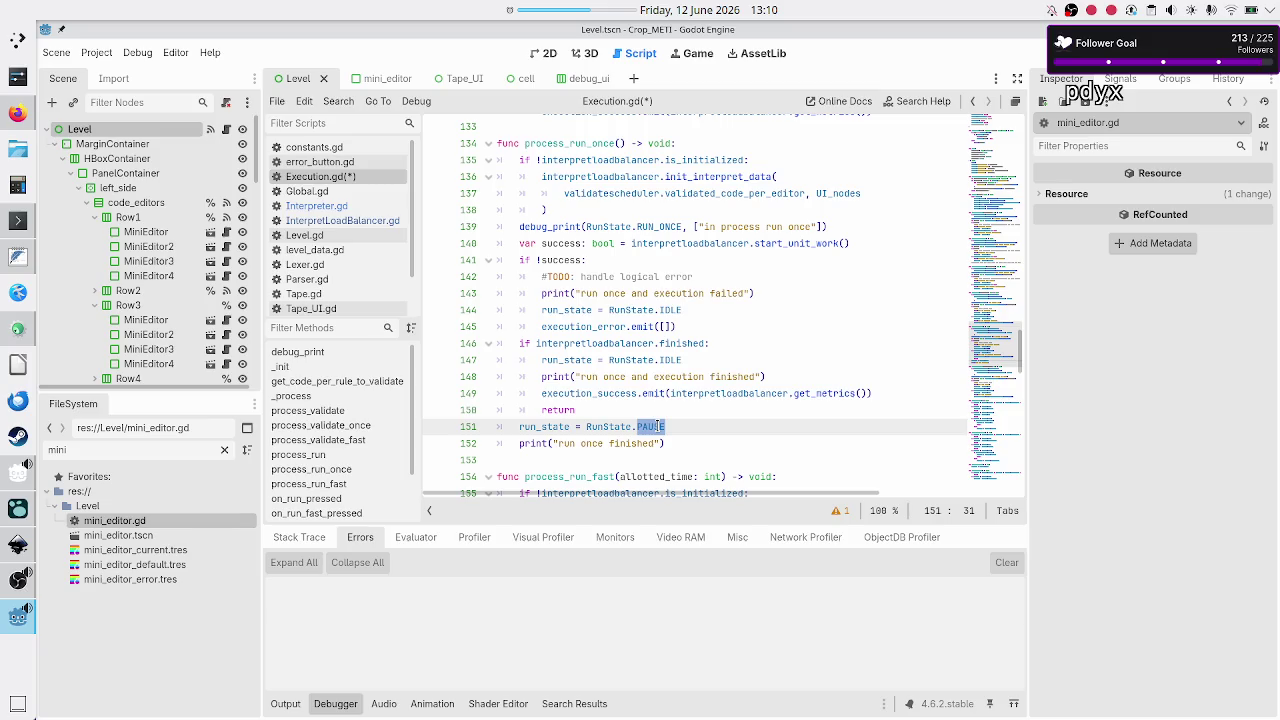
pyautogui.doubleClick(628, 444)
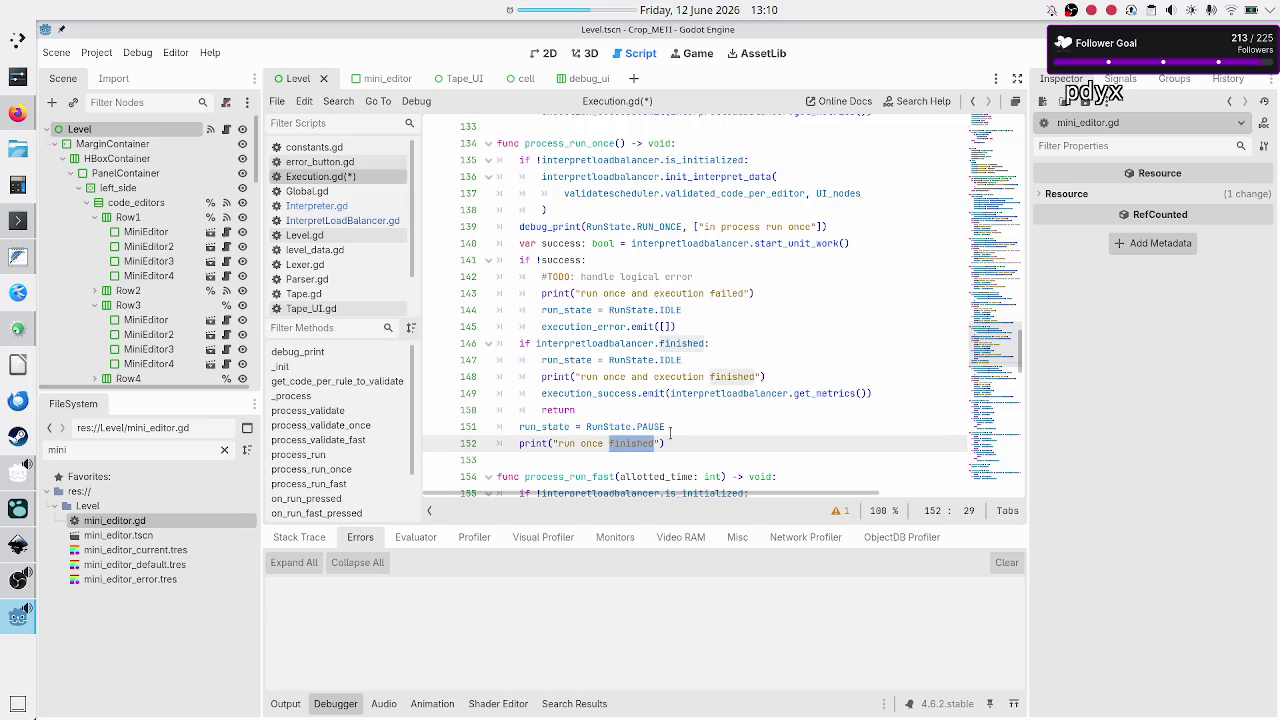
pyautogui.click(668, 428)
pyautogui.scroll(6, 640, 370)
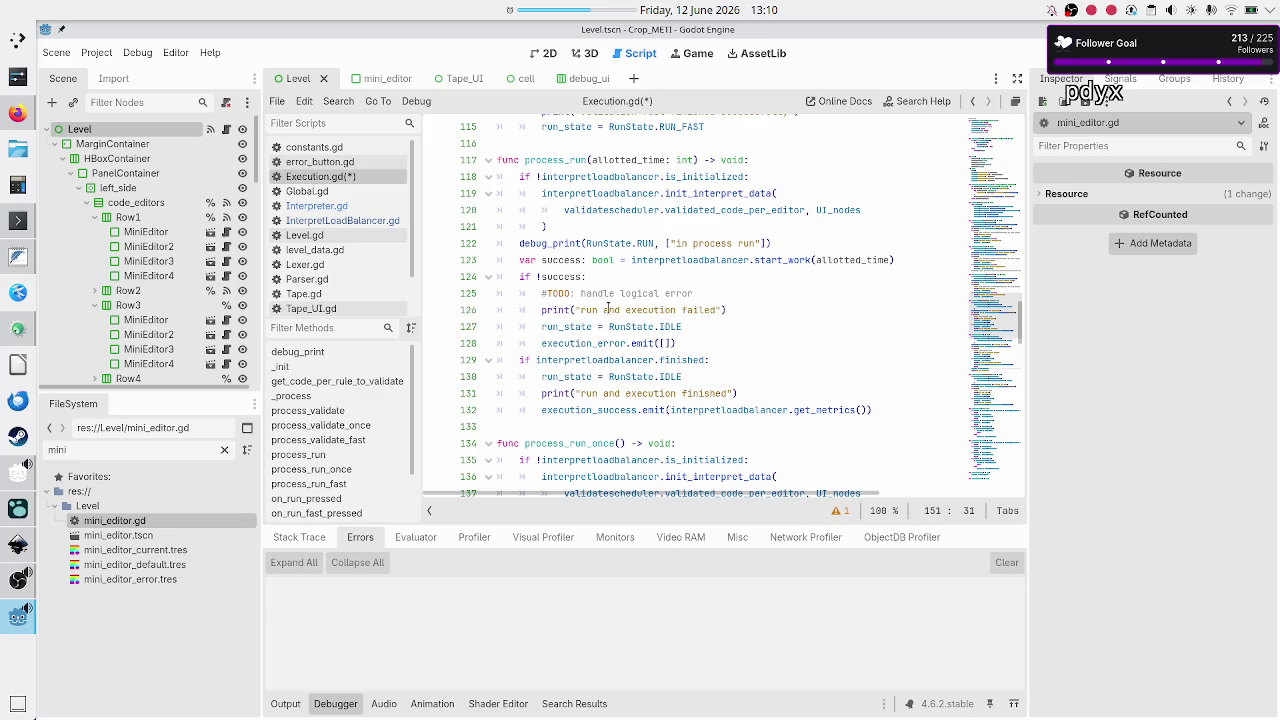
pyautogui.moveTo(630, 260)
pyautogui.scroll(-5, 652, 372)
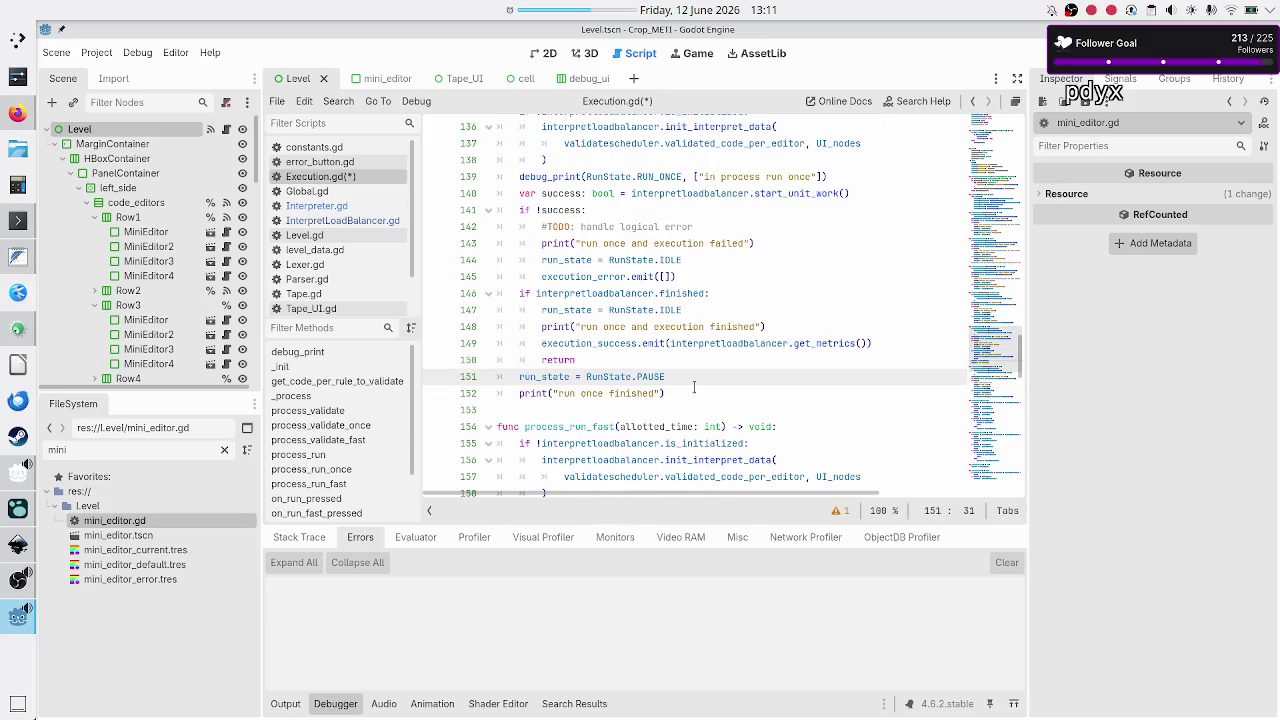
pyautogui.click(694, 387)
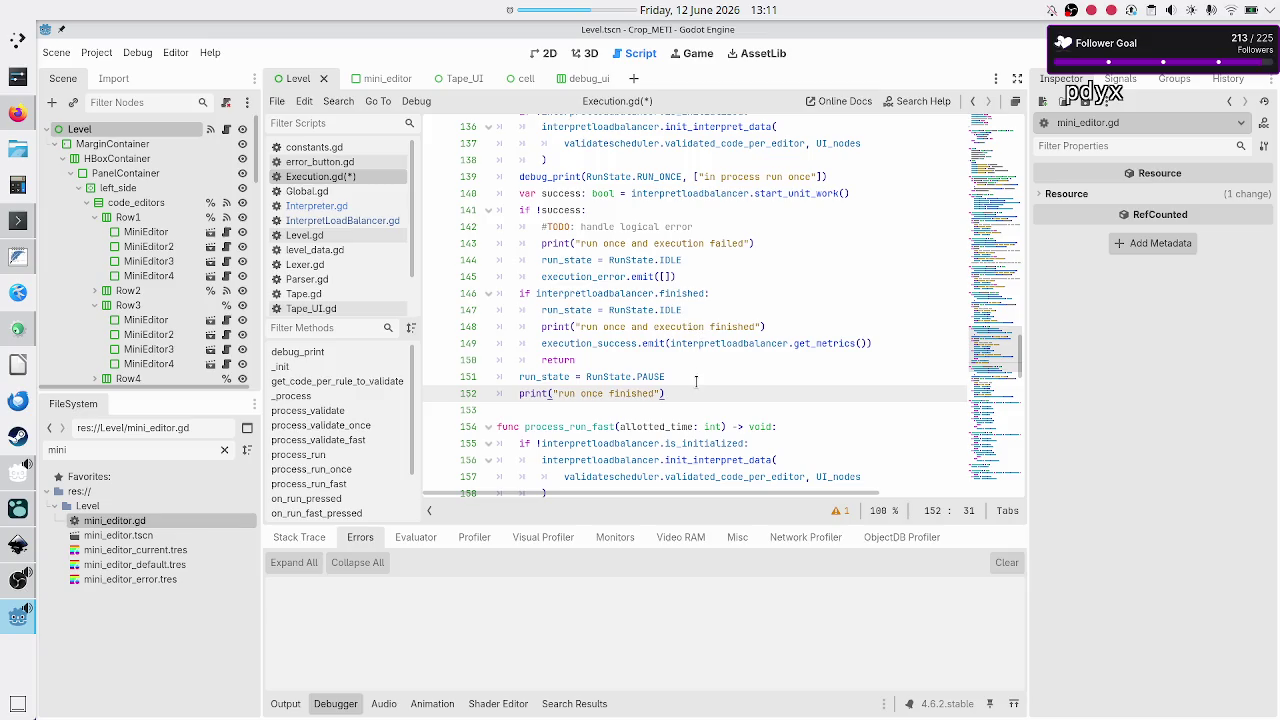
# - Insert 'and execution' into process_run_fast's "run fast failed" and "run fast finished" messages
pyautogui.scroll(-3, 696, 381)
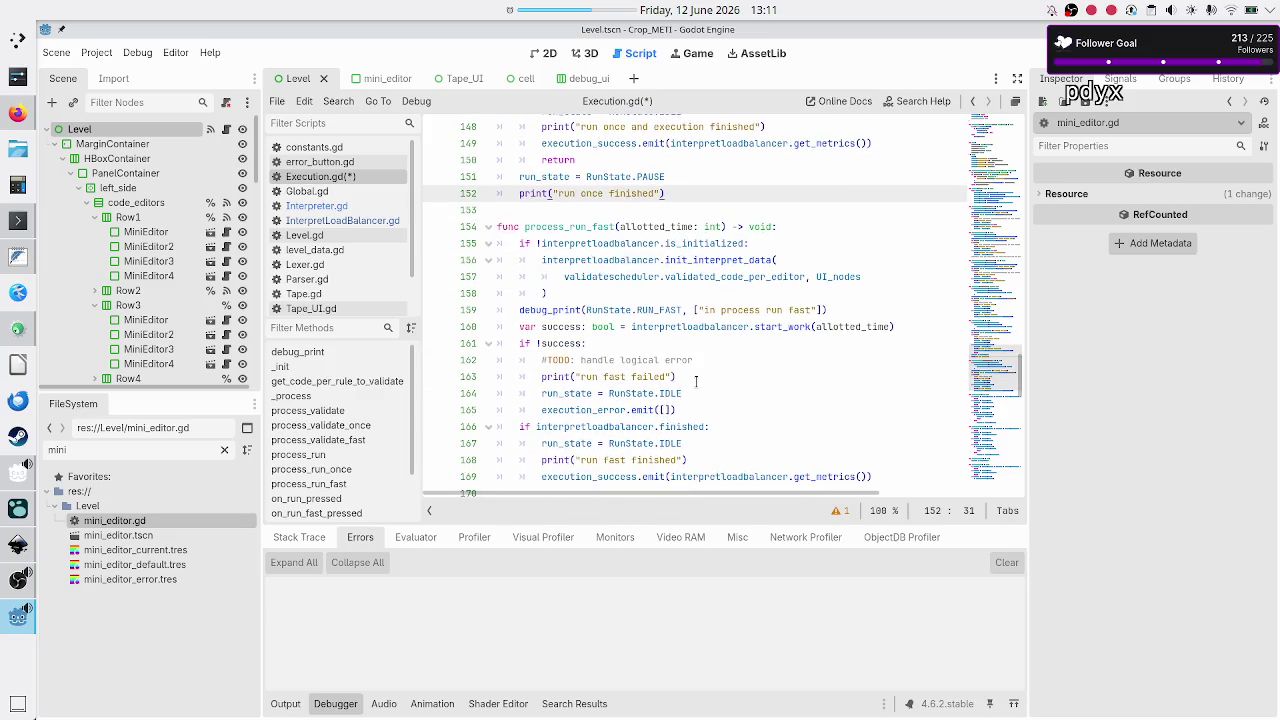
pyautogui.click(629, 377)
pyautogui.write('and execution')
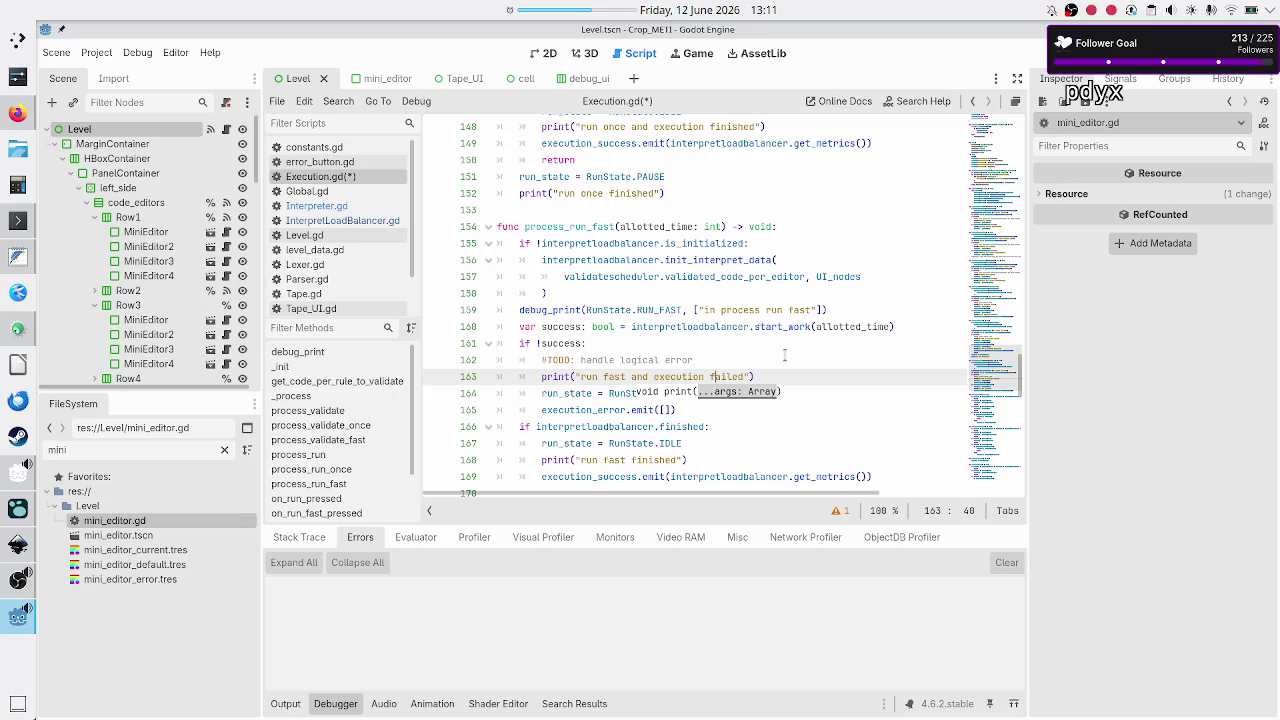
pyautogui.press('Down')
pyautogui.press('Down')
pyautogui.press('Down')
pyautogui.press('Left')
pyautogui.press('Left')
pyautogui.press('Left')
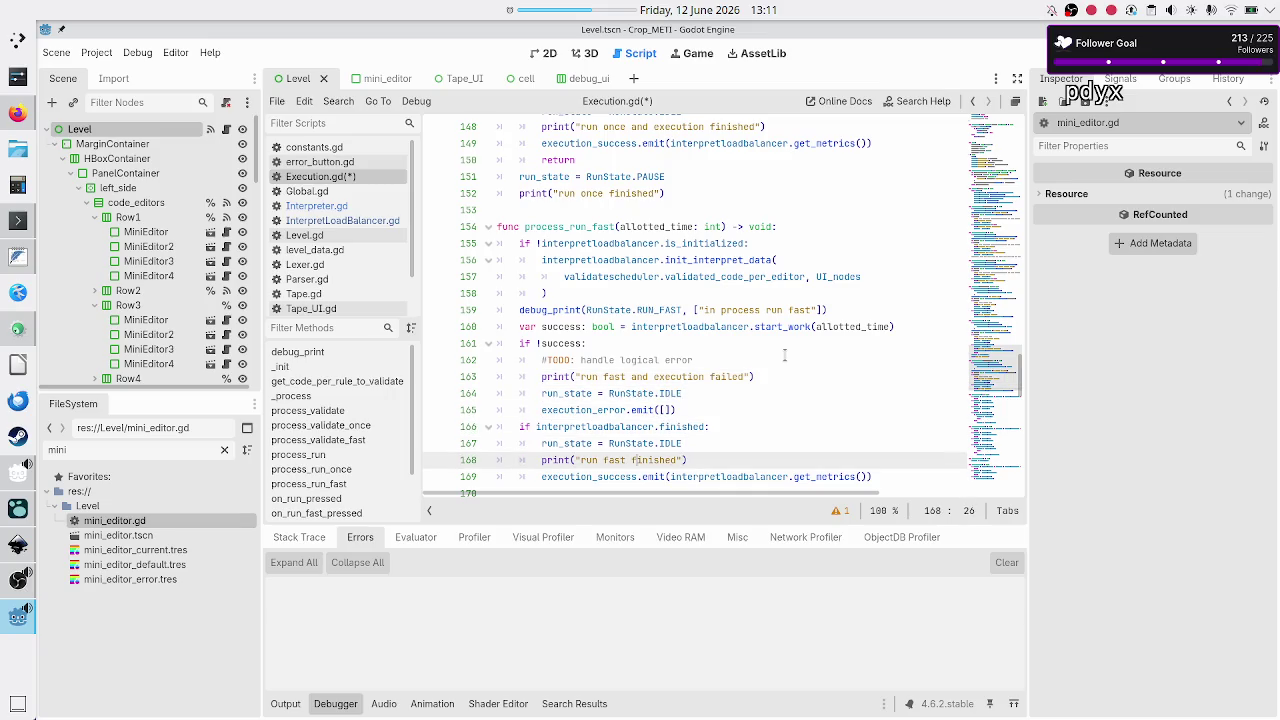
pyautogui.write('and execut')
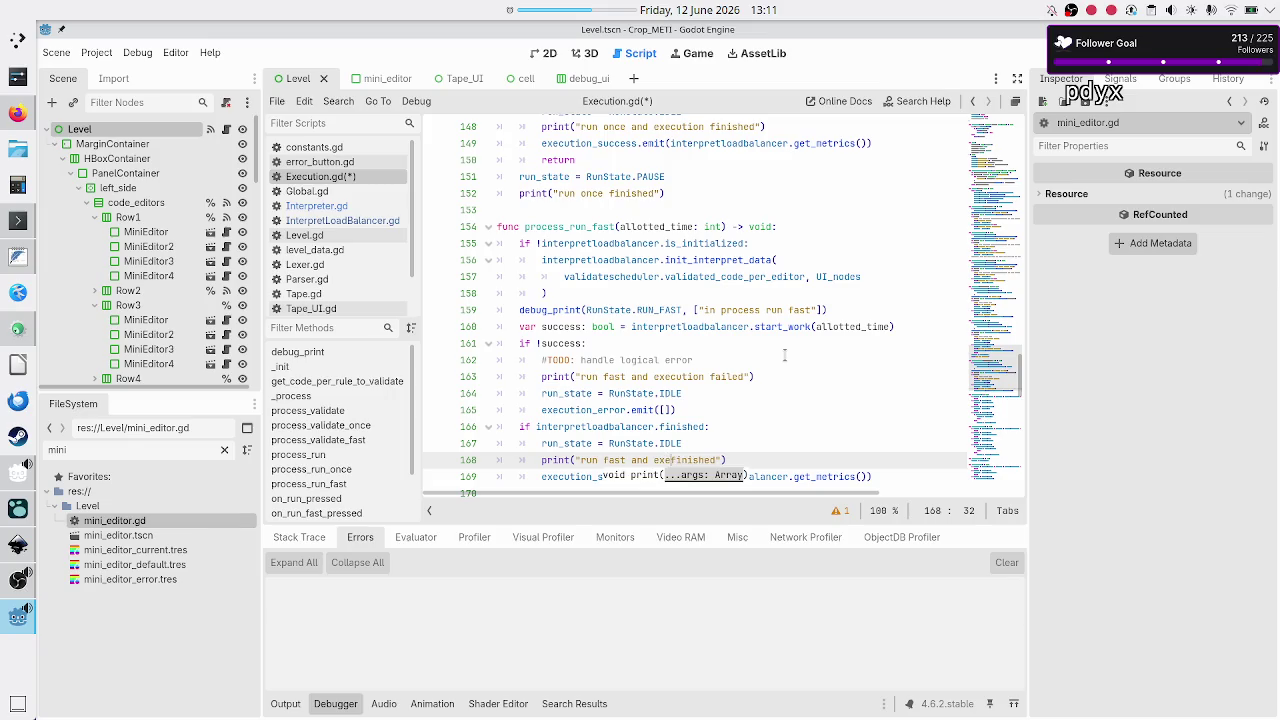
pyautogui.write('ion')
pyautogui.press('Down')
pyautogui.press('Down')
pyautogui.press('Down')
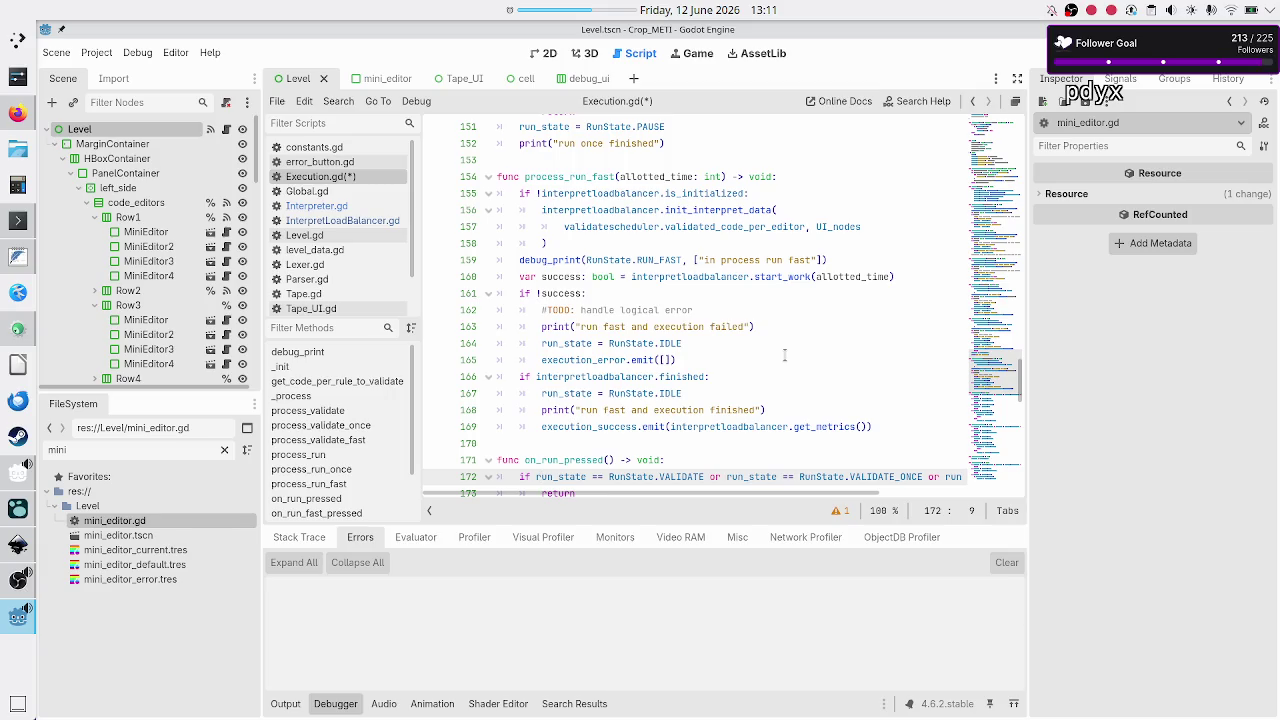
pyautogui.press('Up')
pyautogui.press('Up')
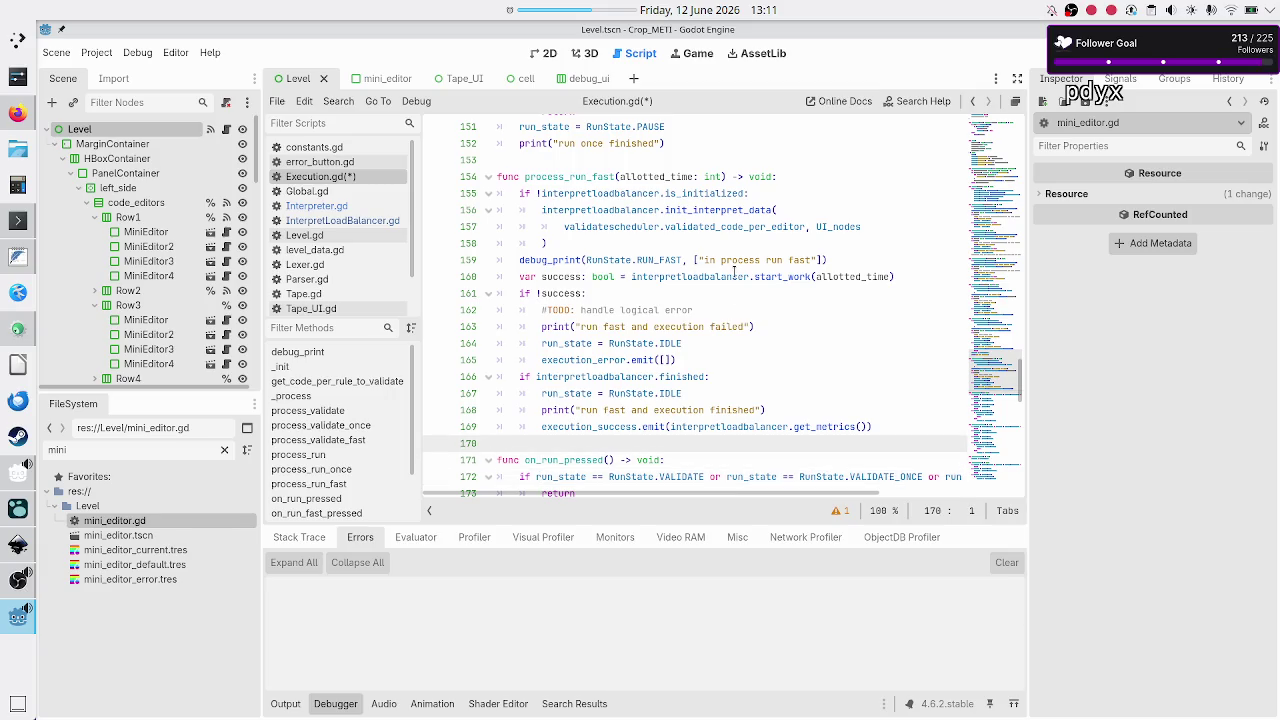
pyautogui.scroll(20, 735, 273)
pyautogui.scroll(15, 735, 273)
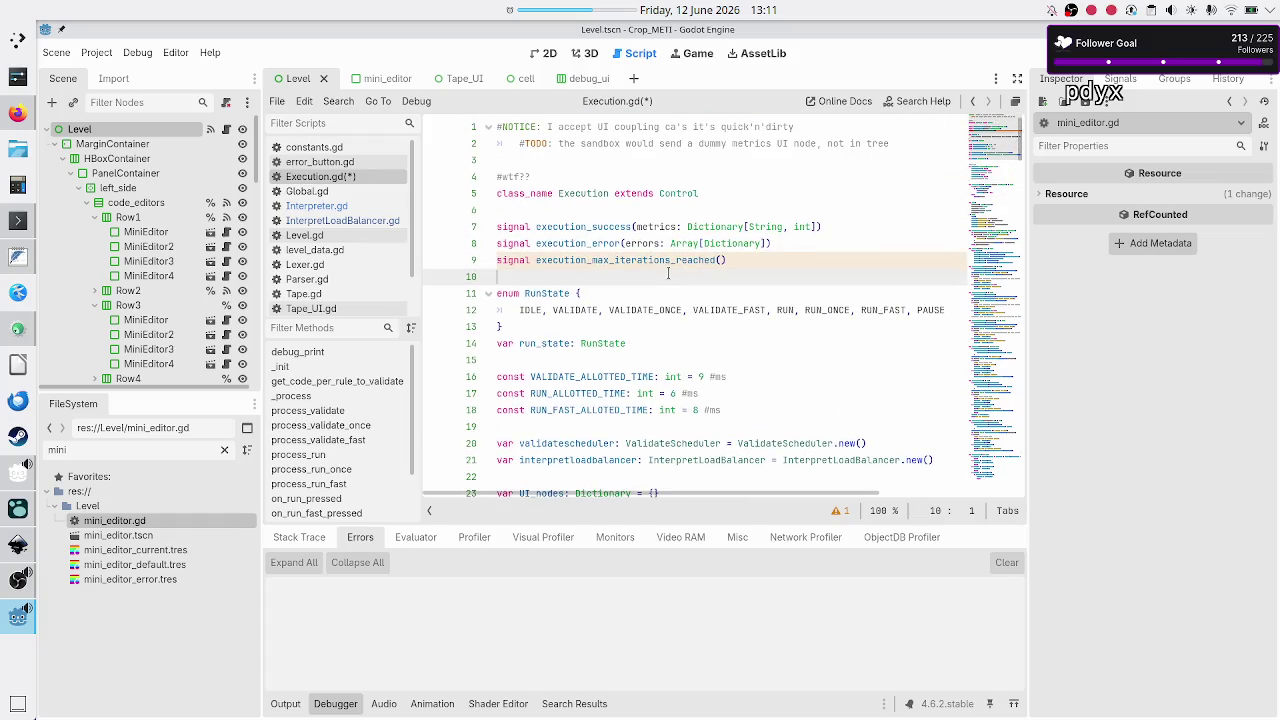
# - Save Execution.gd and select the execution_max_iterations_reached signal on line 9
pyautogui.hotkey('ctrl', 'z')
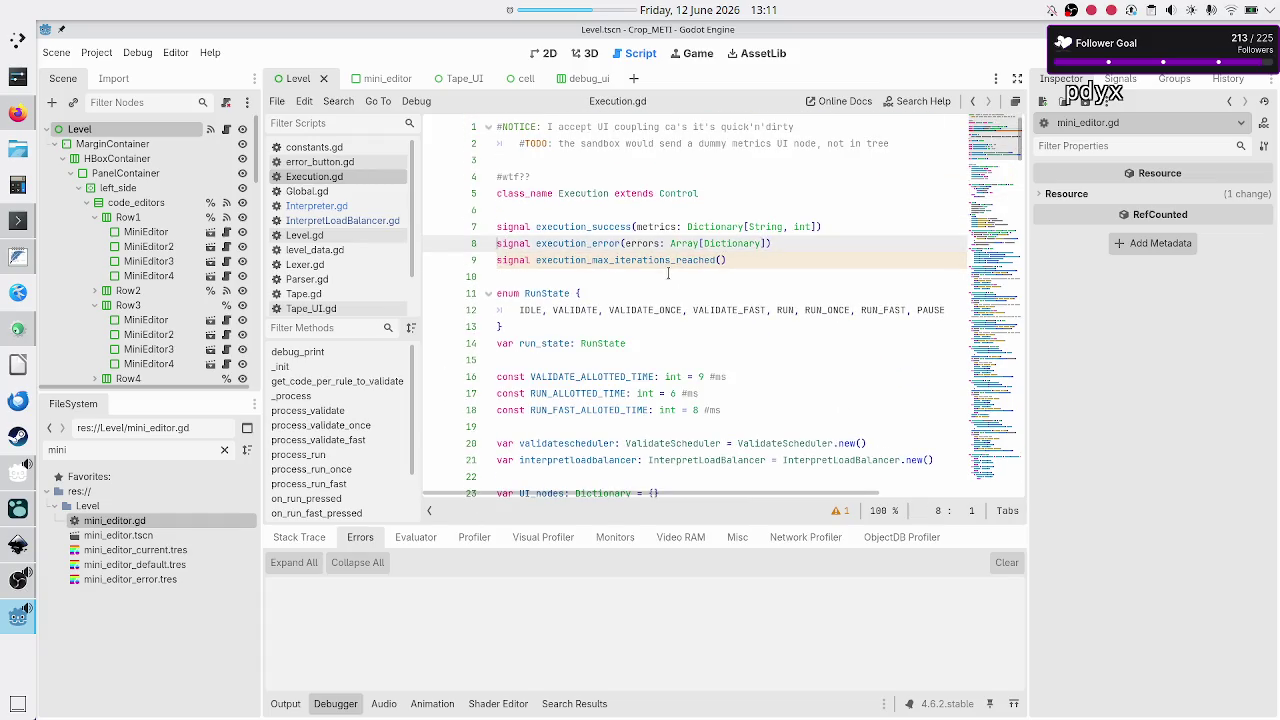
pyautogui.press('Down')
pyautogui.hotkey('shift', 'End')
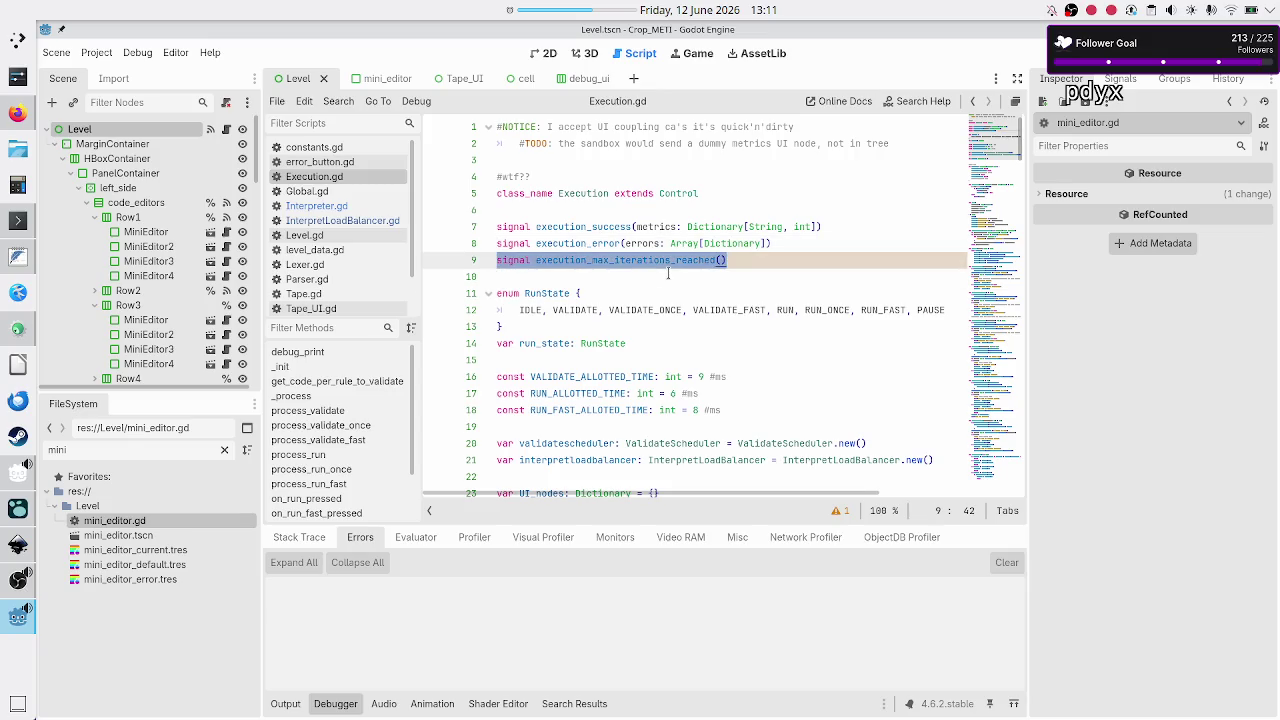
# - In Interpreter.gd, inspect the max_instructions_reached flag and its false default on line 21
pyautogui.click(364, 208)
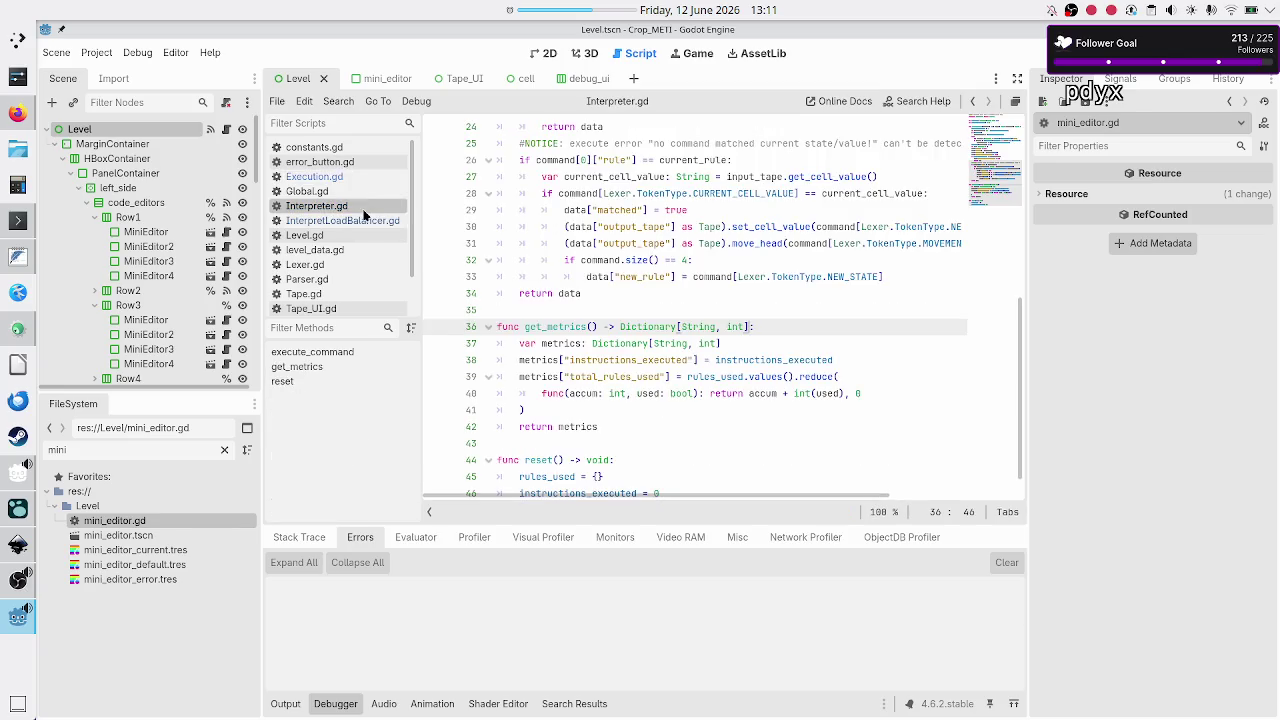
pyautogui.scroll(7, 657, 247)
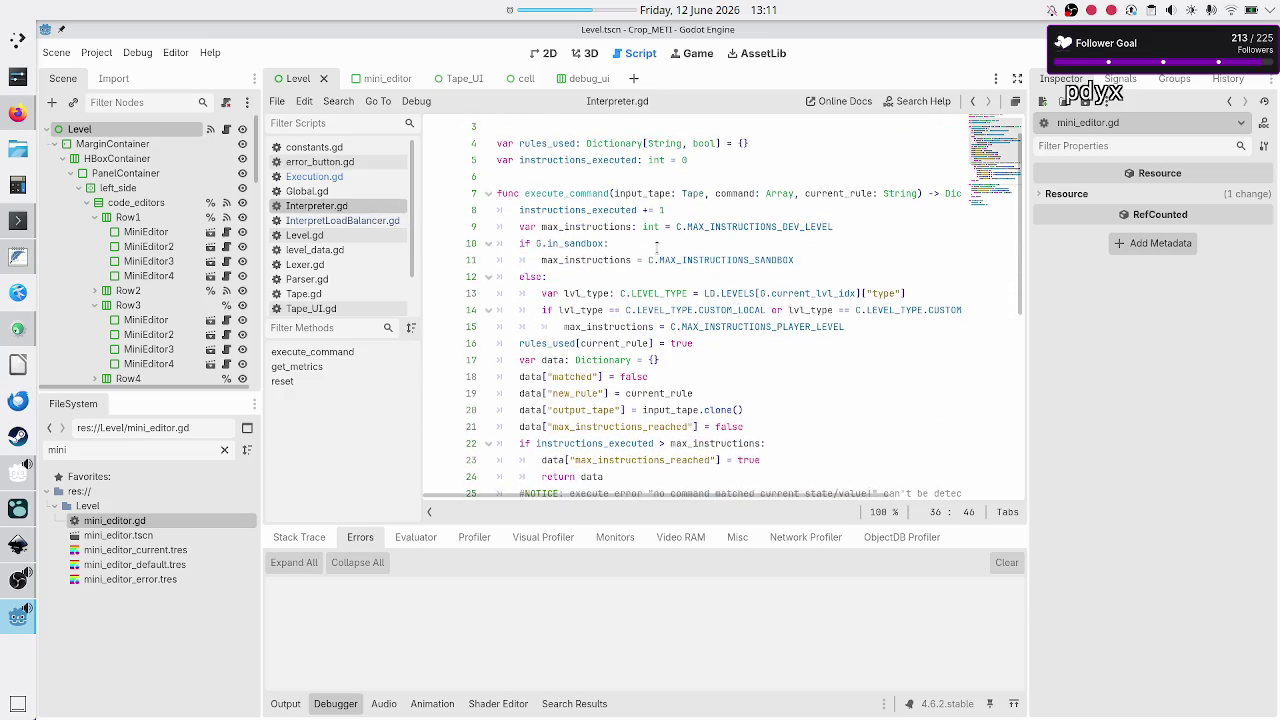
pyautogui.scroll(-1, 657, 247)
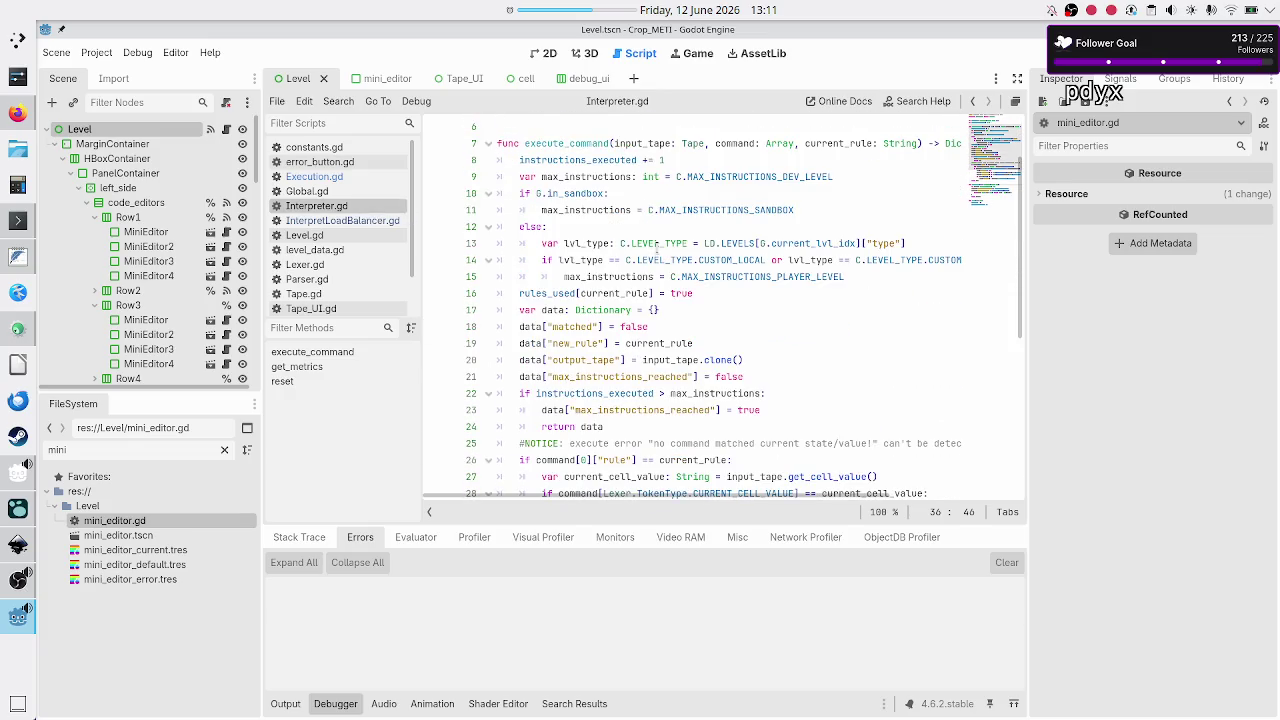
pyautogui.scroll(-1, 657, 247)
pyautogui.scroll(-1, 656, 255)
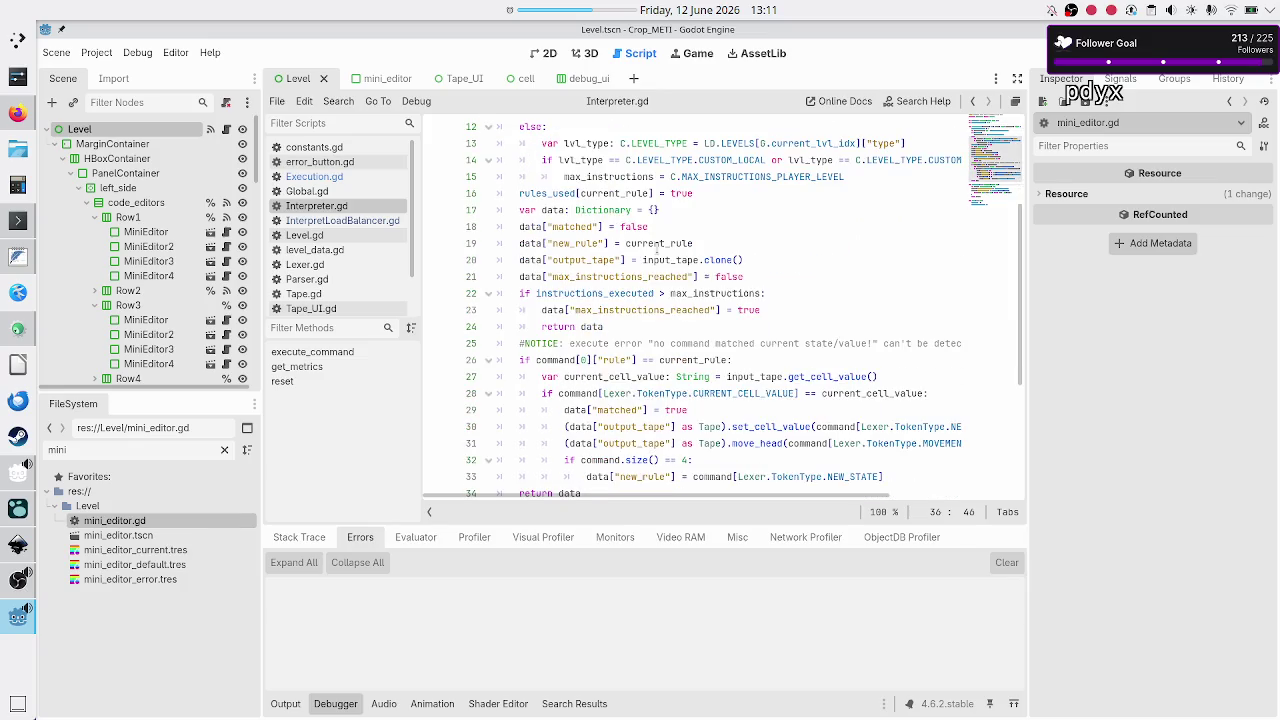
pyautogui.doubleClick(589, 277)
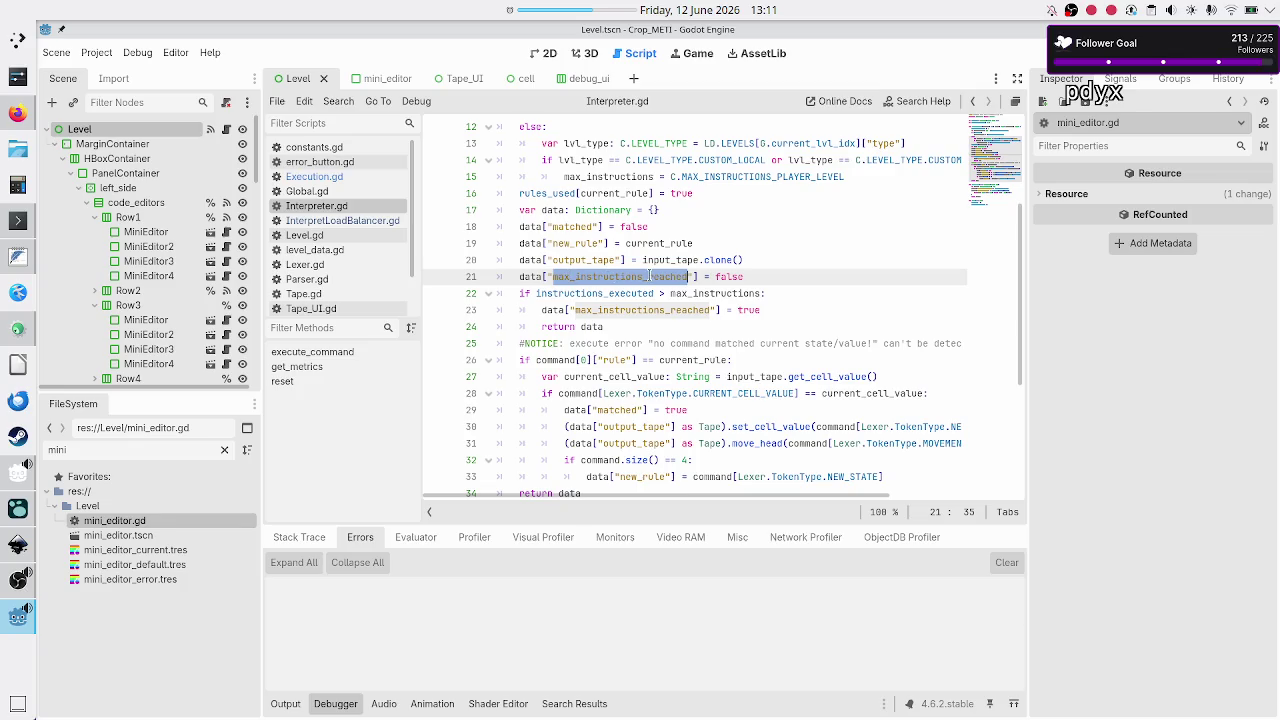
pyautogui.doubleClick(757, 276)
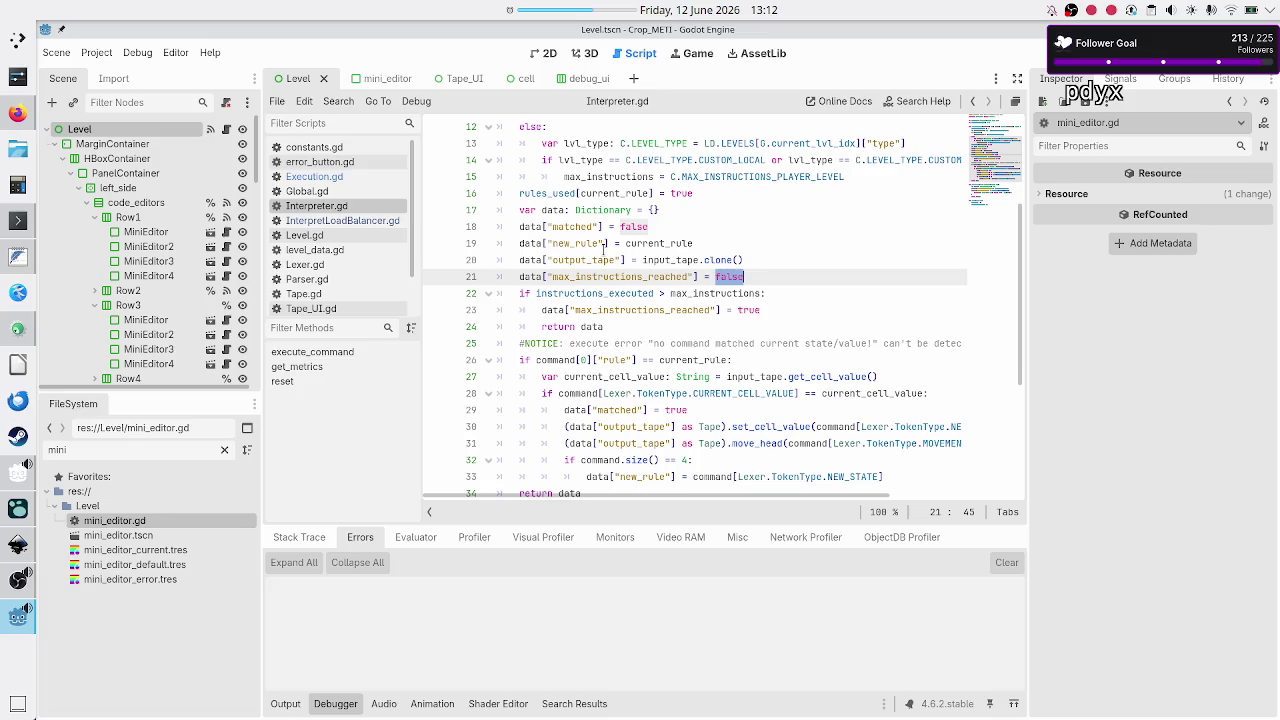
# - Look over the execute_command function name, then return to InterpretLoadBalancer.gd
pyautogui.scroll(4, 603, 250)
pyautogui.hscroll(3, 603, 250)
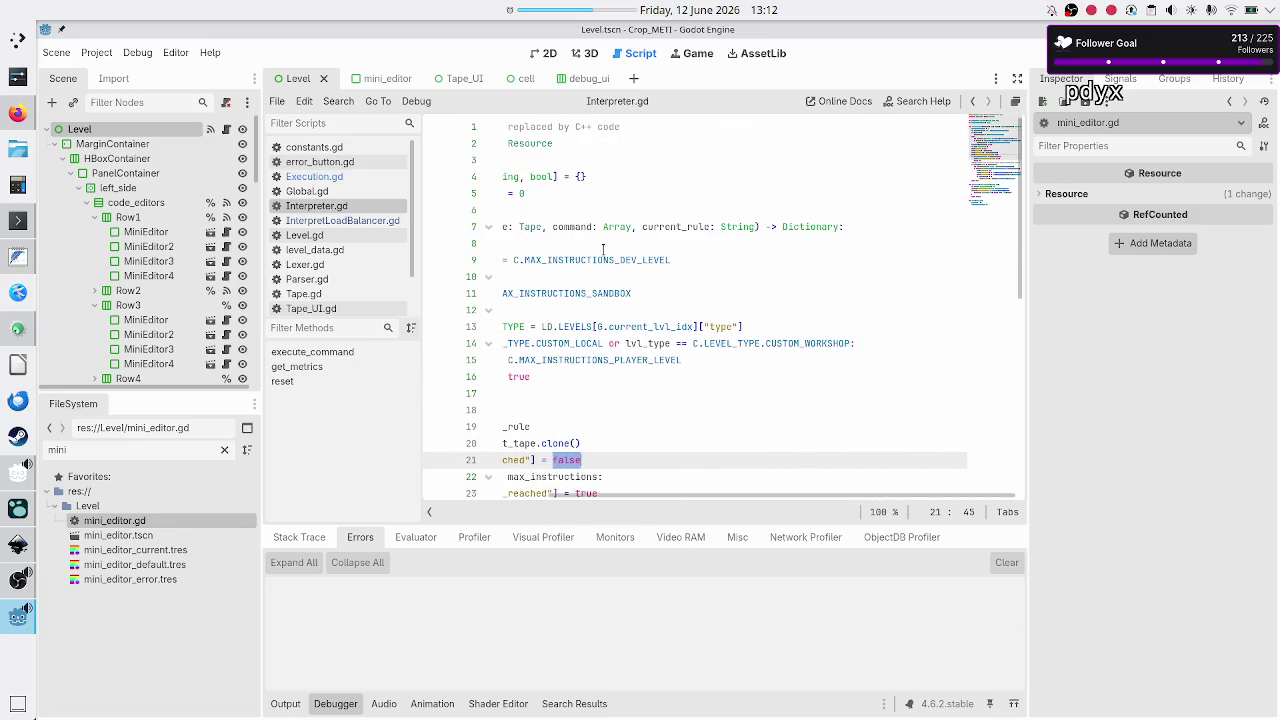
pyautogui.hscroll(-3, 603, 250)
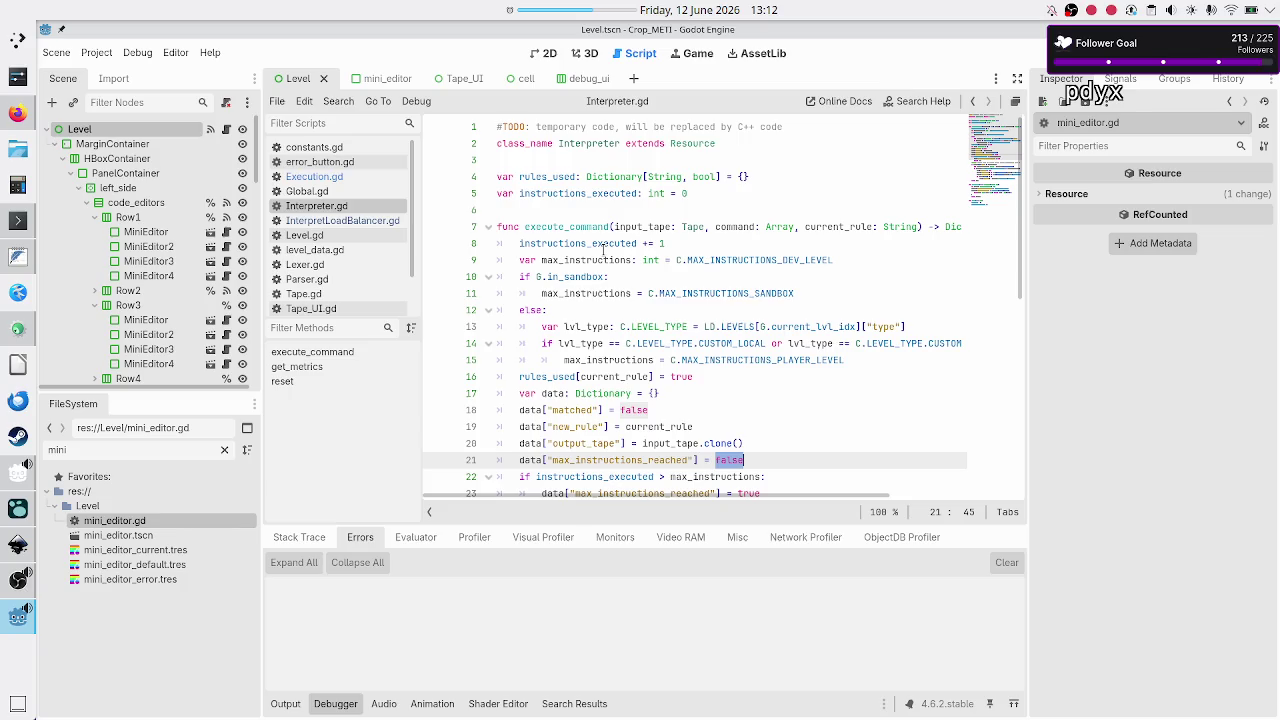
pyautogui.doubleClick(567, 218)
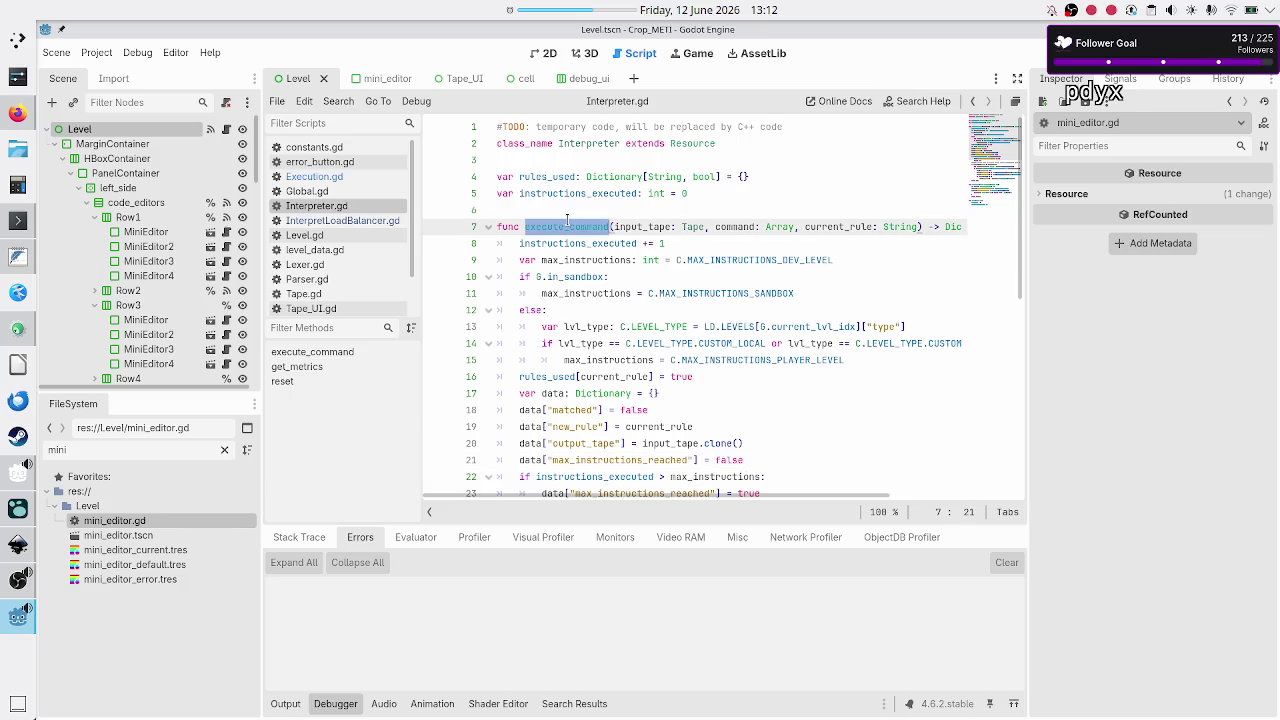
pyautogui.click(348, 220)
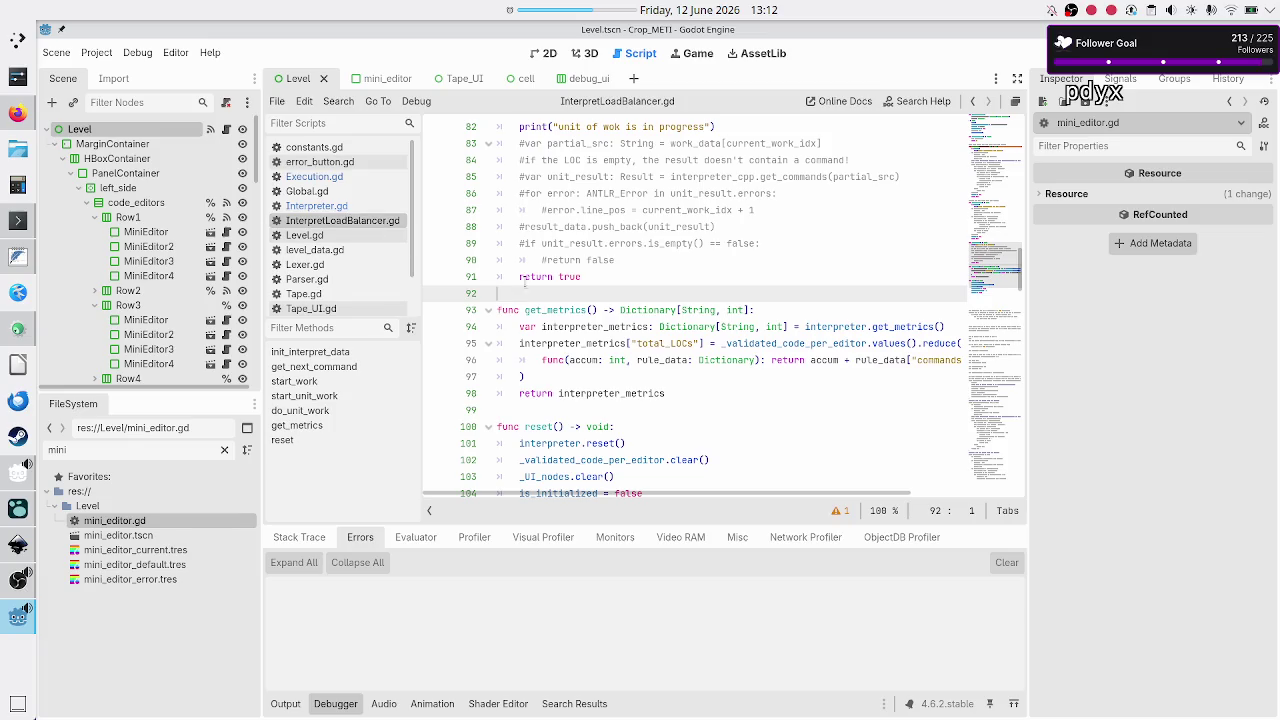
pyautogui.scroll(-3, 603, 280)
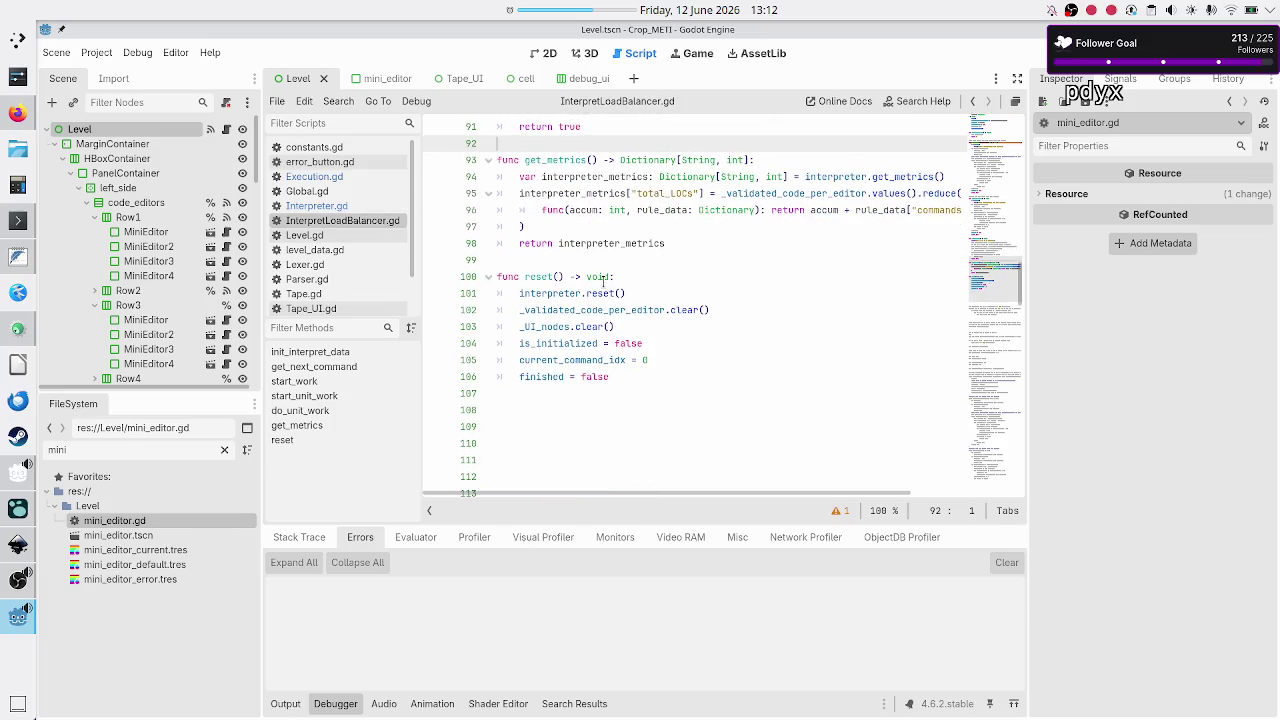
pyautogui.scroll(6, 603, 280)
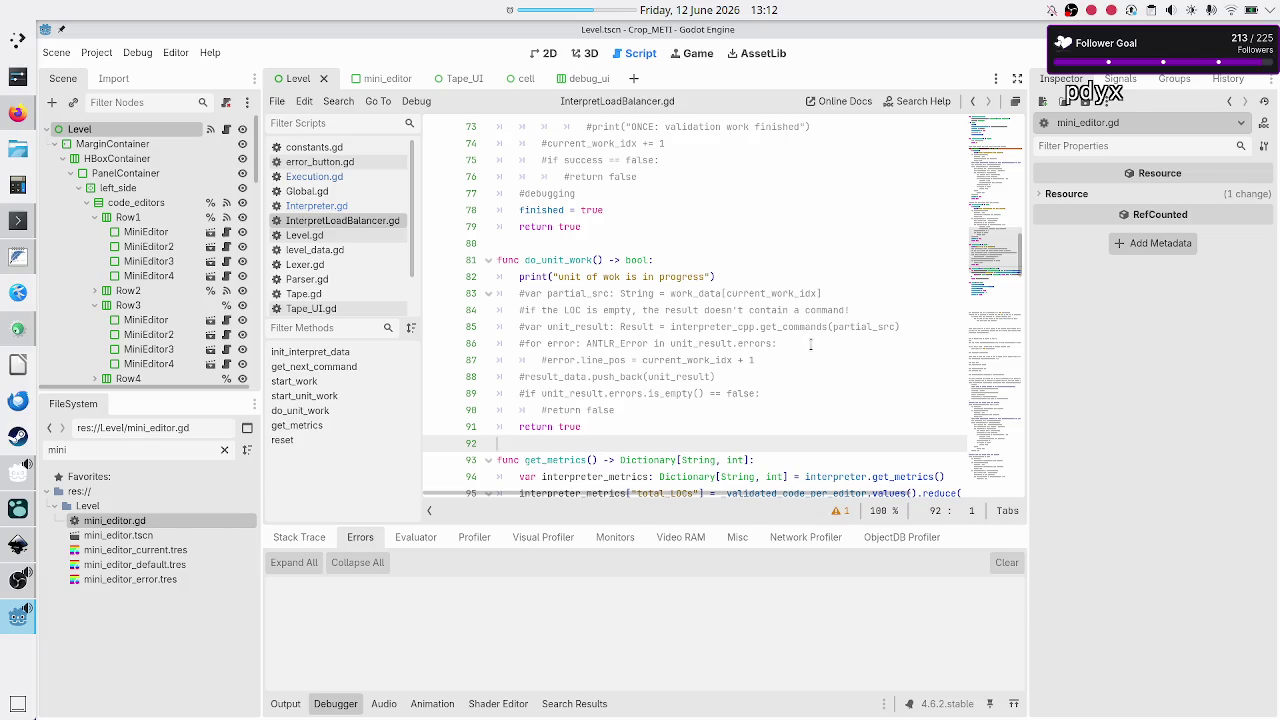
pyautogui.click(812, 356)
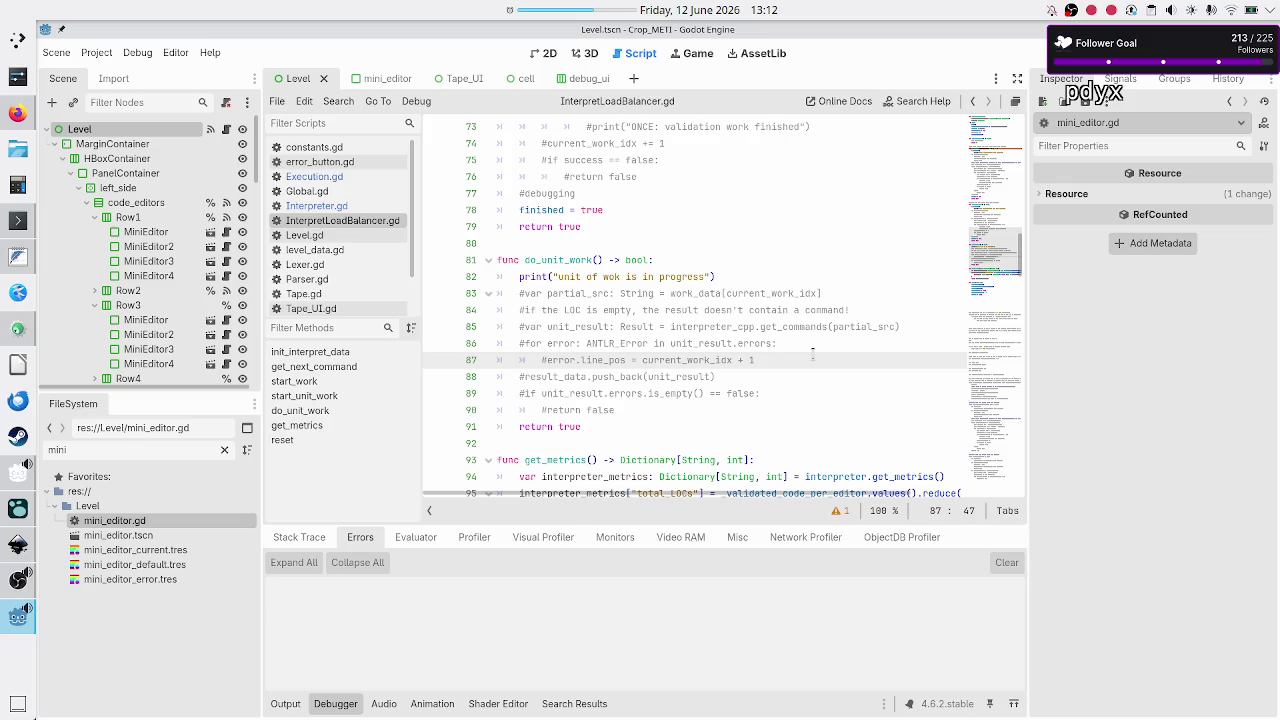
pyautogui.press('Up')
pyautogui.press('Up')
pyautogui.hotkey('shift', 'Right')
pyautogui.hotkey('shift', 'Right')
pyautogui.hotkey('shift', 'Right')
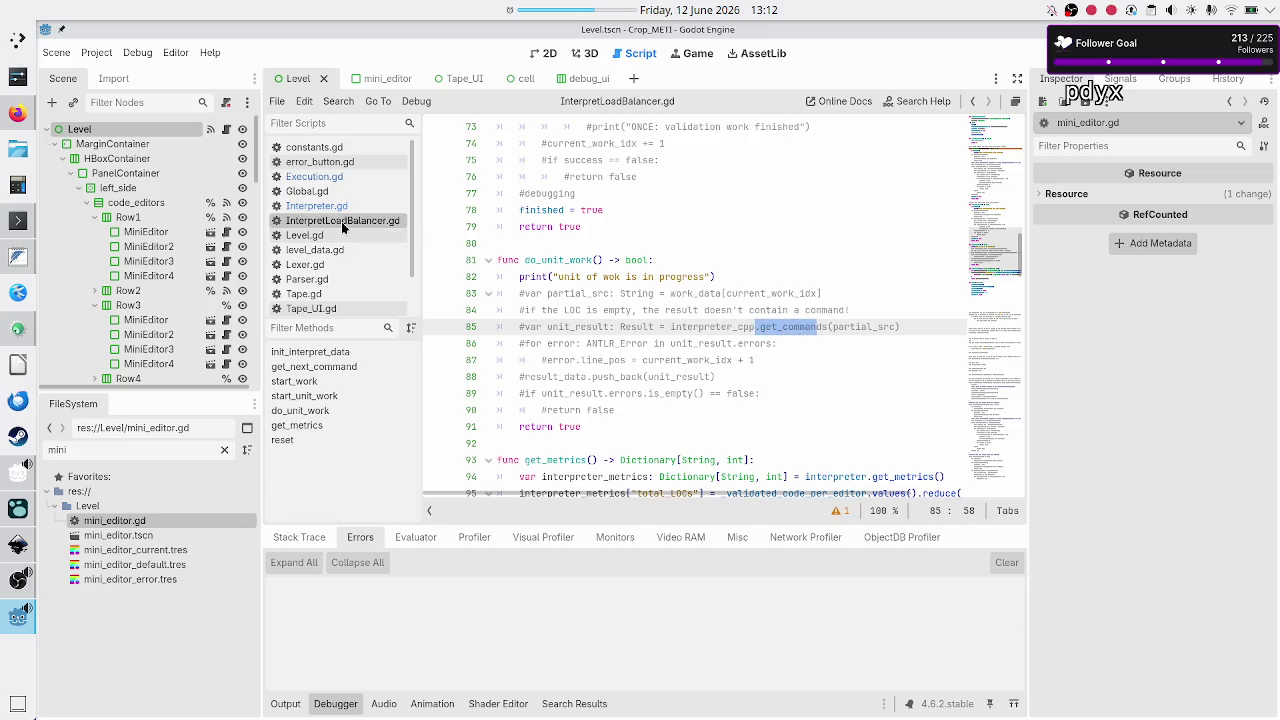
pyautogui.click(857, 329)
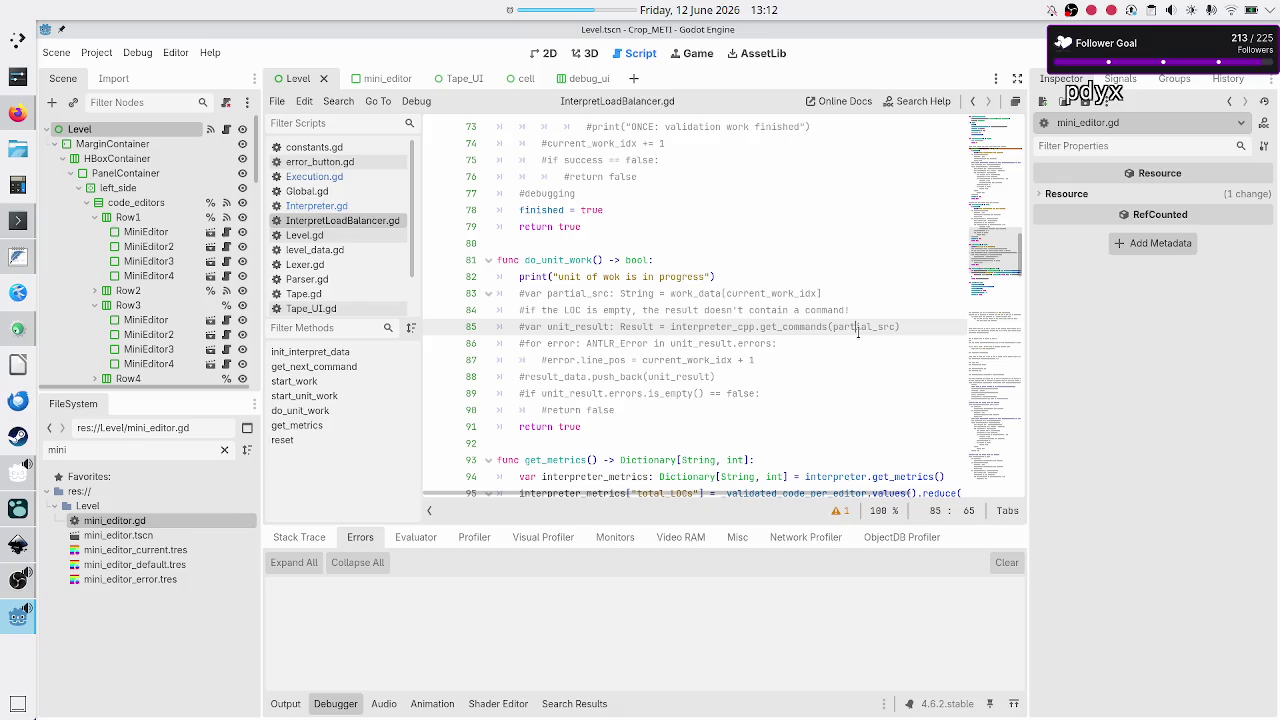
pyautogui.press('Up')
pyautogui.press('Up')
pyautogui.press('Up')
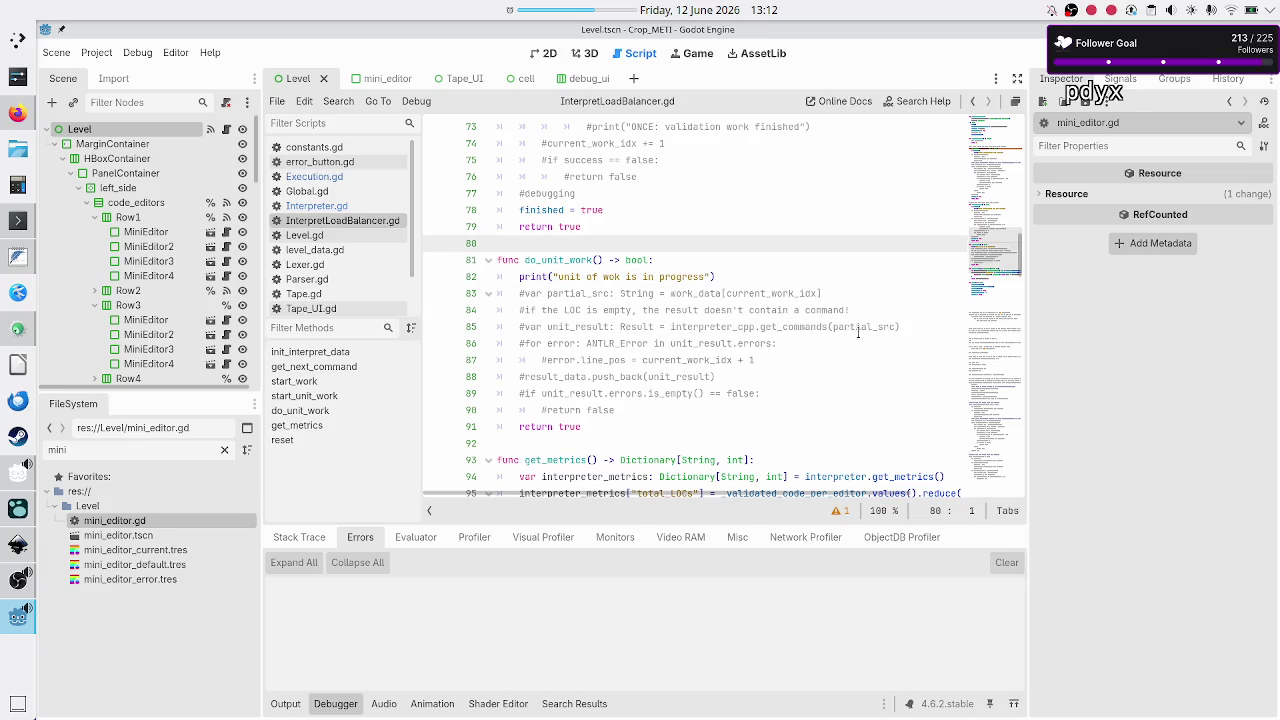
pyautogui.scroll(6, 830, 260)
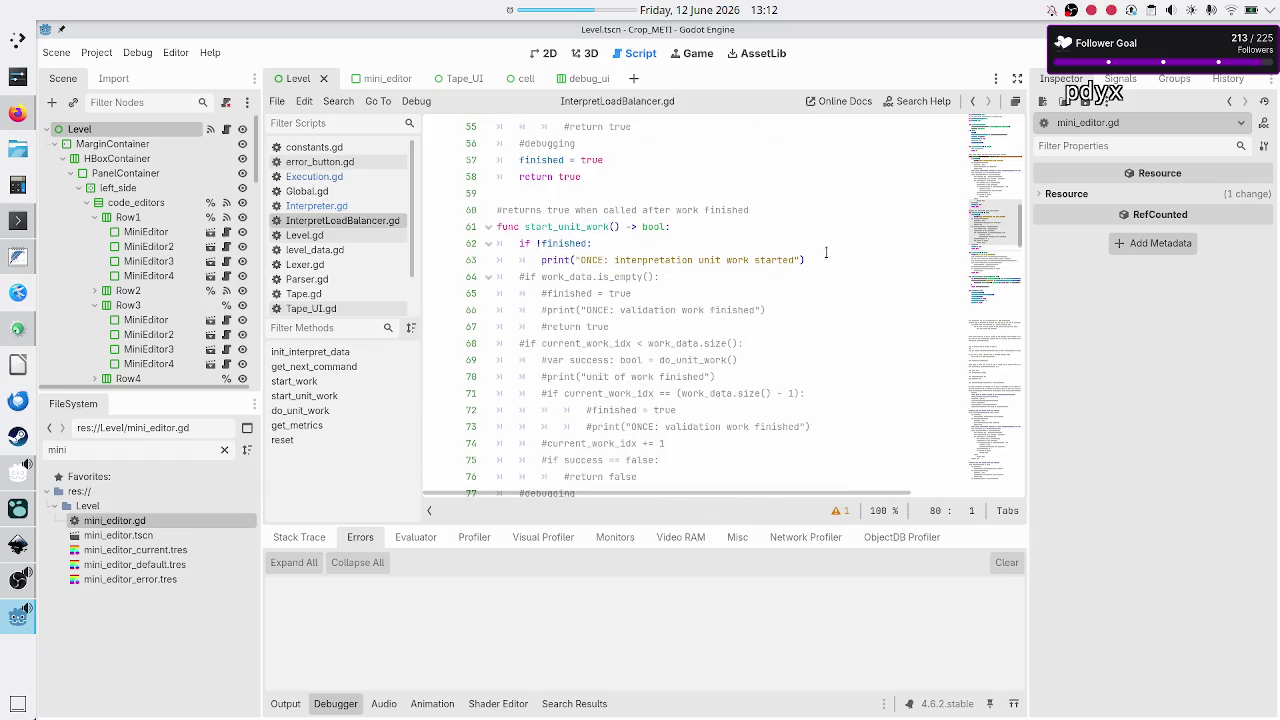
pyautogui.scroll(18, 826, 252)
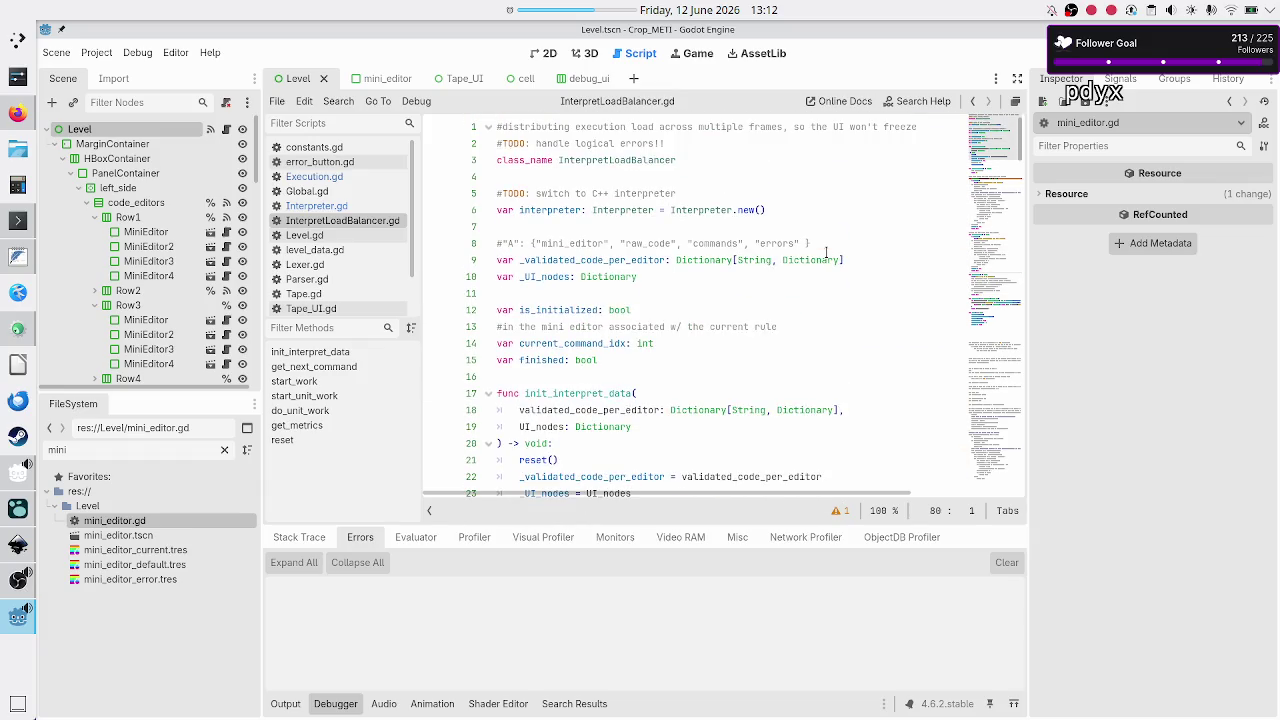
# - Remove the exclamation marks after 'logical errors' in the line-2 TODO and append 'and ma'
pyautogui.click(676, 143)
pyautogui.press('BackSpace')
pyautogui.press('BackSpace')
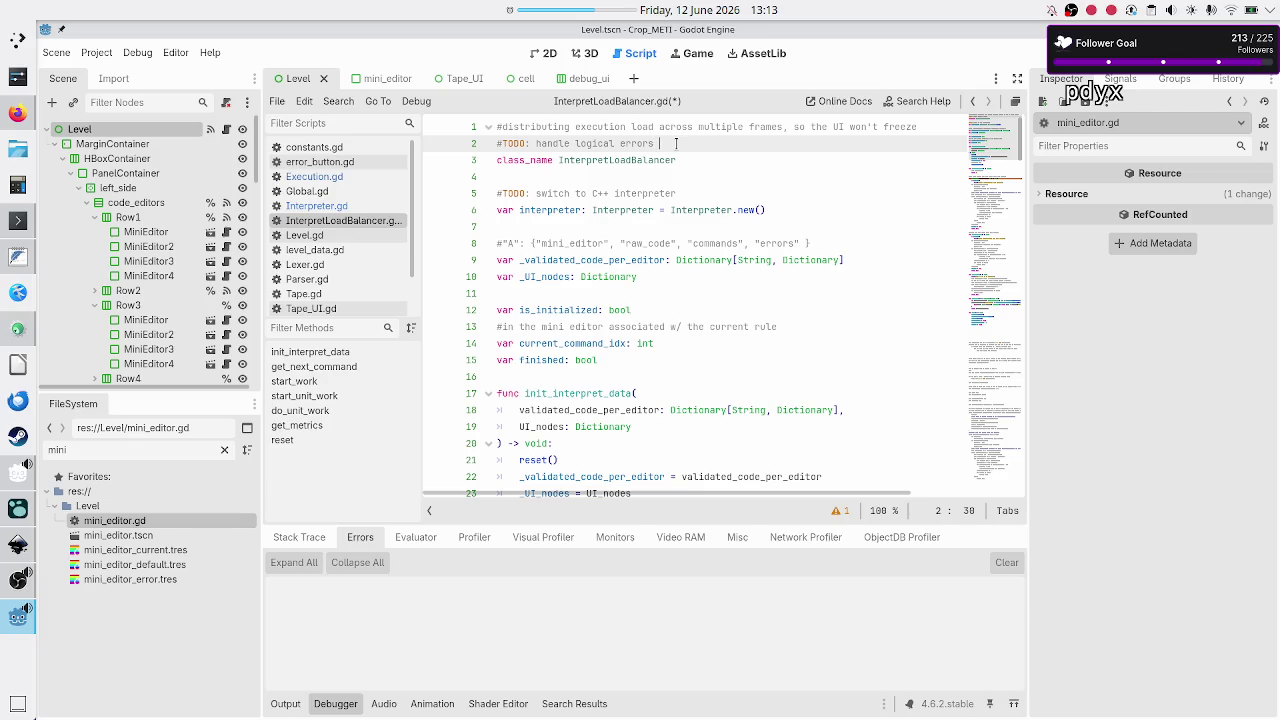
pyautogui.write('and ')
pyautogui.write('ma')
# - Check the key name in Interpreter.gd, finish the TODO as 'max_instructions_reached situation!', and save
pyautogui.click(400, 206)
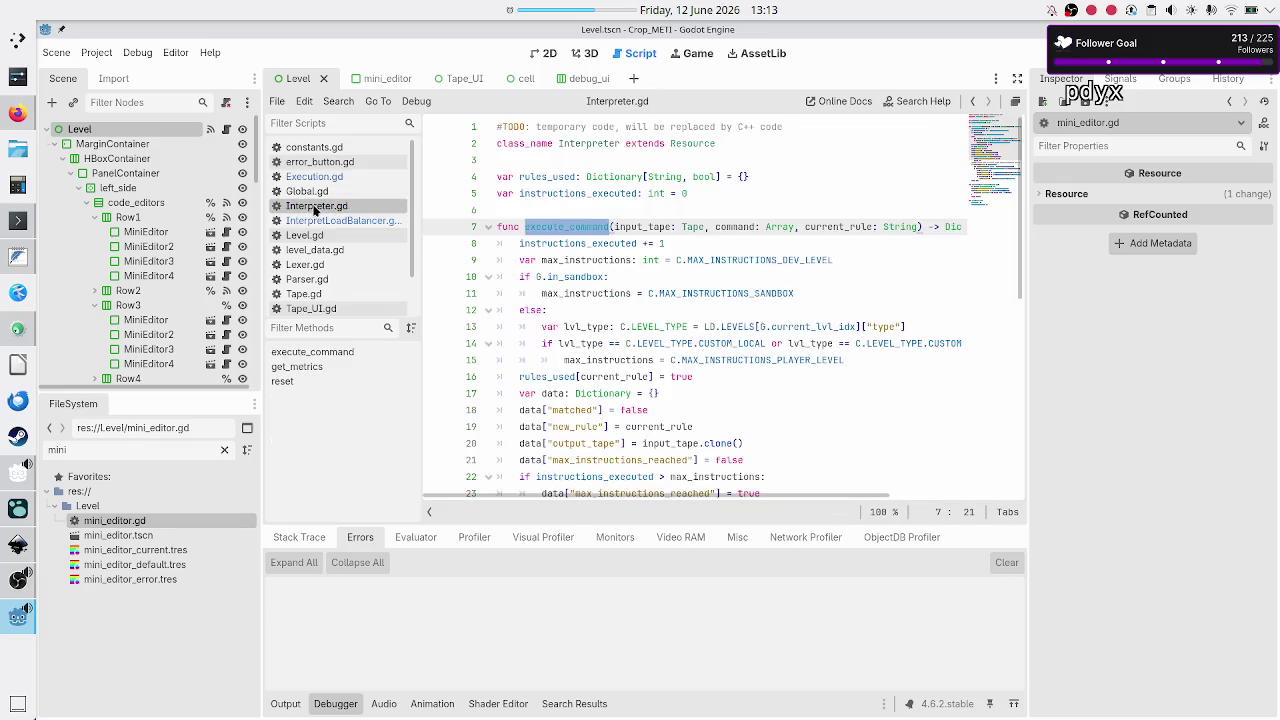
pyautogui.doubleClick(570, 460)
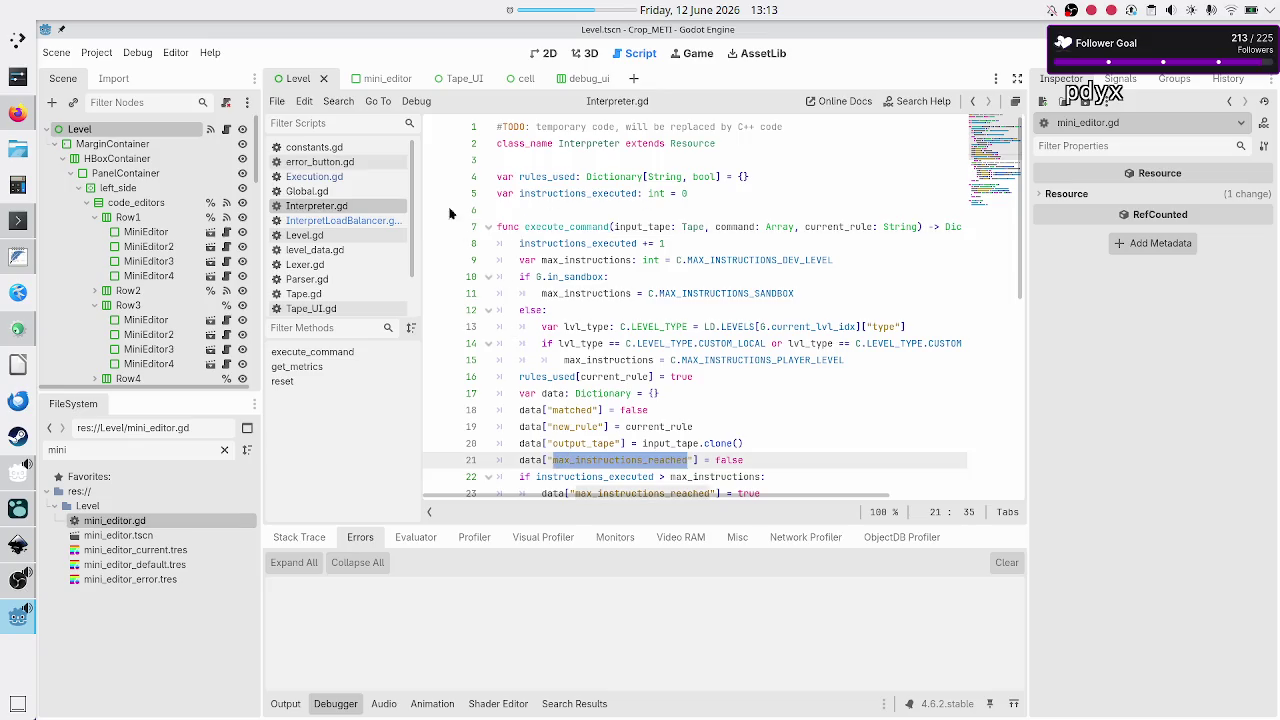
pyautogui.click(340, 224)
pyautogui.write('x_instructions_reached situation!')
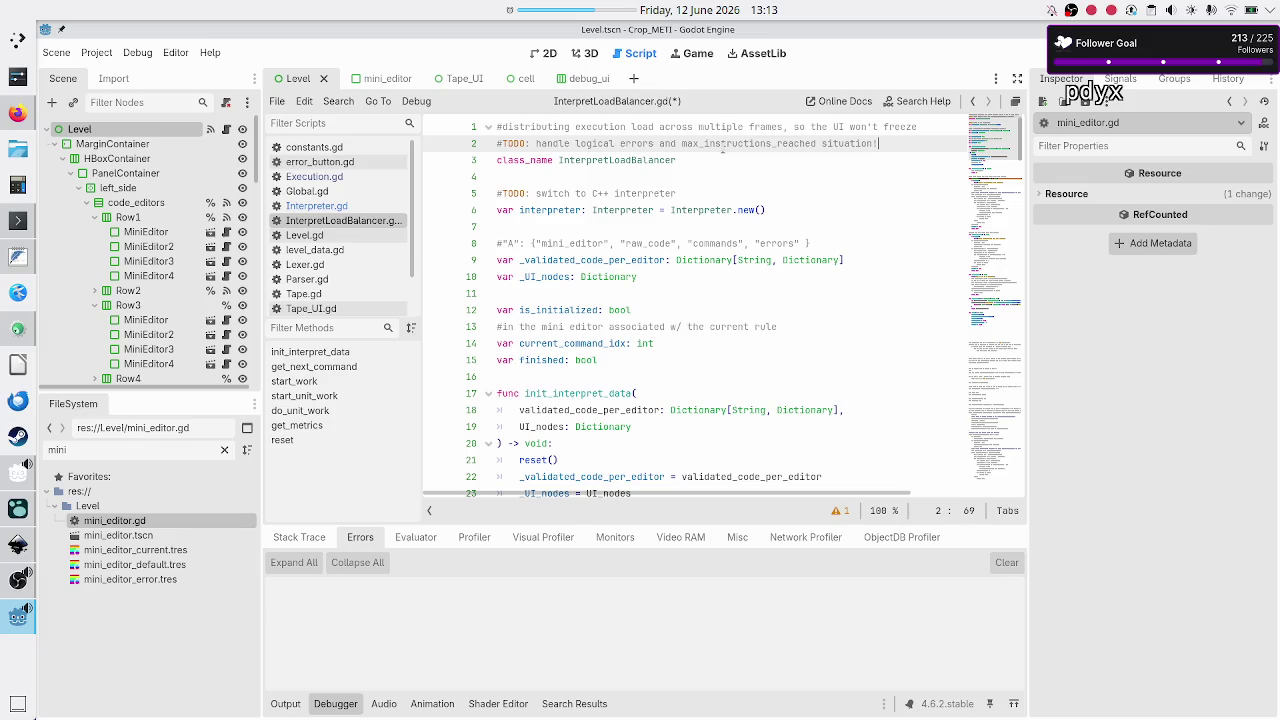
pyautogui.hotkey('ctrl', 's')
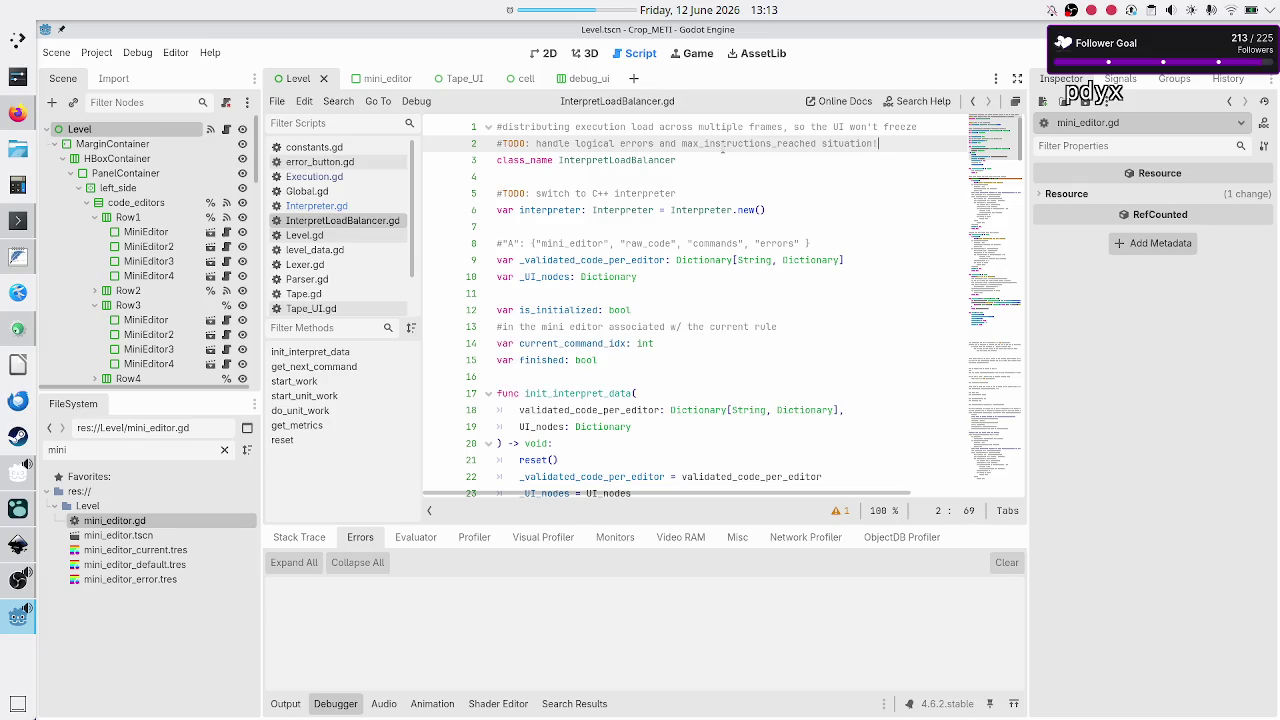
pyautogui.press('Down')
pyautogui.press('Down')
pyautogui.press('Down')
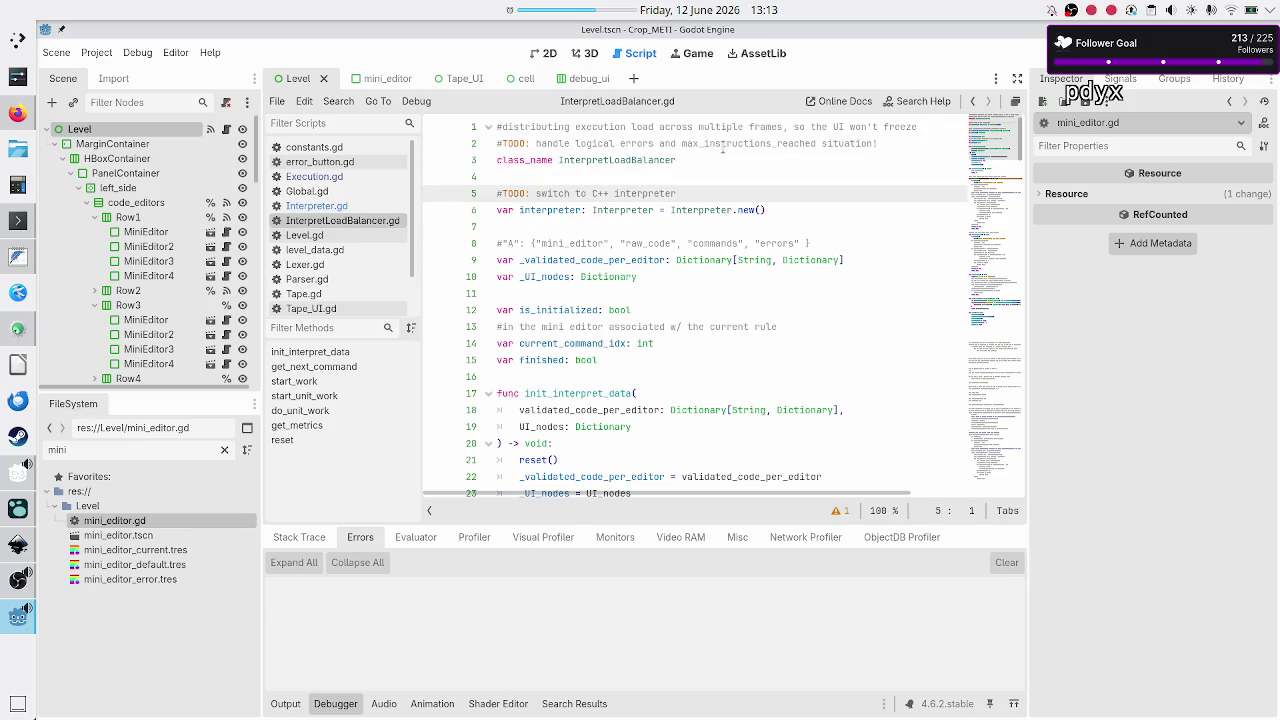
# - Check the uses of _validated_code_per_editor and _UI_nodes, then bring OBS Studio to the front
pyautogui.press('Down')
pyautogui.press('Down')
pyautogui.press('Down')
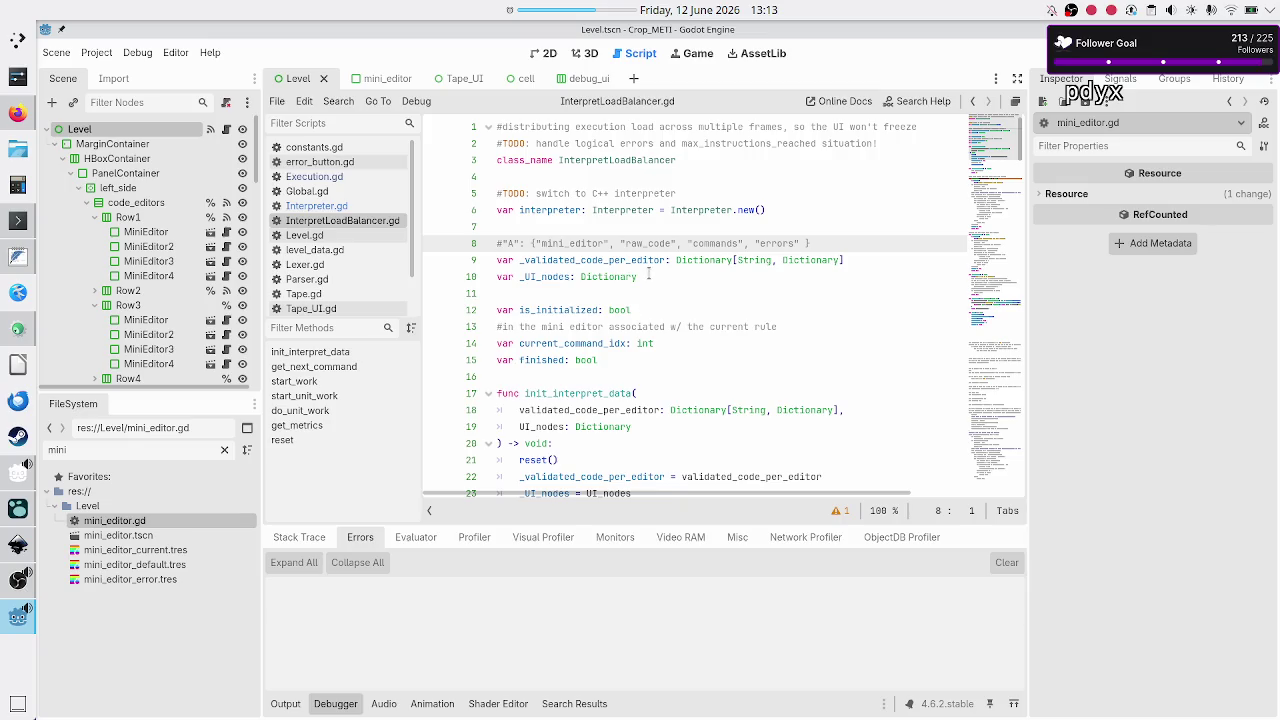
pyautogui.doubleClick(571, 253)
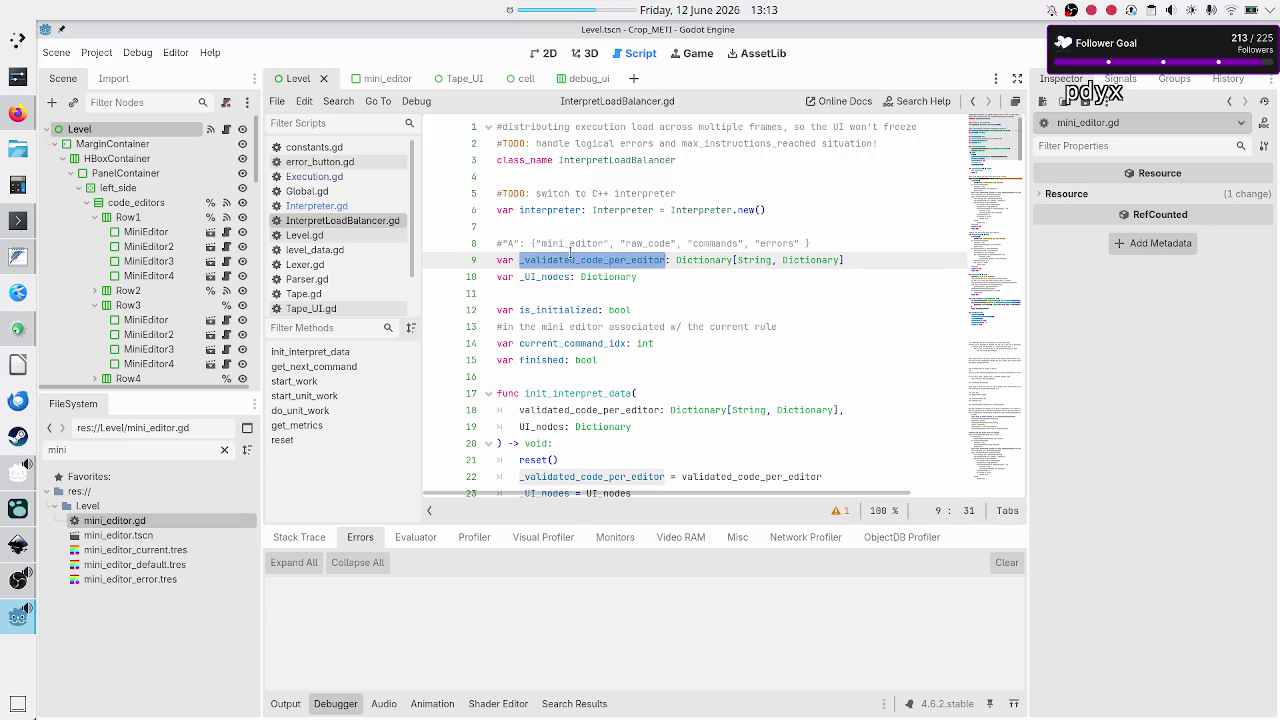
pyautogui.doubleClick(545, 276)
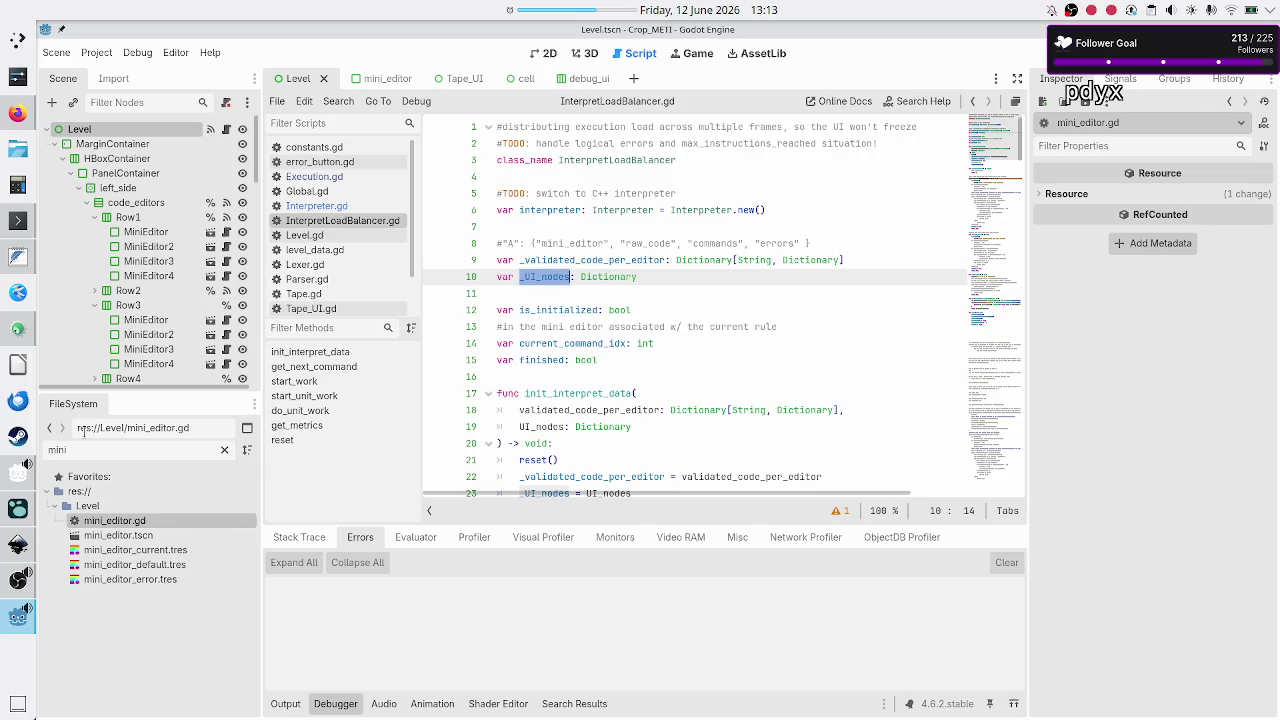
pyautogui.click(18, 580)
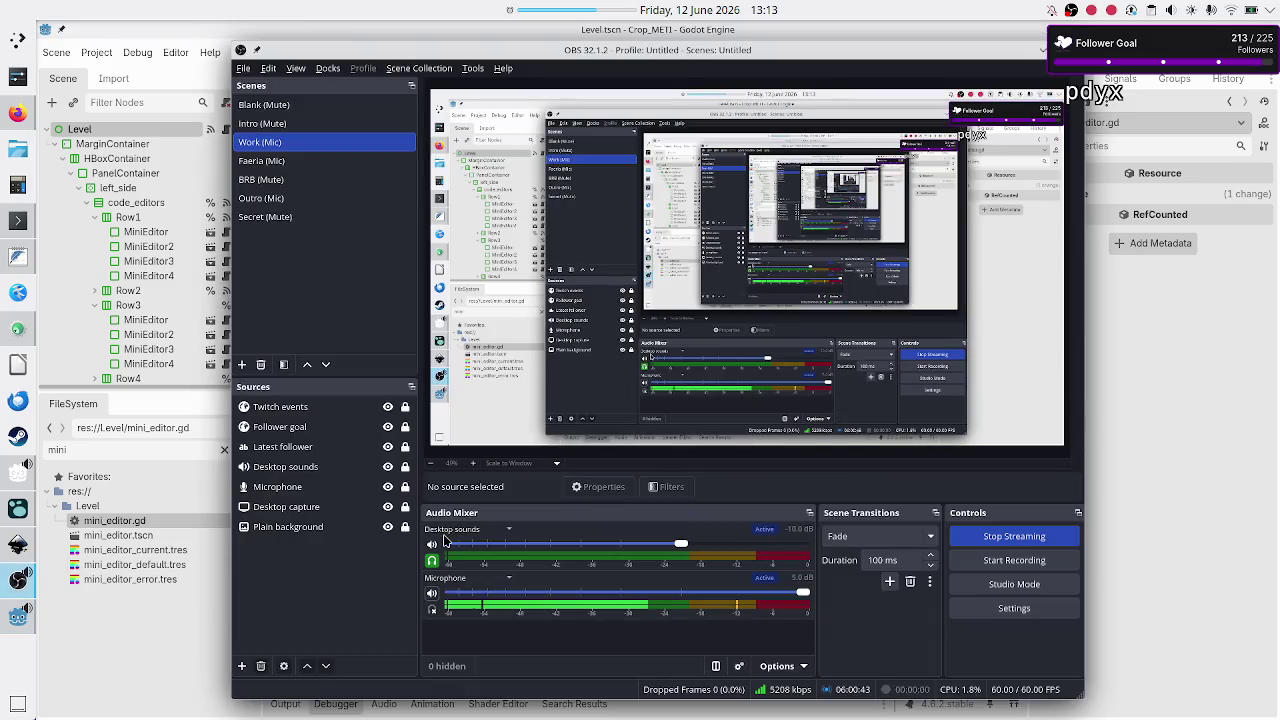
# - Mute the Microphone channel in the OBS Audio Mixer and go back to Godot
pyautogui.click(431, 594)
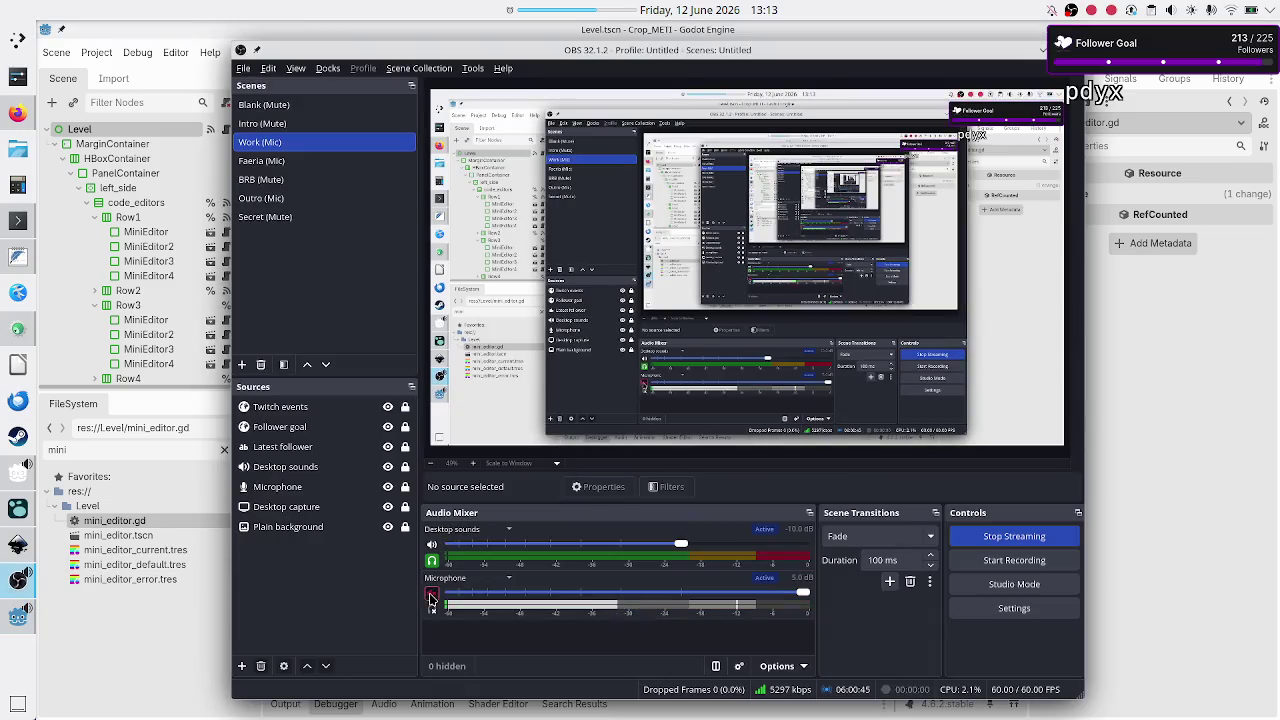
pyautogui.click(1133, 377)
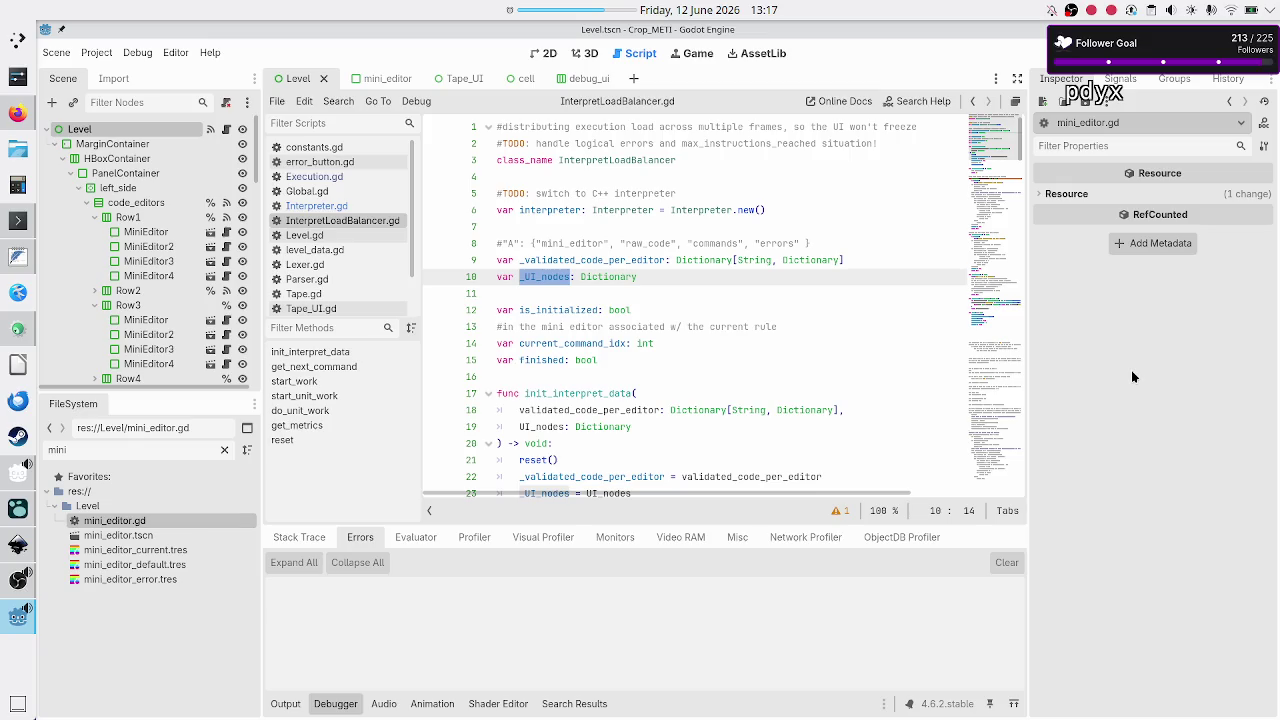
# - Return to Godot, switch to Interpreter.gd and inspect the execute_command function name
pyautogui.hotkey('alt', 'Tab')
pyautogui.hotkey('alt', 'Tab')
pyautogui.click(689, 277)
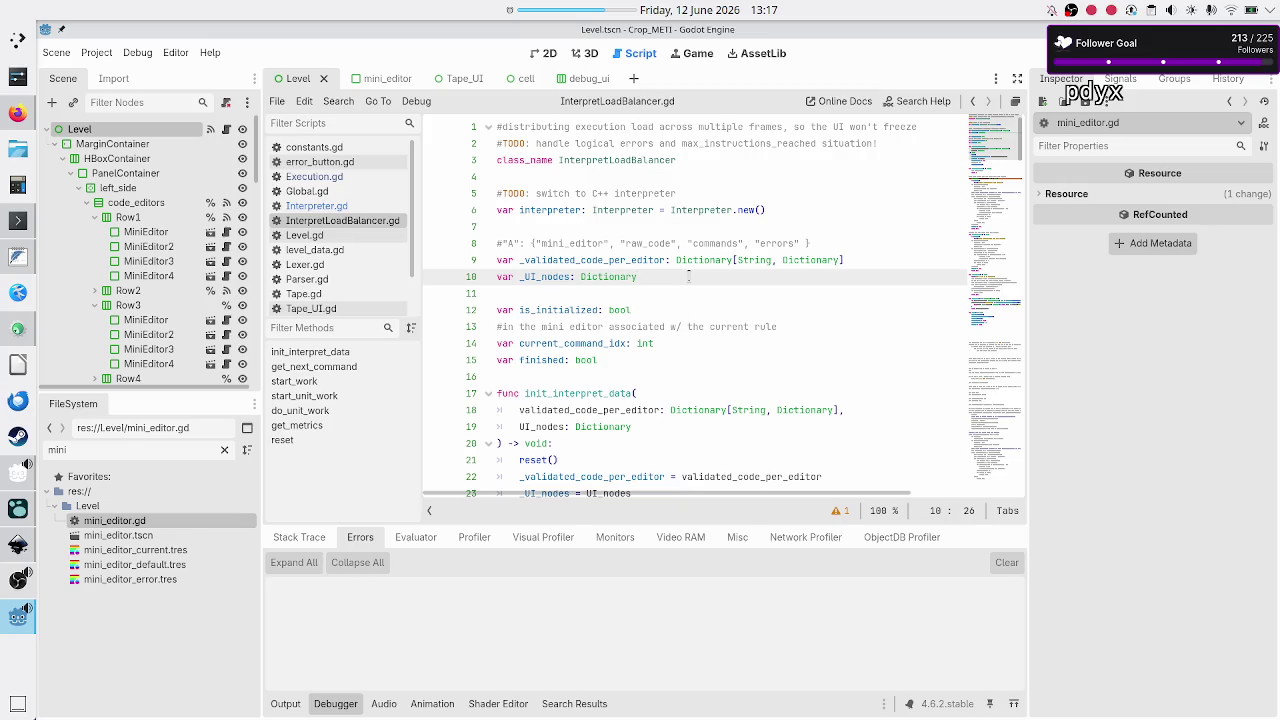
pyautogui.click(378, 207)
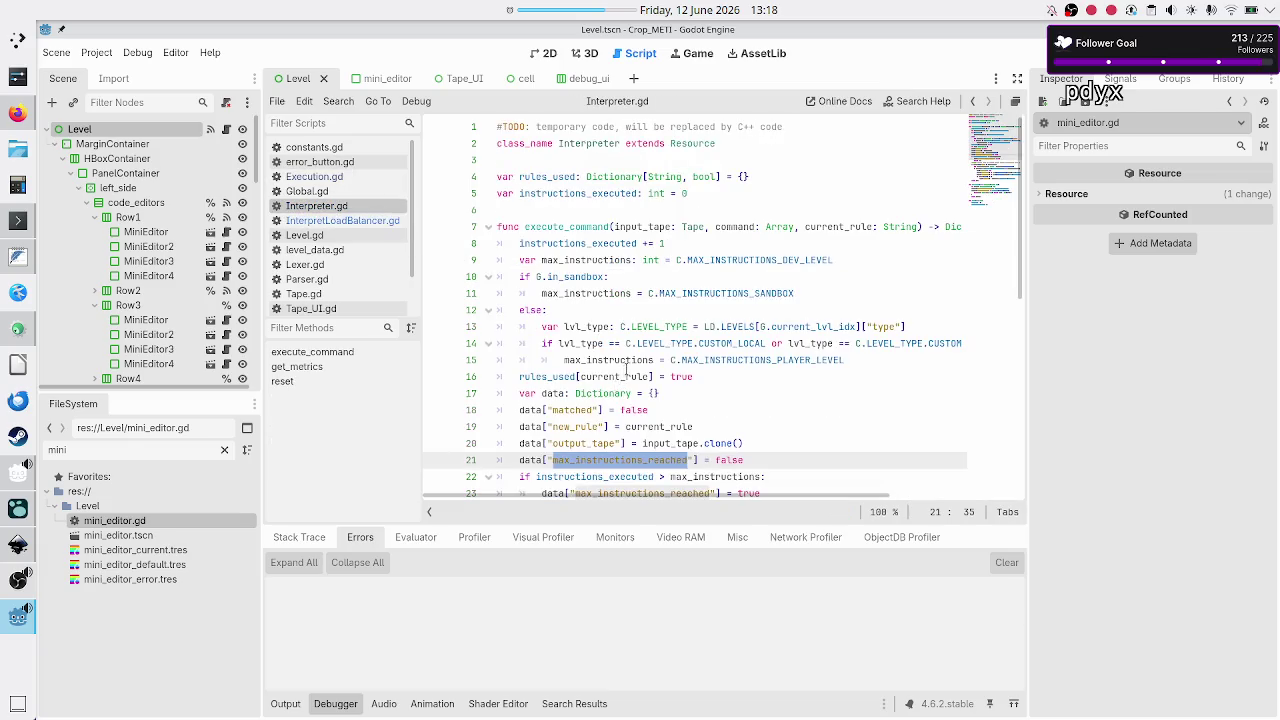
pyautogui.moveTo(625, 376)
pyautogui.doubleClick(557, 227)
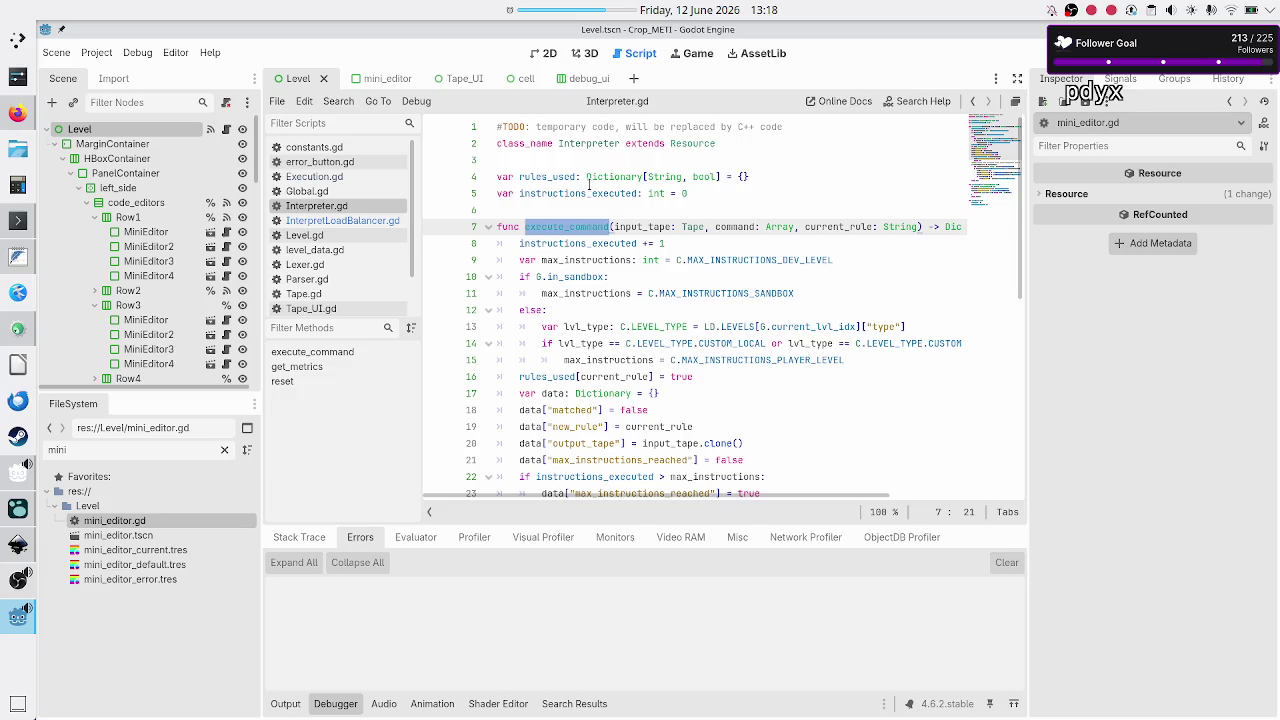
# - Inspect the line 4–5 declarations and max_instructions_reached on line 21, then return to InterpretLoadBalancer.gd
pyautogui.click(571, 209)
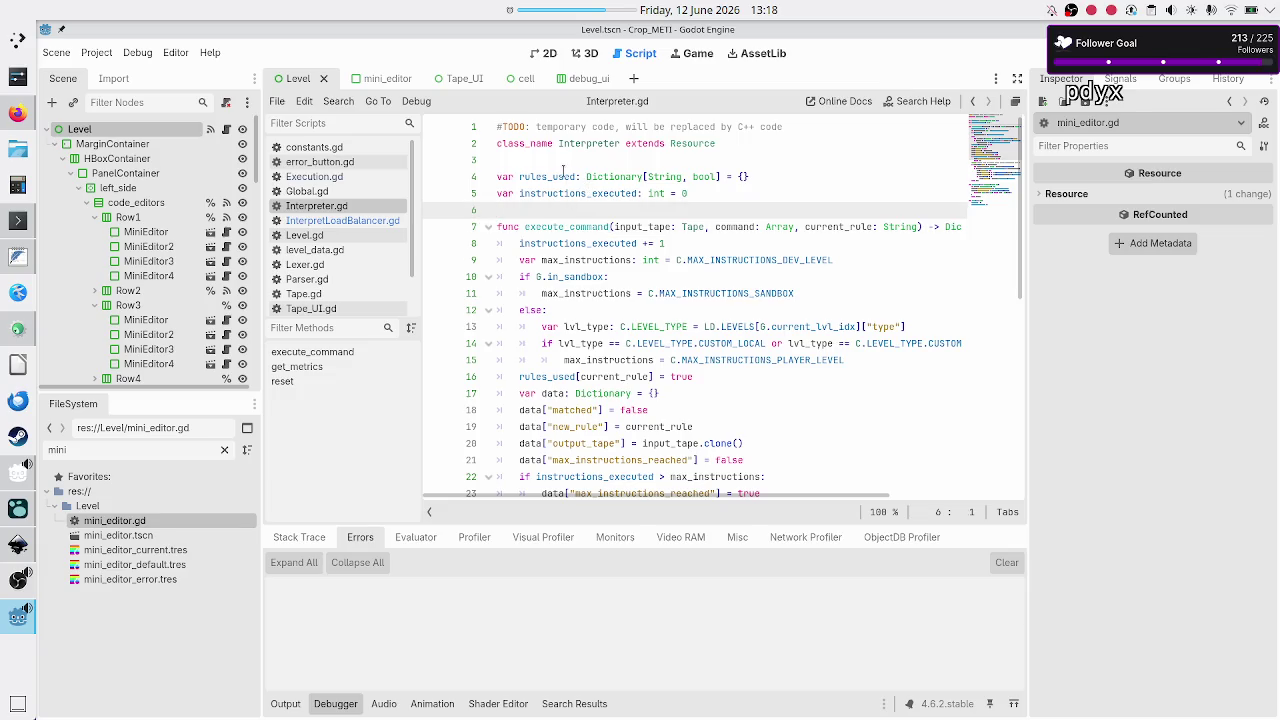
pyautogui.moveTo(563, 167); pyautogui.dragTo(587, 209)
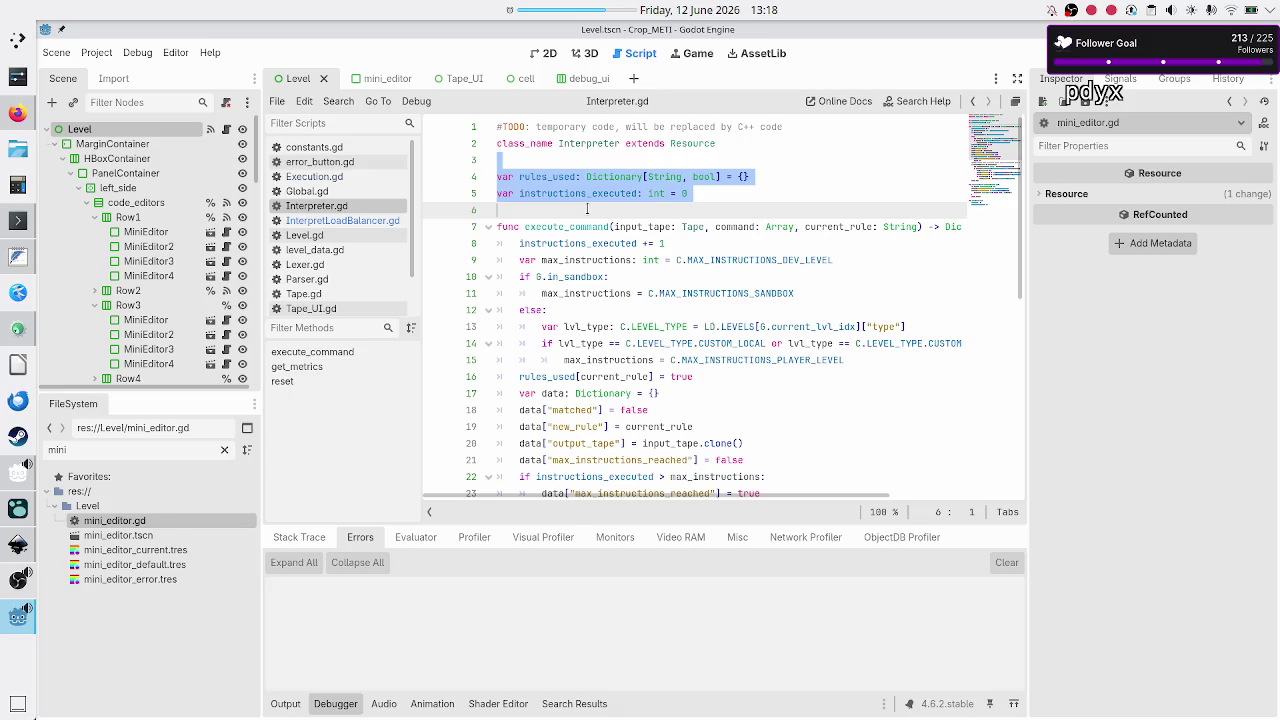
pyautogui.click(587, 209)
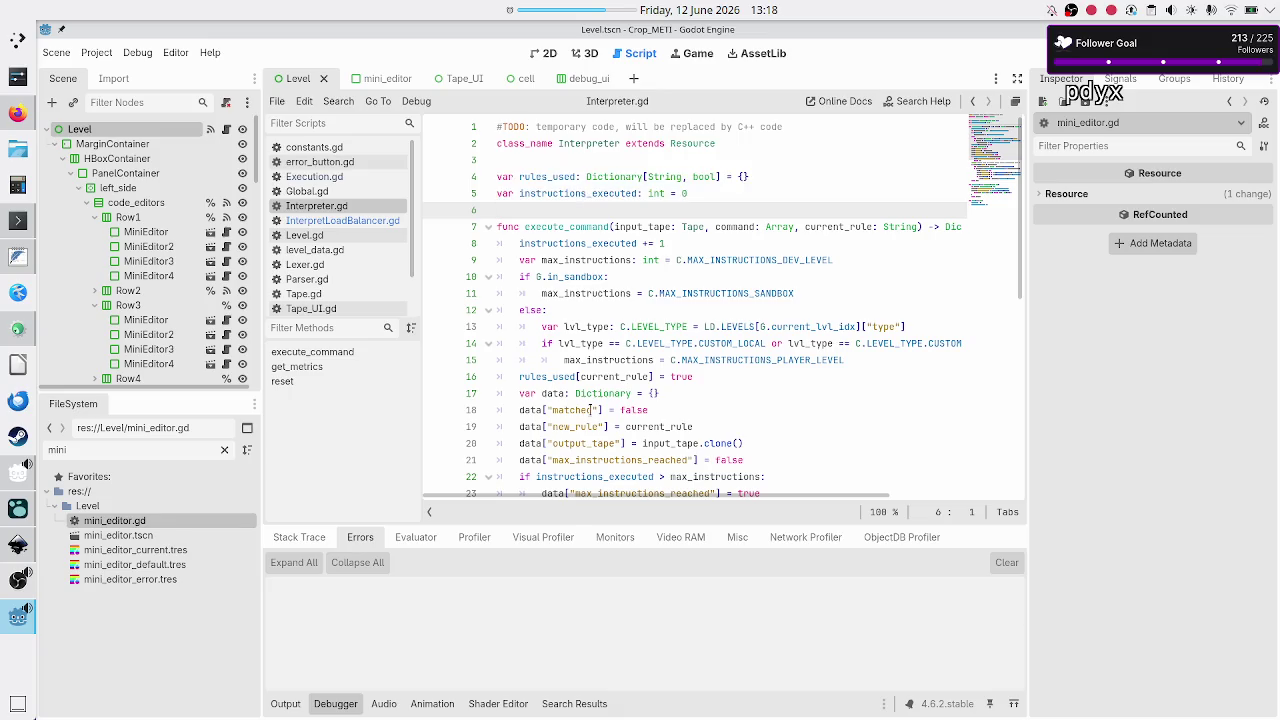
pyautogui.doubleClick(585, 460)
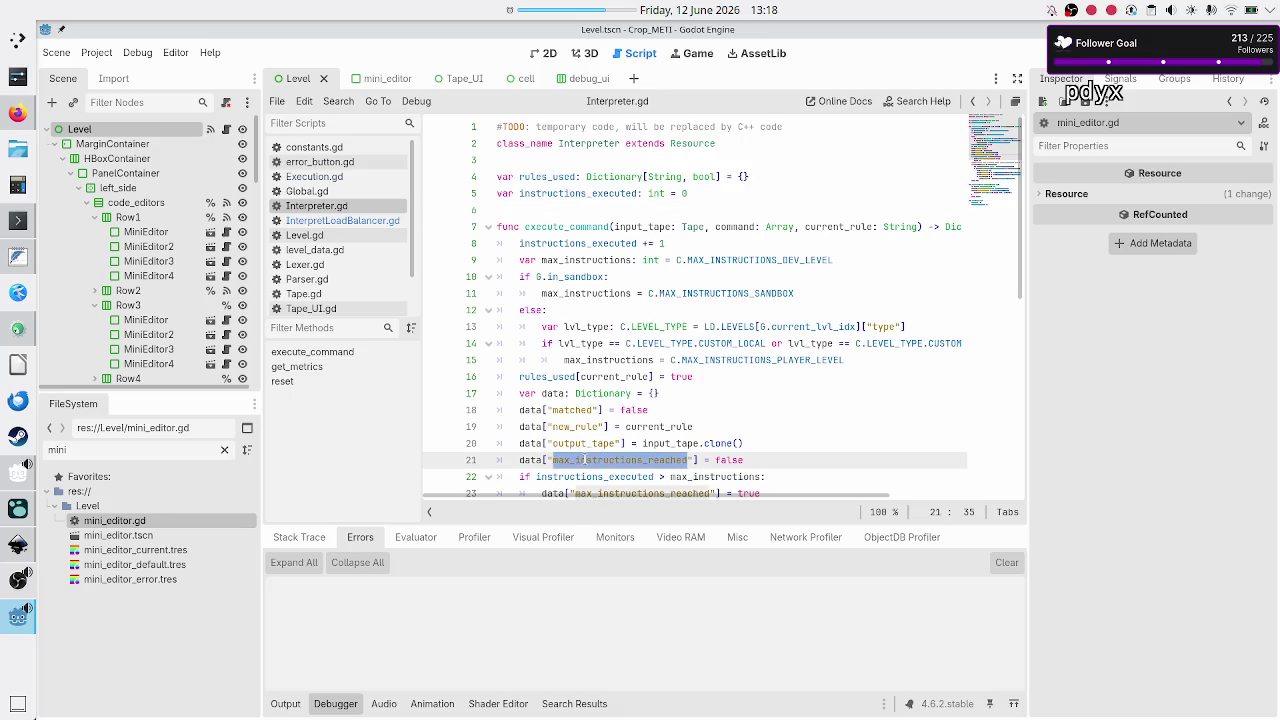
pyautogui.doubleClick(540, 460)
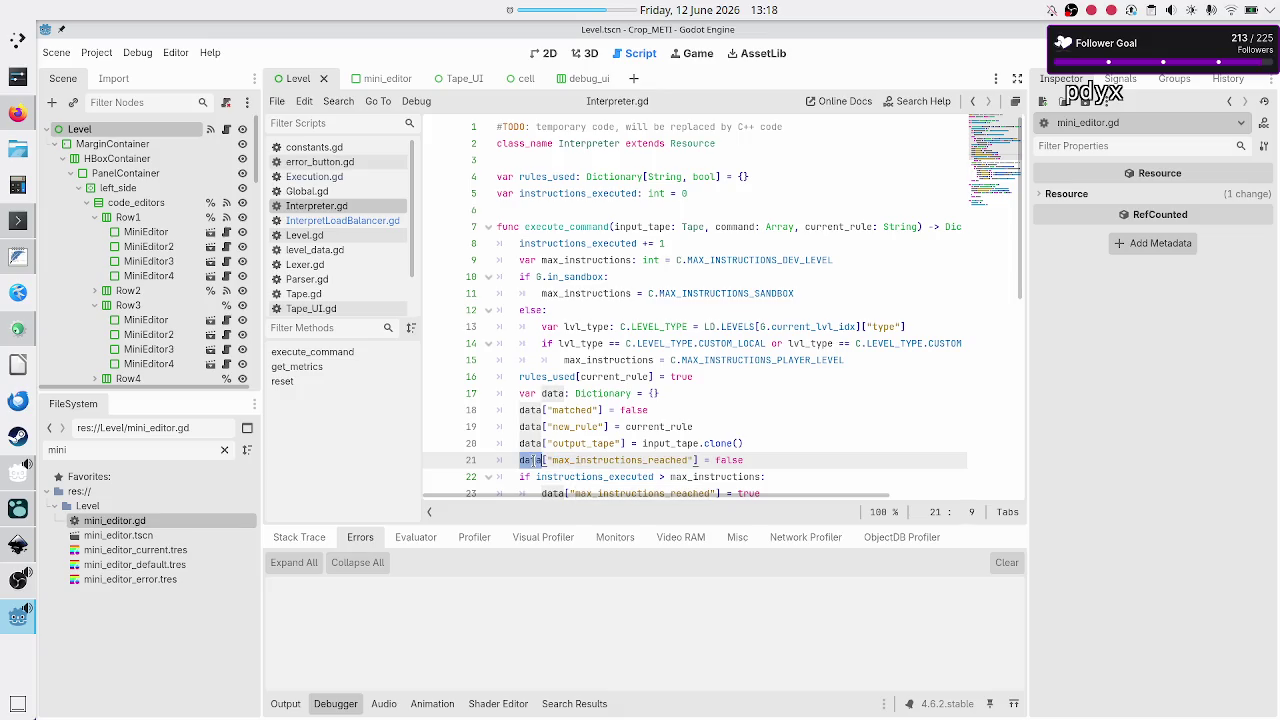
pyautogui.click(630, 460)
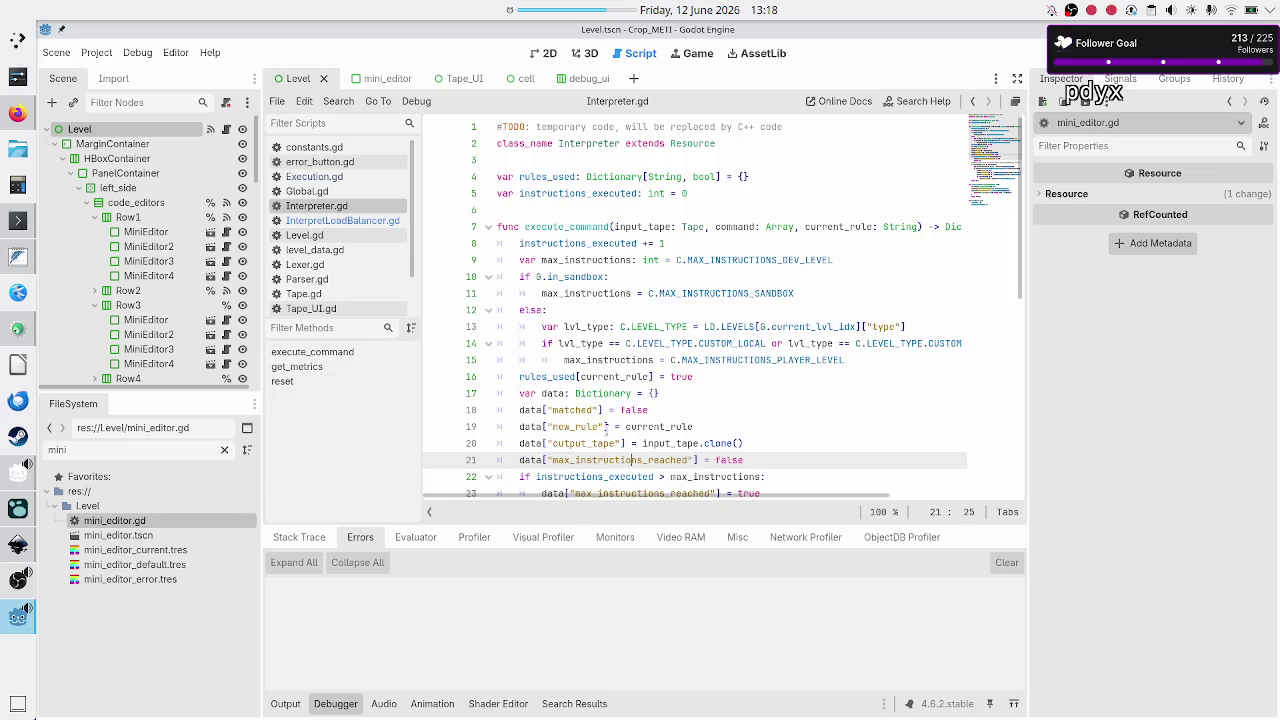
pyautogui.click(384, 230)
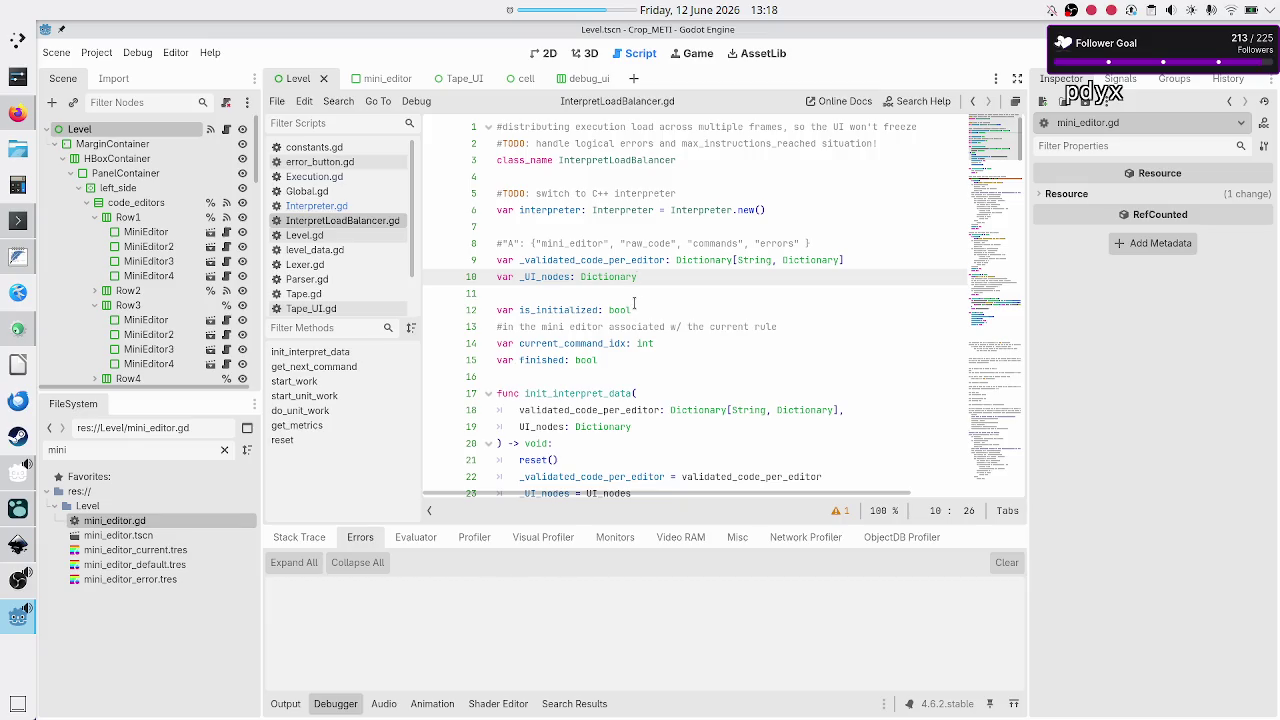
pyautogui.scroll(-4, 634, 310)
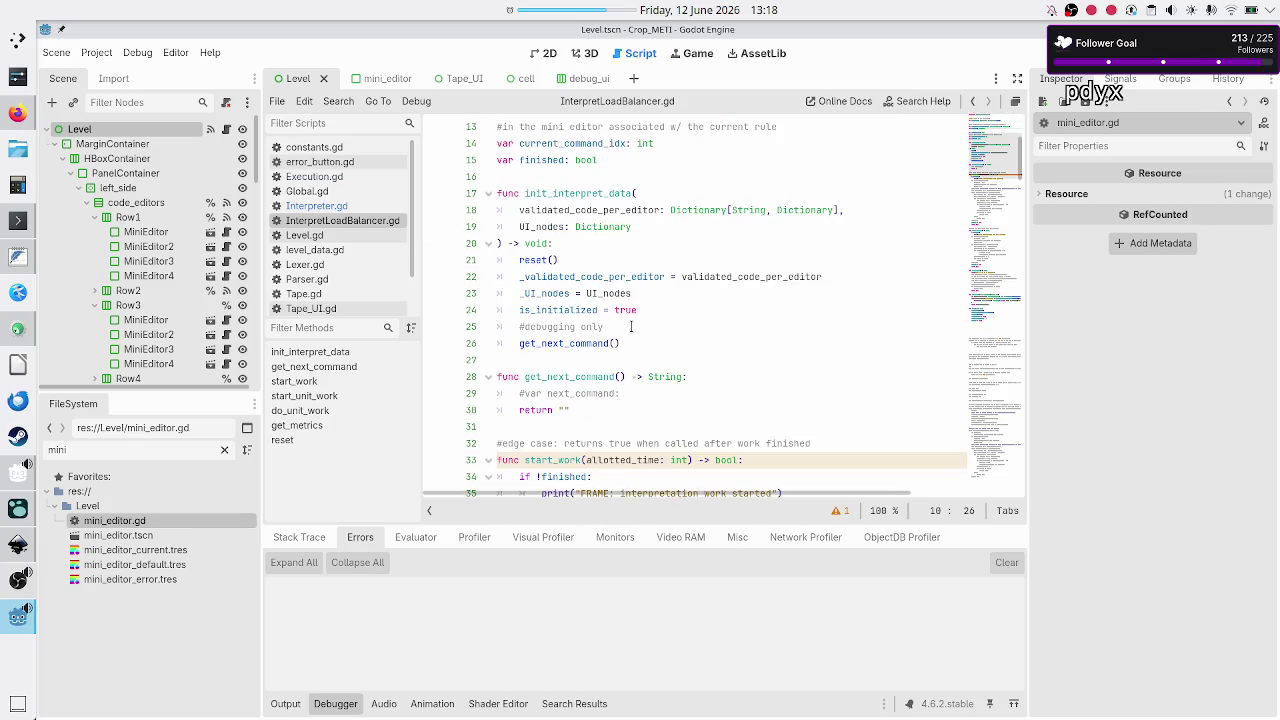
pyautogui.scroll(-4, 631, 326)
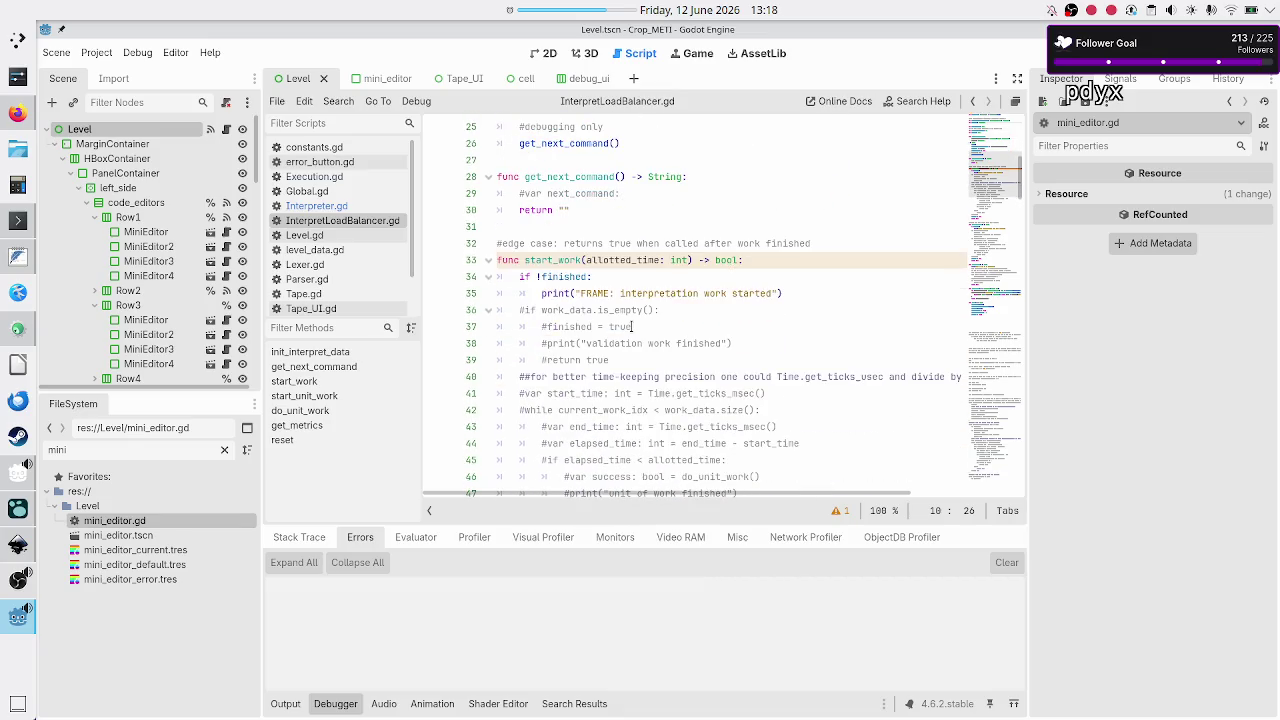
pyautogui.doubleClick(554, 259)
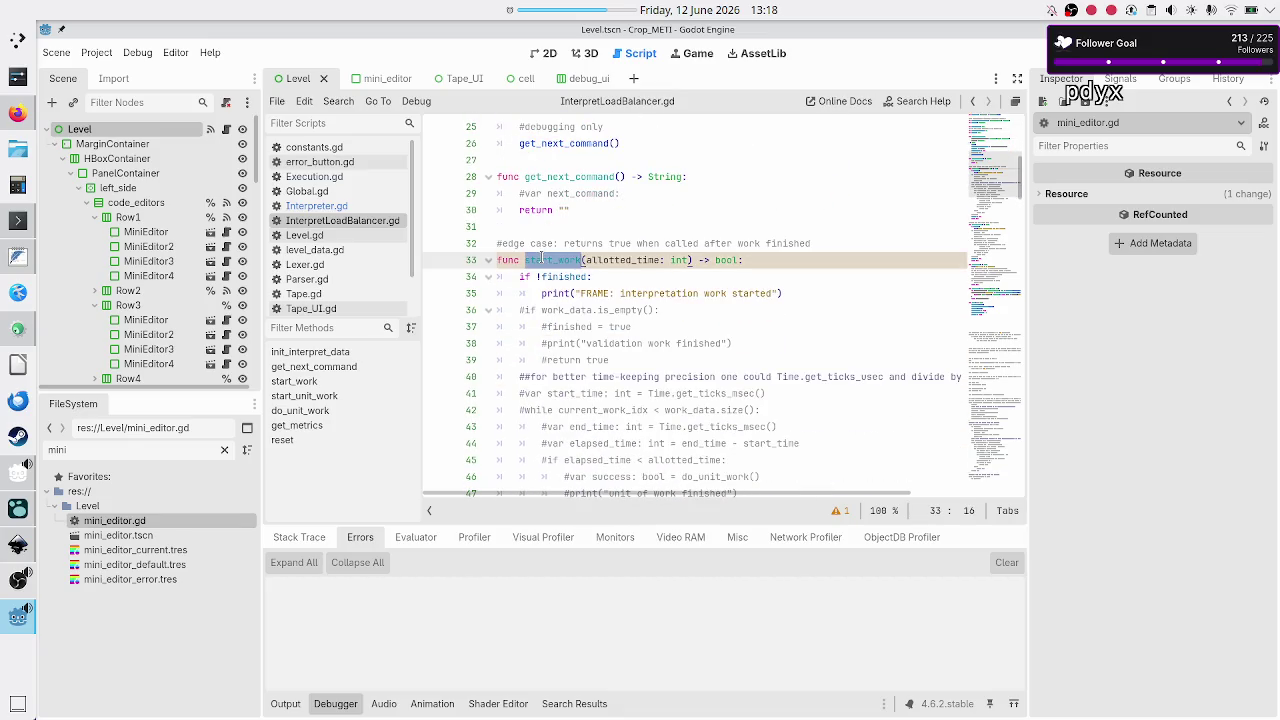
pyautogui.moveTo(755, 262)
pyautogui.mouseDown()
pyautogui.moveTo(701, 261)
pyautogui.moveTo(713, 261)
pyautogui.mouseUp()
pyautogui.moveTo(713, 261)
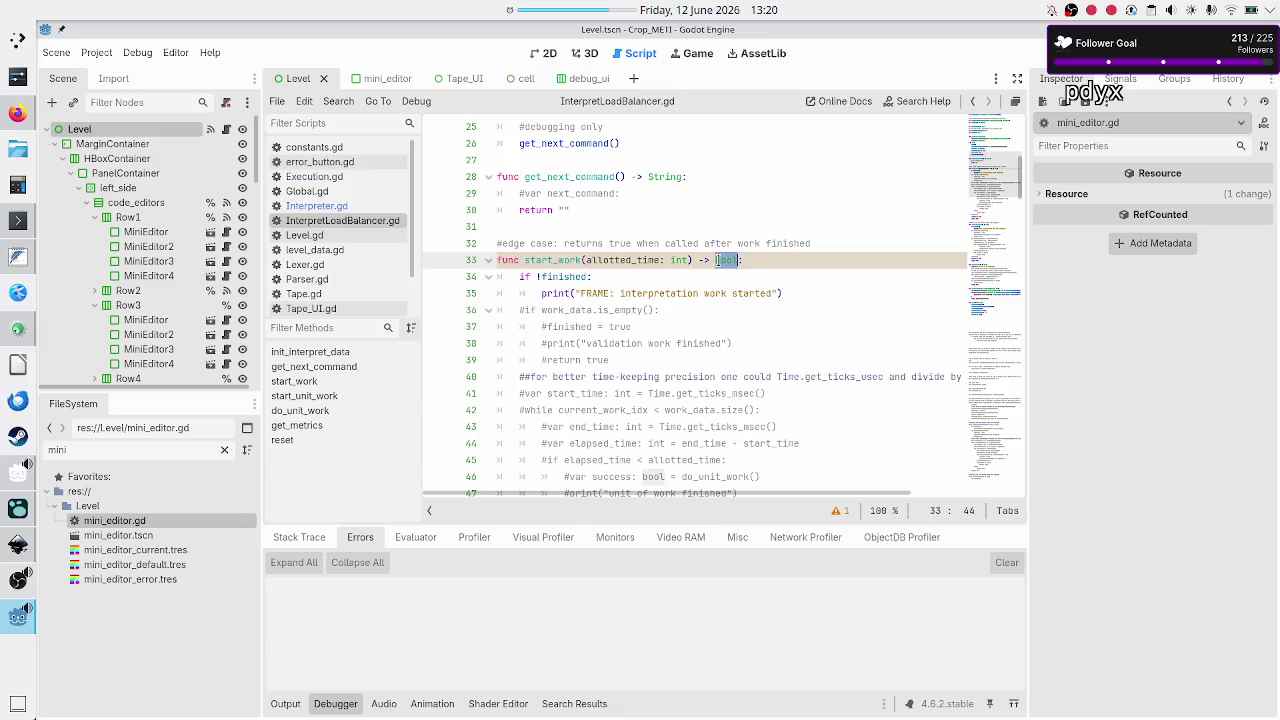
pyautogui.click(748, 260)
pyautogui.press('Up')
pyautogui.press('Up')
pyautogui.press('Up')
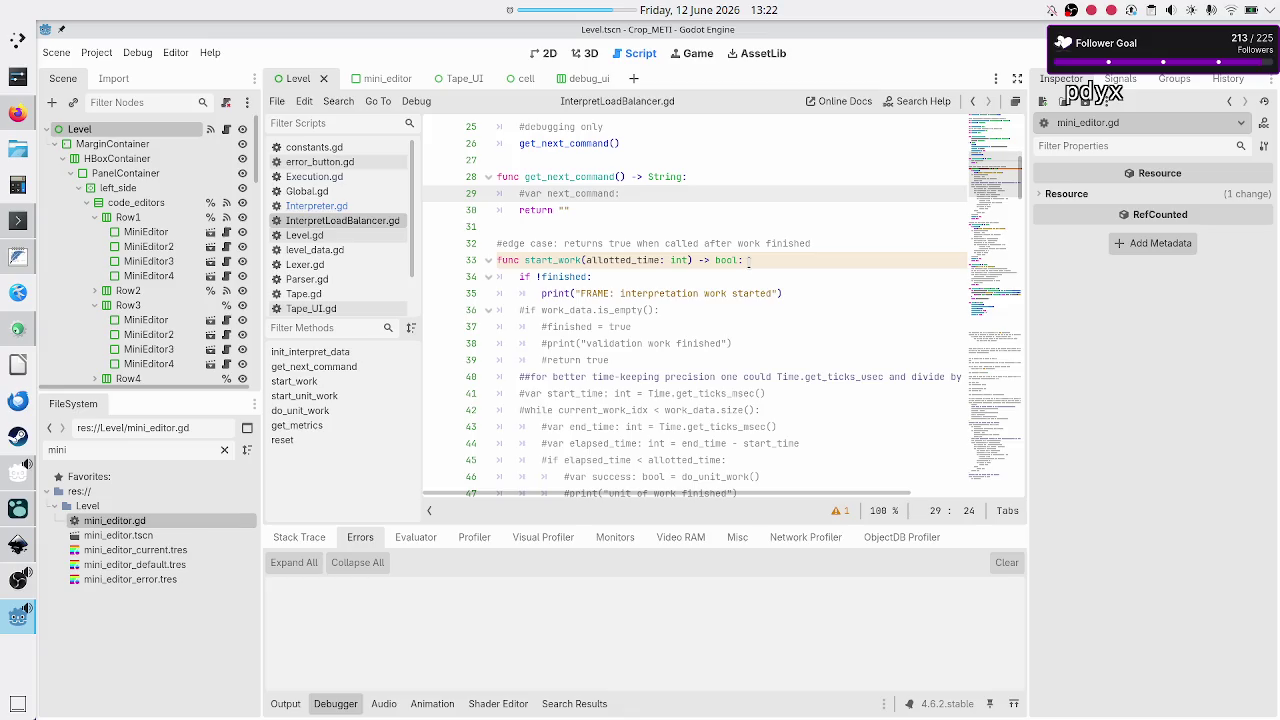
# - Select start_work's bool return type, then move to the empty line 16 in InterpretLoadBalancer.gd
pyautogui.doubleClick(724, 259)
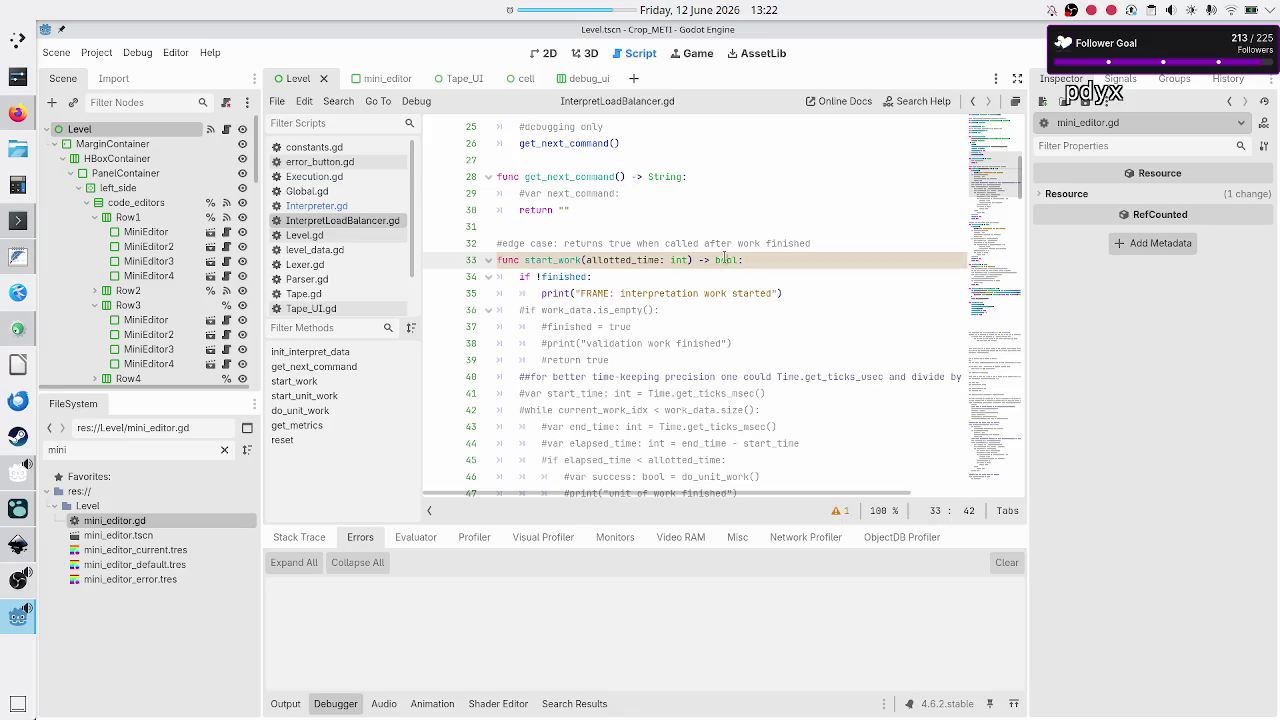
pyautogui.scroll(6, 584, 173)
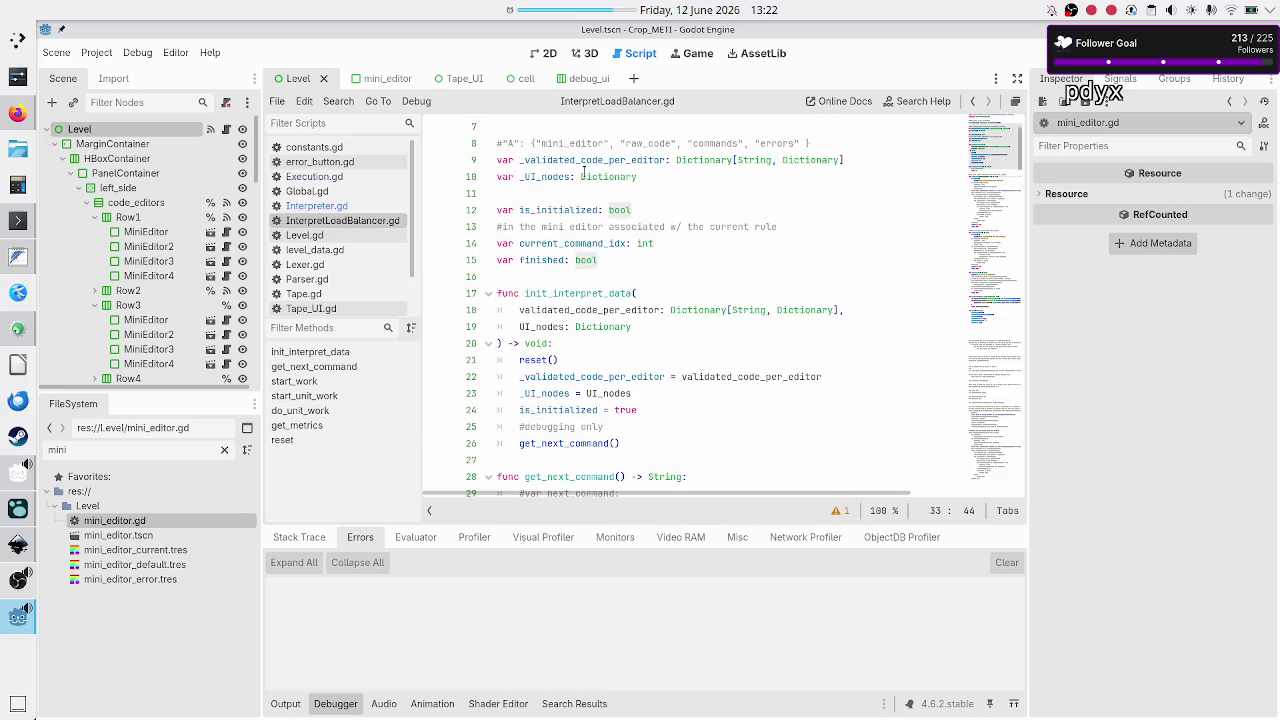
pyautogui.click(559, 279)
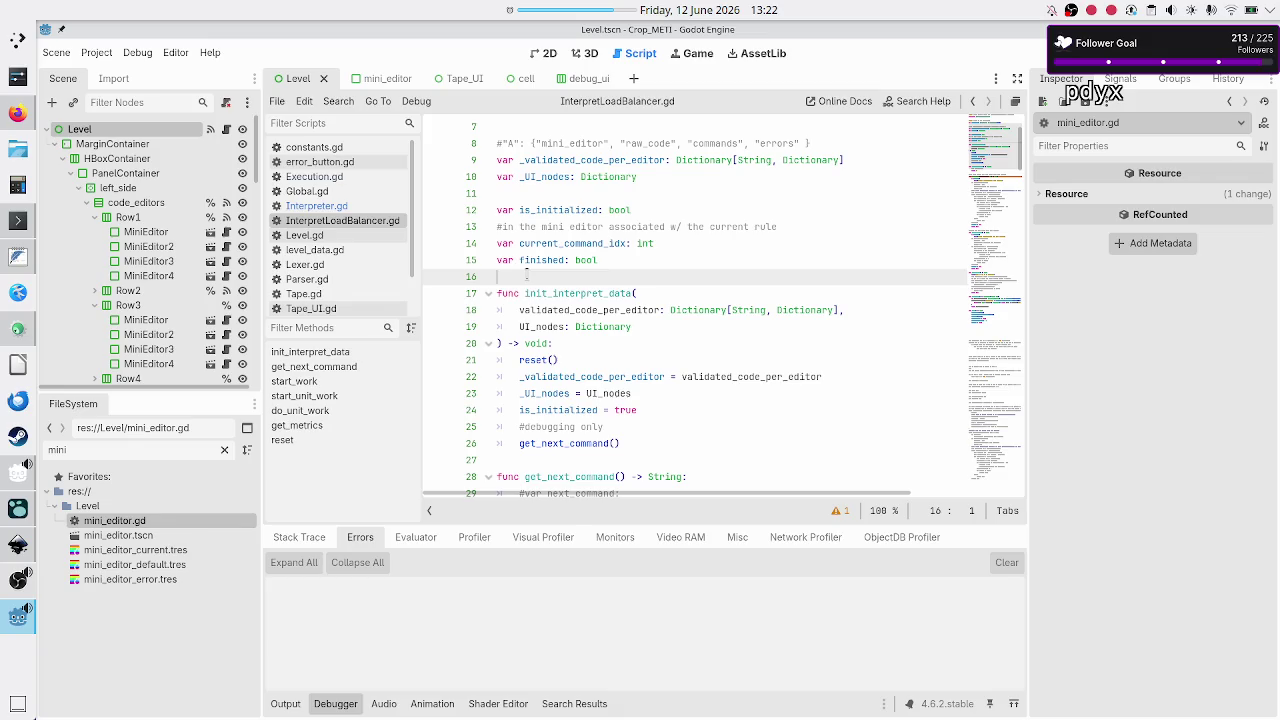
# - In constants.gd, add a blank line after the MAX_INSTRUCTIONS constants on line 9
pyautogui.click(349, 149)
pyautogui.scroll(9, 587, 227)
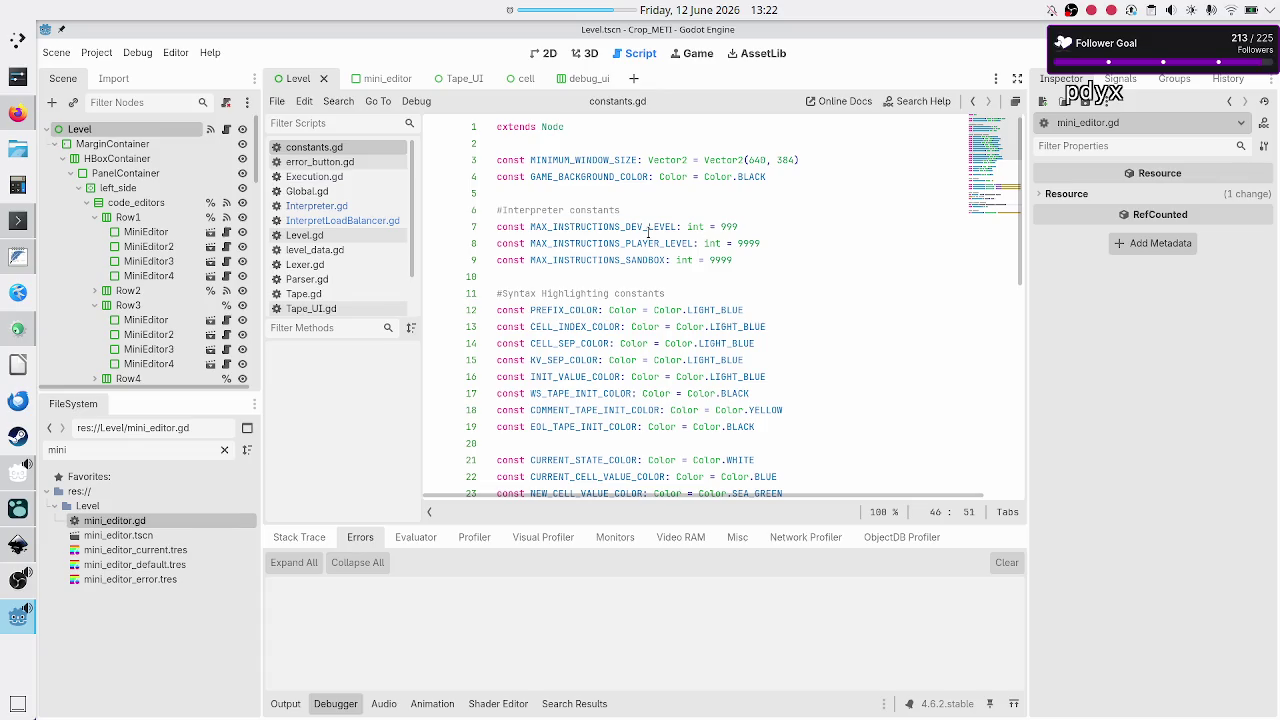
pyautogui.doubleClick(594, 226)
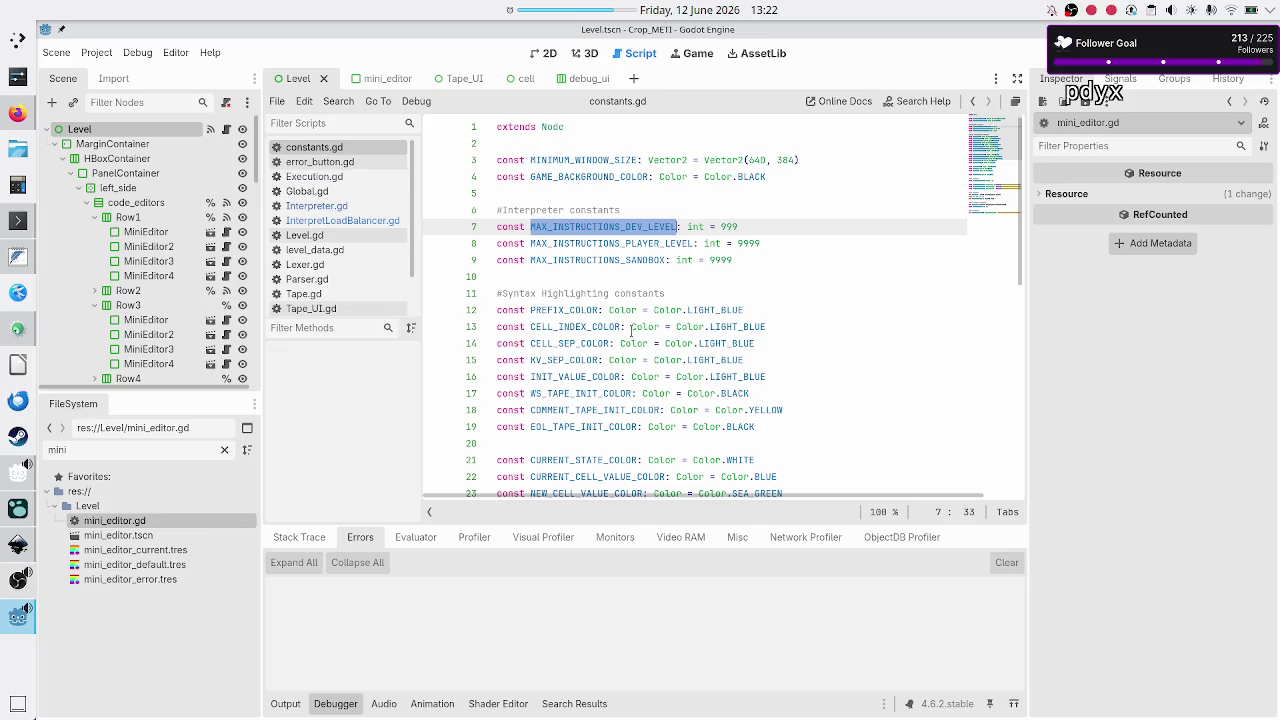
pyautogui.scroll(-8, 664, 300)
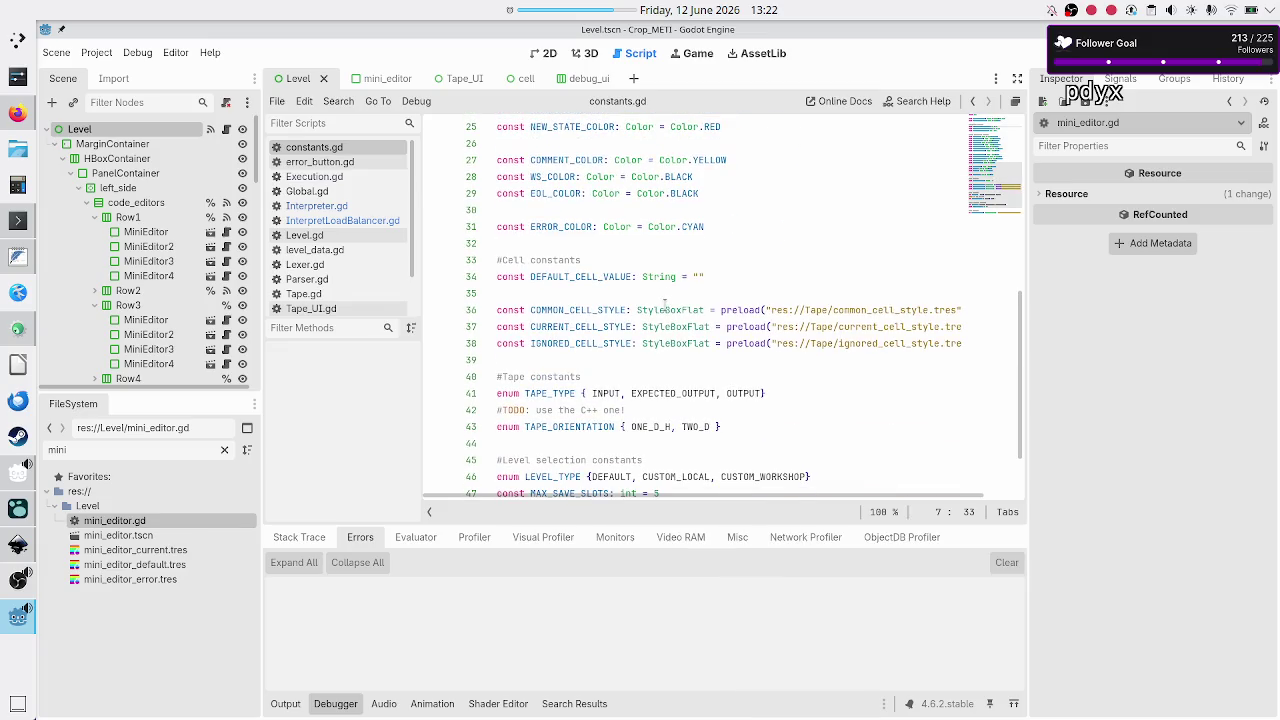
pyautogui.scroll(-1, 664, 304)
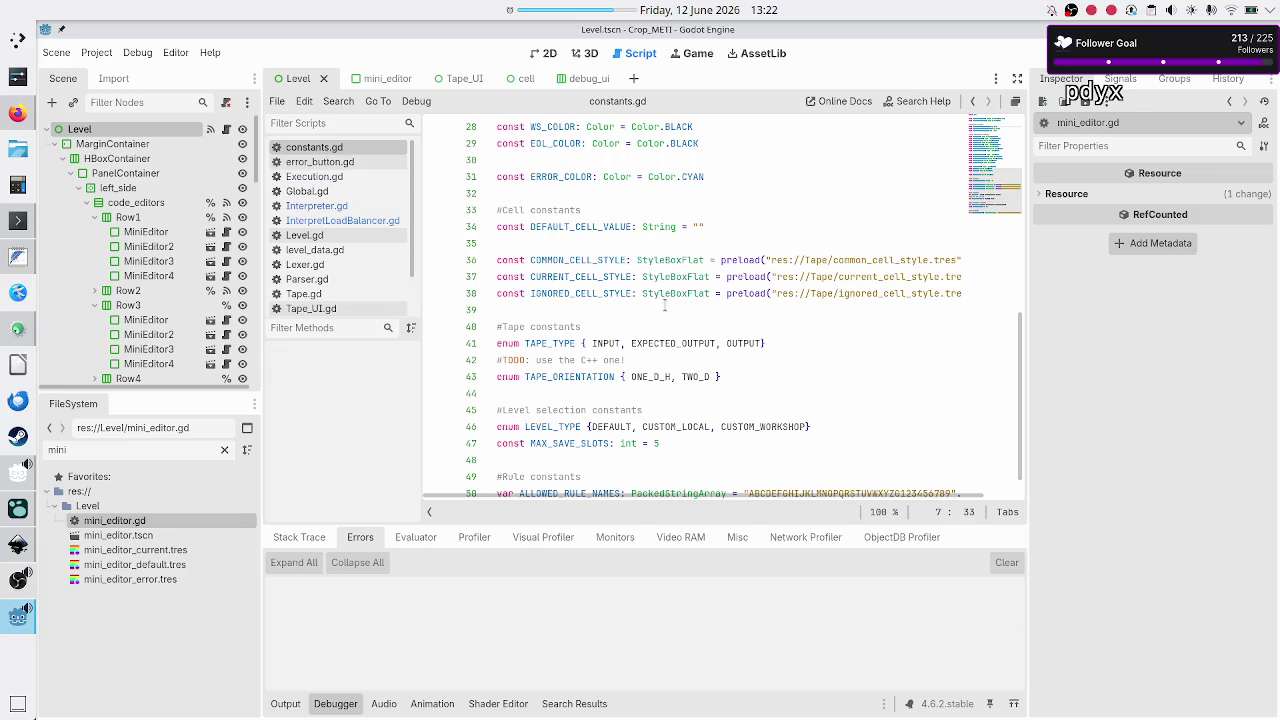
pyautogui.scroll(-1, 664, 304)
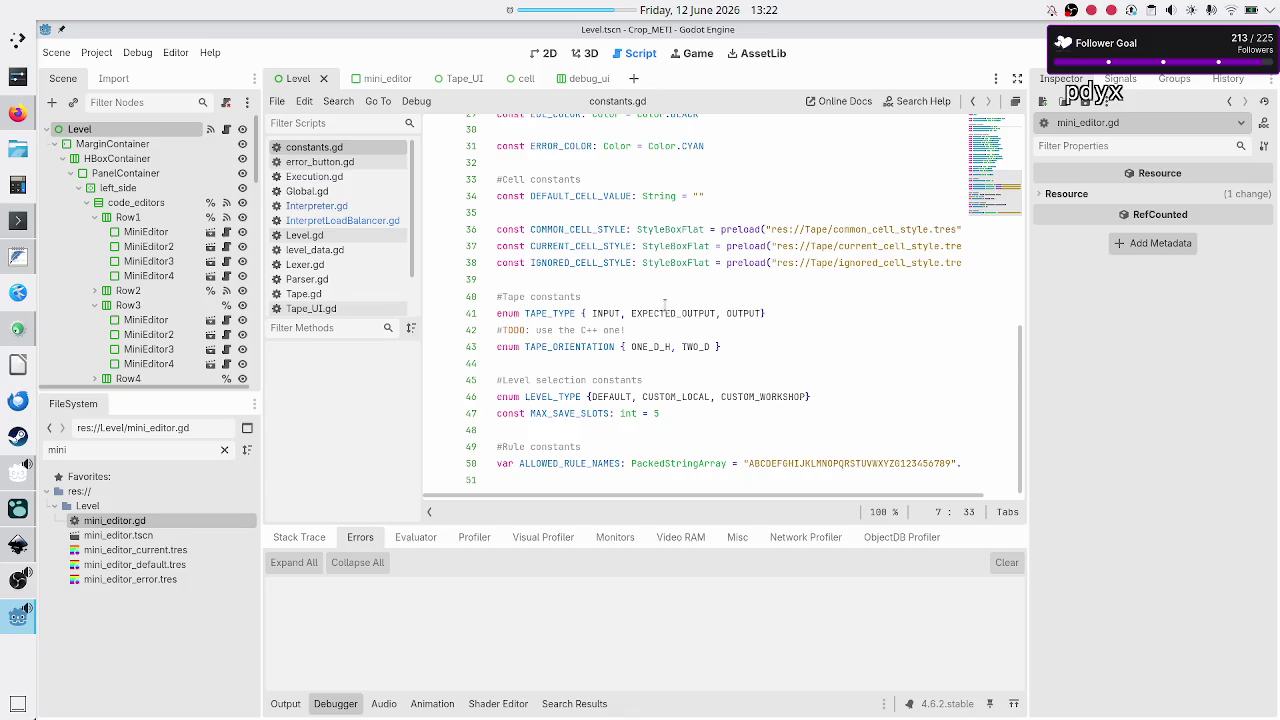
pyautogui.scroll(10, 664, 304)
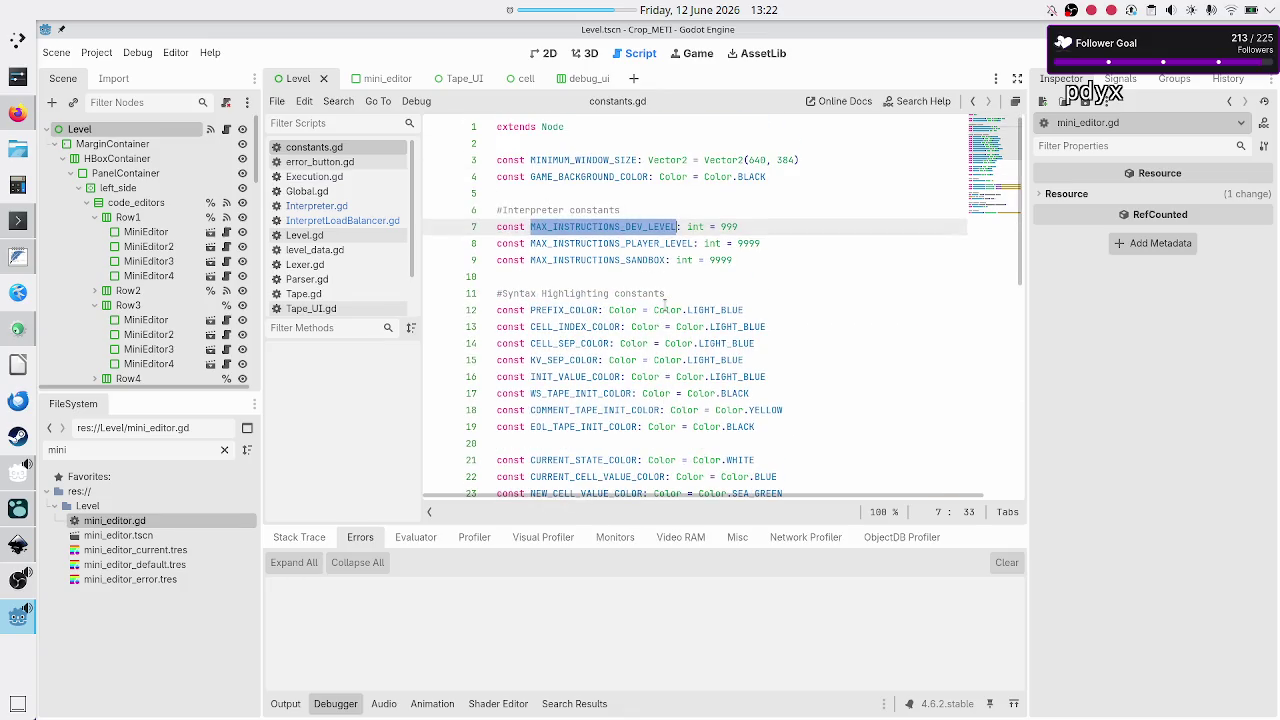
pyautogui.click(757, 260)
pyautogui.press('Return')
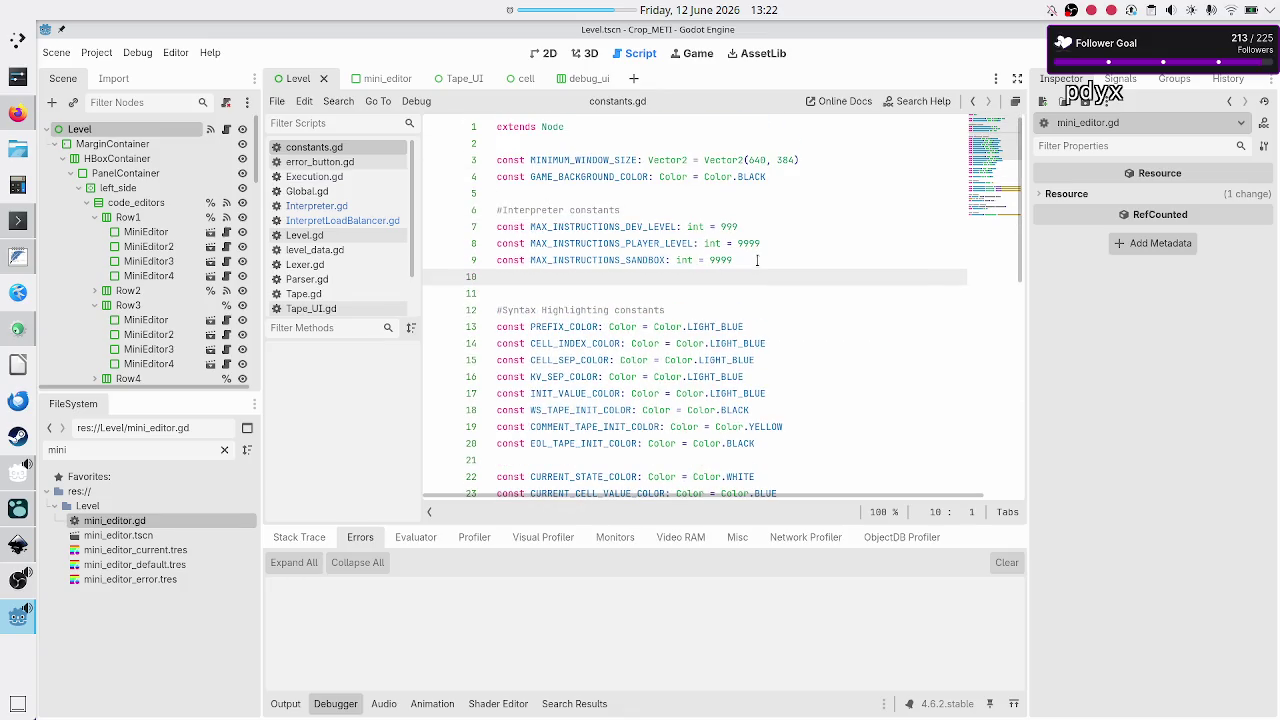
# - Type 'enum INTERPRET_OUTCOME { SUCCESS, ERROR,' on the new line 11
pyautogui.press('Return')
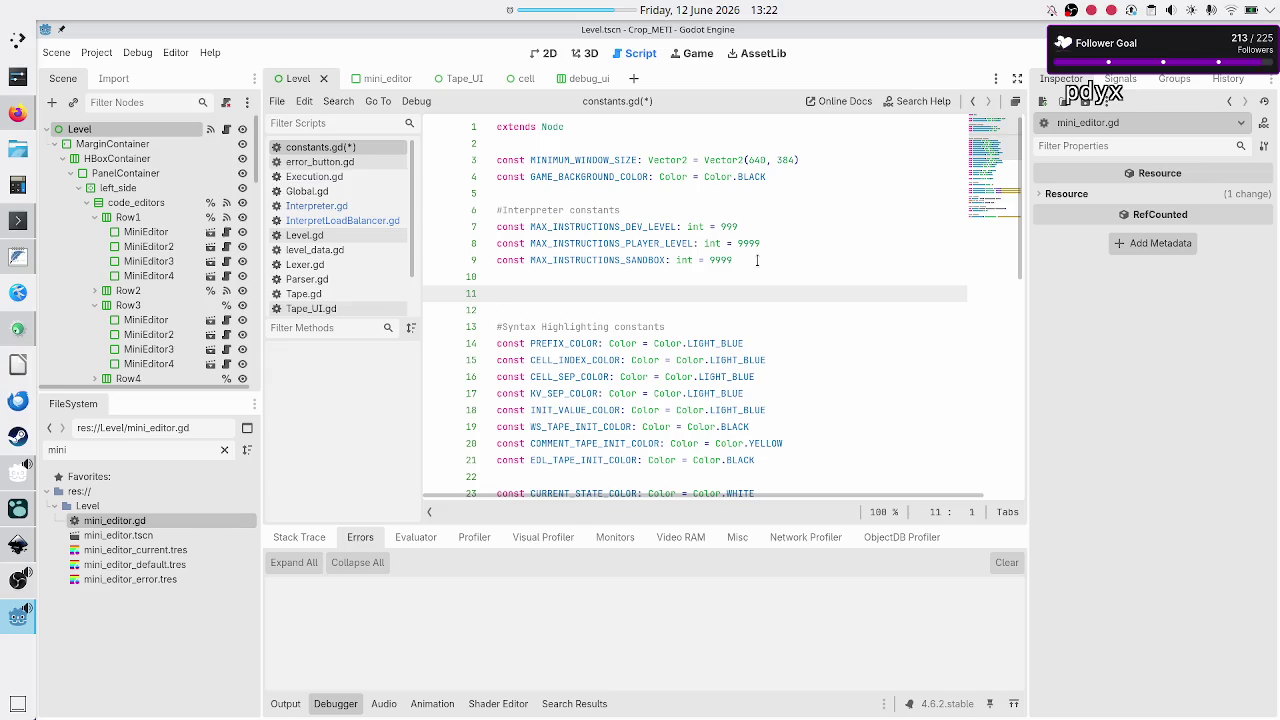
pyautogui.write('enum Inter')
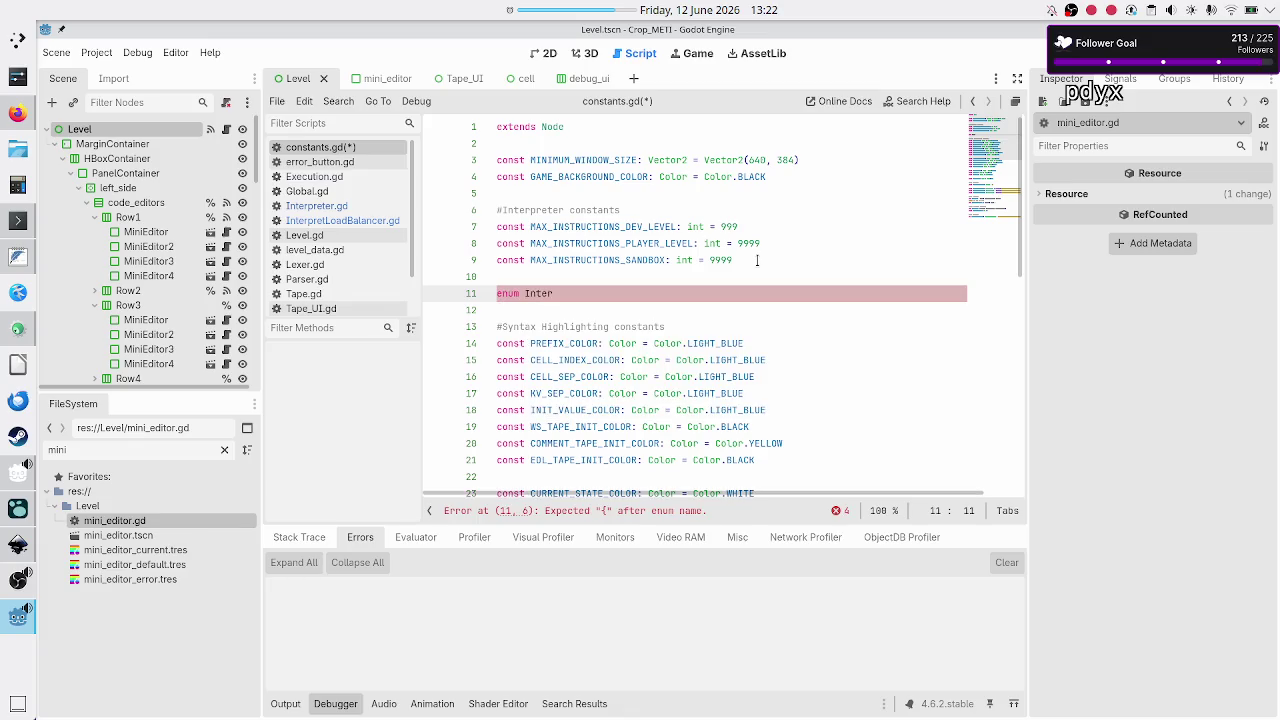
pyautogui.scroll(-10, 710, 260)
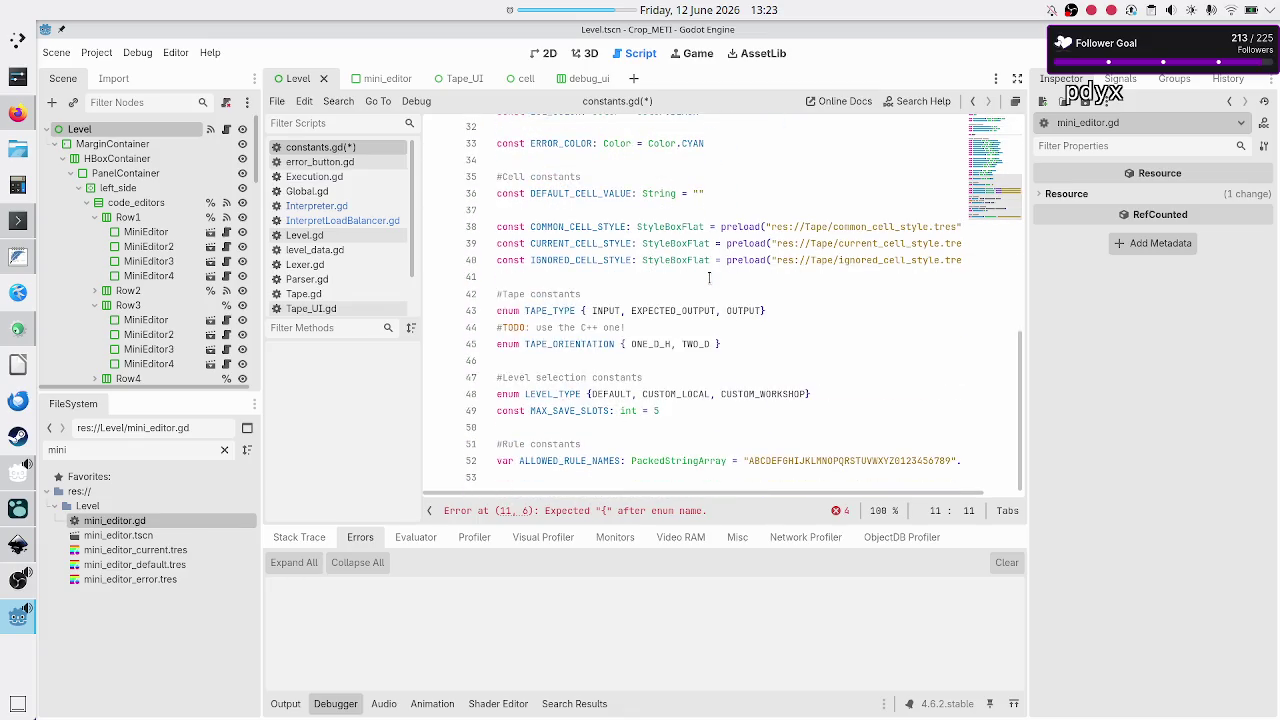
pyautogui.scroll(10, 709, 277)
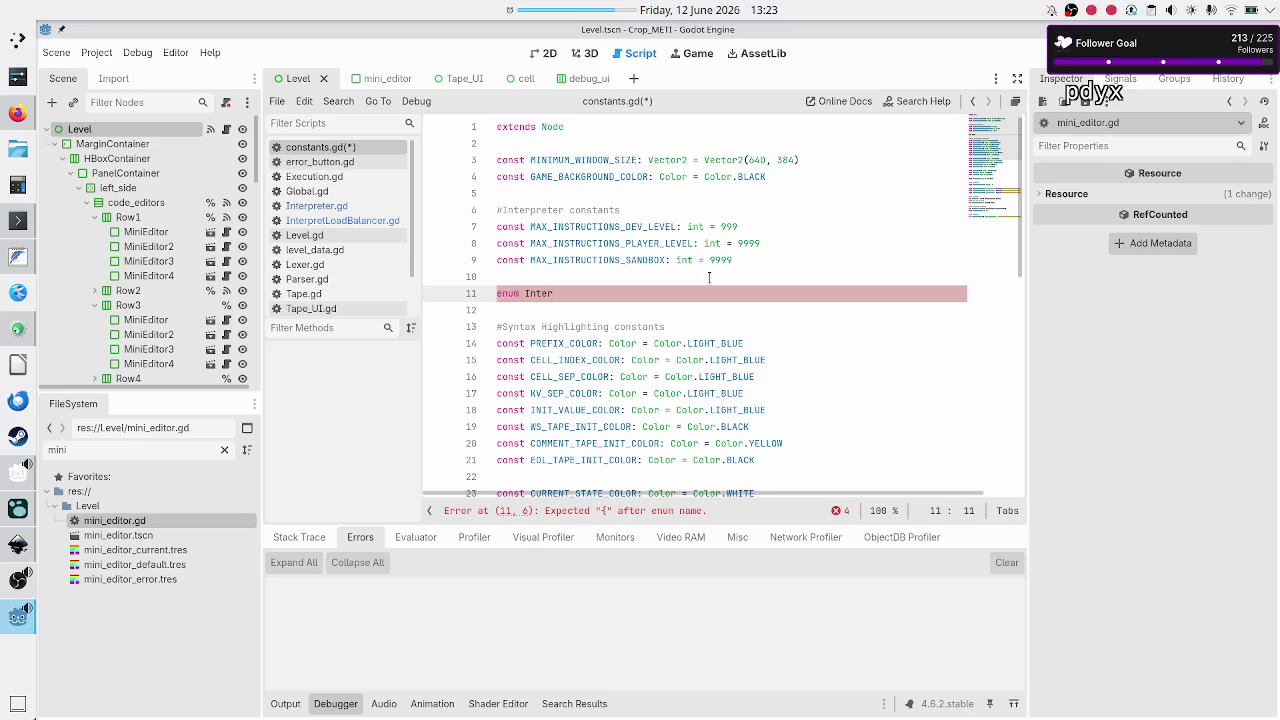
pyautogui.press('BackSpace')
pyautogui.press('BackSpace')
pyautogui.press('BackSpace')
pyautogui.write('NTER')
pyautogui.write('PRET')
pyautogui.write('OUTCOME')
pyautogui.write('{')
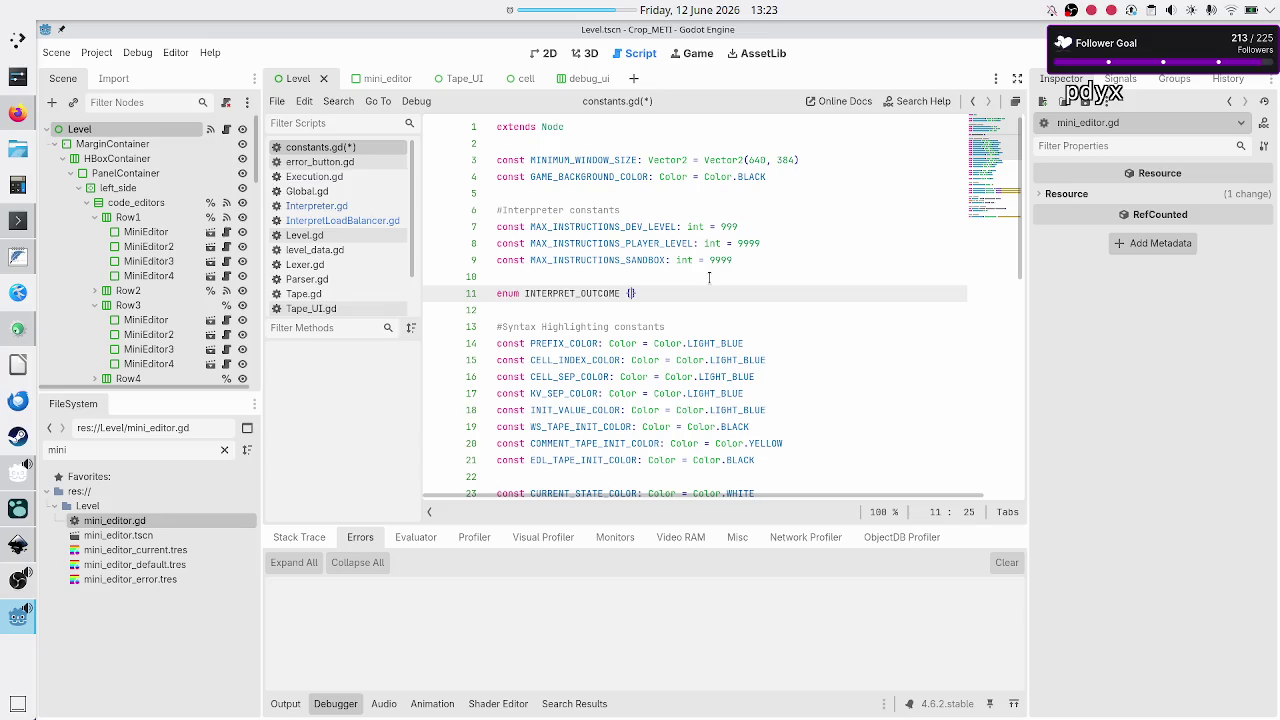
pyautogui.write('ERROR,')
pyautogui.press('BackSpace')
pyautogui.press('BackSpace')
pyautogui.press('BackSpace')
pyautogui.write('SUCCESS, ERROR,')
# - Add MAX_INSTRUCTIONS_REACHED to the enum, reusing the MAX_INSTRUCTIONS prefix copied from line 7
pyautogui.press('Up')
pyautogui.press('Up')
pyautogui.press('Up')
pyautogui.press('Home')
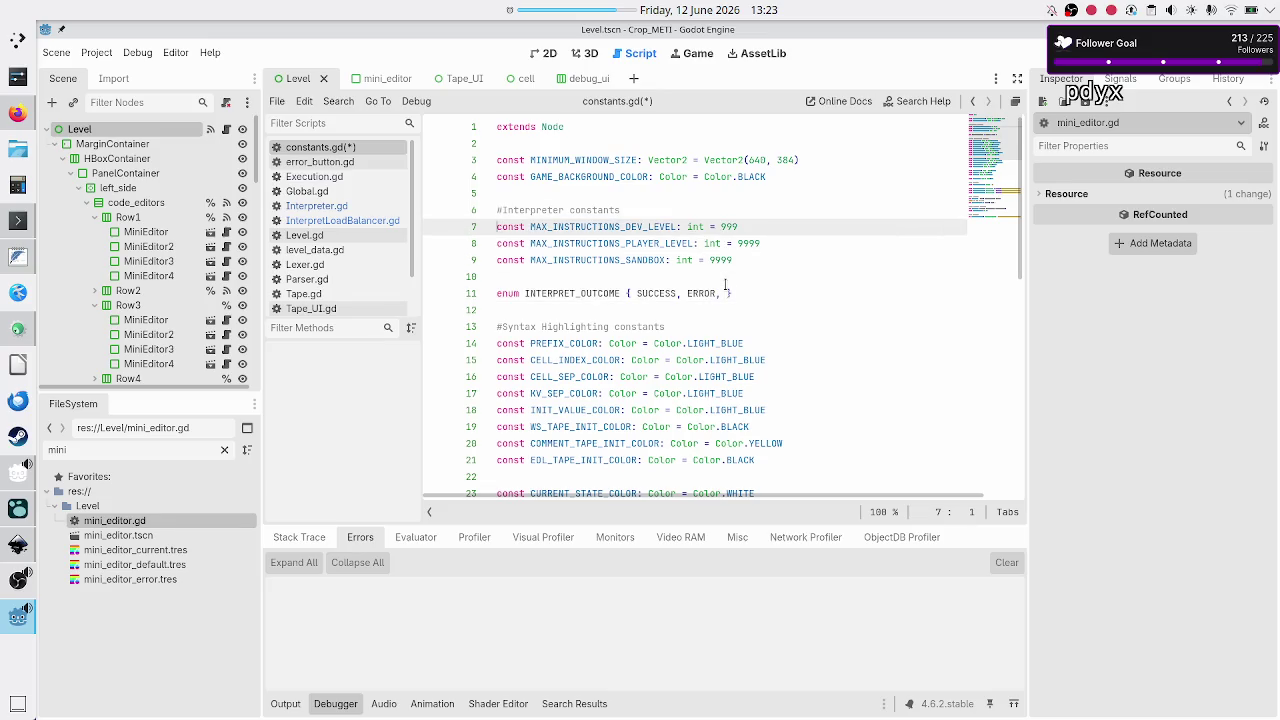
pyautogui.press('Right')
pyautogui.hotkey('shift', 'Right')
pyautogui.hotkey('shift', 'Right')
pyautogui.hotkey('shift', 'Right')
pyautogui.hotkey('shift', 'Right')
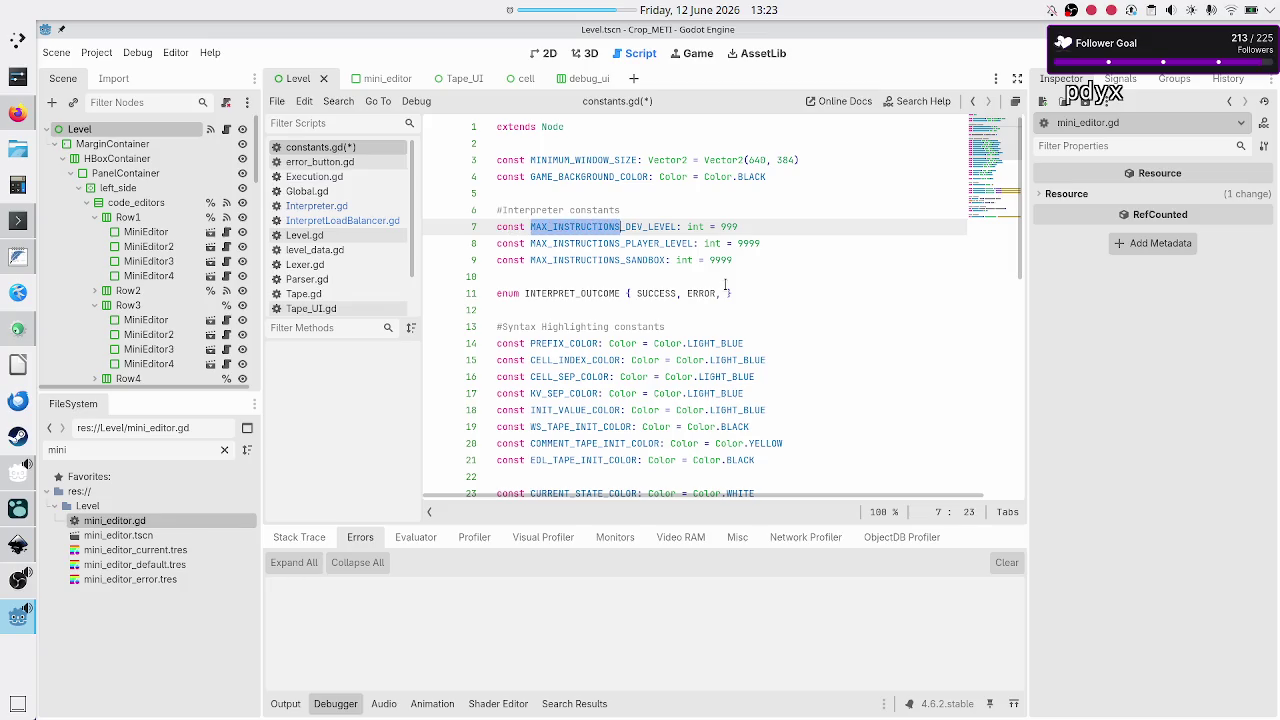
pyautogui.hotkey('ctrl', 'c')
pyautogui.press('Down')
pyautogui.press('Down')
pyautogui.press('Down')
pyautogui.press('End')
pyautogui.press('Left')
pyautogui.hotkey('ctrl', 'v')
pyautogui.write('_REACHED')
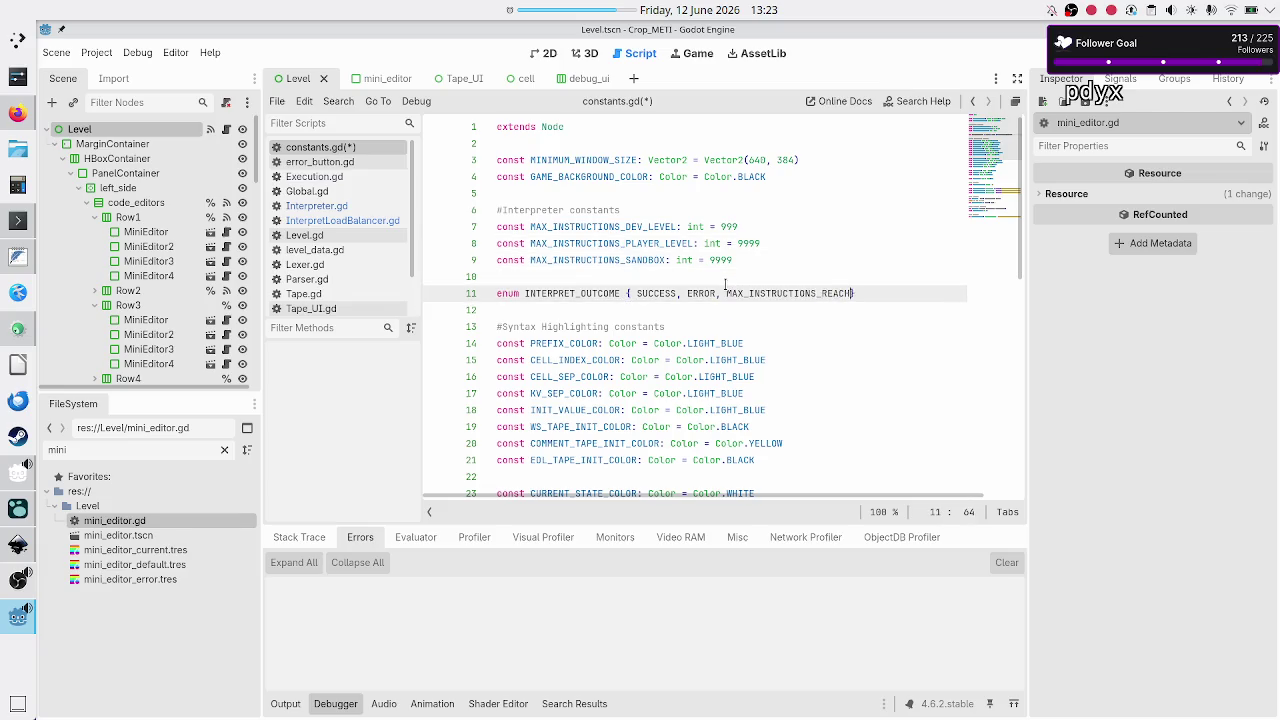
# - Save constants.gd with the completed INTERPRET_OUTCOME enum
pyautogui.press('Down')
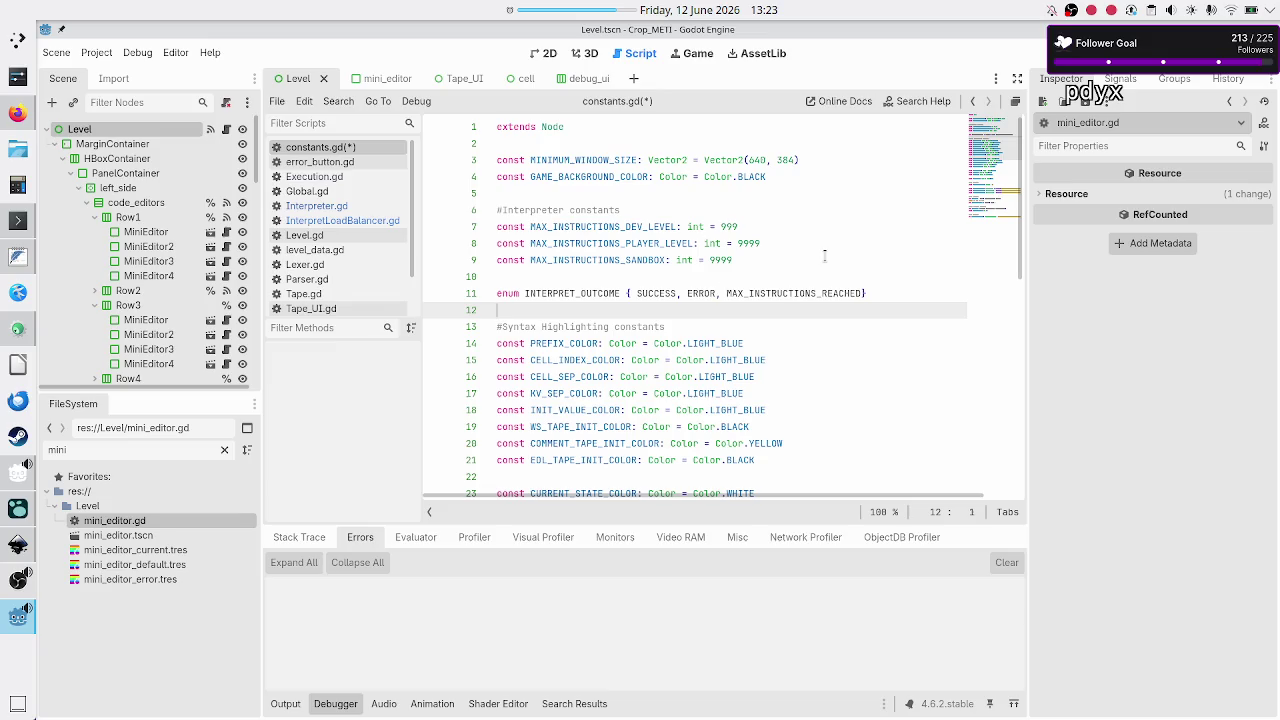
pyautogui.hotkey('ctrl', 's')
pyautogui.doubleClick(789, 294)
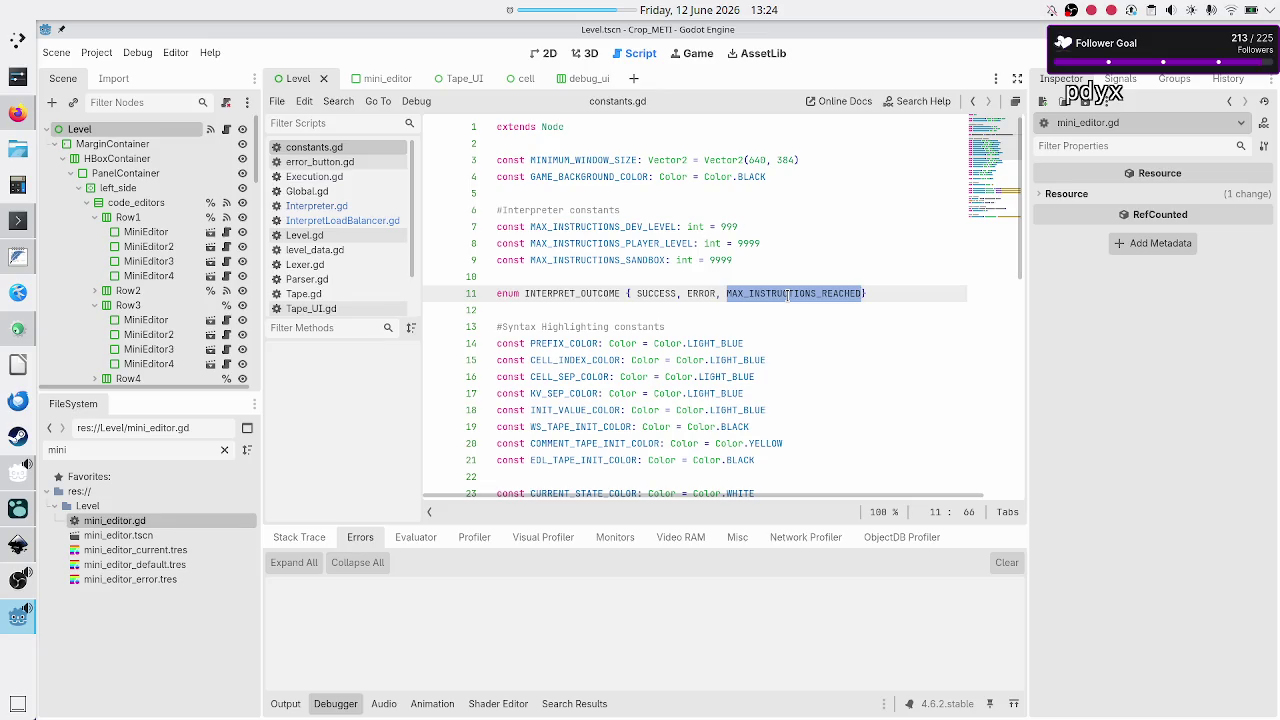
pyautogui.click(888, 296)
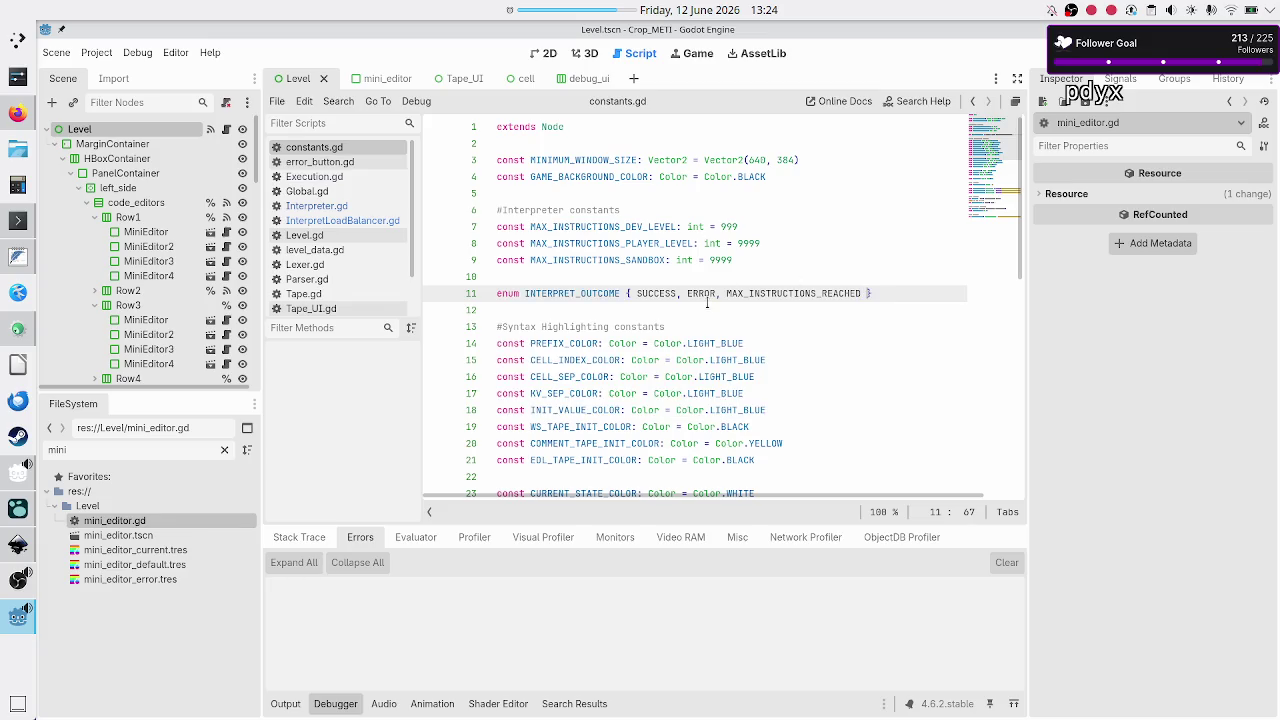
pyautogui.hotkey('ctrl', 's')
# - In InterpretLoadBalancer.gd, change start_work's return type from bool to C.INTERPRET_OUTCOME
pyautogui.click(370, 222)
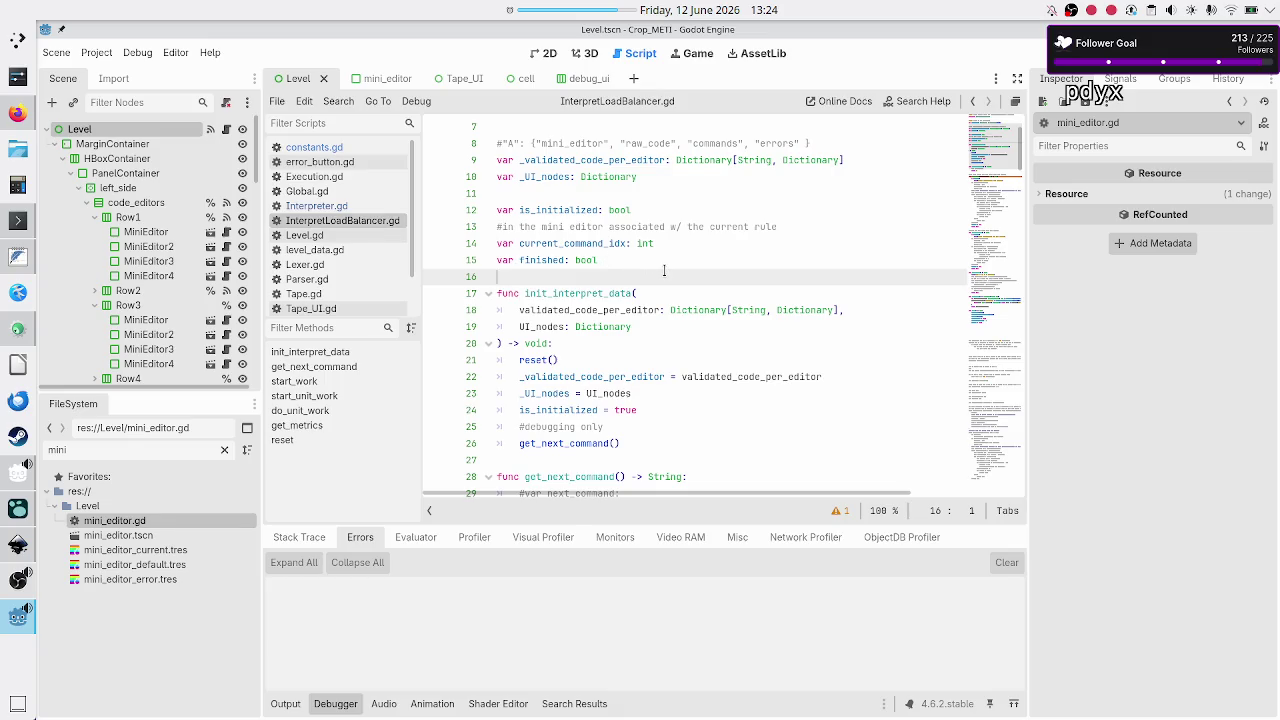
pyautogui.scroll(-5, 663, 270)
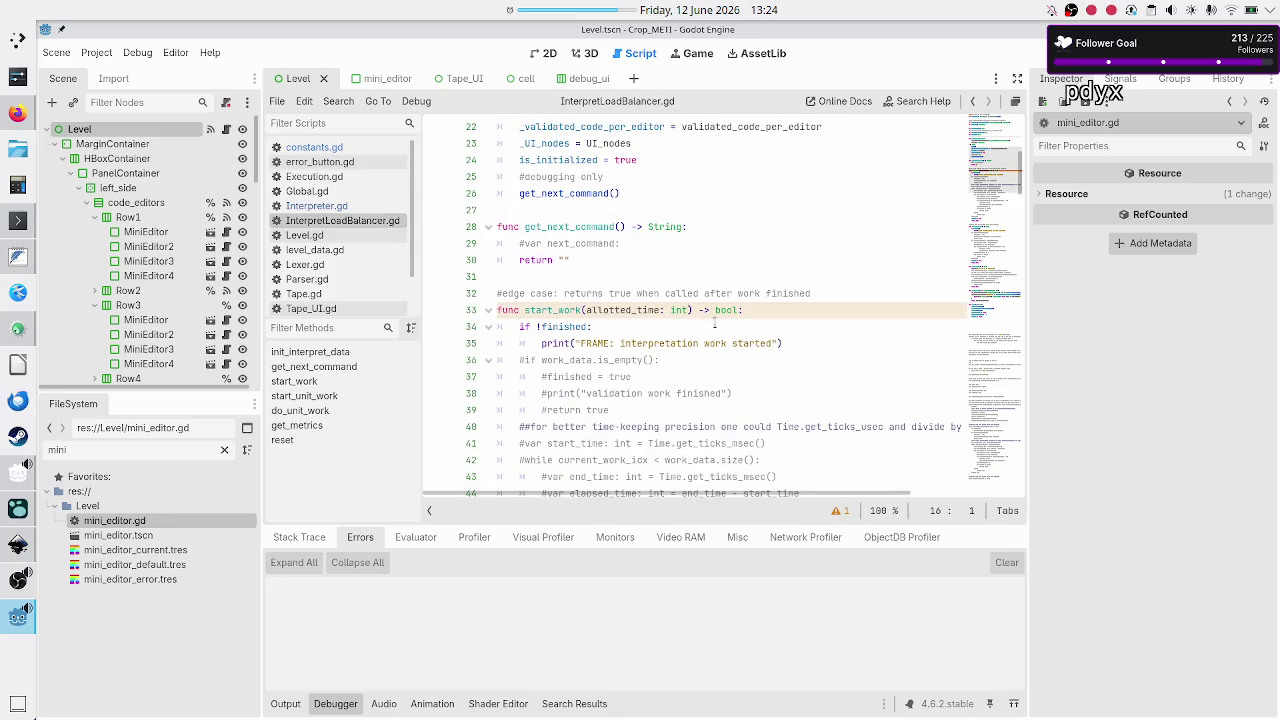
pyautogui.doubleClick(719, 312)
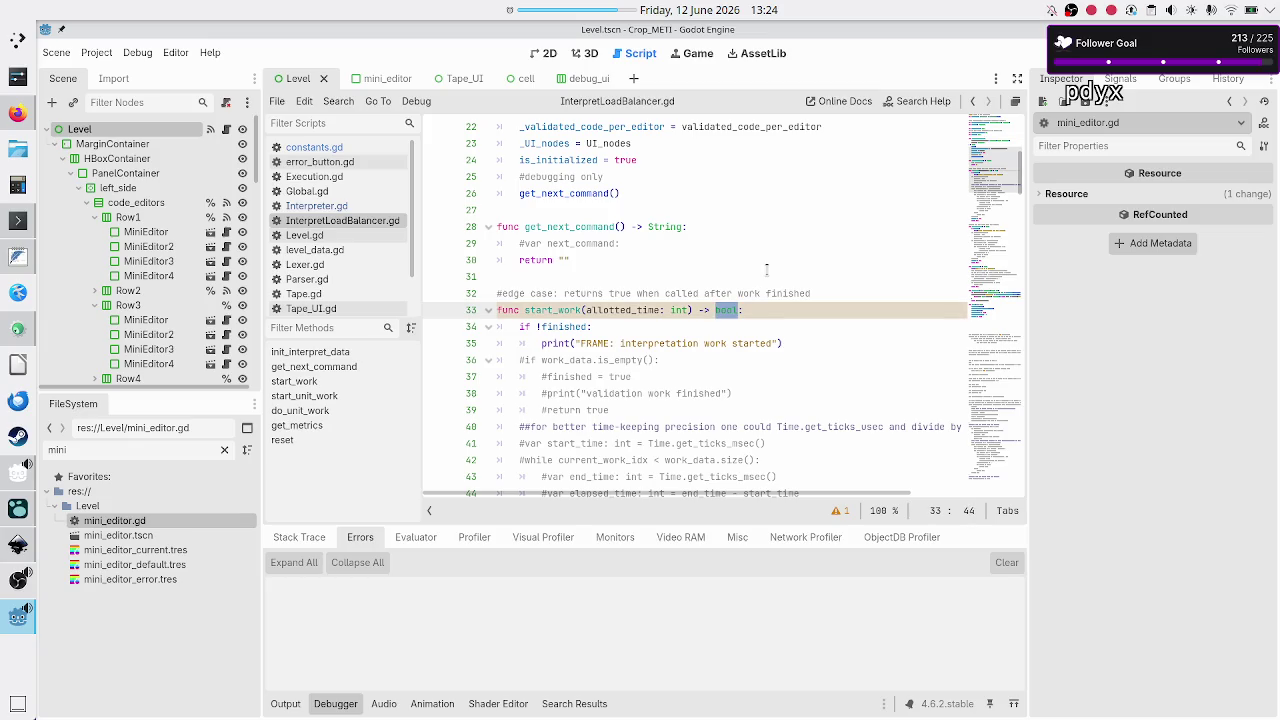
pyautogui.press('BackSpace')
pyautogui.write('C.IN')
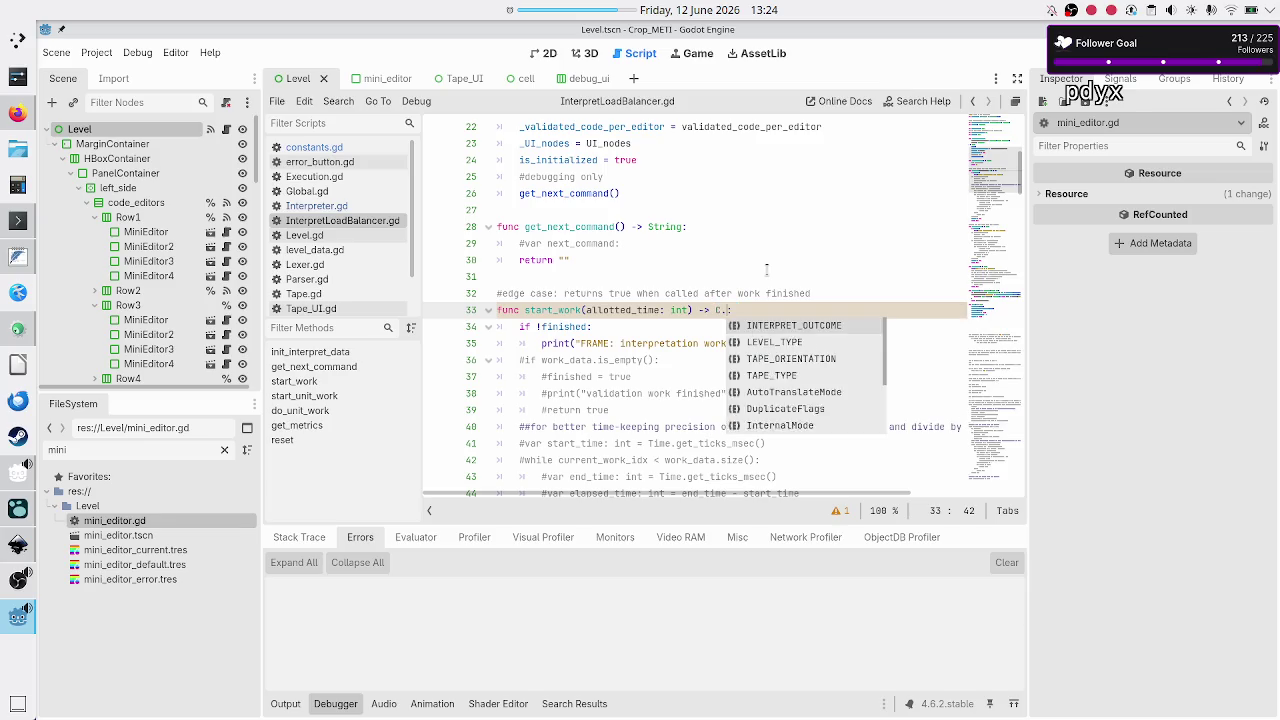
pyautogui.press('Return')
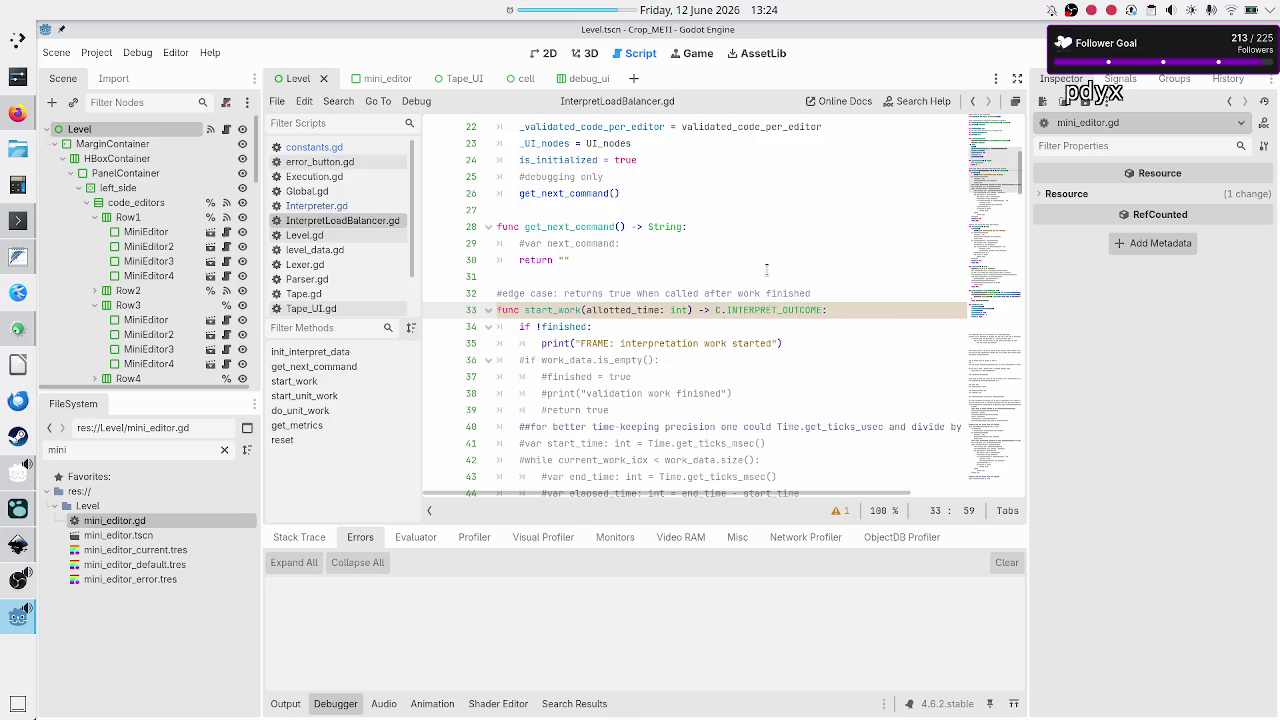
# - Make start_work return C.INTERPRET_OUTCOME.SUCCESS instead of true
pyautogui.press('Down')
pyautogui.press('Down')
pyautogui.press('Down')
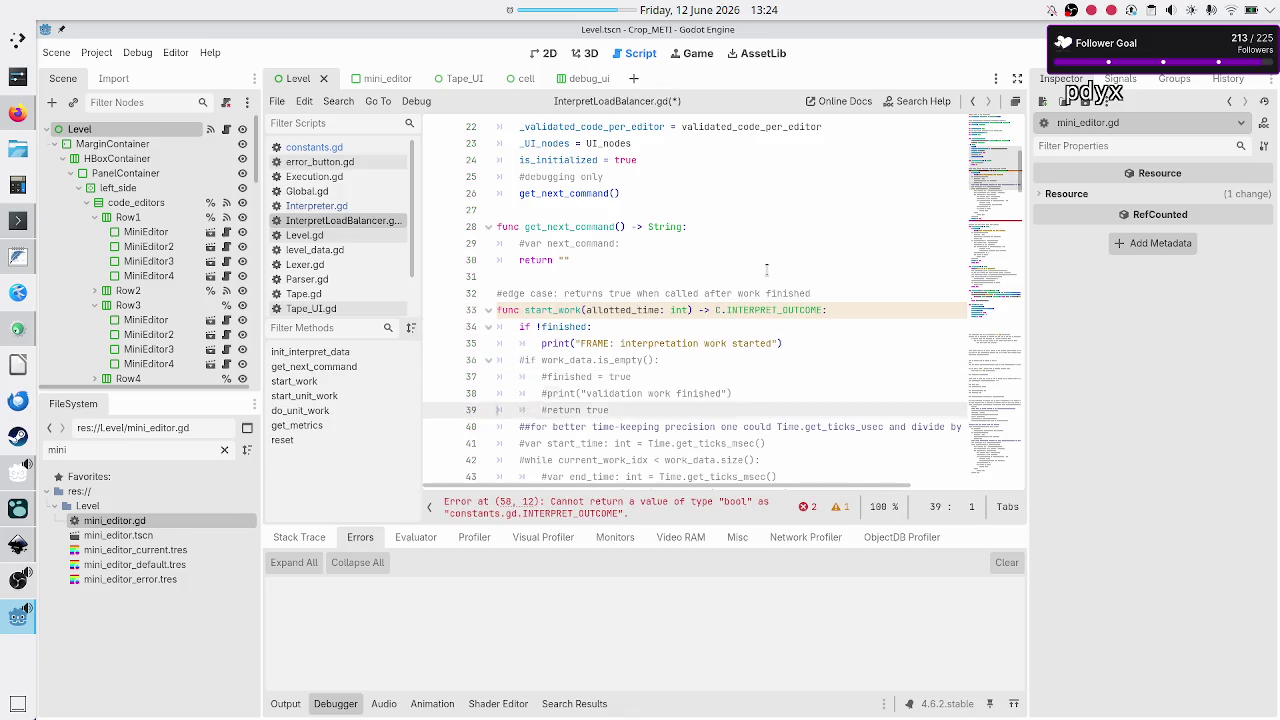
pyautogui.press('Down')
pyautogui.press('Down')
pyautogui.press('Down')
pyautogui.press('Down')
pyautogui.press('Down')
pyautogui.press('Down')
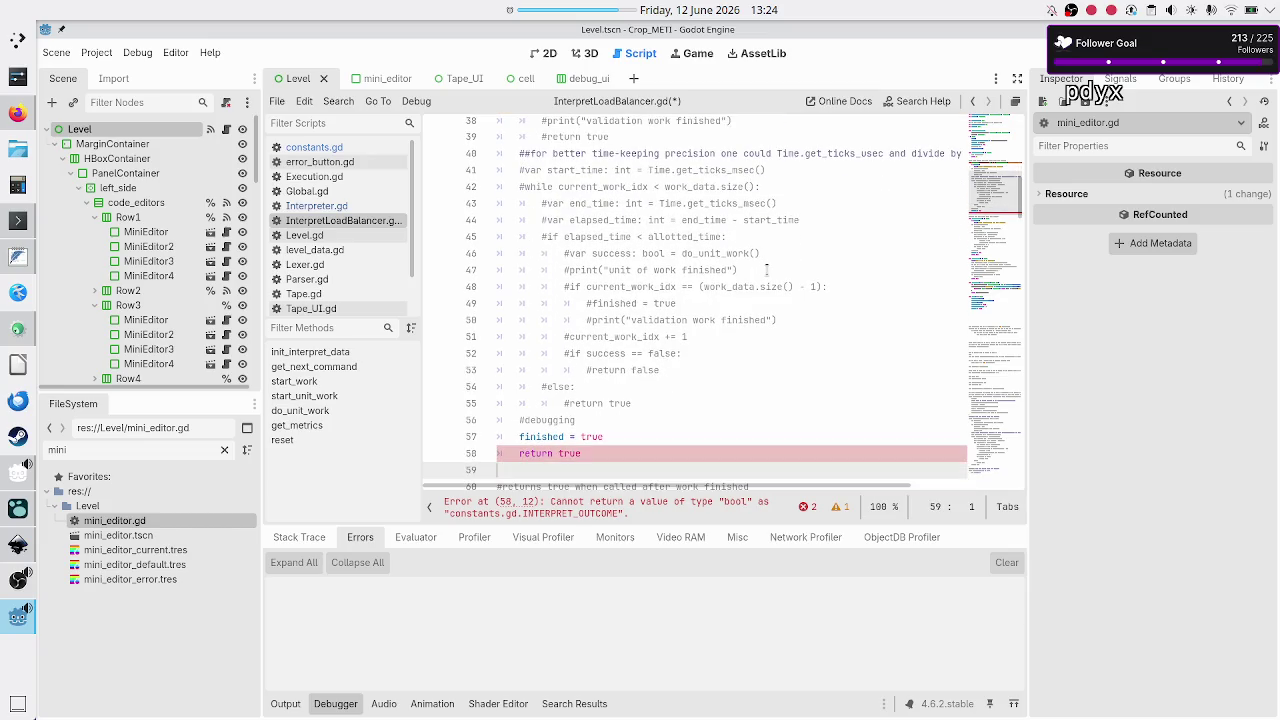
pyautogui.press('Up')
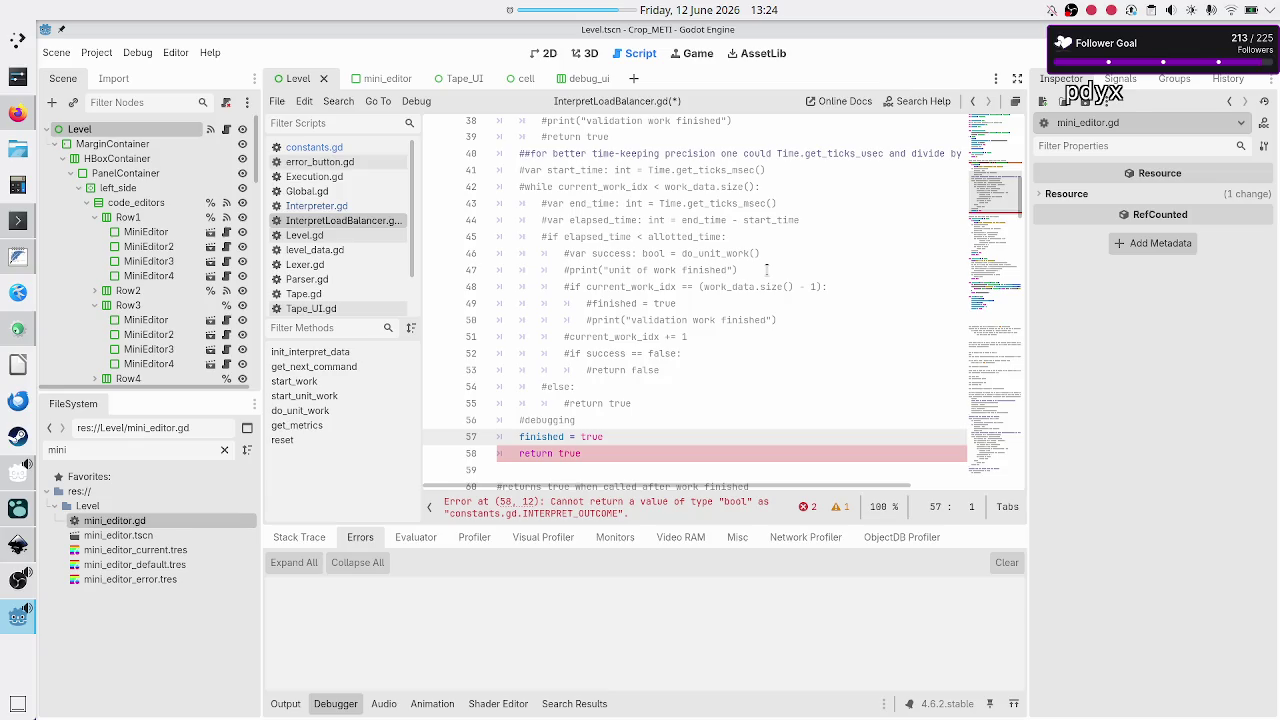
pyautogui.press('Down')
pyautogui.press('End')
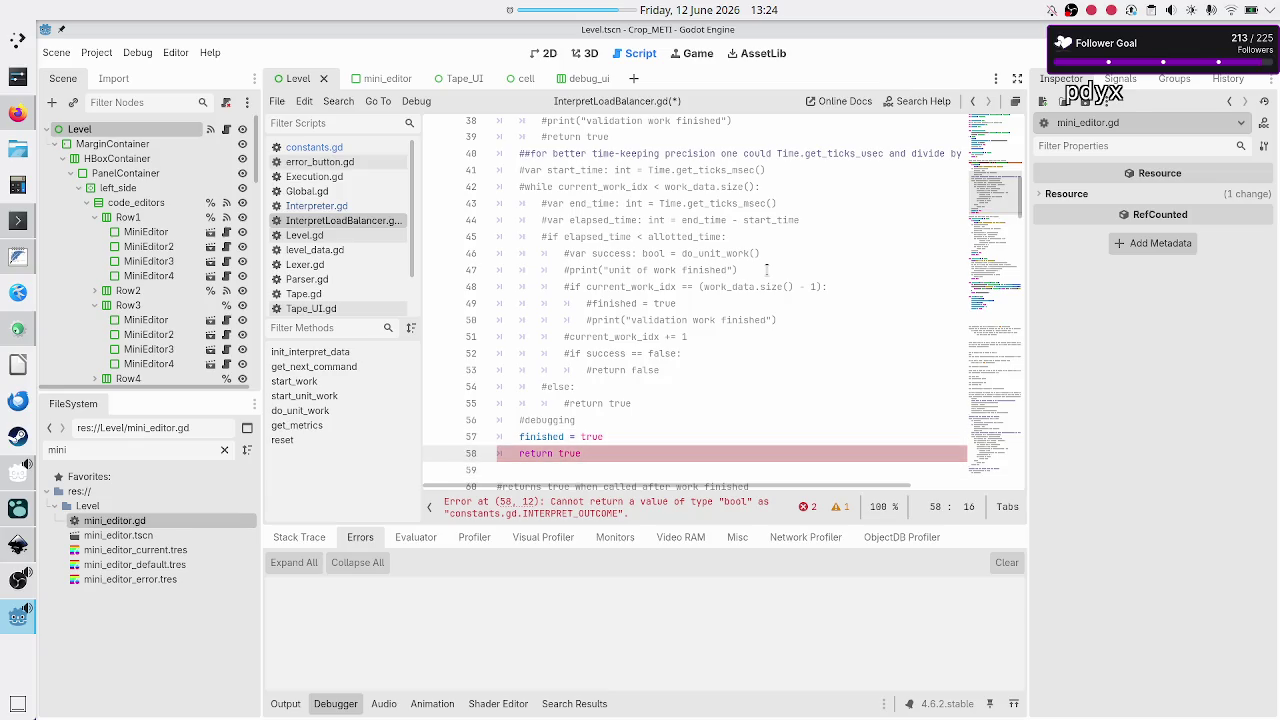
pyautogui.press('BackSpace')
pyautogui.press('BackSpace')
pyautogui.press('BackSpace')
pyautogui.write('C.')
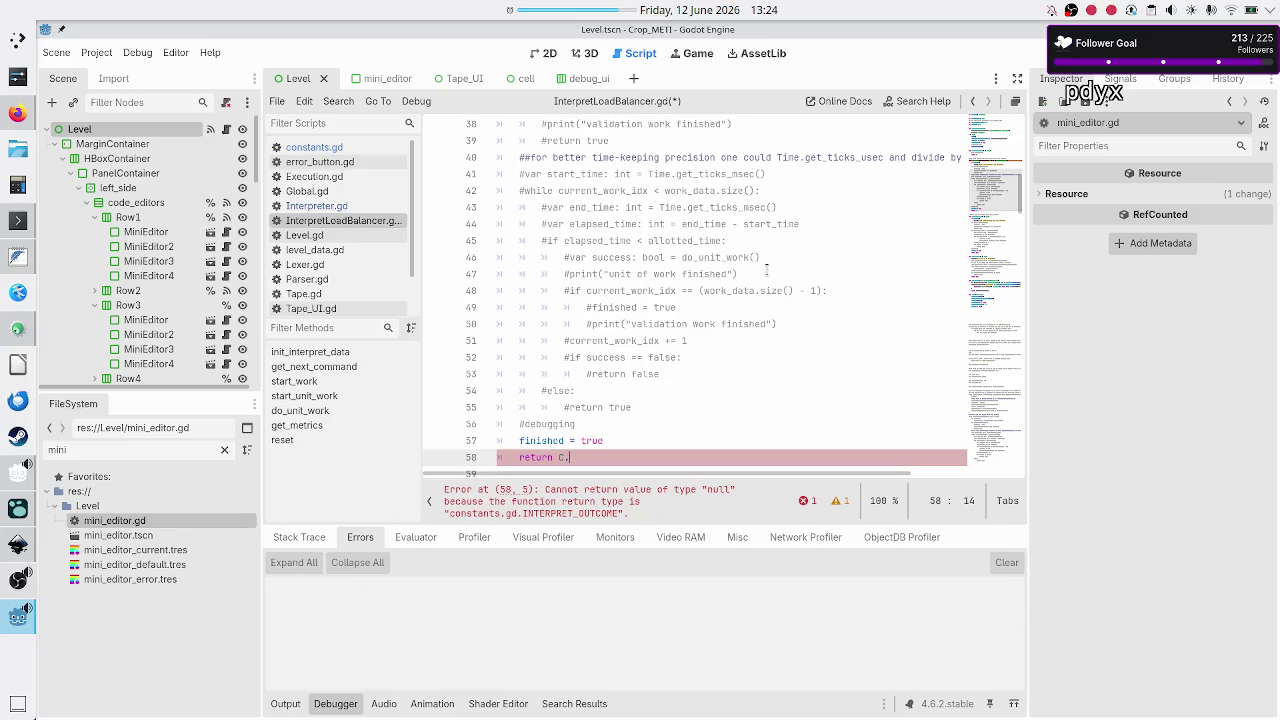
pyautogui.write('I')
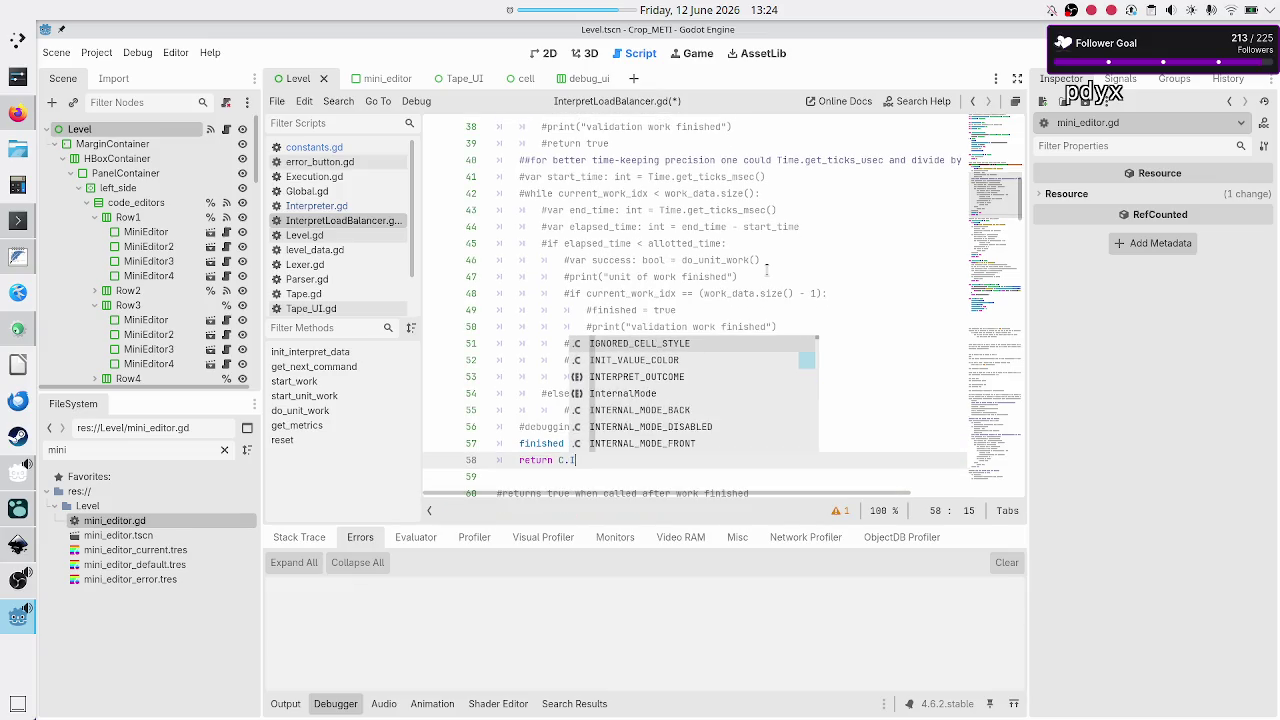
pyautogui.write('NTERPRET')
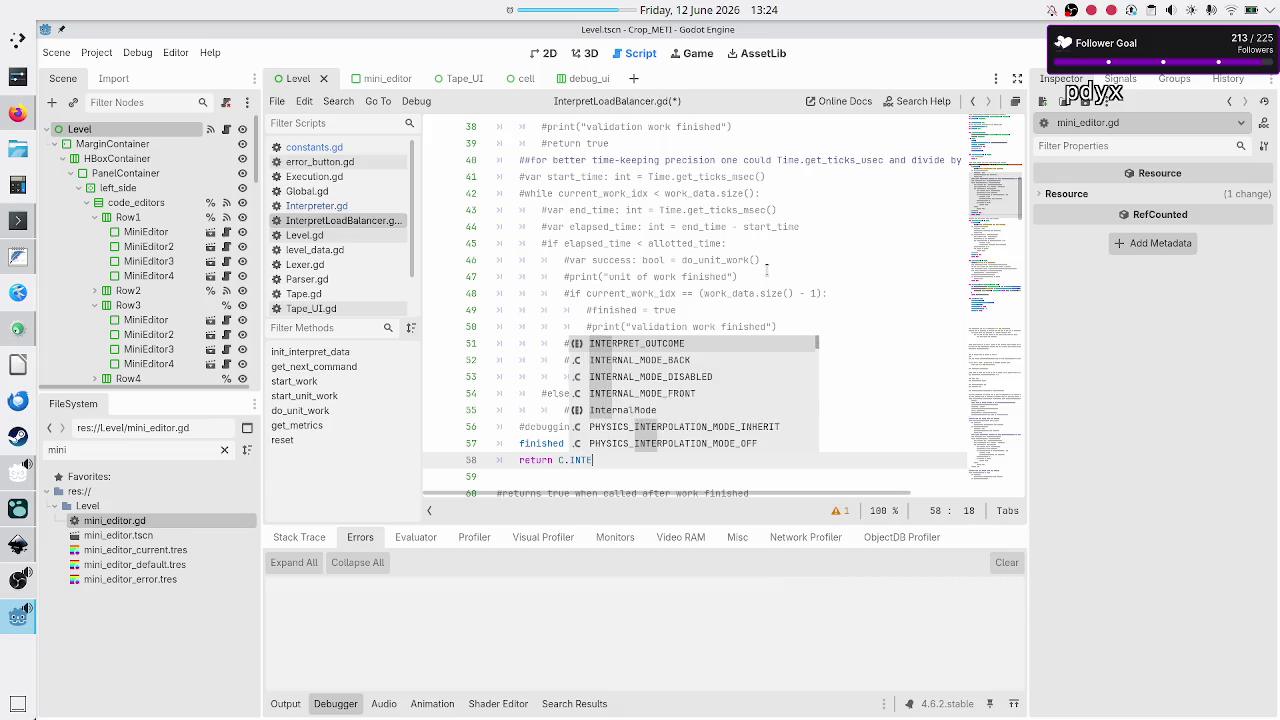
pyautogui.press('Return')
pyautogui.write('.SU')
pyautogui.press('Return')
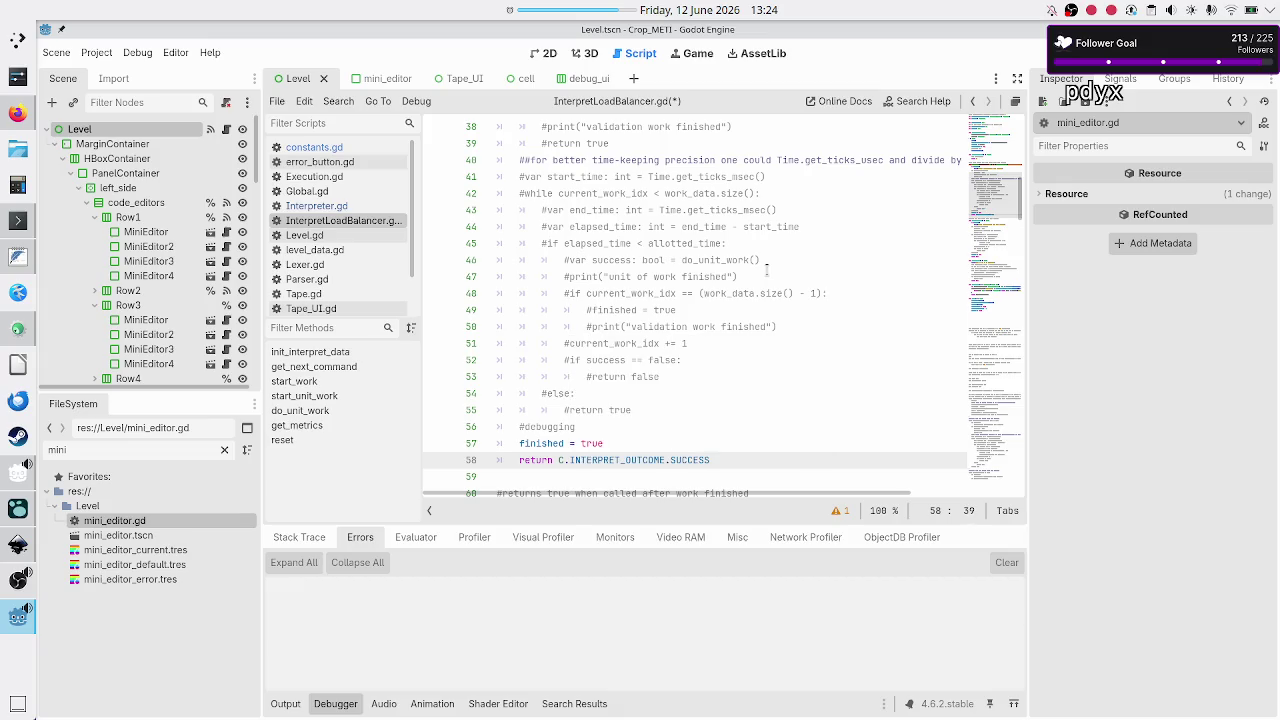
# - Change start_unit_work's return type from bool to C.INTERPRET_OUTCOME
pyautogui.press('Down')
pyautogui.press('Down')
pyautogui.press('Down')
pyautogui.press('Down')
pyautogui.press('Down')
pyautogui.press('Up')
pyautogui.press('Up')
pyautogui.press('Up')
pyautogui.press('End')
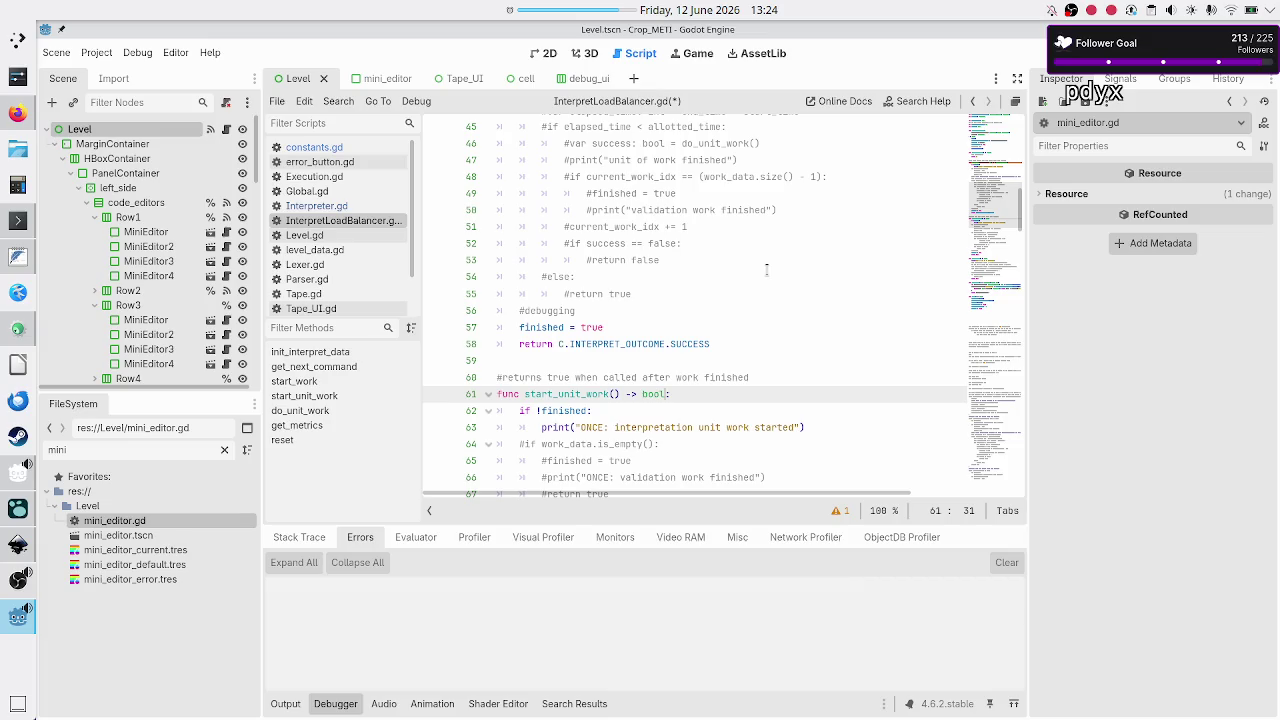
pyautogui.press('BackSpace')
pyautogui.press('BackSpace')
pyautogui.press('BackSpace')
pyautogui.write('C.')
pyautogui.write('INTER')
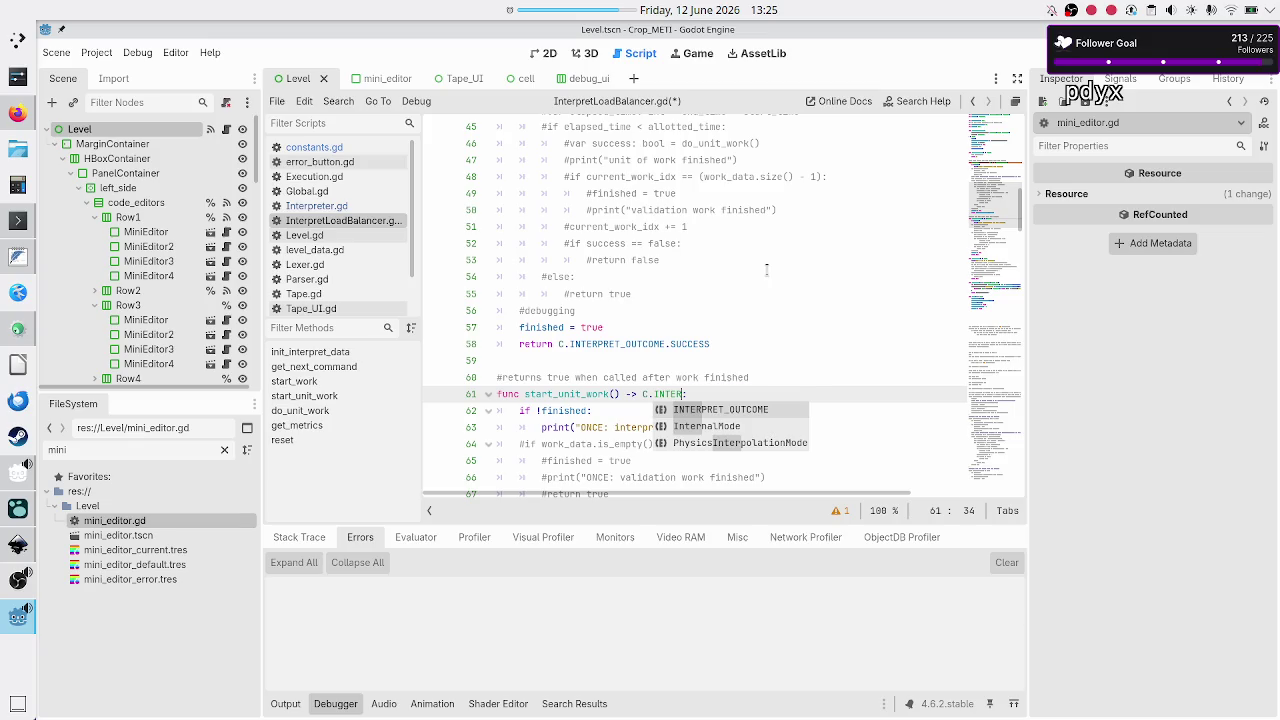
pyautogui.press('Return')
# - Replace start_unit_work's 'return true' with 'return C.INTERPRET_OUTCOME.SUCCESS'
pyautogui.press('Down')
pyautogui.press('Down')
pyautogui.press('Down')
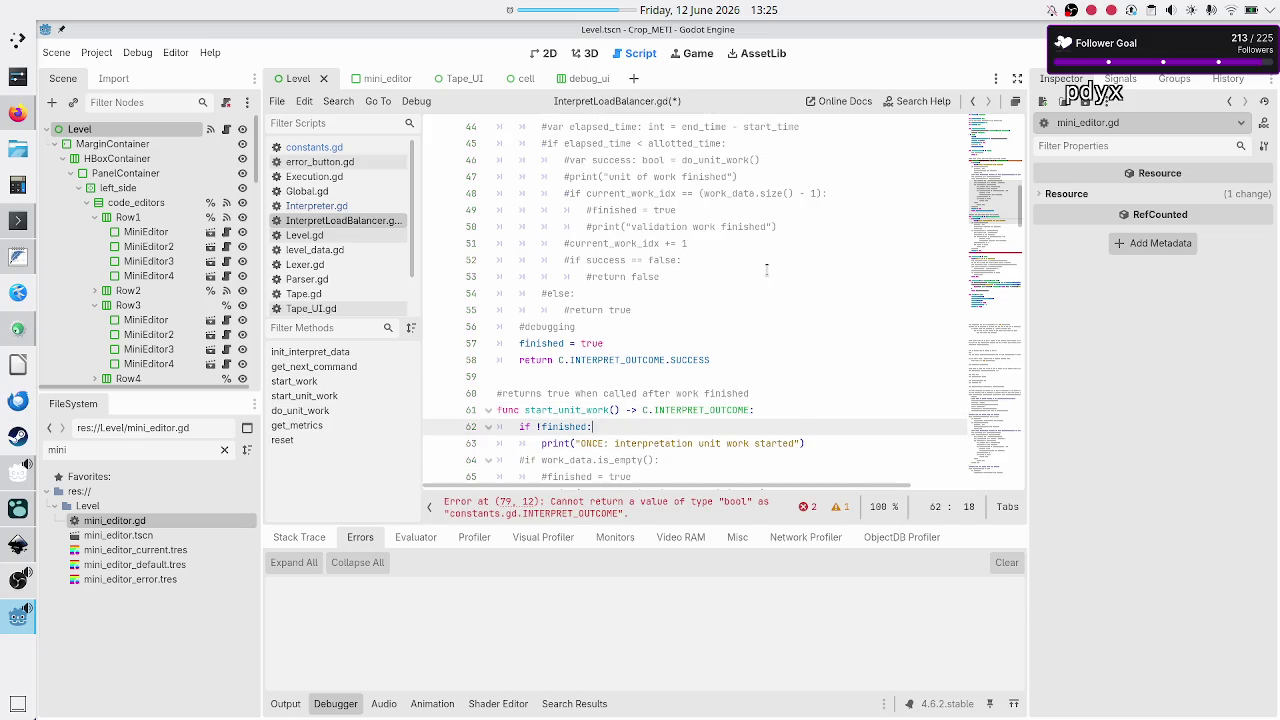
pyautogui.press('Home')
pyautogui.press('Down')
pyautogui.press('Down')
pyautogui.press('Down')
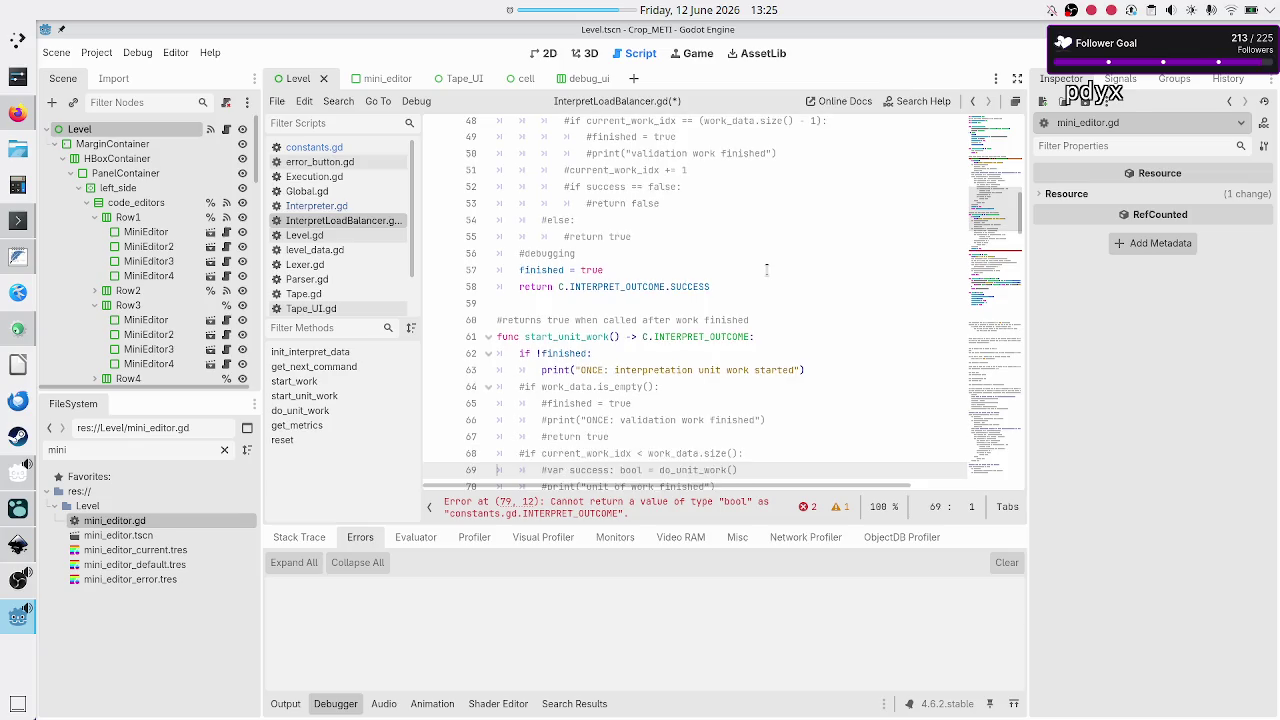
pyautogui.press('Down')
pyautogui.press('Down')
pyautogui.press('Down')
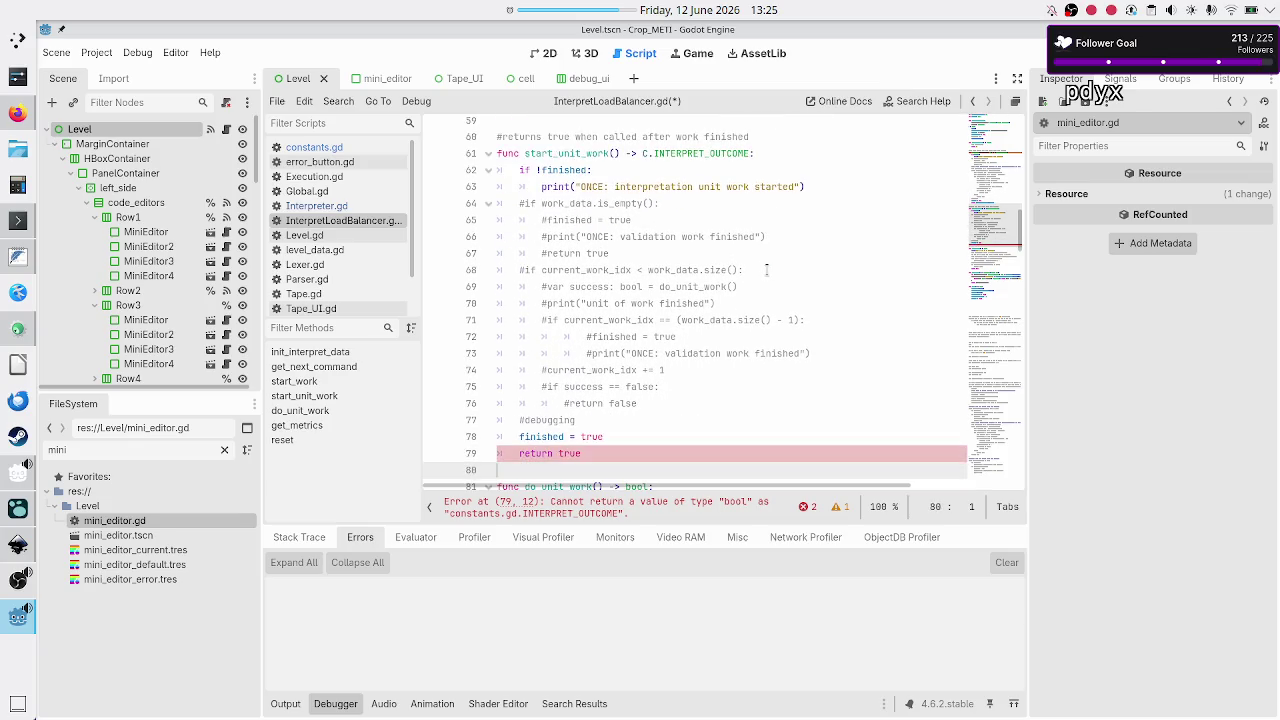
pyautogui.press('End')
pyautogui.press('BackSpace')
pyautogui.press('BackSpace')
pyautogui.press('BackSpace')
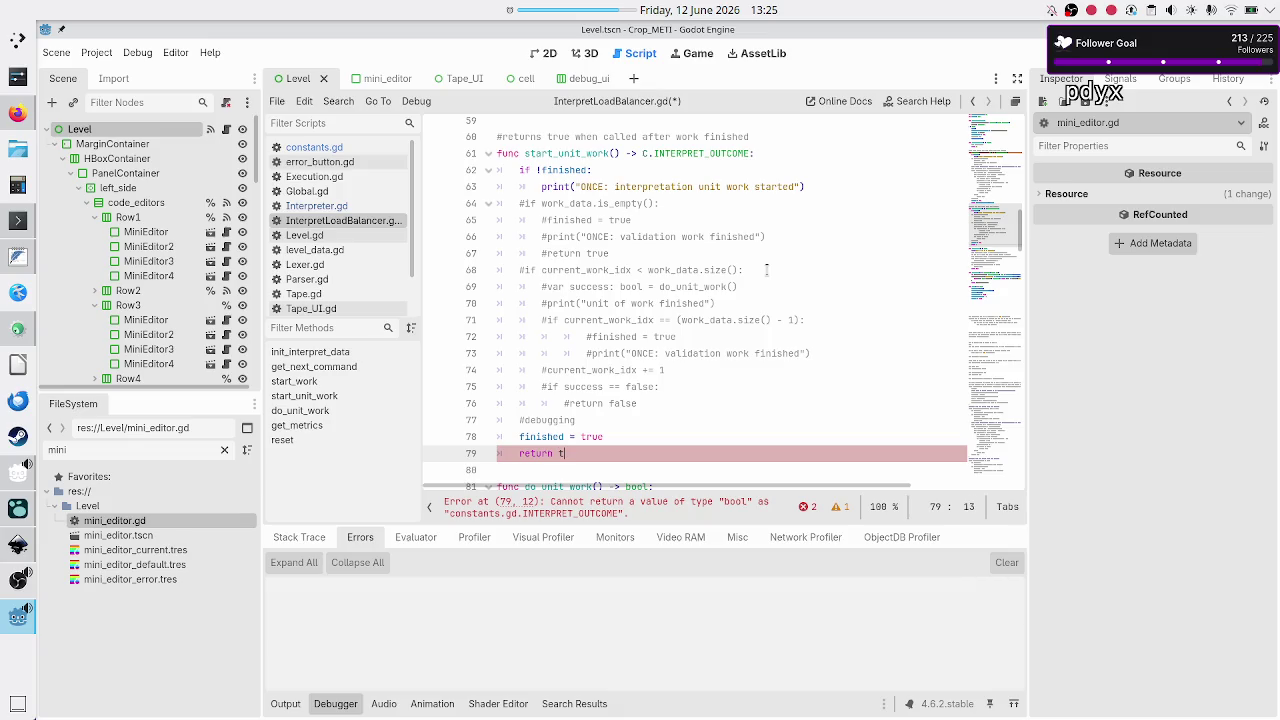
pyautogui.write('C.INTE')
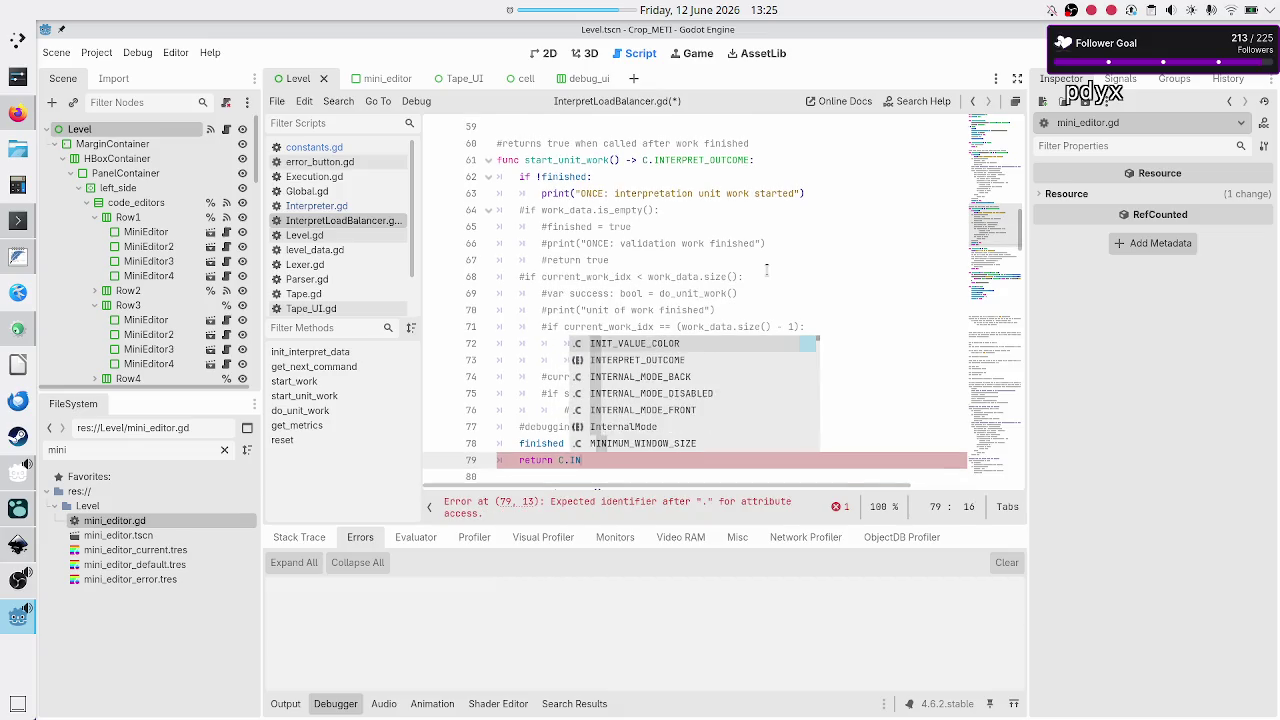
pyautogui.press('Return')
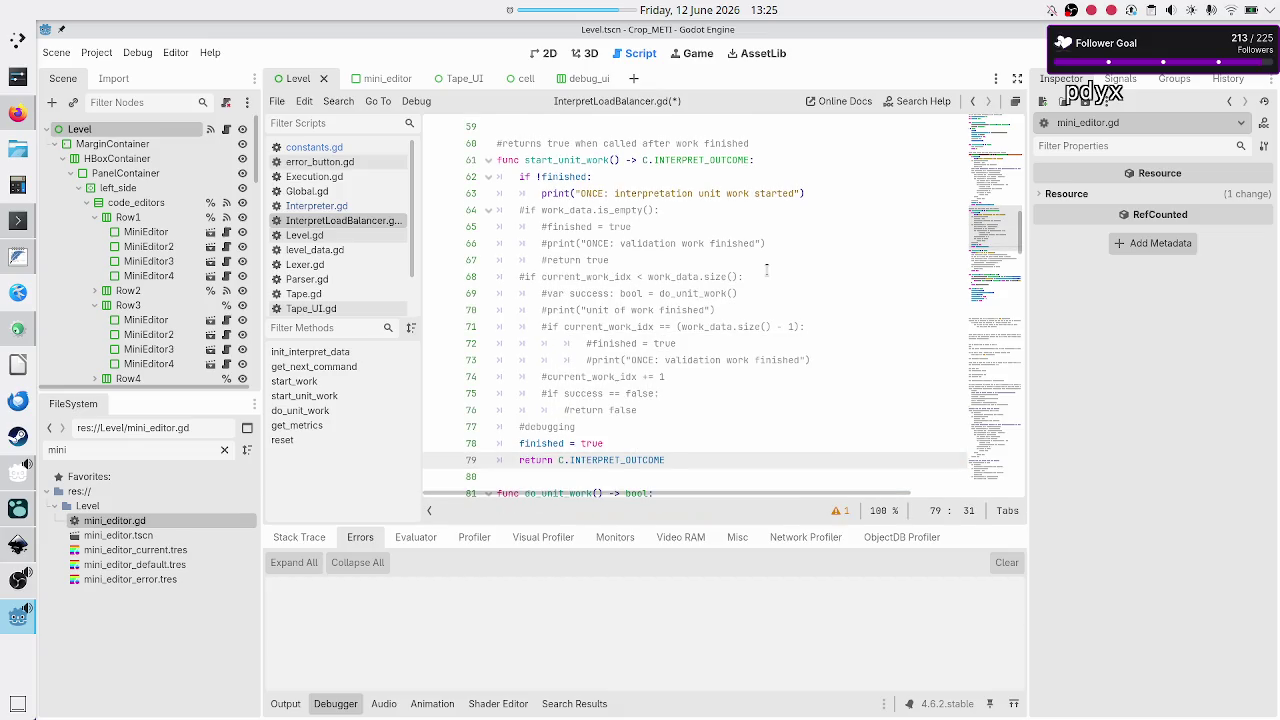
pyautogui.write('.S')
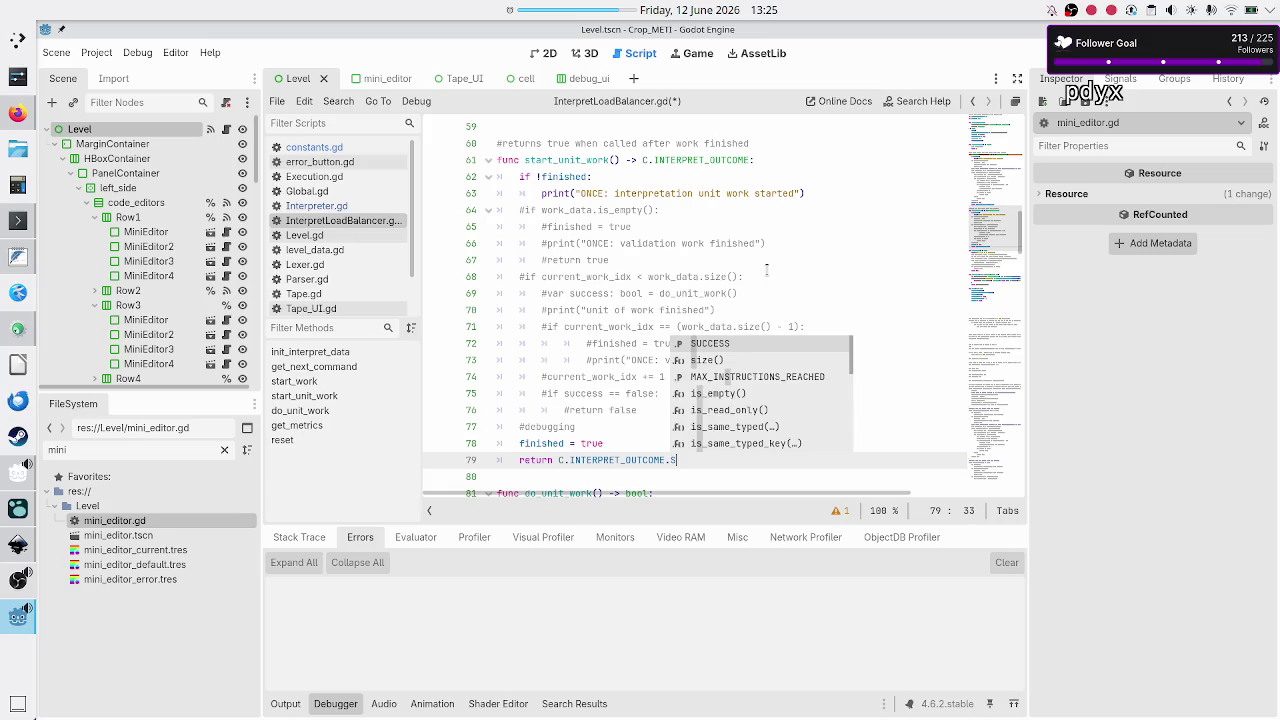
pyautogui.press('Return')
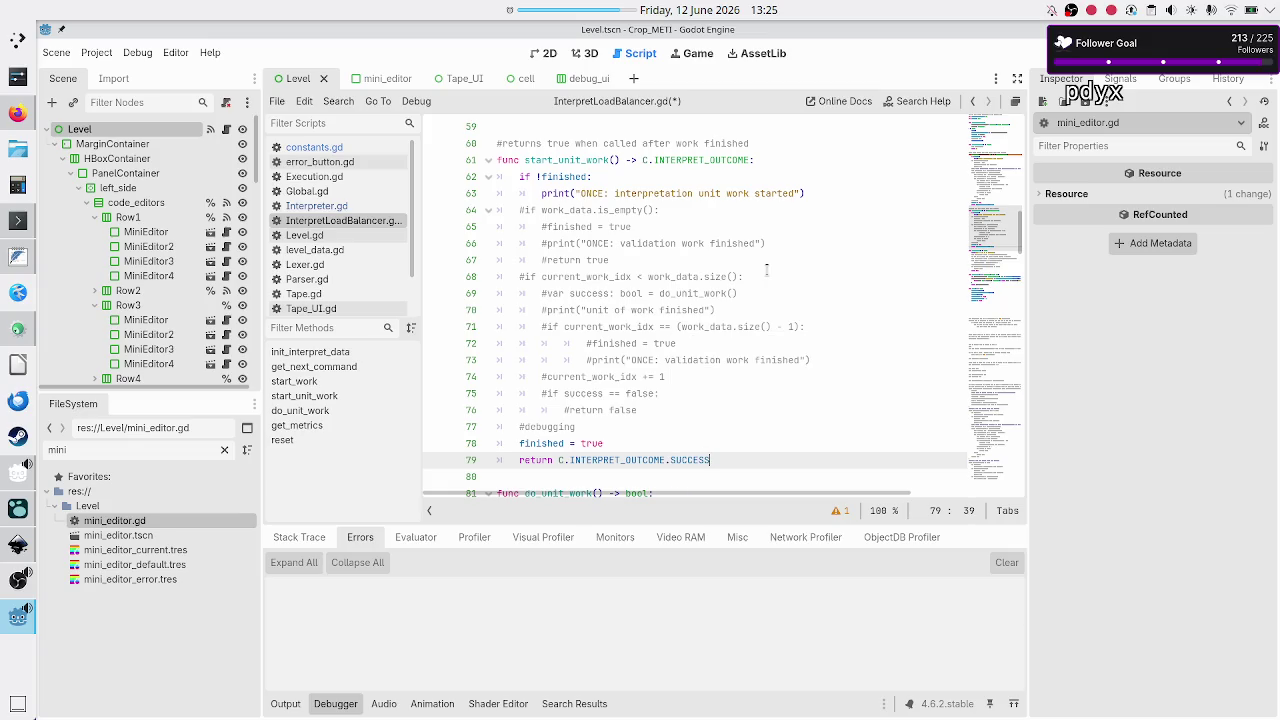
# - Change do_unit_work's return type from bool to C.INTERPRET_OUTCOME
pyautogui.press('Down')
pyautogui.press('Down')
pyautogui.press('Down')
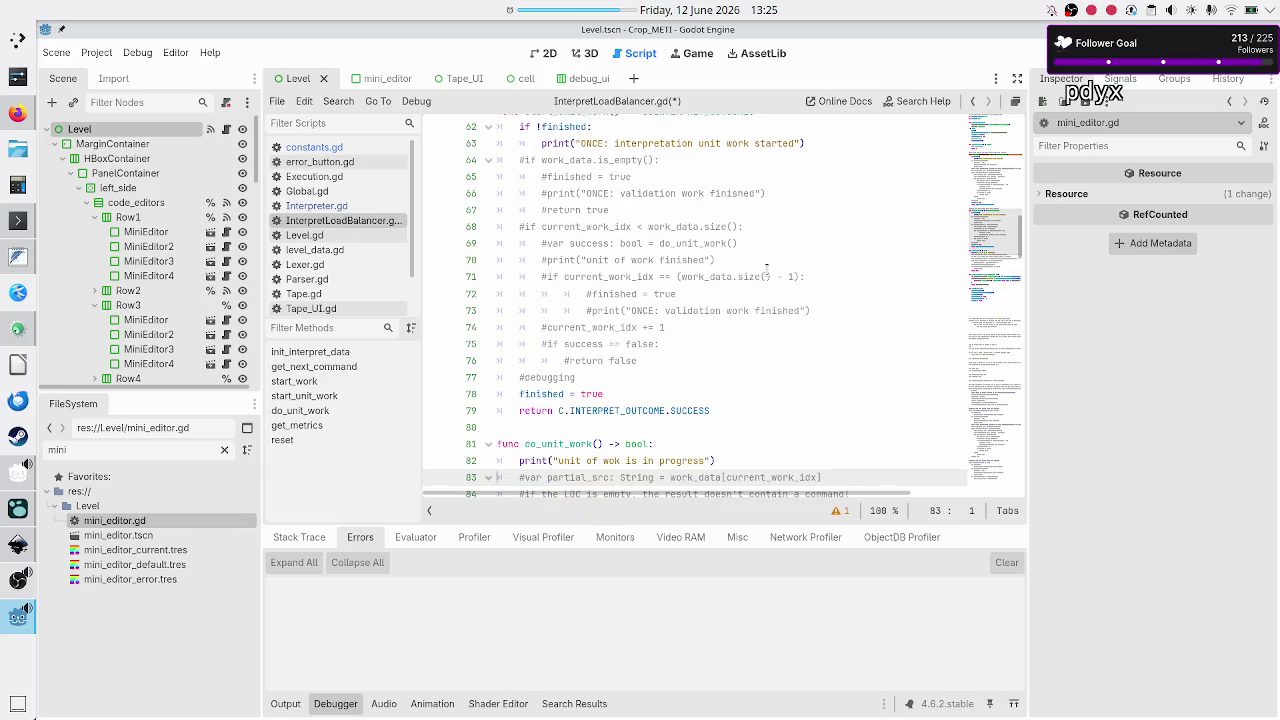
pyautogui.press('Up')
pyautogui.press('End')
pyautogui.press('BackSpace')
pyautogui.press('BackSpace')
pyautogui.press('BackSpace')
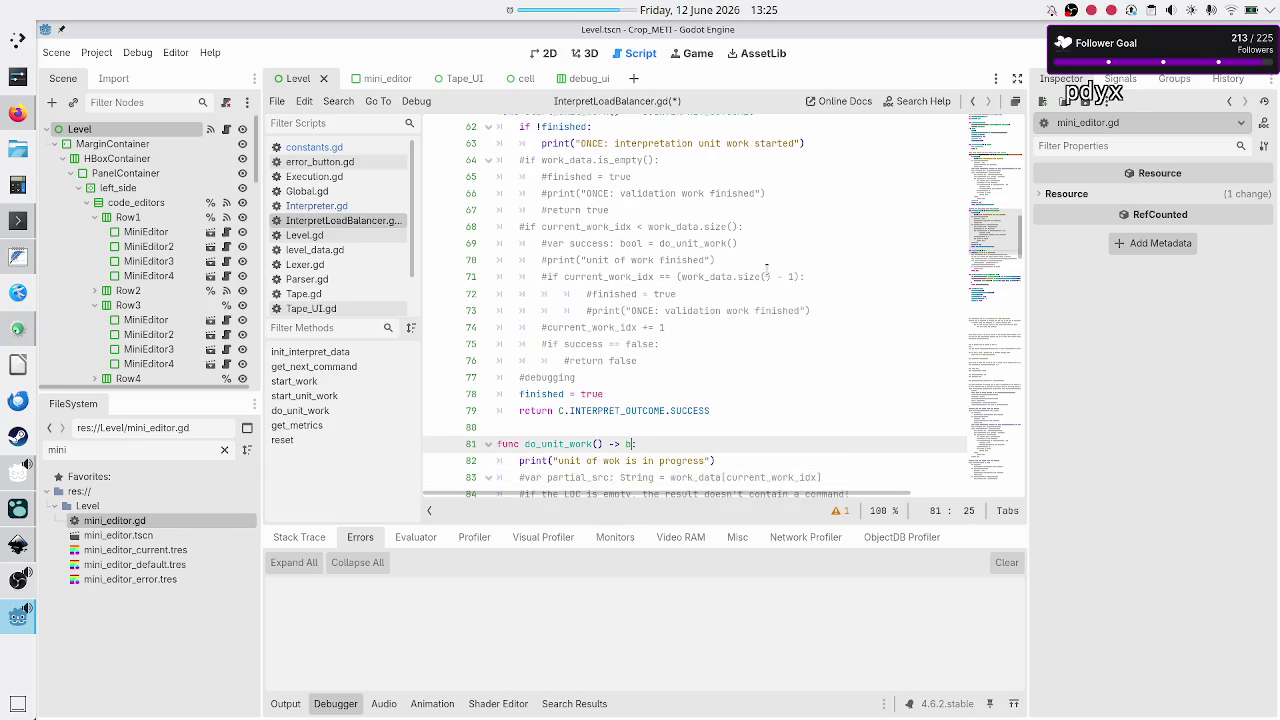
pyautogui.write('C.')
pyautogui.write('in')
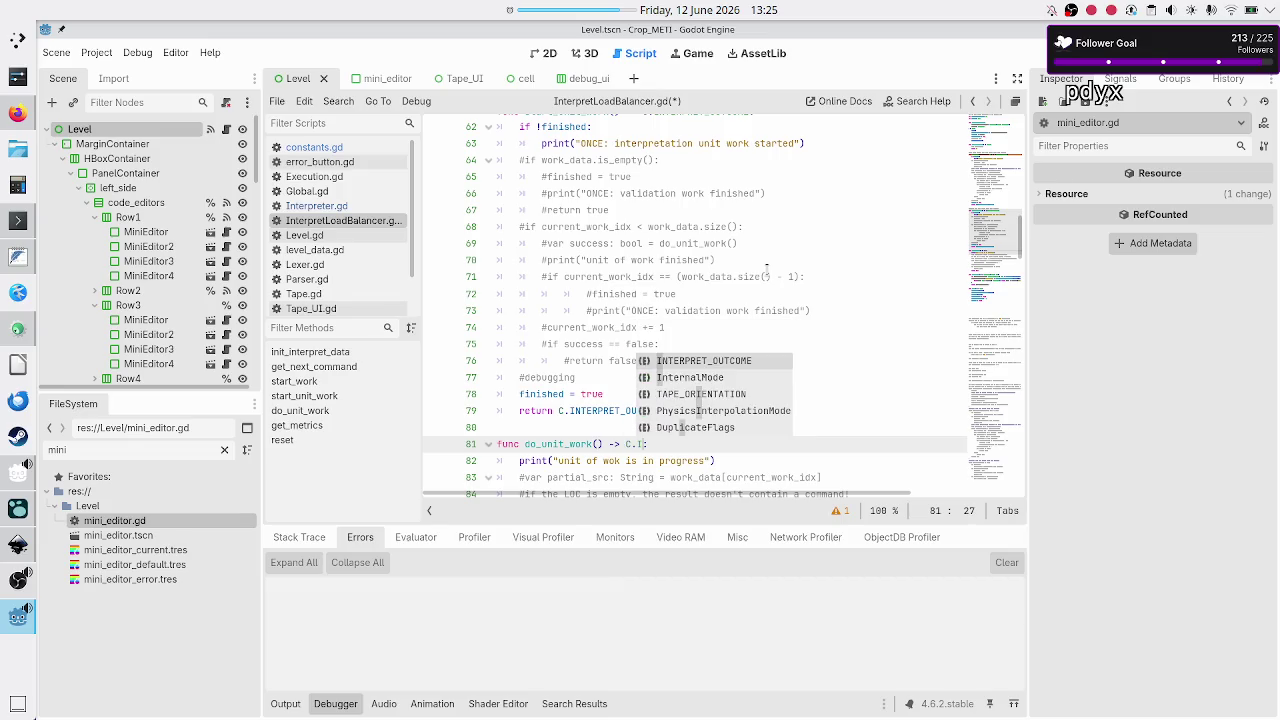
pyautogui.press('Return')
# - Replace do_unit_work's 'return true' with C.INTERPRET_OUTCOME.SUCCESS and save the script
pyautogui.press('Down')
pyautogui.press('Down')
pyautogui.press('Down')
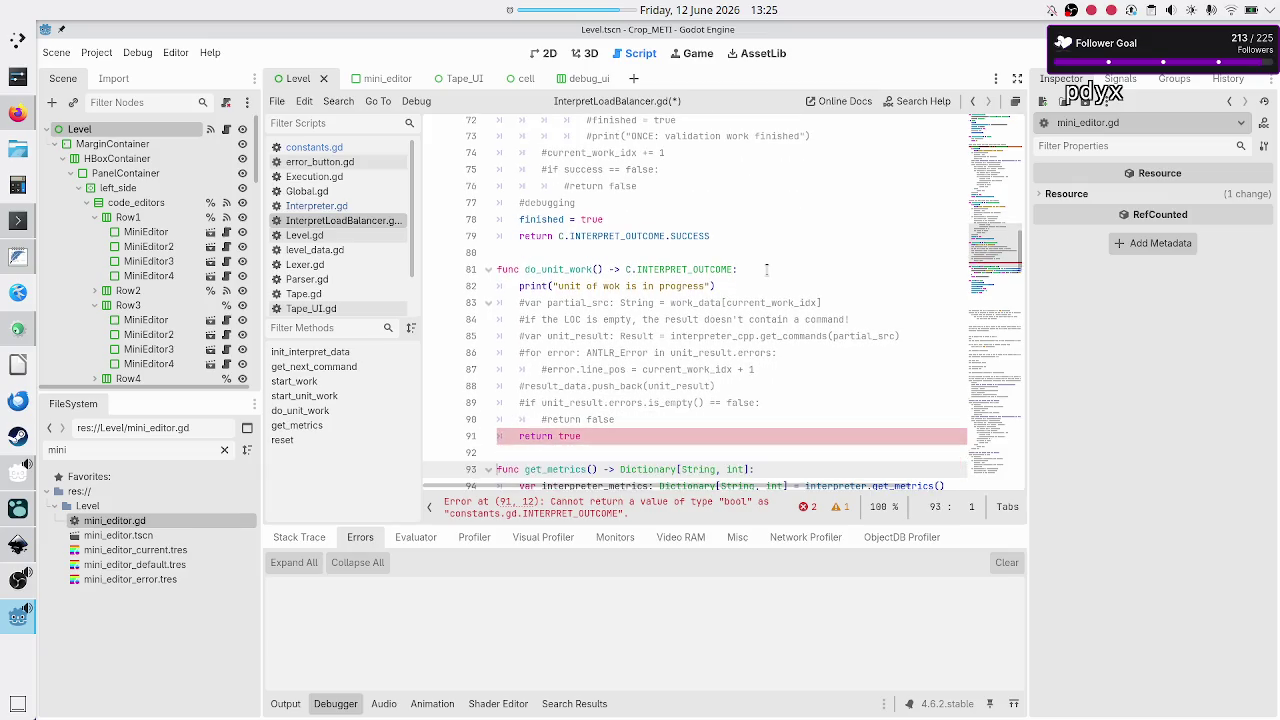
pyautogui.press('Left')
pyautogui.press('BackSpace')
pyautogui.press('BackSpace')
pyautogui.press('BackSpace')
pyautogui.write('C.IN')
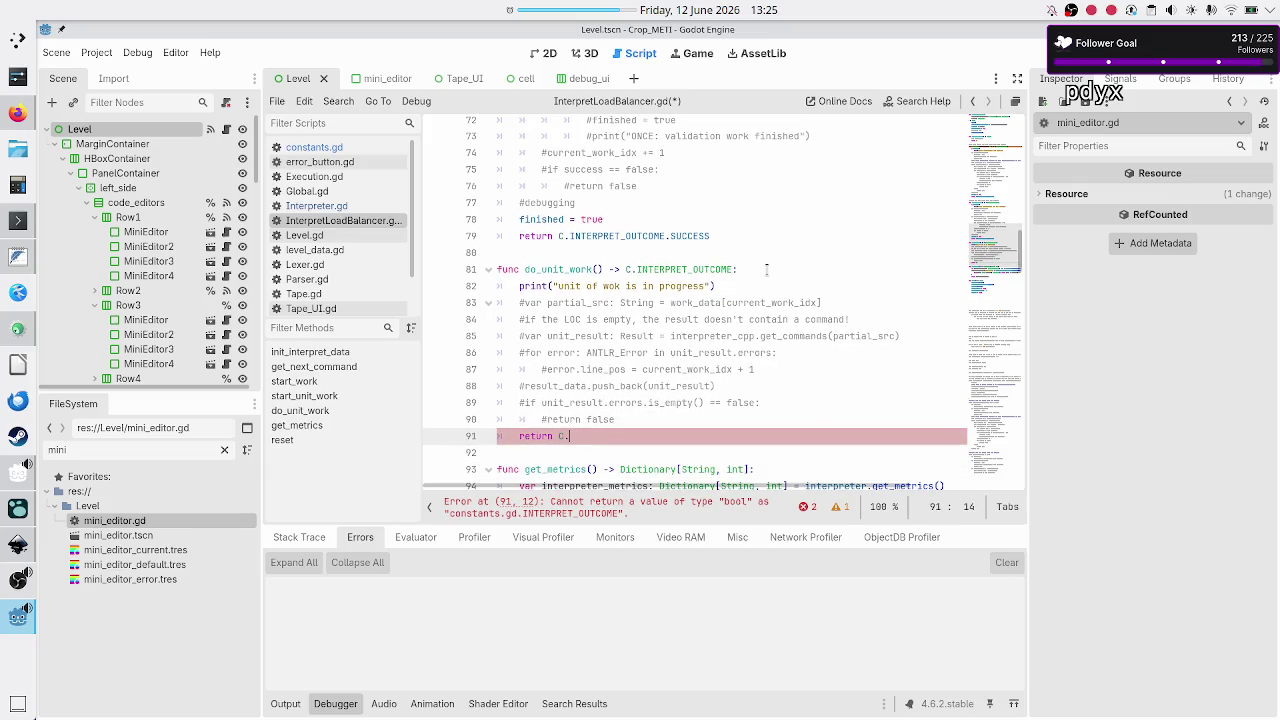
pyautogui.press('Down')
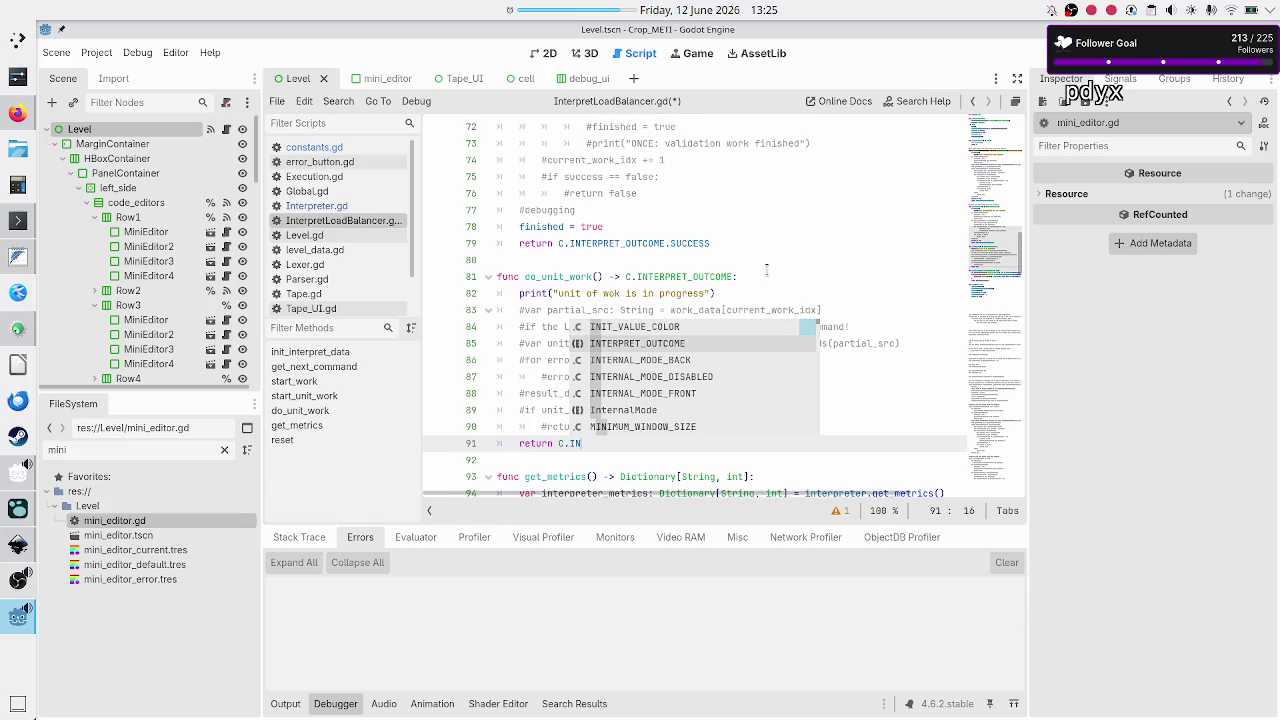
pyautogui.press('Return')
pyautogui.write('.S')
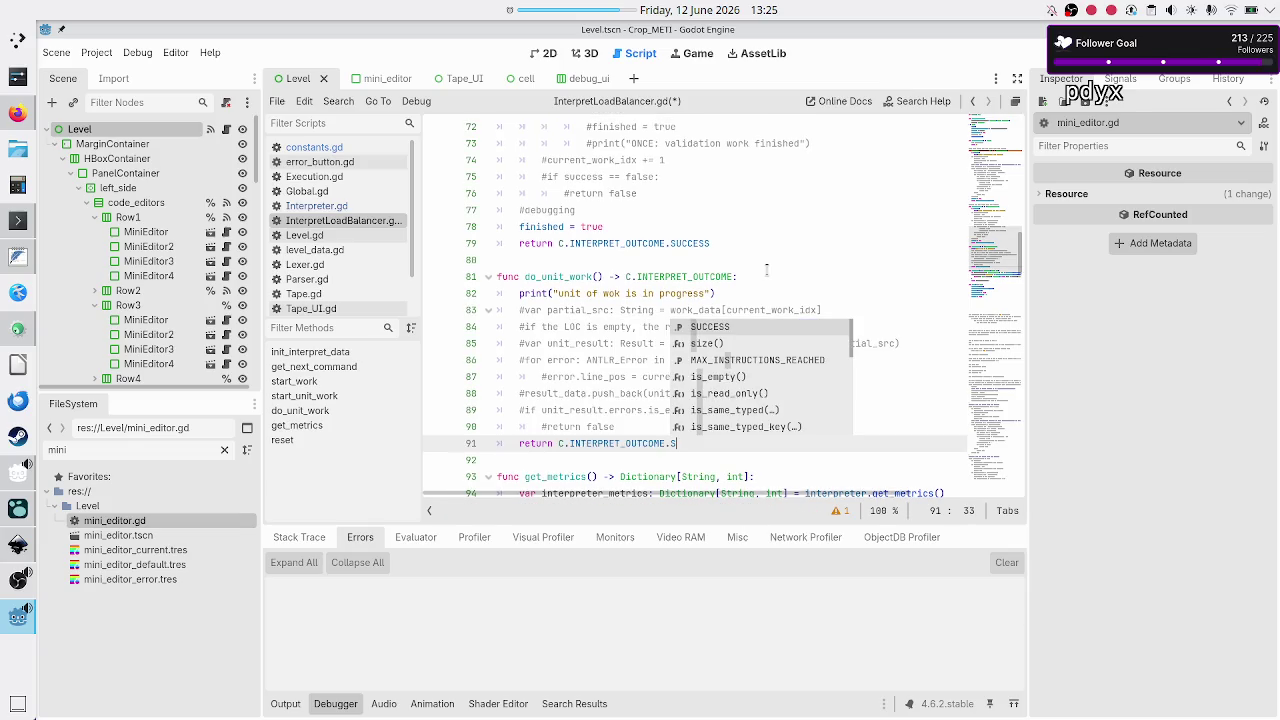
pyautogui.press('Return')
pyautogui.press('Down')
pyautogui.press('Down')
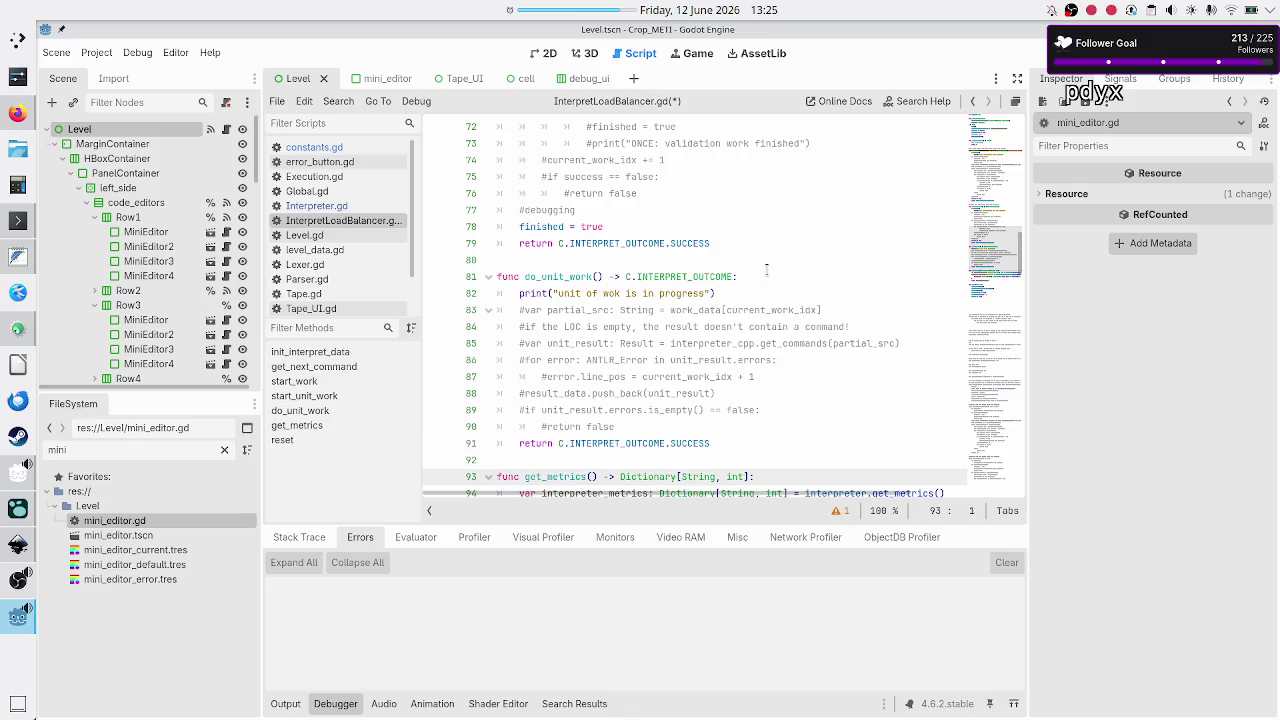
pyautogui.press('Up')
pyautogui.hotkey('ctrl', 's')
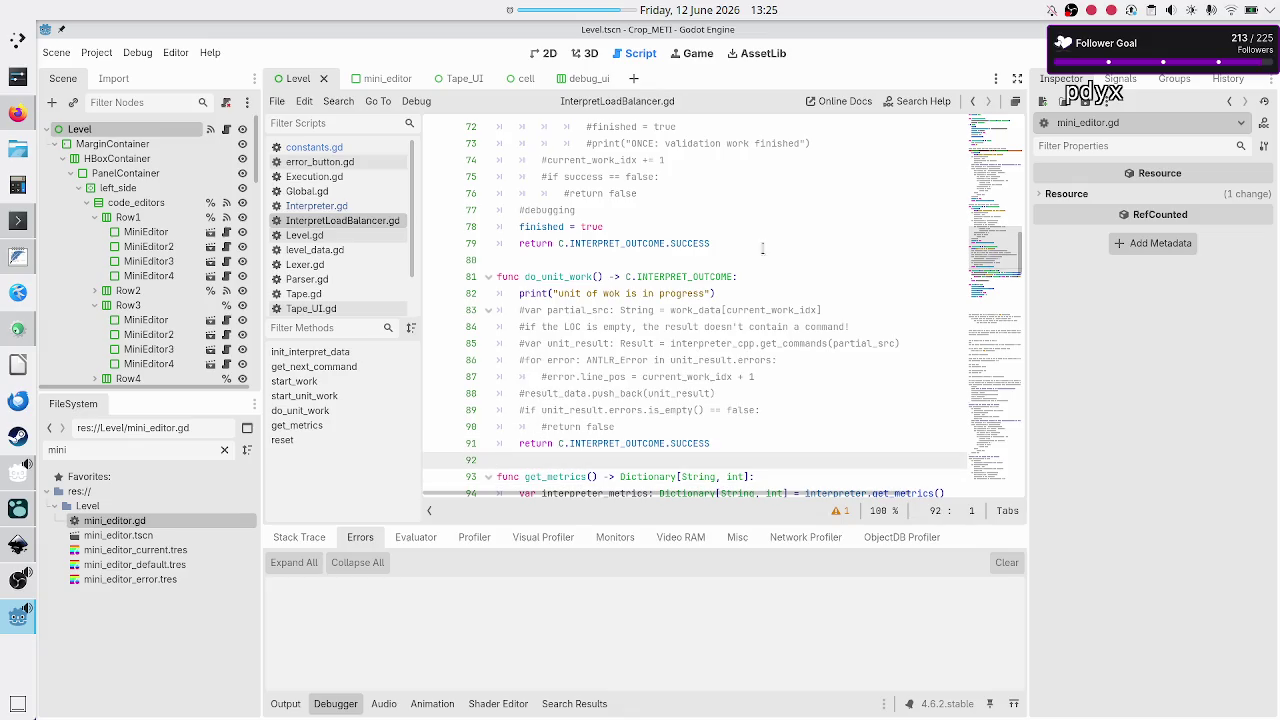
# - End the line-2 TODO with 'max_instructions_reached in ret enum', save, and open Execution.gd
pyautogui.scroll(10, 770, 230)
pyautogui.scroll(5, 778, 195)
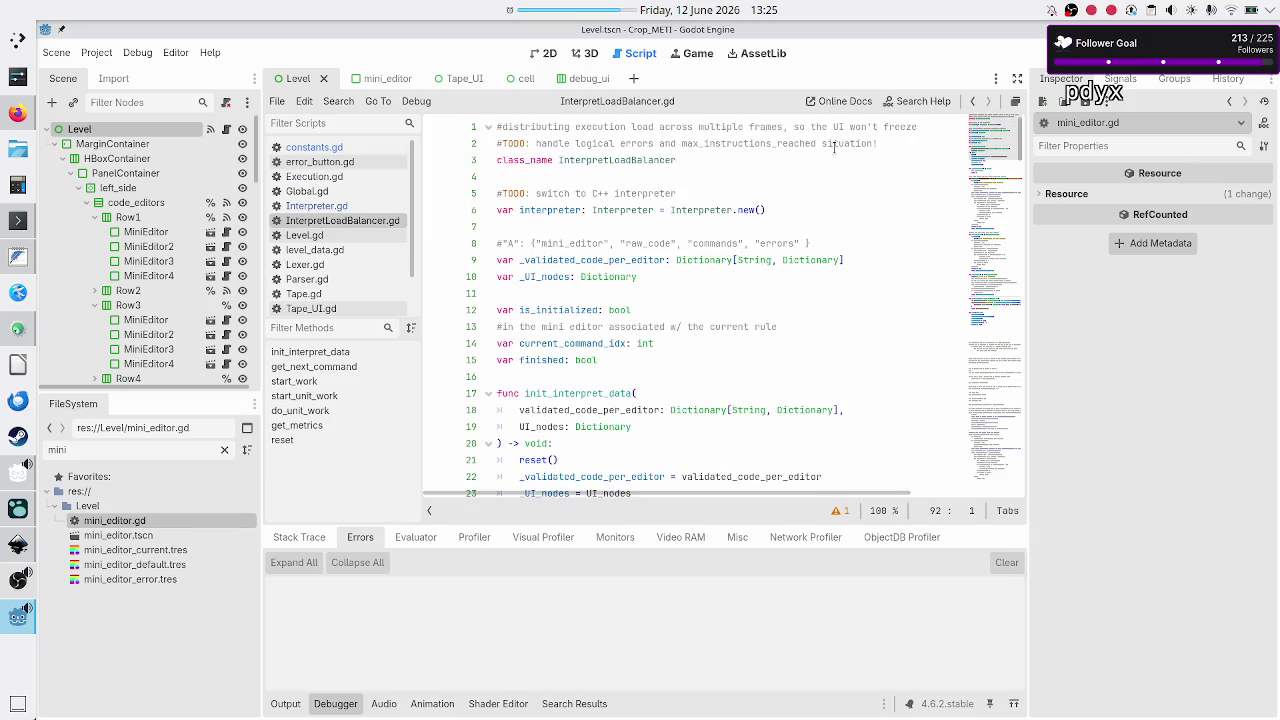
pyautogui.click(872, 144)
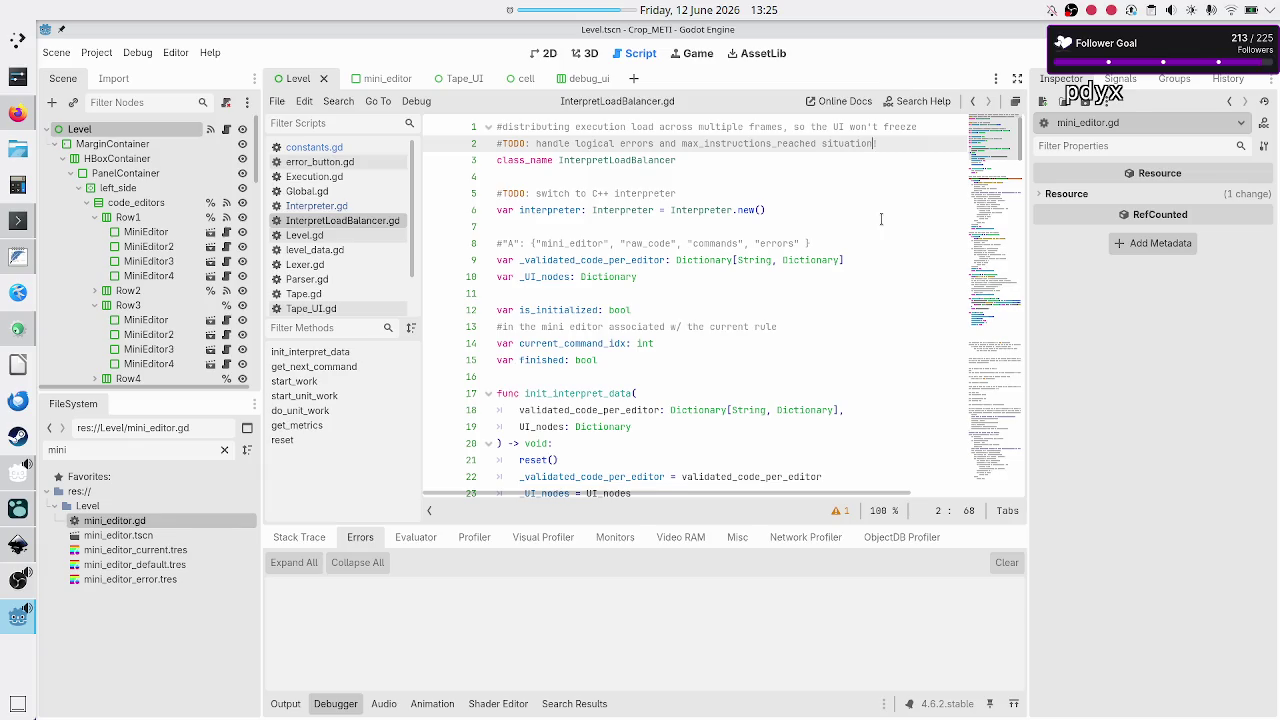
pyautogui.press('BackSpace')
pyautogui.press('BackSpace')
pyautogui.press('BackSpace')
pyautogui.press('BackSpace')
pyautogui.press('BackSpace')
pyautogui.write('in ')
pyautogui.write('ret value')
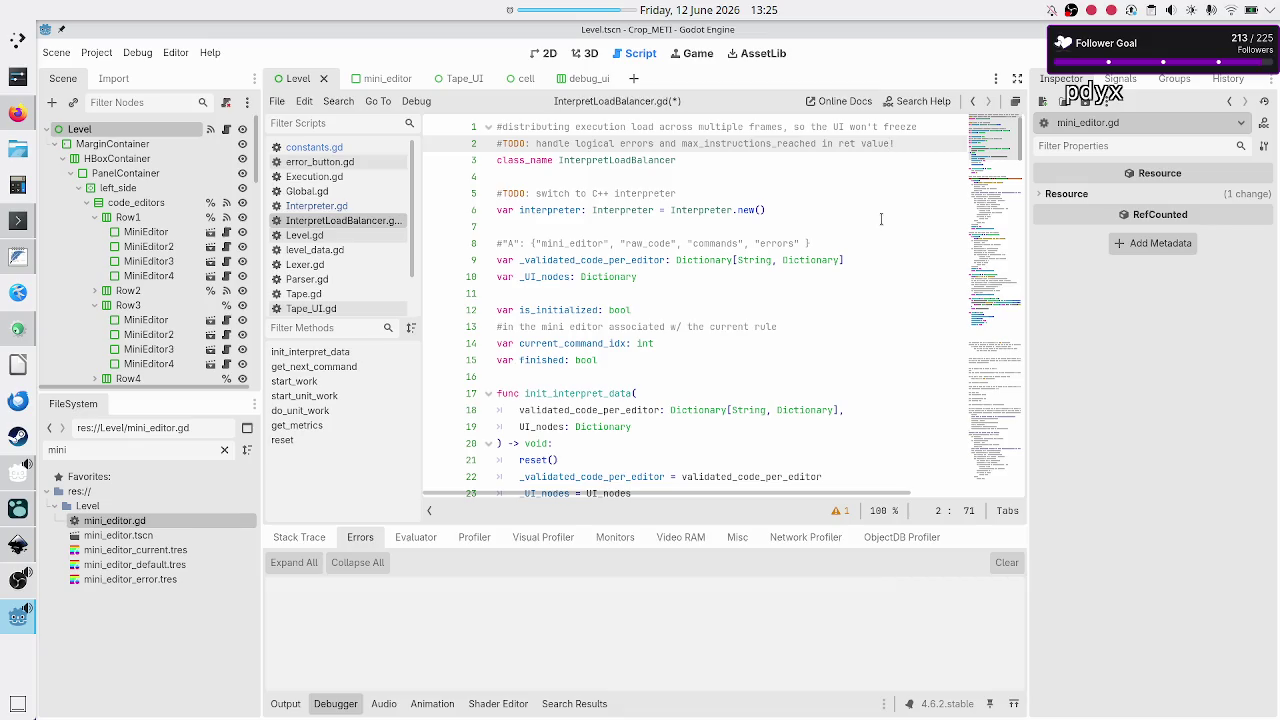
pyautogui.press('BackSpace')
pyautogui.press('BackSpace')
pyautogui.press('BackSpace')
pyautogui.write('enum')
pyautogui.hotkey('ctrl', 's')
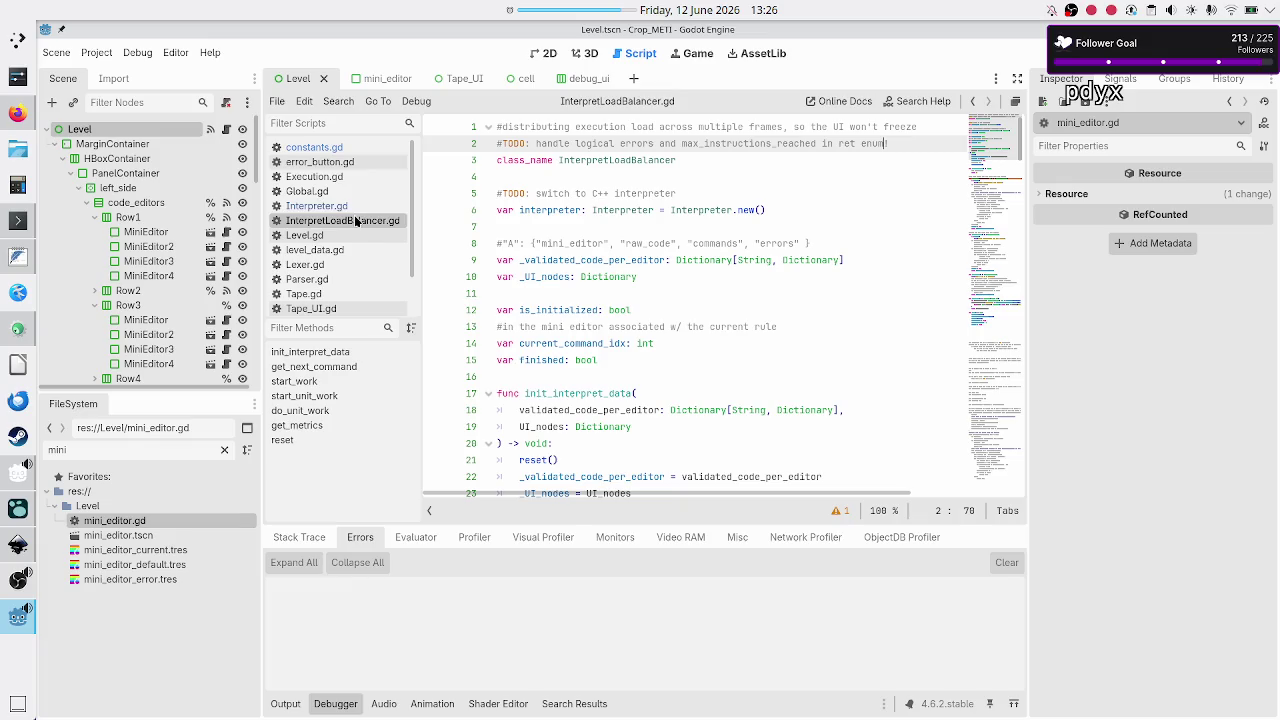
pyautogui.click(355, 177)
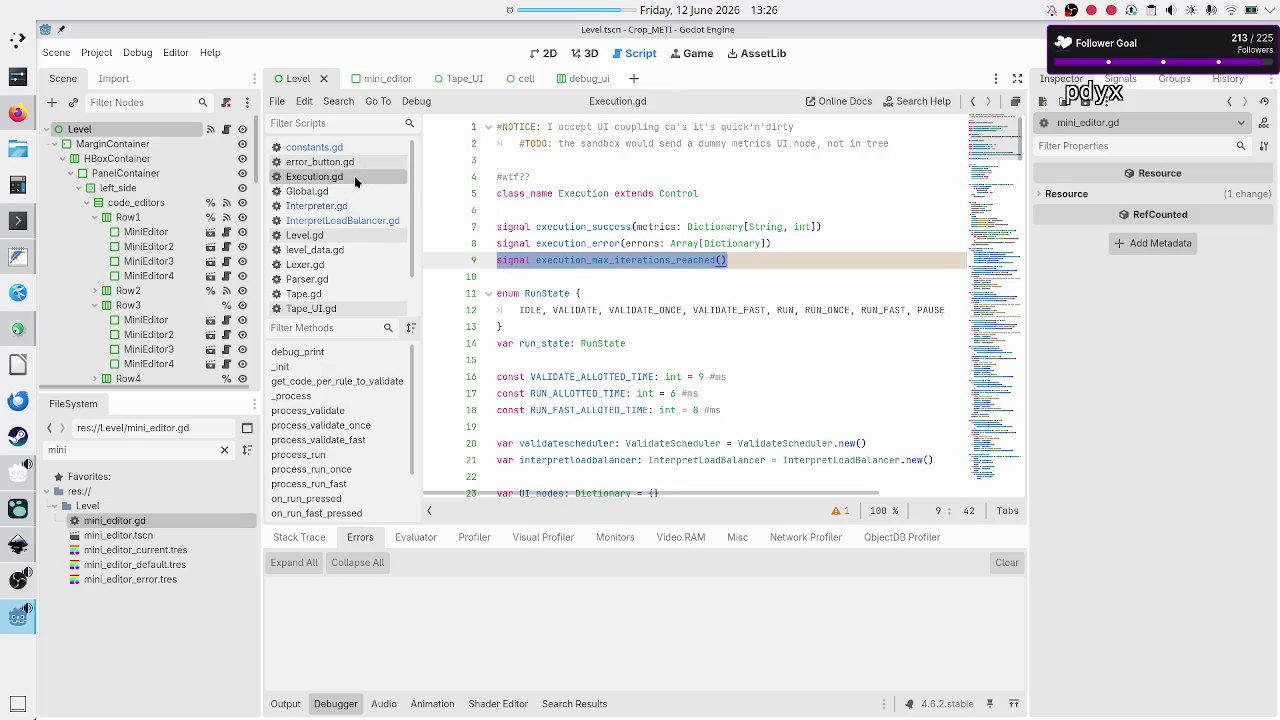
# - On line 123 of process_run, replace 'success: bool' with 'outcome: C.INTERPRET_OUTCOME'
pyautogui.click(577, 293)
pyautogui.press('Up')
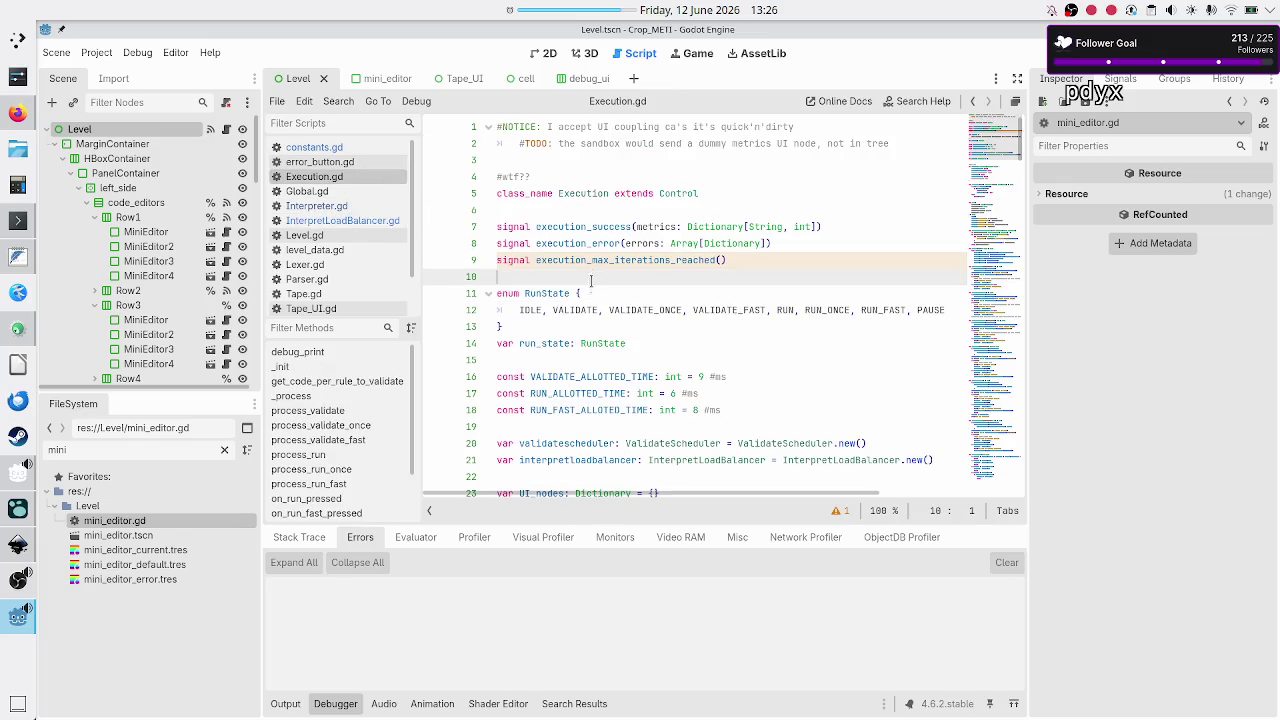
pyautogui.scroll(-10, 585, 292)
pyautogui.scroll(-11, 590, 293)
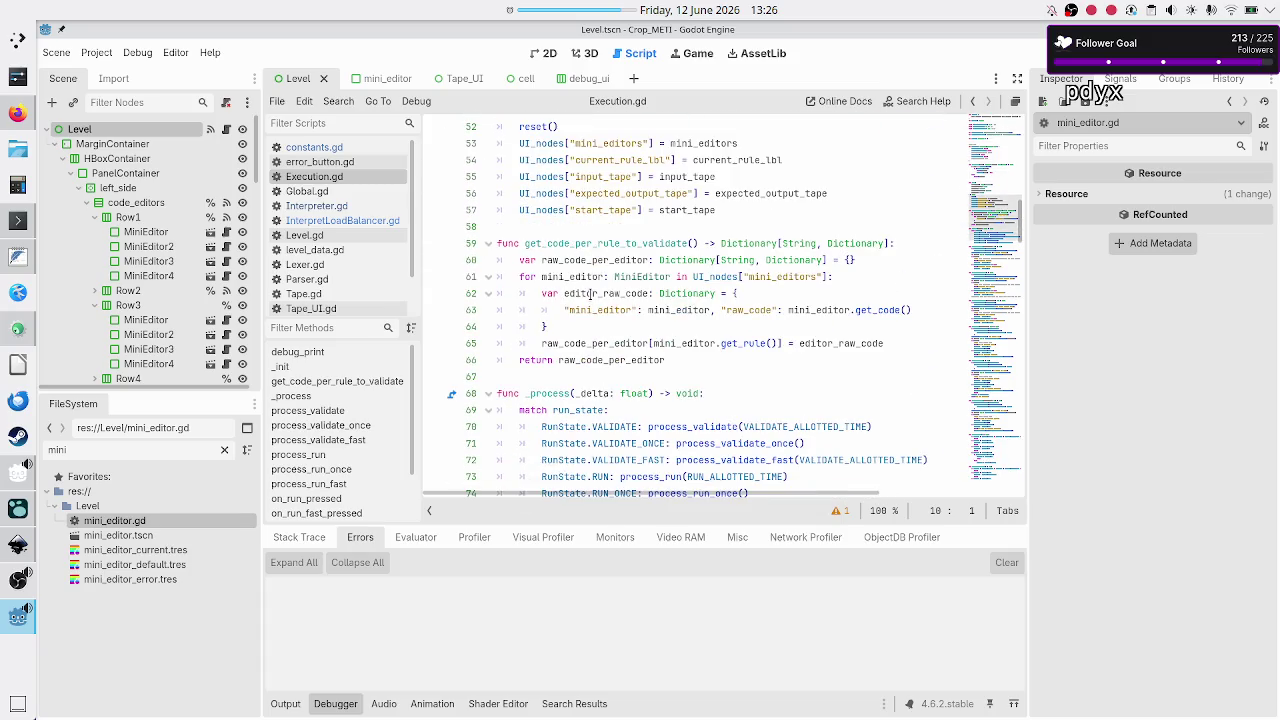
pyautogui.scroll(-9, 590, 295)
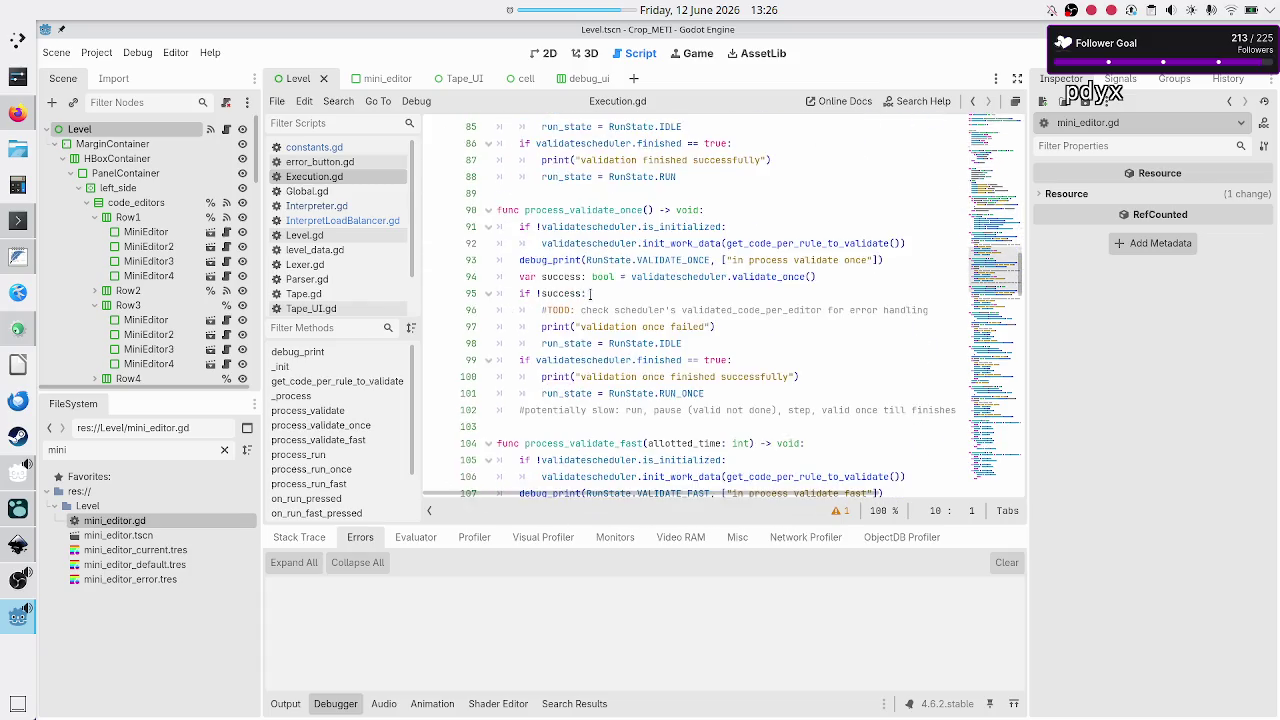
pyautogui.scroll(-4, 590, 295)
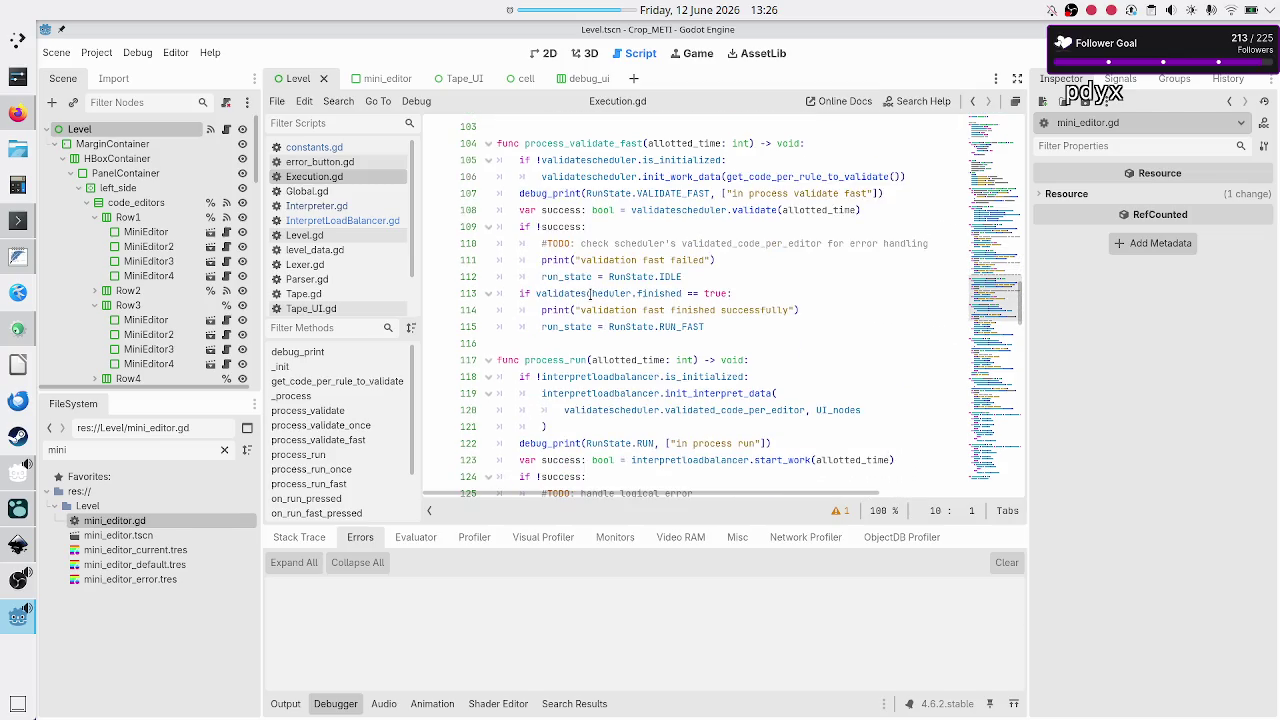
pyautogui.scroll(-2, 590, 293)
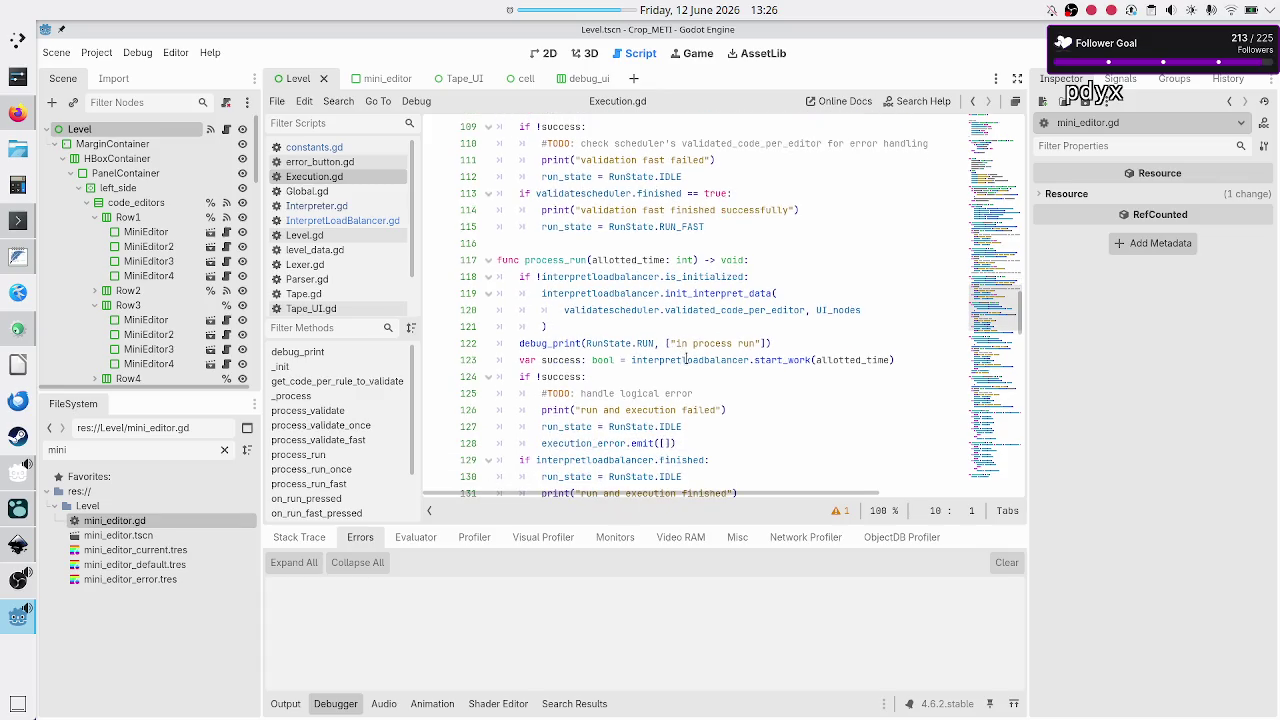
pyautogui.doubleClick(686, 360)
pyautogui.doubleClick(601, 360)
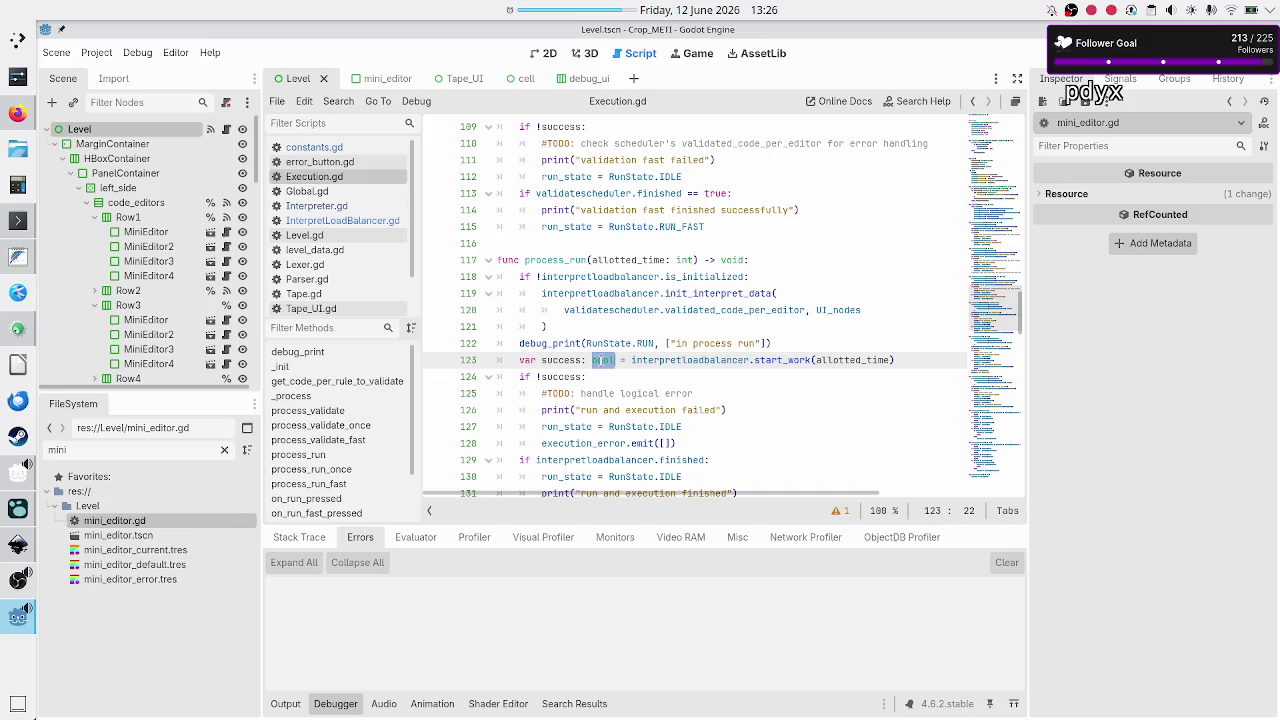
pyautogui.press('BackSpace')
pyautogui.press('BackSpace')
pyautogui.press('BackSpace')
pyautogui.write('outcome: ')
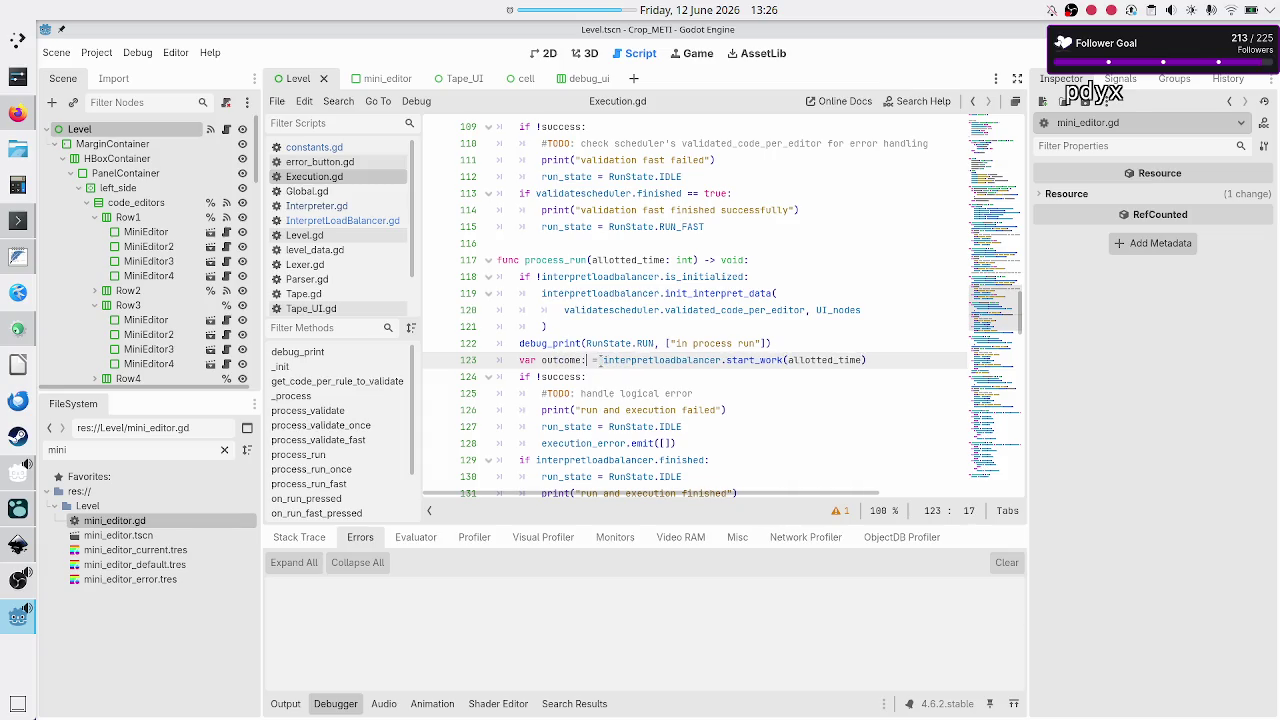
pyautogui.write('C.In')
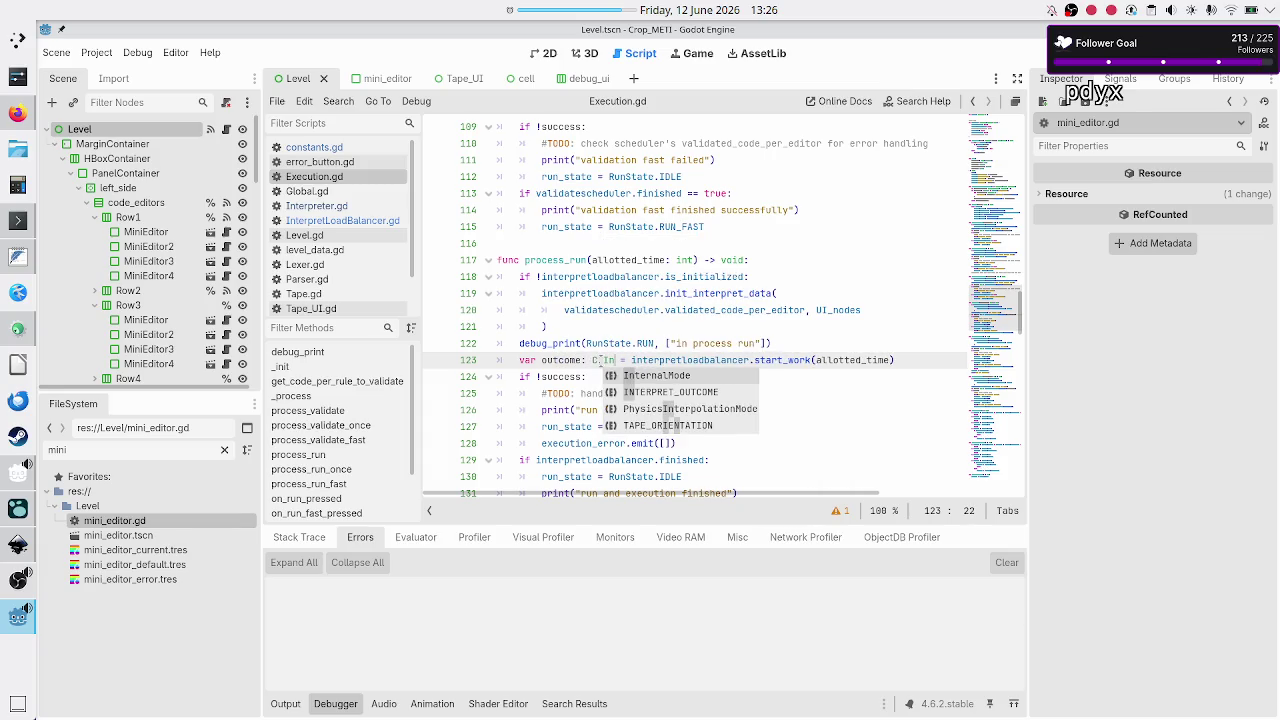
pyautogui.press('Return')
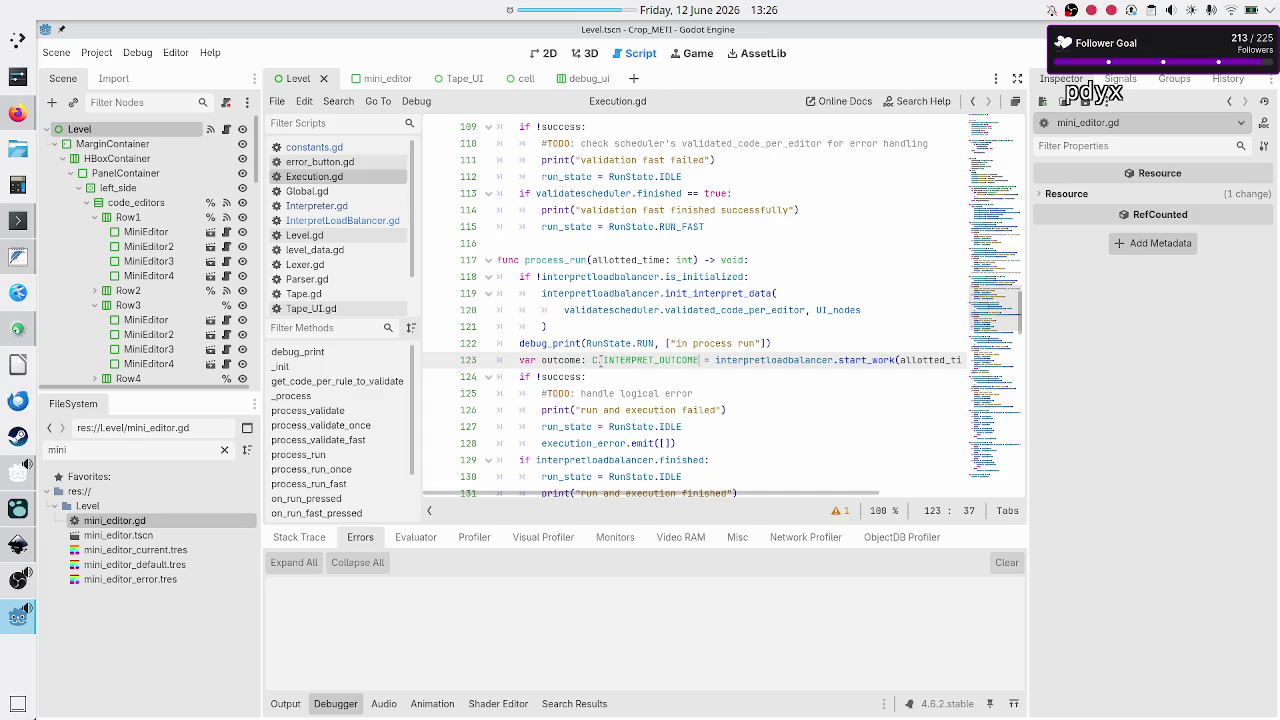
# - Put start_work's allotted_time argument and closing parenthesis on separate lines
pyautogui.hotkey('ctrl', 'Right')
pyautogui.hotkey('ctrl', 'Right')
pyautogui.hotkey('ctrl', 'Right')
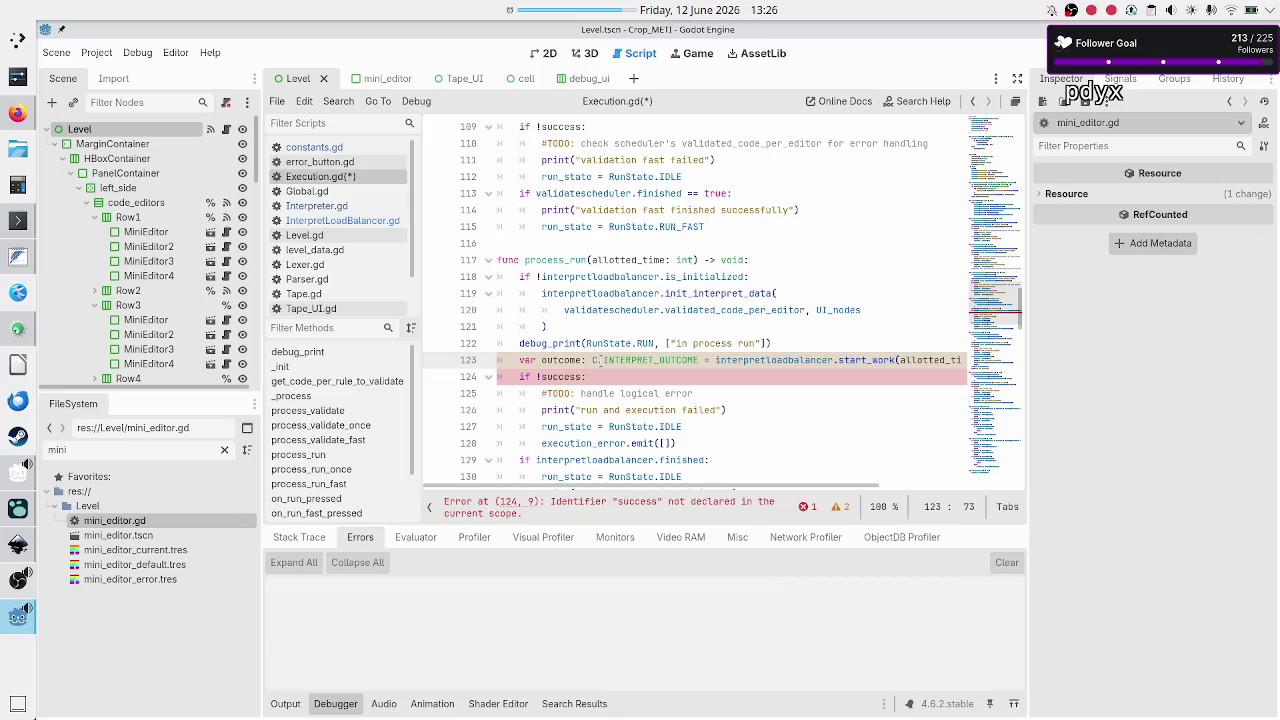
pyautogui.press('Return')
pyautogui.press('Right')
pyautogui.press('Right')
pyautogui.press('Right')
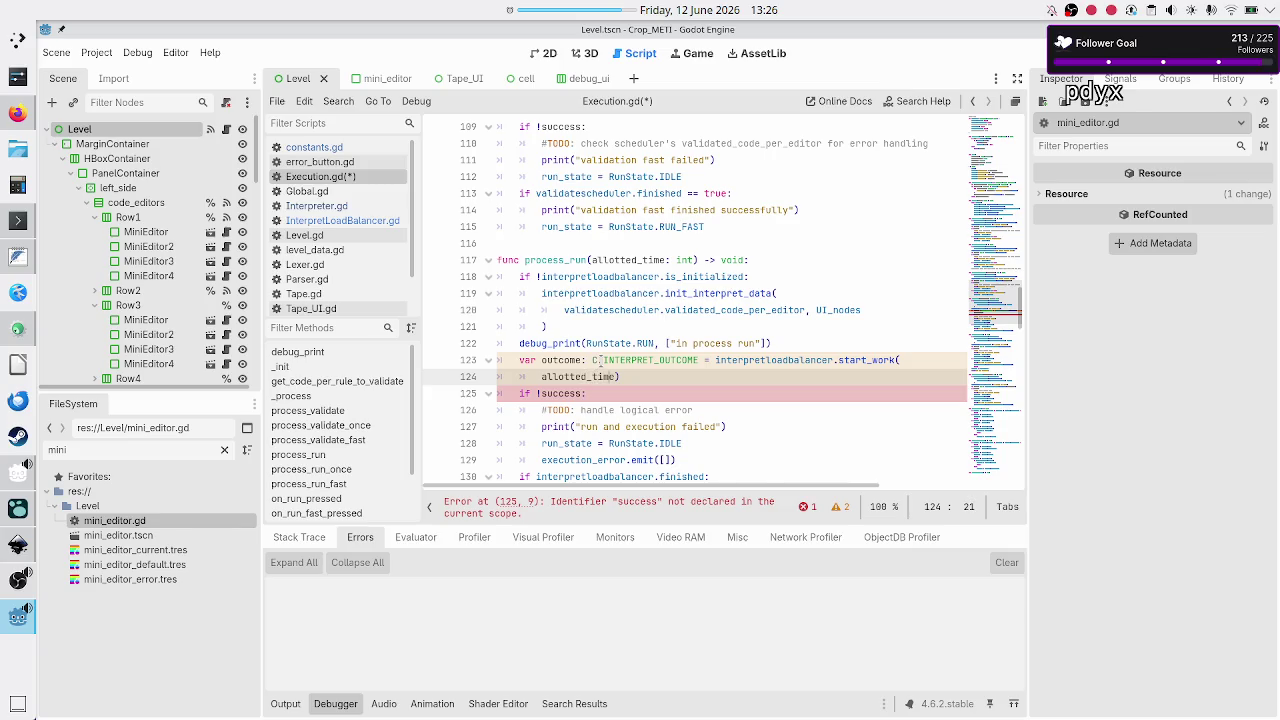
pyautogui.press('Return')
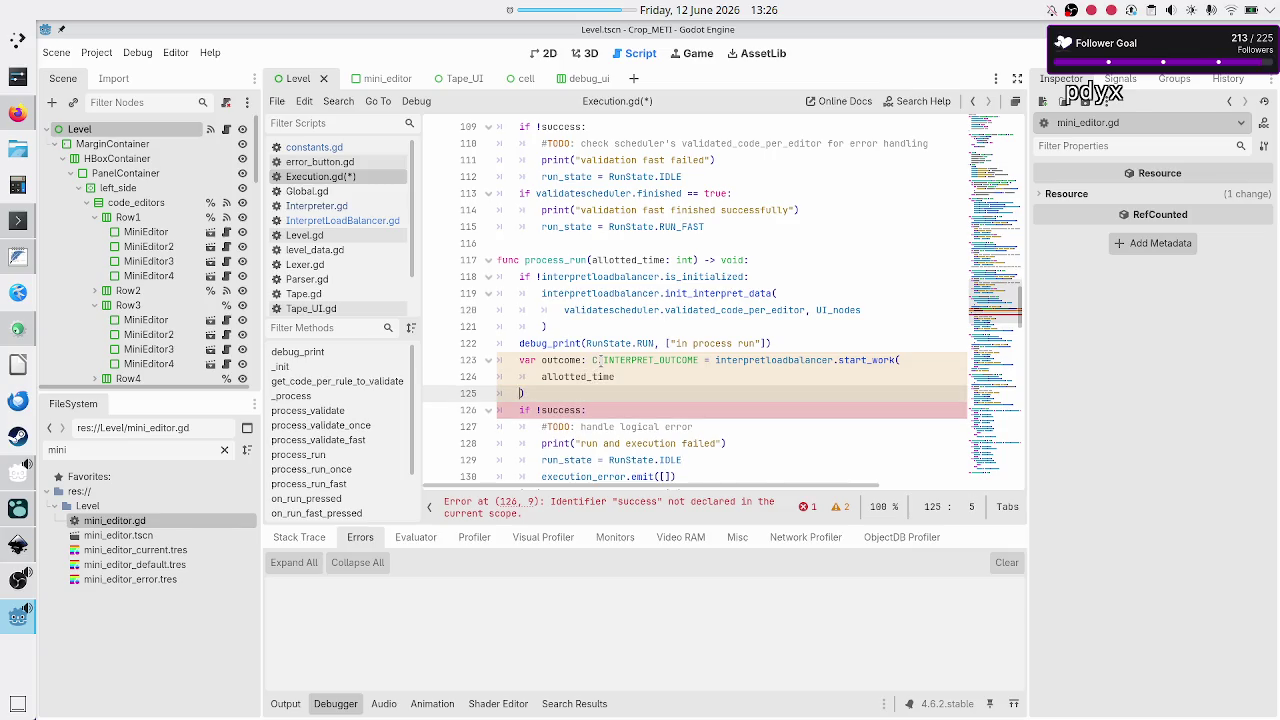
pyautogui.press('Down')
pyautogui.press('End')
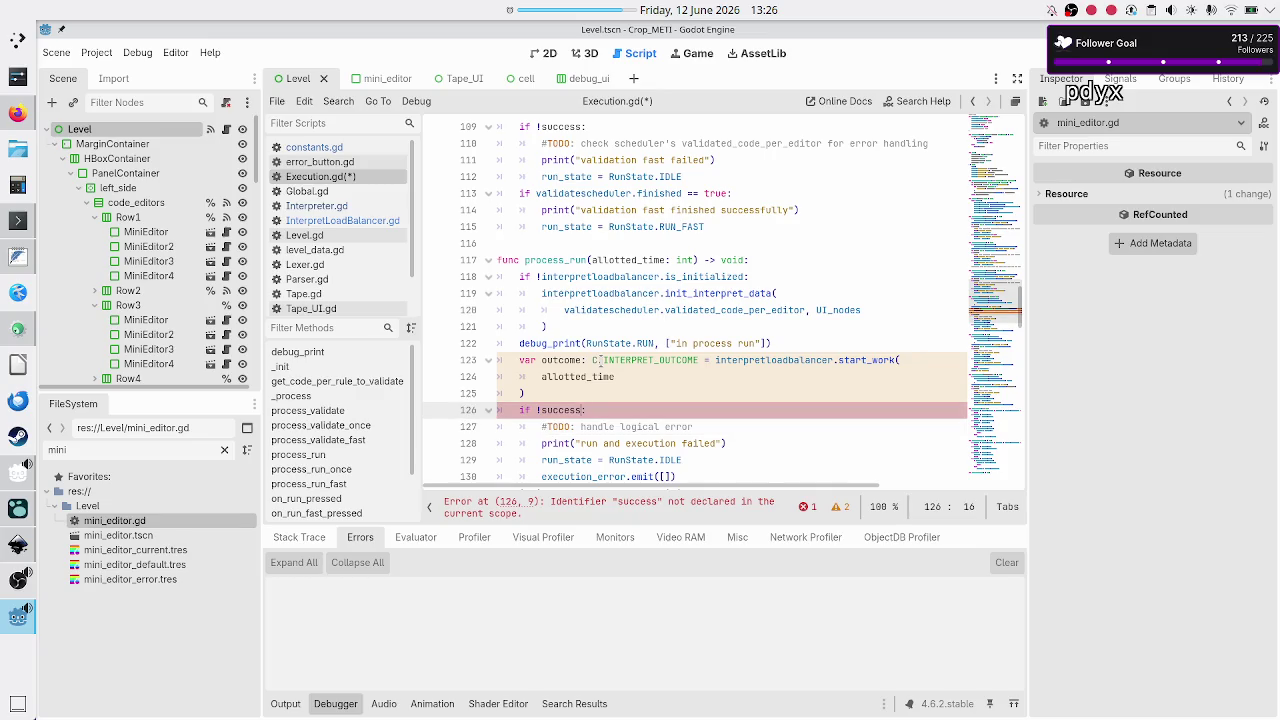
pyautogui.press('Down')
pyautogui.press('Down')
pyautogui.press('Down')
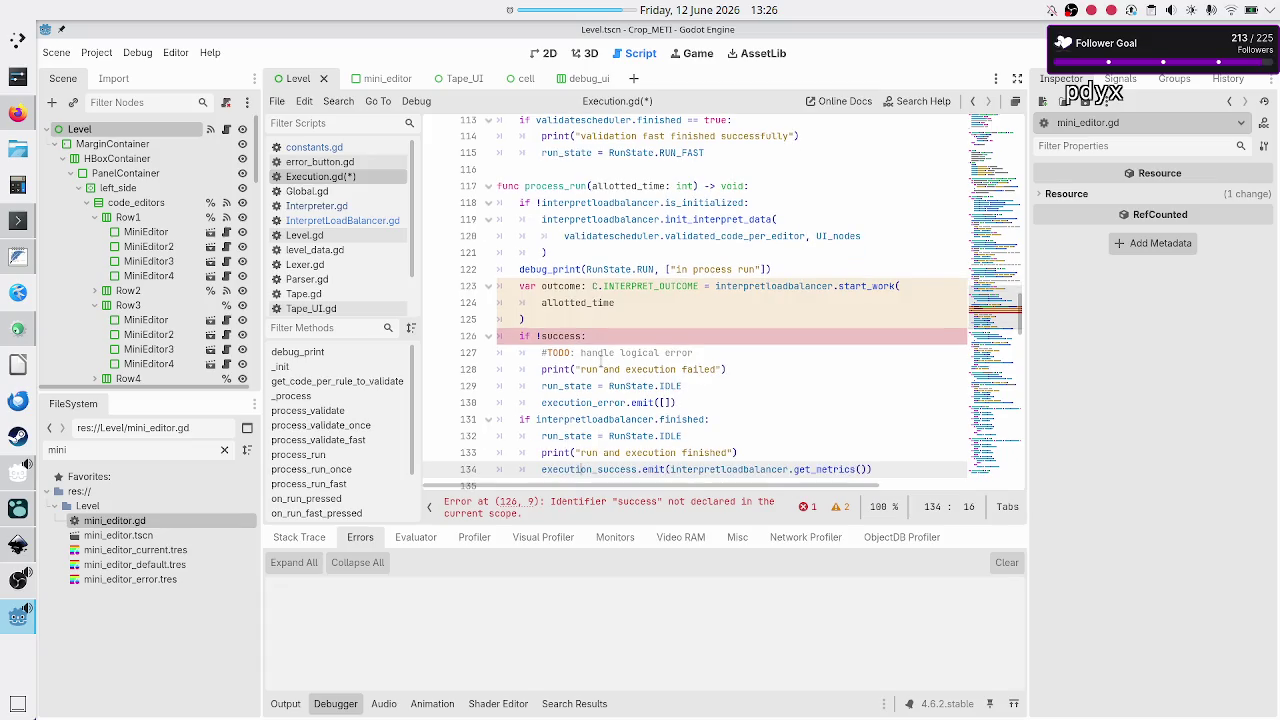
pyautogui.press('Up')
pyautogui.press('Up')
pyautogui.press('Up')
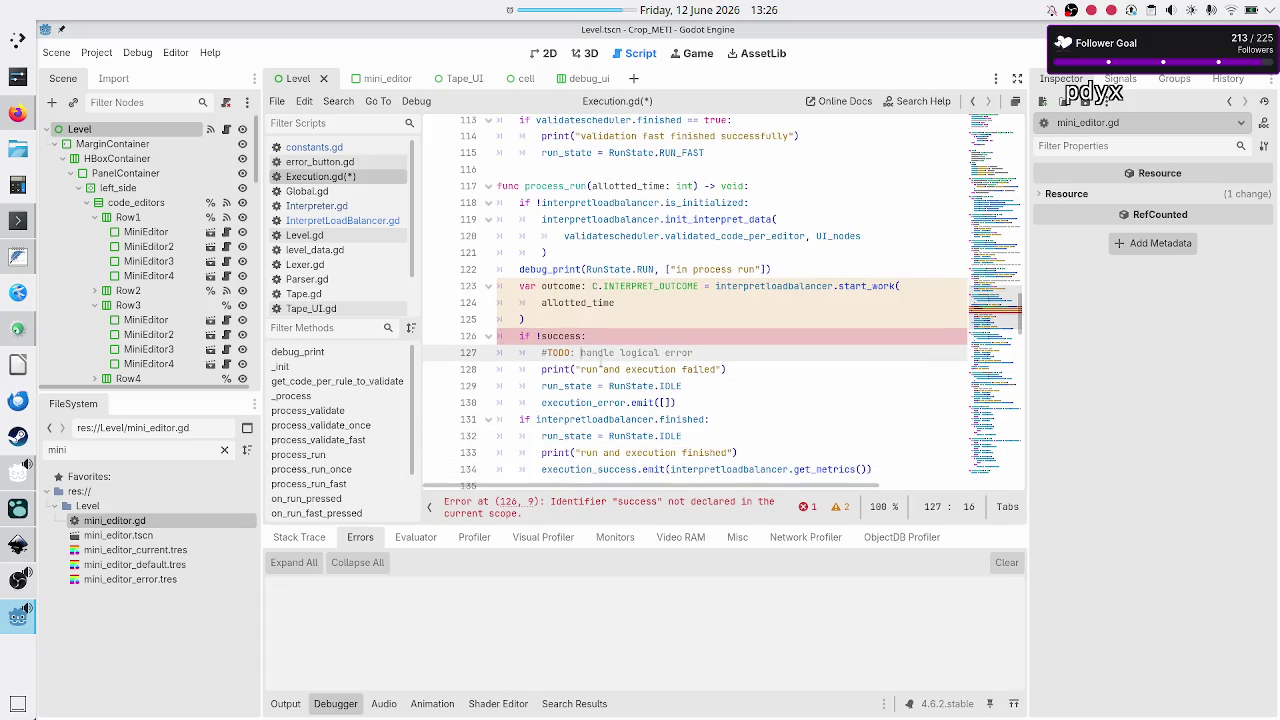
pyautogui.press('Up')
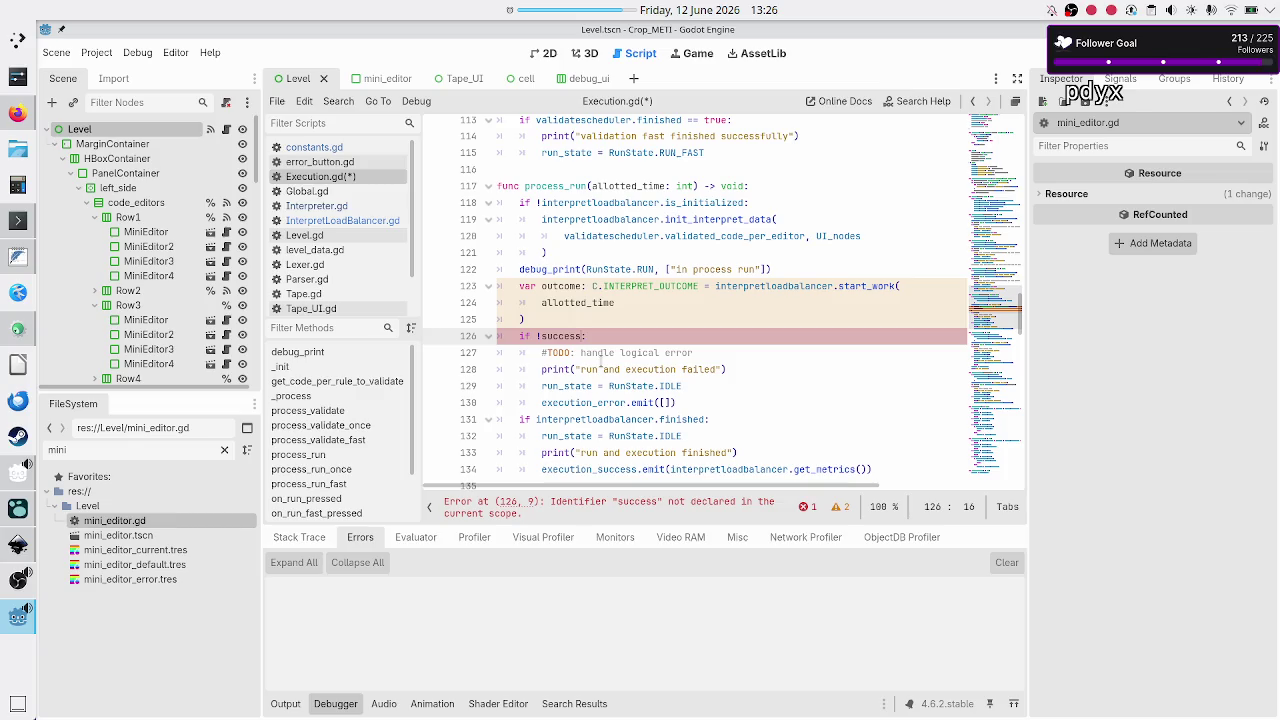
pyautogui.press('Down')
pyautogui.press('Down')
pyautogui.press('Down')
pyautogui.press('Down')
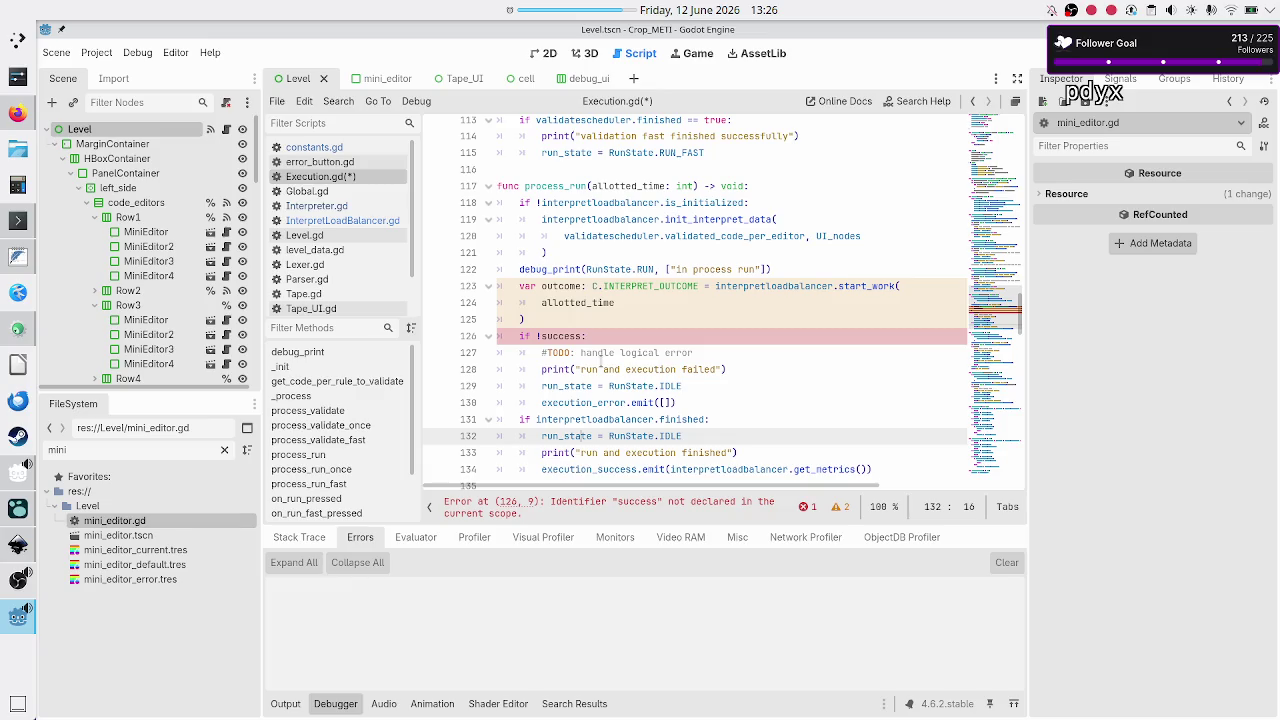
pyautogui.press('Up')
pyautogui.press('Up')
pyautogui.press('Up')
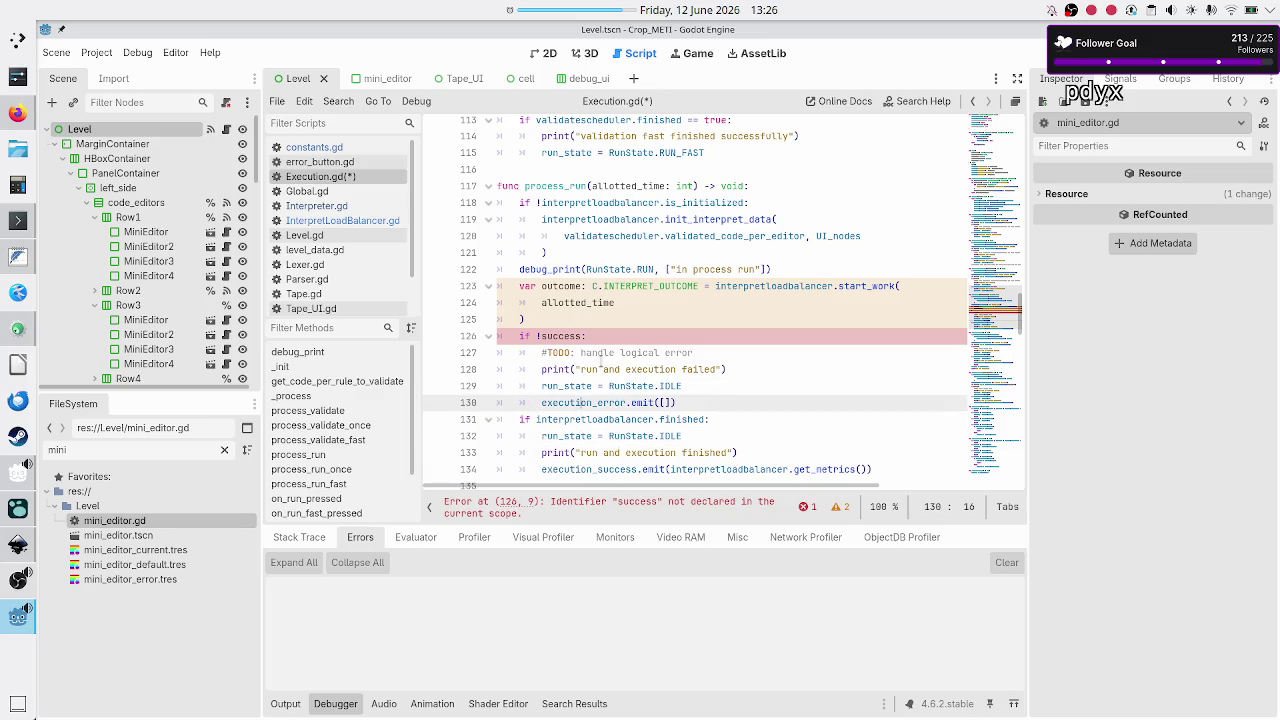
# - Insert a 'match outcome:' statement after the start_work call
pyautogui.press('Return')
pyautogui.write('match c')
pyautogui.write('out')
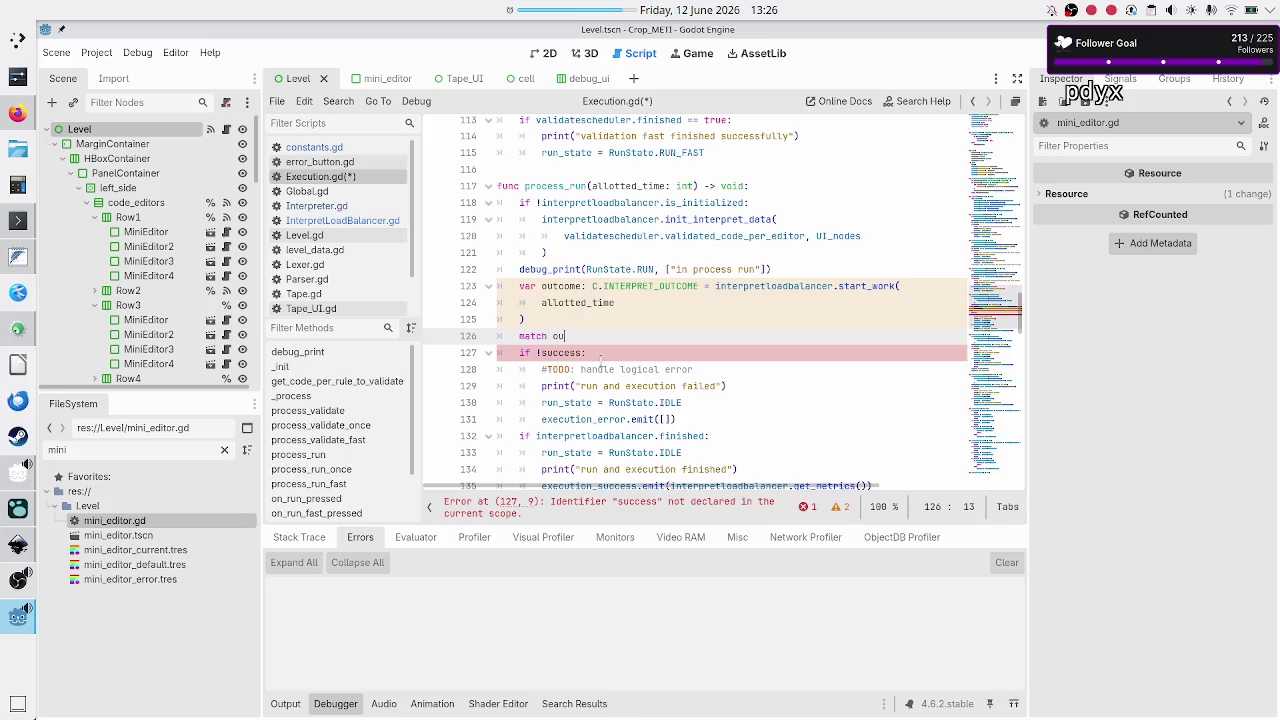
pyautogui.press('Return')
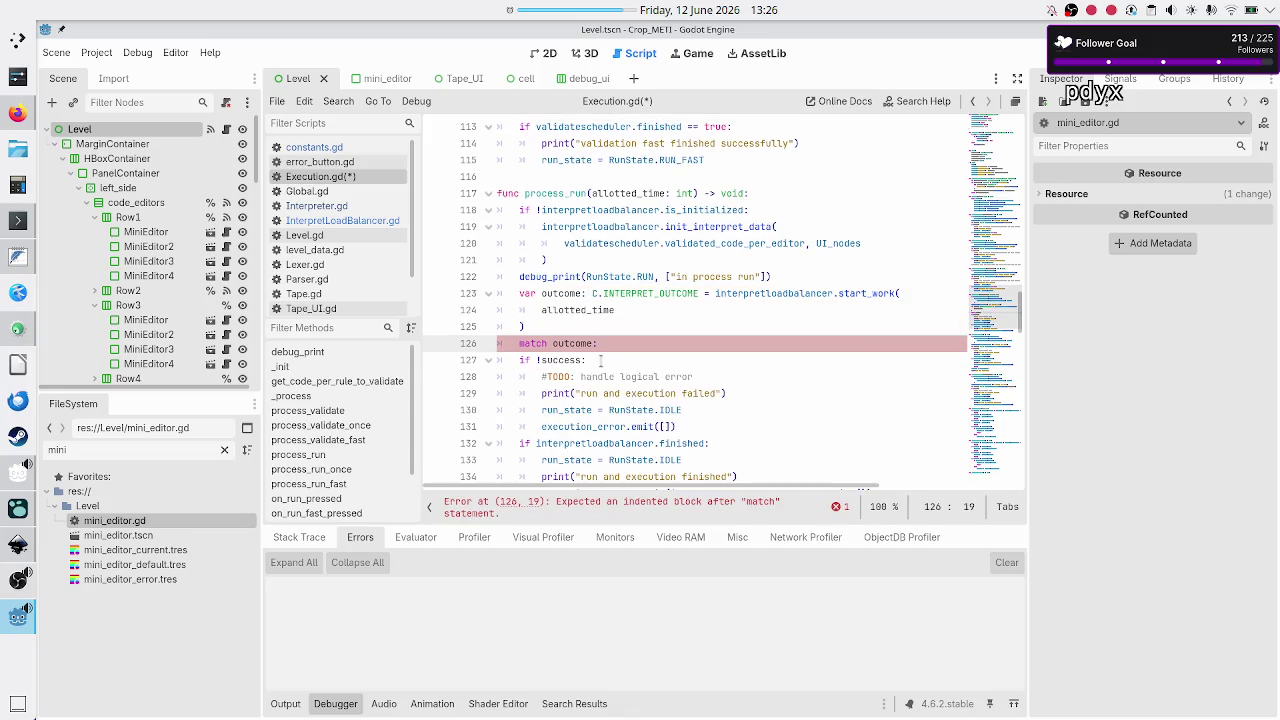
pyautogui.press('Return')
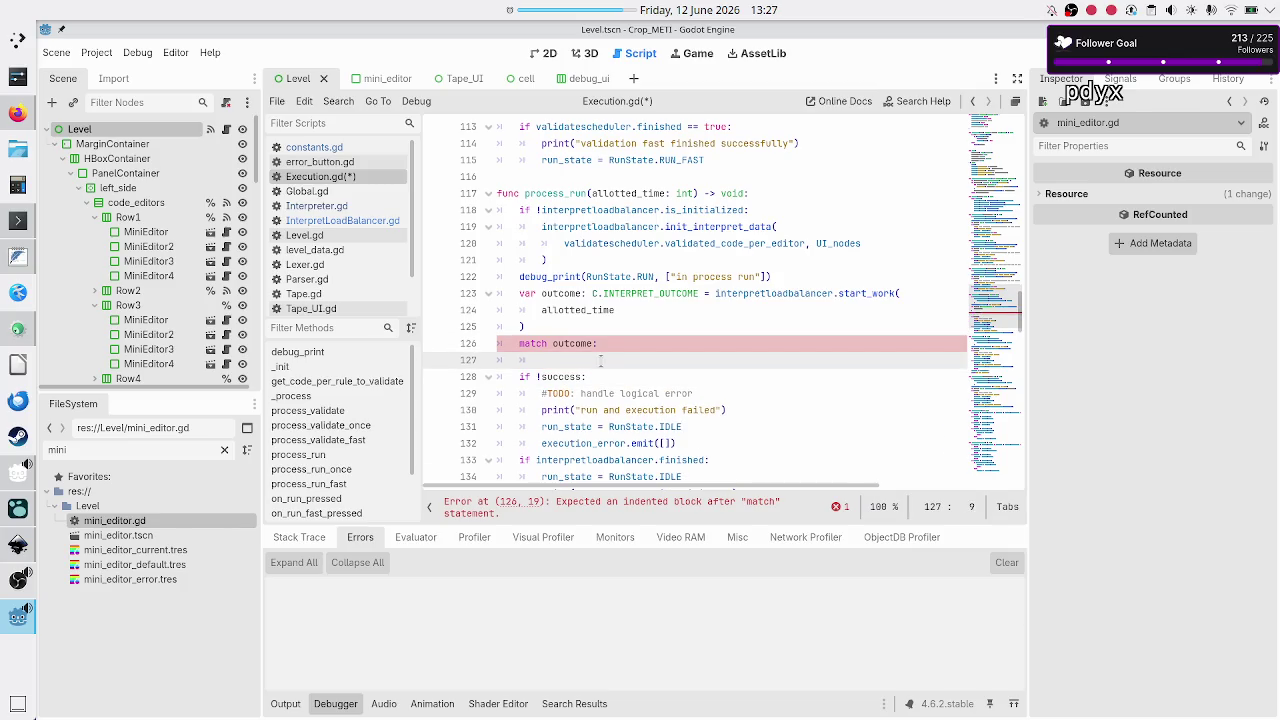
# - Turn 'if !success' into a C.INTERPRET_OUTCOME.ERROR: pattern with its four handling lines indented beneath
pyautogui.press('Down')
pyautogui.press('Right')
pyautogui.press('Right')
pyautogui.press('Right')
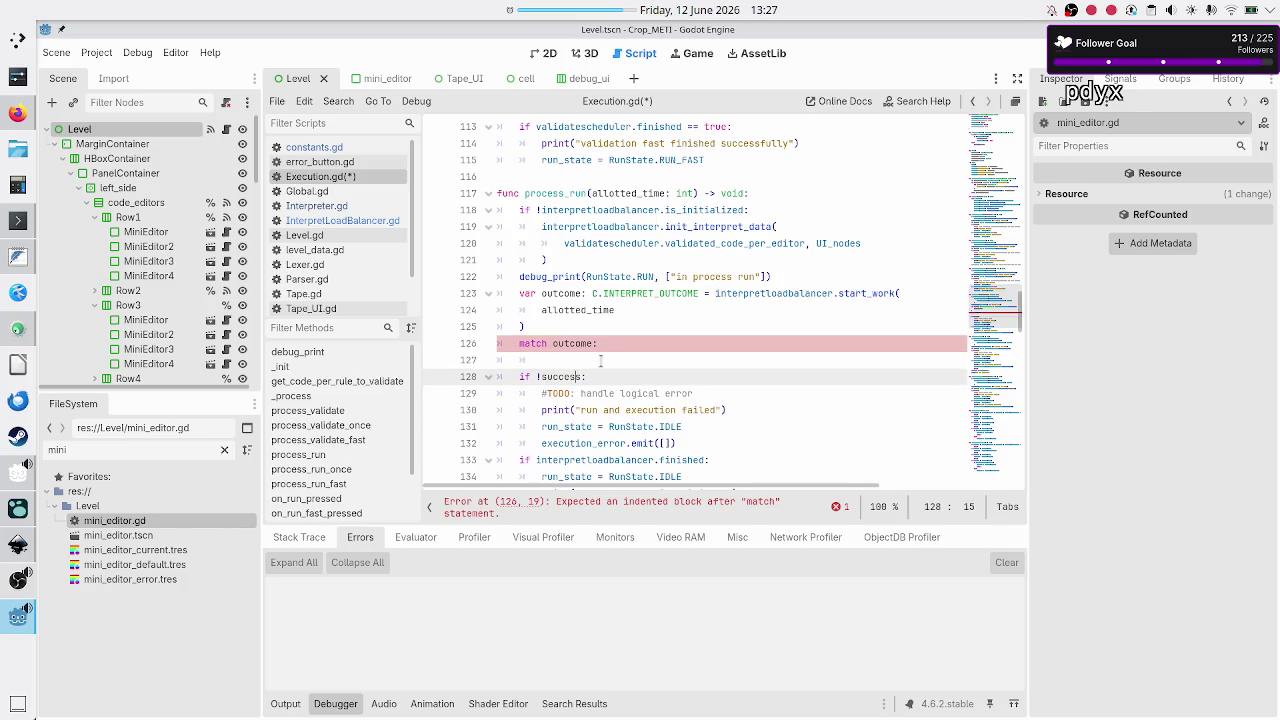
pyautogui.press('BackSpace')
pyautogui.press('BackSpace')
pyautogui.press('BackSpace')
pyautogui.press('BackSpace')
pyautogui.press('BackSpace')
pyautogui.press('BackSpace')
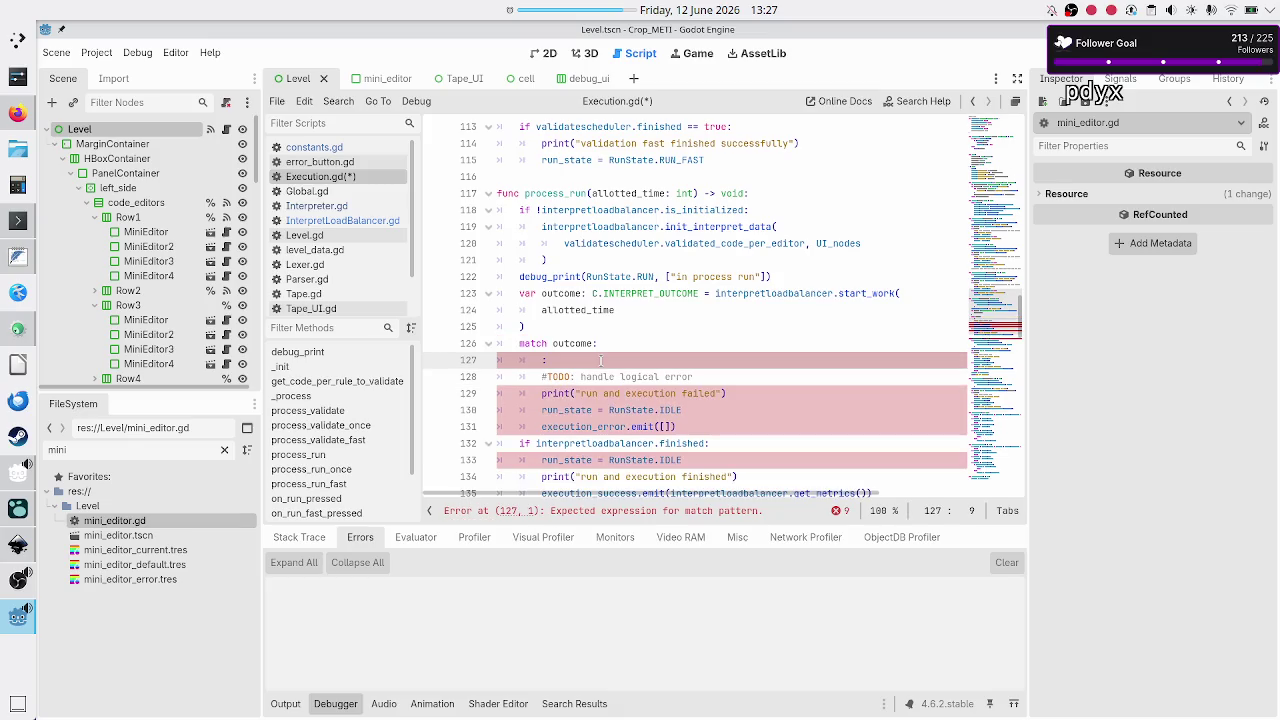
pyautogui.press('BackSpace')
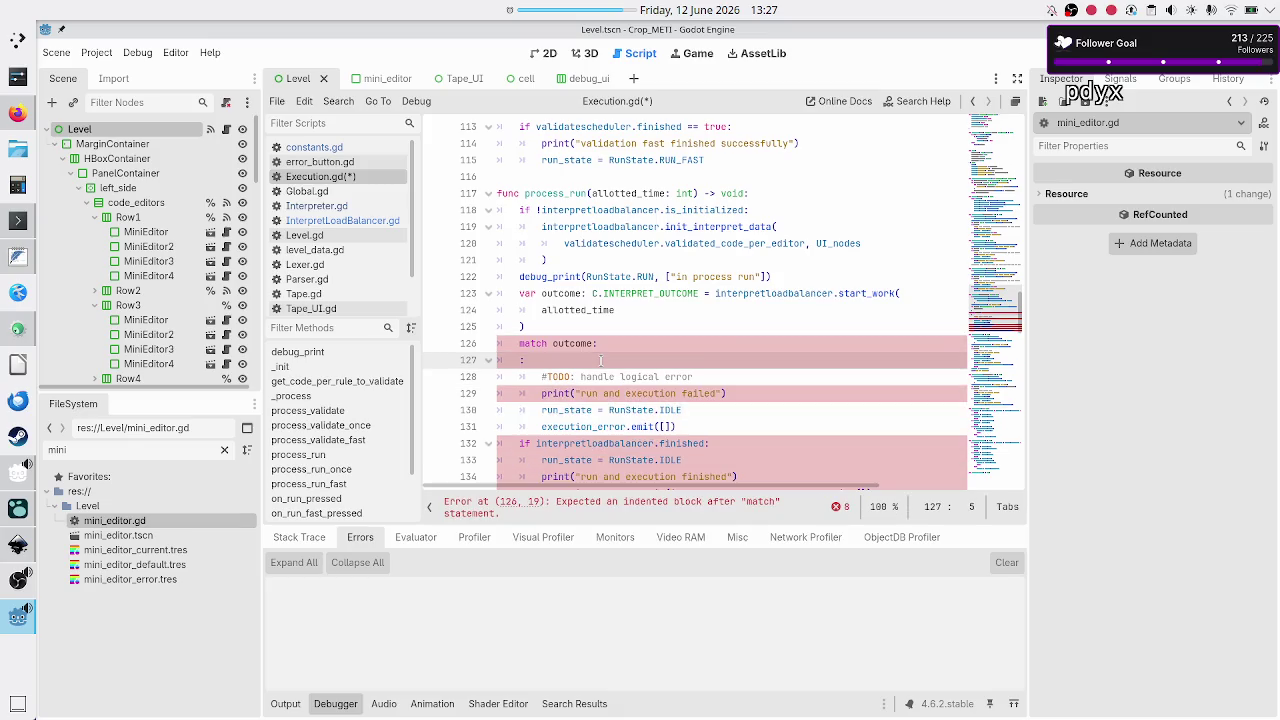
pyautogui.write('C.V')
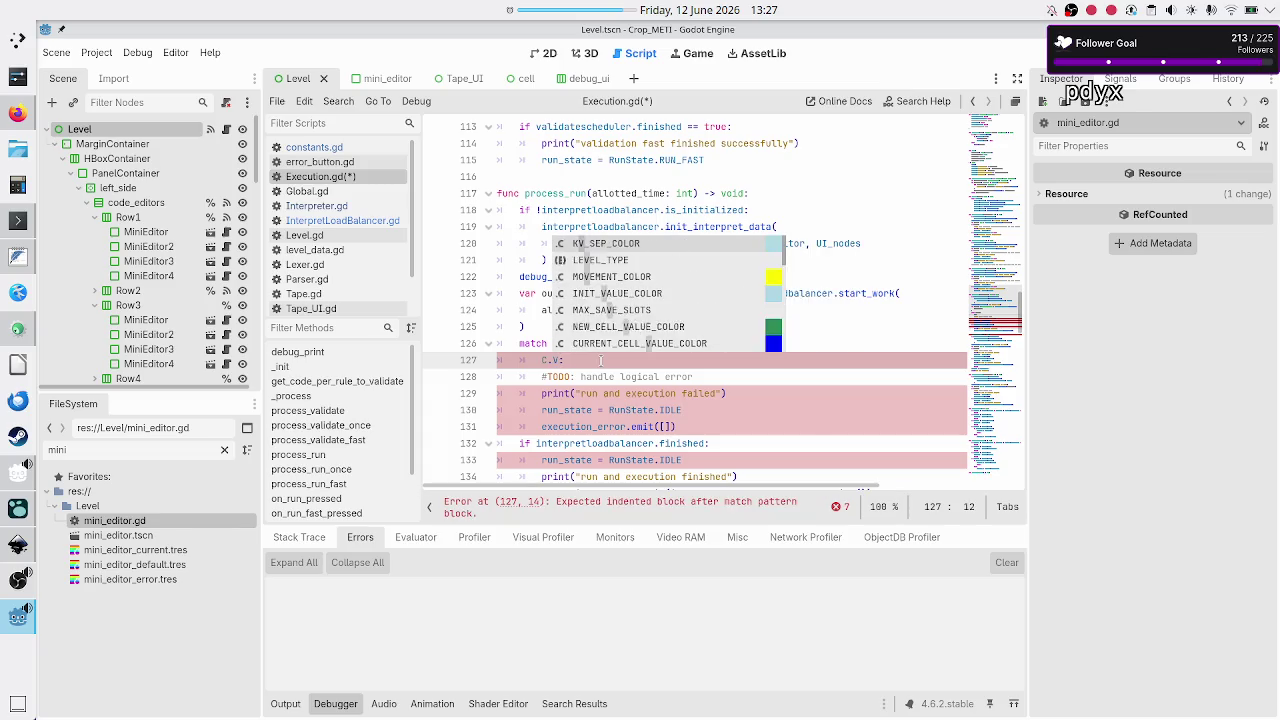
pyautogui.press('BackSpace')
pyautogui.write('INTER')
pyautogui.press('Return')
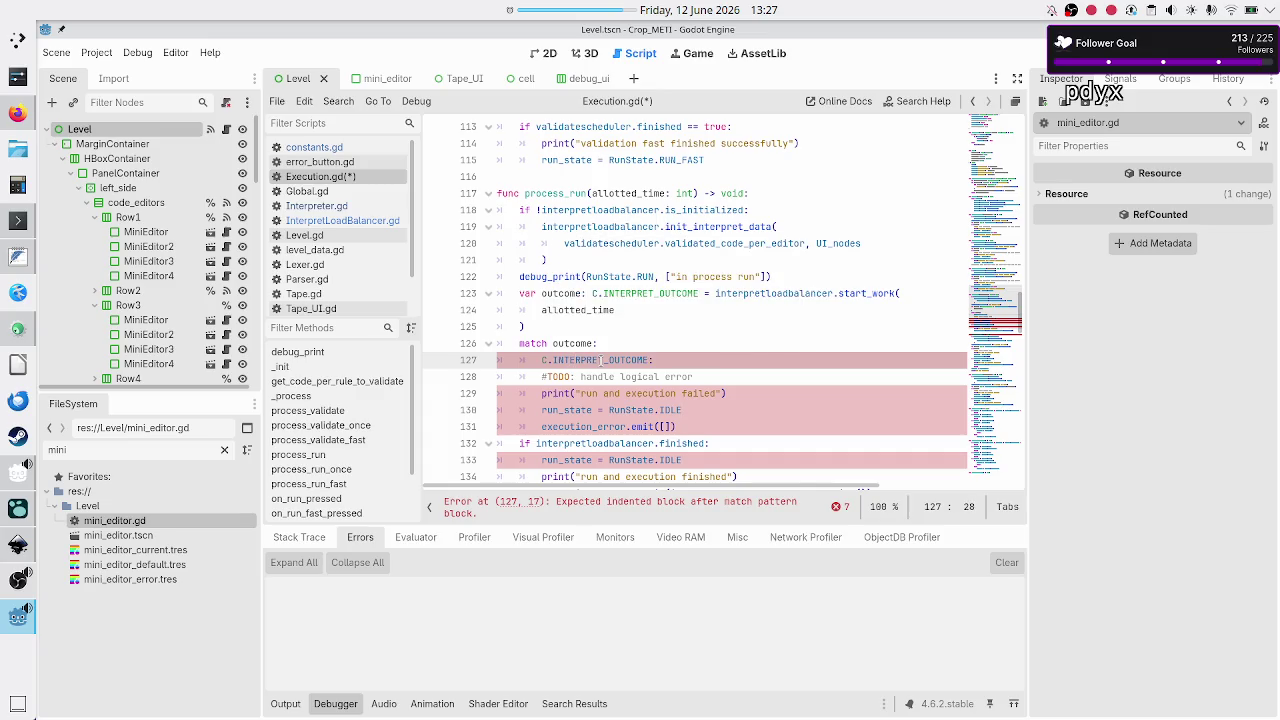
pyautogui.write('.ERR')
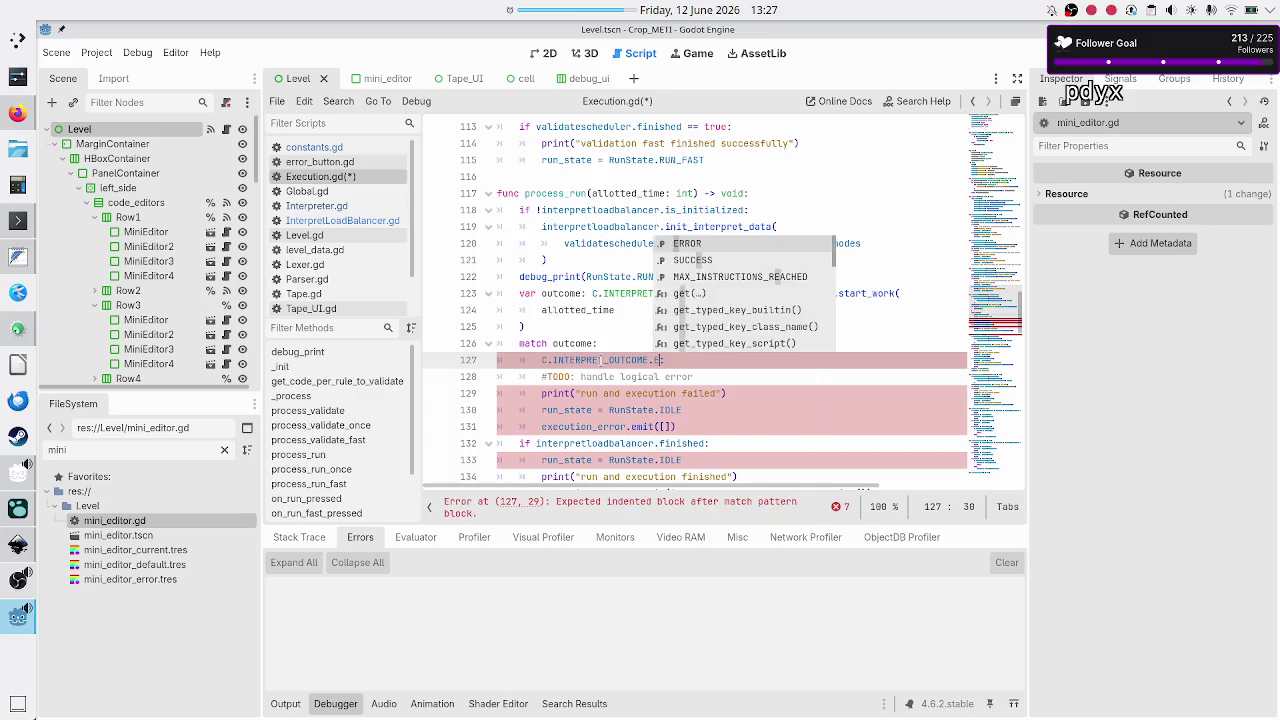
pyautogui.press('Return')
pyautogui.write(':')
pyautogui.press('Down')
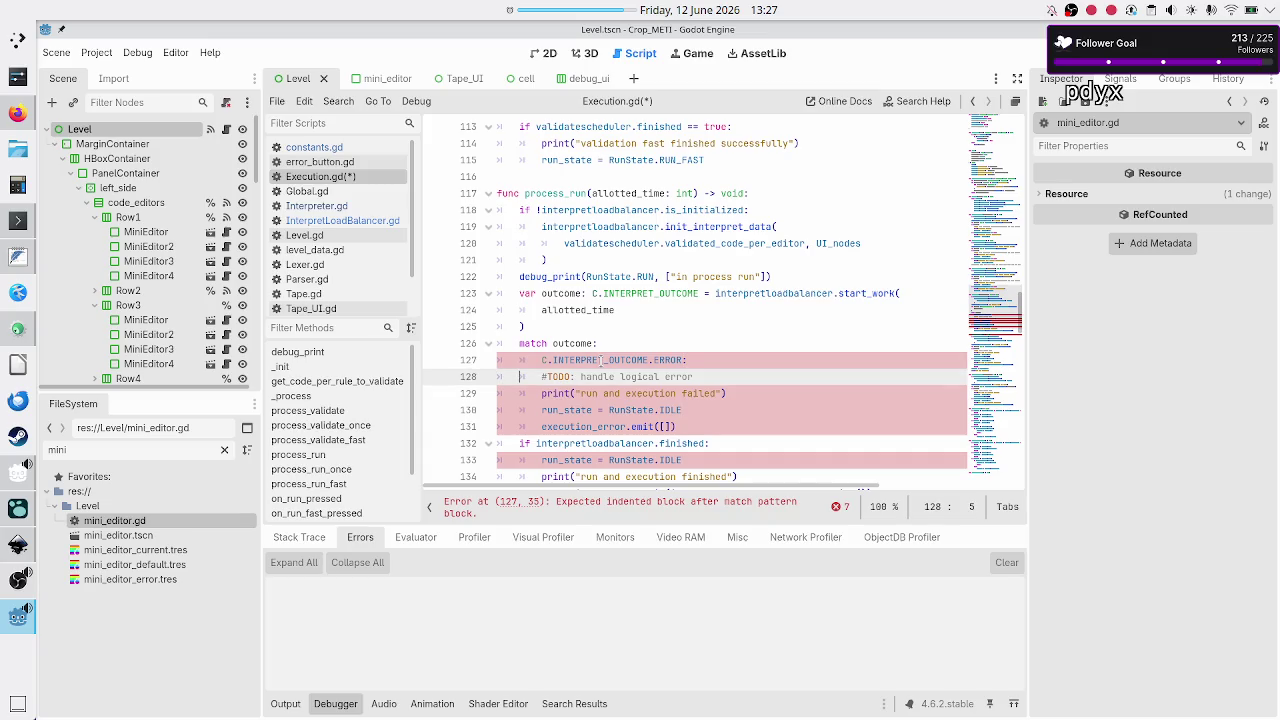
pyautogui.hotkey('shift', 'Down')
pyautogui.hotkey('shift', 'Down')
pyautogui.hotkey('shift', 'Down')
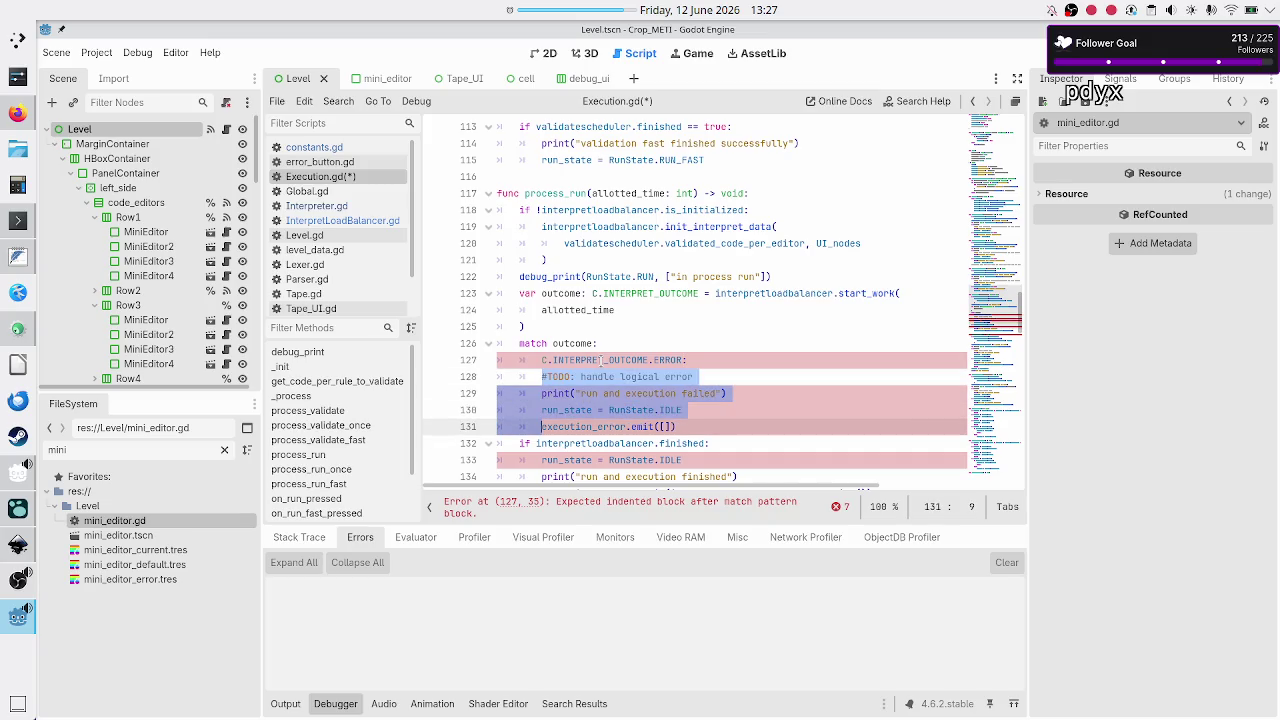
pyautogui.press('Tab')
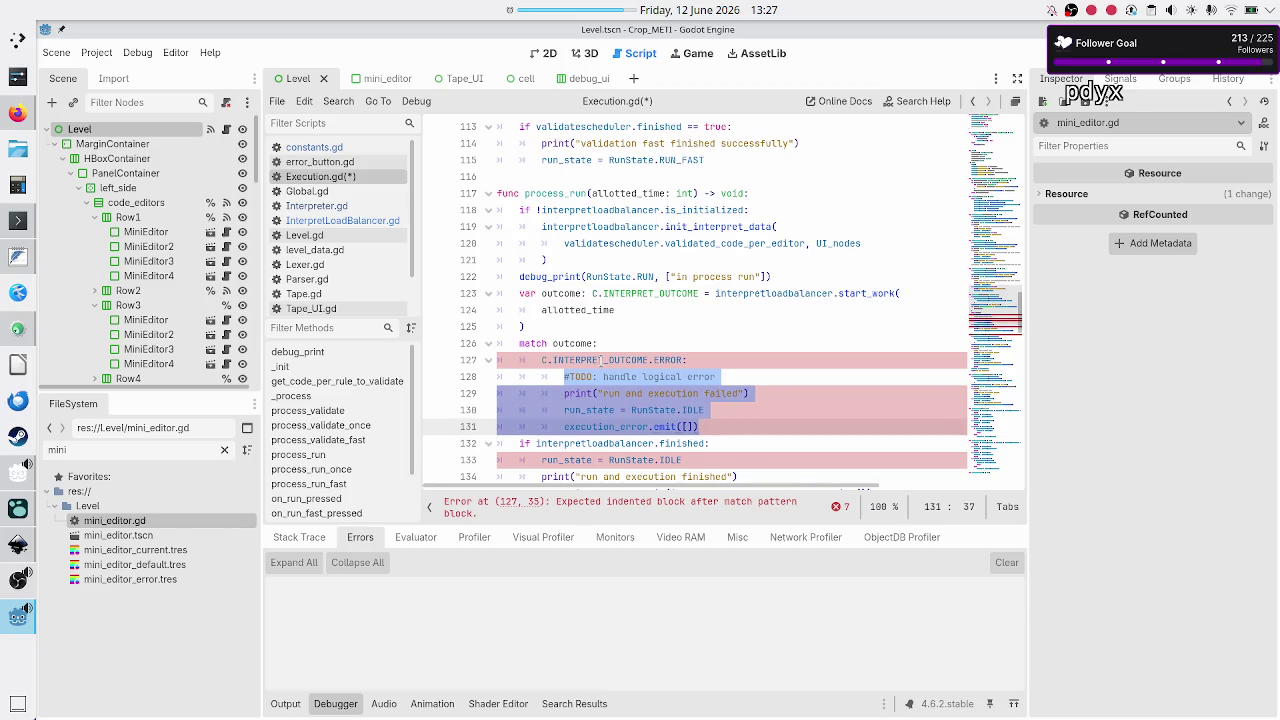
pyautogui.press('Down')
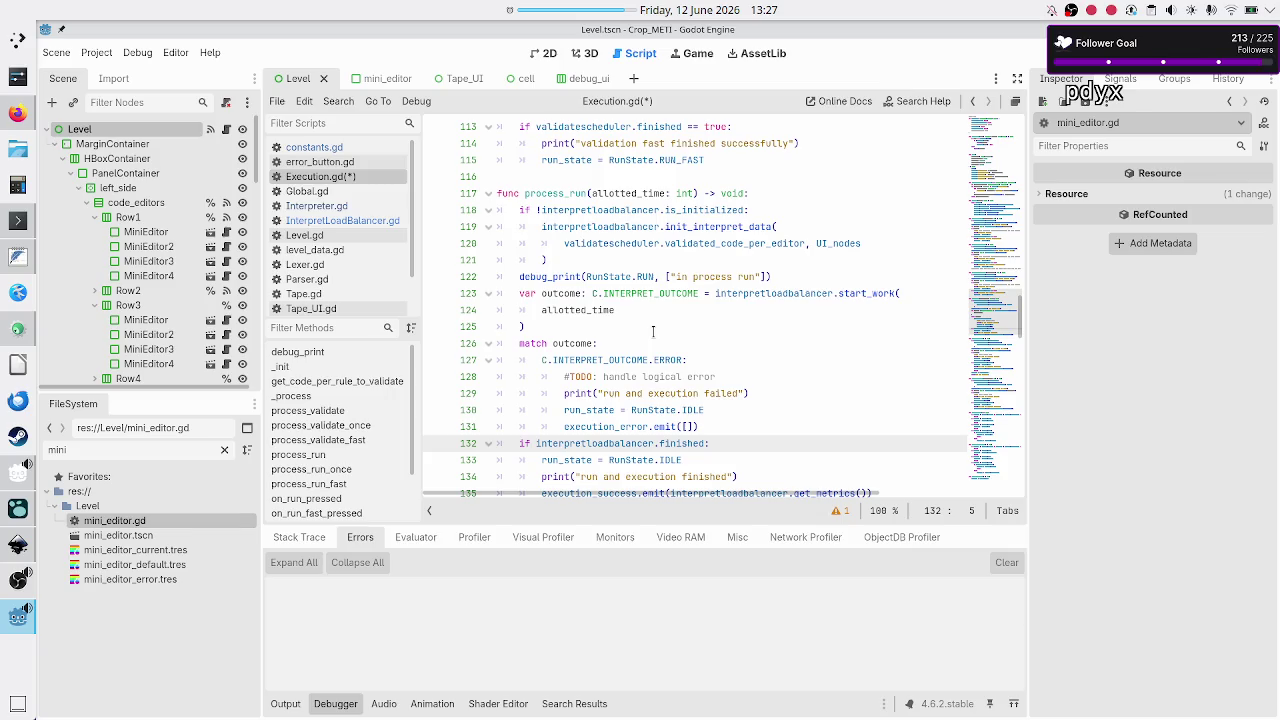
# - Review process_run_once in Execution.gd, select the start_unit_work call, then switch to the Inkscape mockup
pyautogui.scroll(-4, 653, 331)
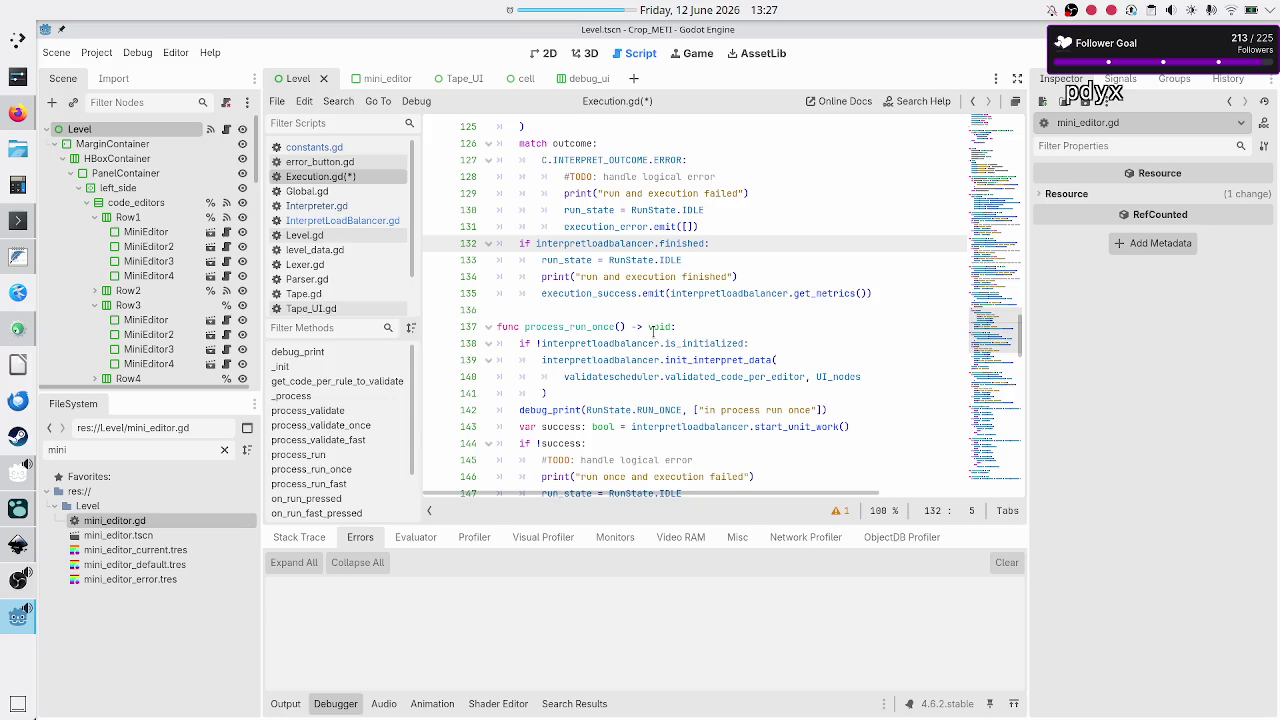
pyautogui.scroll(-2, 653, 331)
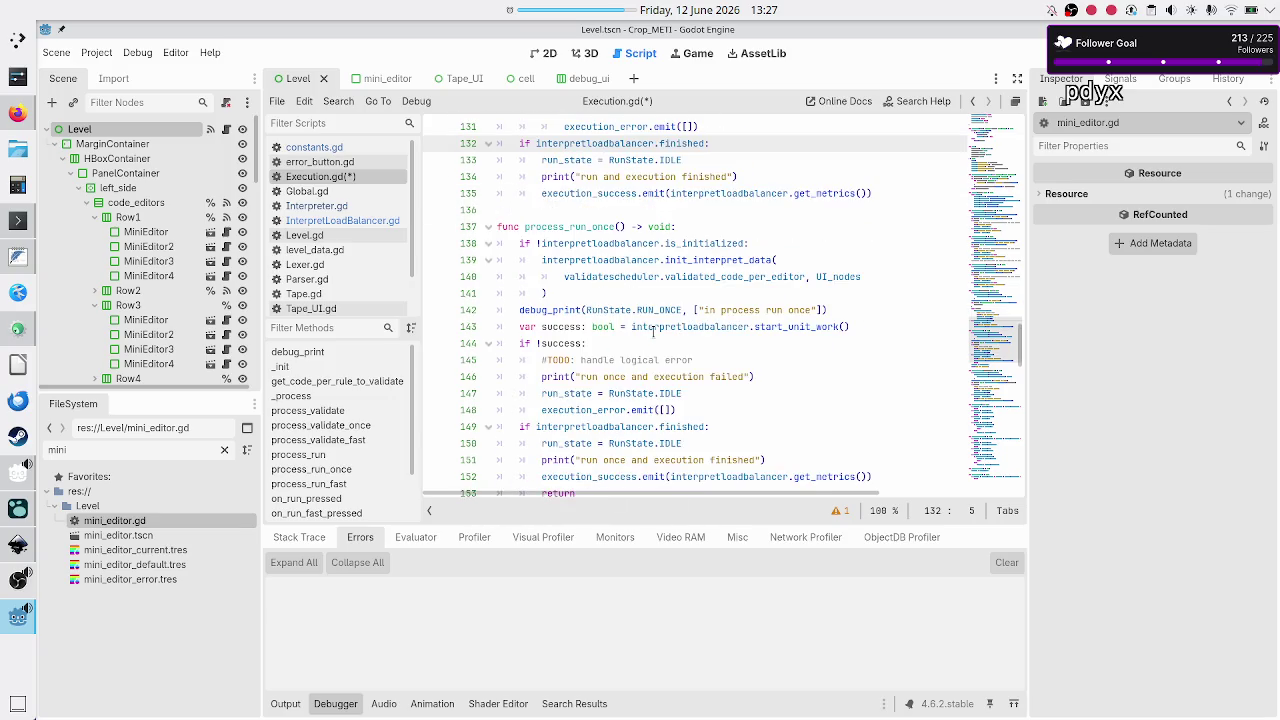
pyautogui.scroll(1, 653, 331)
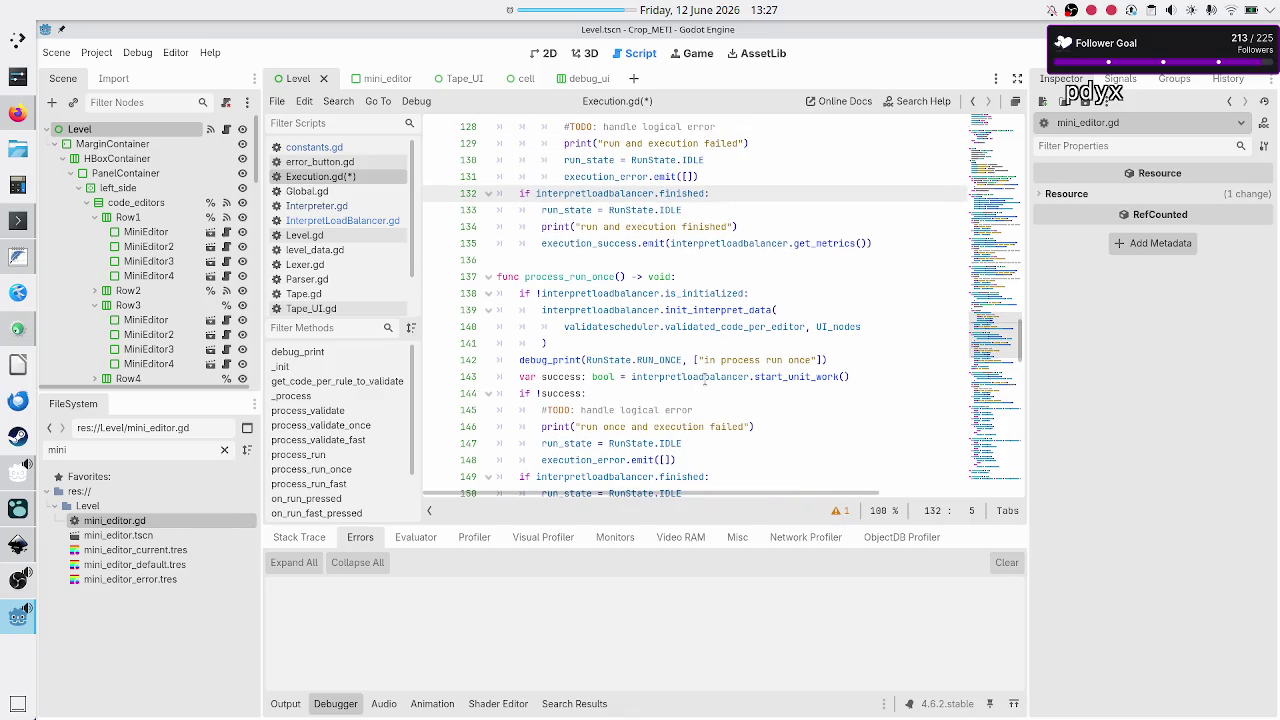
pyautogui.moveTo(708, 378)
pyautogui.moveTo(760, 377); pyautogui.dragTo(834, 376)
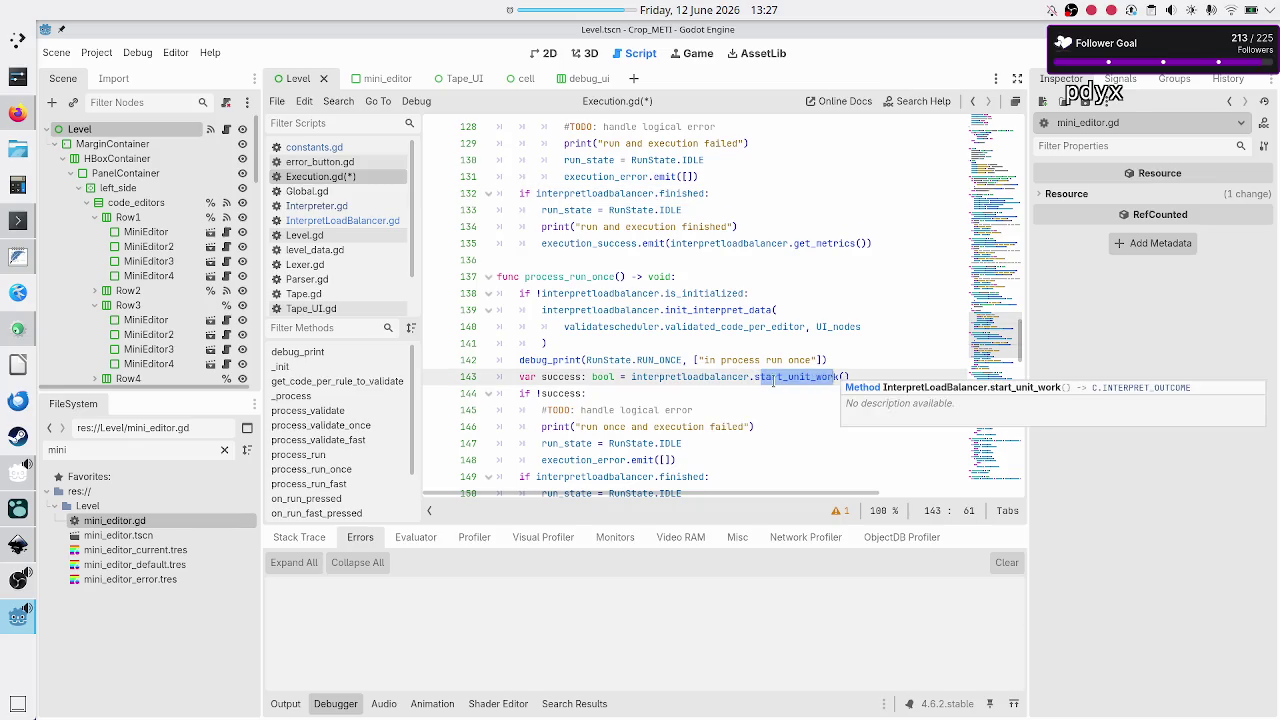
pyautogui.click(14, 556)
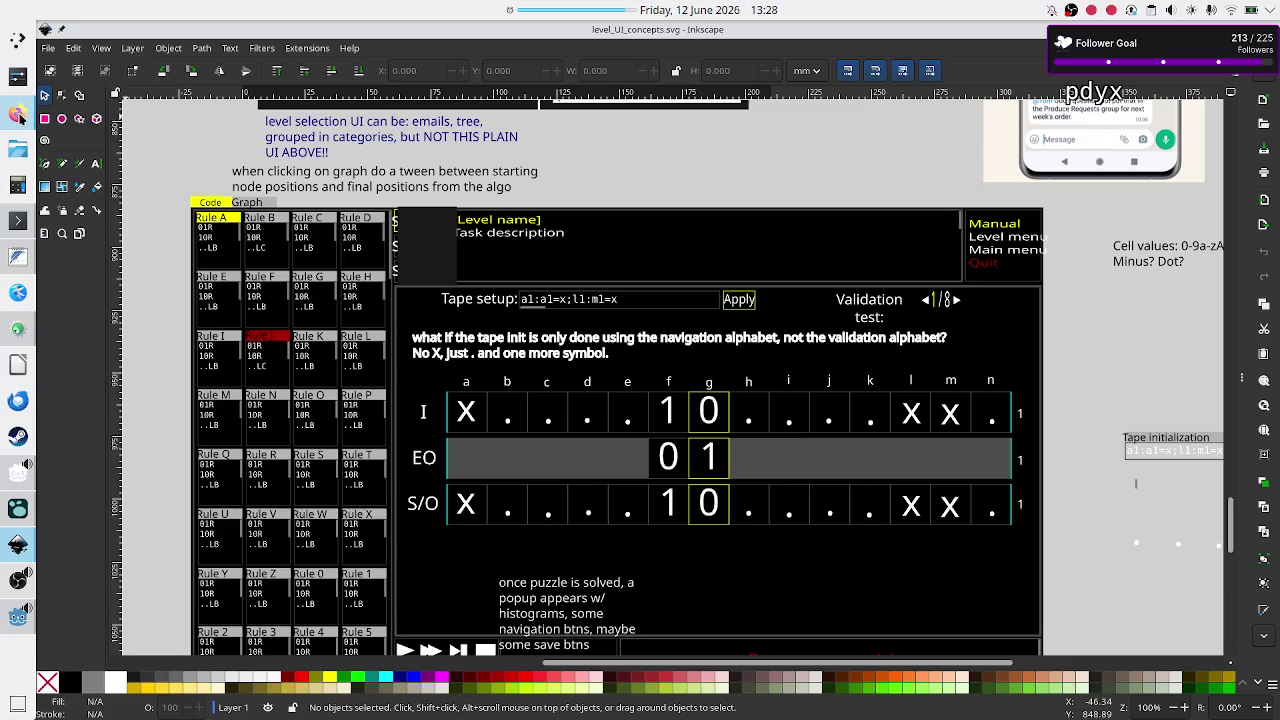
# - Leave the Inkscape level_UI_concepts.svg mockup and return to the Godot editor showing Execution.gd
pyautogui.moveTo(26, 585)
pyautogui.moveTo(18, 622)
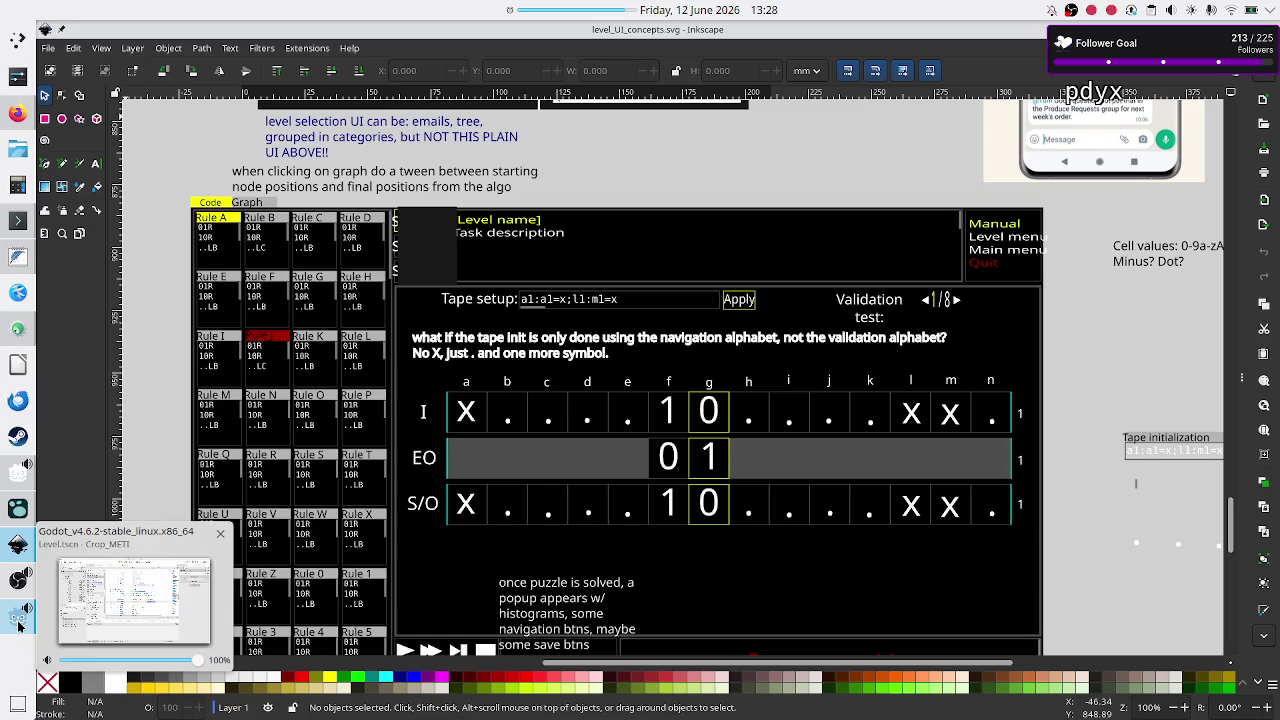
pyautogui.click(18, 625)
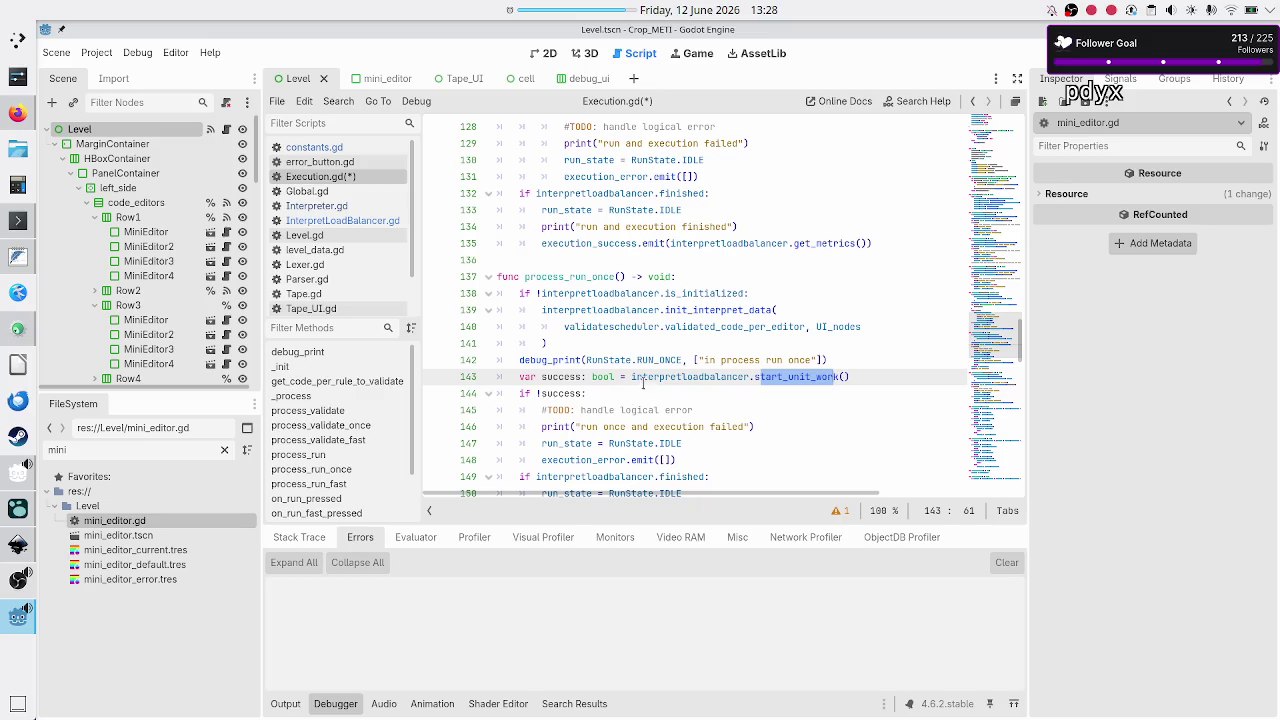
pyautogui.click(647, 376)
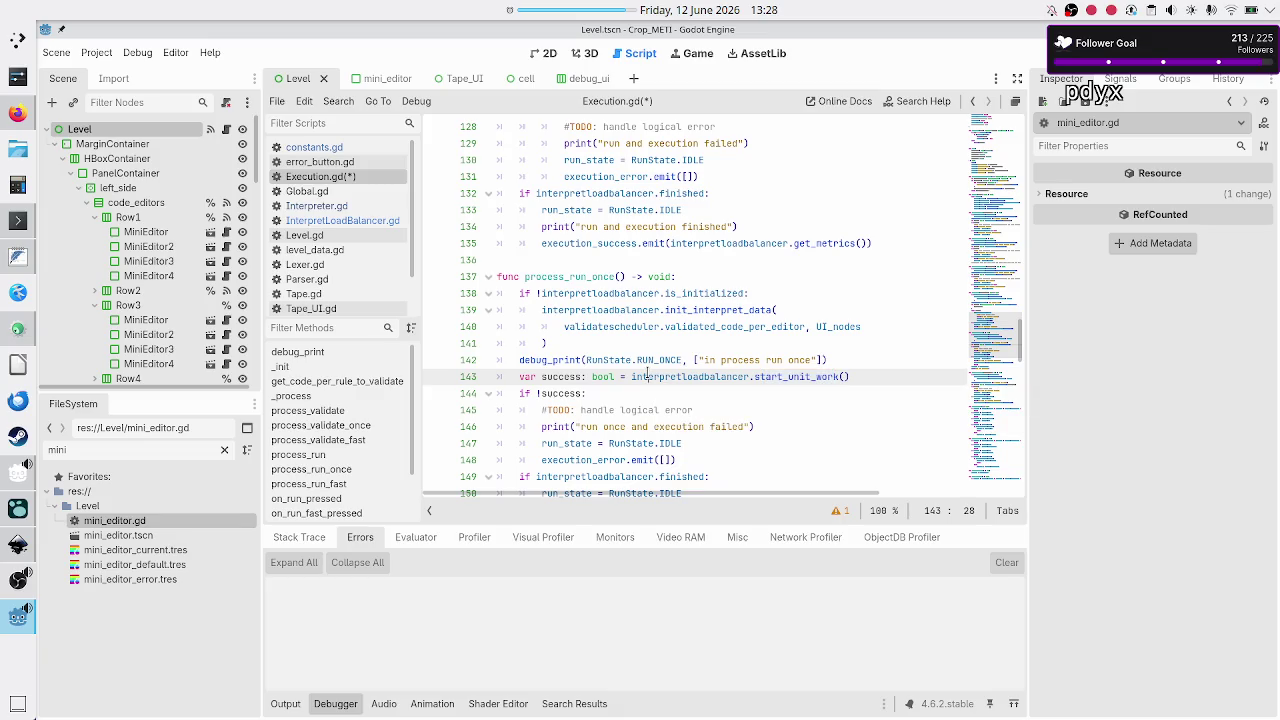
pyautogui.doubleClick(547, 376)
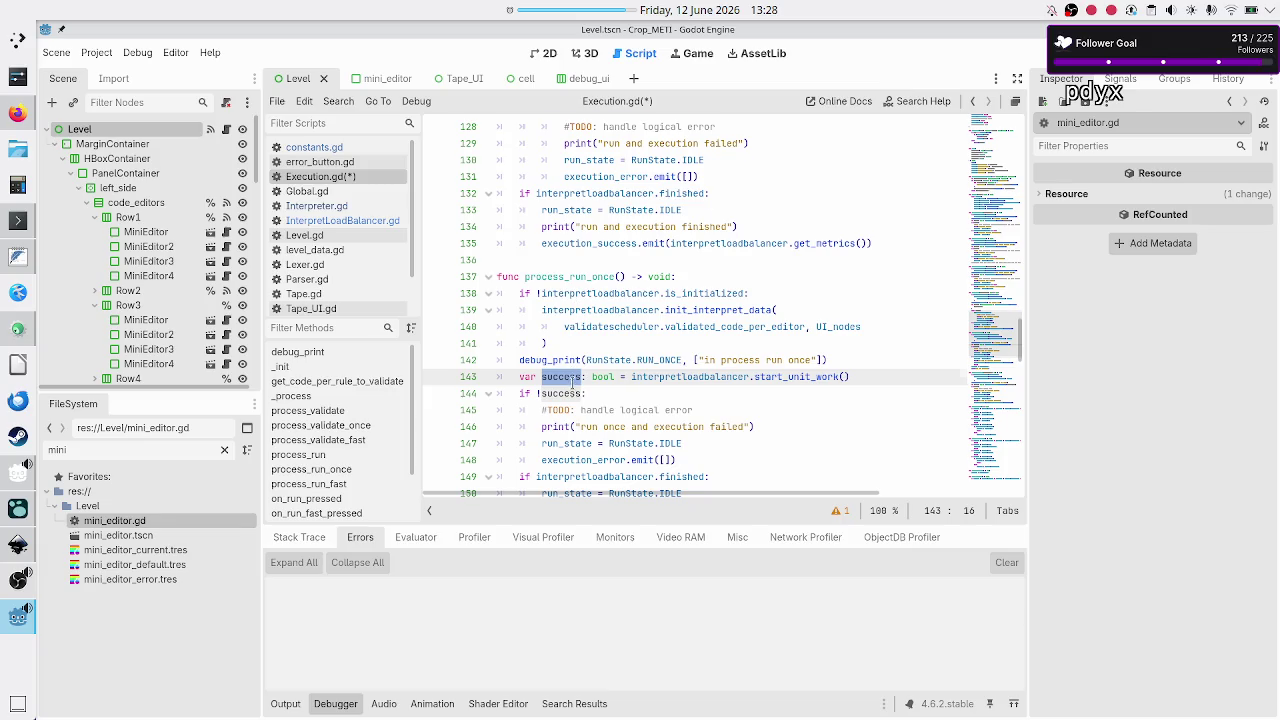
pyautogui.scroll(3, 573, 383)
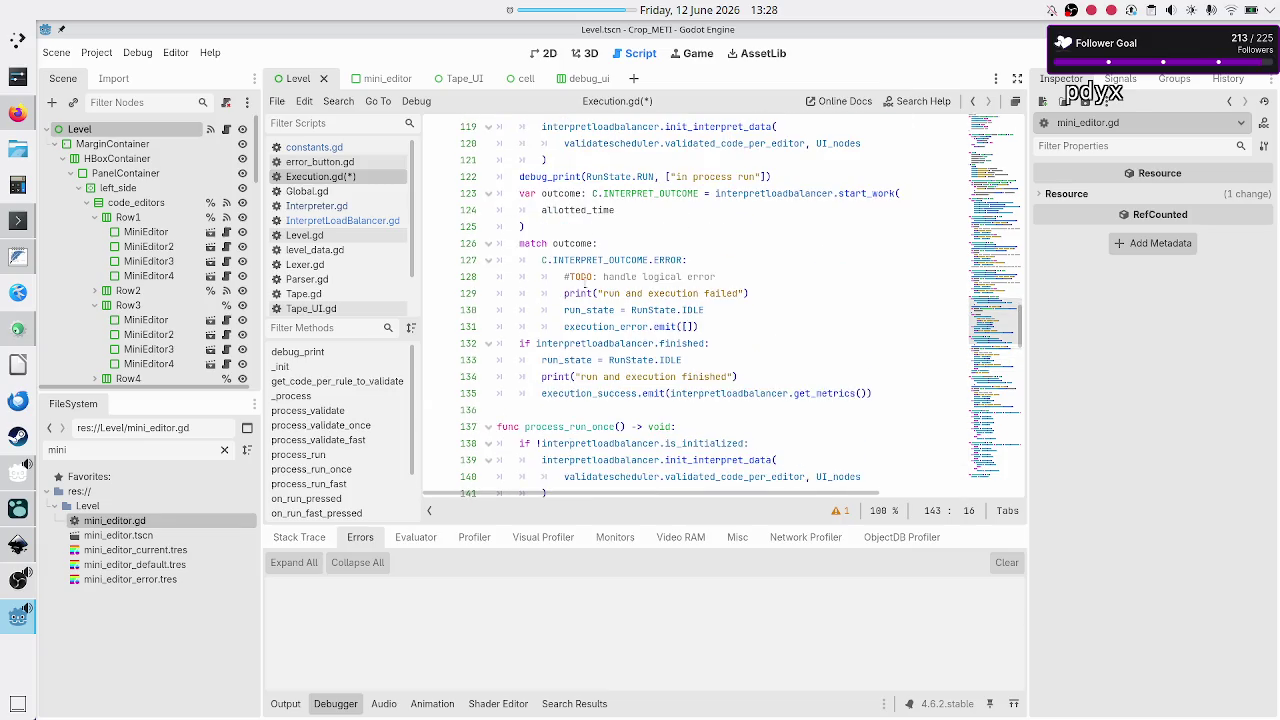
pyautogui.moveTo(699, 326); pyautogui.dragTo(564, 276)
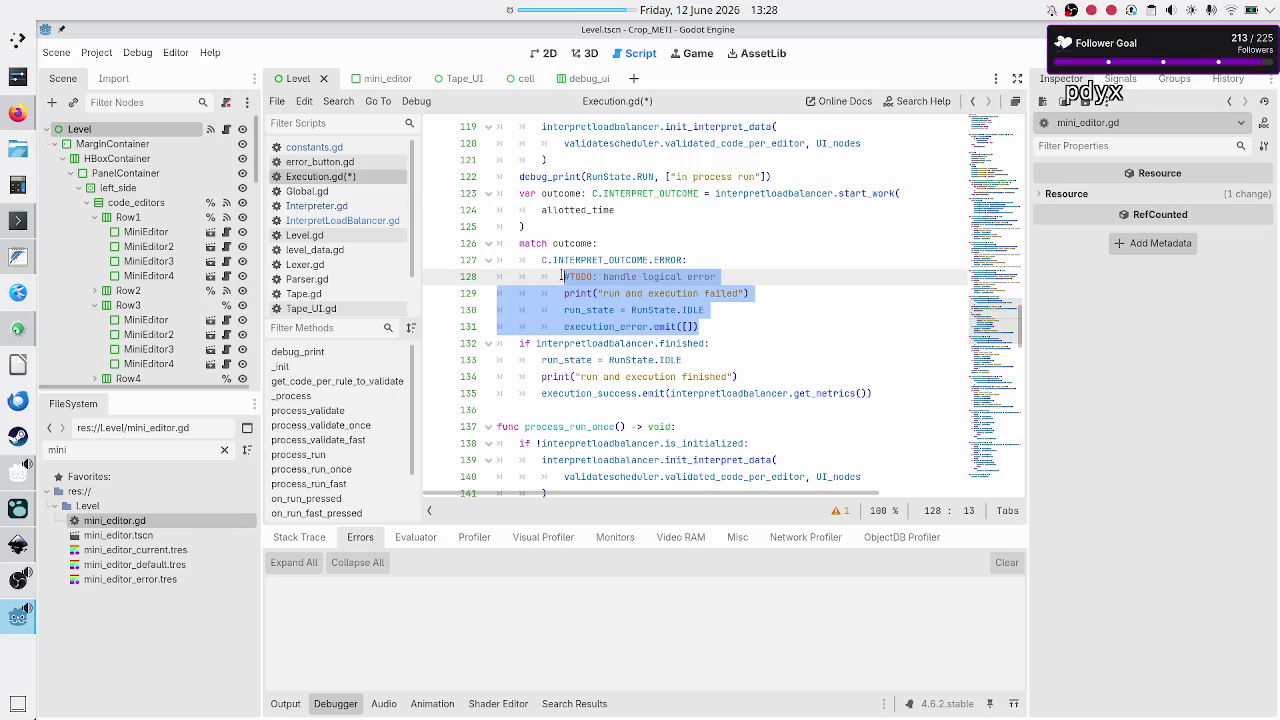
pyautogui.click(728, 262)
pyautogui.press('Down')
pyautogui.press('Down')
# - After the ERROR branch, add a C.INTERPRET_OUTCOME.MAX_INSTRUCTIONS_REACHED: branch with '#TODO: handle this situation'
pyautogui.press('End')
pyautogui.press('Return')
pyautogui.press('BackSpace')
pyautogui.write('C.IN')
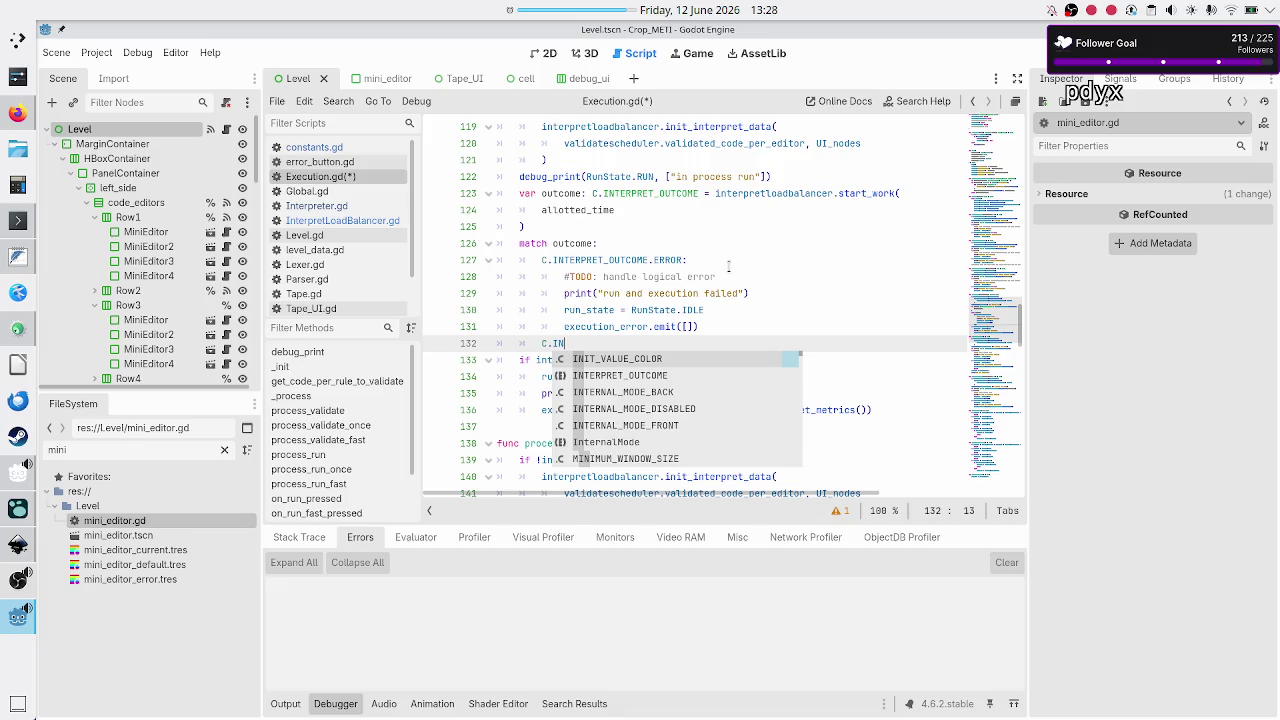
pyautogui.press('Down')
pyautogui.press('Return')
pyautogui.write('ME.MA')
pyautogui.press('Return')
pyautogui.press('Return')
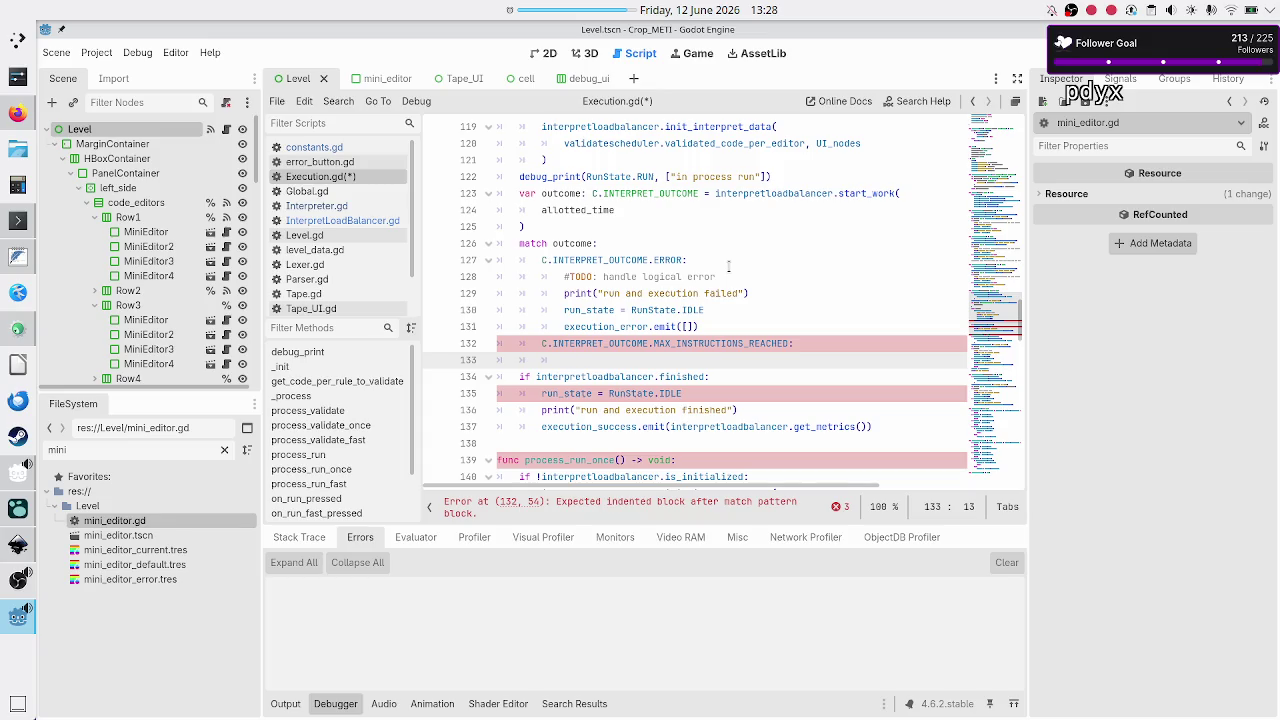
pyautogui.write('#TO')
pyautogui.write('DO: handl')
pyautogui.write('e this ')
pyautogui.write('c')
pyautogui.press('BackSpace')
pyautogui.write('situatio')
pyautogui.write('n')
pyautogui.press('Return')
# - Copy the execution-failed print into the new branch and change its message to 'stopped forcefully'
pyautogui.press('Up')
pyautogui.press('Up')
pyautogui.press('Up')
pyautogui.press('Home')
pyautogui.hotkey('shift', 'Down')
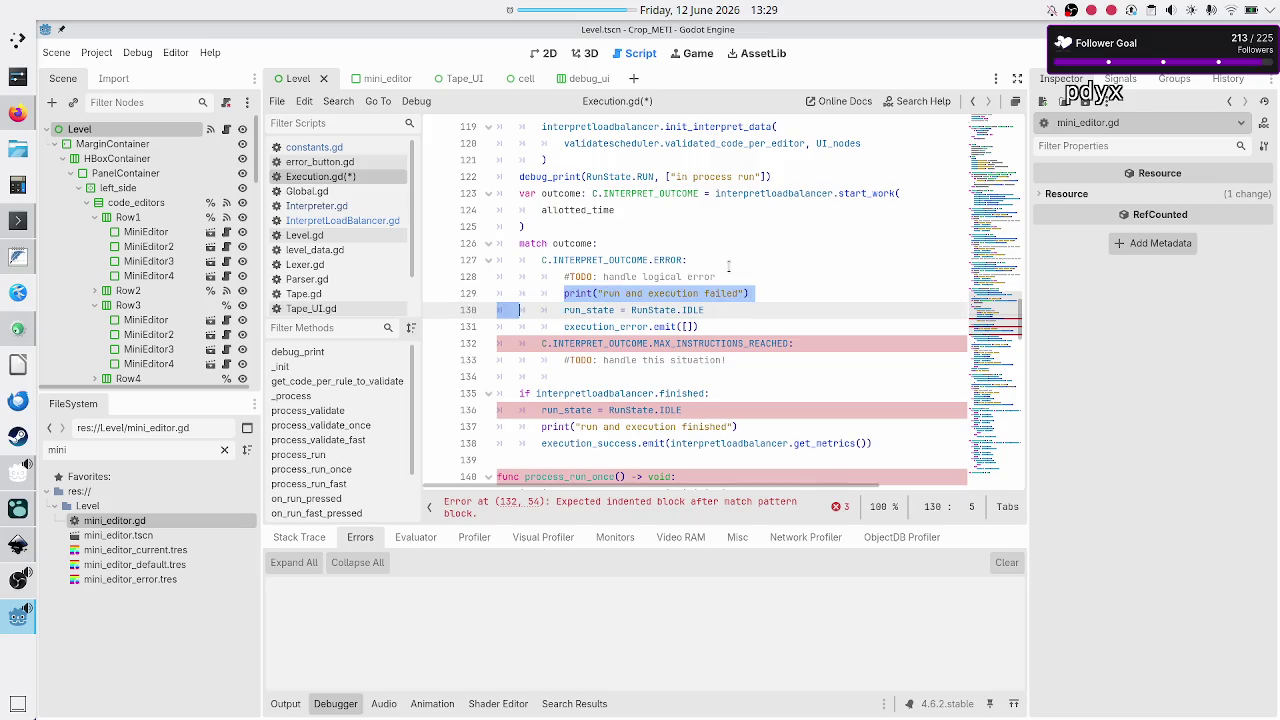
pyautogui.hotkey('shift', 'Left')
pyautogui.hotkey('ctrl', 'c')
pyautogui.press('Down')
pyautogui.press('Down')
pyautogui.press('Down')
pyautogui.hotkey('ctrl', 'v')
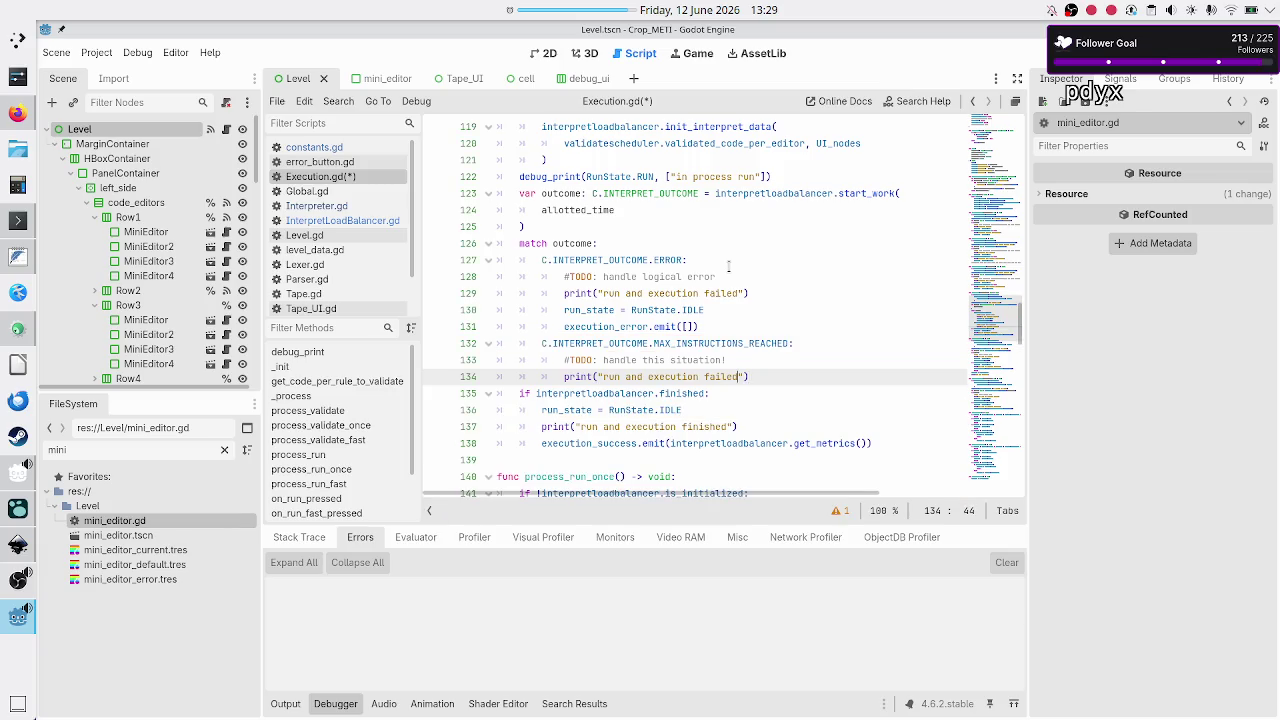
pyautogui.press('BackSpace')
pyautogui.press('BackSpace')
pyautogui.press('BackSpace')
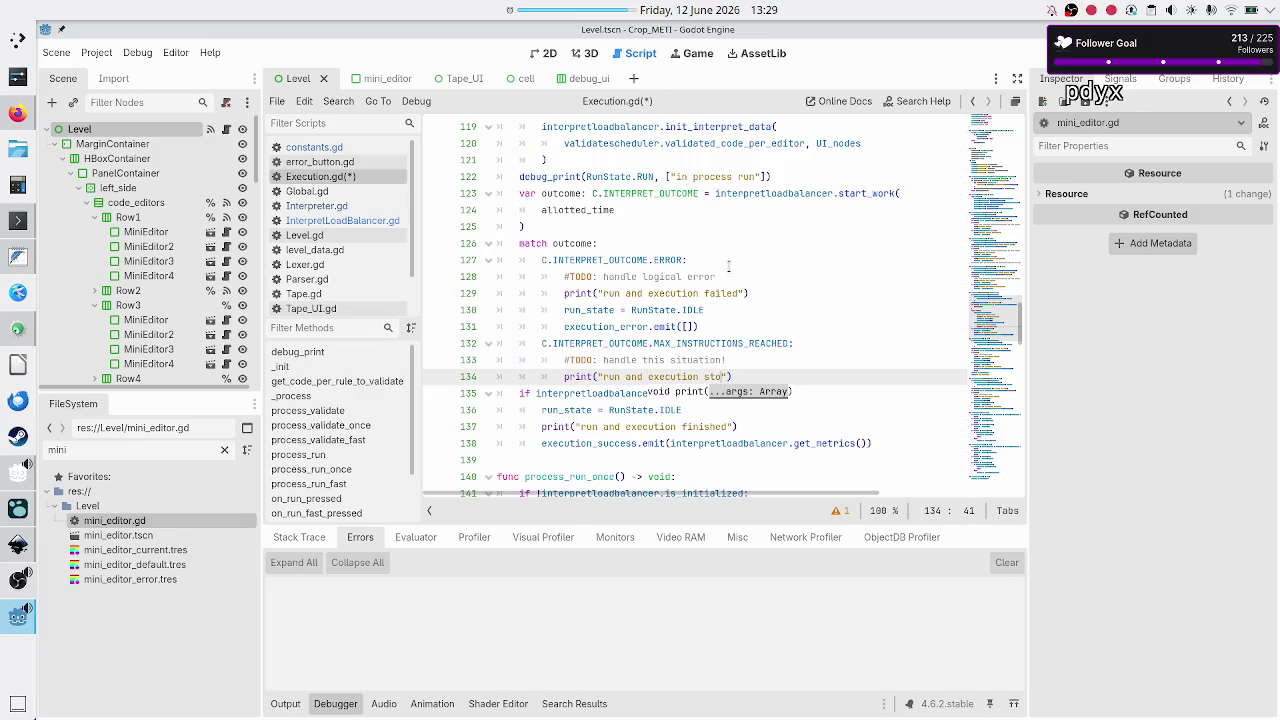
pyautogui.write('stoppe')
pyautogui.write('d forcefully')
# - Add run_state = RunState.IDLE to the MAX_INSTRUCTIONS_REACHED branch
pyautogui.press('Down')
pyautogui.press('Home')
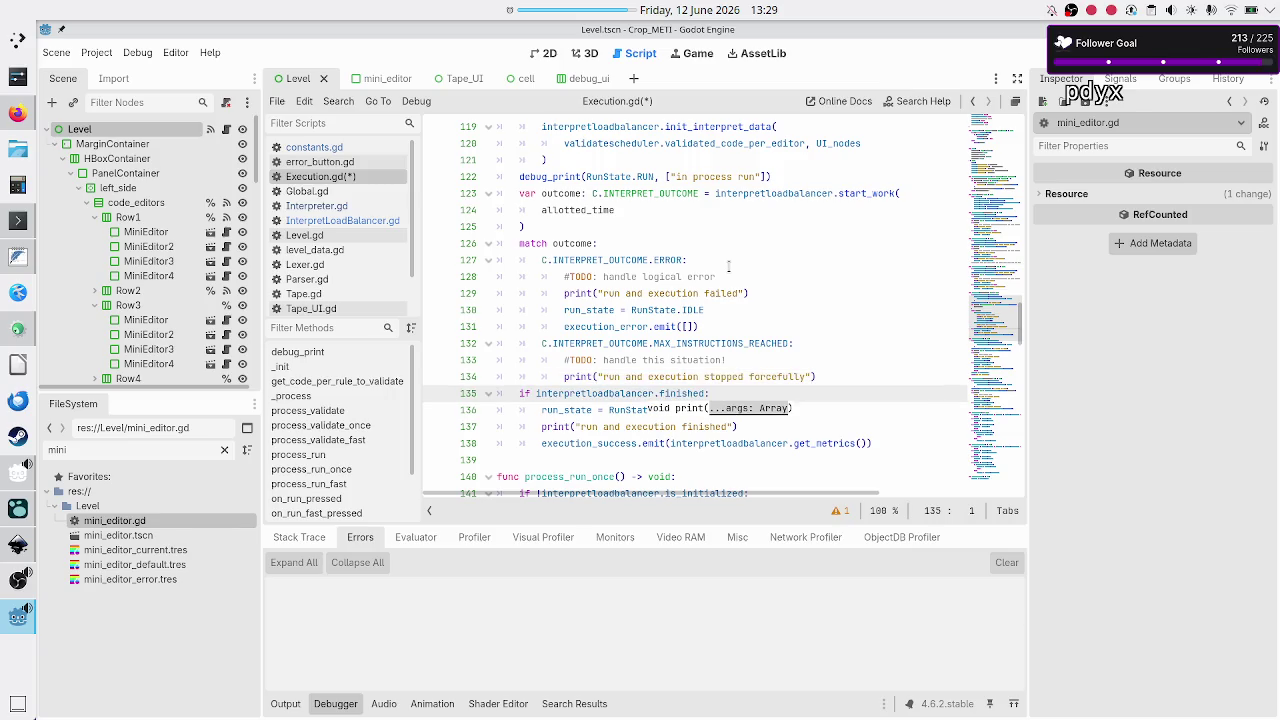
pyautogui.hotkey('ctrl', 'shift', 'Return')
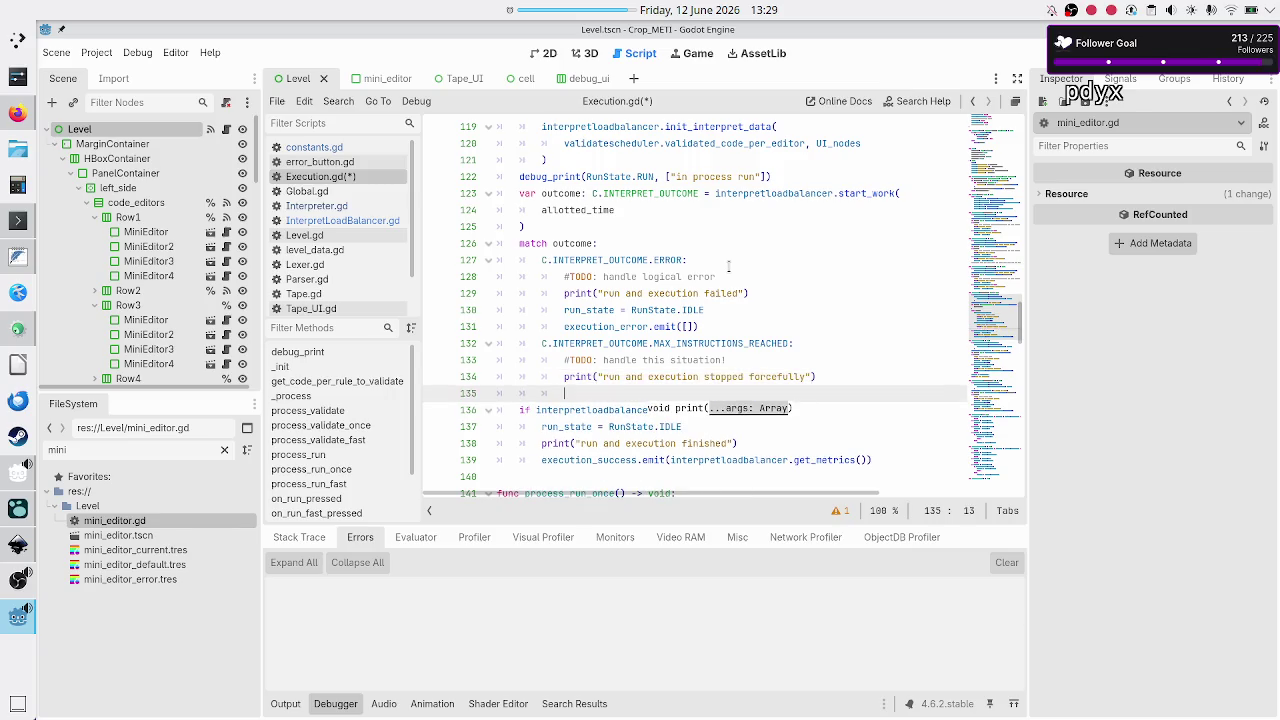
pyautogui.press('Up')
pyautogui.press('Down')
pyautogui.write('run_')
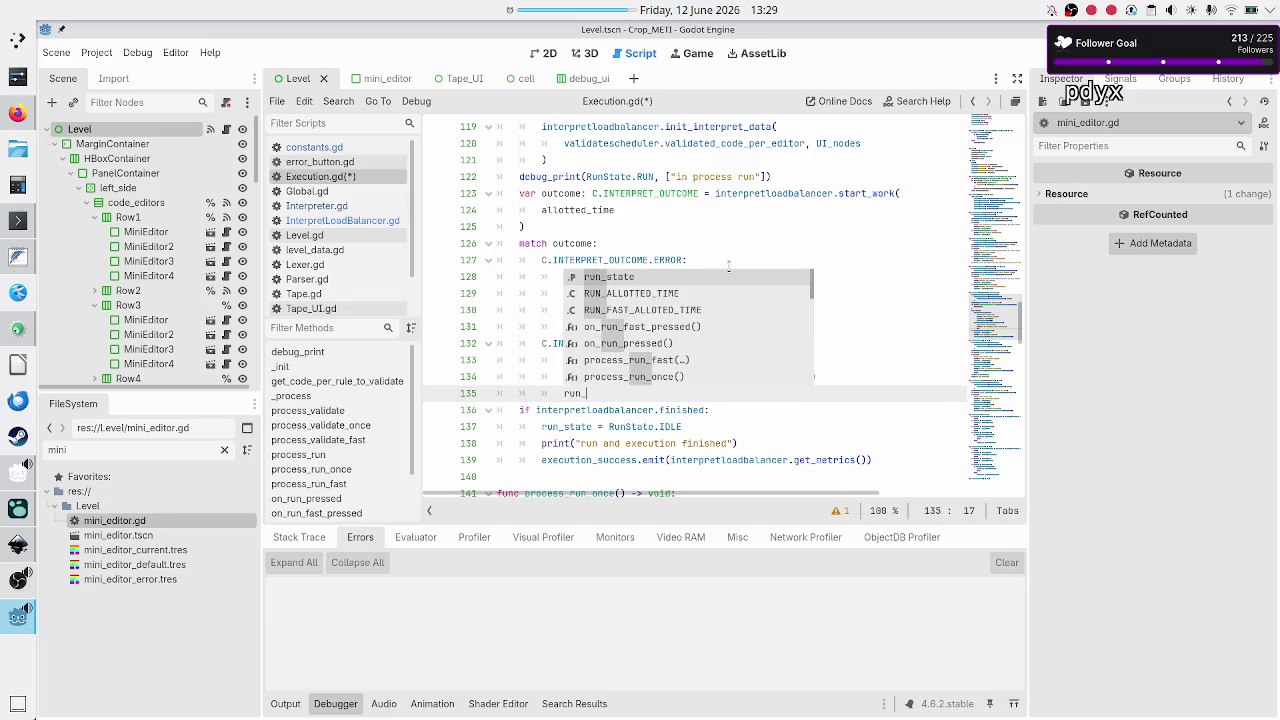
pyautogui.press('Return')
pyautogui.write('RUN')
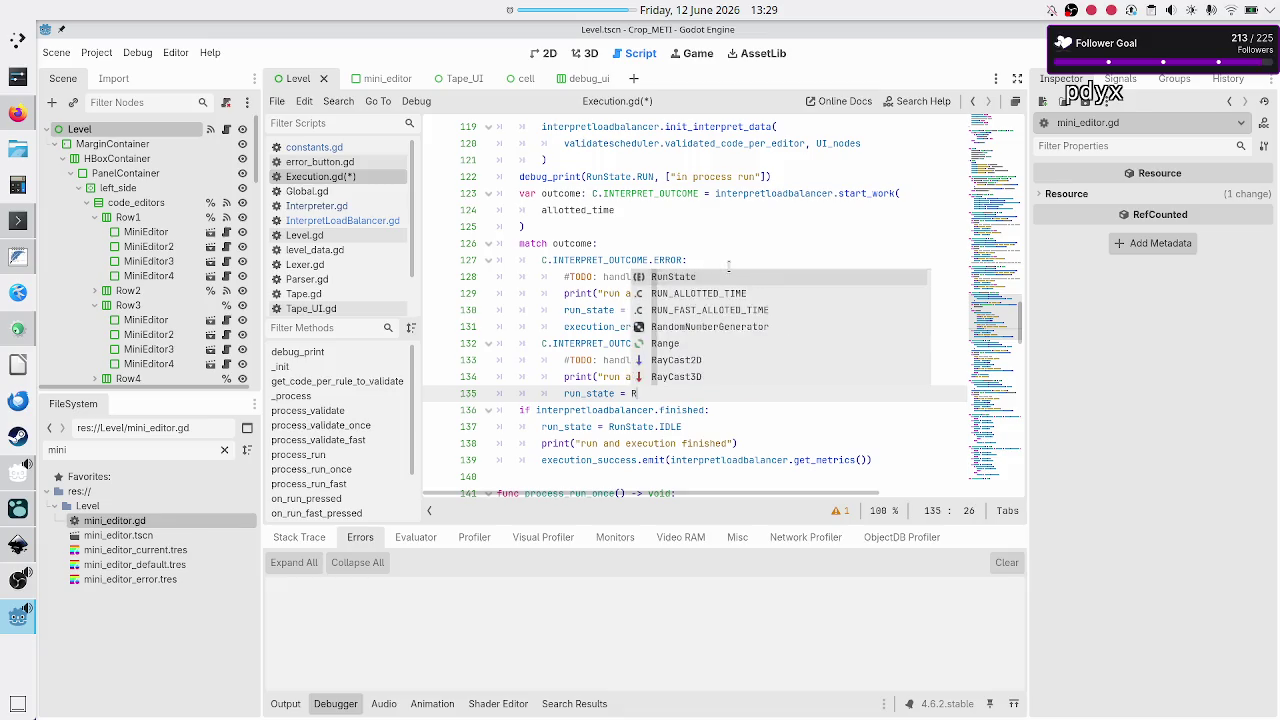
pyautogui.press('Down')
pyautogui.press('Down')
pyautogui.press('Return')
pyautogui.write('.ID')
pyautogui.press('Return')
pyautogui.press('Return')
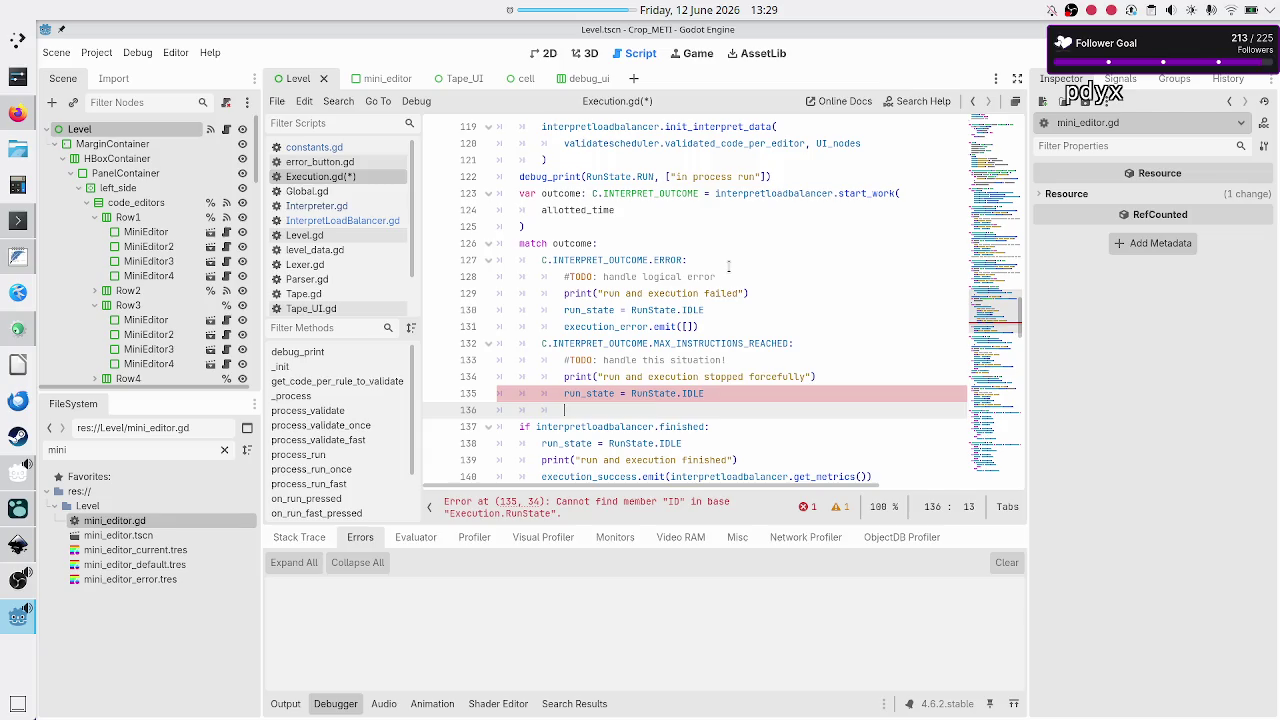
# - Finish the branch with execution_max_iterations_reached.emit()
pyautogui.write('exec')
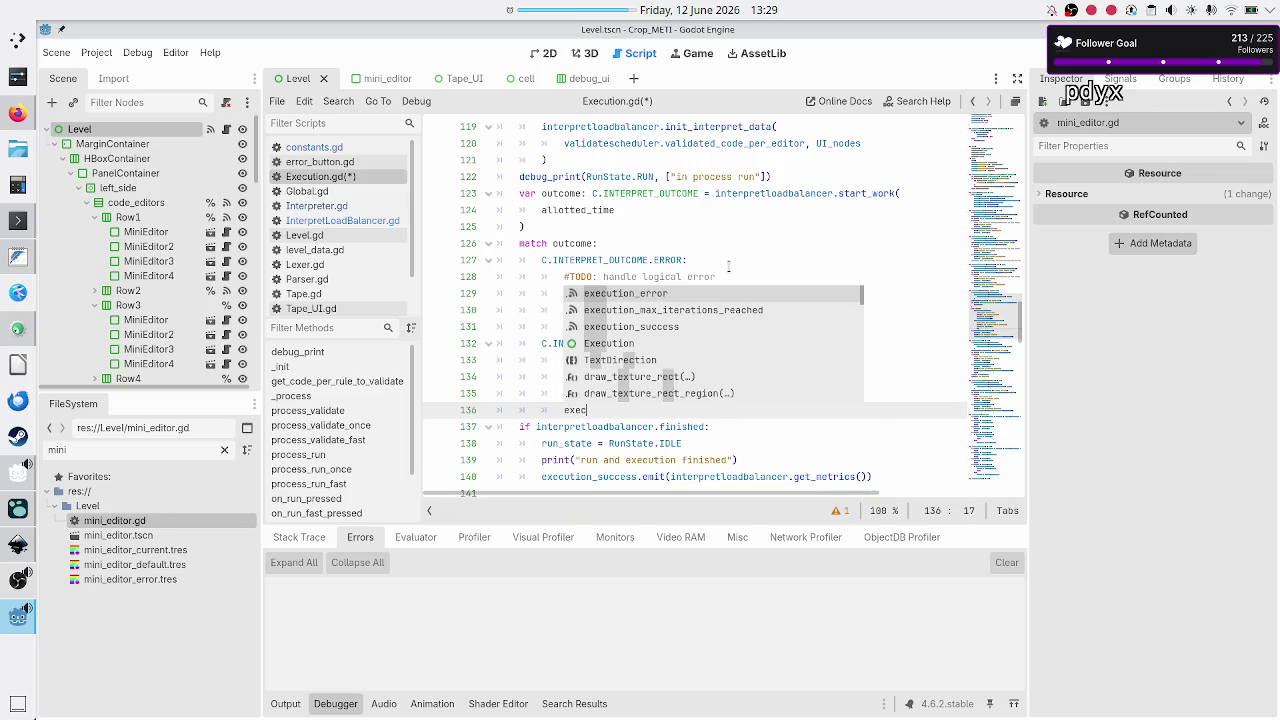
pyautogui.press('Down')
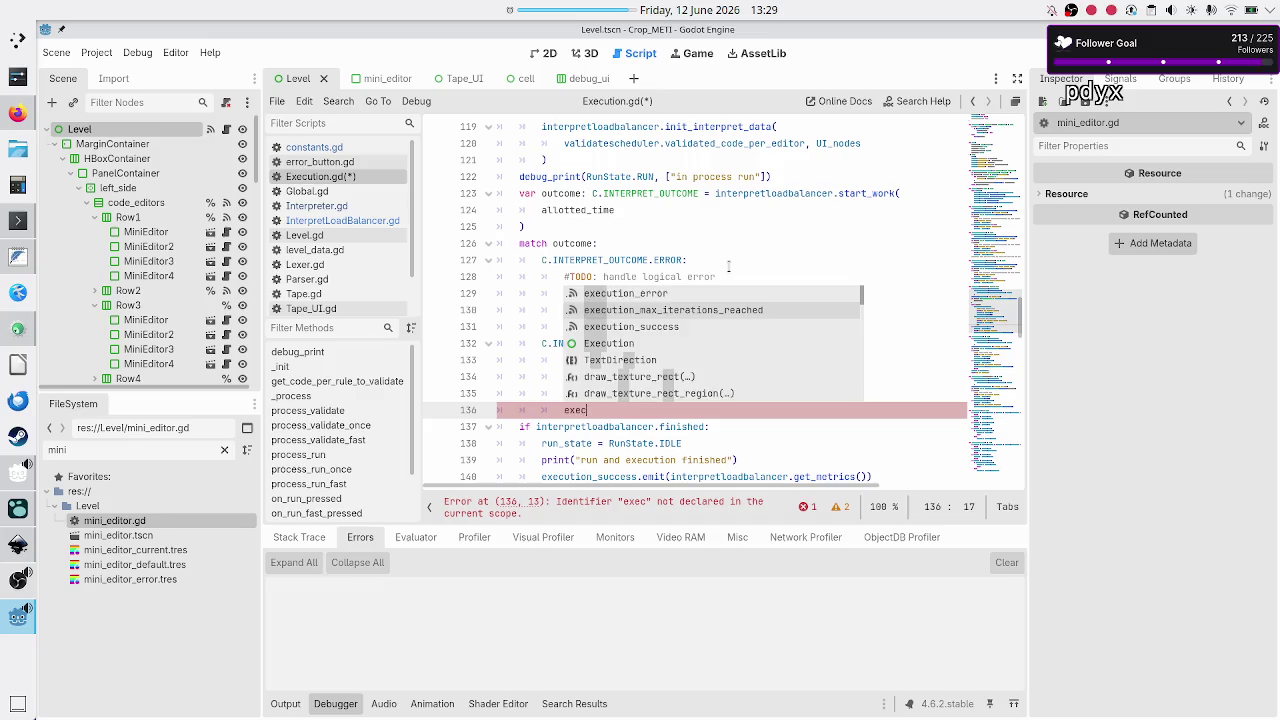
pyautogui.press('Return')
pyautogui.write('.em')
pyautogui.press('Return')
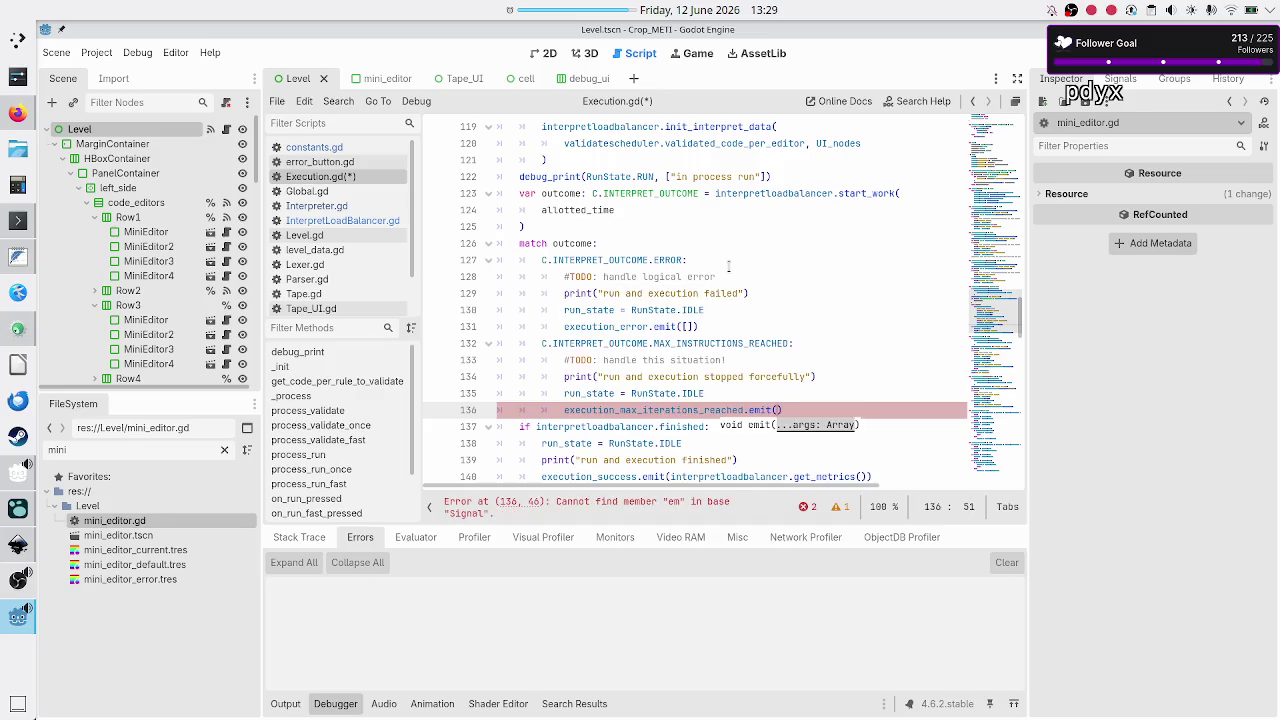
pyautogui.scroll(2, 727, 202)
# - Check the execution_max_iterations_reached signal declaration, then open Interpreter.gd from the Scripts list
pyautogui.scroll(20, 727, 202)
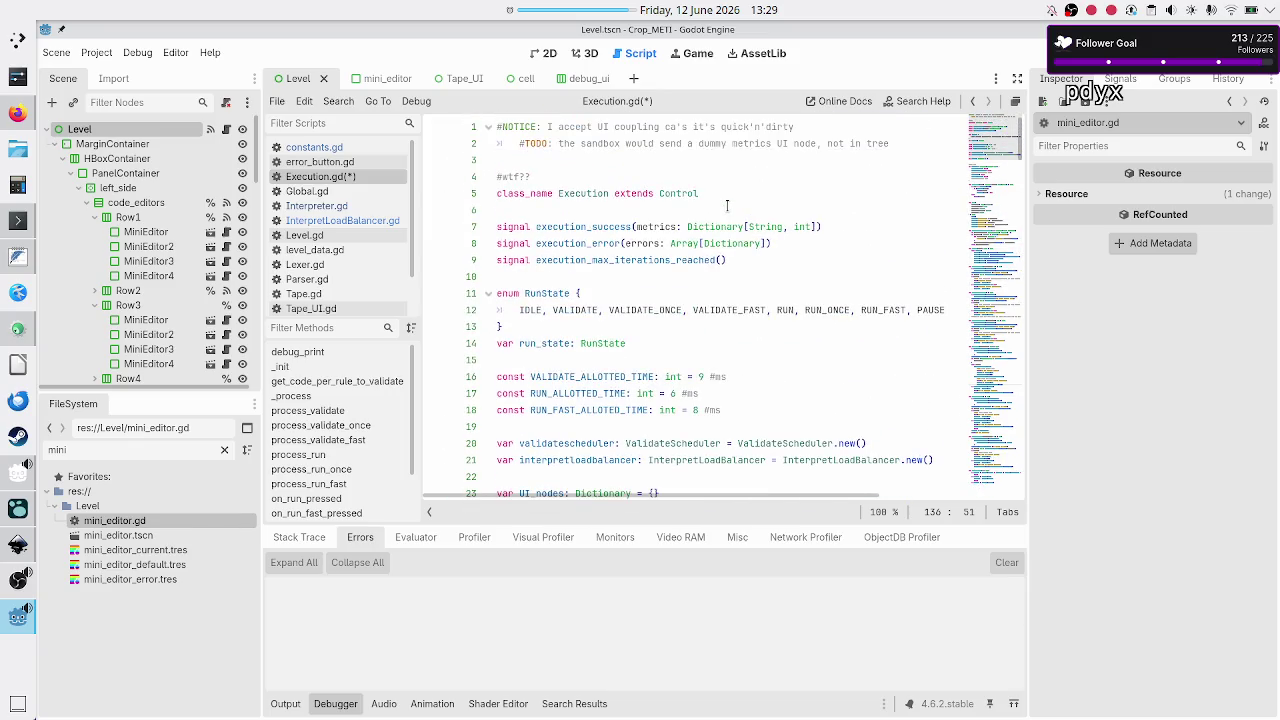
pyautogui.doubleClick(598, 263)
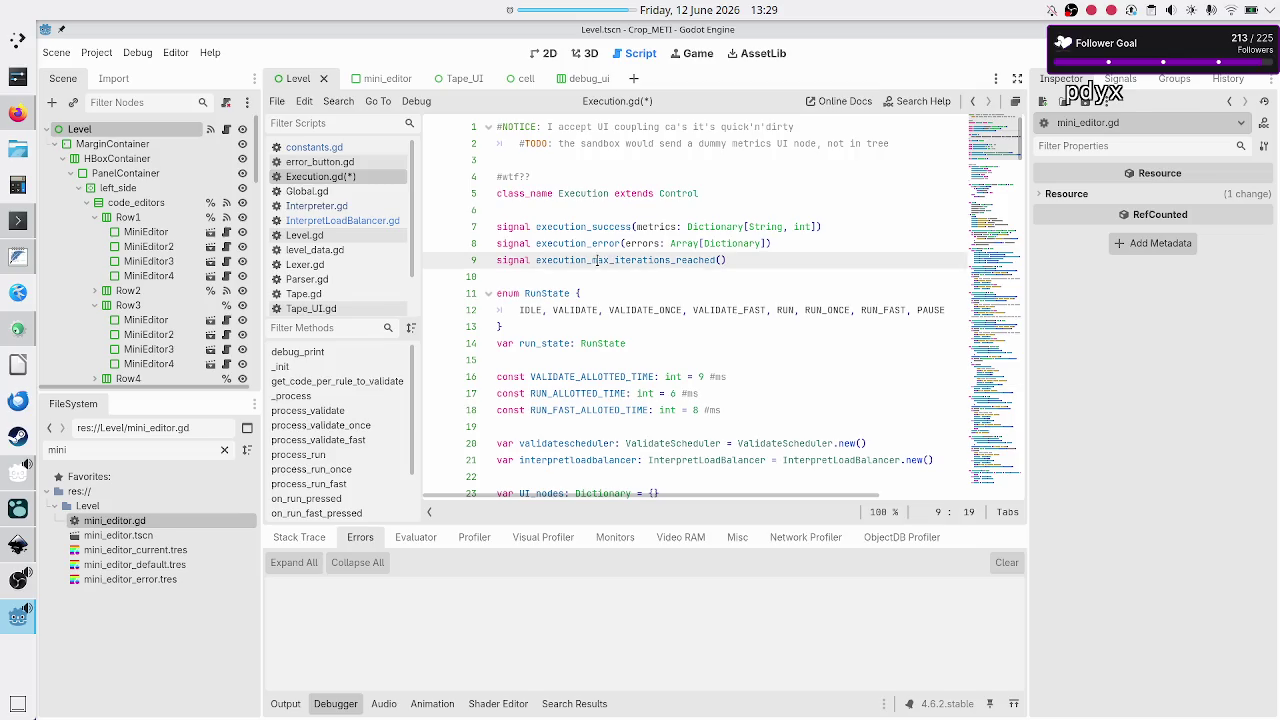
pyautogui.click(750, 263)
pyautogui.click(316, 205)
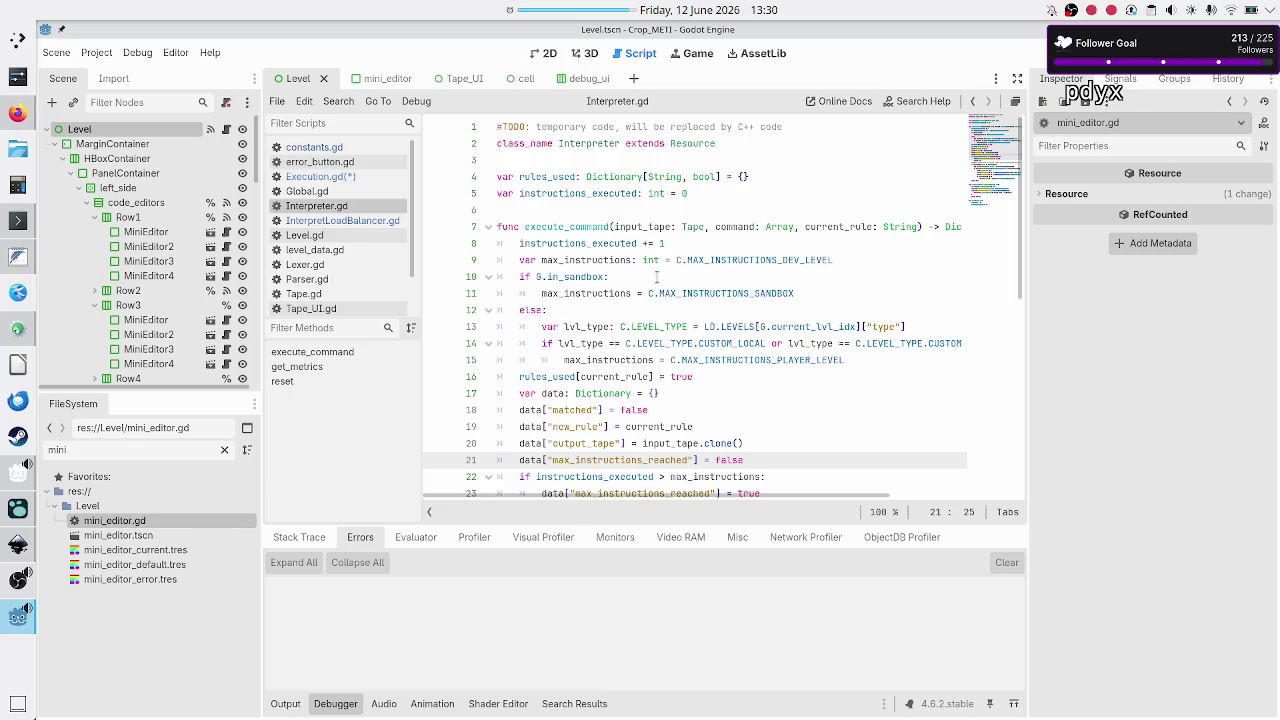
pyautogui.doubleClick(603, 260)
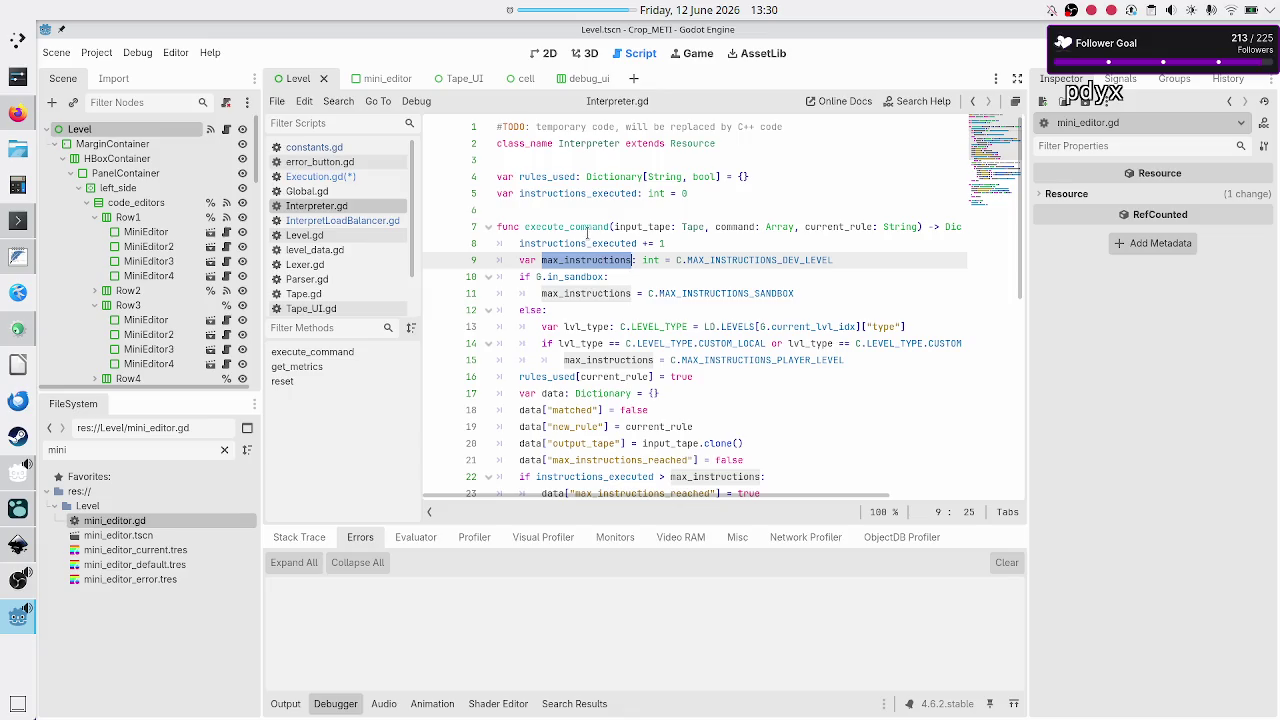
pyautogui.doubleClick(586, 227)
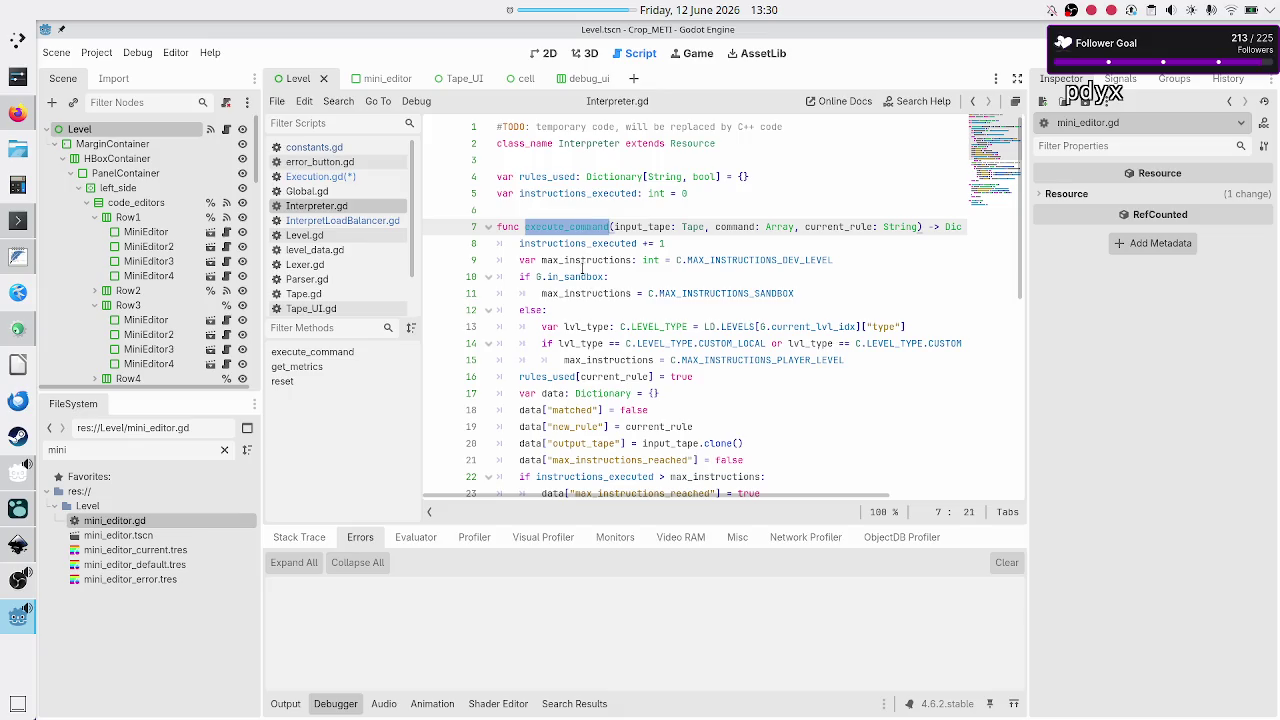
pyautogui.doubleClick(583, 260)
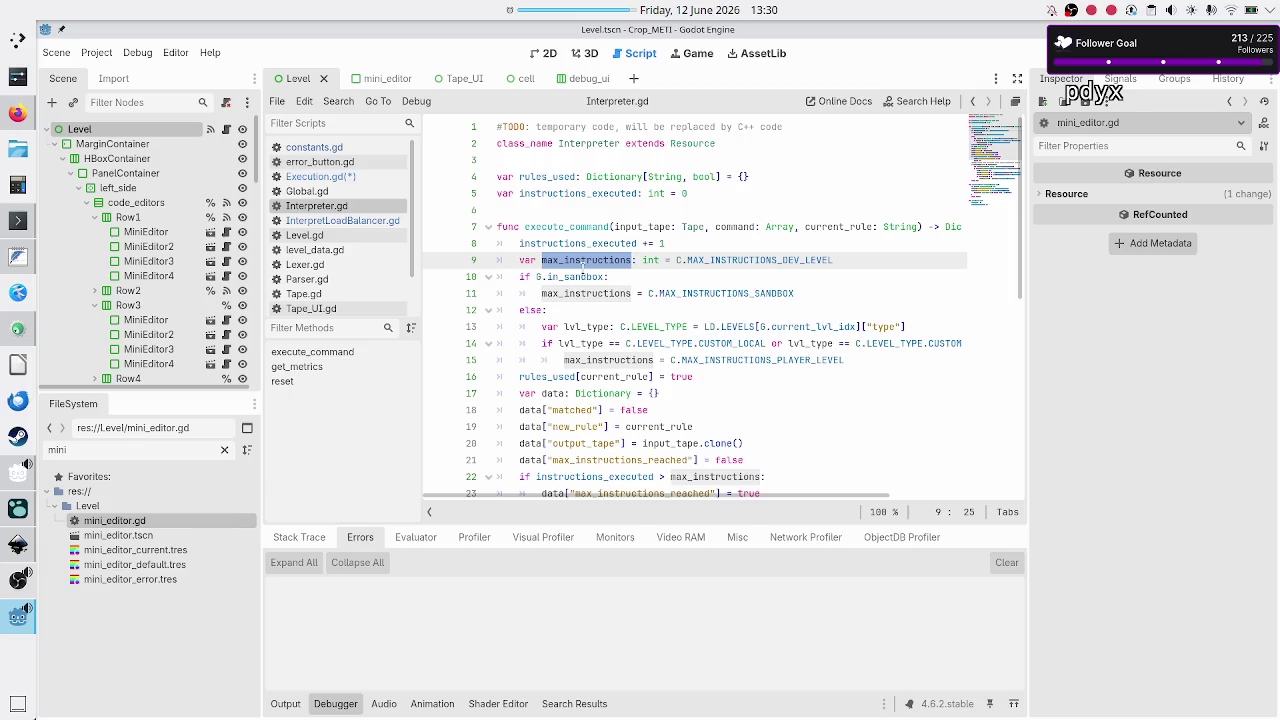
pyautogui.moveTo(718, 260)
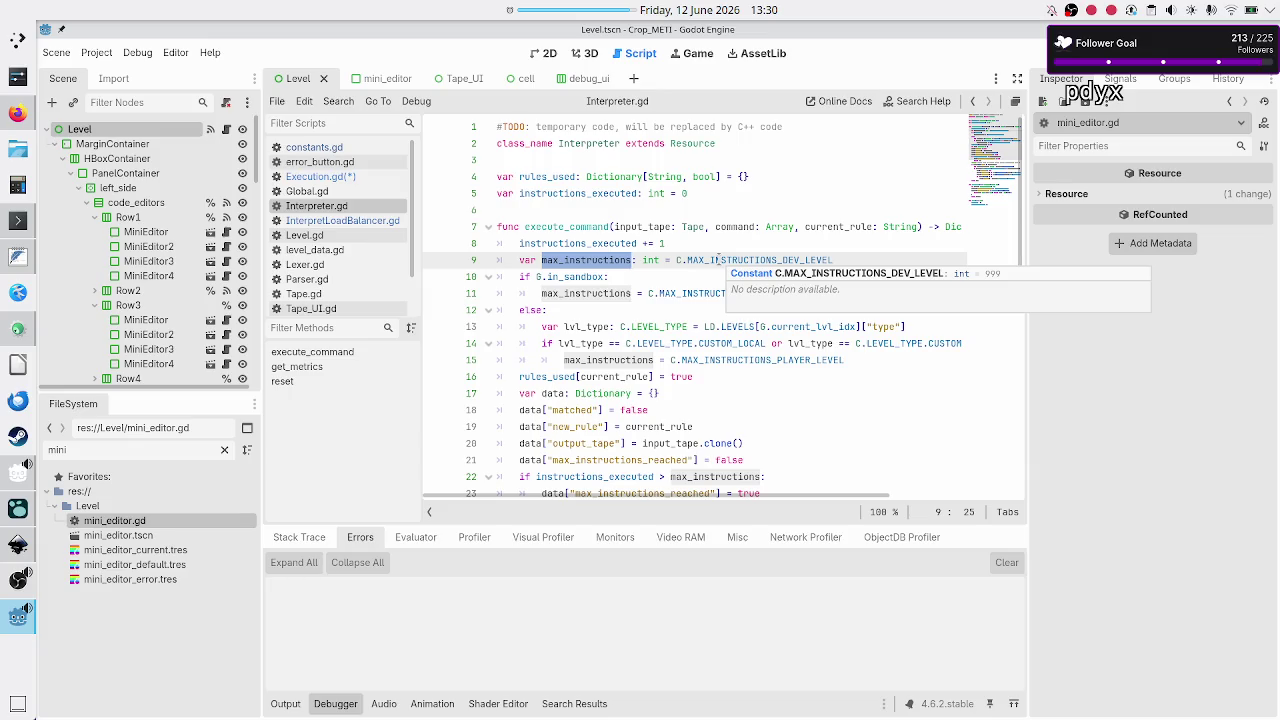
pyautogui.press('Up')
pyautogui.press('Up')
pyautogui.press('Up')
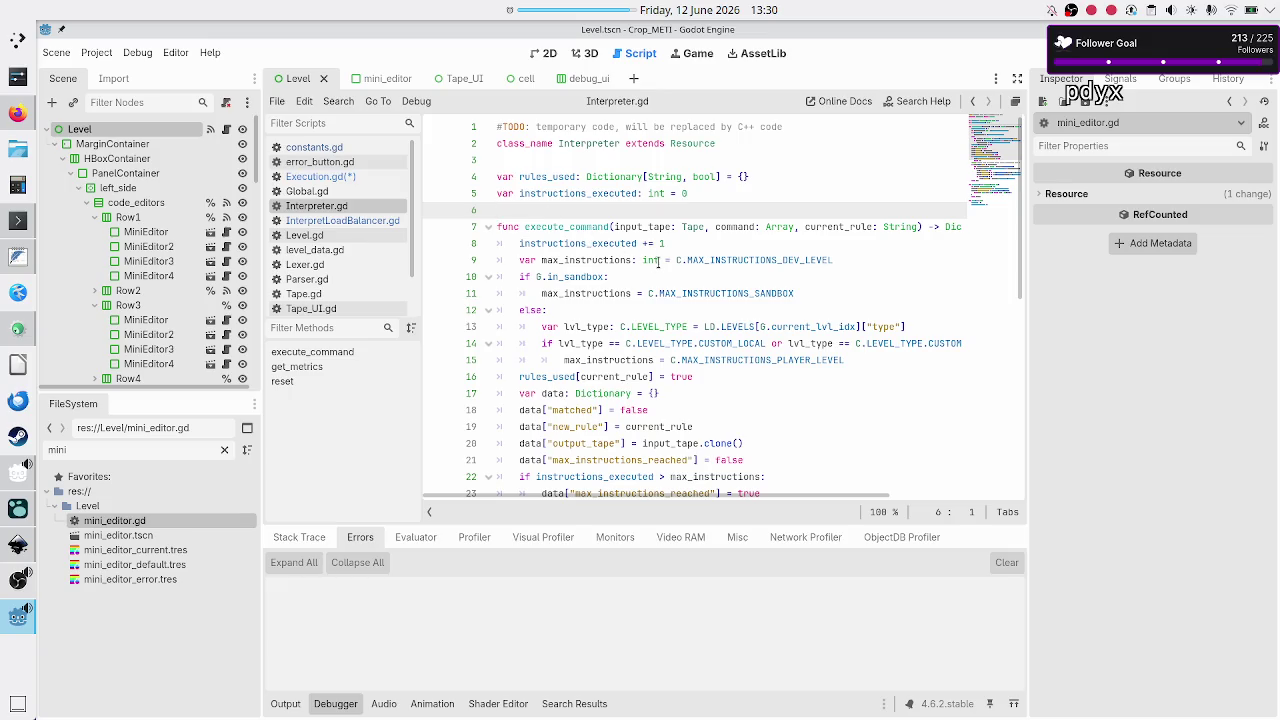
pyautogui.moveTo(659, 262)
pyautogui.doubleClick(588, 262)
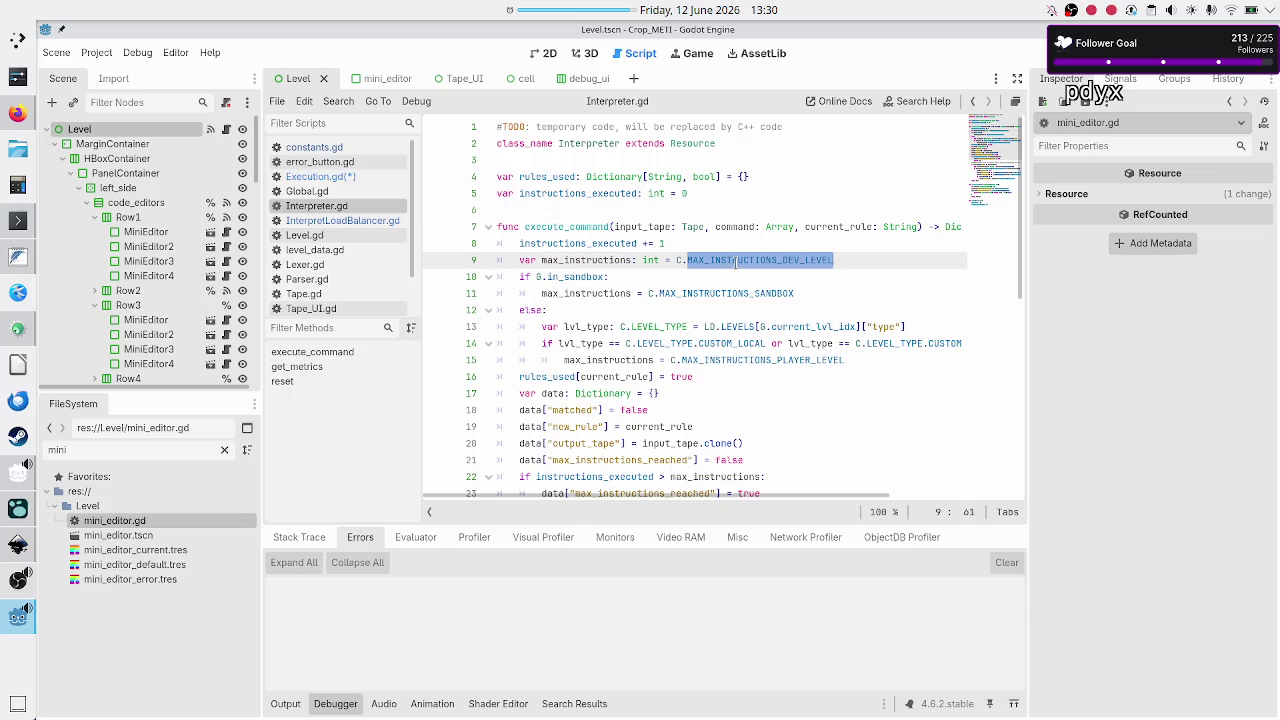
pyautogui.doubleClick(557, 279)
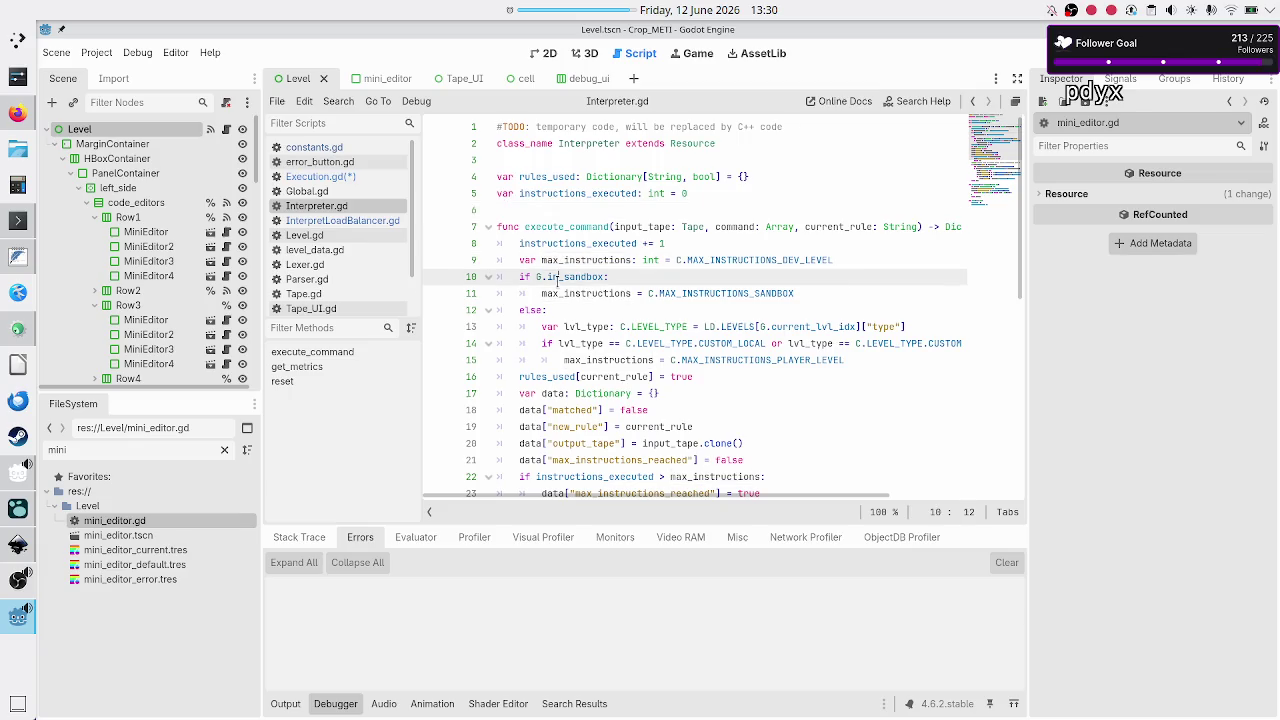
pyautogui.doubleClick(692, 293)
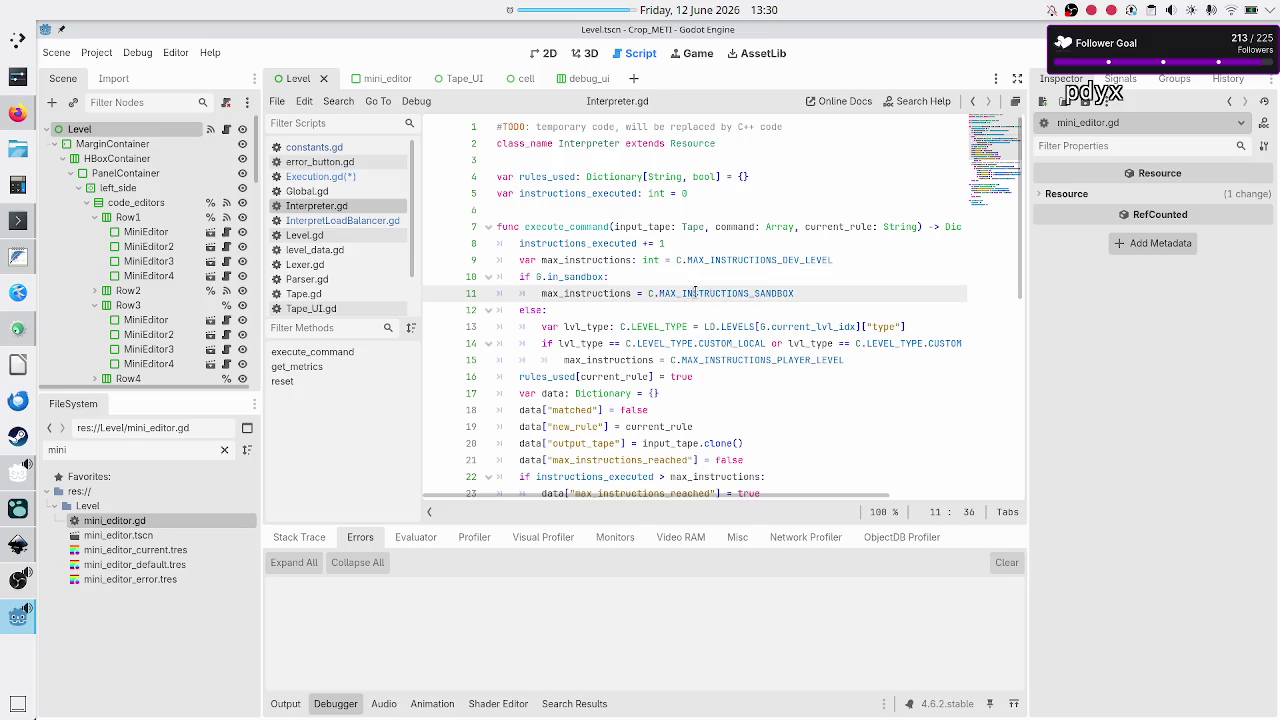
pyautogui.doubleClick(529, 309)
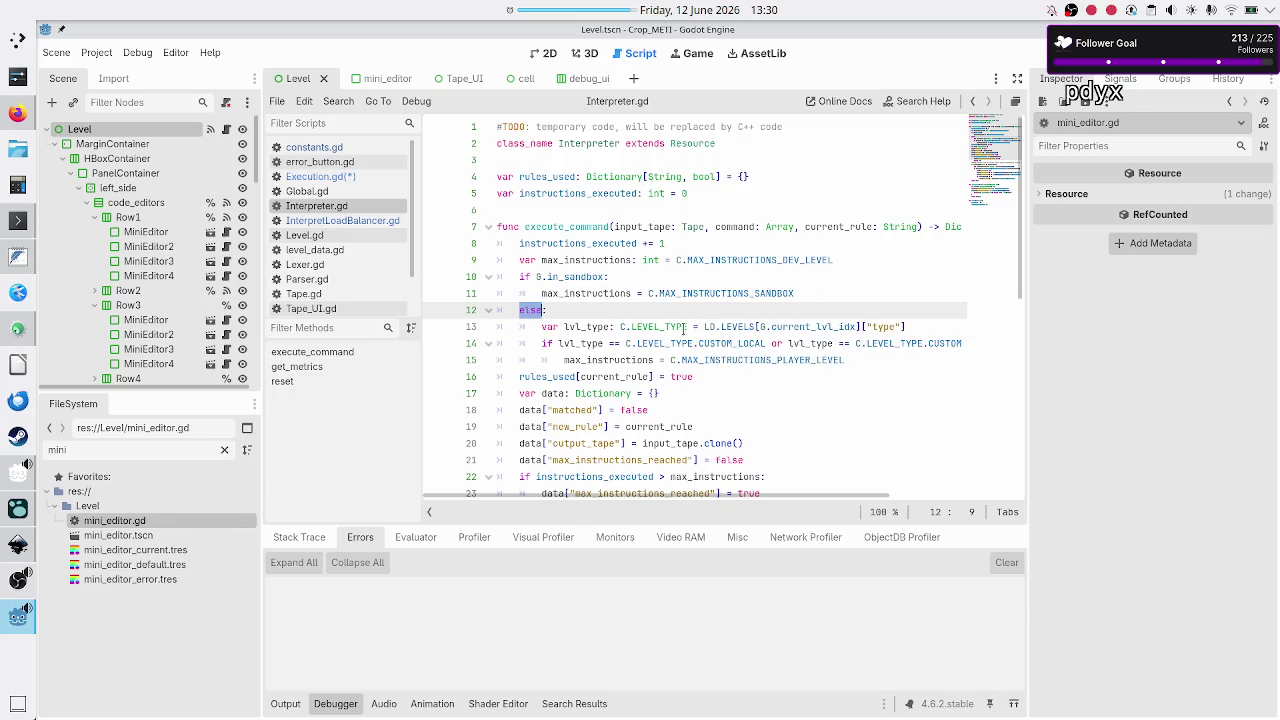
pyautogui.moveTo(799, 338)
pyautogui.hscroll(3, 818, 335)
pyautogui.hscroll(-3, 818, 335)
pyautogui.press('Up')
pyautogui.press('Up')
pyautogui.press('Up')
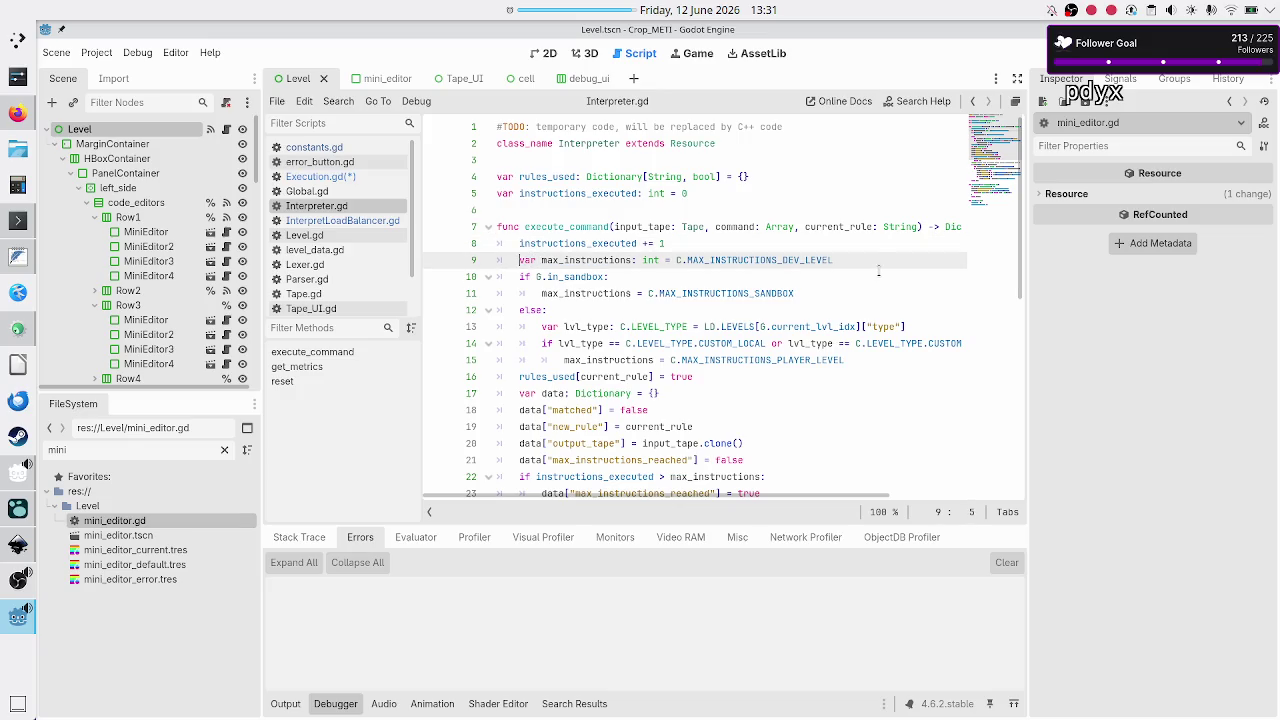
# - Delete the max_instructions calculation block (lines 9–15) from execute_command in Interpreter.gd
pyautogui.hotkey('shift', 'Down')
pyautogui.hotkey('shift', 'Down')
pyautogui.hotkey('shift', 'Down')
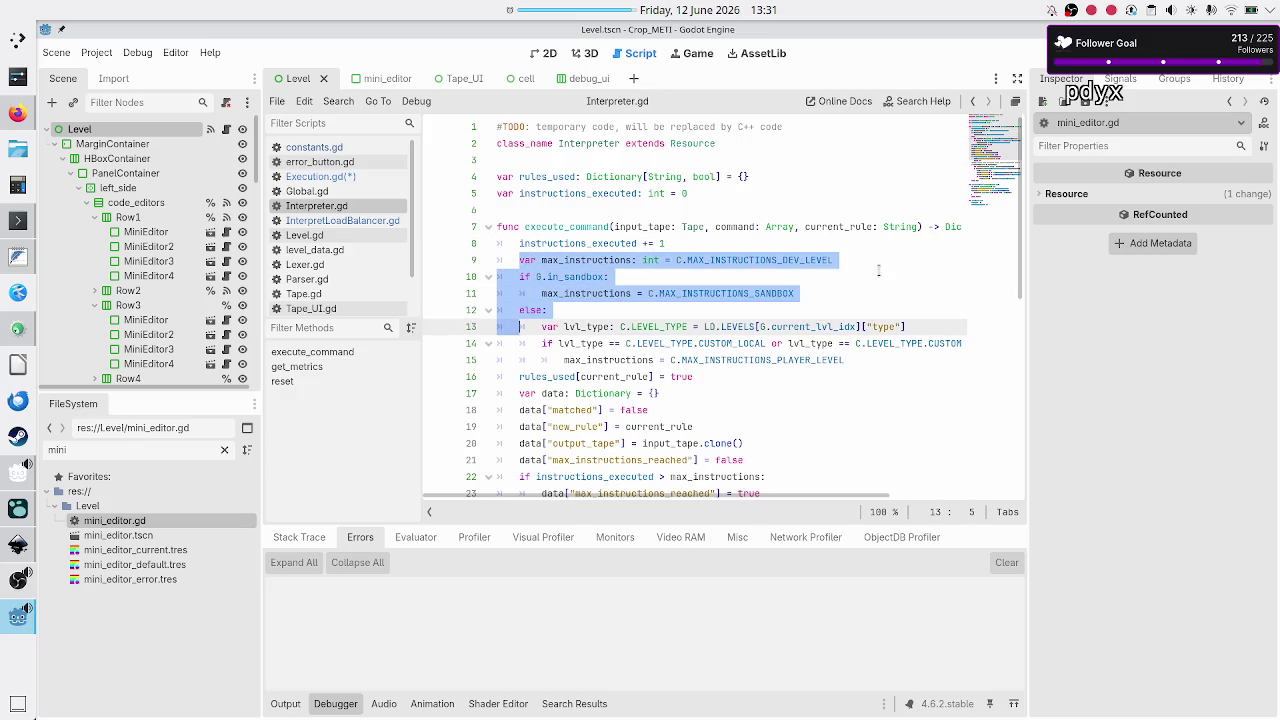
pyautogui.hotkey('shift', 'Down')
pyautogui.hotkey('shift', 'Down')
pyautogui.hotkey('shift', 'Down')
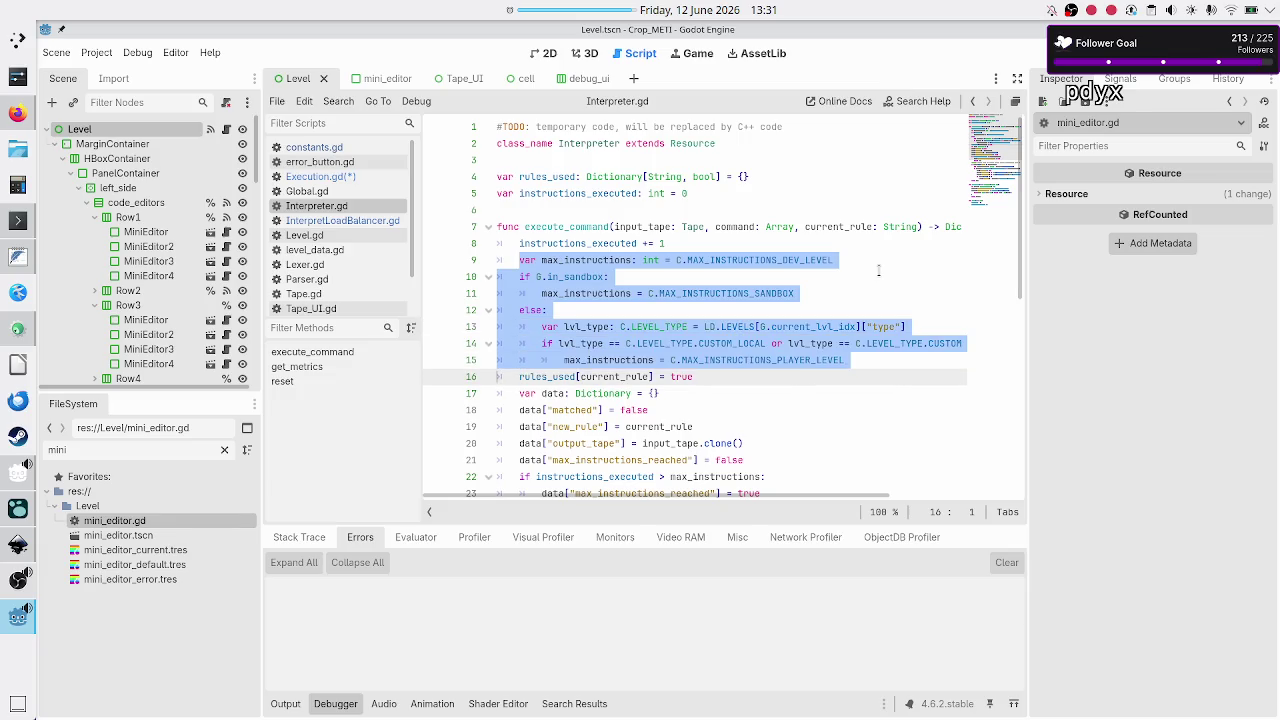
pyautogui.hotkey('shift', 'Left')
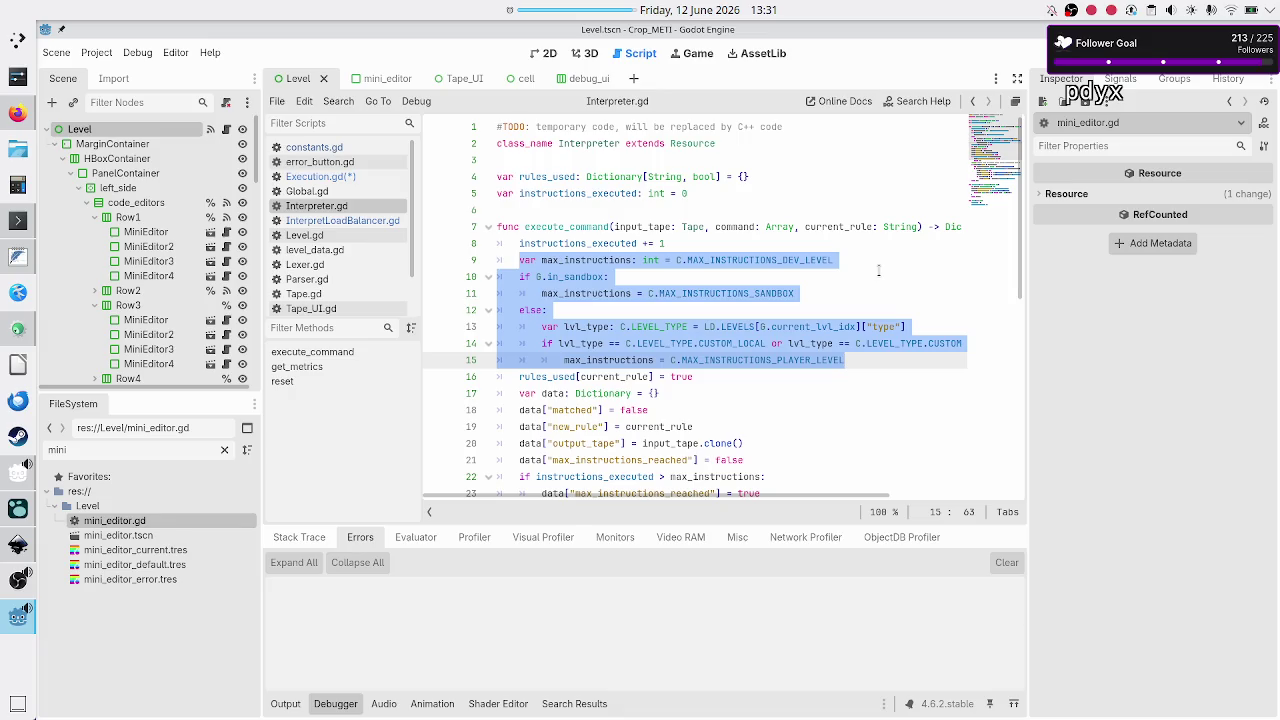
pyautogui.press('Delete')
pyautogui.press('BackSpace')
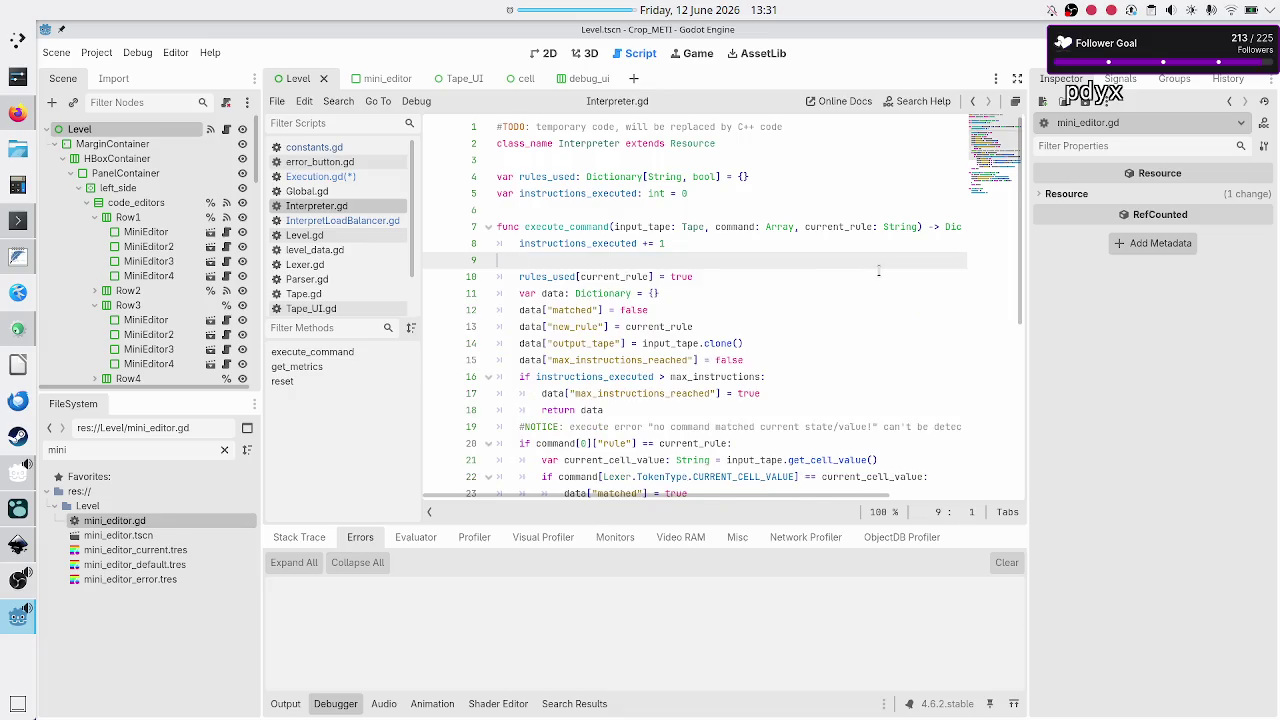
pyautogui.press('Delete')
pyautogui.press('Up')
# - Add a ', max_instructions: int' parameter, put ') -> Dictionary:' on its own line, and save
pyautogui.press('Left')
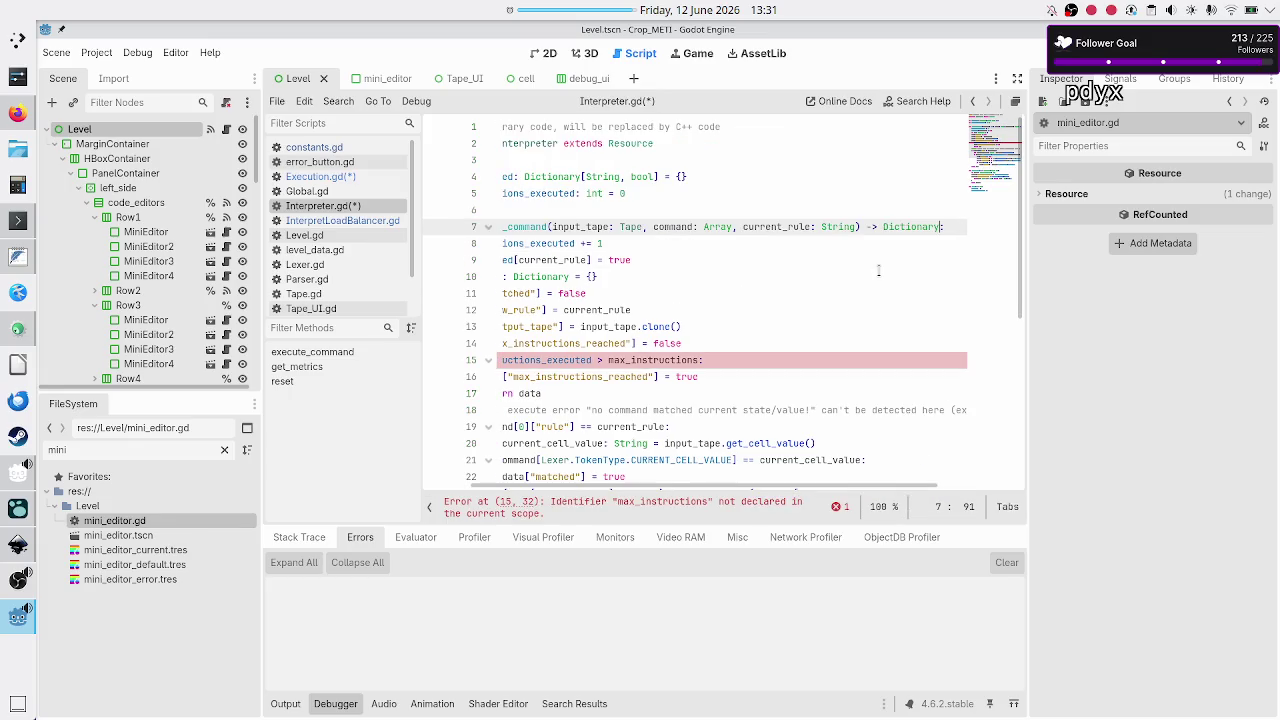
pyautogui.press('Left')
pyautogui.press('Left')
pyautogui.press('Left')
pyautogui.write(', max_in')
pyautogui.write('structions')
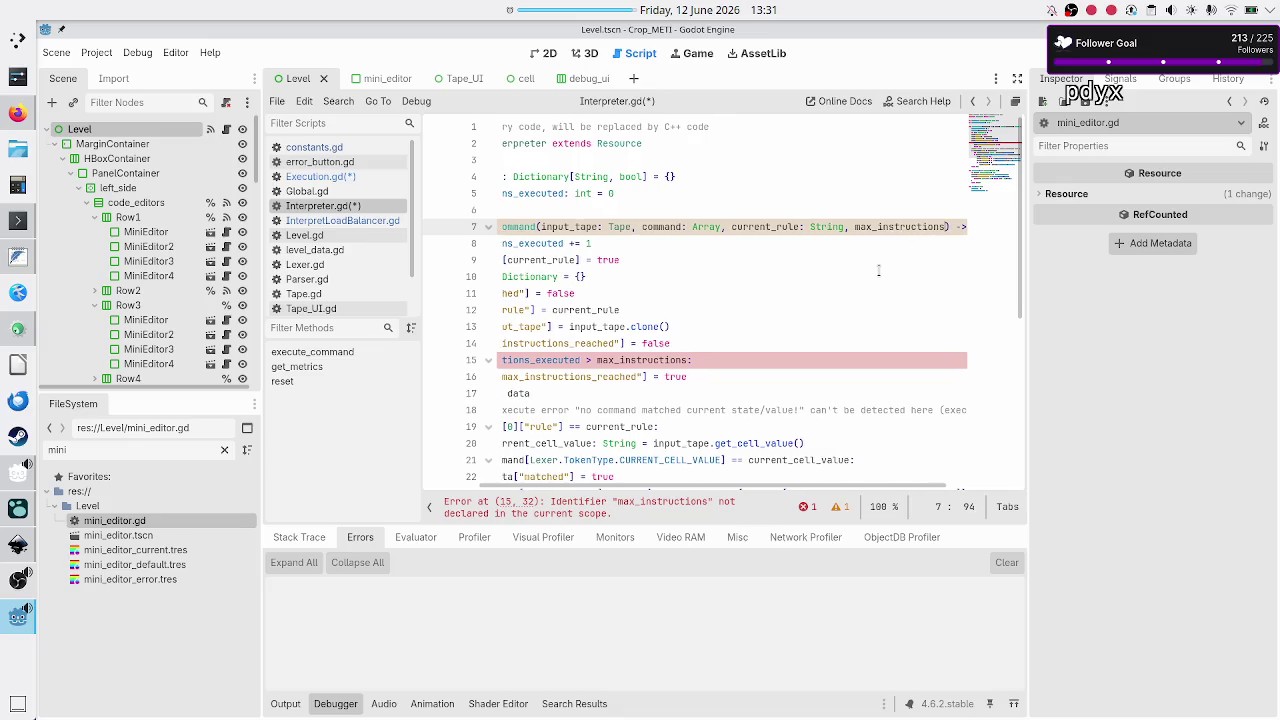
pyautogui.write(': int')
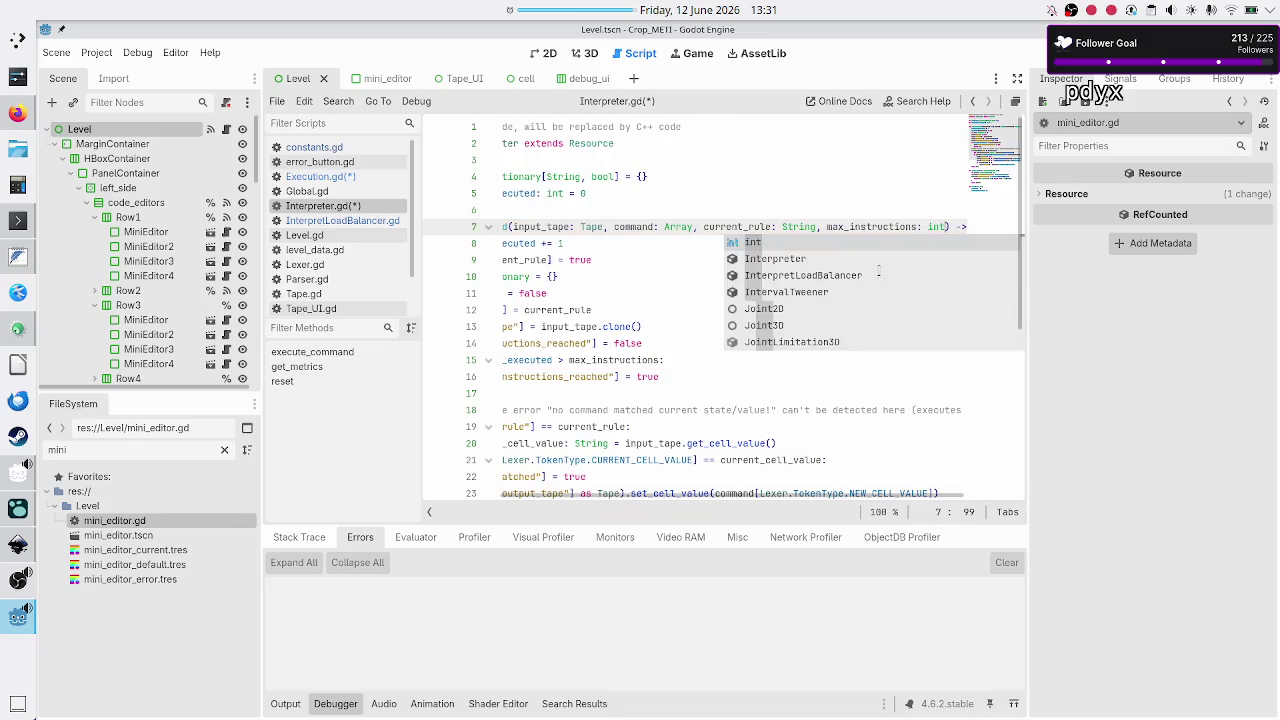
pyautogui.press('Escape')
pyautogui.press('Home')
pyautogui.press('Up')
pyautogui.press('Down')
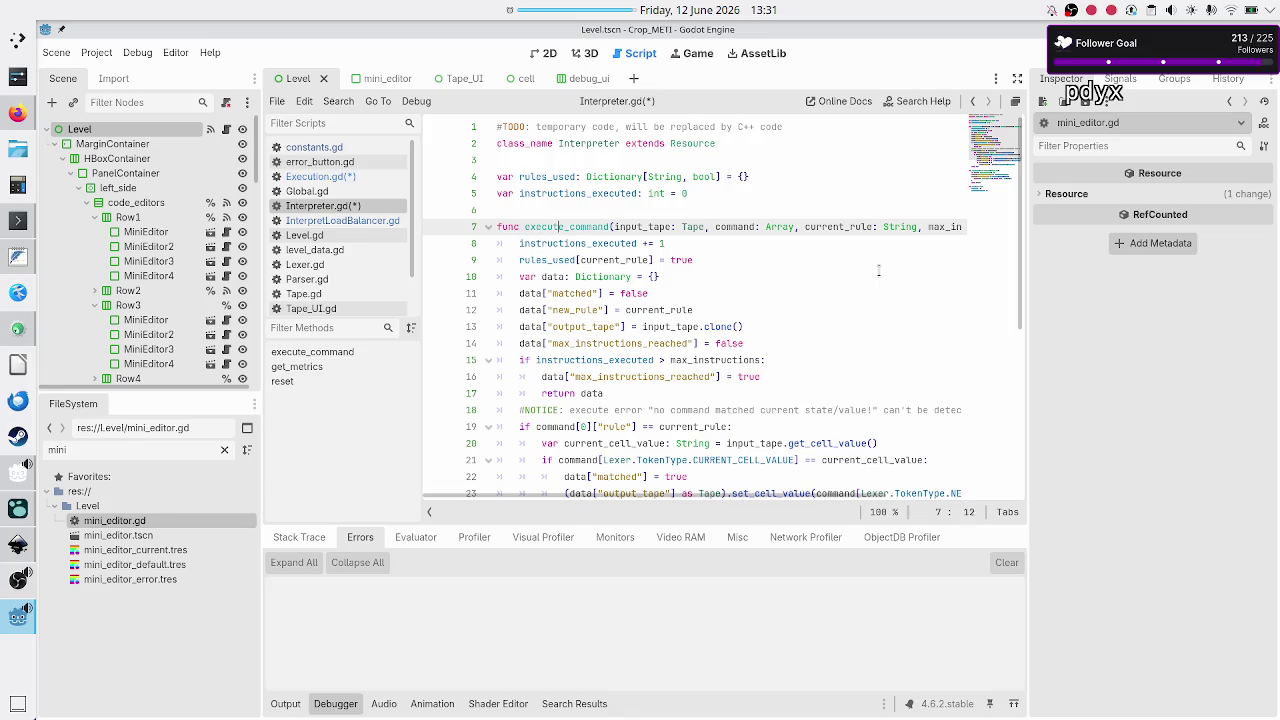
pyautogui.press('Return')
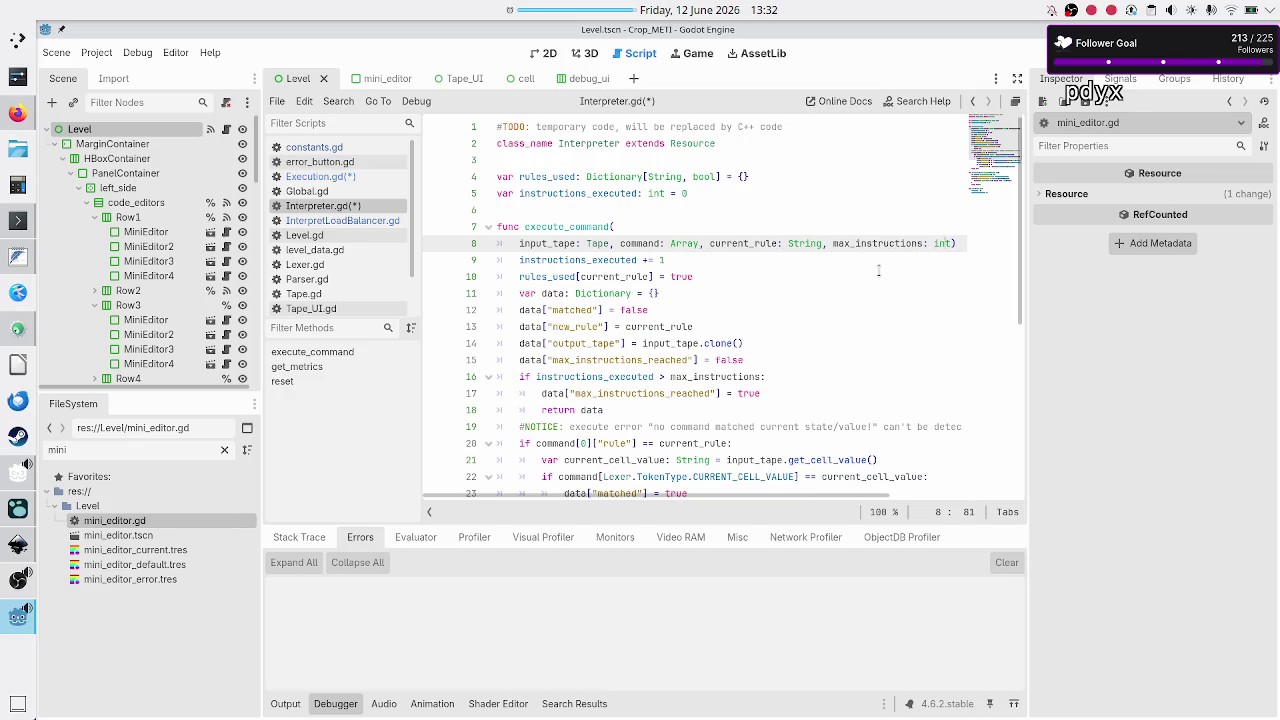
pyautogui.press('Return')
pyautogui.press('BackSpace')
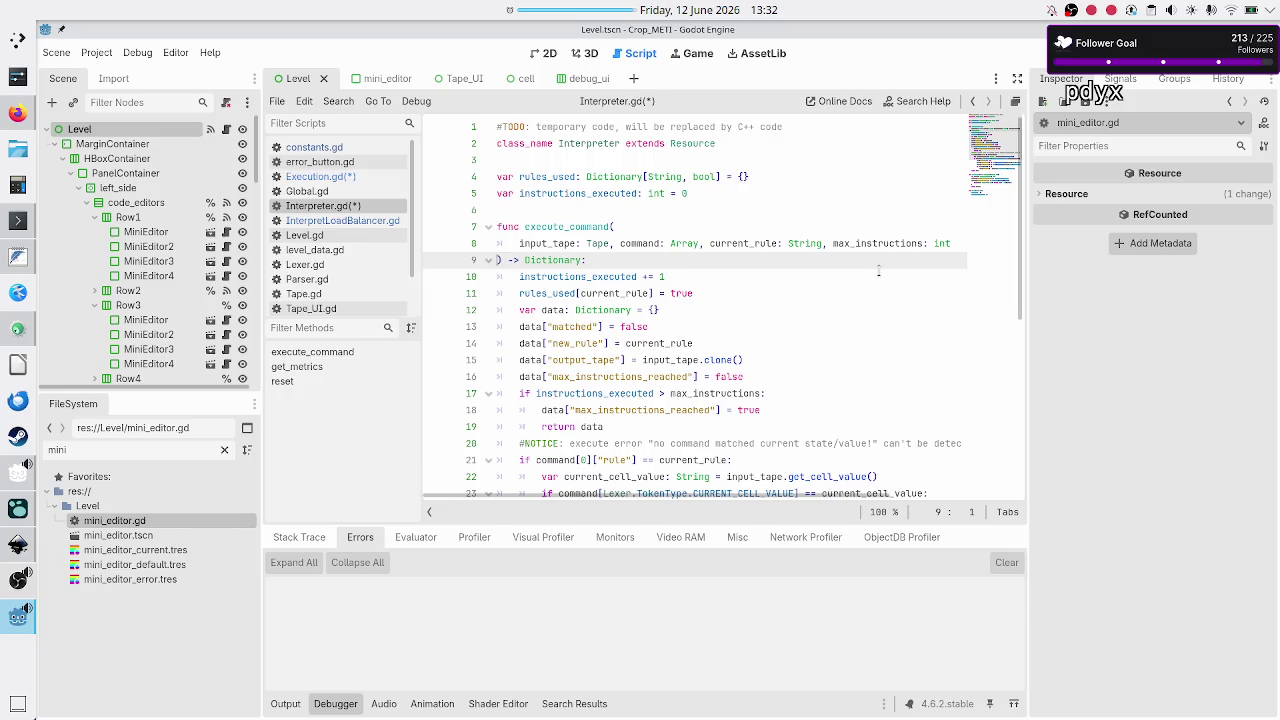
pyautogui.press('Down')
pyautogui.press('Down')
pyautogui.press('Down')
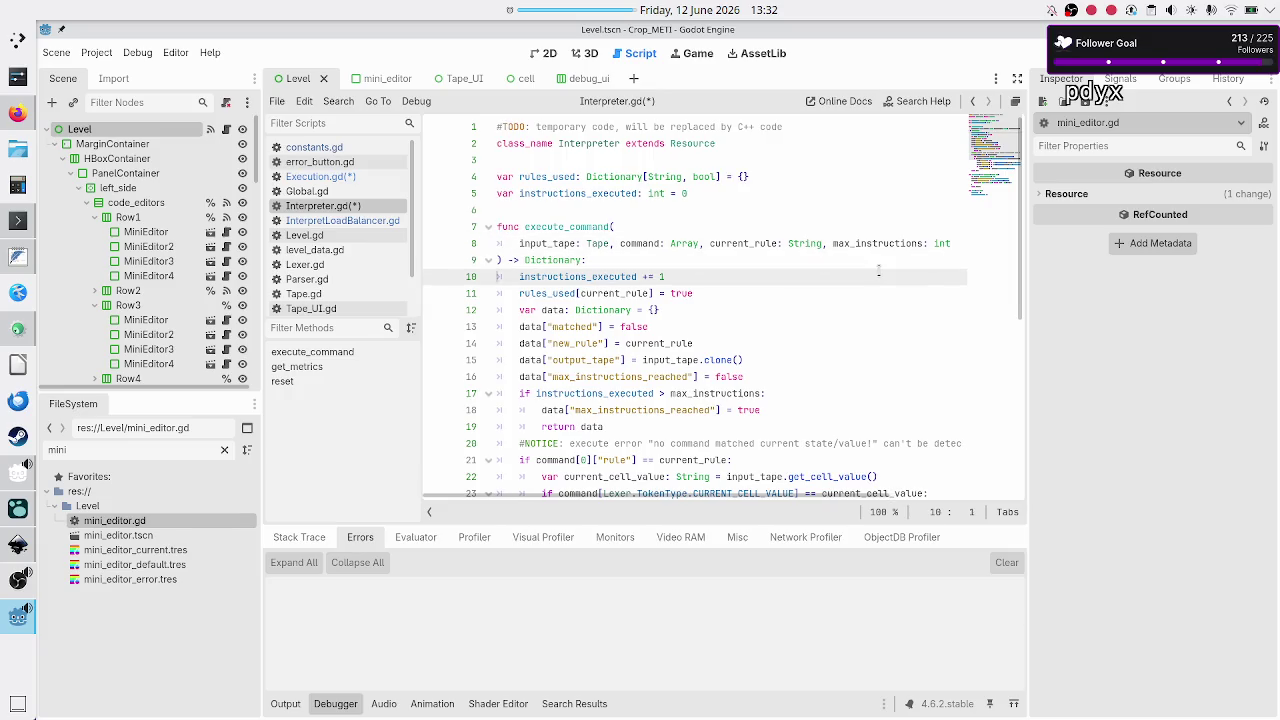
pyautogui.hotkey('ctrl', 's')
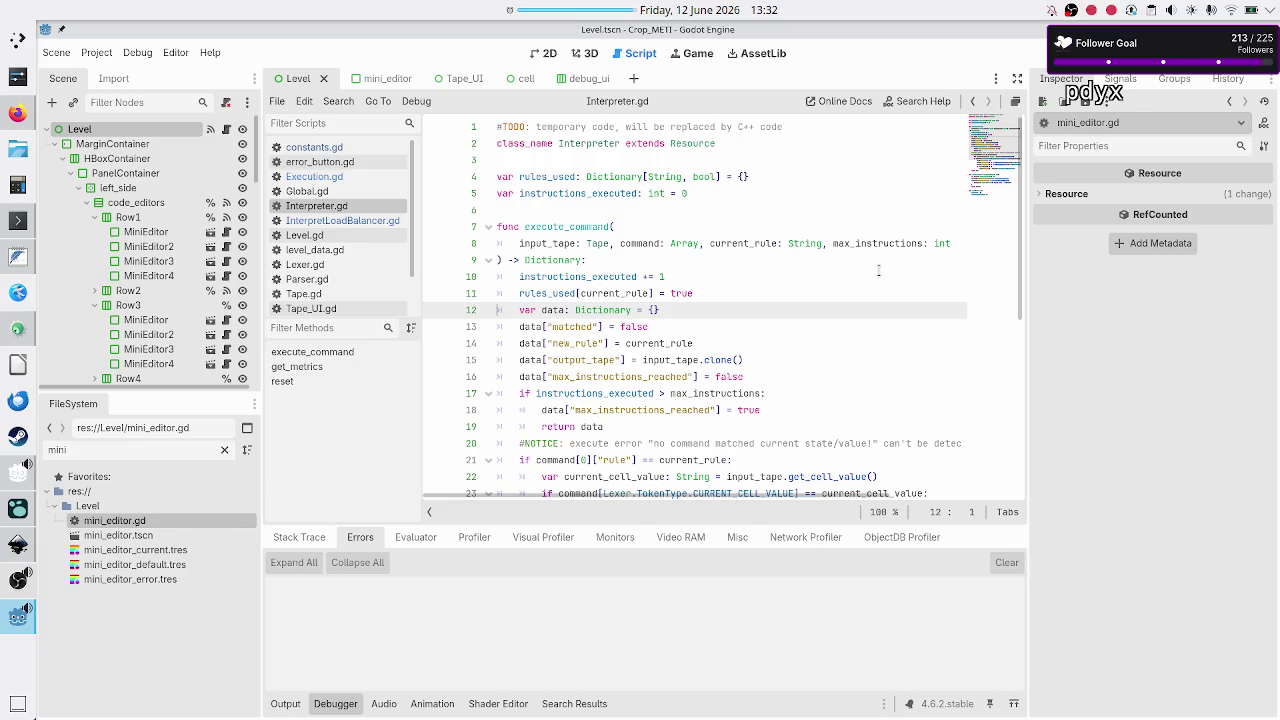
# - In InterpretLoadBalancer.gd, declare 'var max_instructions: int' below the existing variables
pyautogui.click(395, 221)
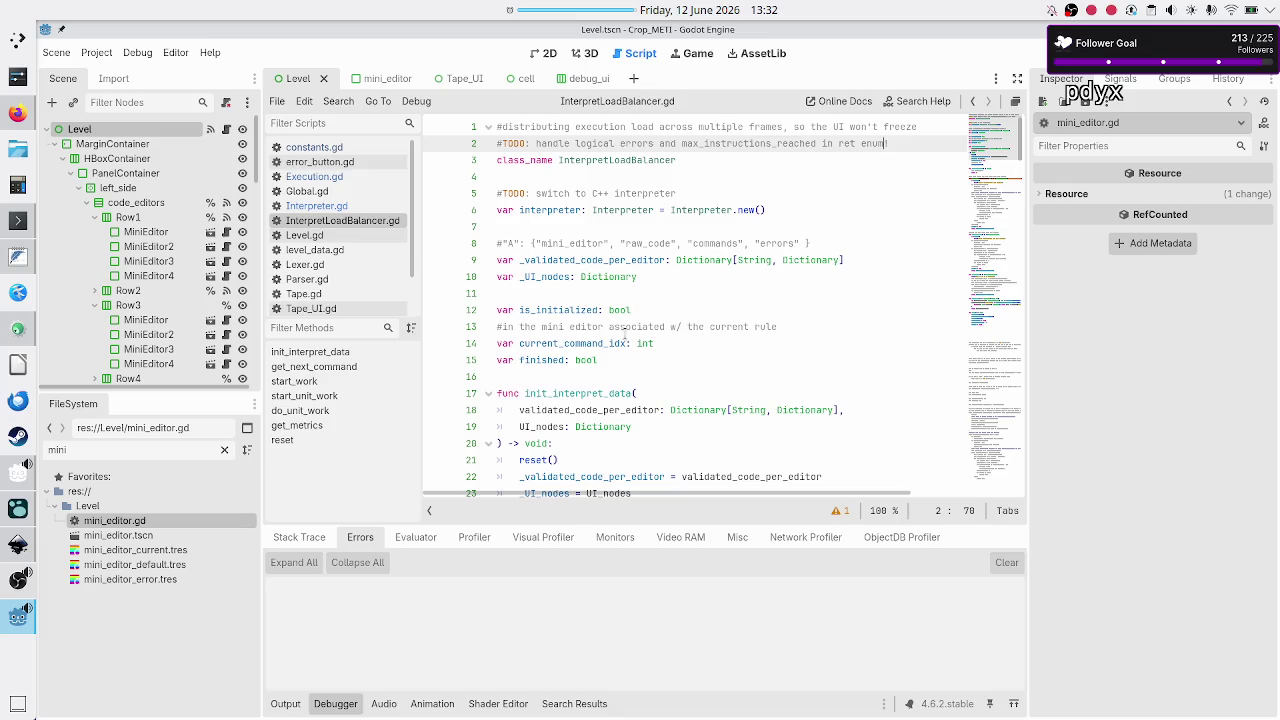
pyautogui.write('!')
pyautogui.click(633, 362)
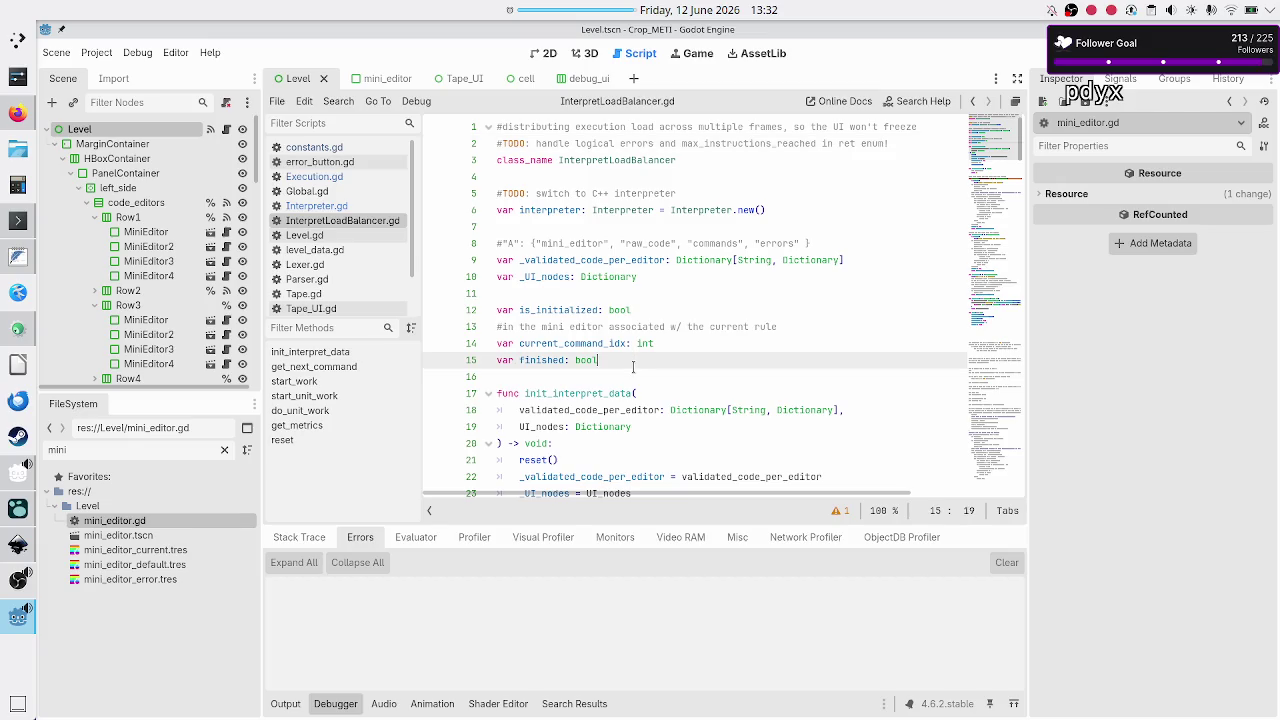
pyautogui.press('Return')
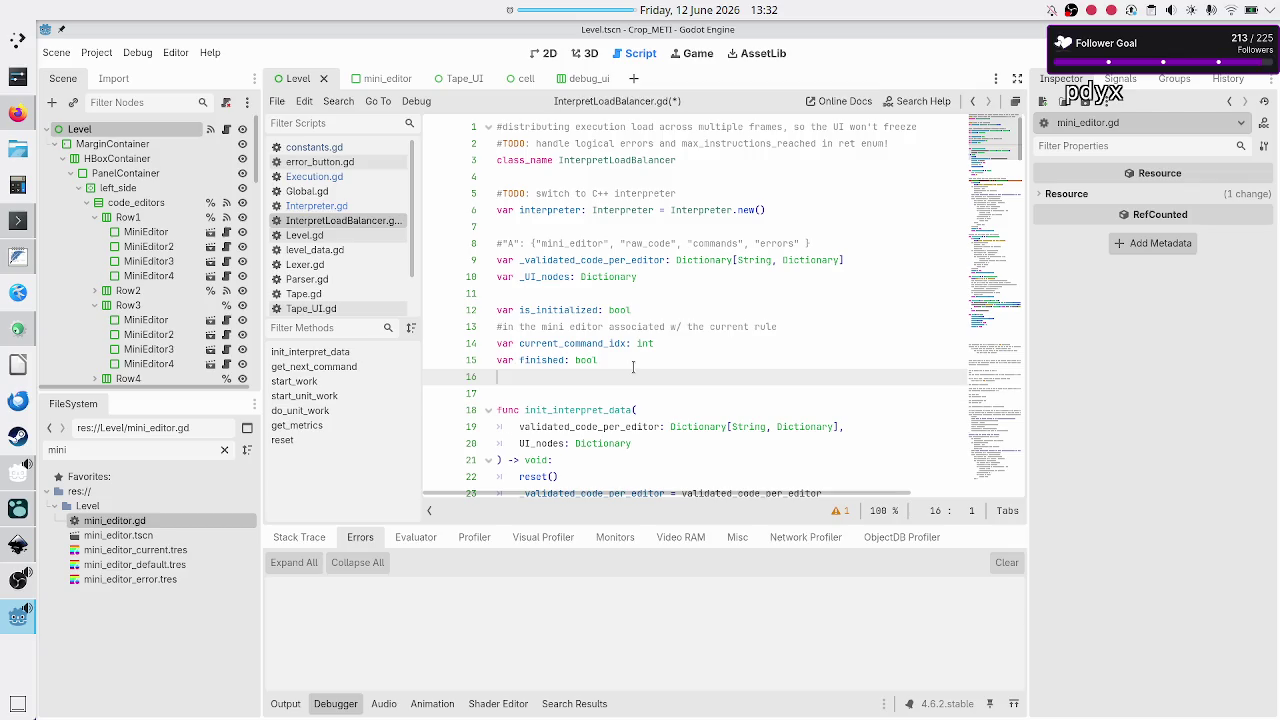
pyautogui.press('Return')
pyautogui.write('var ')
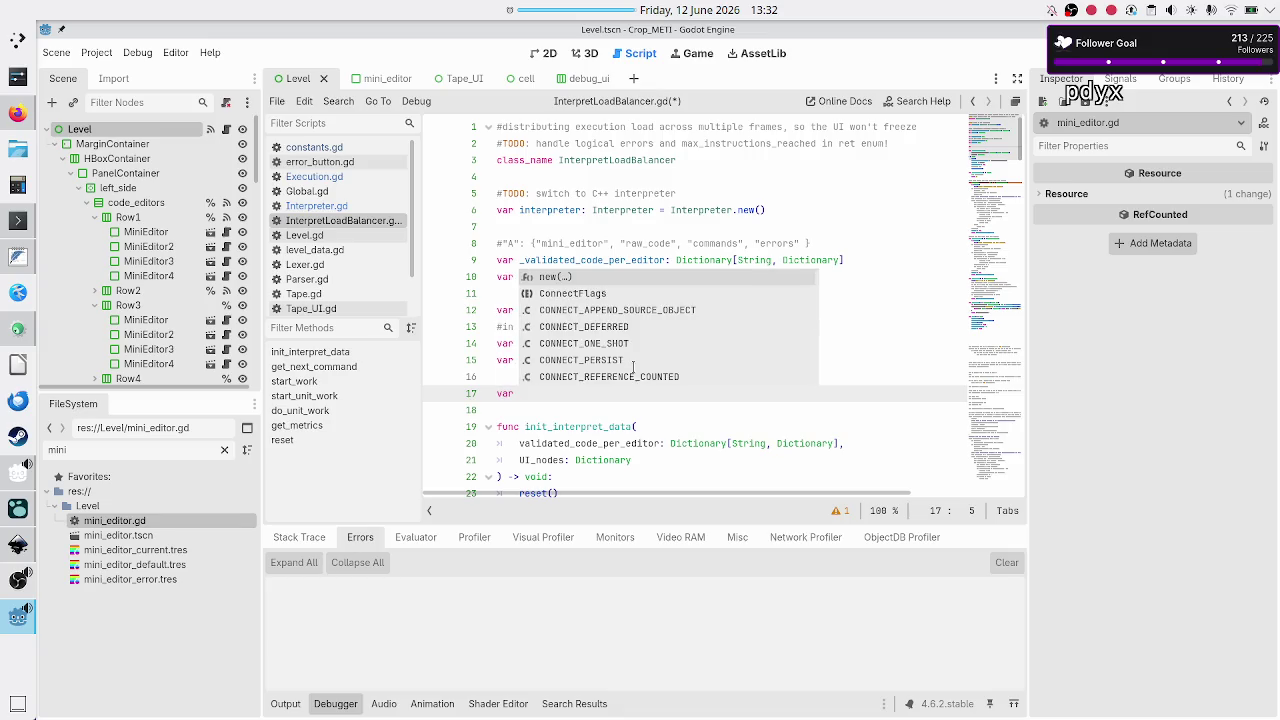
pyautogui.write('max_ins')
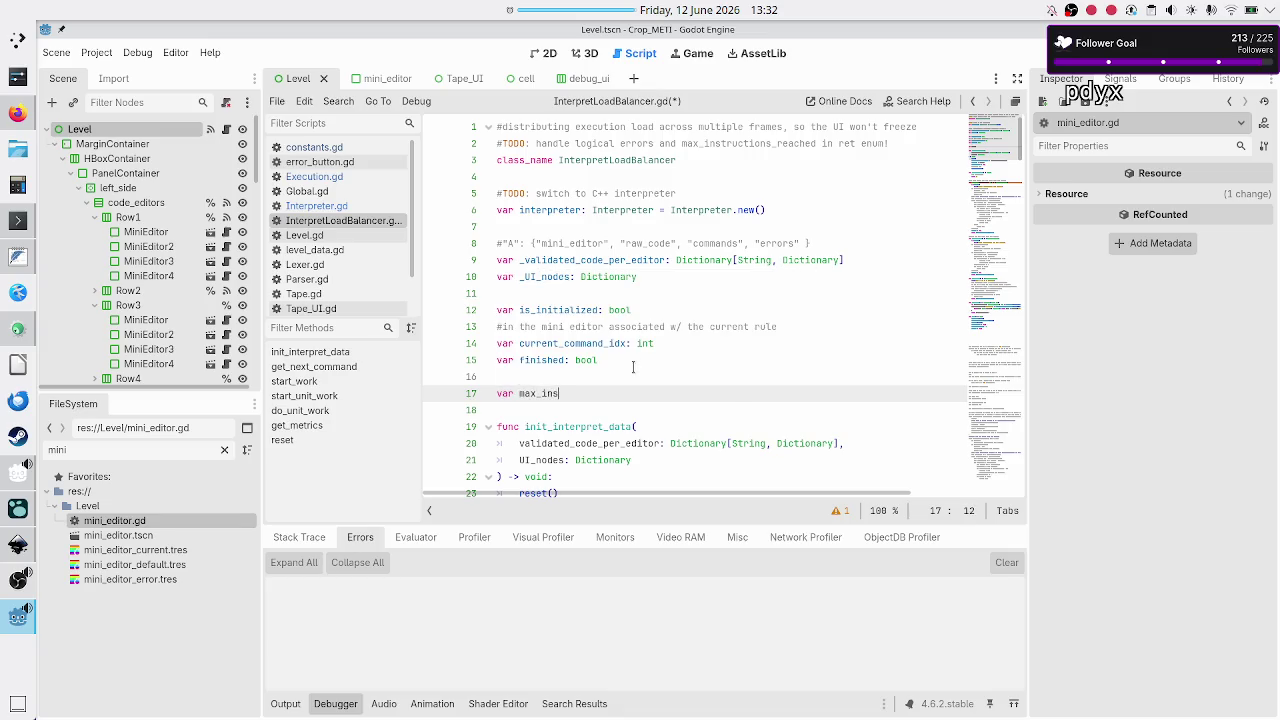
pyautogui.write('tructions: ')
pyautogui.write('int')
pyautogui.press('Return')
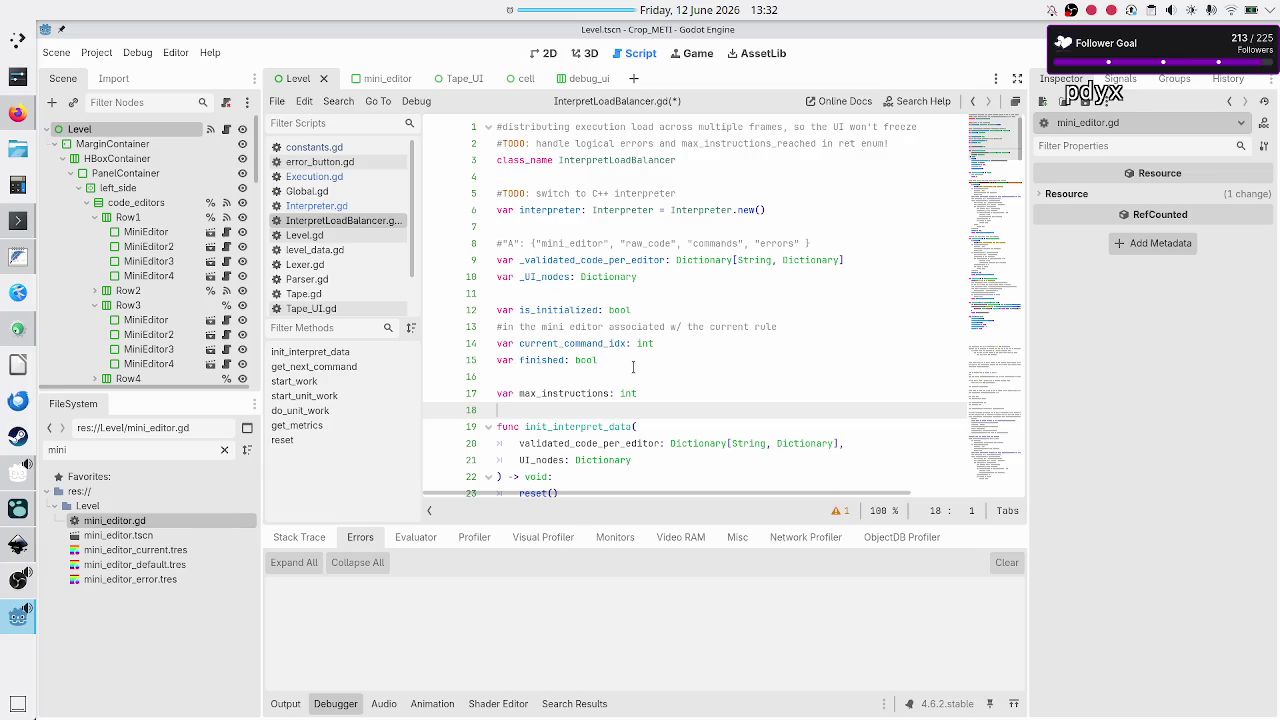
# - Add a max_instructions line at the end of reset() and a blank line above the function
pyautogui.press('Down')
pyautogui.press('Down')
pyautogui.press('Down')
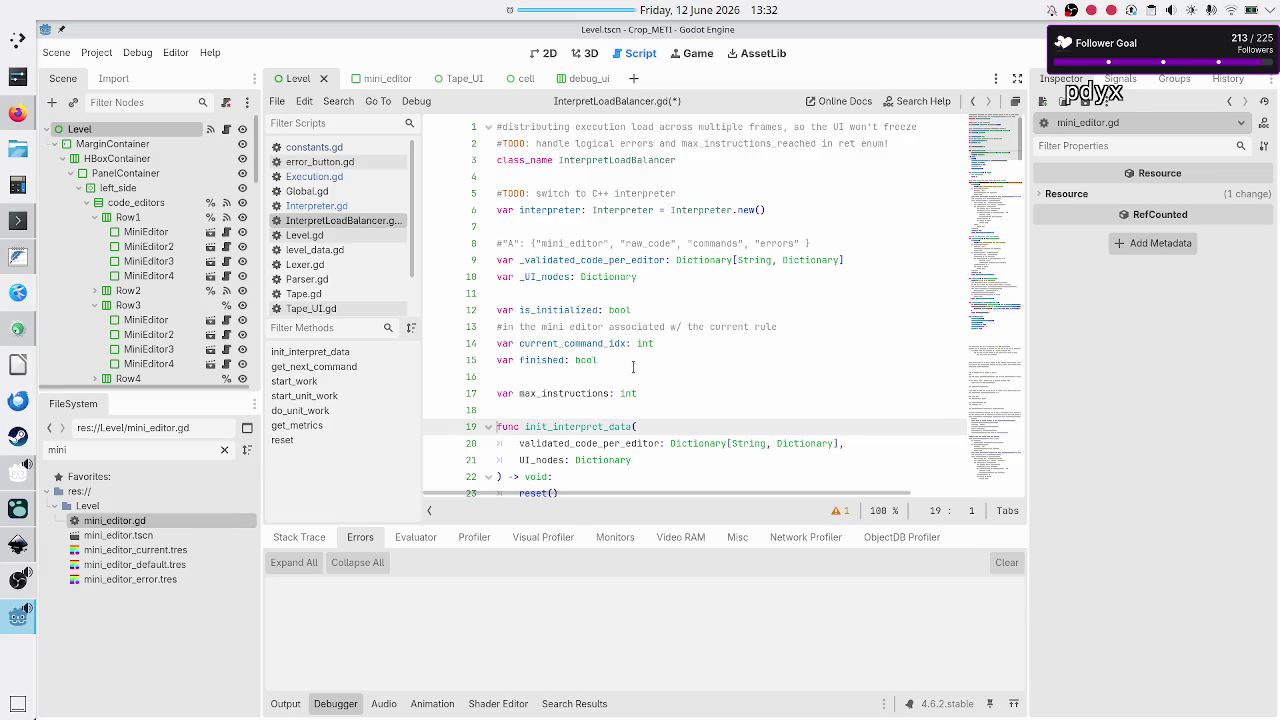
pyautogui.press('Down')
pyautogui.press('Down')
pyautogui.press('Down')
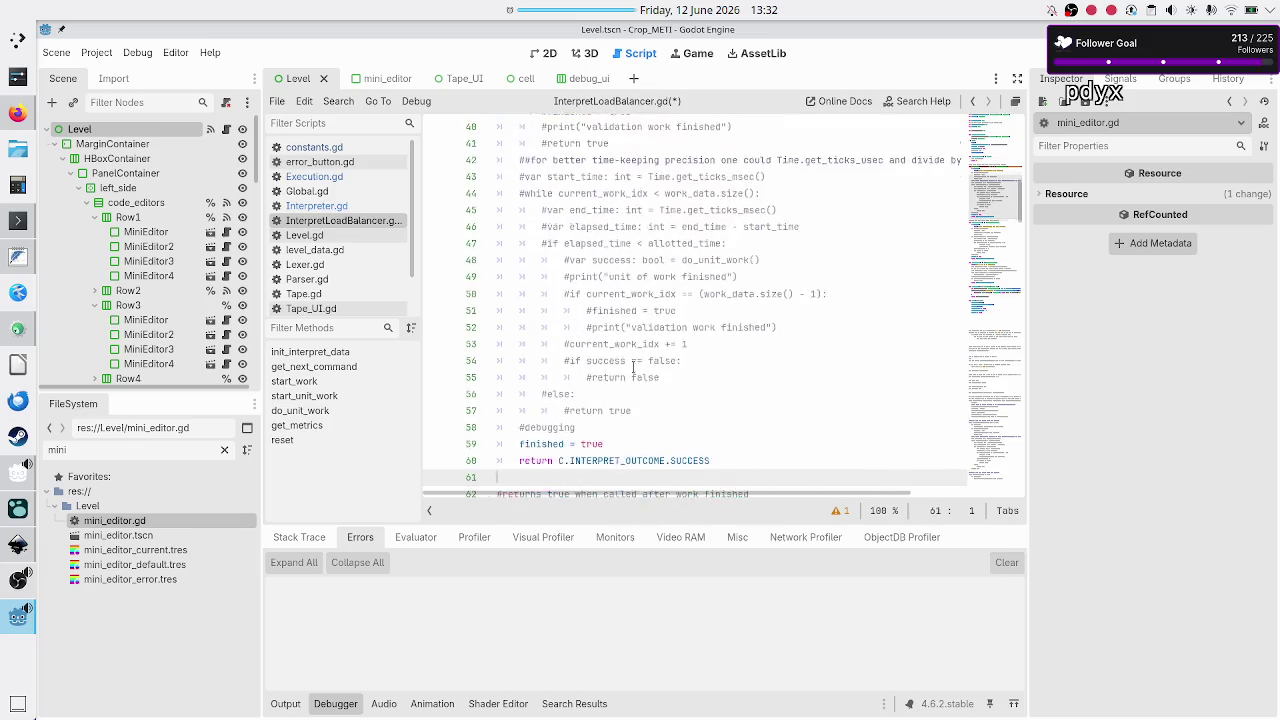
pyautogui.press('Down')
pyautogui.press('Down')
pyautogui.press('Down')
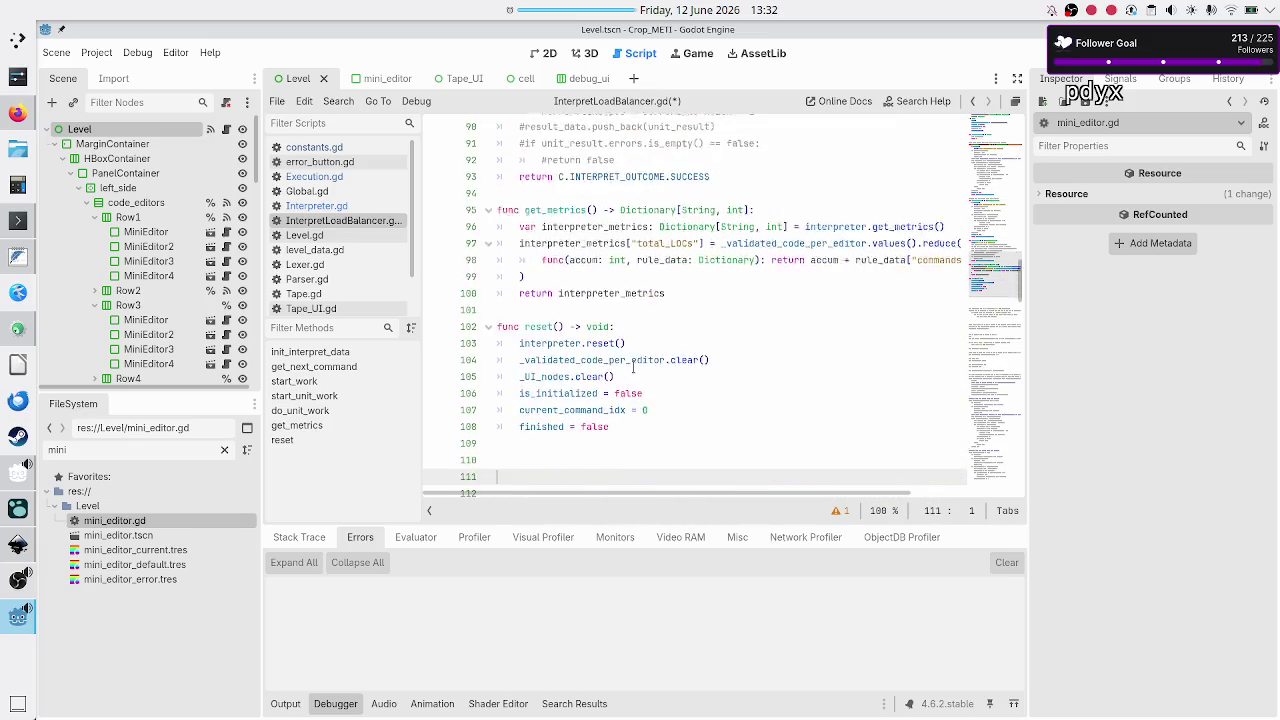
pyautogui.press('Up')
pyautogui.press('Up')
pyautogui.press('Up')
pyautogui.press('End')
pyautogui.press('Return')
pyautogui.write('max_in')
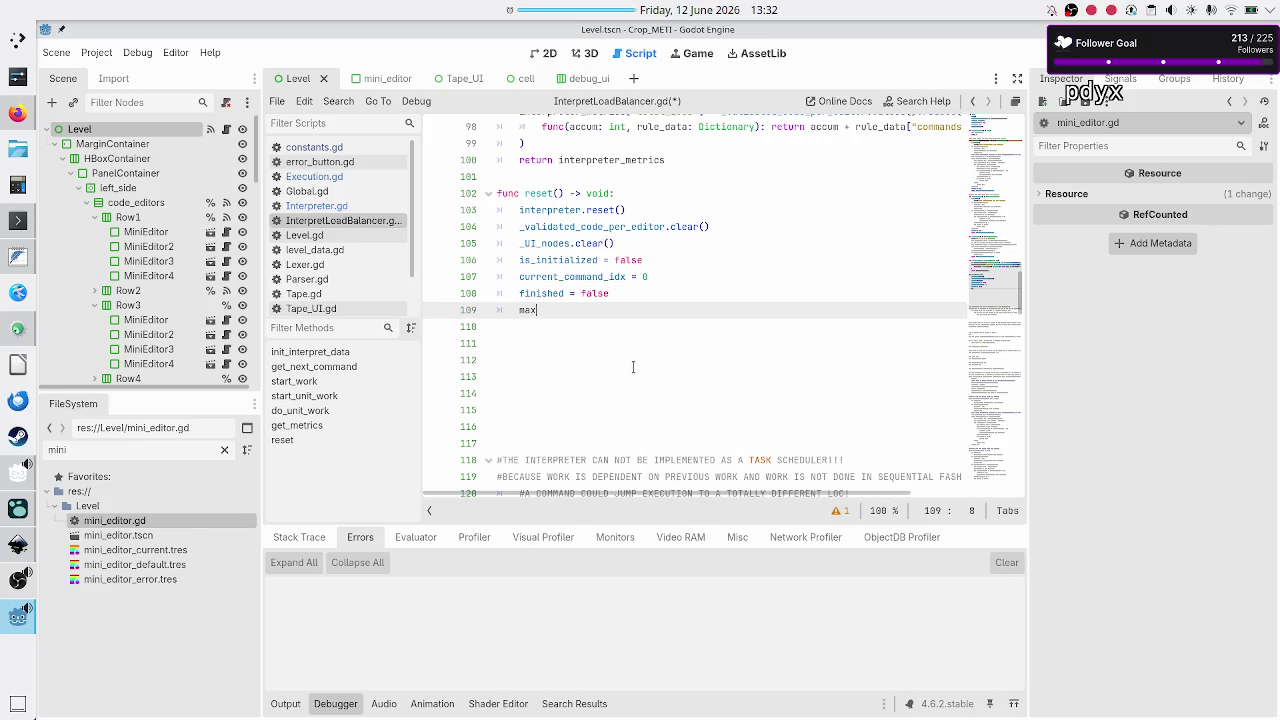
pyautogui.press('Return')
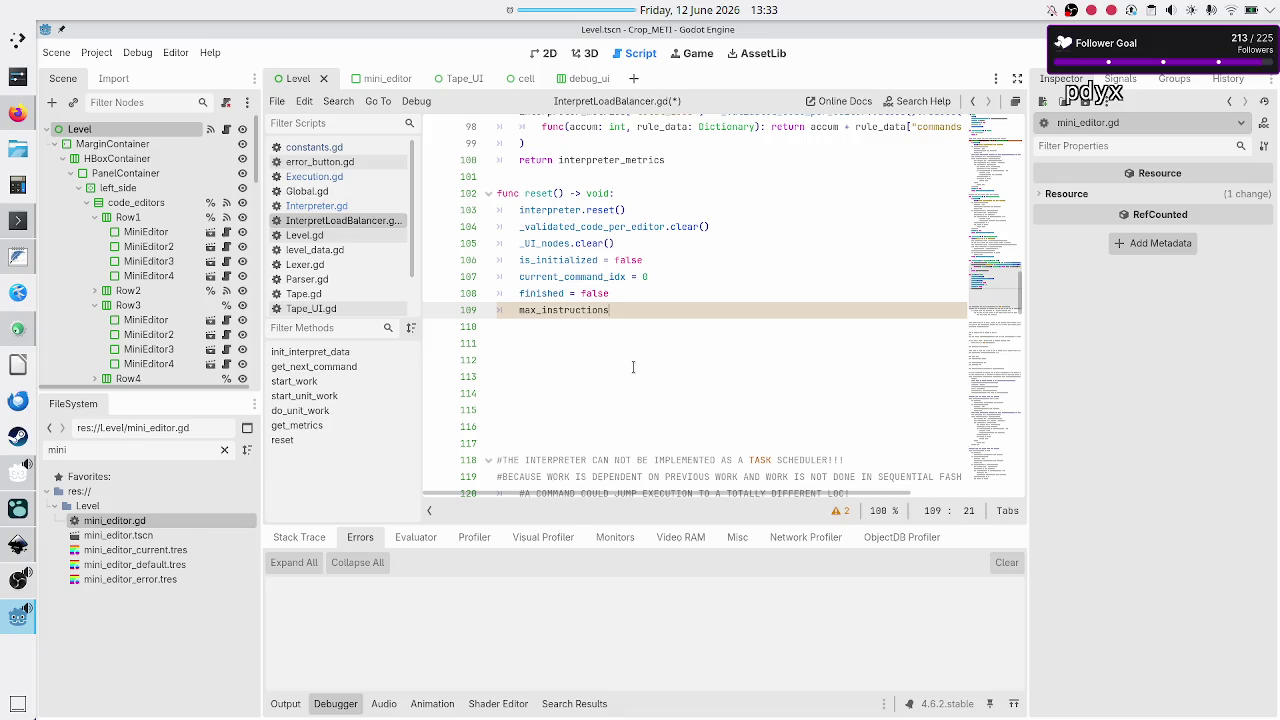
pyautogui.press('Up')
pyautogui.press('Up')
pyautogui.press('Up')
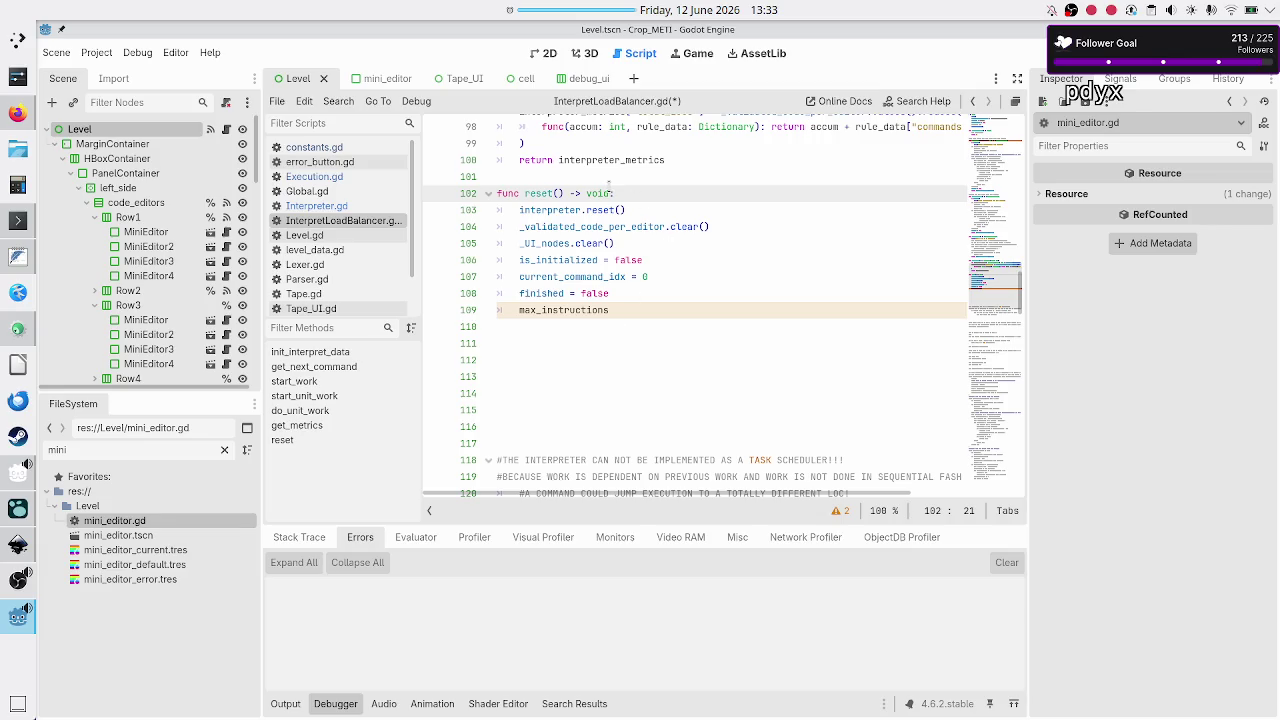
pyautogui.press('Up')
# - Above reset(), write the header 'func calculate_max_instructions() -> int:'
pyautogui.press('Return')
pyautogui.press('Return')
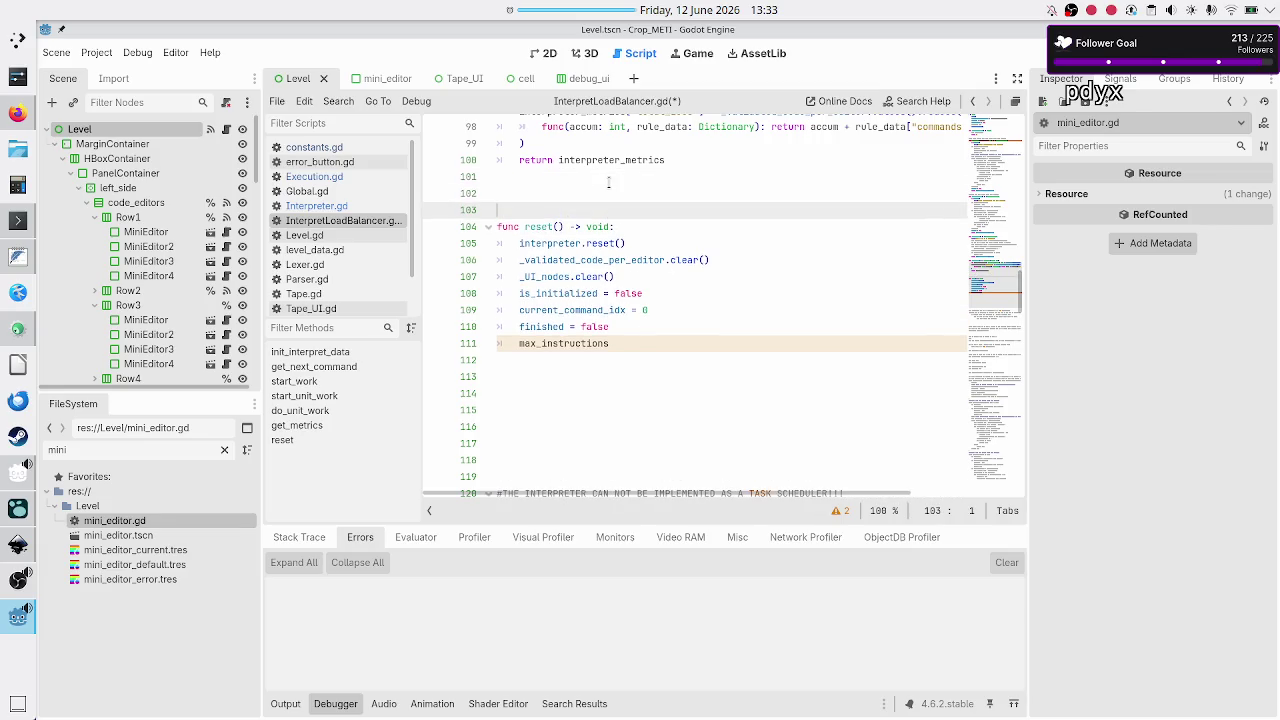
pyautogui.press('Up')
pyautogui.write('func c')
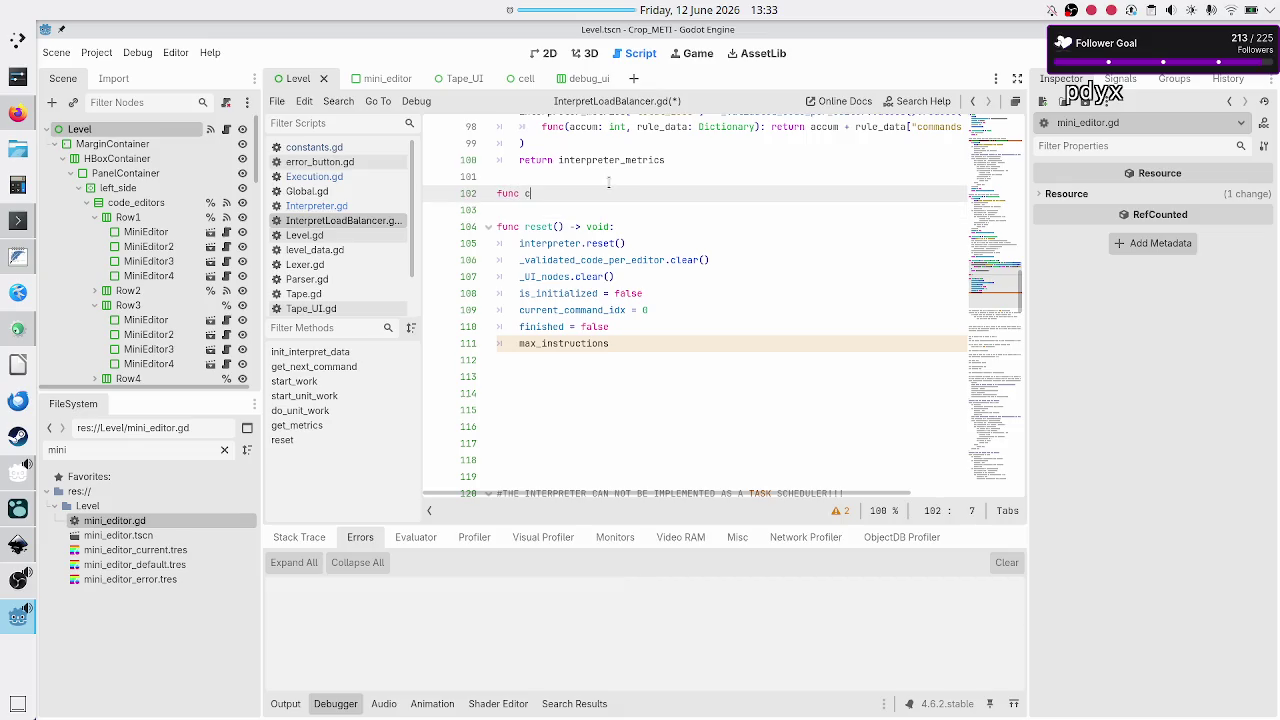
pyautogui.write('alculate_')
pyautogui.write('max_in')
pyautogui.write('structions')
pyautogui.write('()')
pyautogui.write(' -> int')
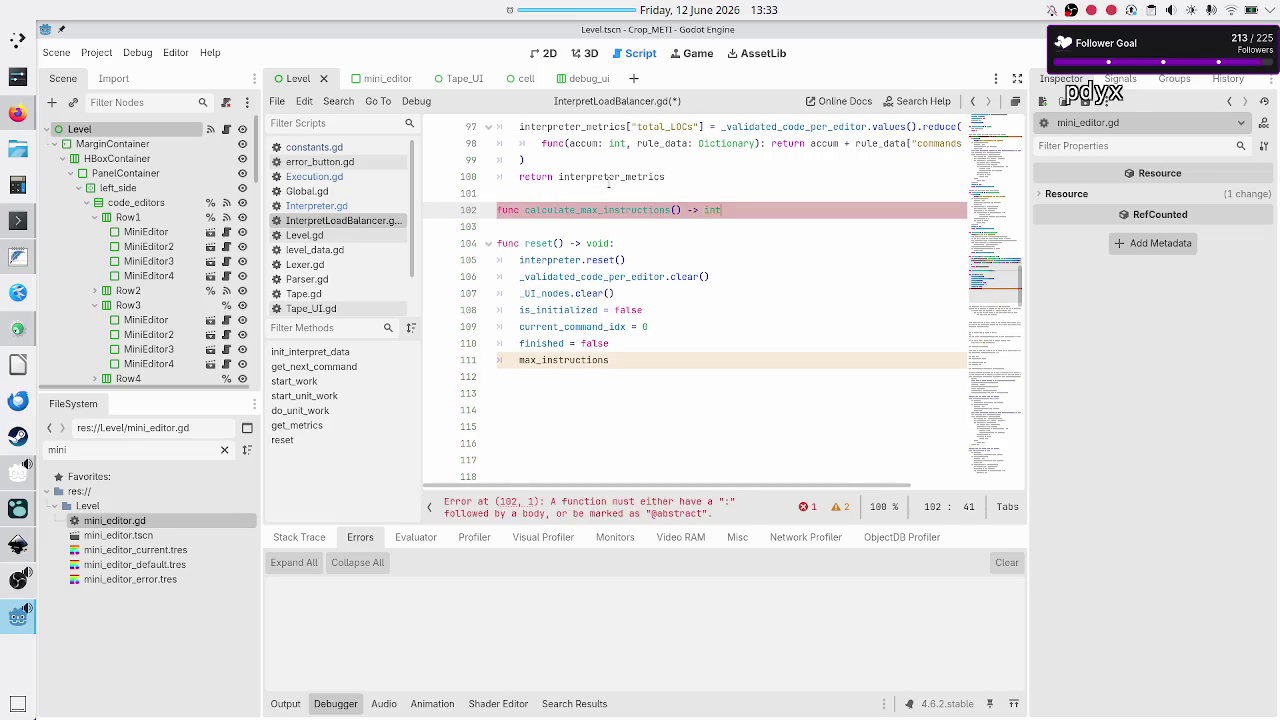
pyautogui.press('Escape')
pyautogui.press('Return')
# - Paste the dev, sandbox and player-level instruction-limit logic as the function body
pyautogui.hotkey('ctrl', 'v')
pyautogui.press('Up')
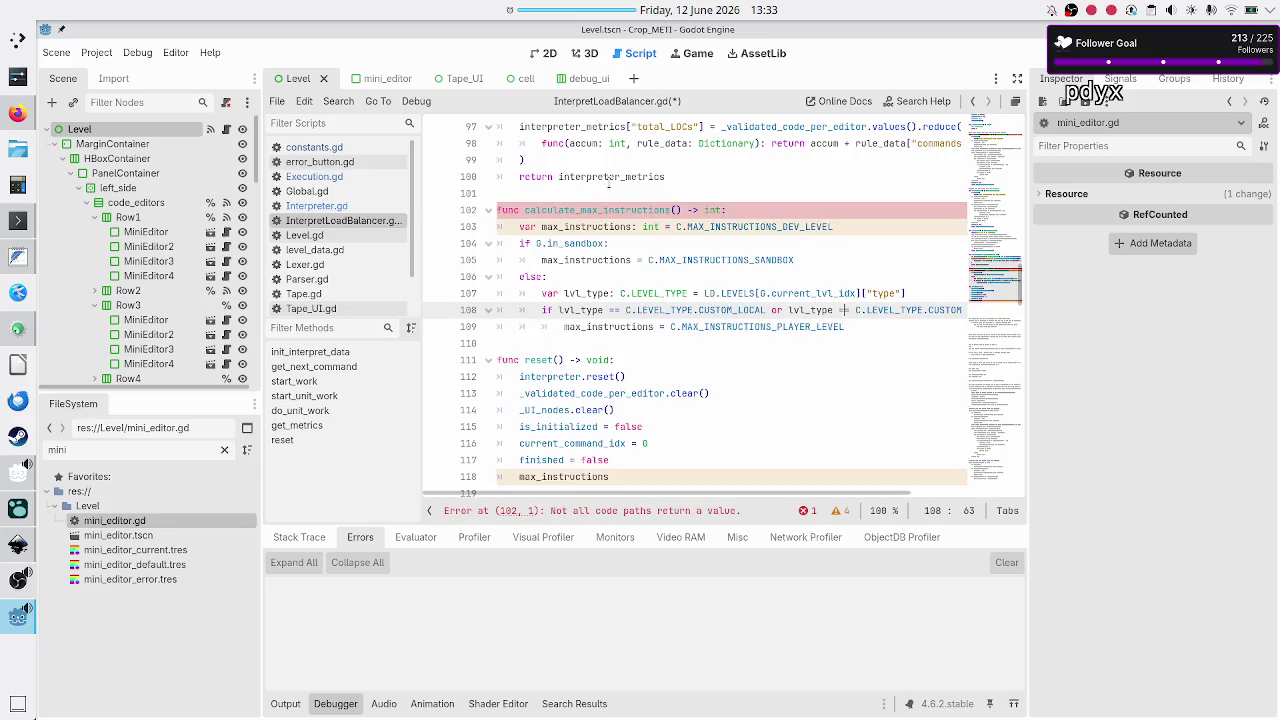
pyautogui.press('Up')
pyautogui.press('Up')
pyautogui.press('Up')
pyautogui.press('Home')
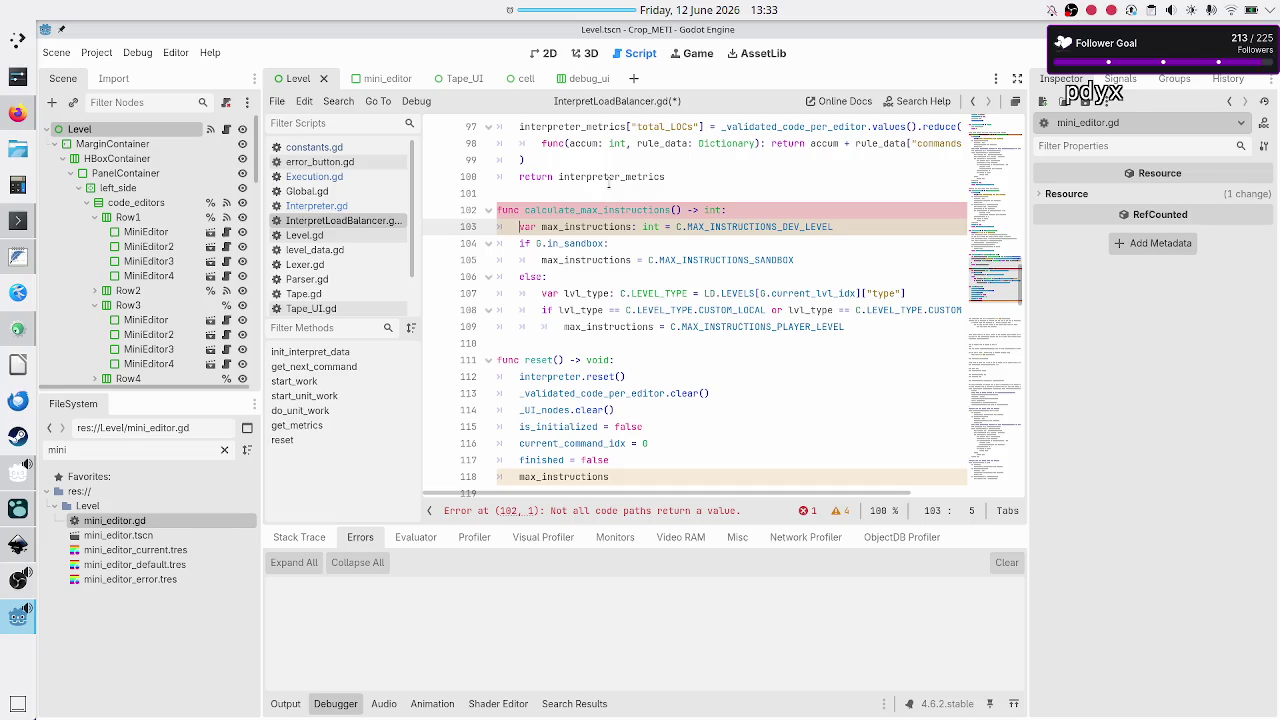
pyautogui.press('Down')
pyautogui.press('Down')
pyautogui.press('Down')
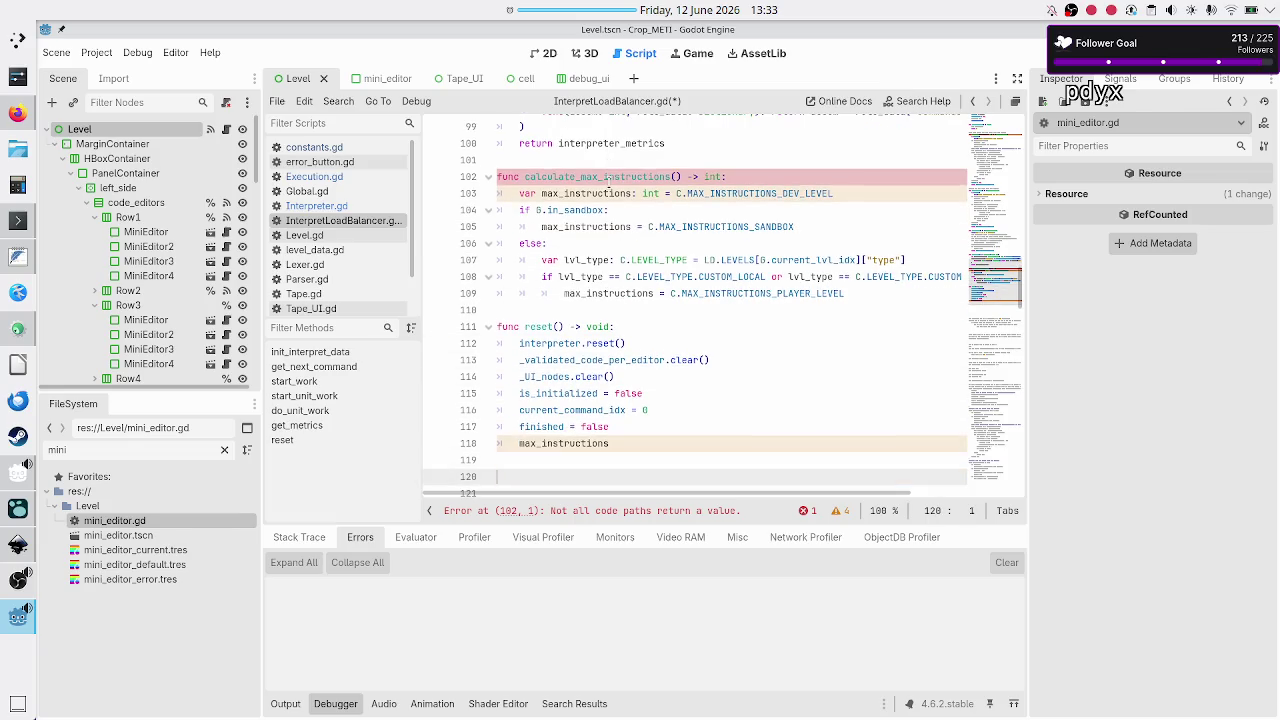
pyautogui.press('Up')
pyautogui.press('Home')
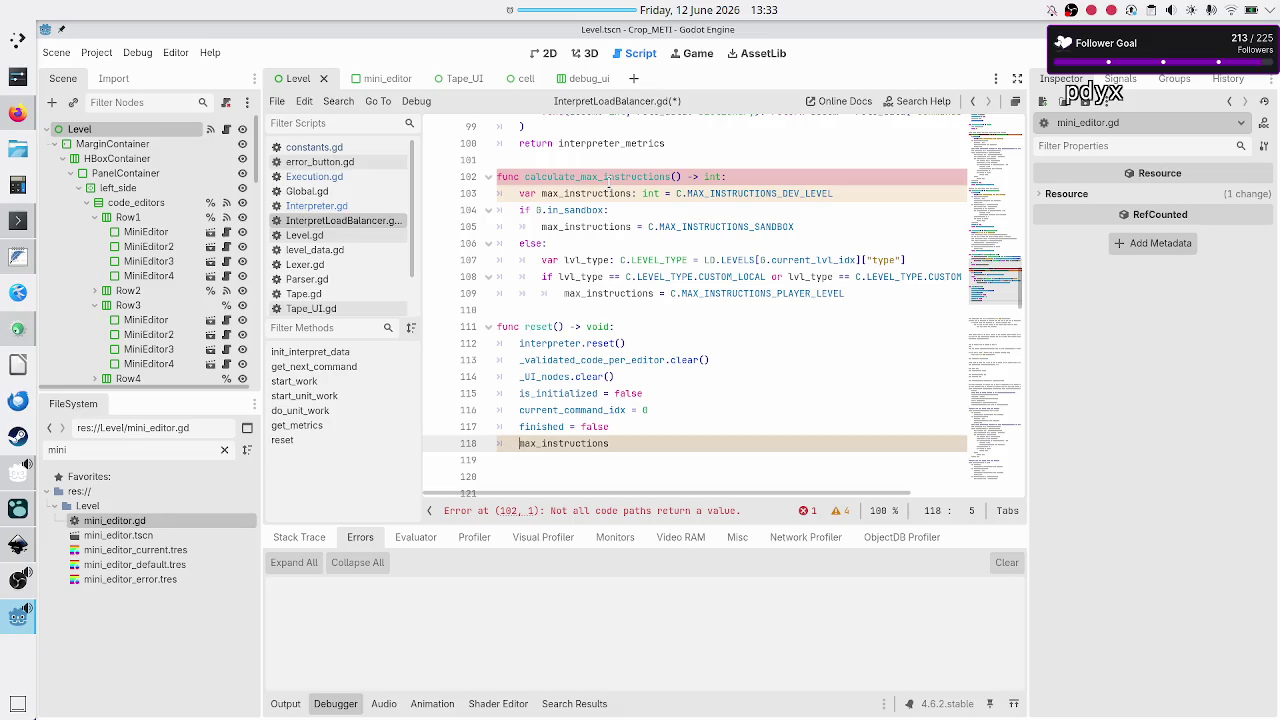
pyautogui.scroll(5, 609, 181)
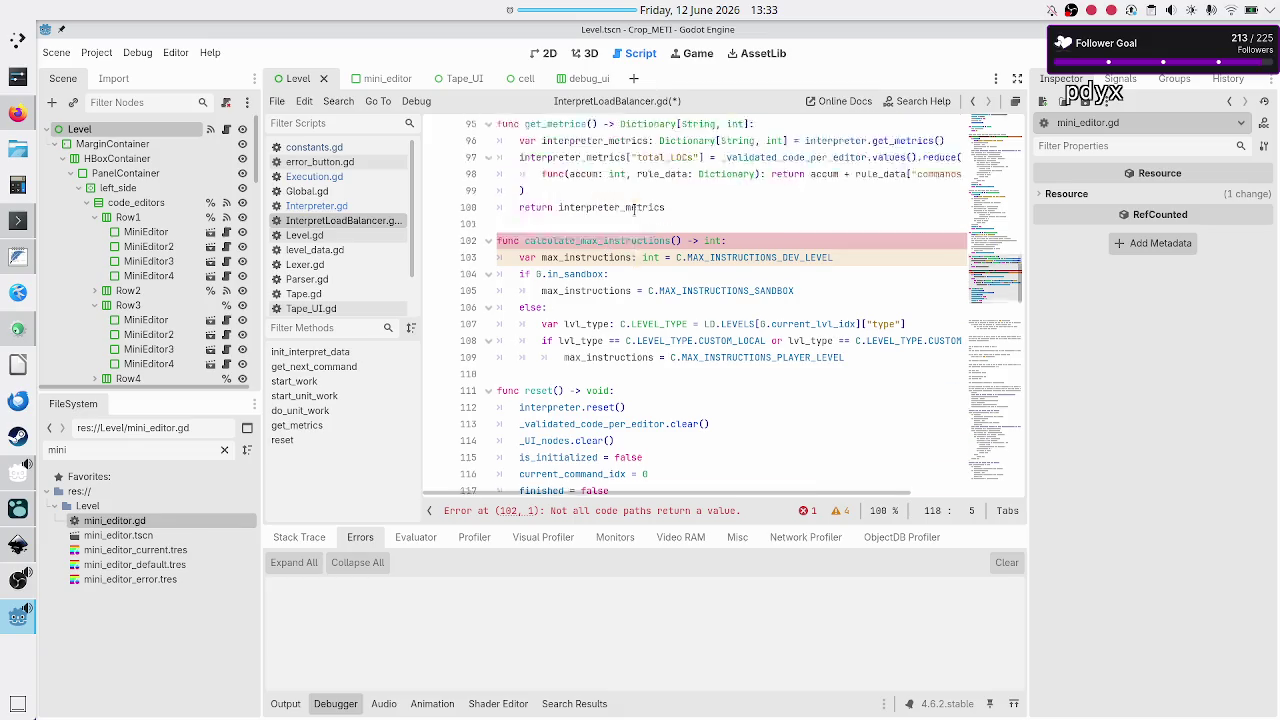
pyautogui.scroll(4, 633, 210)
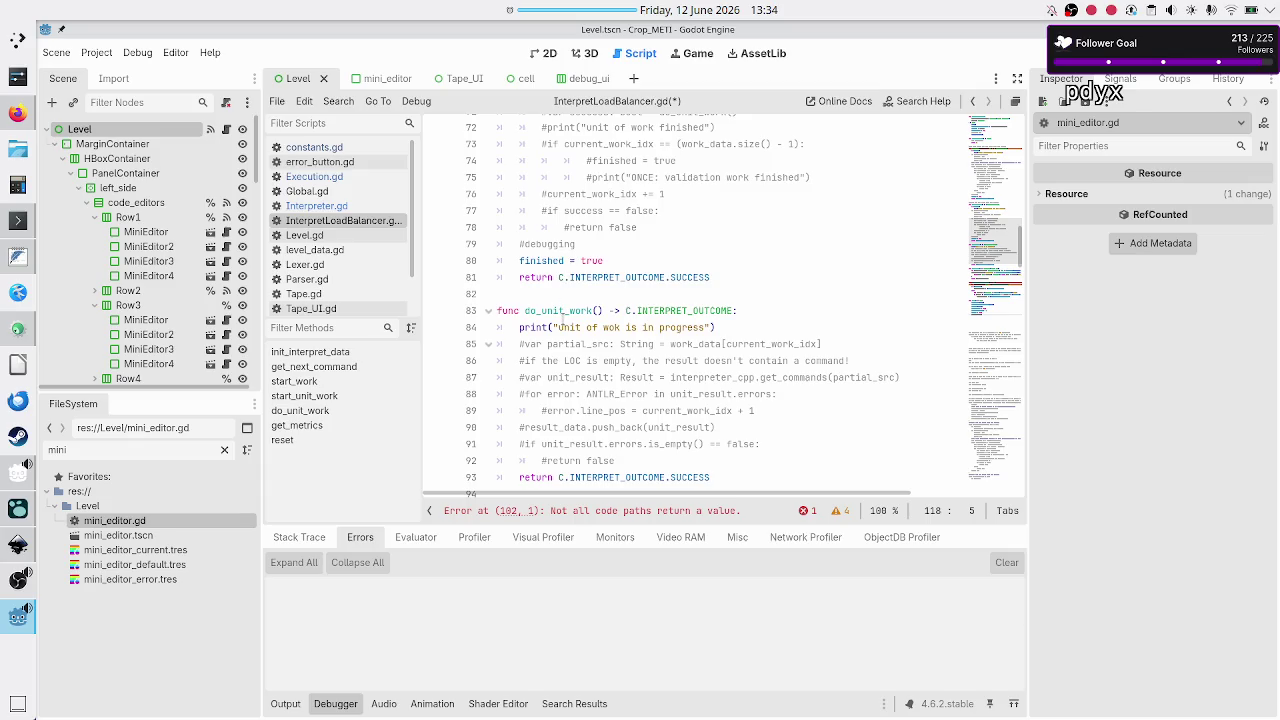
pyautogui.doubleClick(560, 310)
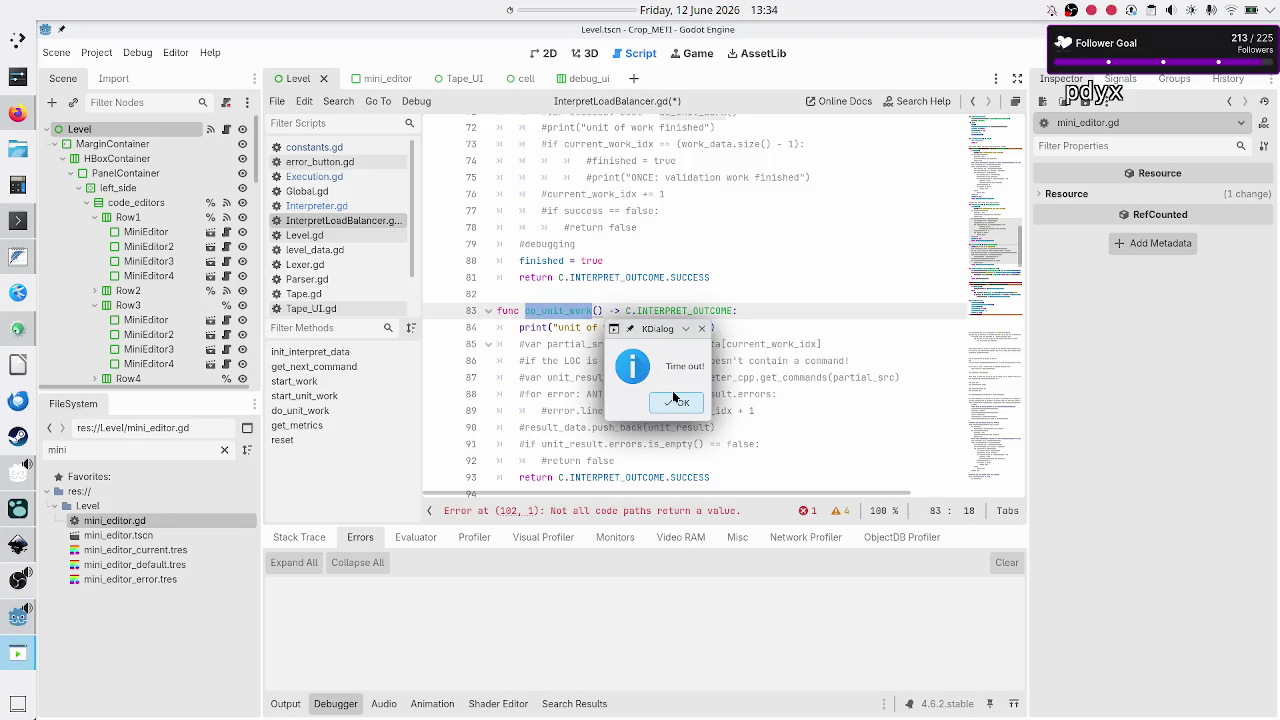
pyautogui.click(680, 403)
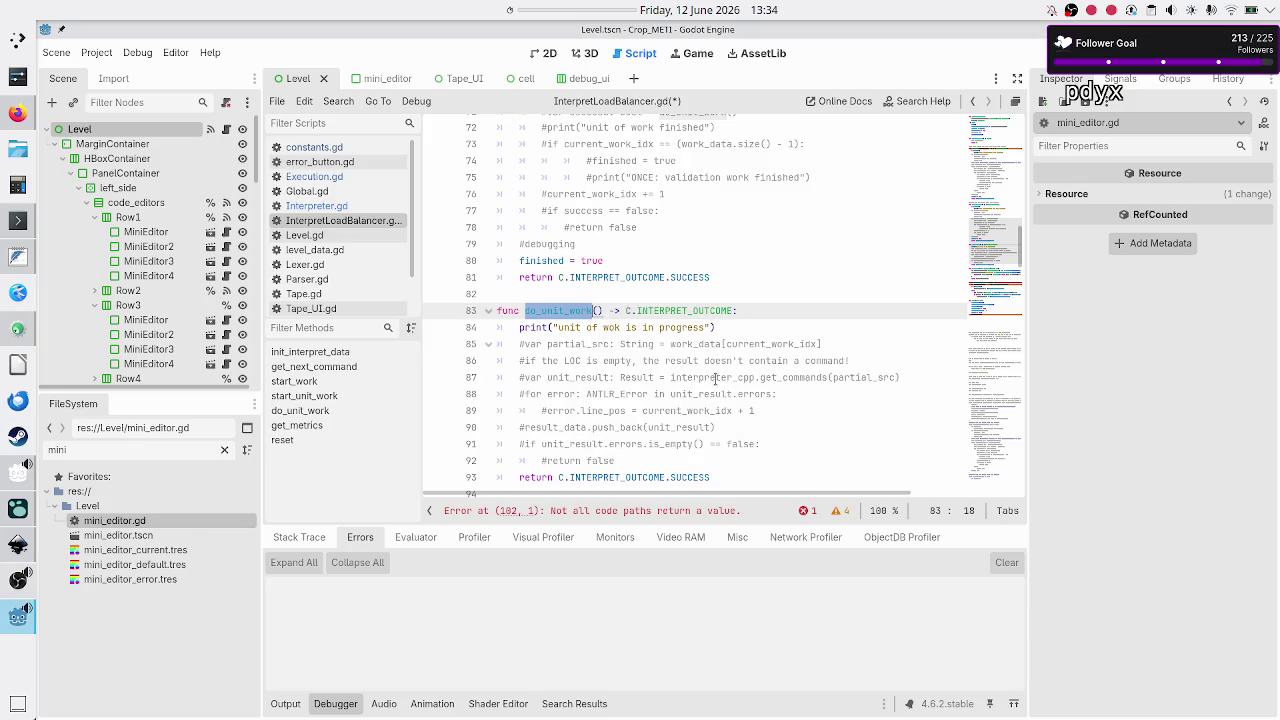
pyautogui.scroll(4, 737, 377)
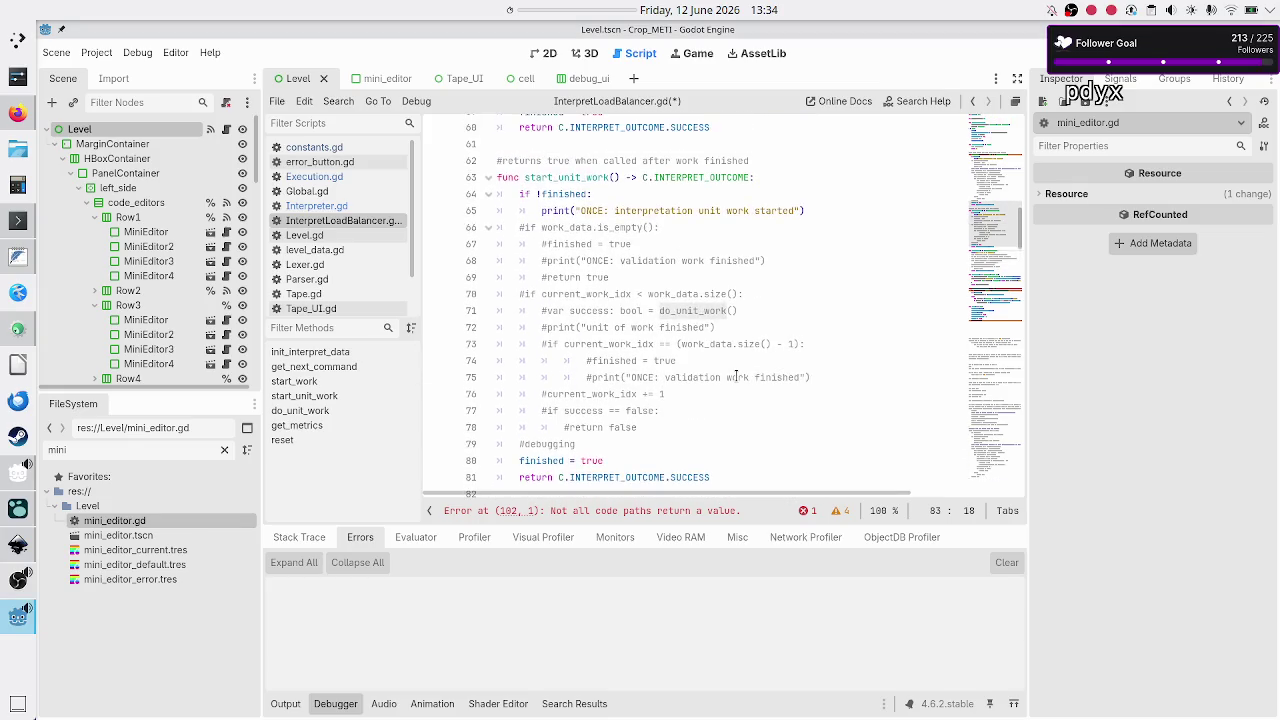
pyautogui.scroll(1, 737, 376)
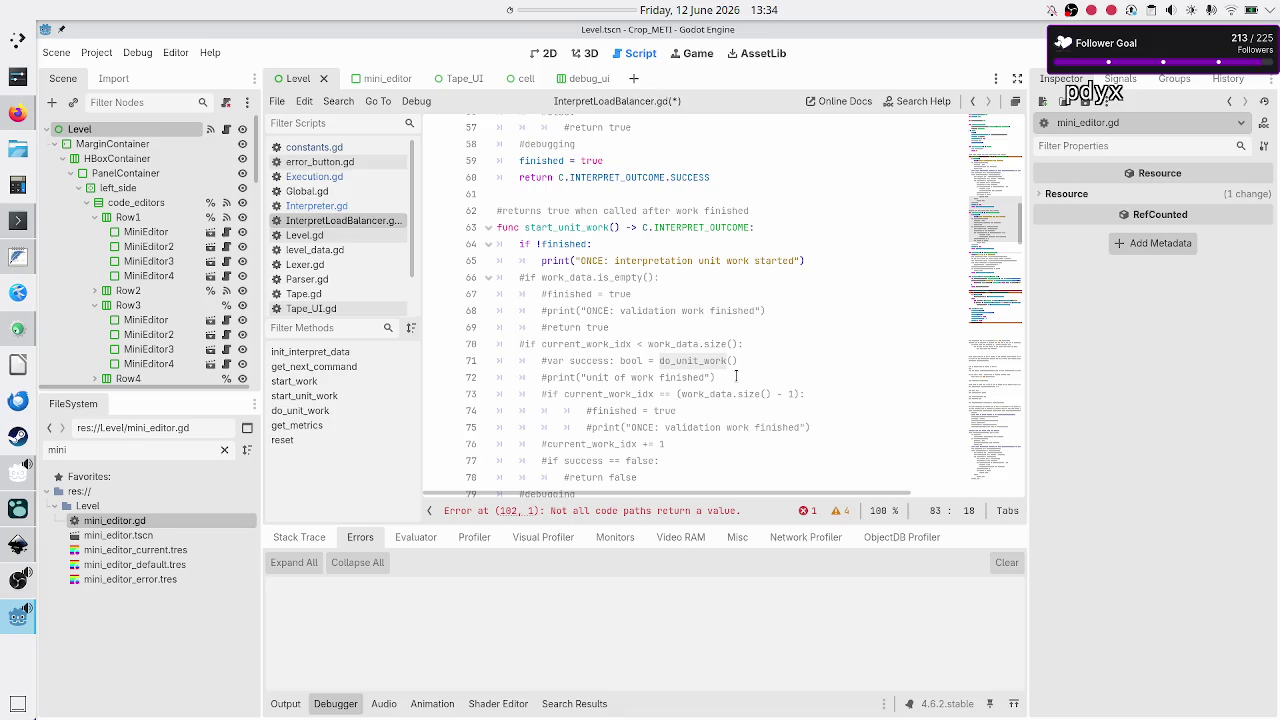
pyautogui.scroll(1, 737, 376)
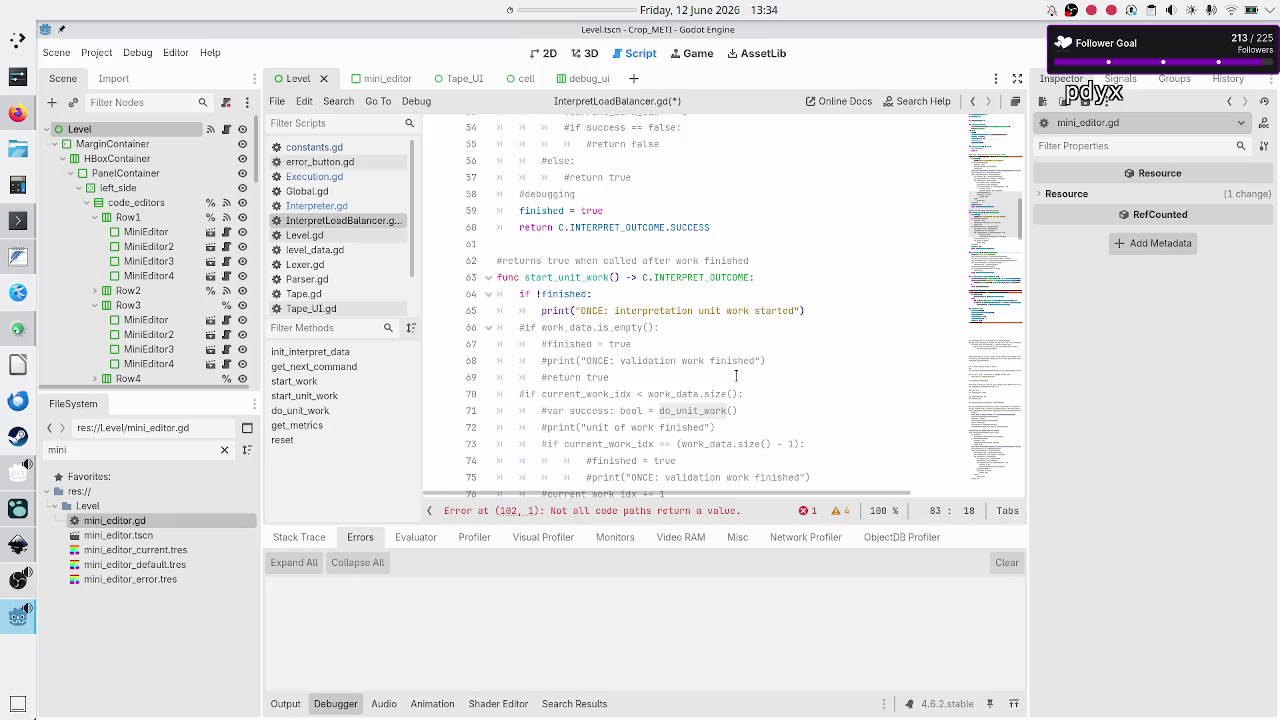
pyautogui.scroll(10, 736, 376)
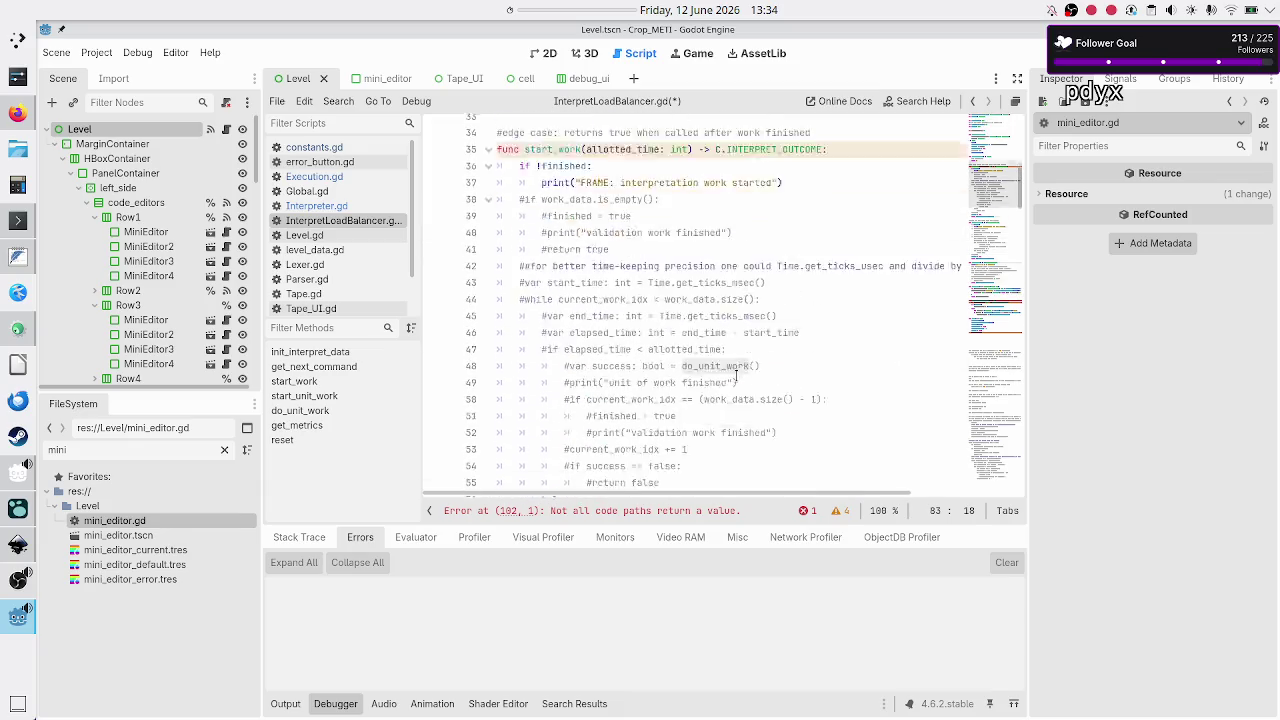
pyautogui.scroll(8, 736, 376)
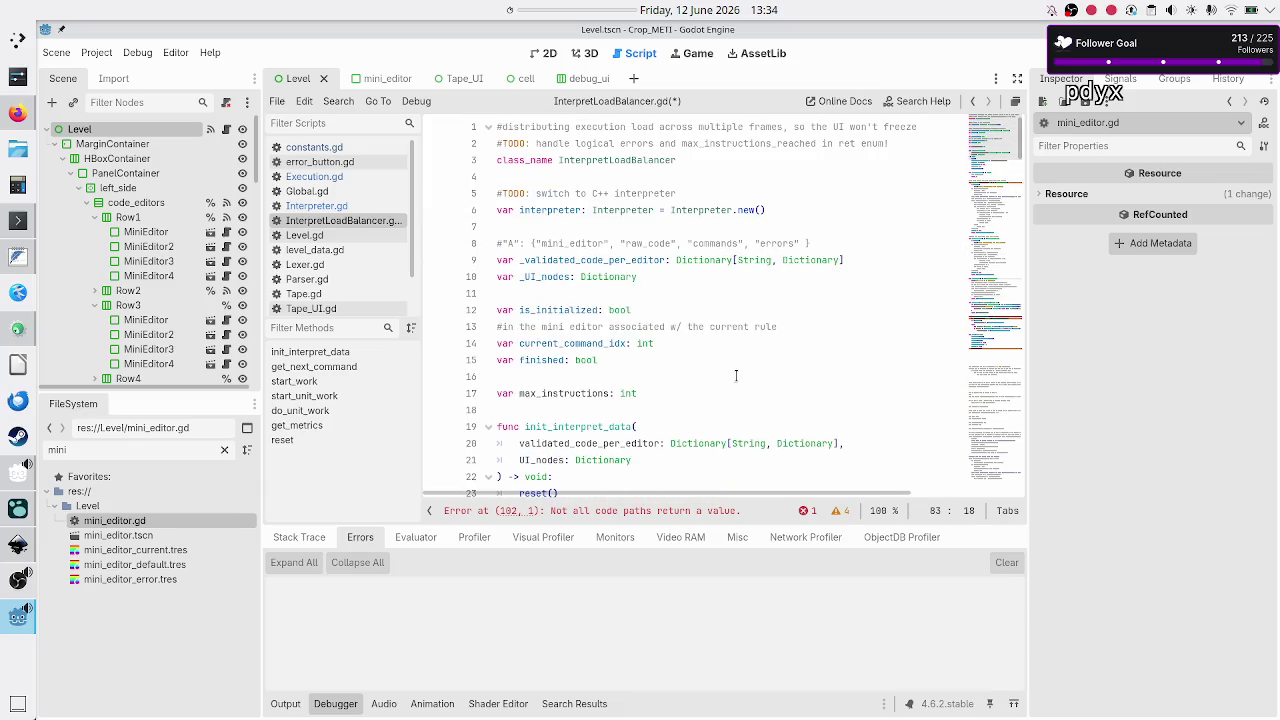
# - Delete the stray max_instructions variable declaration and the max_instructions line inside reset()
pyautogui.click(692, 378)
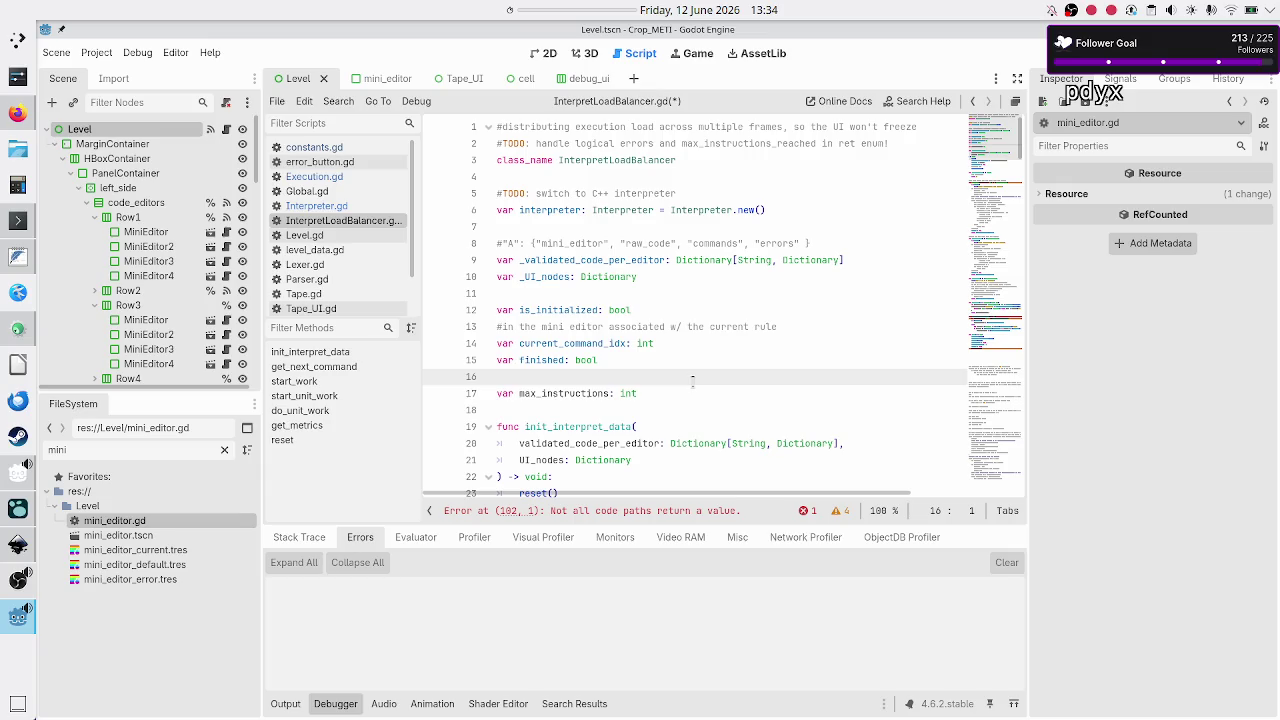
pyautogui.hotkey('shift', 'Down')
pyautogui.hotkey('shift', 'Down')
pyautogui.press('Delete')
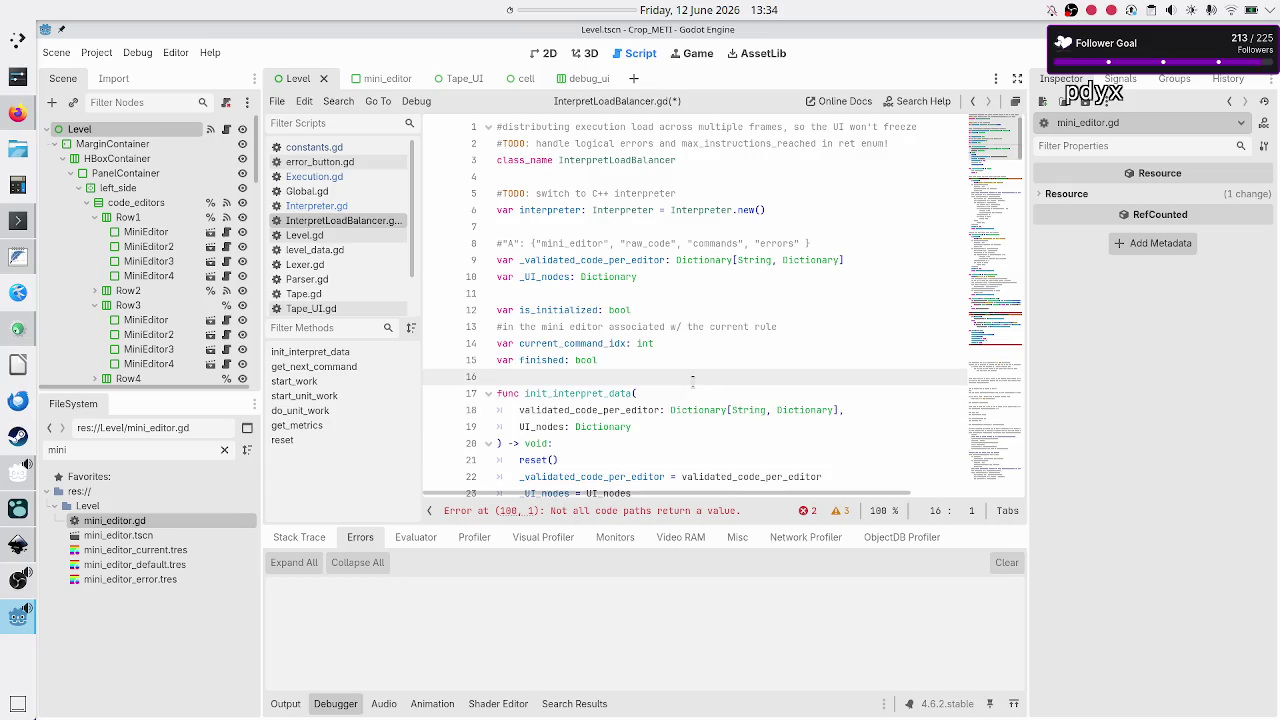
pyautogui.press('Down')
pyautogui.press('Down')
pyautogui.press('Down')
pyautogui.press('Down')
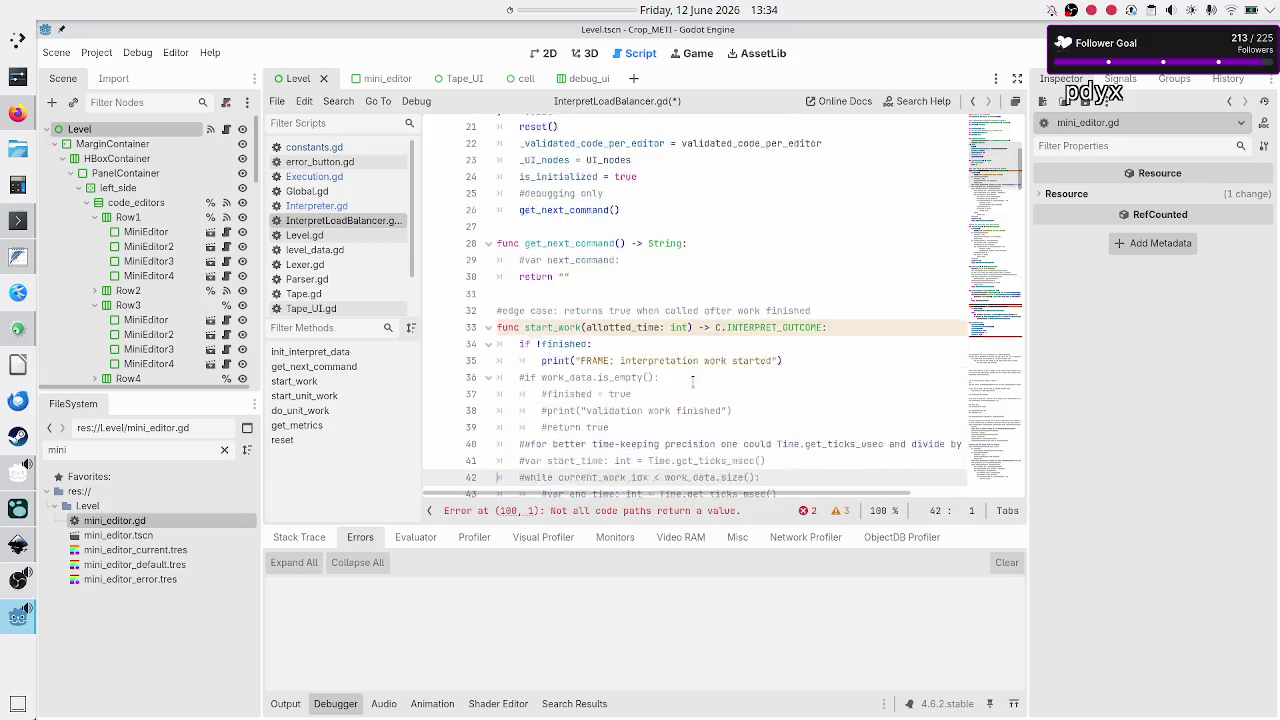
pyautogui.press('Down')
pyautogui.press('Down')
pyautogui.press('Down')
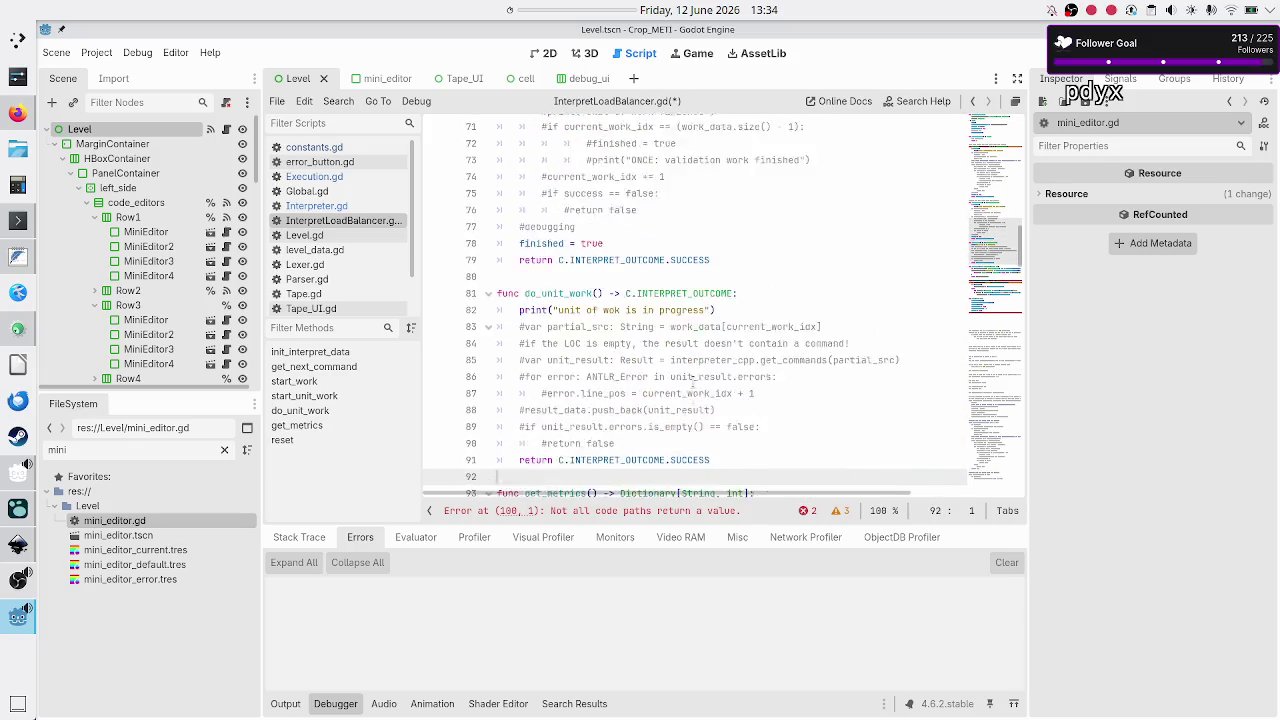
pyautogui.press('Down')
pyautogui.press('Down')
pyautogui.press('Down')
pyautogui.press('Up')
pyautogui.press('Up')
pyautogui.press('Up')
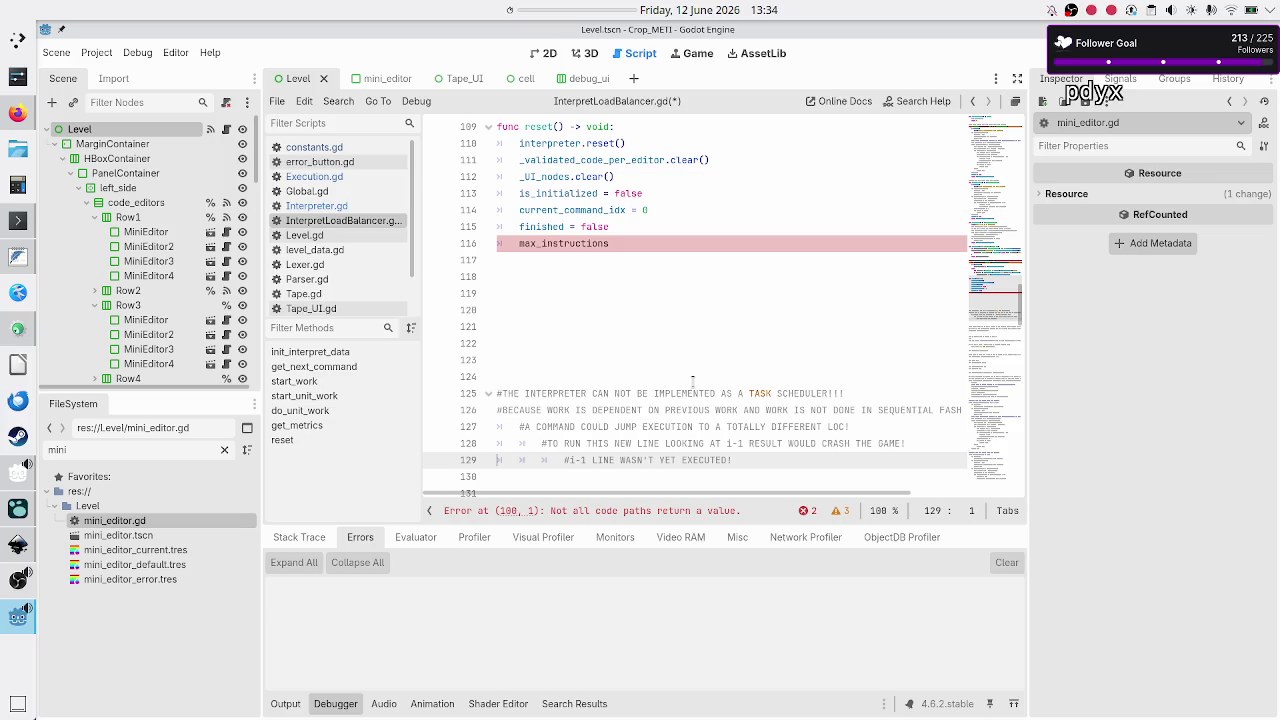
pyautogui.press('Up')
pyautogui.press('Up')
pyautogui.press('Up')
pyautogui.press('Down')
pyautogui.press('Down')
pyautogui.press('Down')
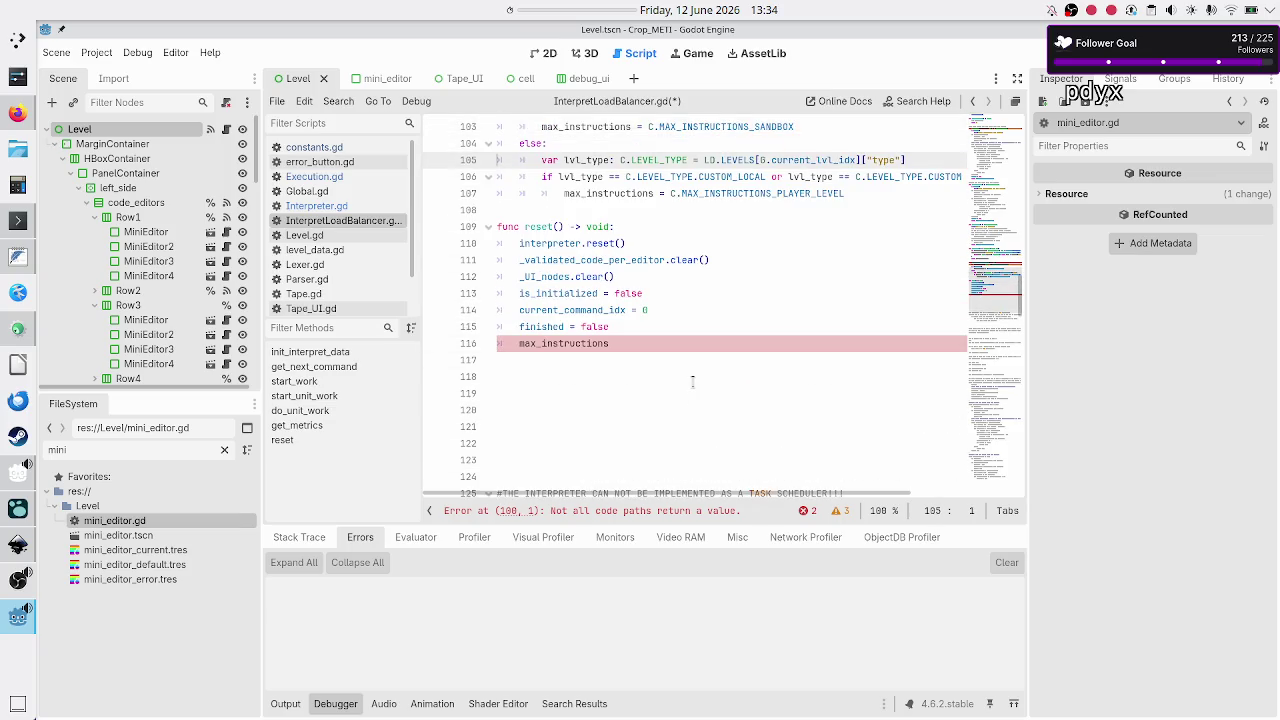
pyautogui.press('Down')
pyautogui.press('Down')
pyautogui.press('Down')
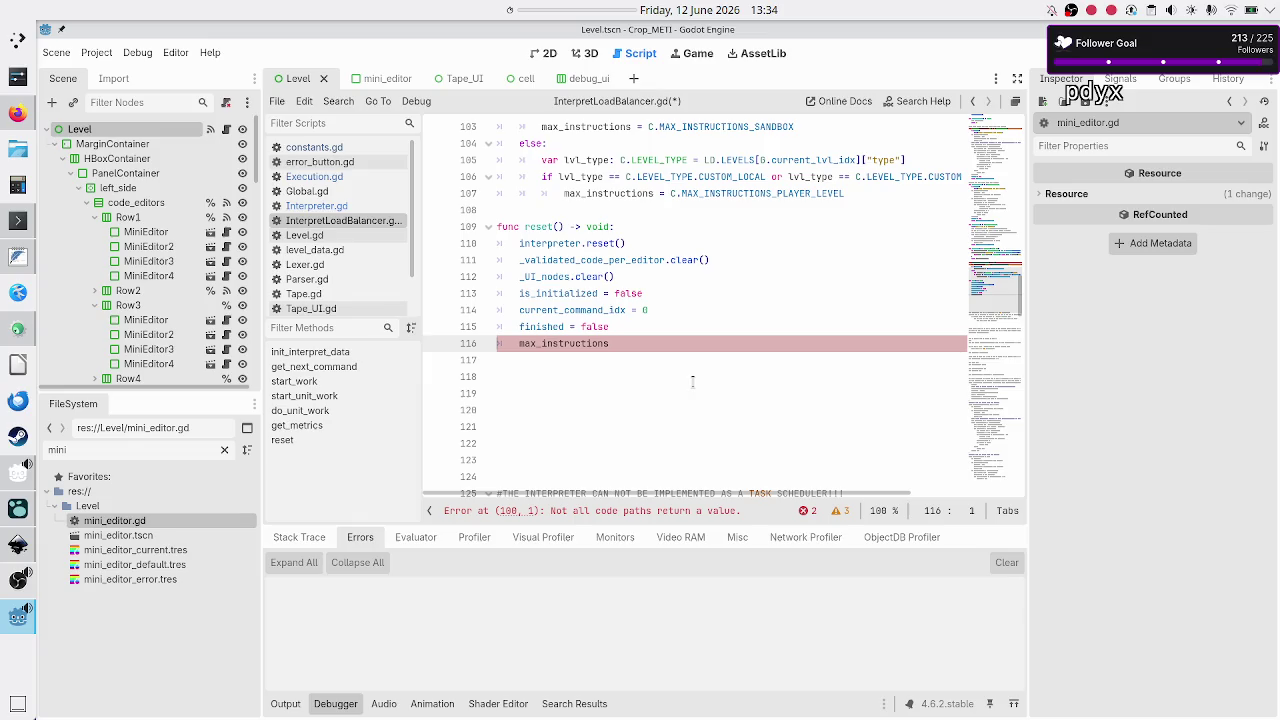
pyautogui.hotkey('shift', 'End')
pyautogui.press('BackSpace')
pyautogui.press('BackSpace')
pyautogui.press('Down')
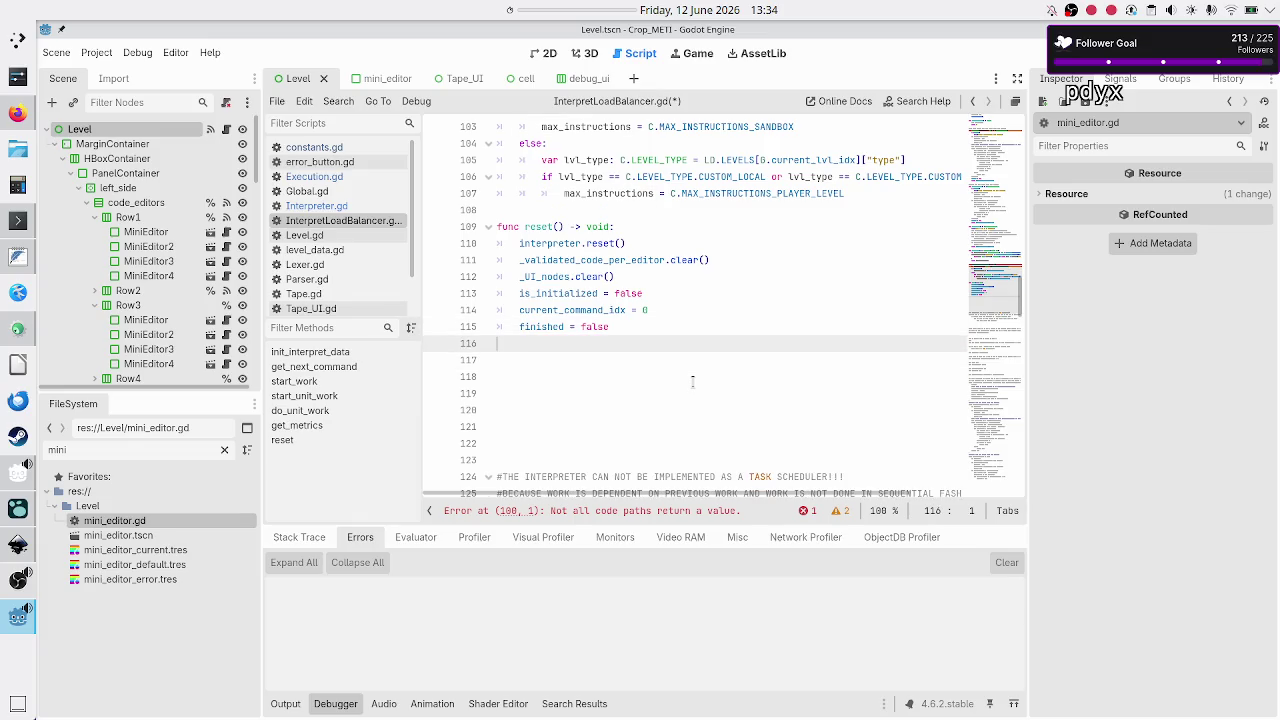
# - End calculate_max_instructions with 'return max_instructions', clearing the not-all-code-paths error
pyautogui.press('Up')
pyautogui.press('Up')
pyautogui.press('Up')
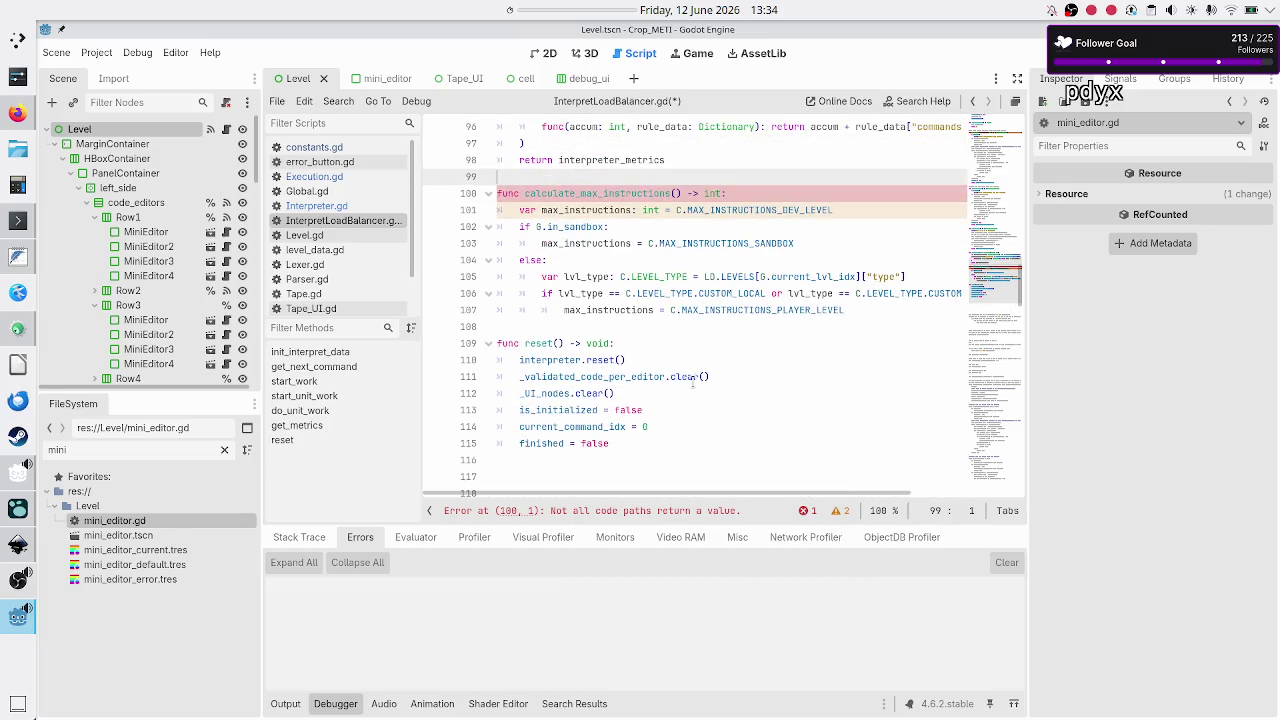
pyautogui.hotkey('ctrl', 'Right')
pyautogui.hotkey('ctrl', 'Right')
pyautogui.hotkey('ctrl', 'Right')
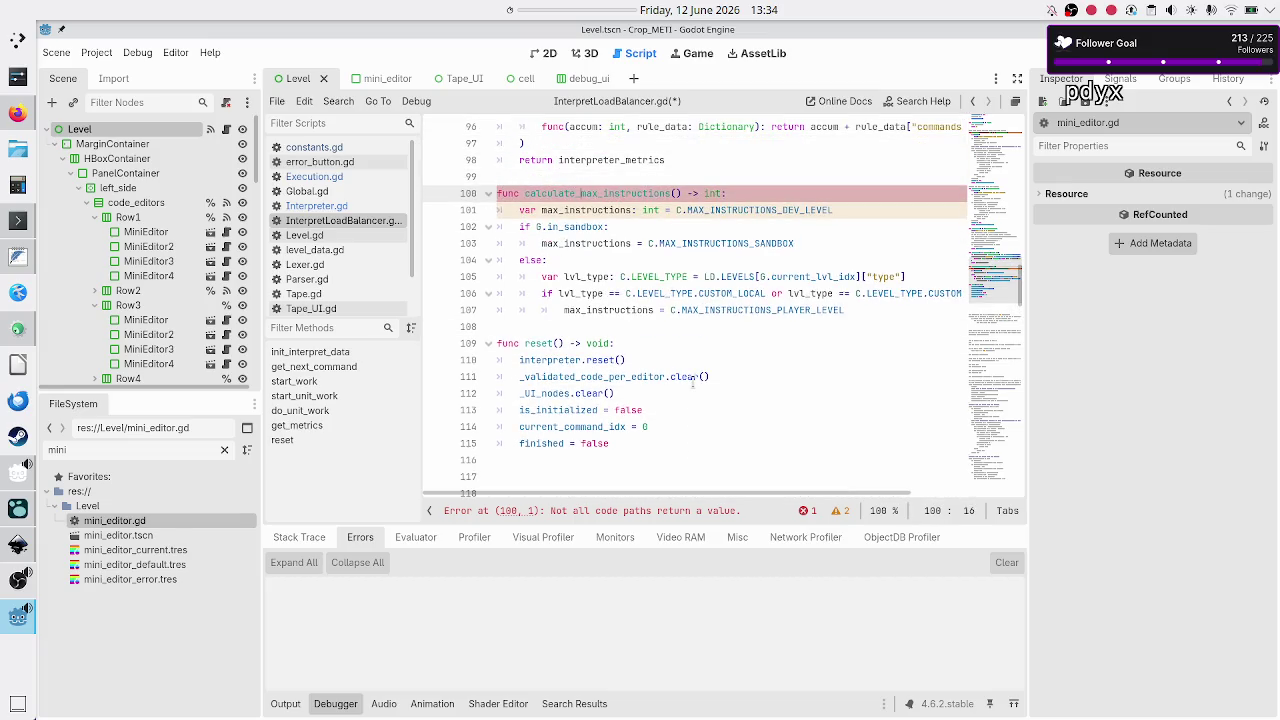
pyautogui.press('Down')
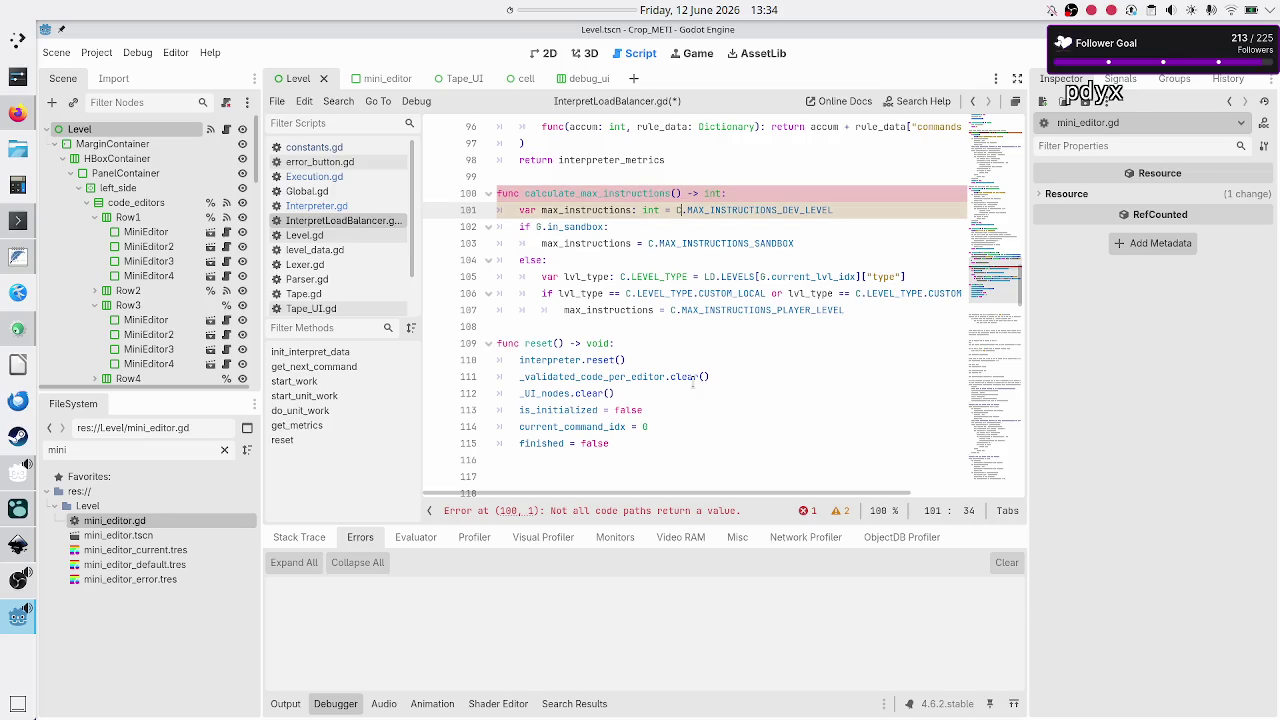
pyautogui.press('Down')
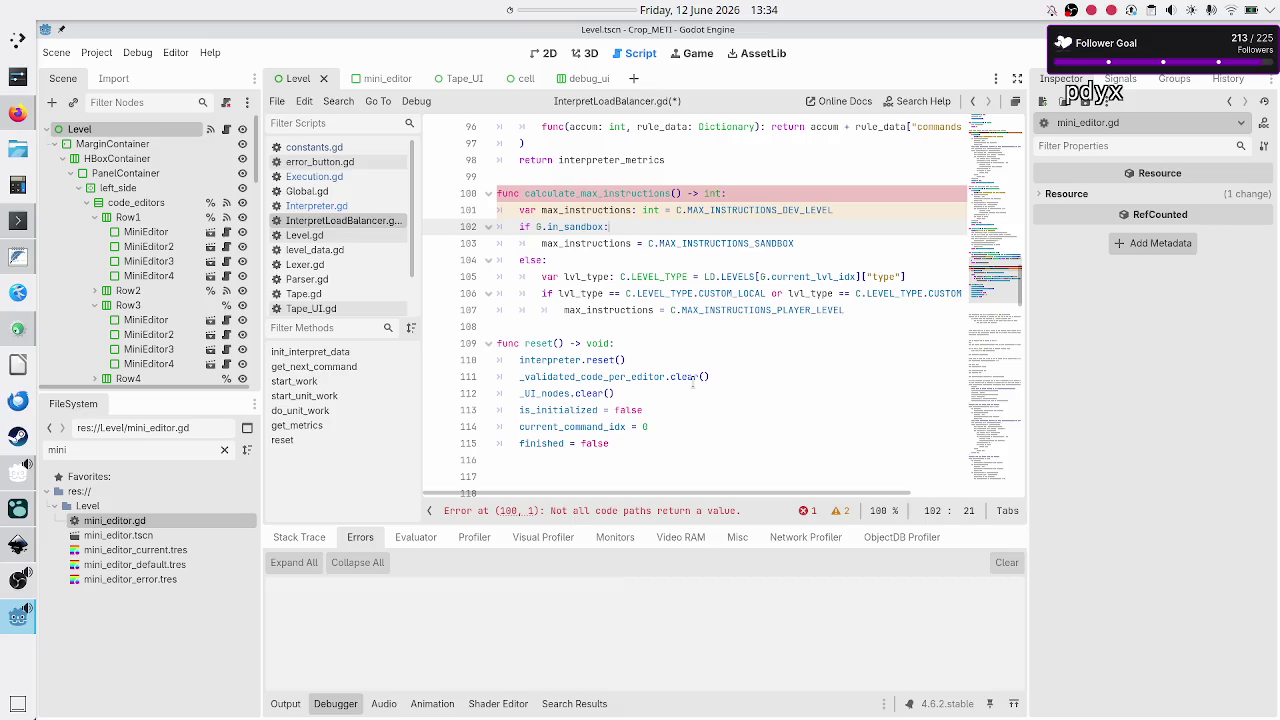
pyautogui.press('Down')
pyautogui.press('Down')
pyautogui.press('Down')
pyautogui.press('Up')
pyautogui.press('Return')
pyautogui.press('BackSpace')
pyautogui.press('BackSpace')
pyautogui.write('return max_')
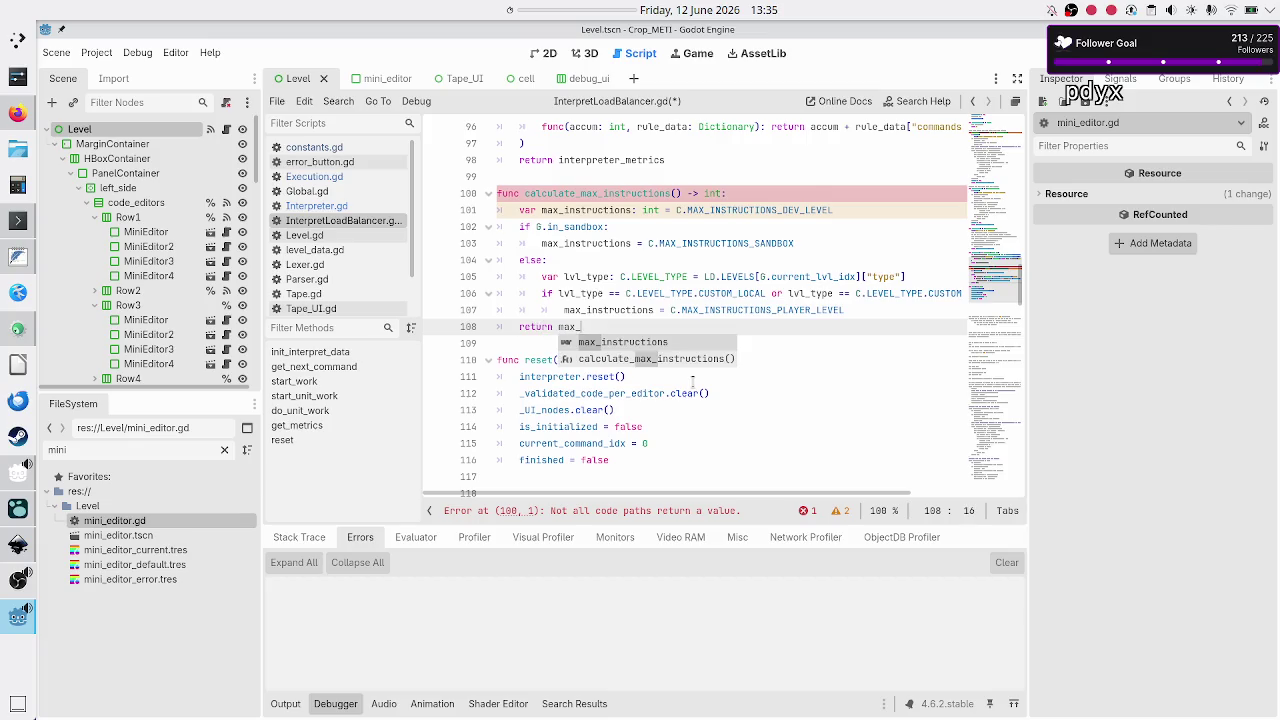
pyautogui.press('Return')
pyautogui.press('Down')
pyautogui.press('Up')
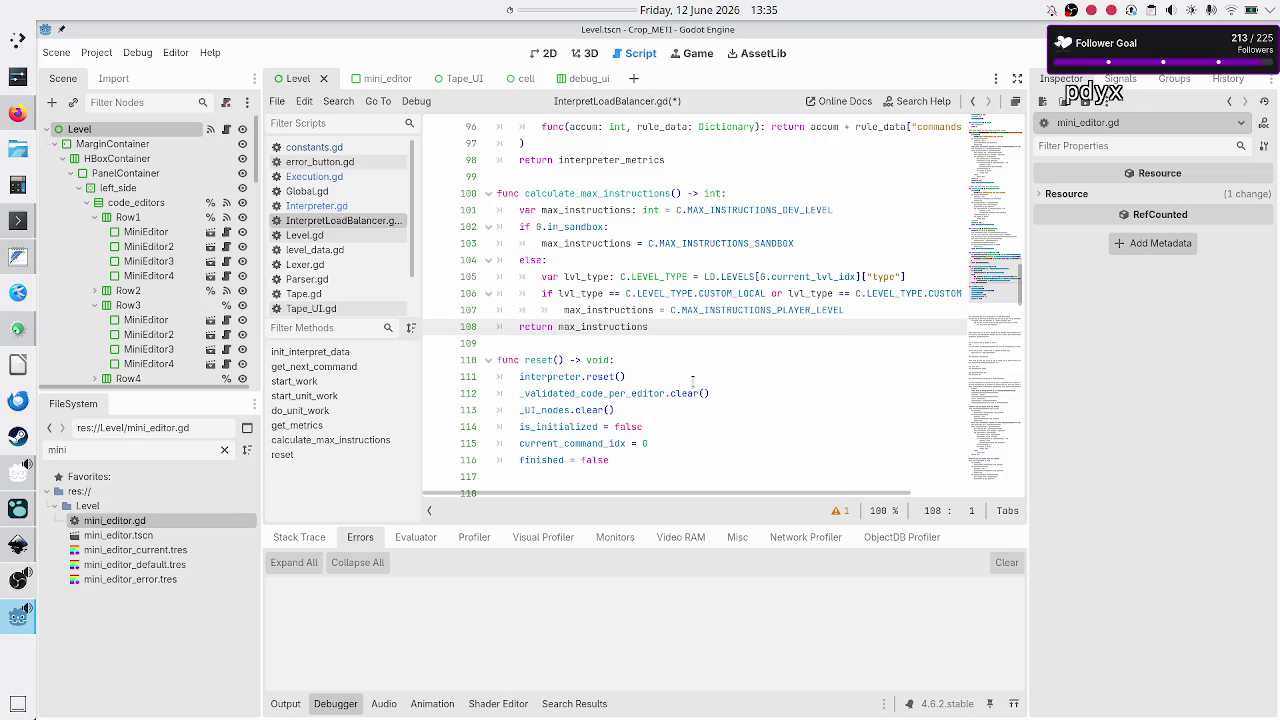
# - Select the whole calculate_max_instructions function from its header down
pyautogui.press('Up')
pyautogui.press('Up')
pyautogui.press('Up')
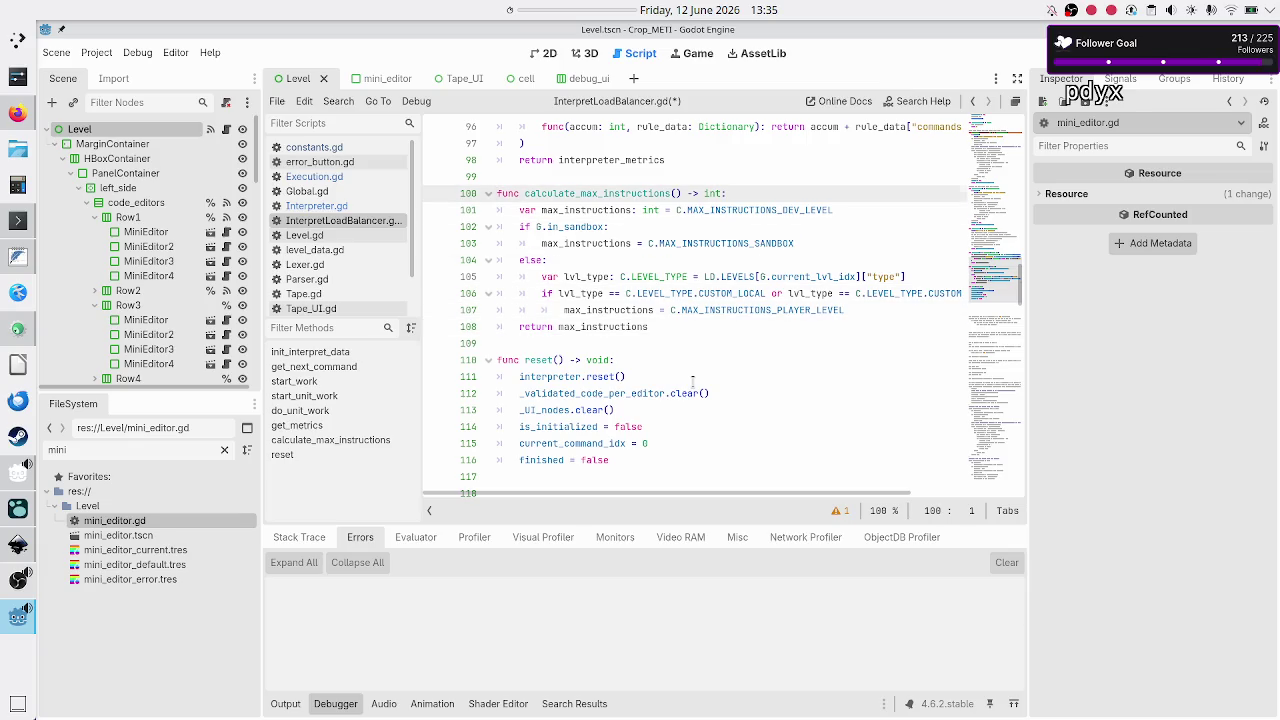
pyautogui.hotkey('shift', 'Down')
pyautogui.hotkey('shift', 'Down')
pyautogui.hotkey('shift', 'Down')
pyautogui.hotkey('shift', 'End')
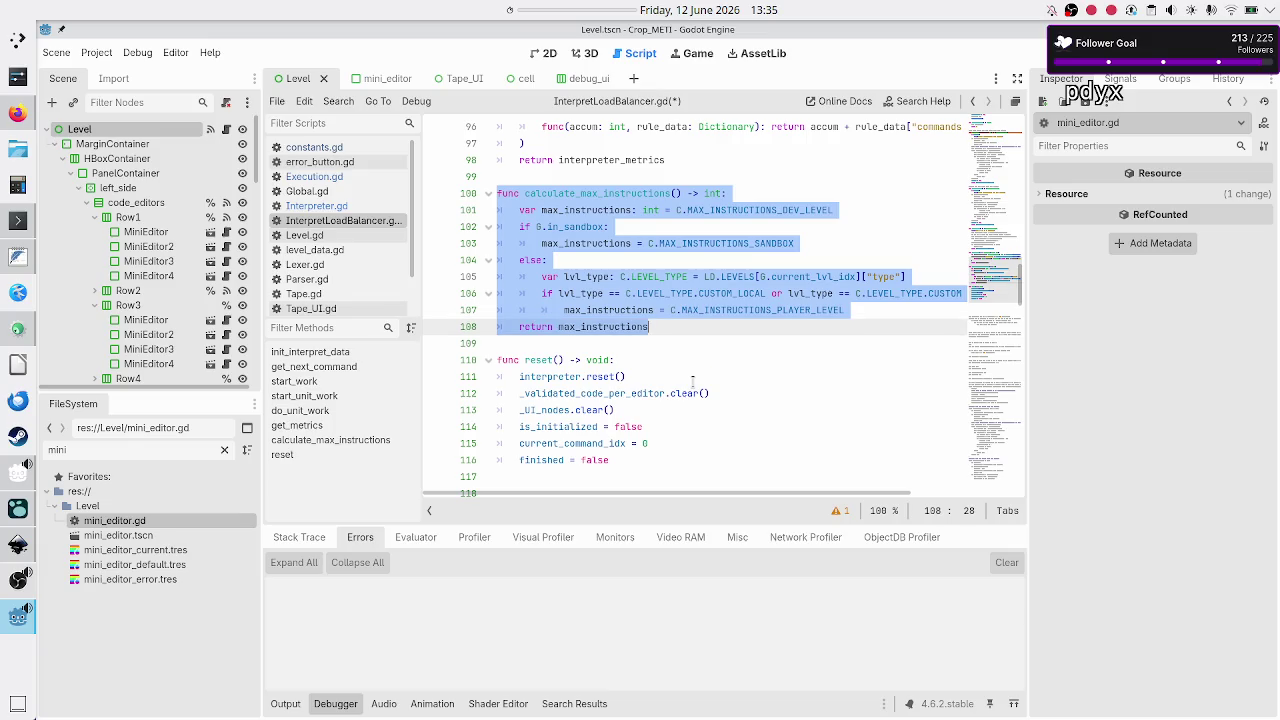
# - Cut calculate_max_instructions, tidy the blank lines above reset(), and paste it just above do_unit_work
pyautogui.hotkey('ctrl', 'x')
pyautogui.press('Down')
pyautogui.press('Down')
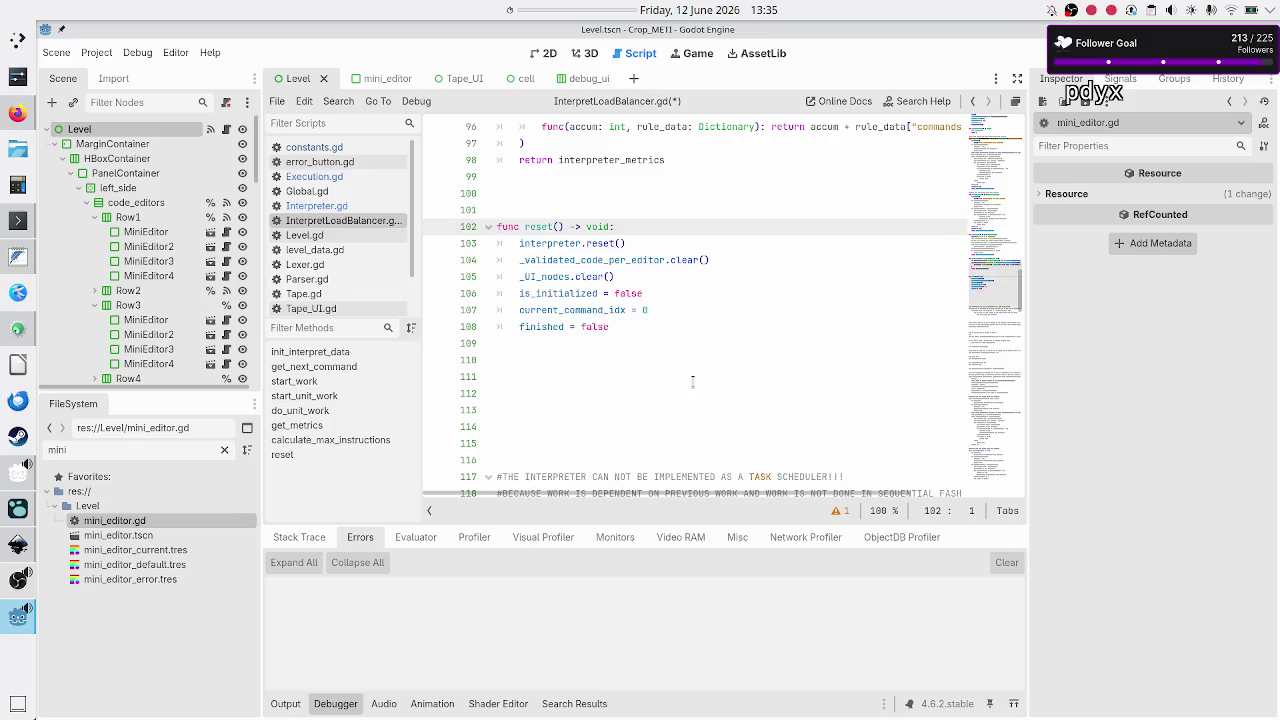
pyautogui.press('BackSpace')
pyautogui.press('BackSpace')
pyautogui.press('Up')
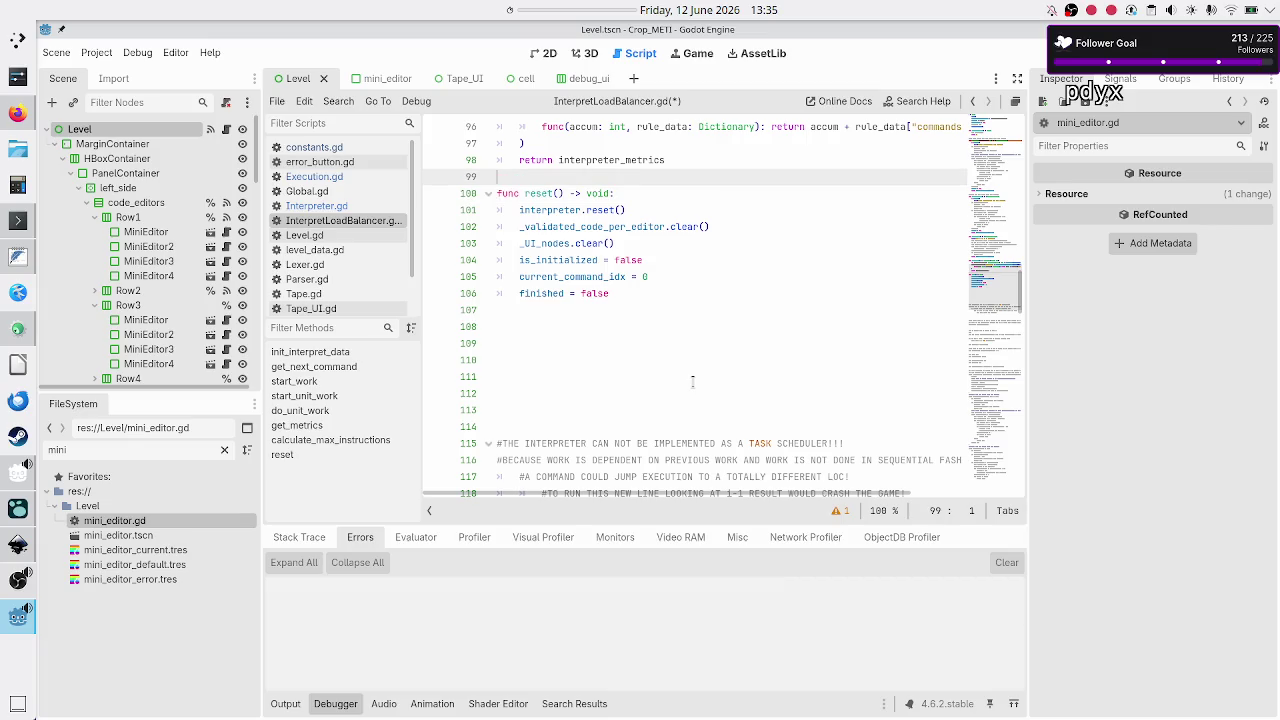
pyautogui.press('Up')
pyautogui.press('Up')
pyautogui.press('Up')
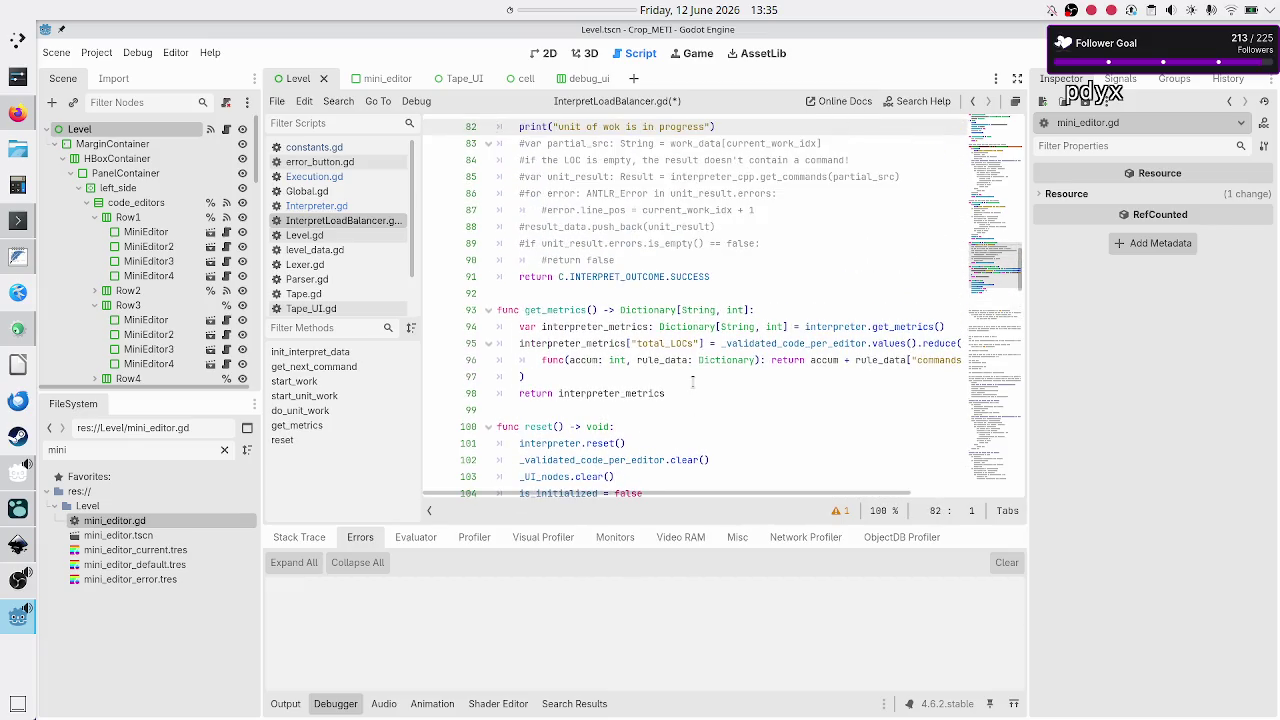
pyautogui.press('Up')
pyautogui.press('Up')
pyautogui.press('Up')
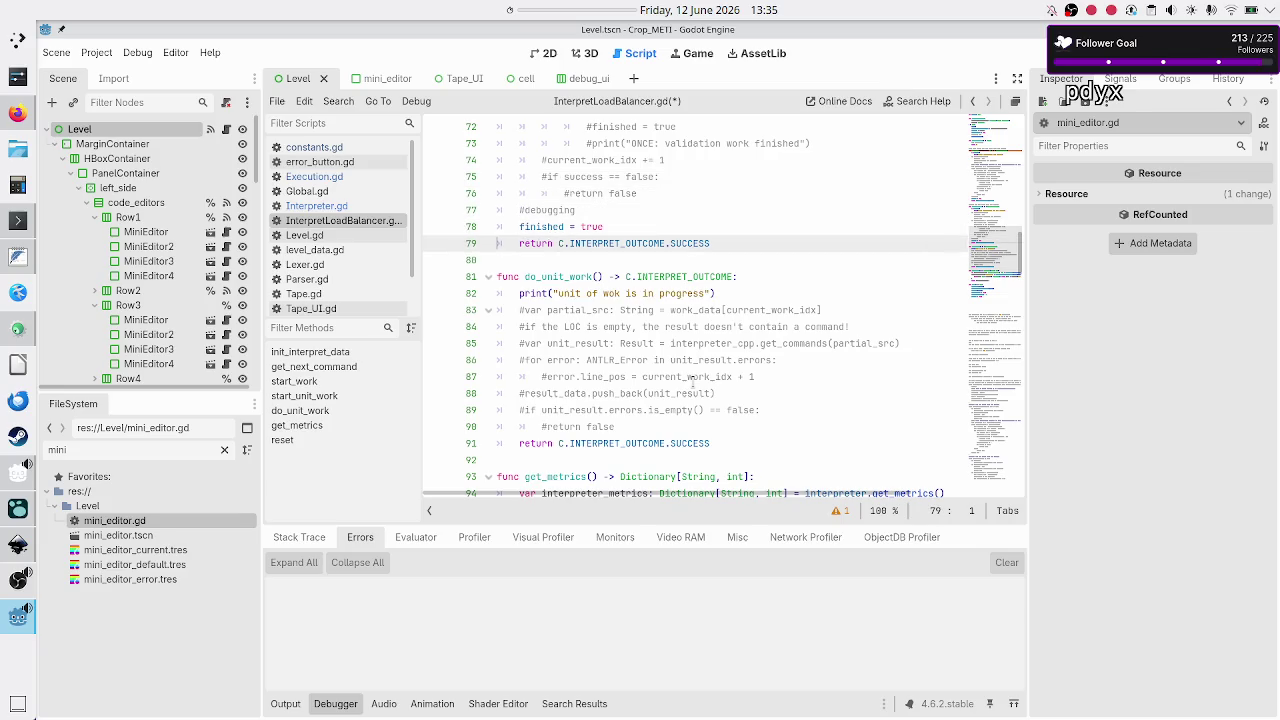
pyautogui.press('Down')
pyautogui.press('Down')
pyautogui.hotkey('ctrl', 'v')
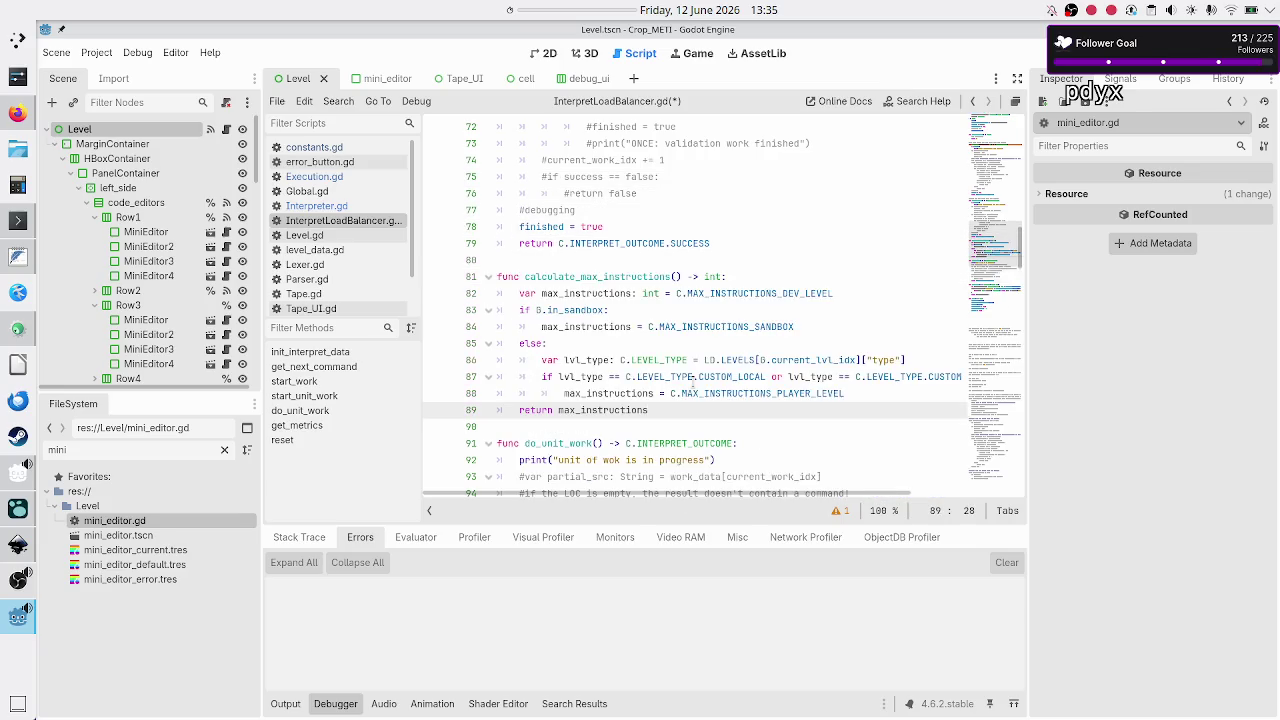
# - Save InterpretLoadBalancer.gd
pyautogui.press('Down')
pyautogui.hotkey('ctrl', 's')
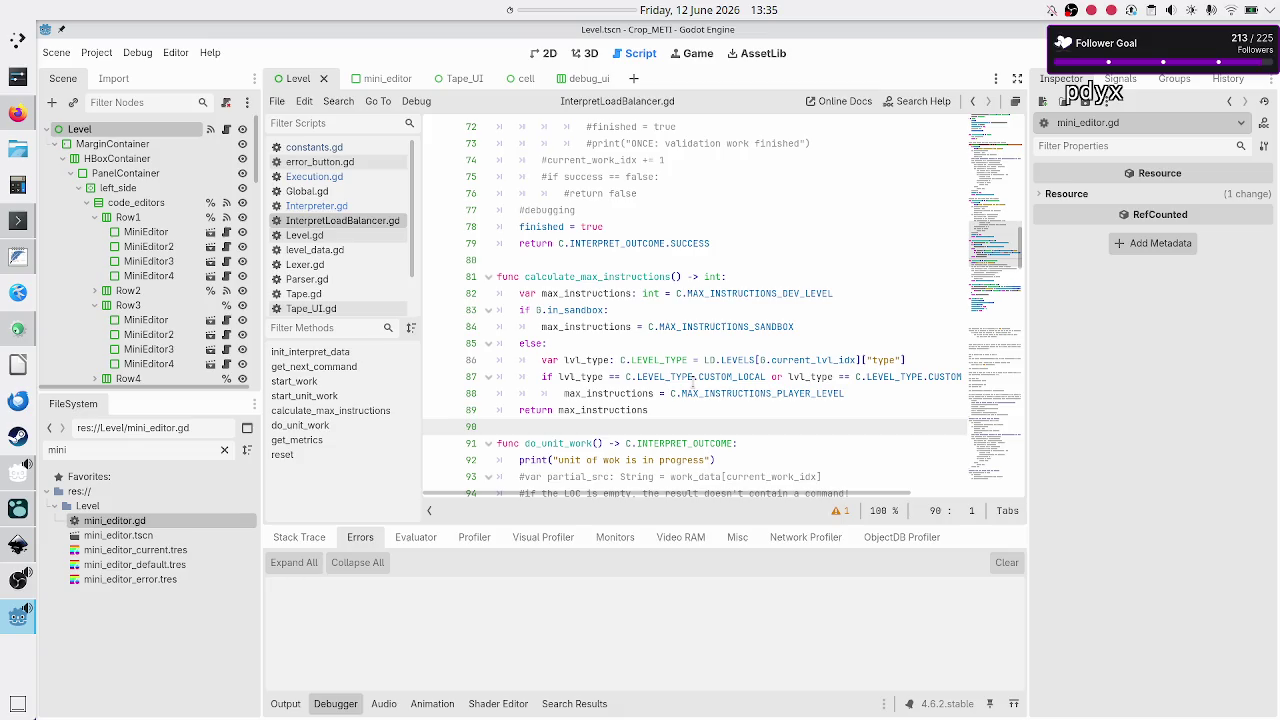
pyautogui.press('Down')
pyautogui.press('Down')
pyautogui.press('Down')
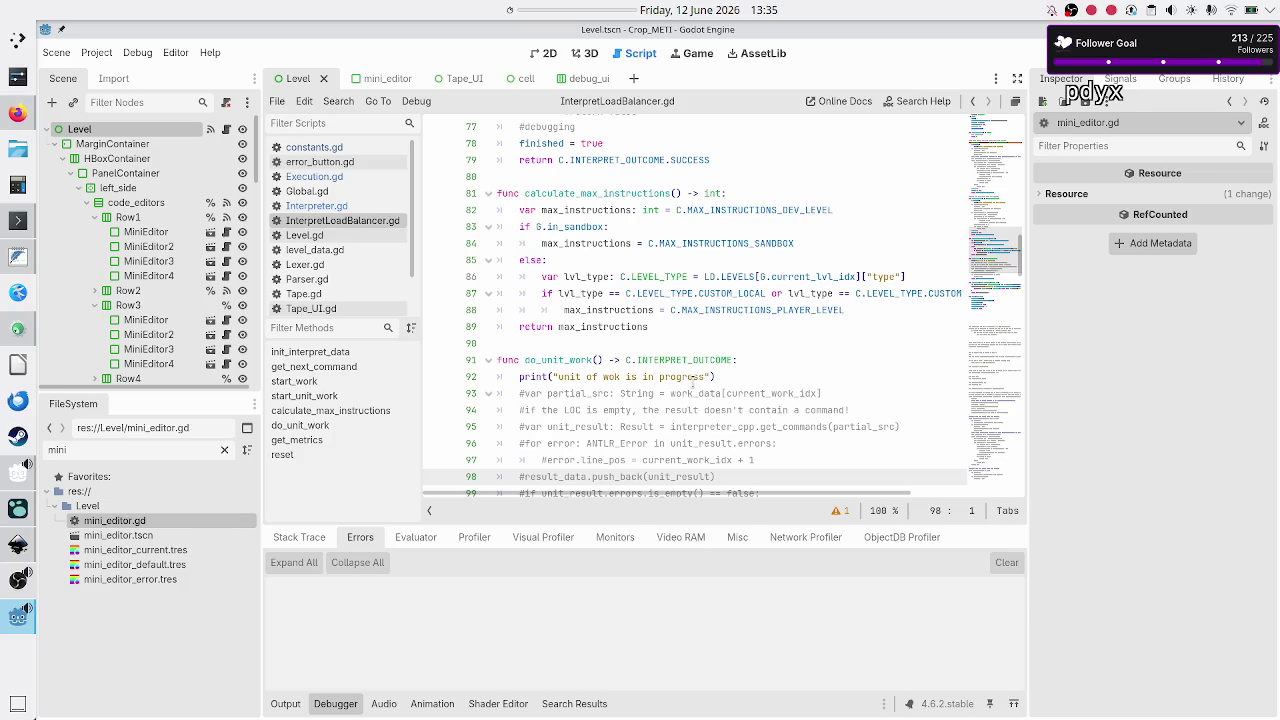
# - Add a '#pass to interpreter also calcul' comment line in do_unit_work, then paste a calculate_max_instructions copy on blank line 80
pyautogui.press('Up')
pyautogui.press('Up')
pyautogui.press('Up')
pyautogui.press('End')
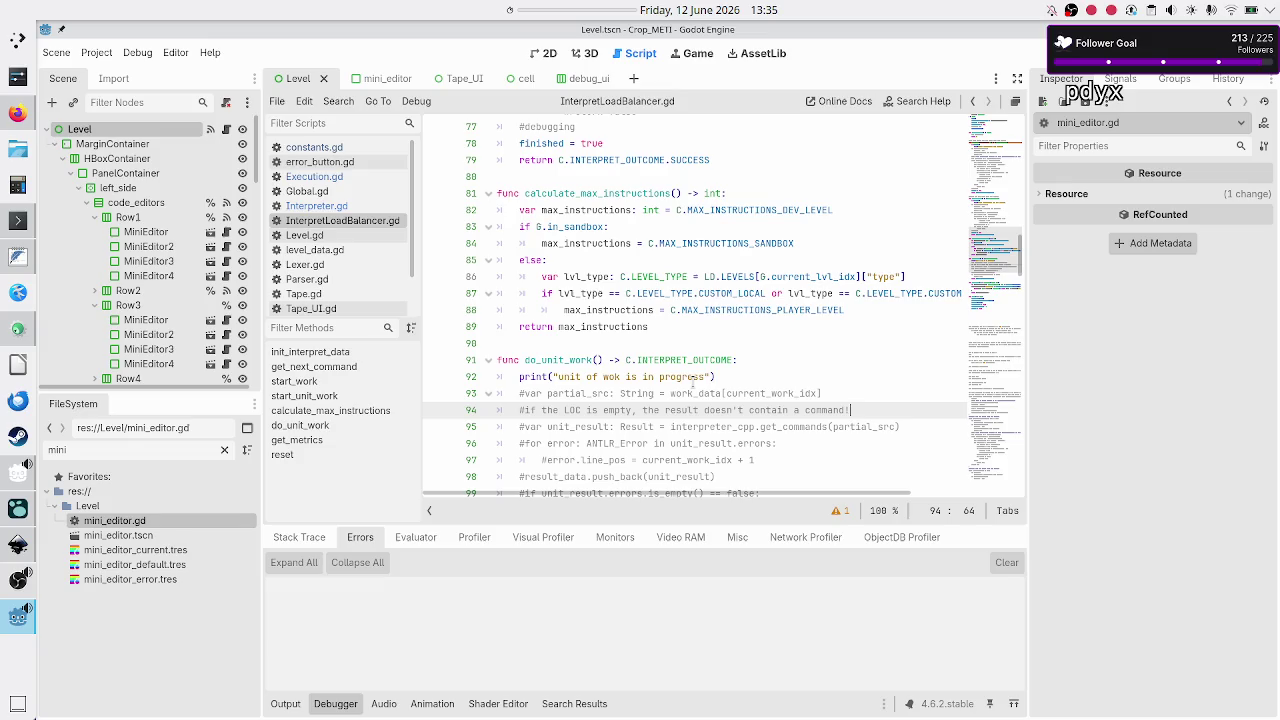
pyautogui.press('Return')
pyautogui.write('#')
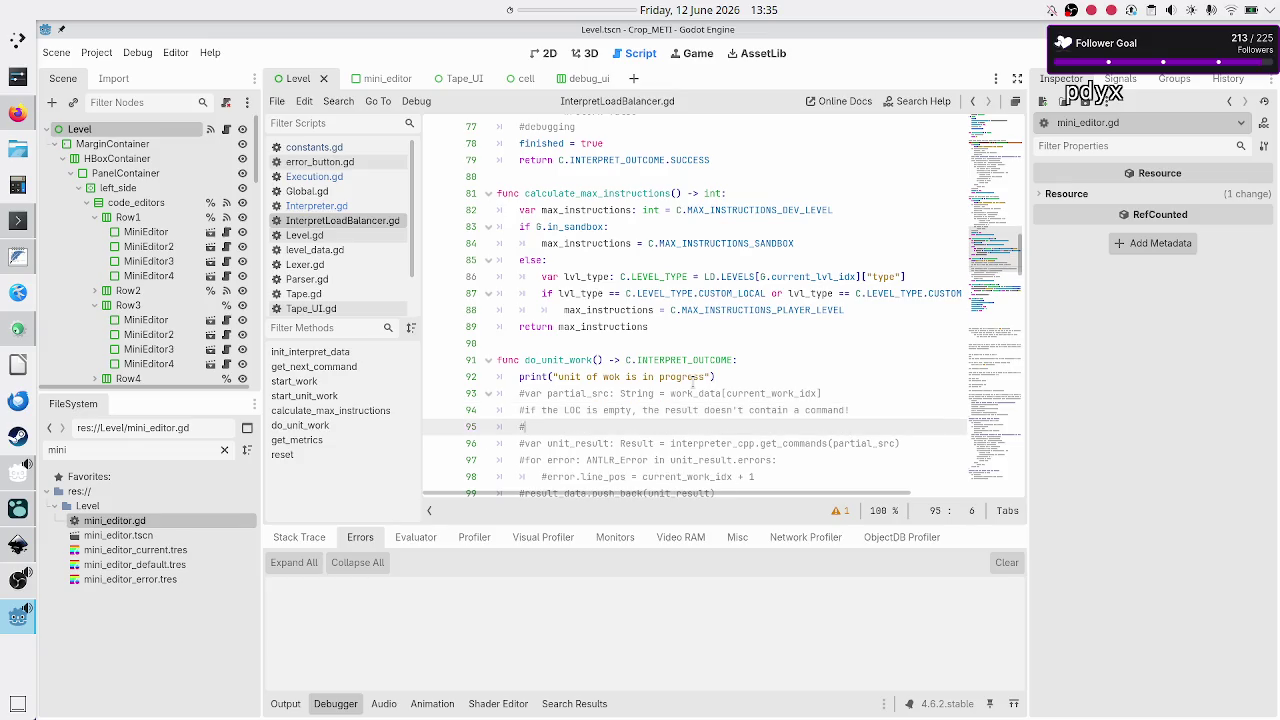
pyautogui.write('pass to interpreter al')
pyautogui.write('so calcul')
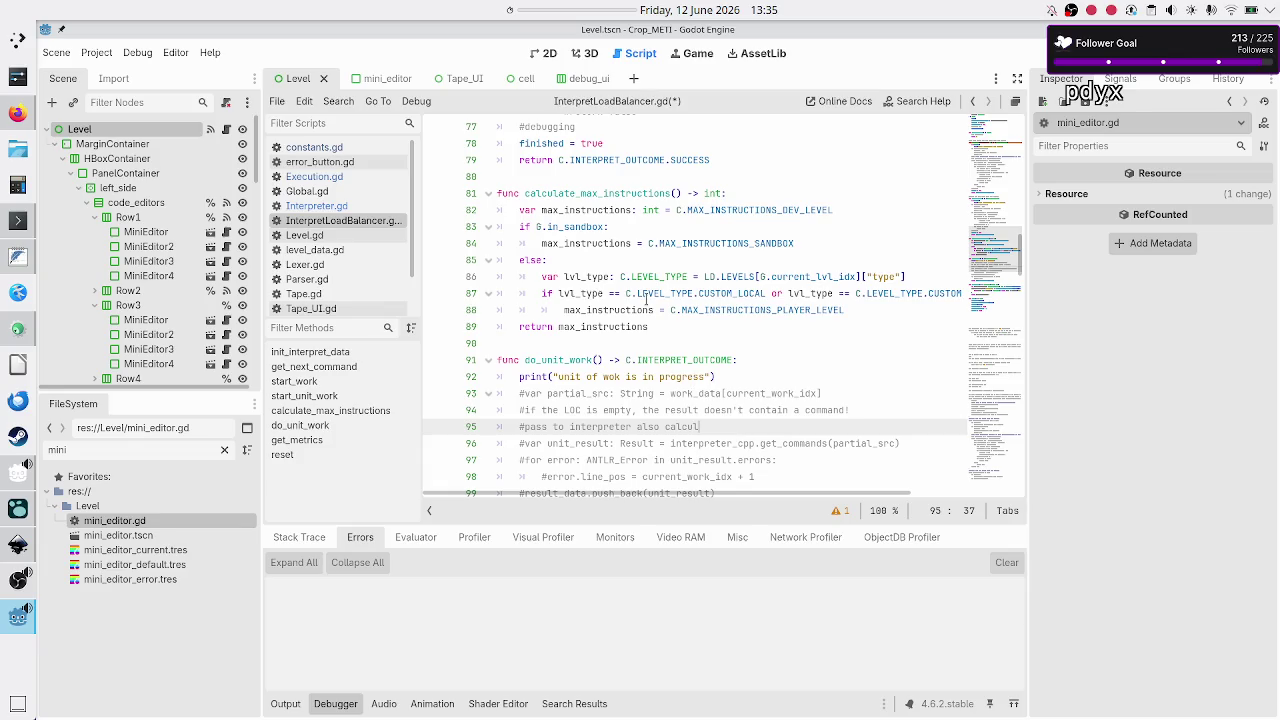
pyautogui.click(575, 176)
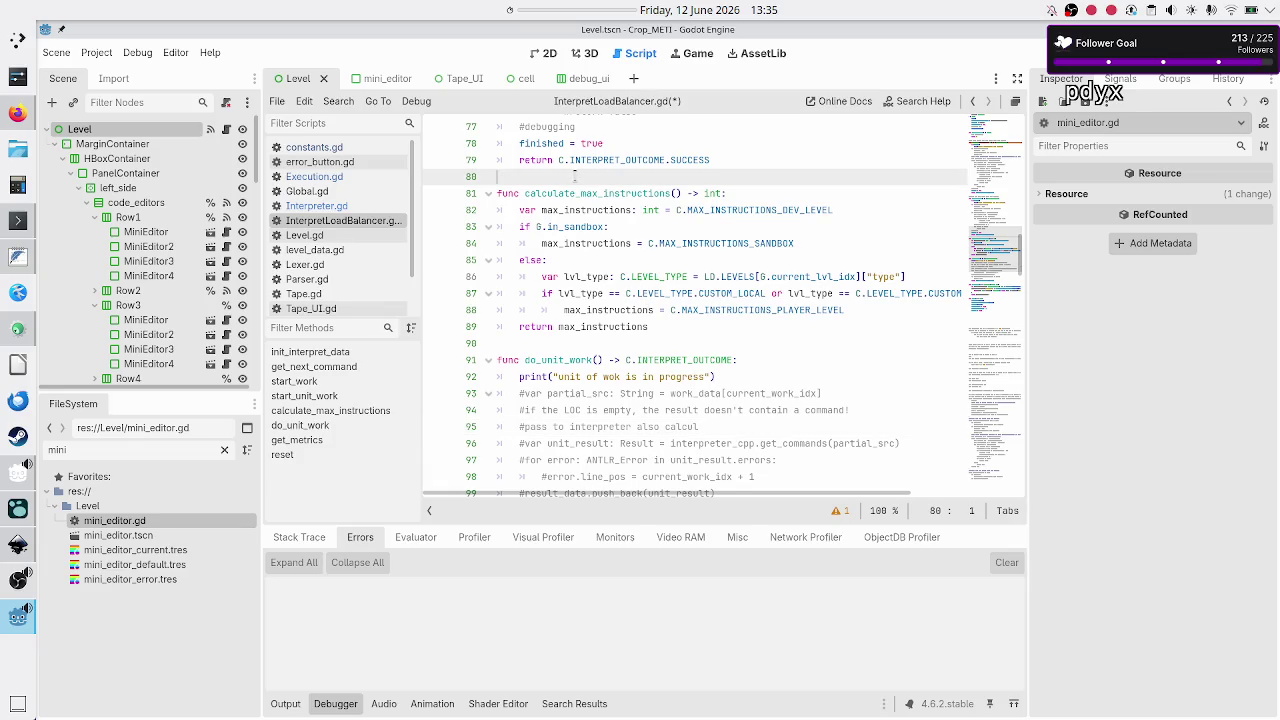
pyautogui.hotkey('ctrl', 'v')
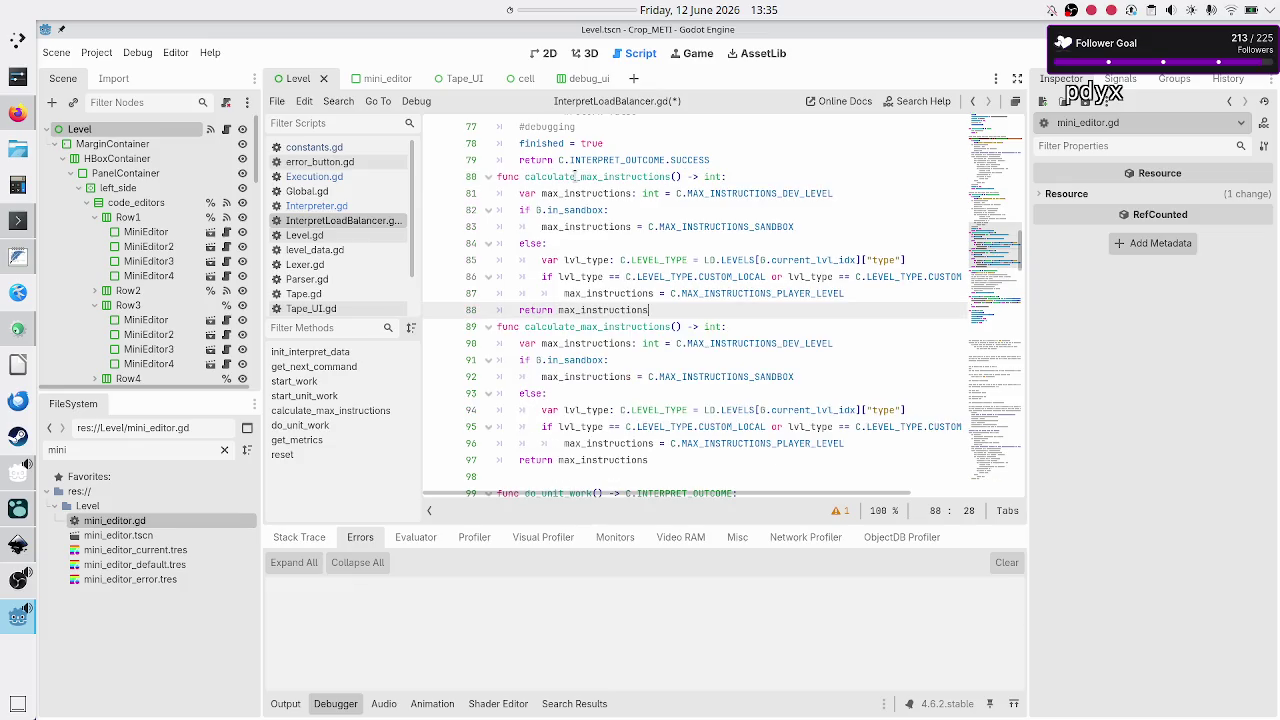
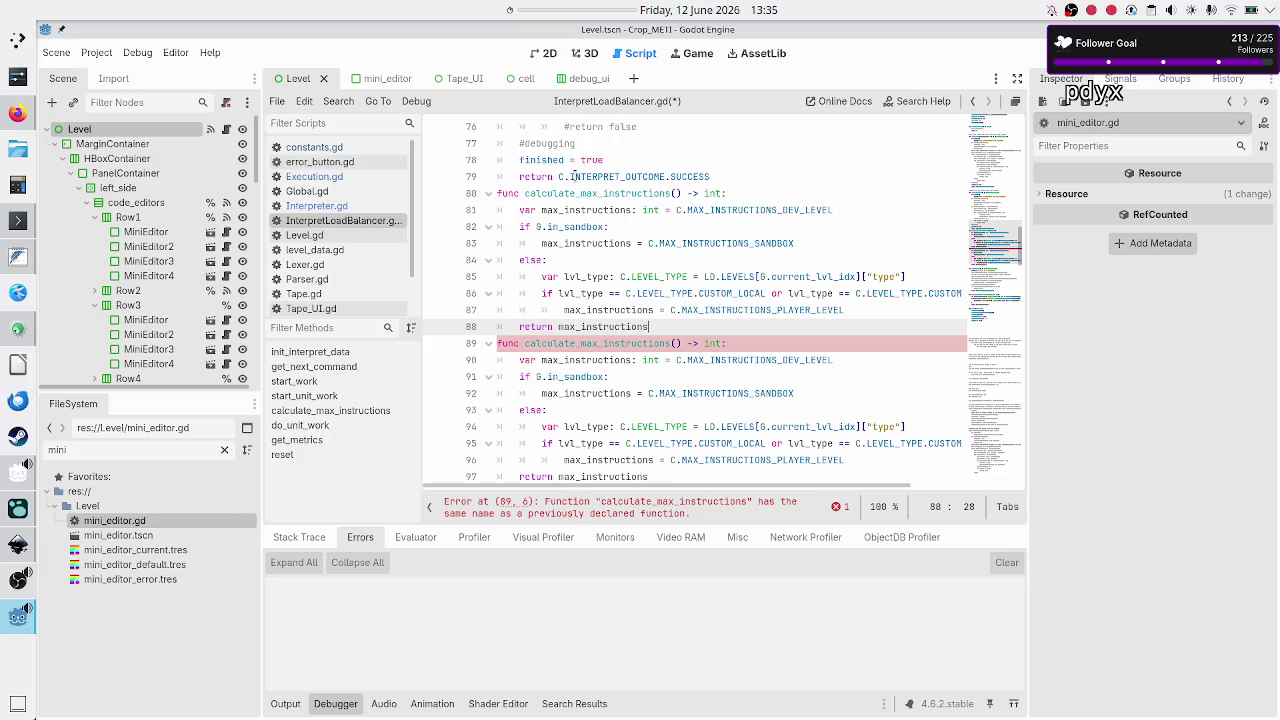
# - Undo the duplicated calculate_max_instructions function and select its declaration name
pyautogui.hotkey('ctrl', 'z')
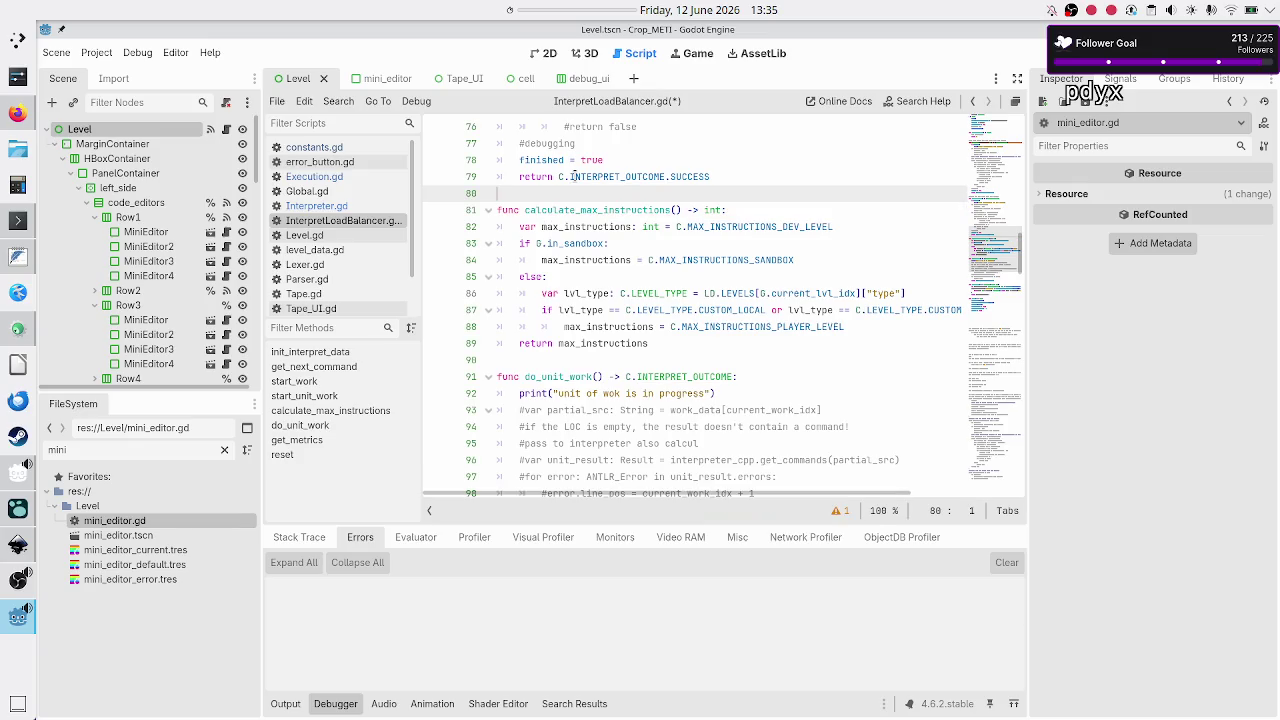
pyautogui.press('Up')
pyautogui.press('Up')
pyautogui.press('Up')
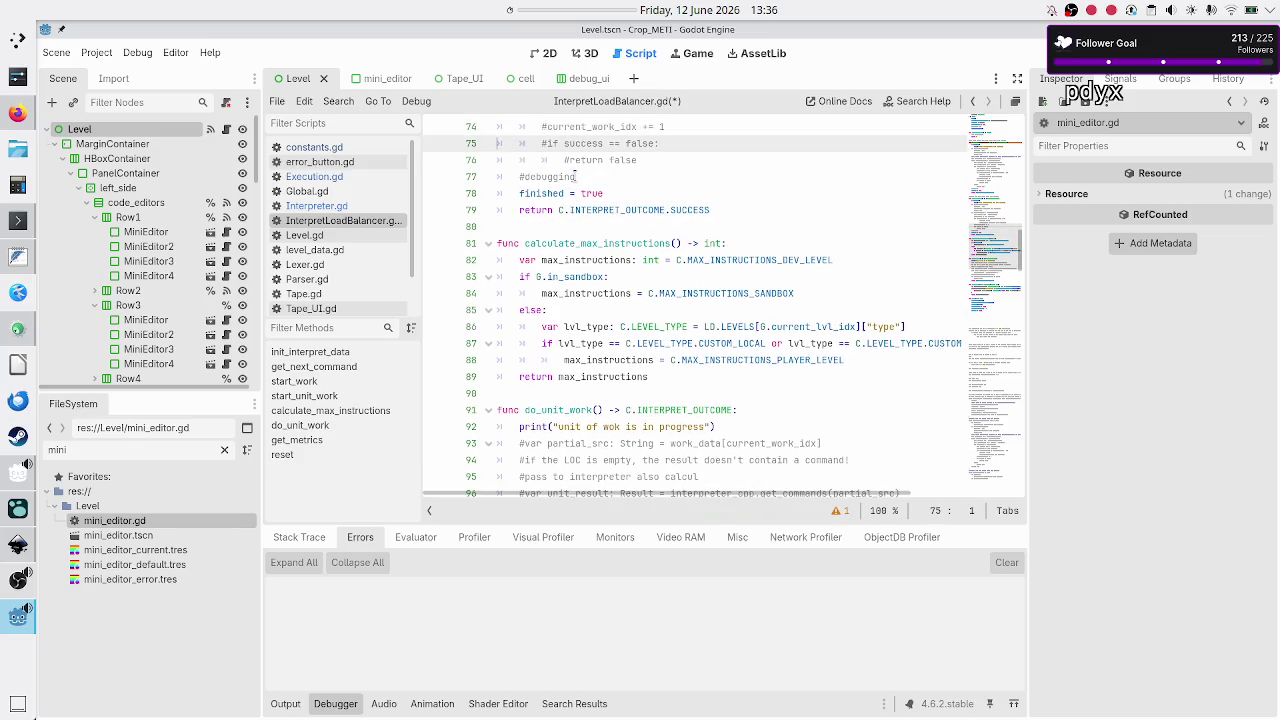
pyautogui.press('Down')
pyautogui.press('Down')
pyautogui.press('Down')
pyautogui.press('Down')
pyautogui.press('Down')
pyautogui.press('Down')
pyautogui.press('Up')
pyautogui.press('Right')
pyautogui.press('Right')
pyautogui.press('Right')
pyautogui.hotkey('shift', 'Right')
pyautogui.hotkey('shift', 'Right')
pyautogui.hotkey('shift', 'Right')
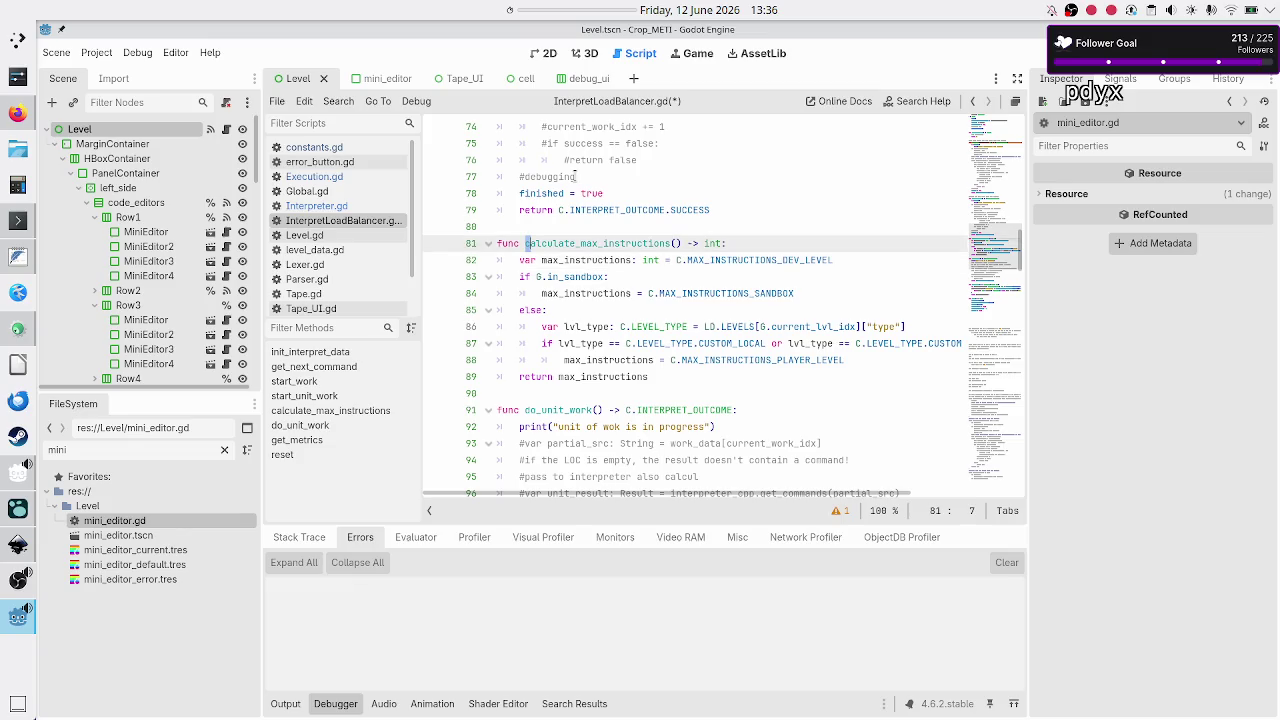
pyautogui.hotkey('shift', 'Right')
pyautogui.hotkey('shift', 'Right')
pyautogui.hotkey('shift', 'Right')
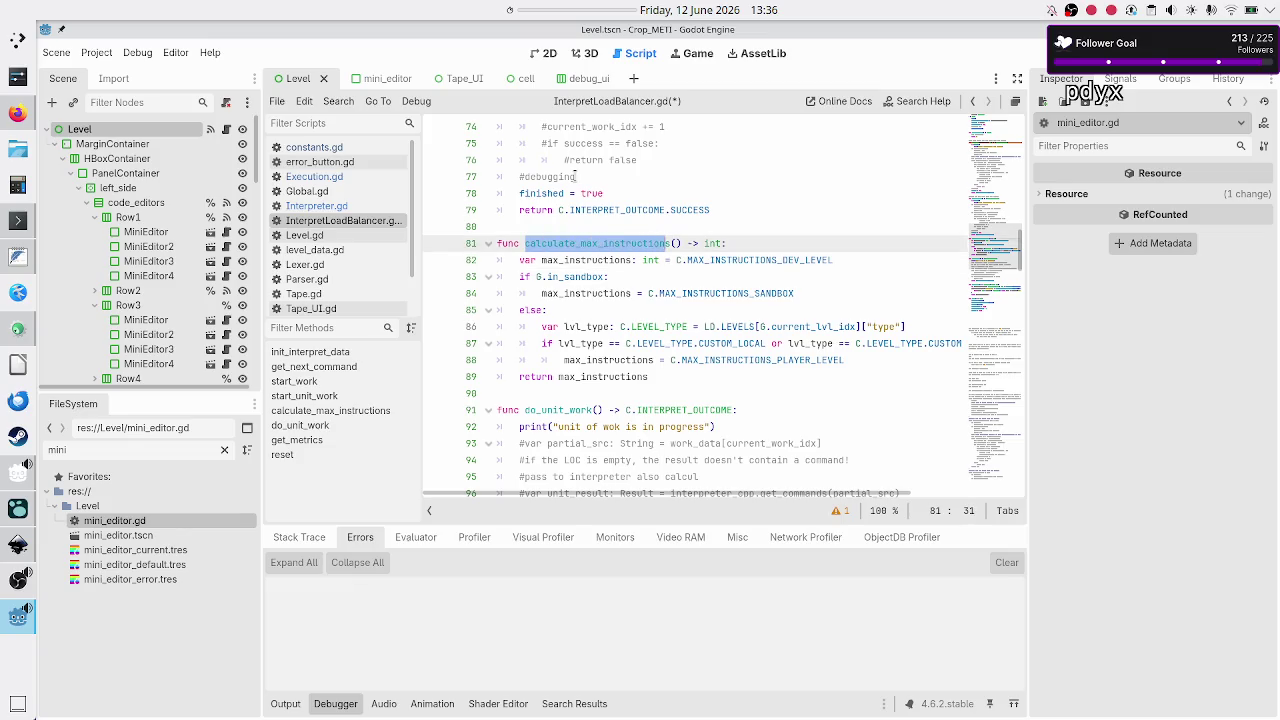
# - End the line 95 comment with calculate_max_instructions(), save InterpretLoadBalancer.gd, and switch to Interpreter.gd
pyautogui.press('Down')
pyautogui.press('Down')
pyautogui.press('Down')
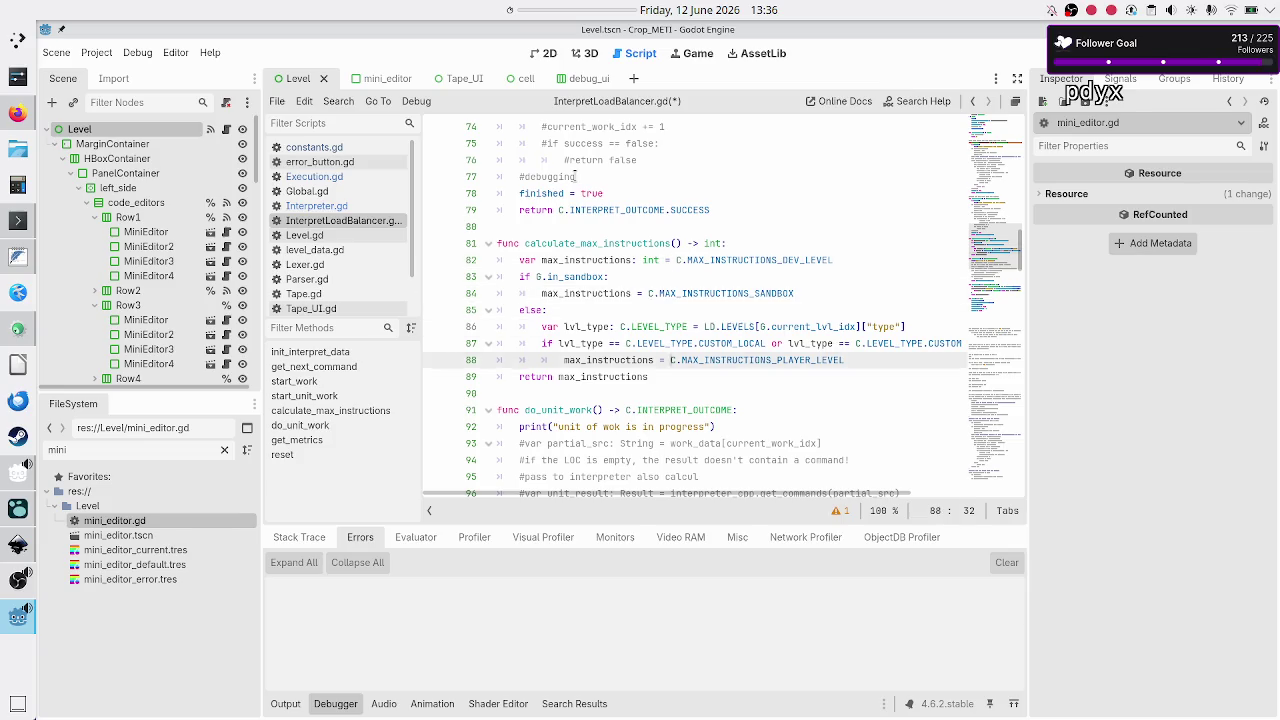
pyautogui.press('Up')
pyautogui.press('Up')
pyautogui.press('Up')
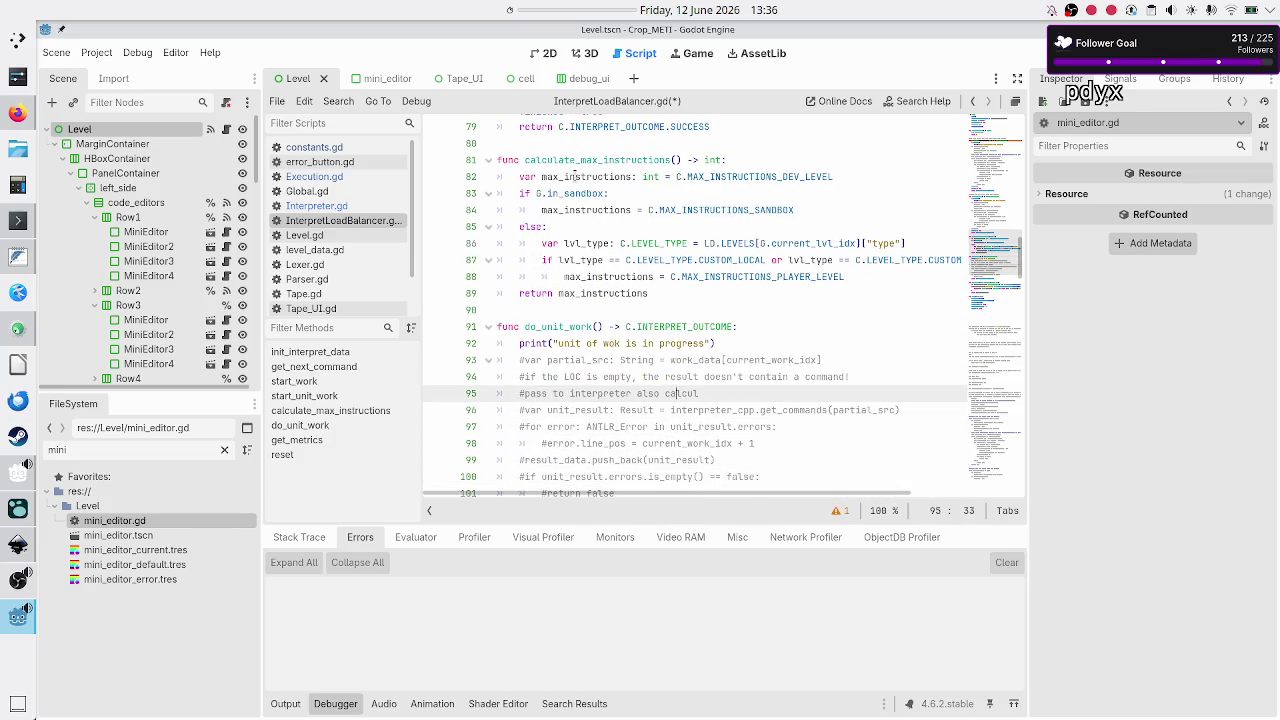
pyautogui.press('BackSpace')
pyautogui.press('BackSpace')
pyautogui.press('Delete')
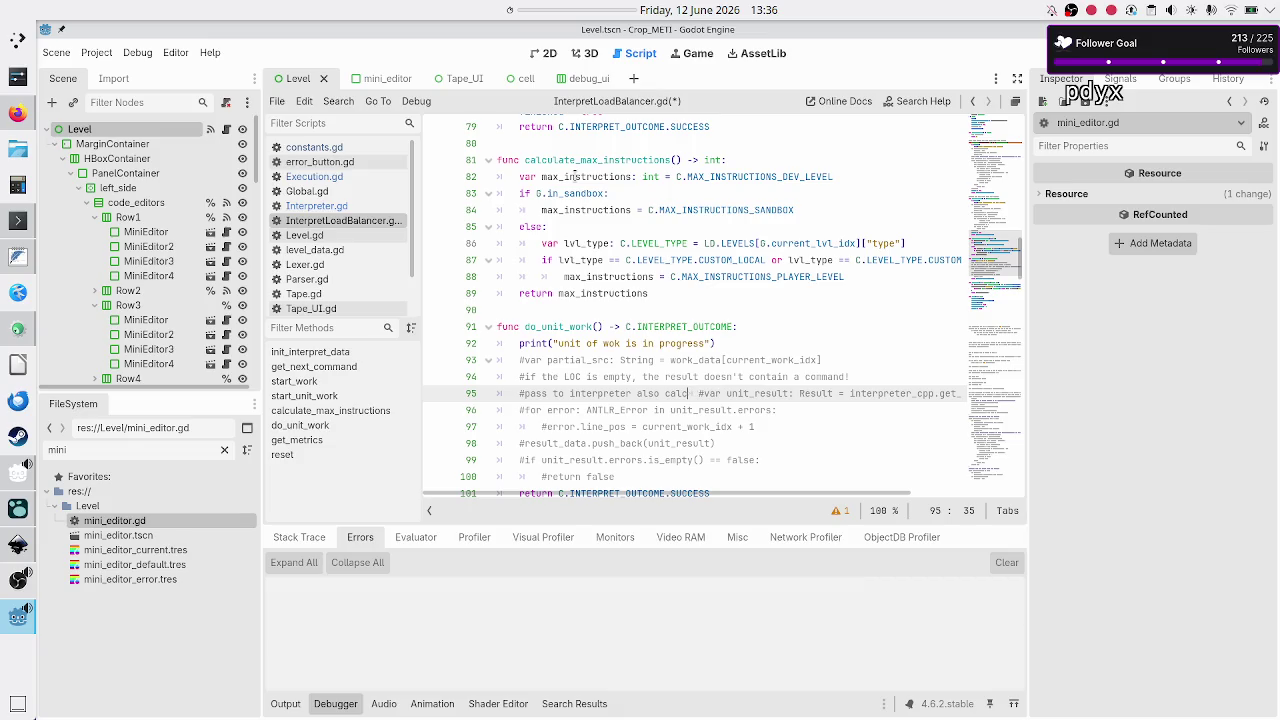
pyautogui.hotkey('ctrl', 'z')
pyautogui.press('BackSpace')
pyautogui.press('BackSpace')
pyautogui.press('BackSpace')
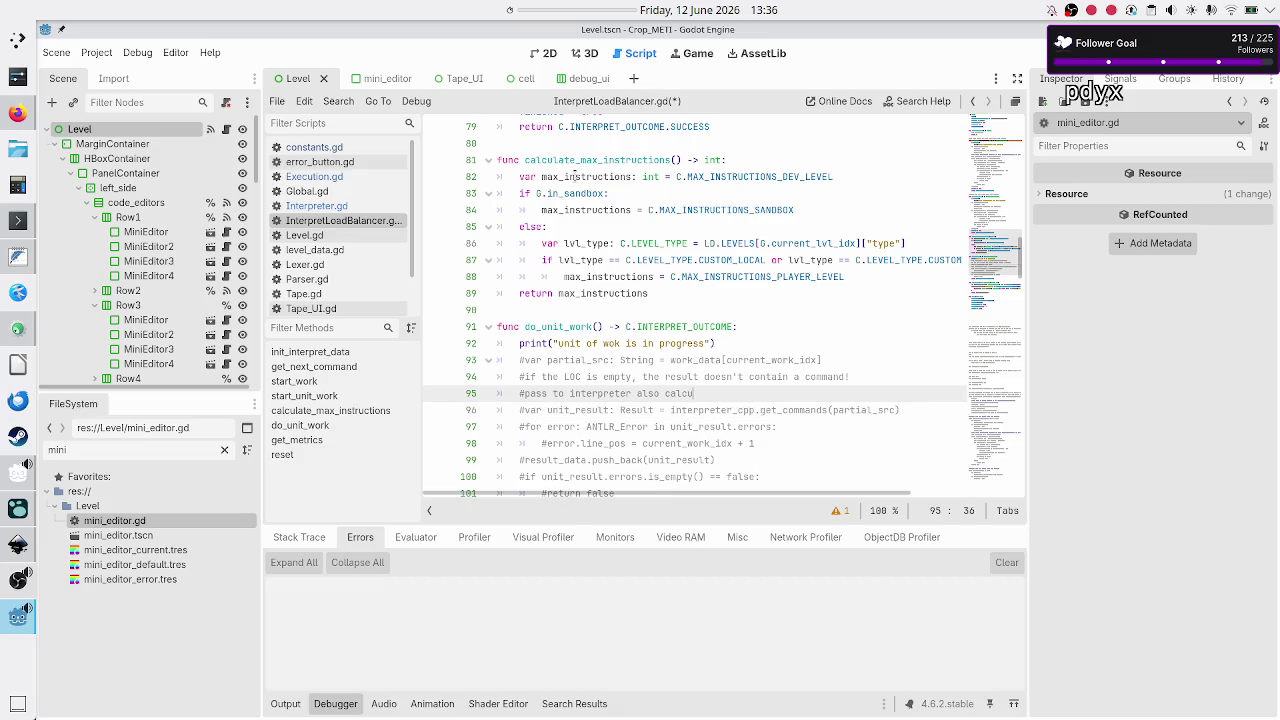
pyautogui.write('alculate_max_instructions(')
pyautogui.write(')')
pyautogui.hotkey('ctrl', 's')
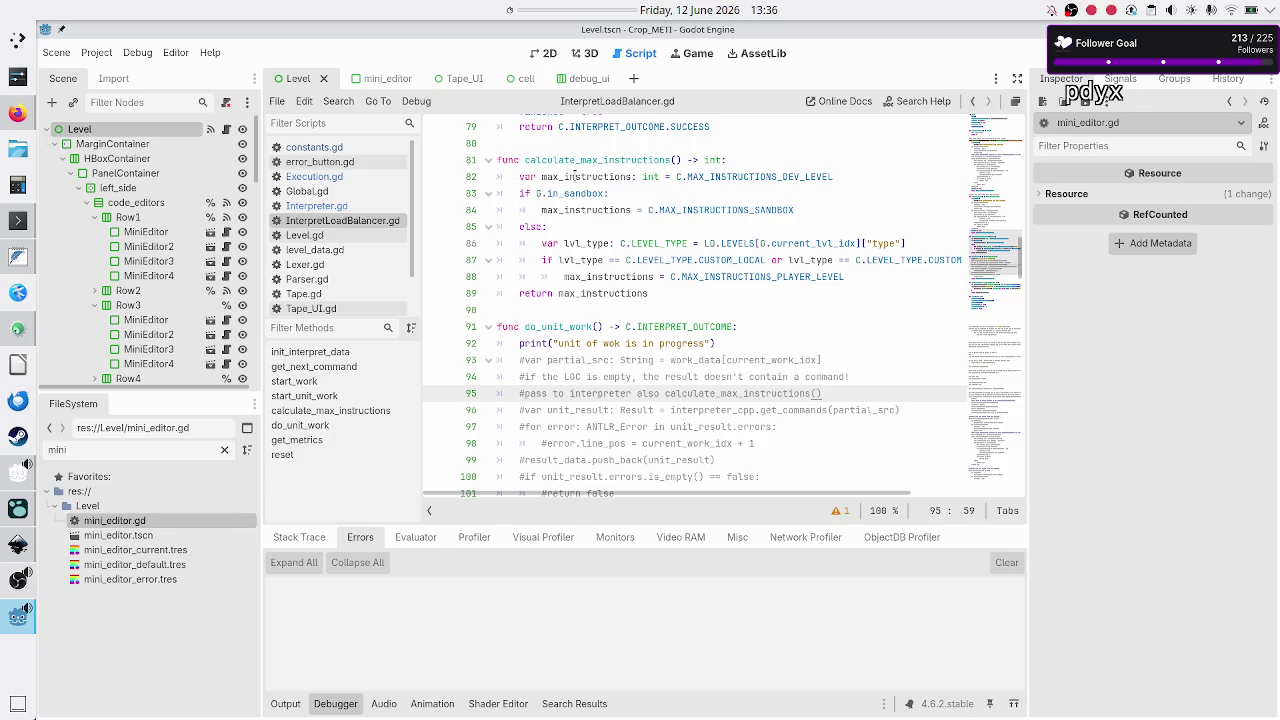
pyautogui.click(316, 205)
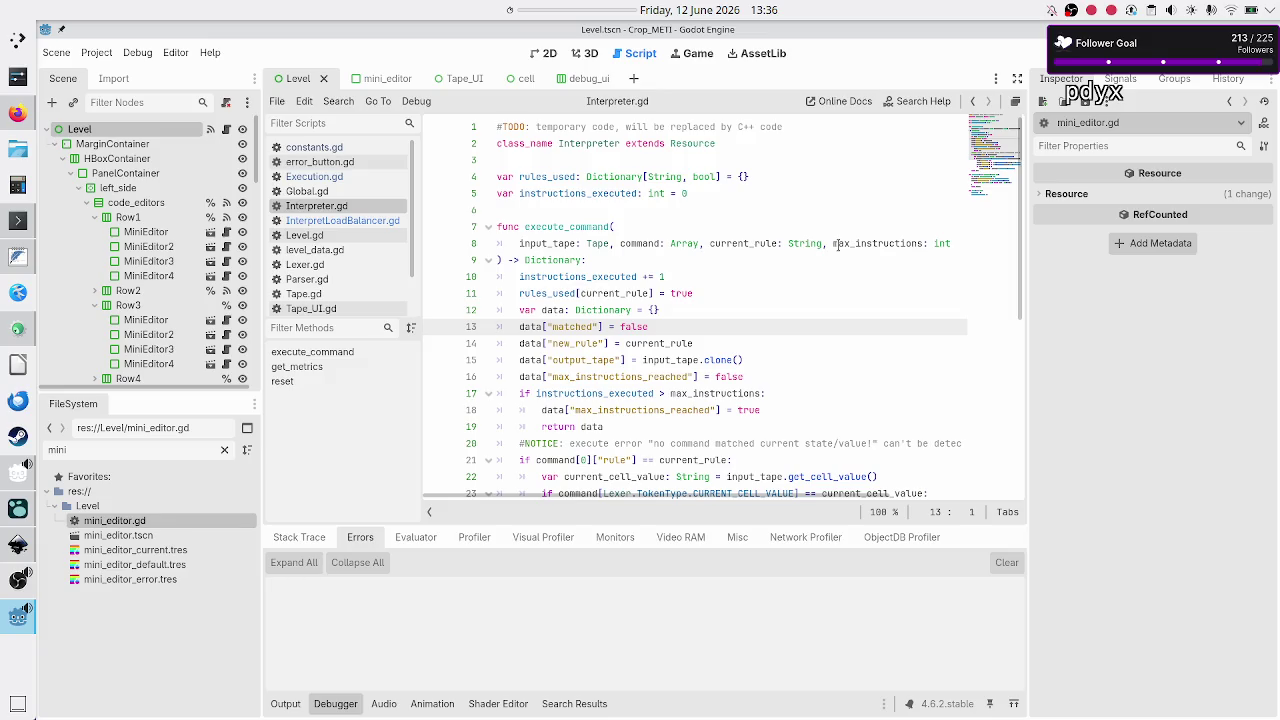
# - Check execute_command's max_instructions parameter in Interpreter.gd, then bring up Execution.gd
pyautogui.doubleClick(566, 227)
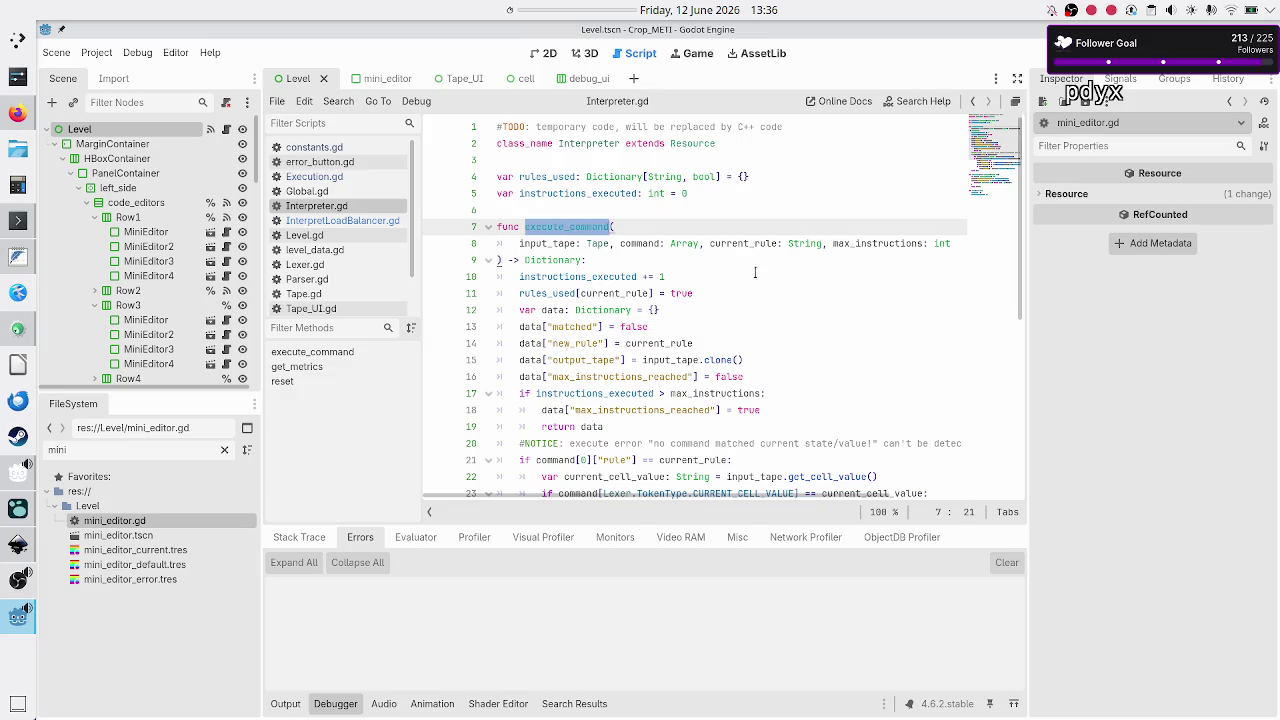
pyautogui.doubleClick(860, 243)
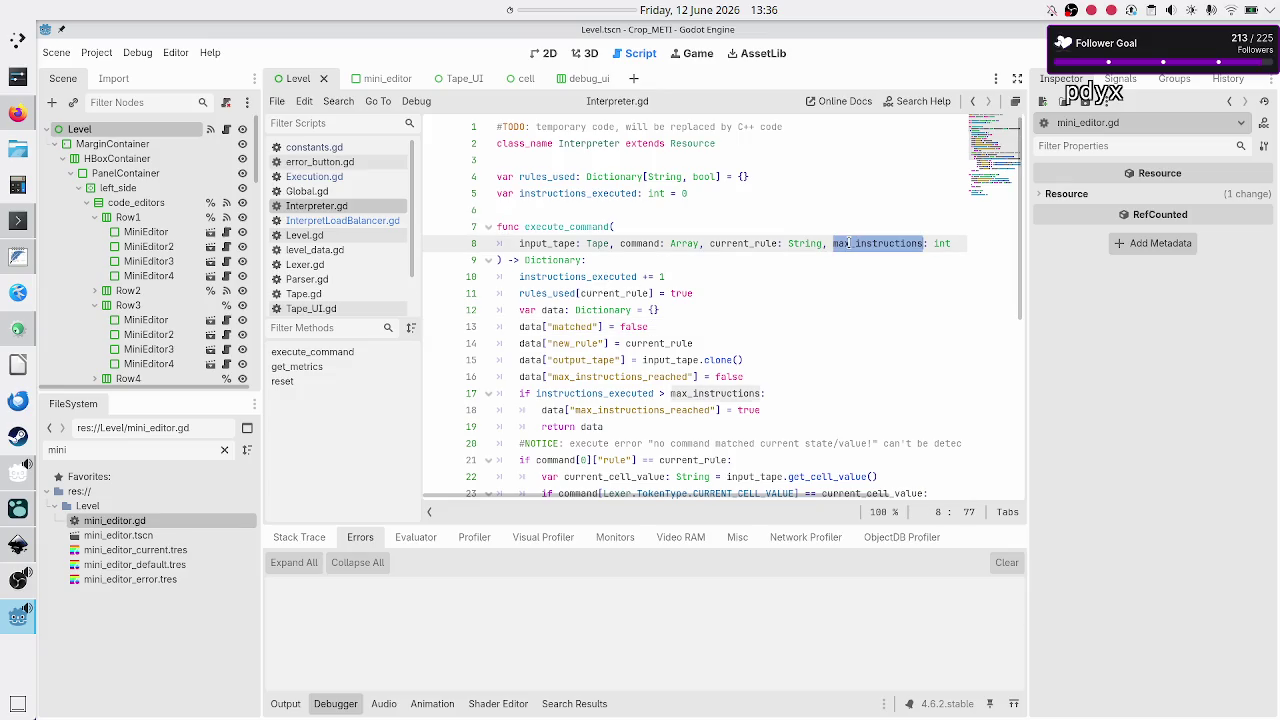
pyautogui.click(347, 221)
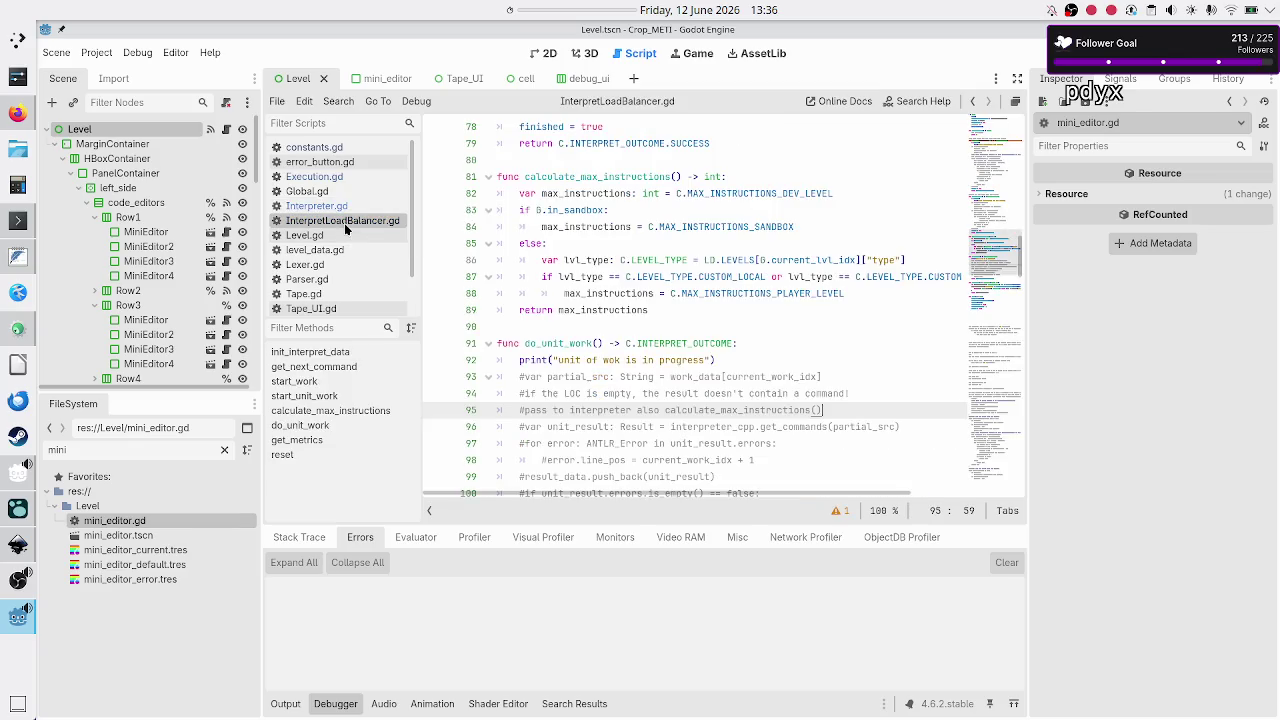
pyautogui.scroll(-7, 573, 363)
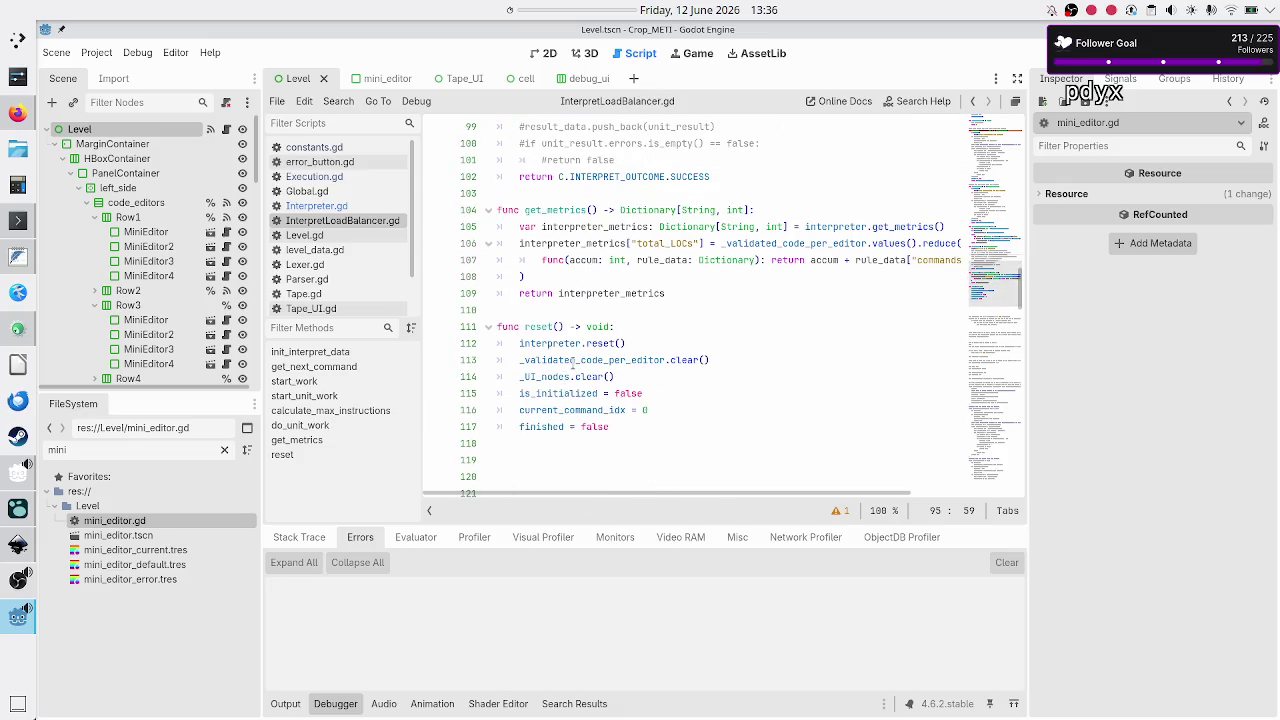
pyautogui.scroll(7, 573, 365)
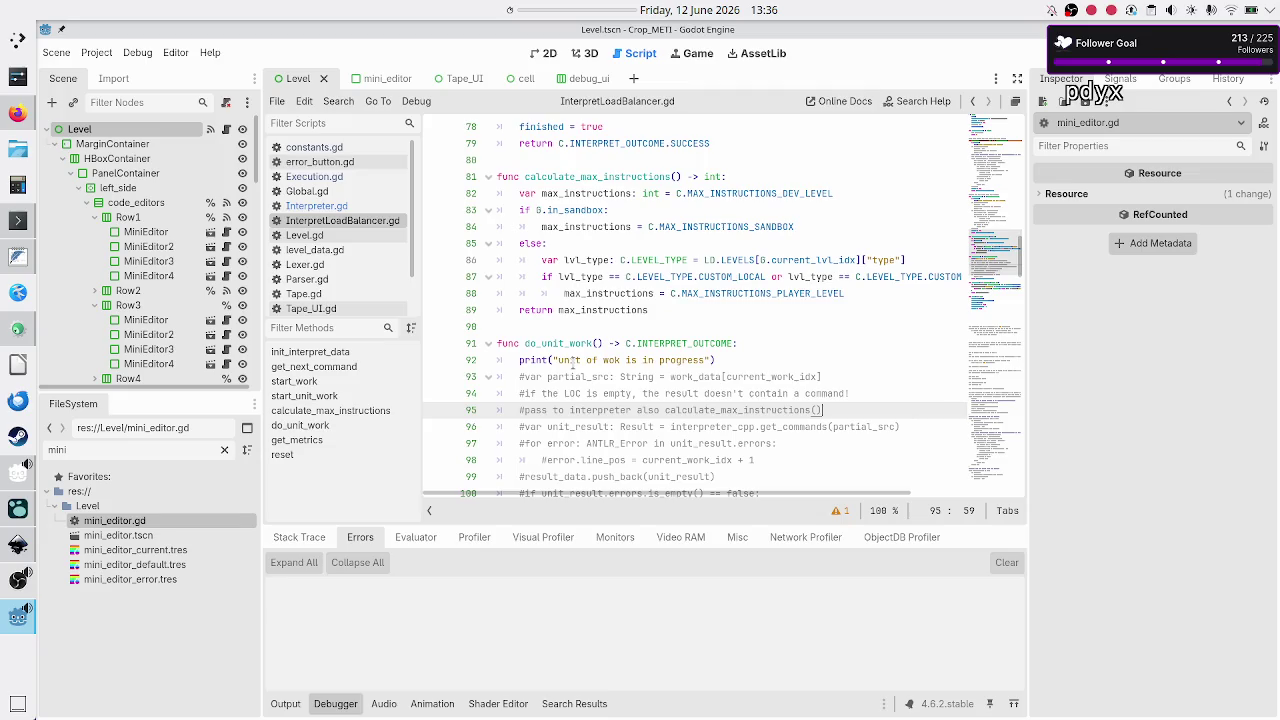
pyautogui.scroll(2, 573, 364)
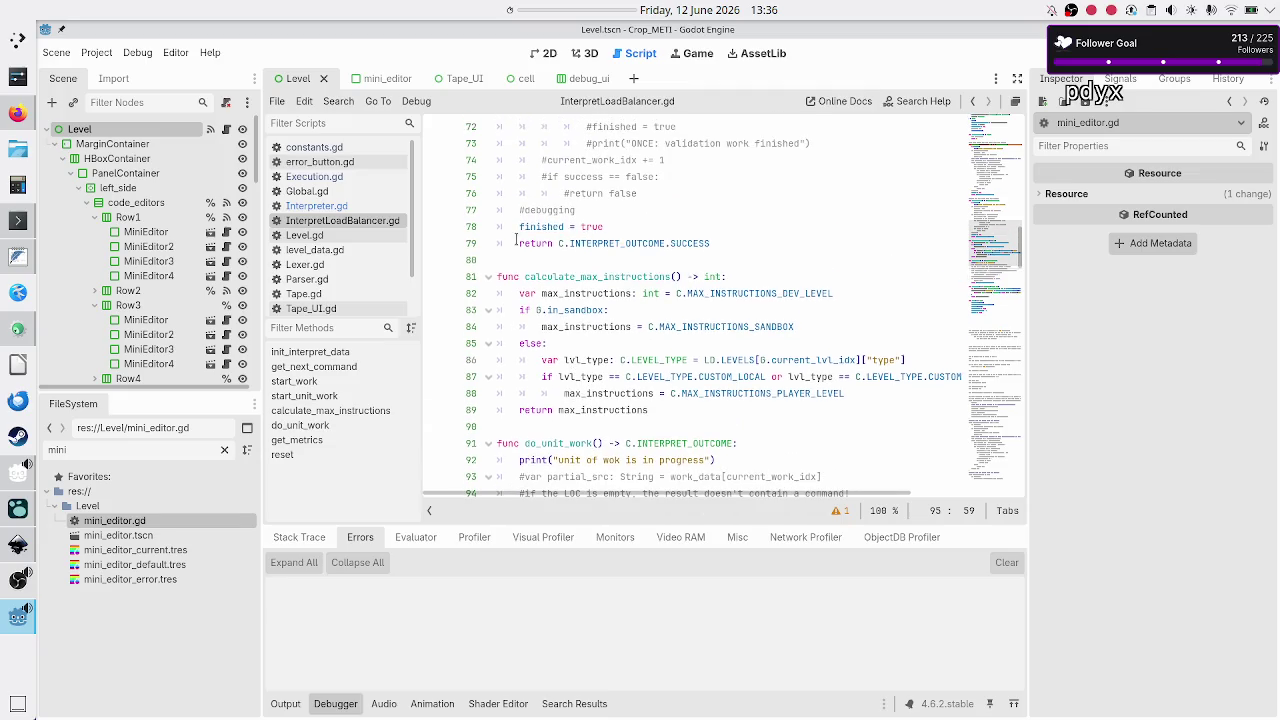
pyautogui.click(340, 176)
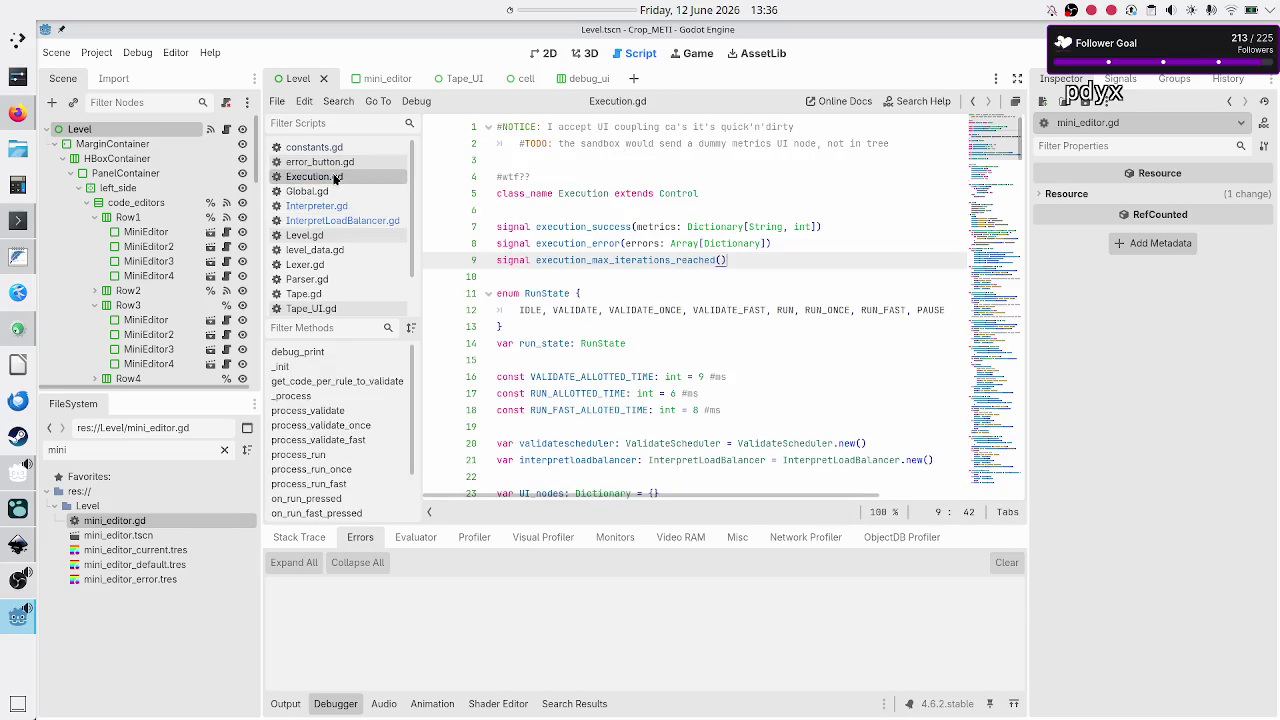
# - Add max_instructions inside the line 9 signal's parentheses and save Execution.gd
pyautogui.press('Left')
pyautogui.write('max_')
pyautogui.write('instructio')
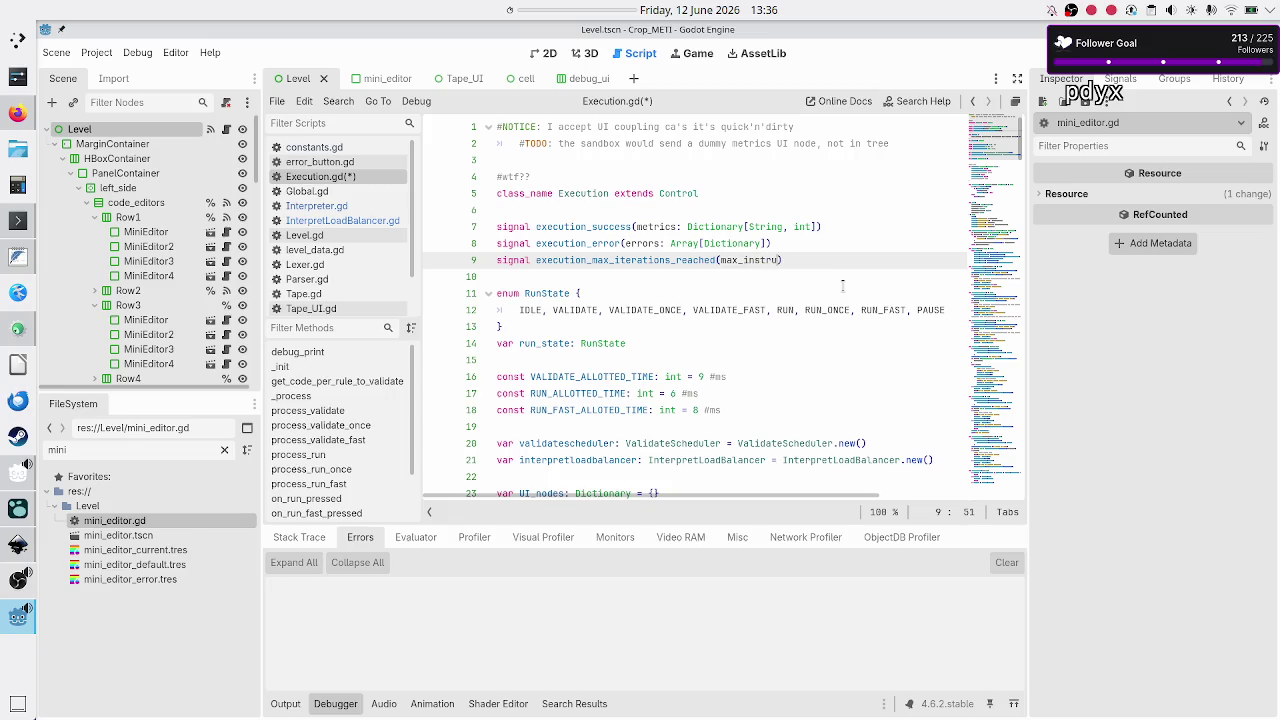
pyautogui.write('ns')
pyautogui.click(329, 221)
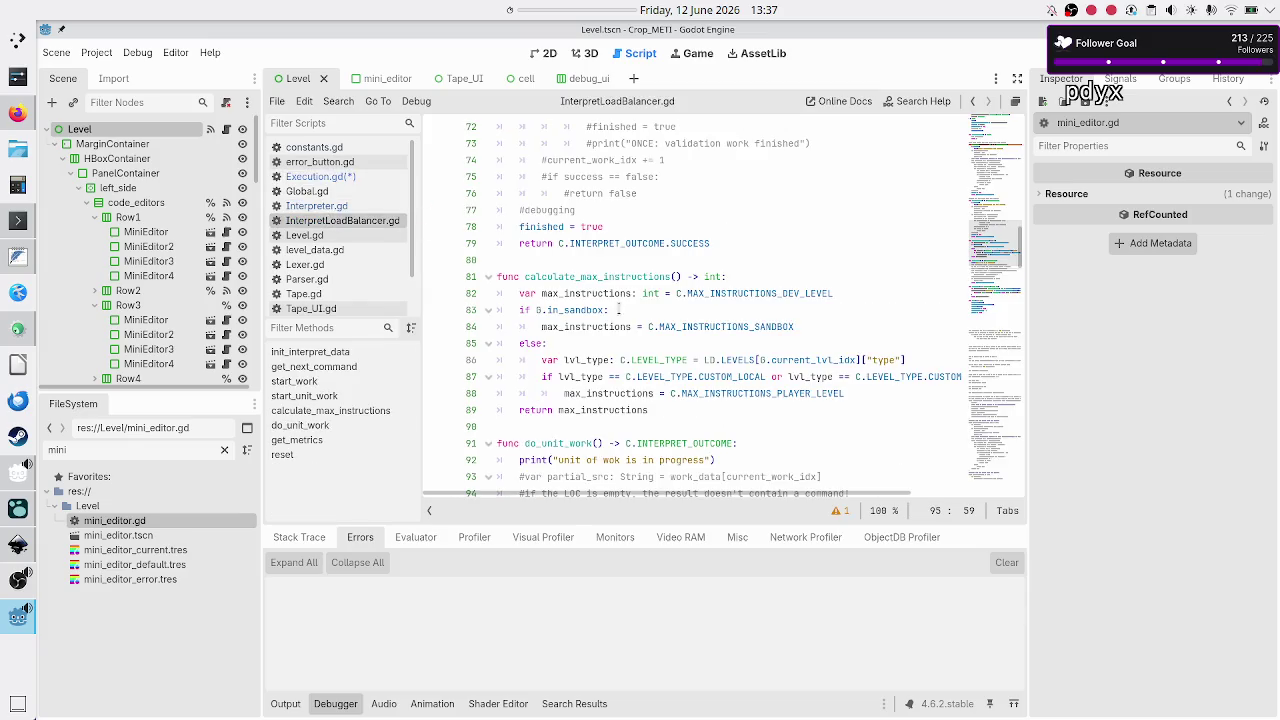
pyautogui.click(330, 176)
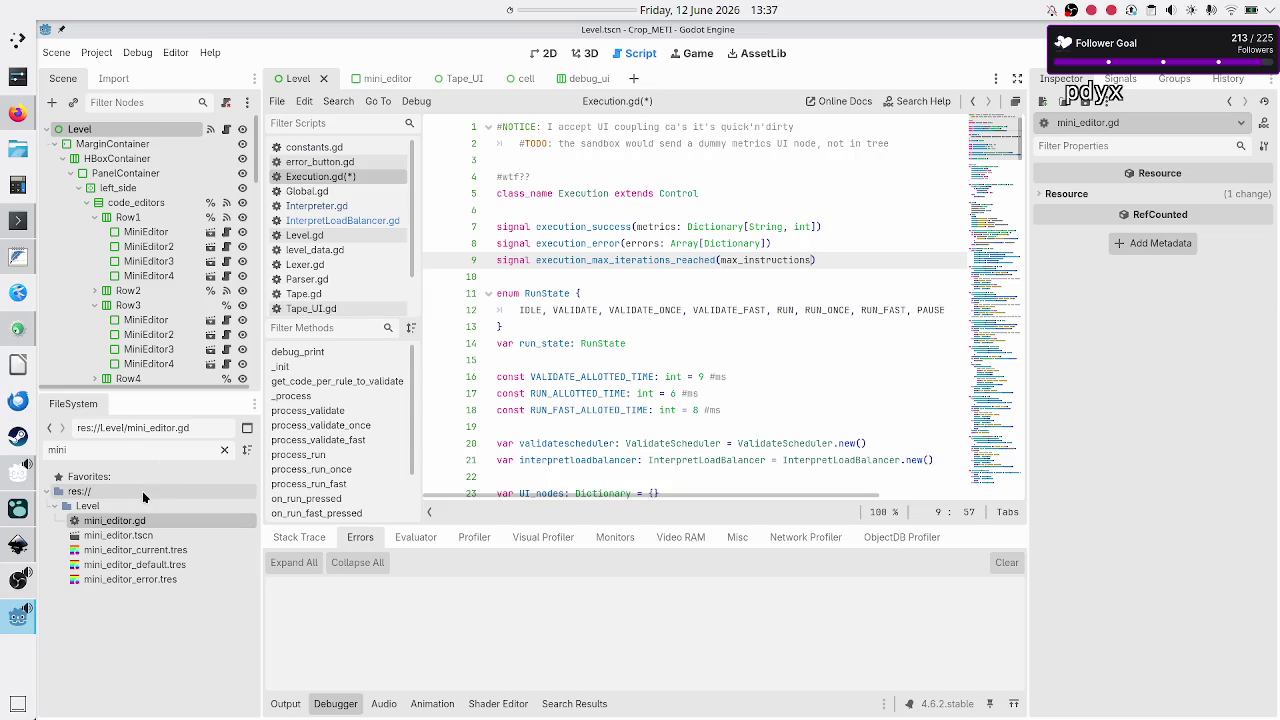
pyautogui.click(538, 260)
pyautogui.hotkey('ctrl', 's')
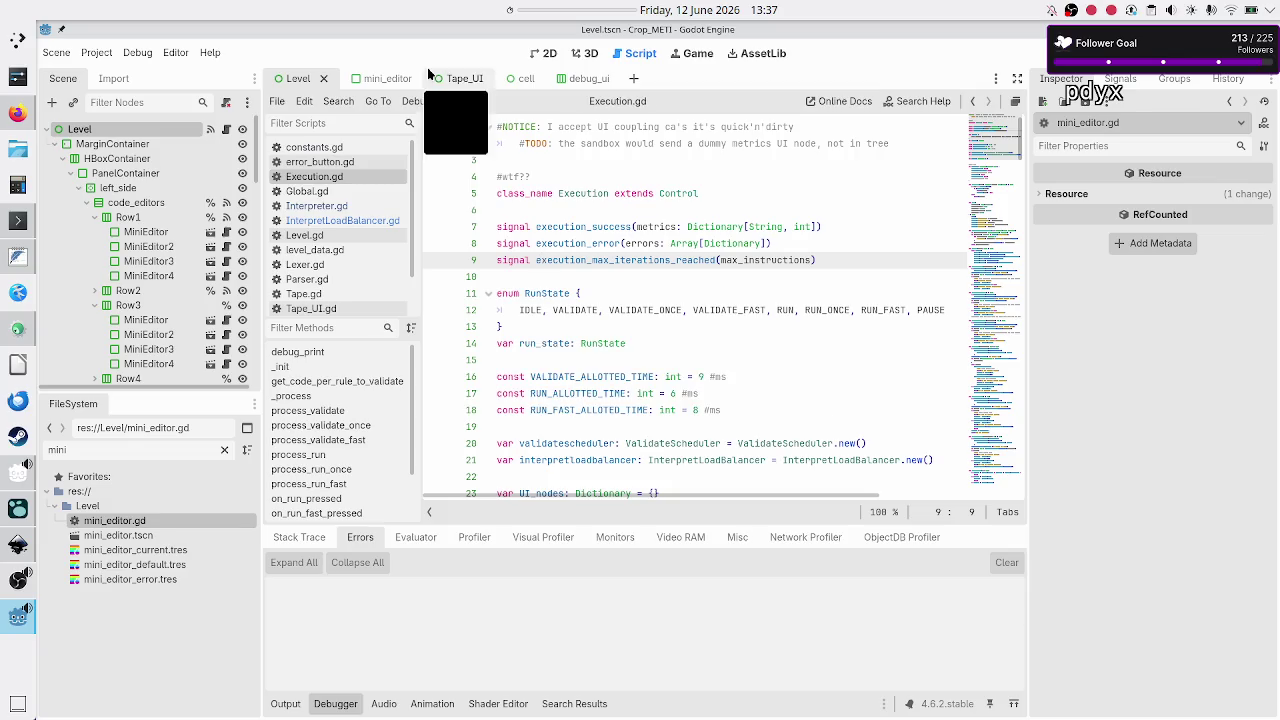
pyautogui.click(547, 55)
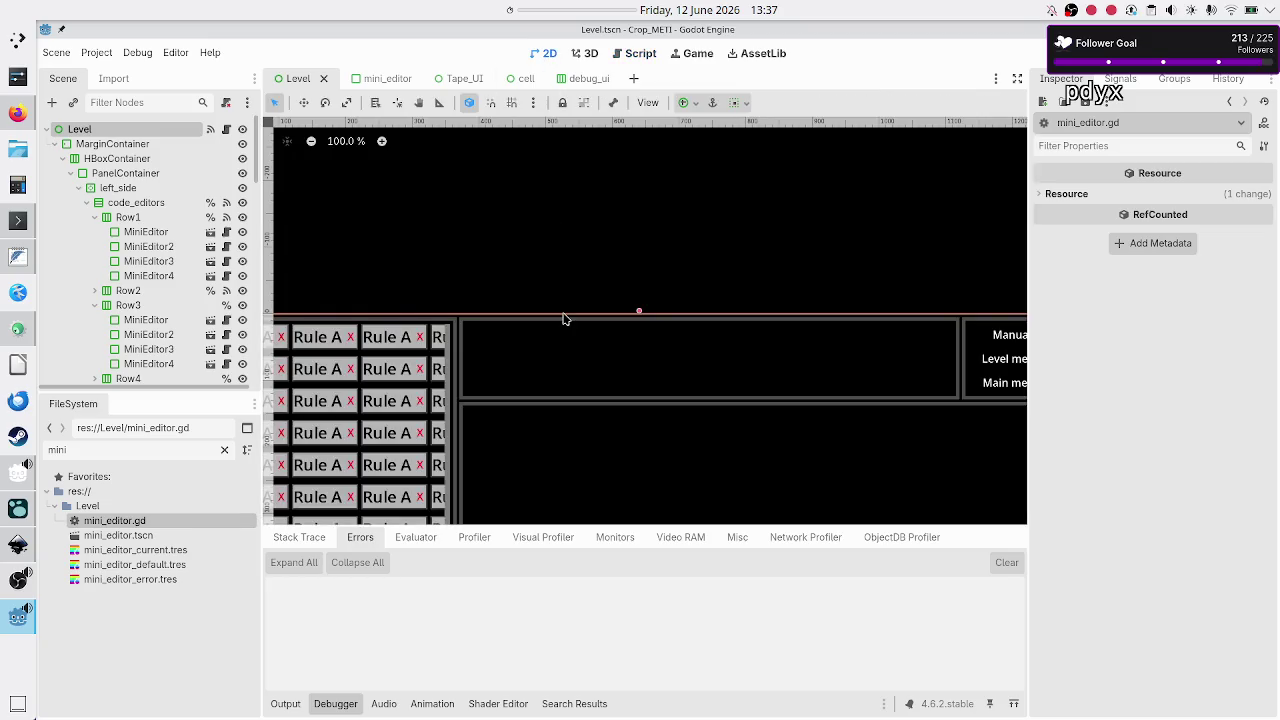
# - Rename the signal from execution_max_iterations_reached to execution_max_instructions_reached
pyautogui.scroll(-3, 563, 319)
pyautogui.scroll(-1, 563, 319)
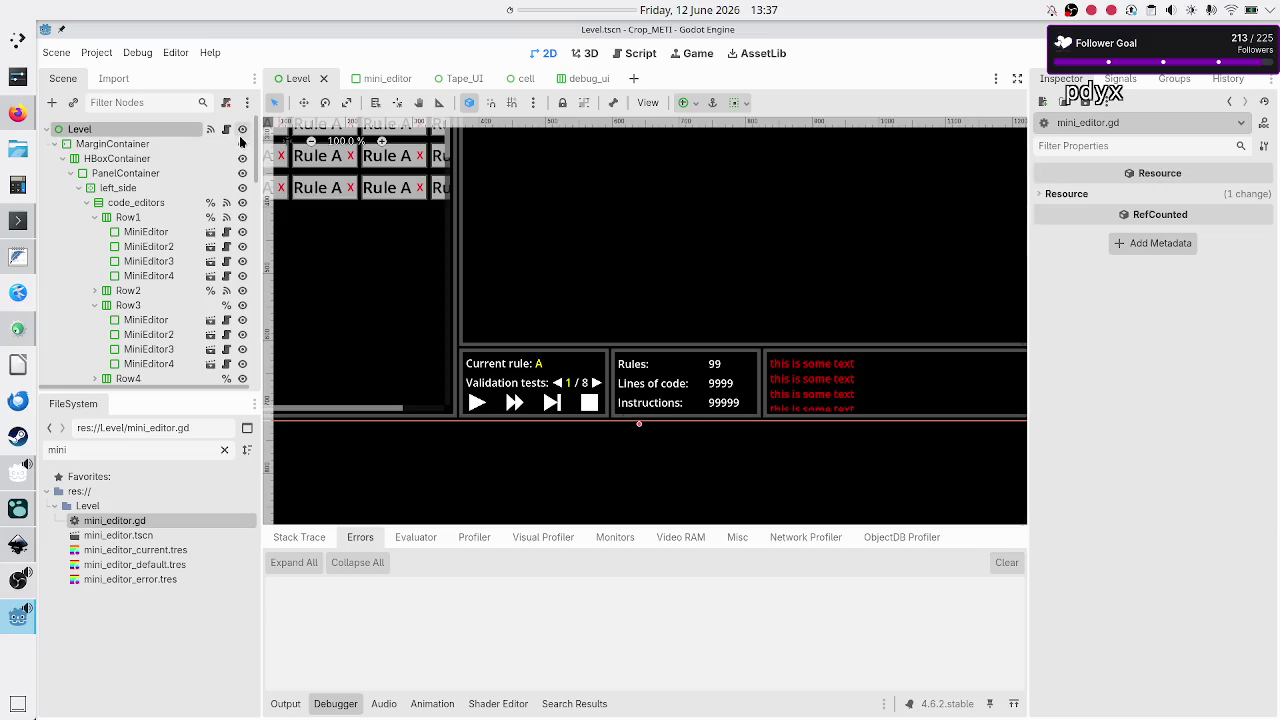
pyautogui.click(226, 131)
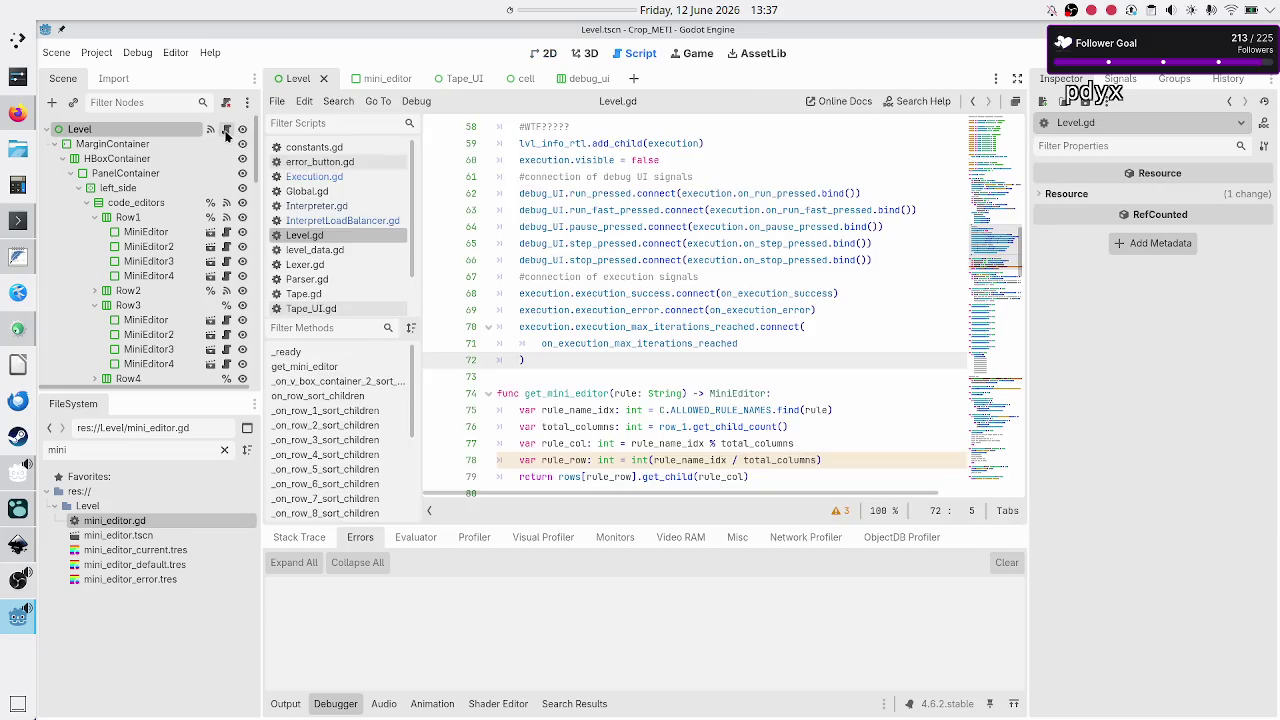
pyautogui.click(334, 178)
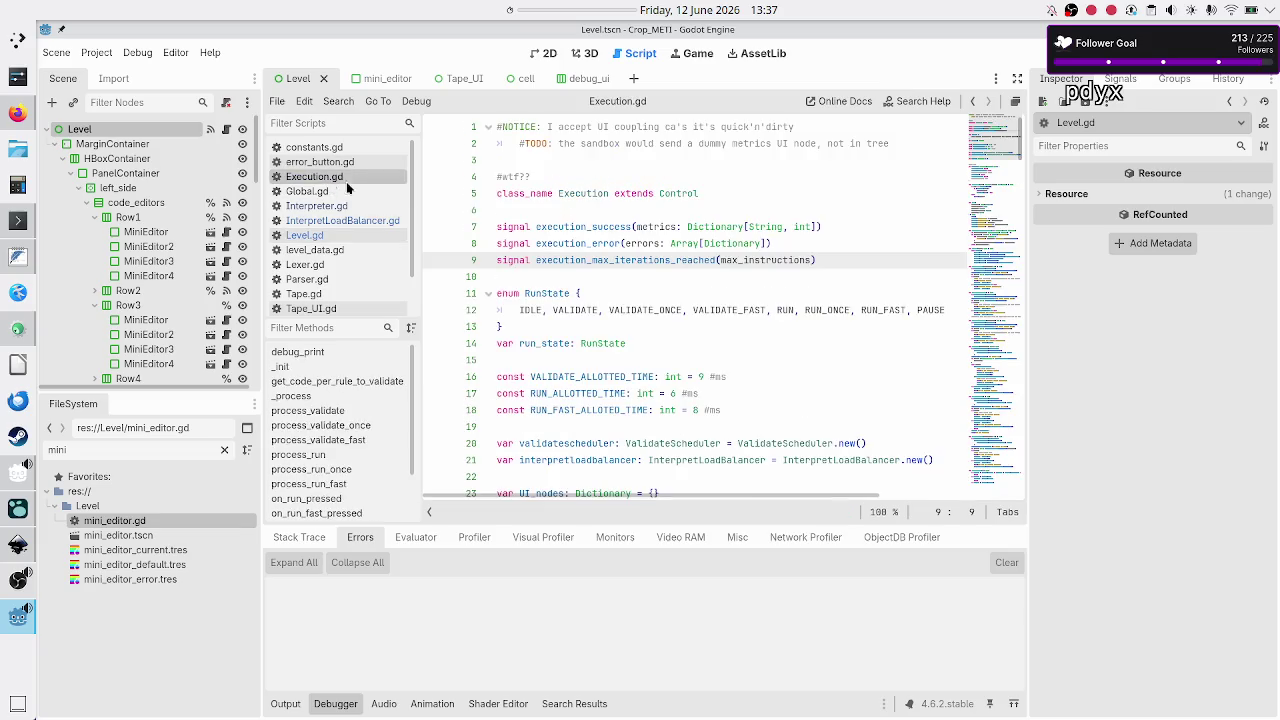
pyautogui.click(670, 260)
pyautogui.press('BackSpace')
pyautogui.press('BackSpace')
pyautogui.press('BackSpace')
pyautogui.write('instructions')
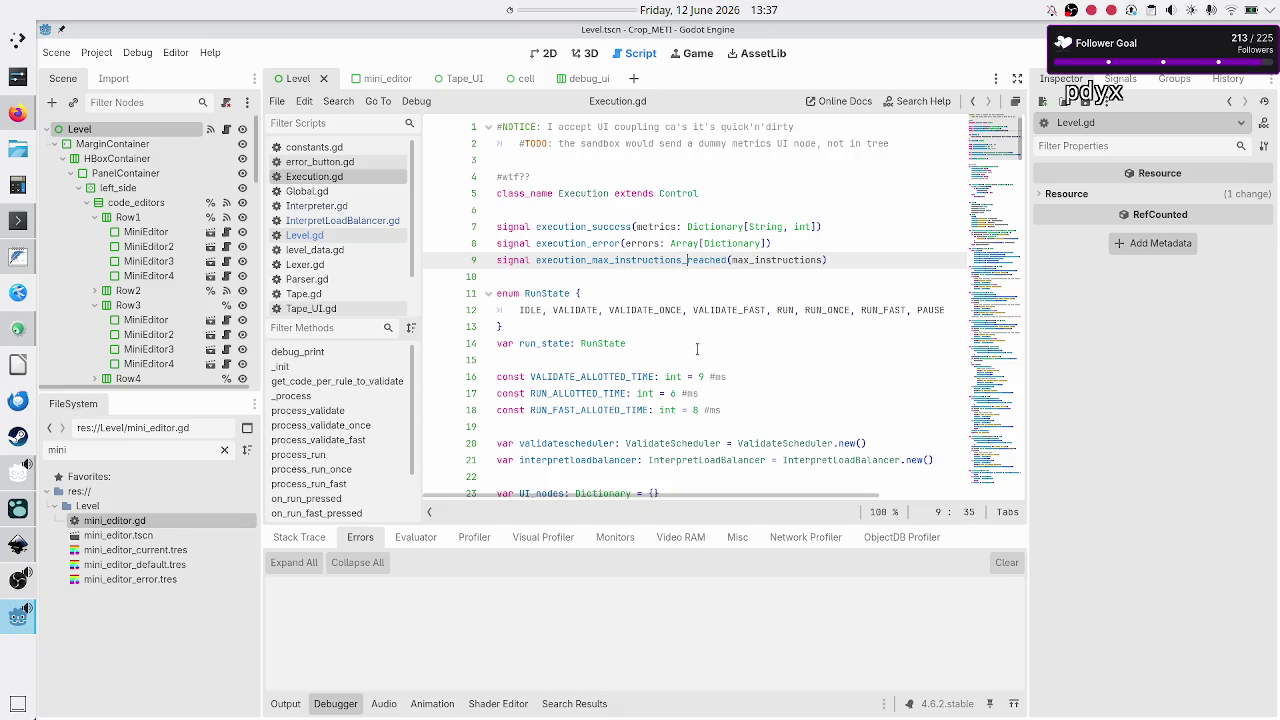
# - Type the signal's max_instructions parameter as int and save Execution.gd
pyautogui.press('Right')
pyautogui.press('Right')
pyautogui.press('Right')
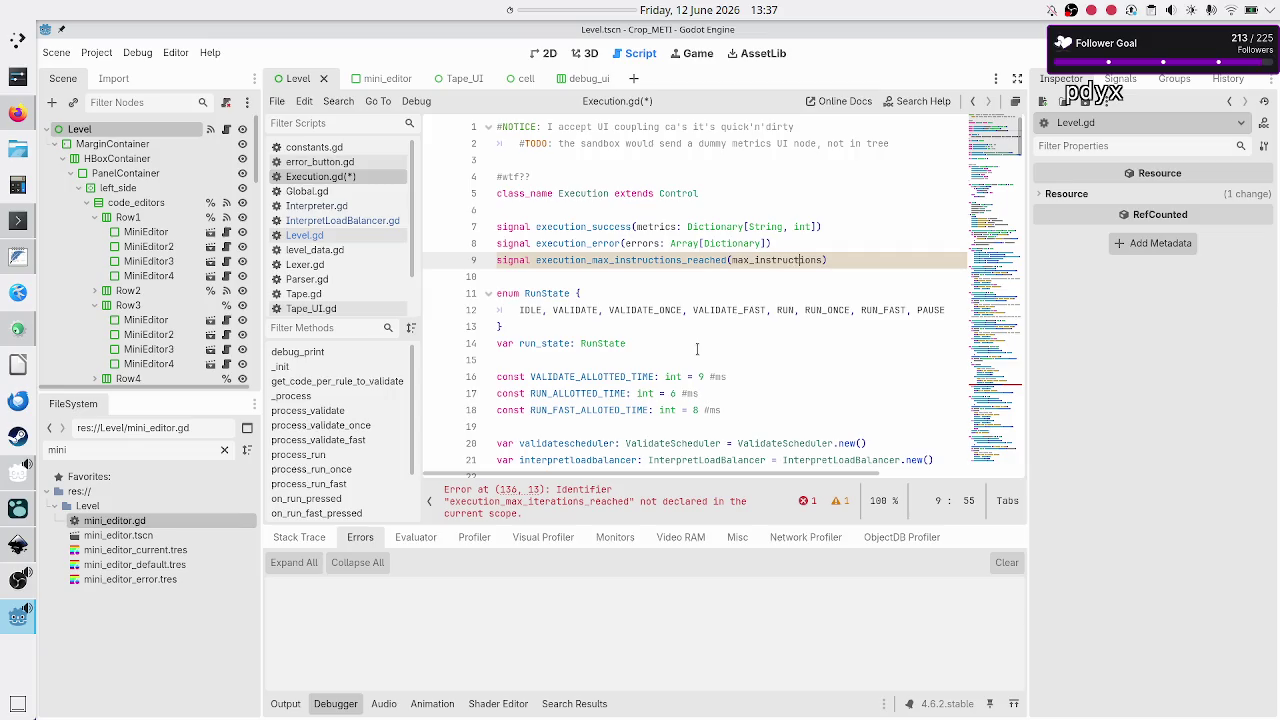
pyautogui.write(': int')
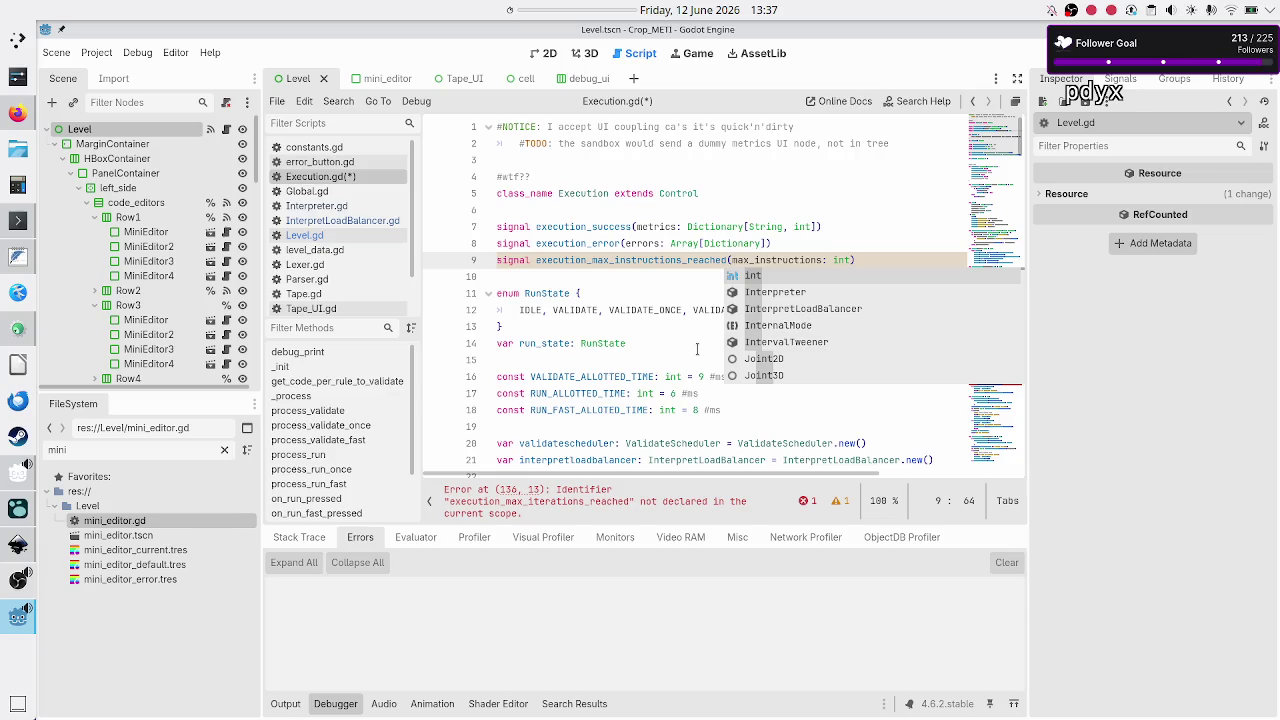
pyautogui.press('Escape')
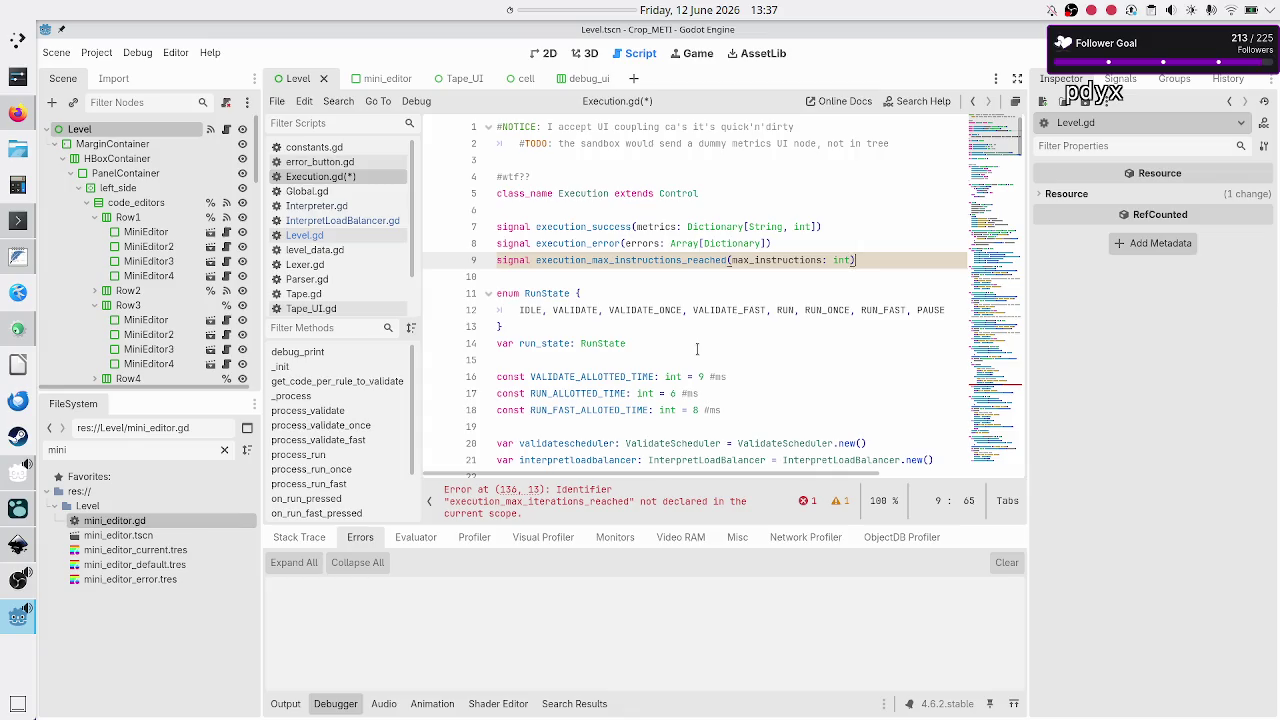
pyautogui.press('Down')
pyautogui.hotkey('ctrl', 's')
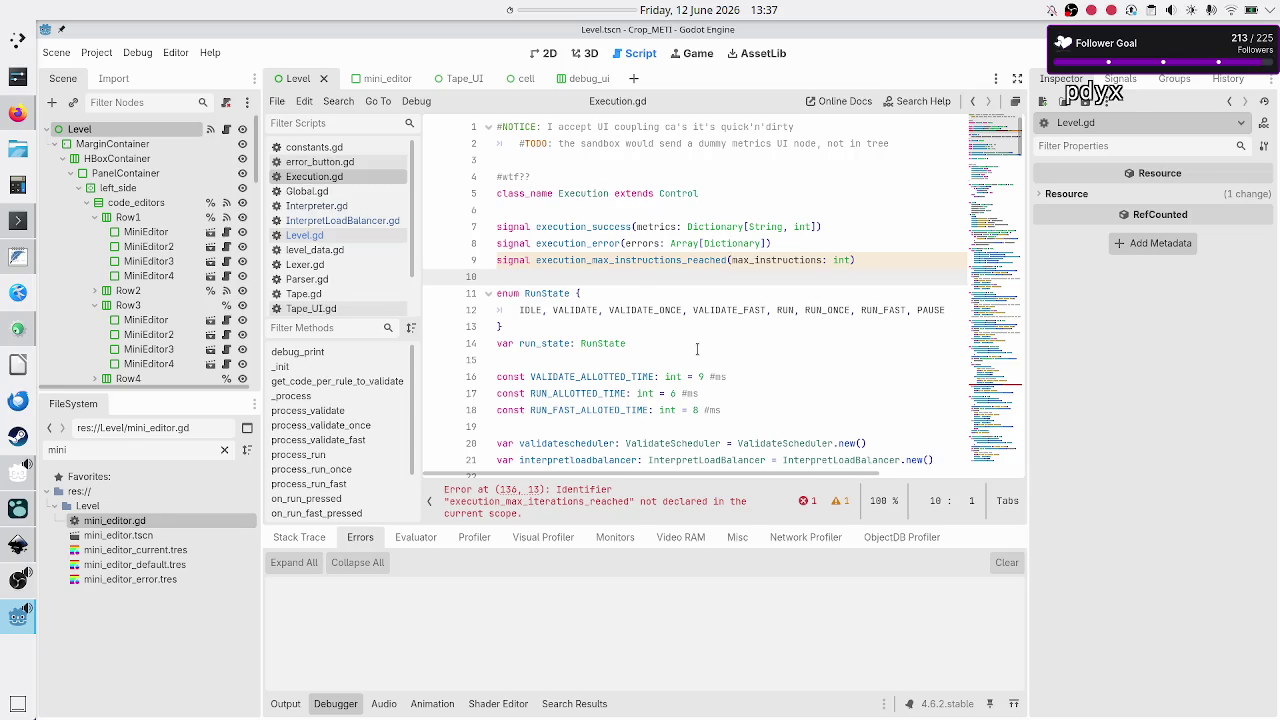
pyautogui.doubleClick(752, 261)
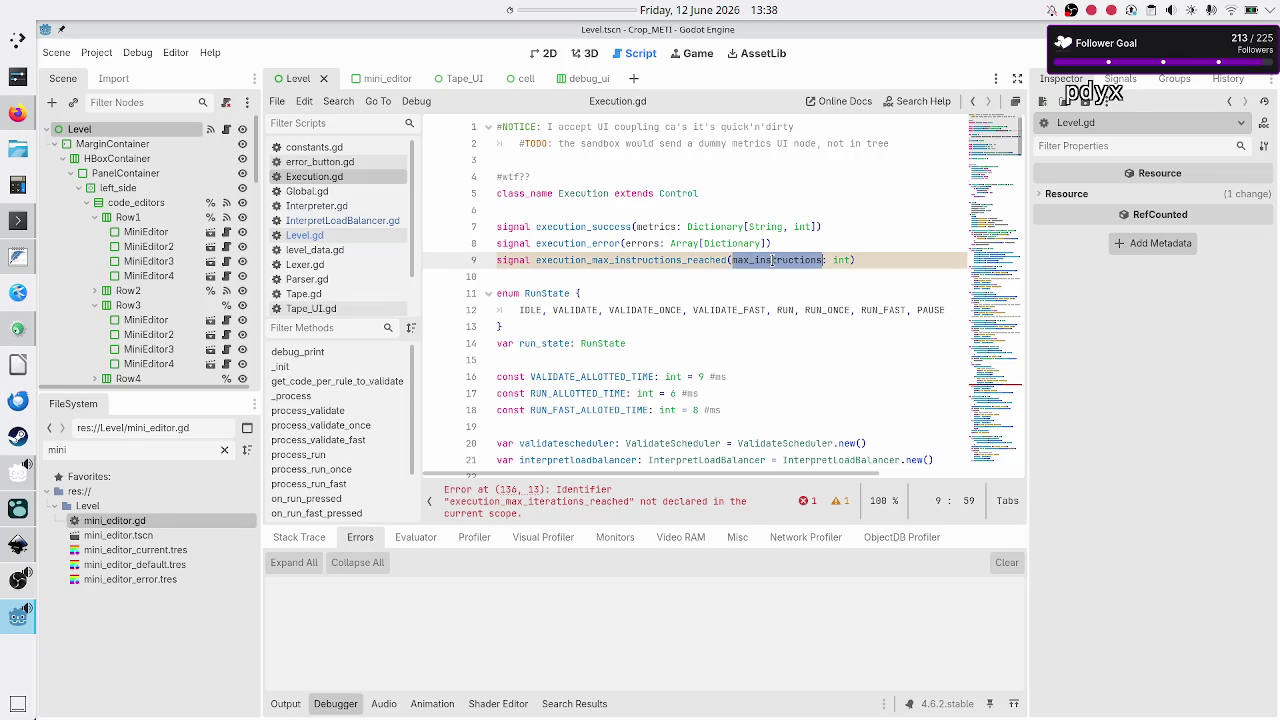
pyautogui.click(610, 280)
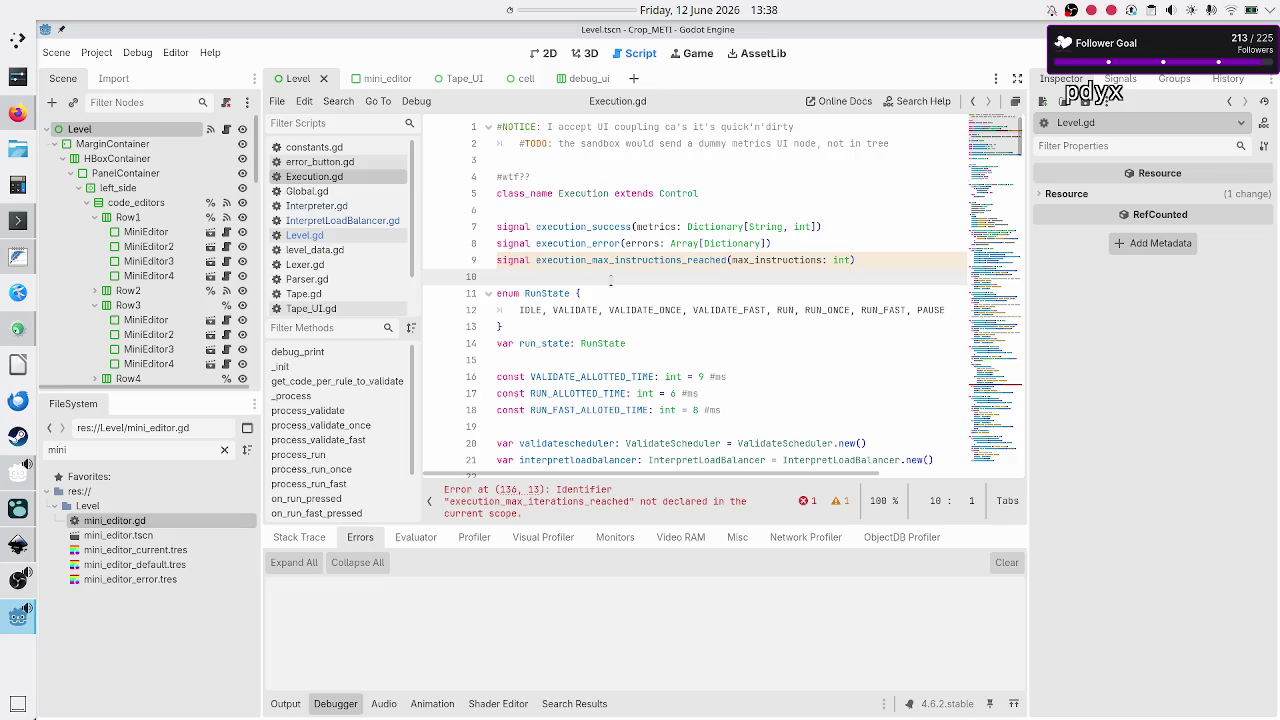
# - Review the ERROR and MAX_INSTRUCTIONS_REACHED cases of process_run, then open InterpretLoadBalancer.gd
pyautogui.scroll(-15, 671, 332)
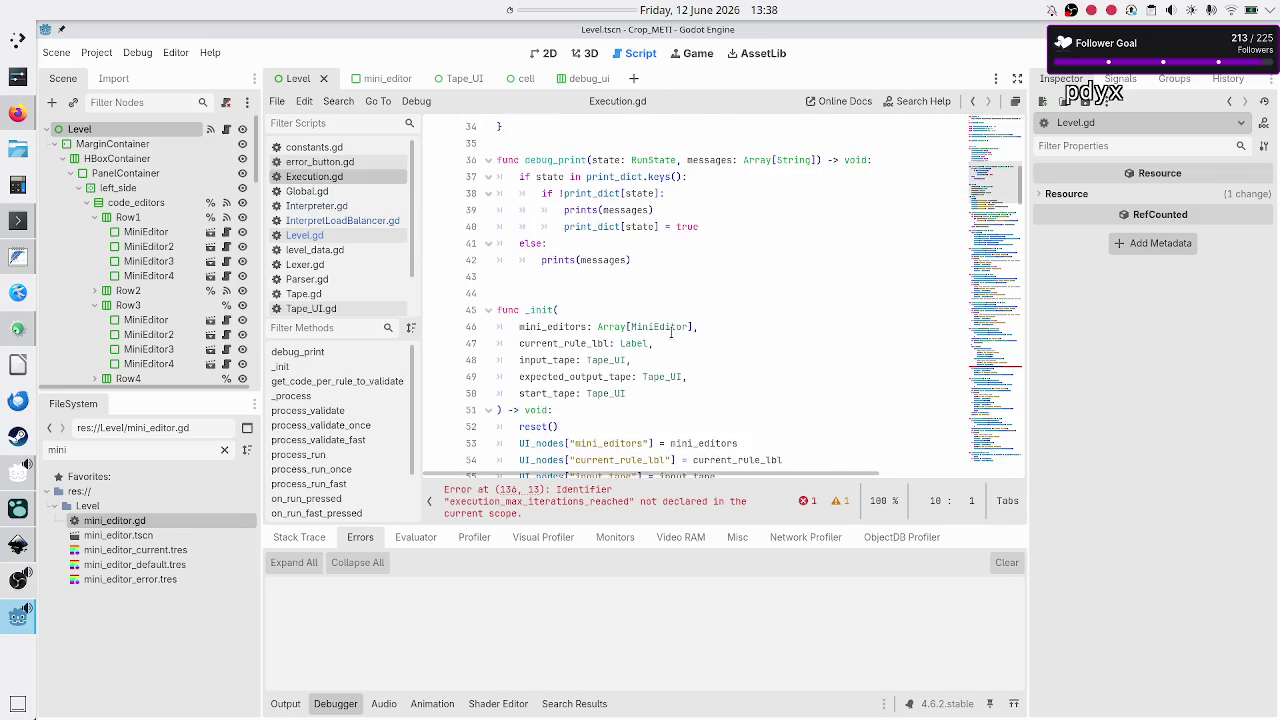
pyautogui.scroll(-6, 671, 332)
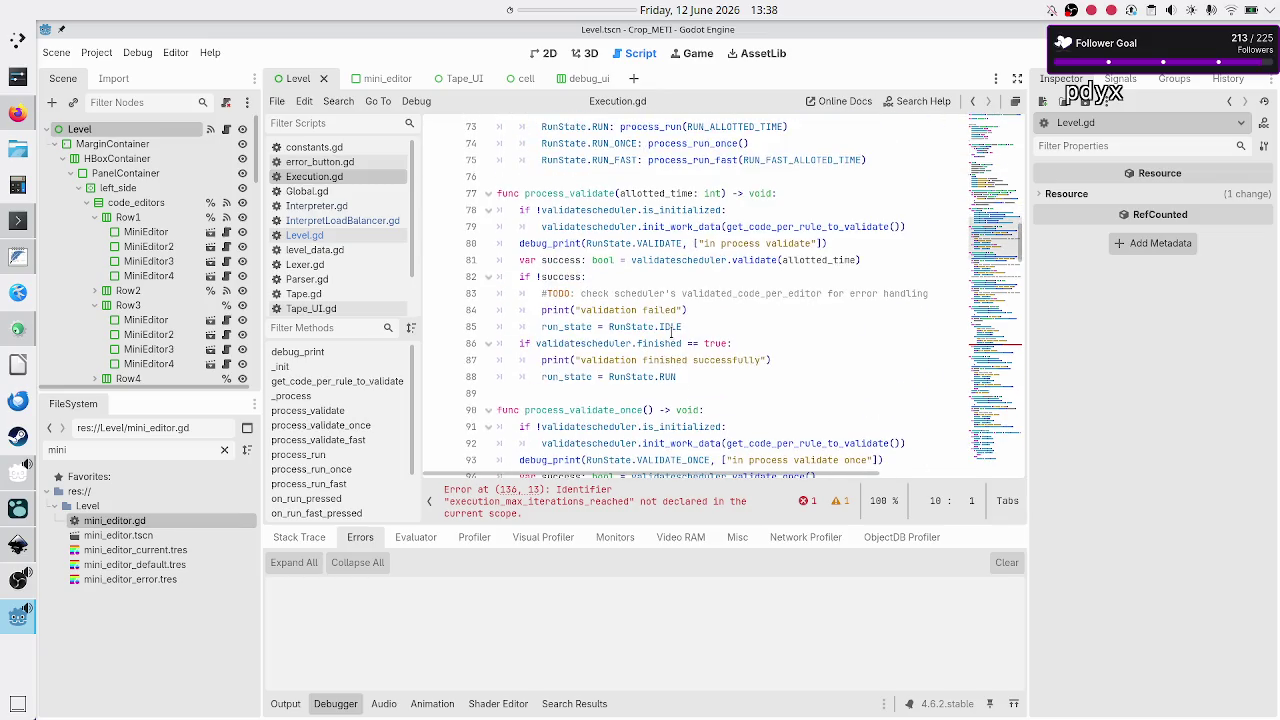
pyautogui.scroll(-10, 671, 333)
pyautogui.scroll(-7, 671, 333)
pyautogui.scroll(4, 671, 333)
pyautogui.scroll(-1, 671, 332)
pyautogui.scroll(1, 671, 332)
pyautogui.scroll(1, 671, 332)
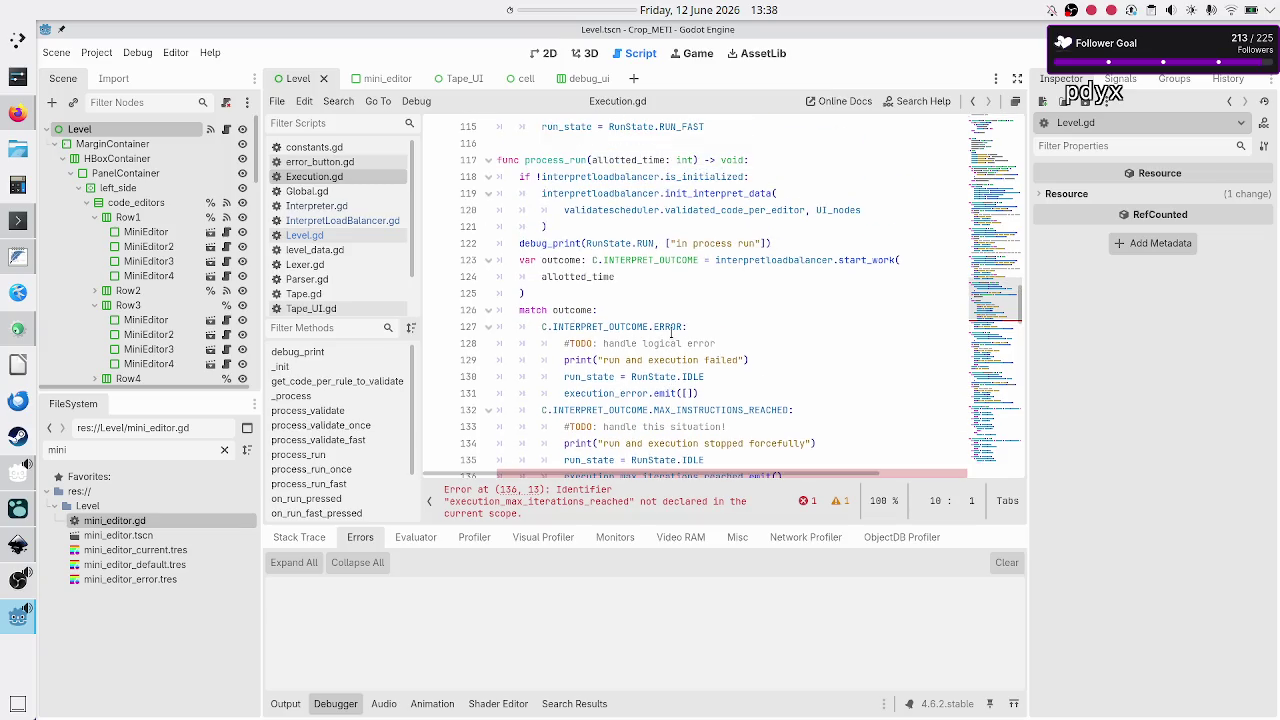
pyautogui.scroll(-2, 671, 333)
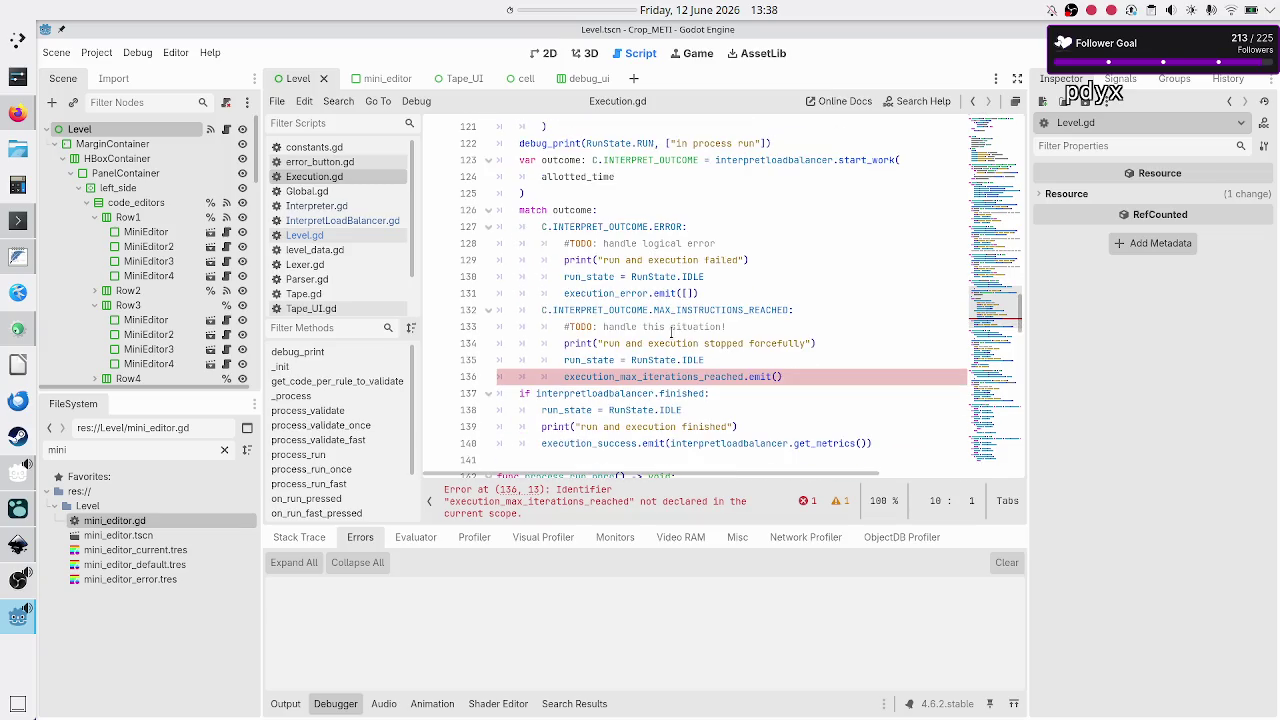
pyautogui.doubleClick(668, 227)
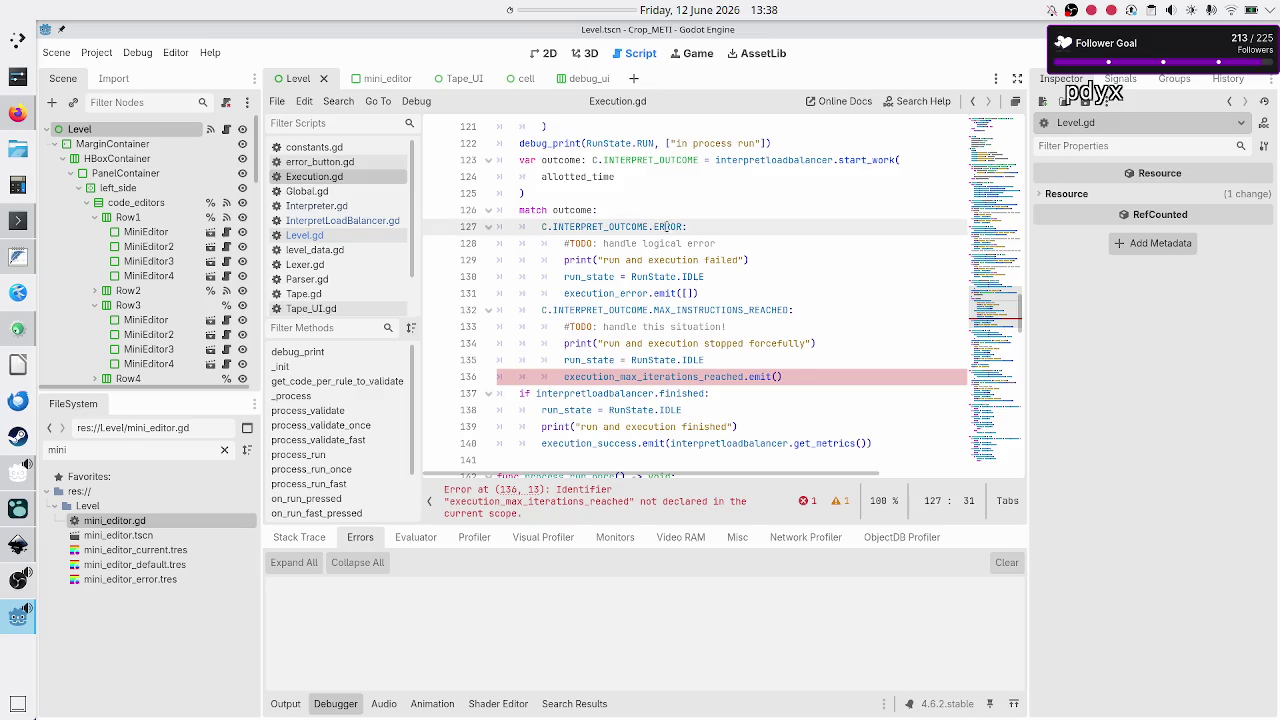
pyautogui.click(721, 310)
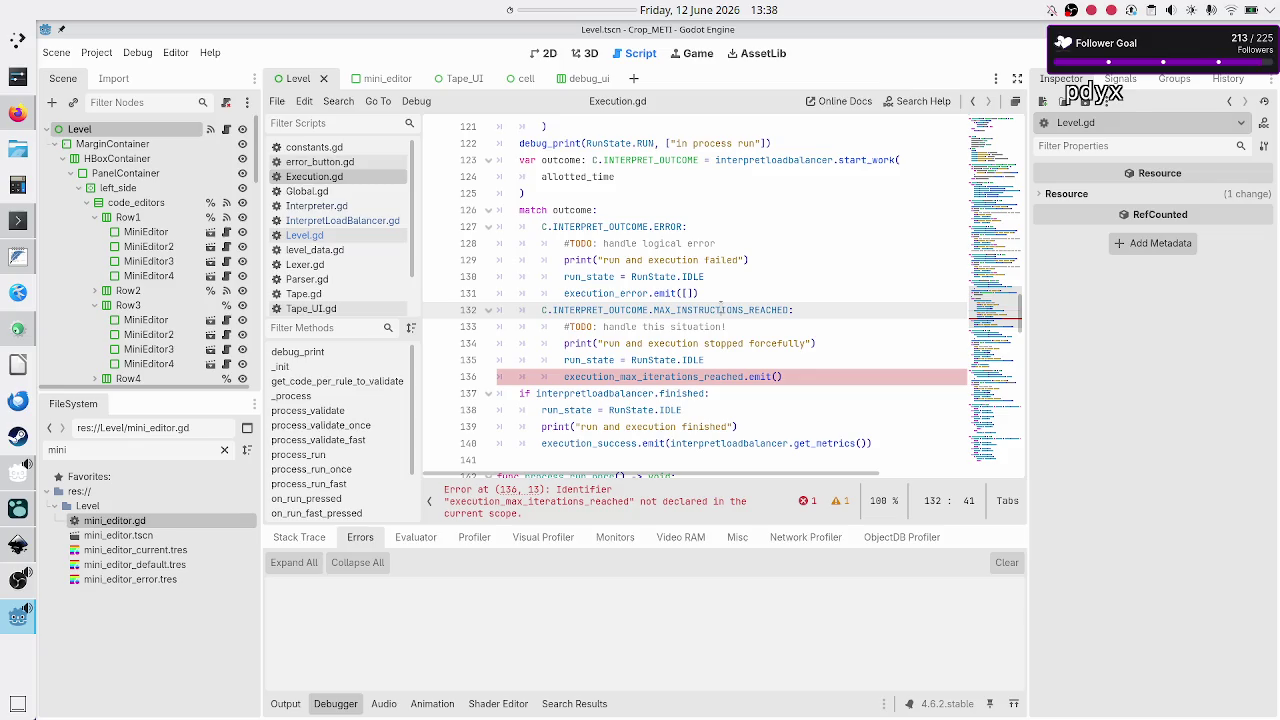
pyautogui.click(330, 220)
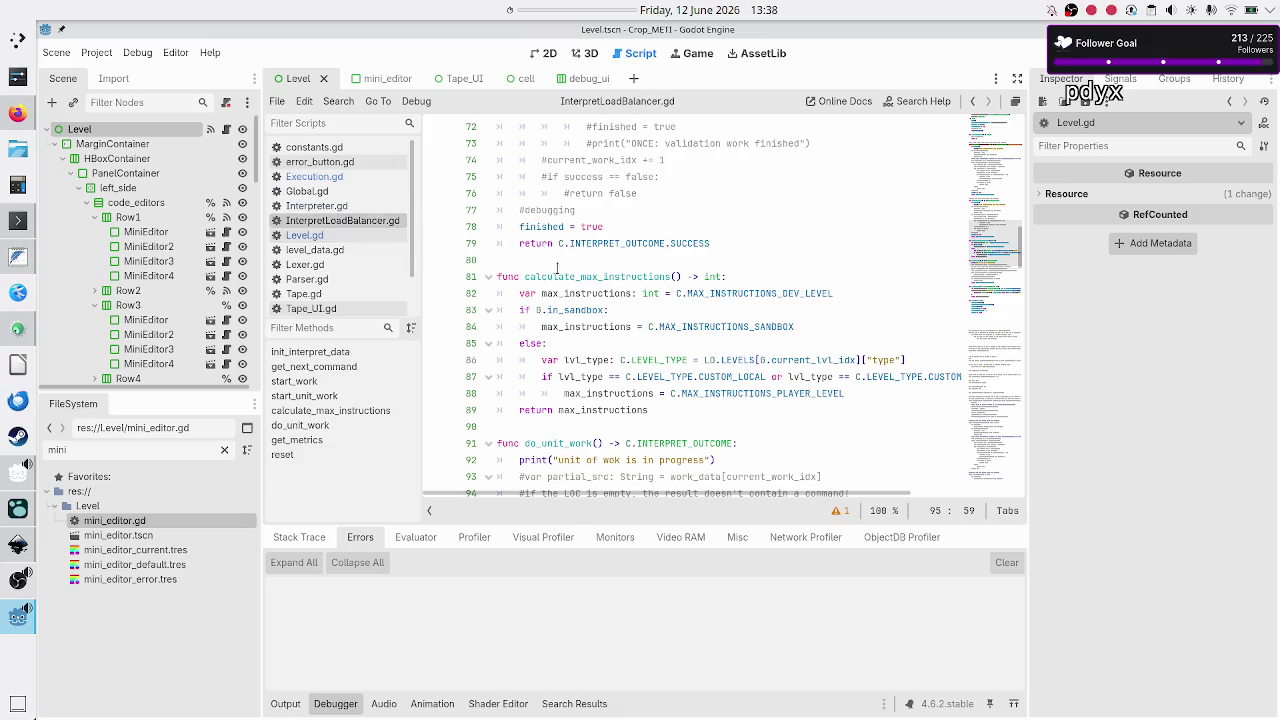
# - Look up the calculate_max_instructions function name, then return to Execution.gd
pyautogui.click(557, 276)
pyautogui.doubleClick(557, 276)
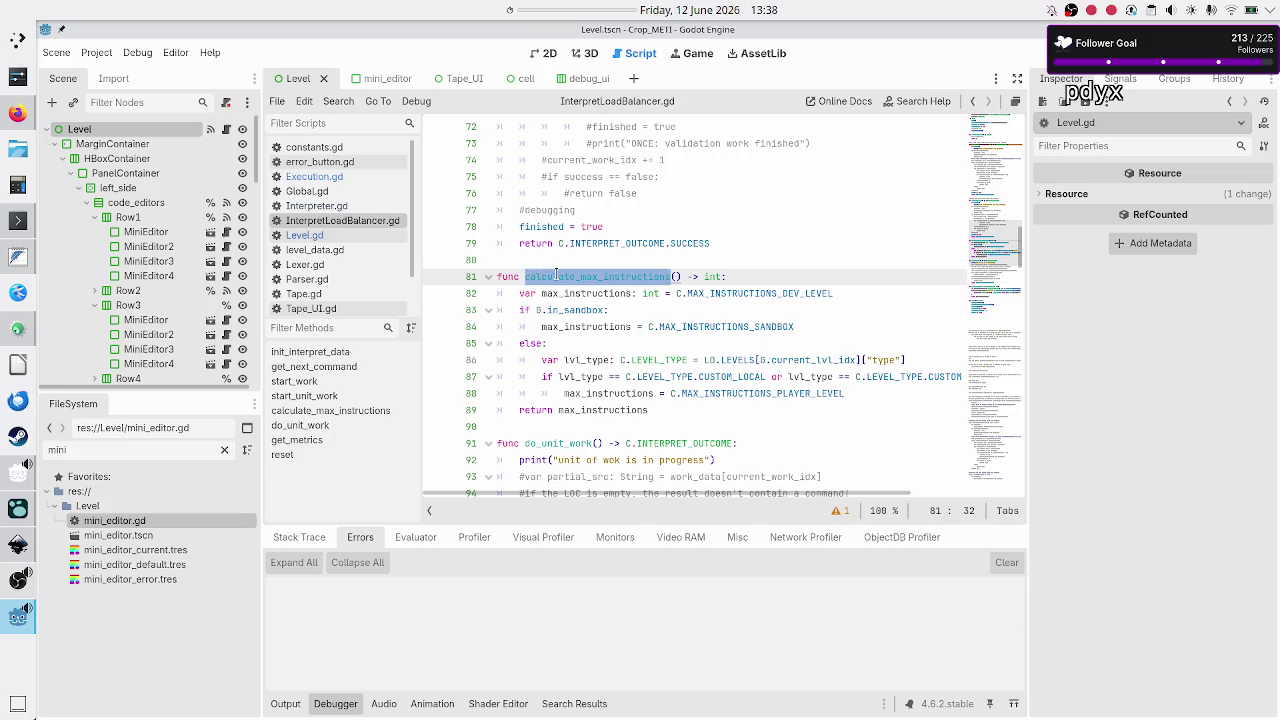
pyautogui.click(553, 260)
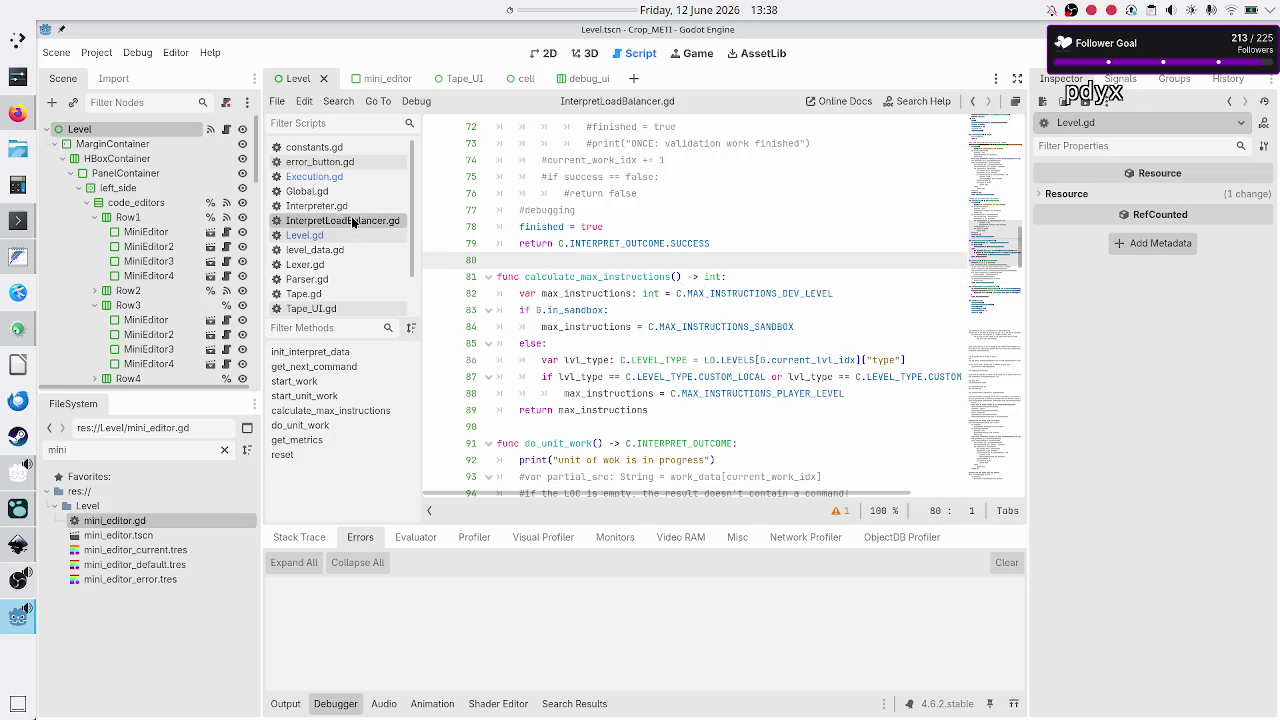
pyautogui.click(340, 186)
pyautogui.click(725, 312)
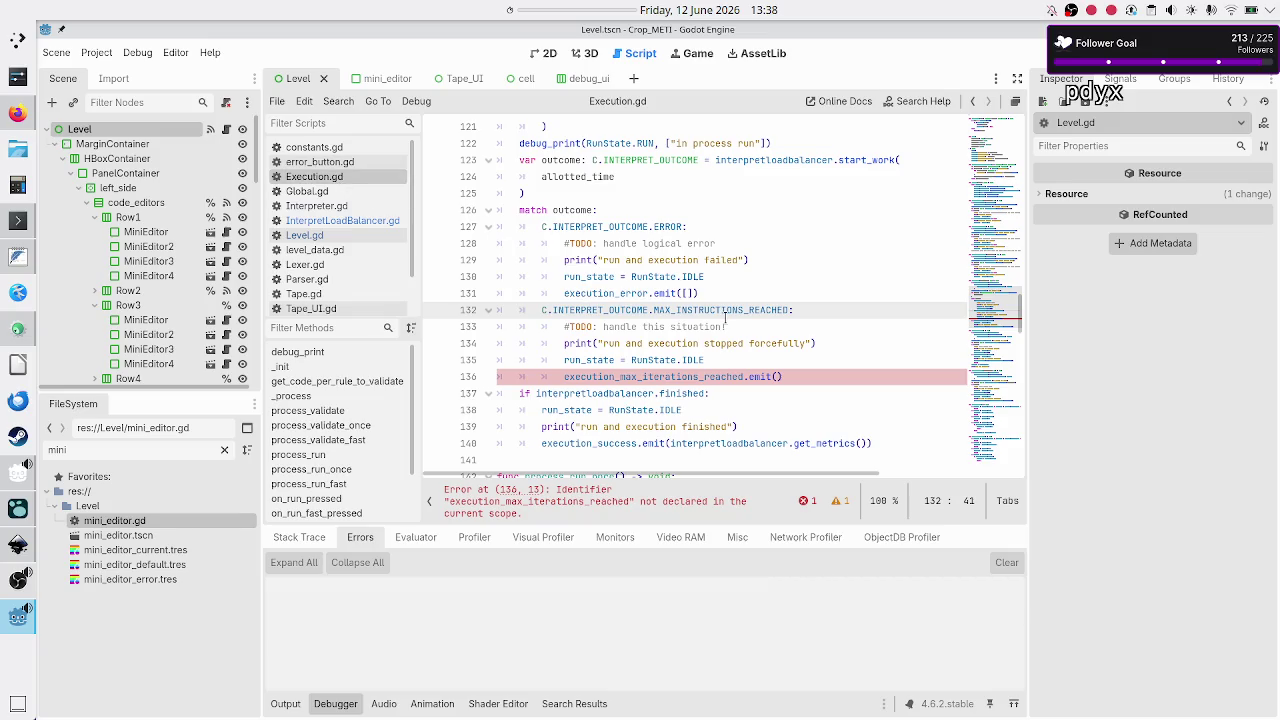
# - Correct line 136 to call execution_max_instructions_reached.emit
pyautogui.click(801, 375)
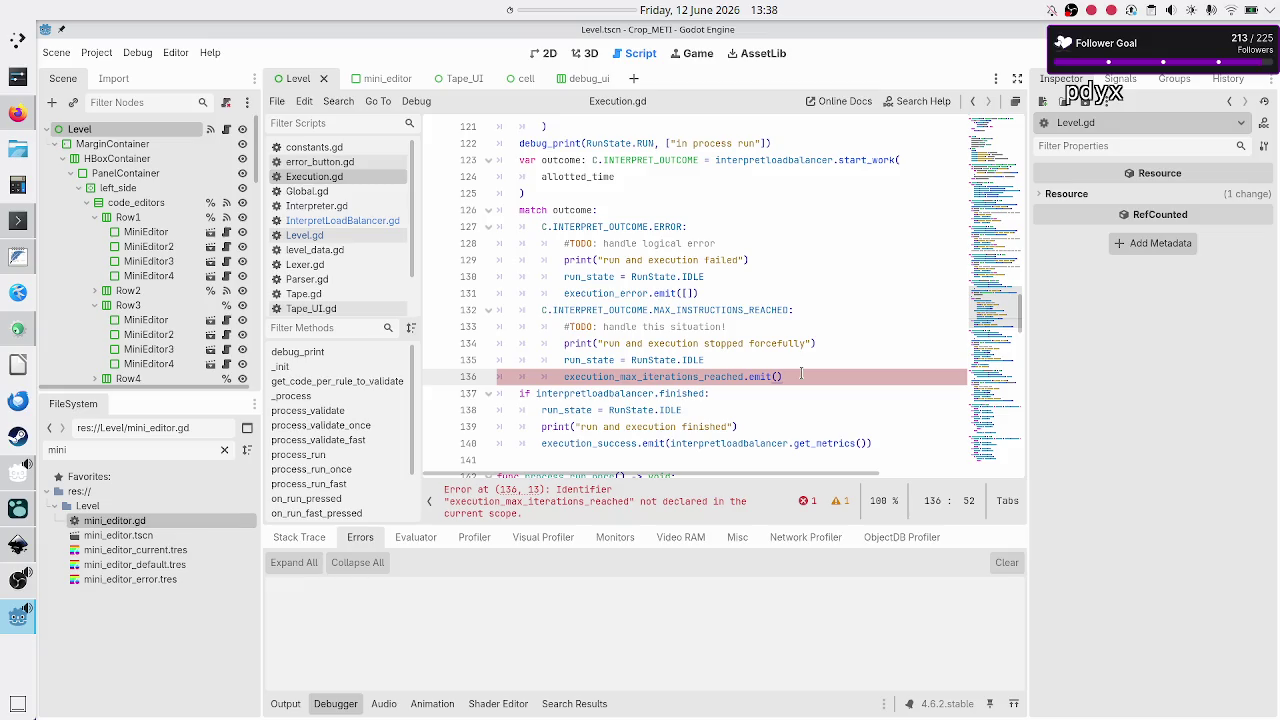
pyautogui.press('BackSpace')
pyautogui.press('BackSpace')
pyautogui.press('BackSpace')
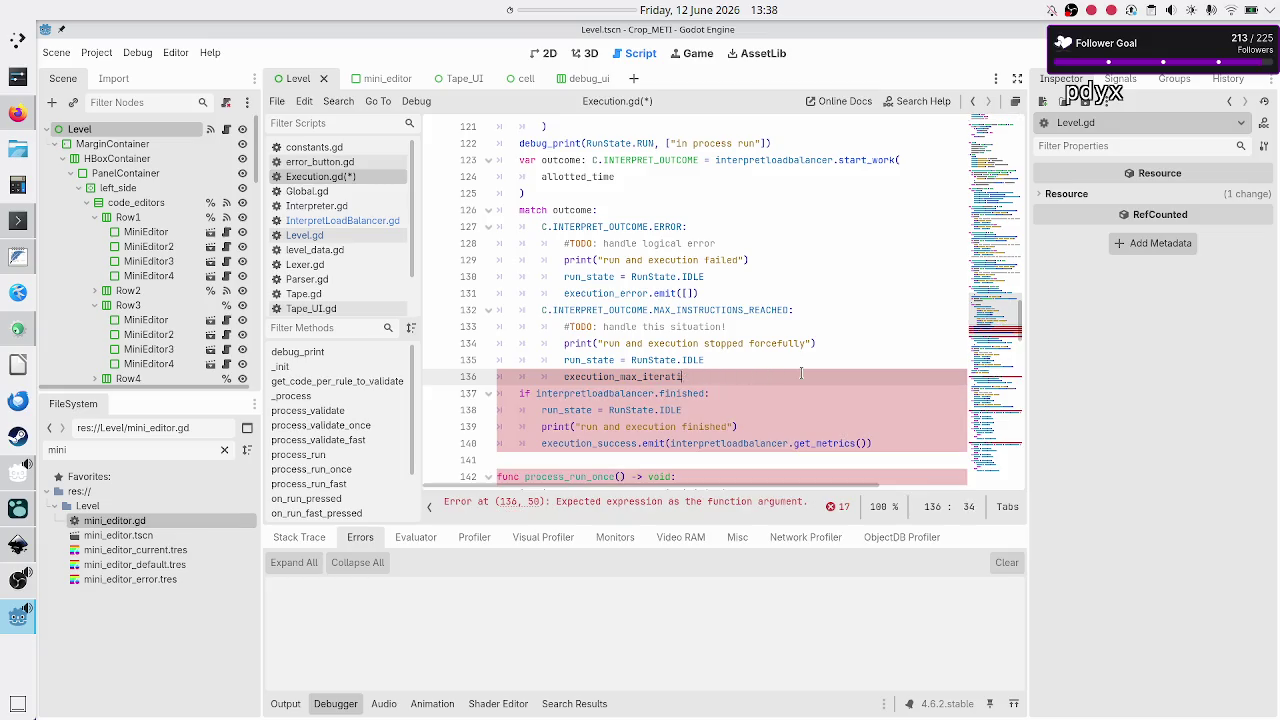
pyautogui.write('ns')
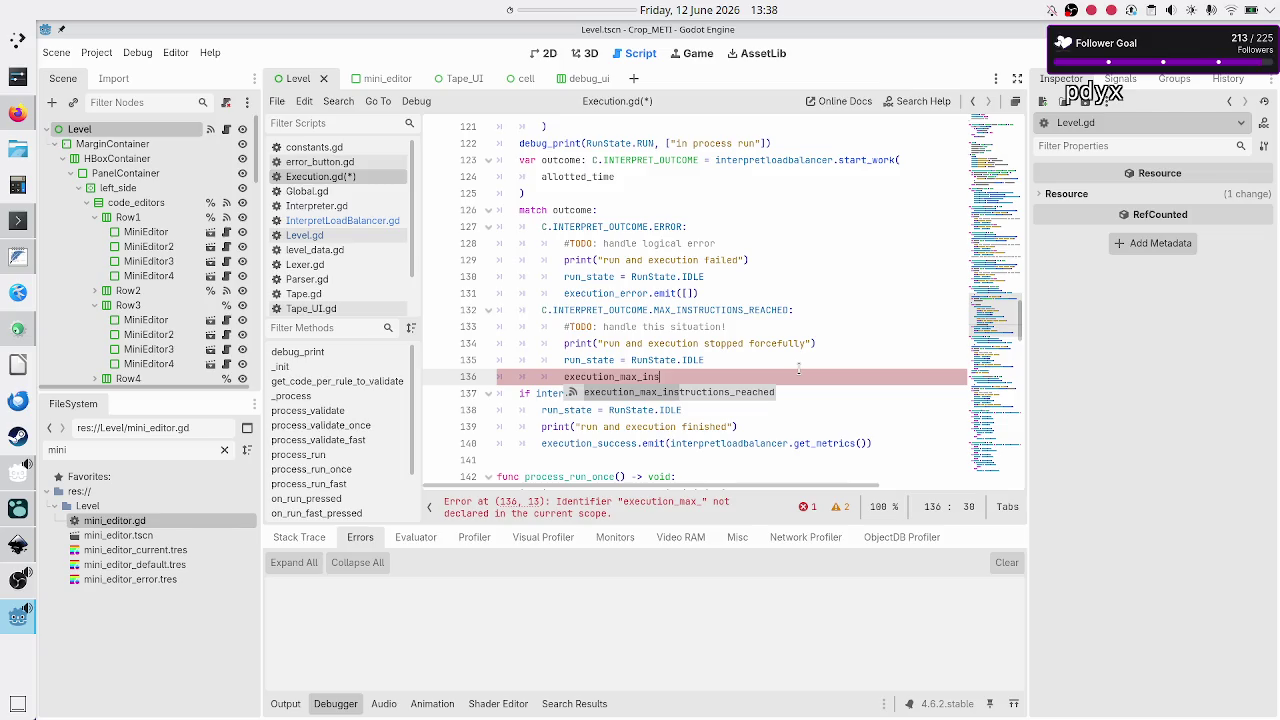
pyautogui.press('Return')
pyautogui.write('eached.em')
pyautogui.press('Return')
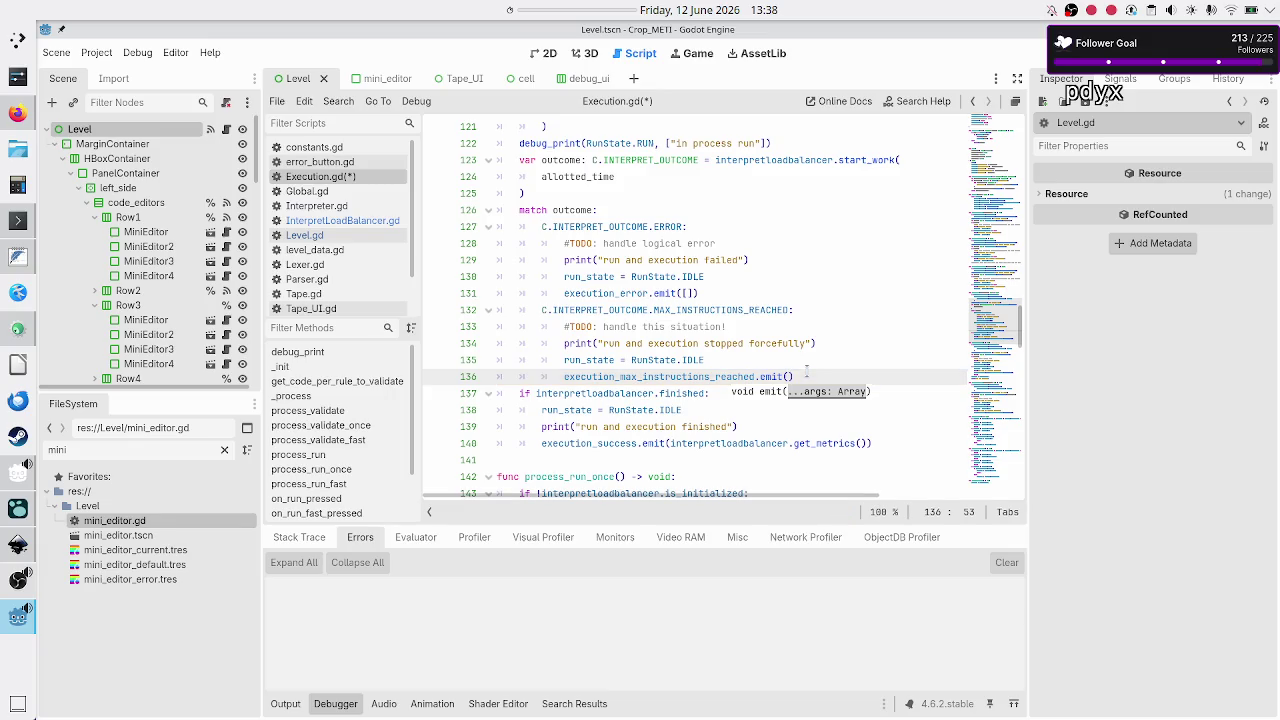
# - Pass interpretloadbalancer.calculate_max_instructions() as the emit call's argument
pyautogui.press('Return')
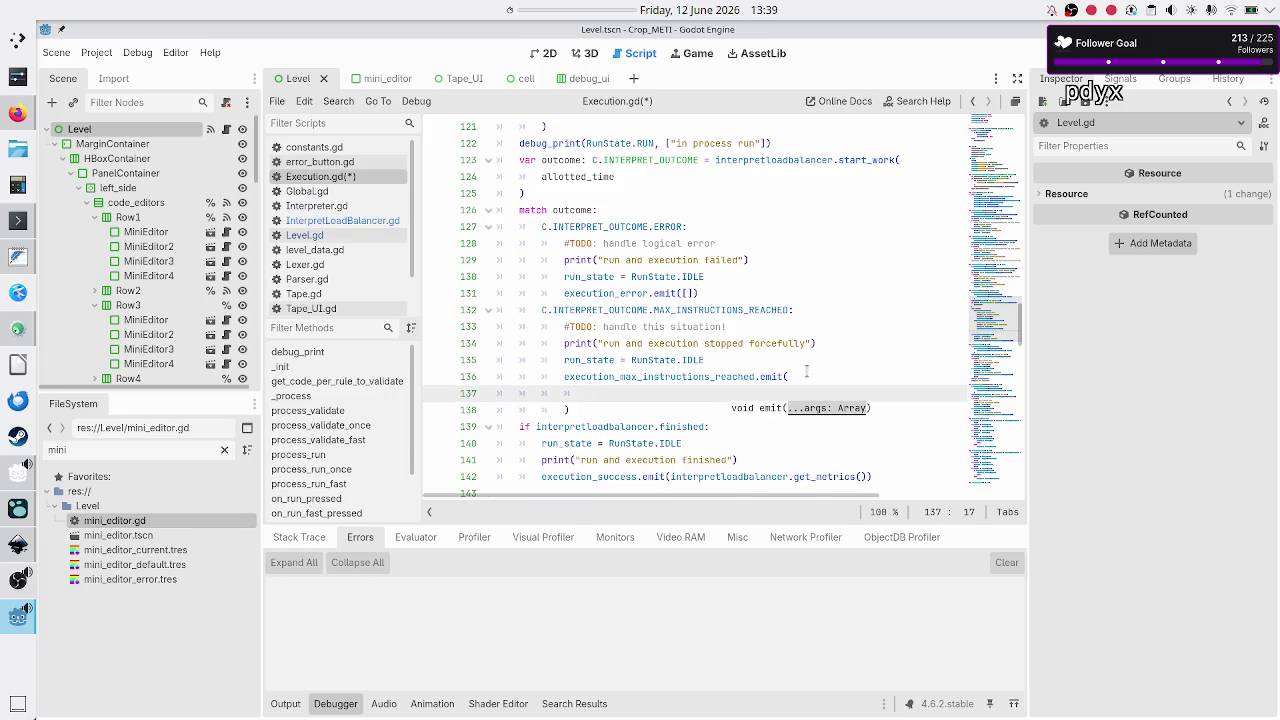
pyautogui.write('interpre')
pyautogui.press('Return')
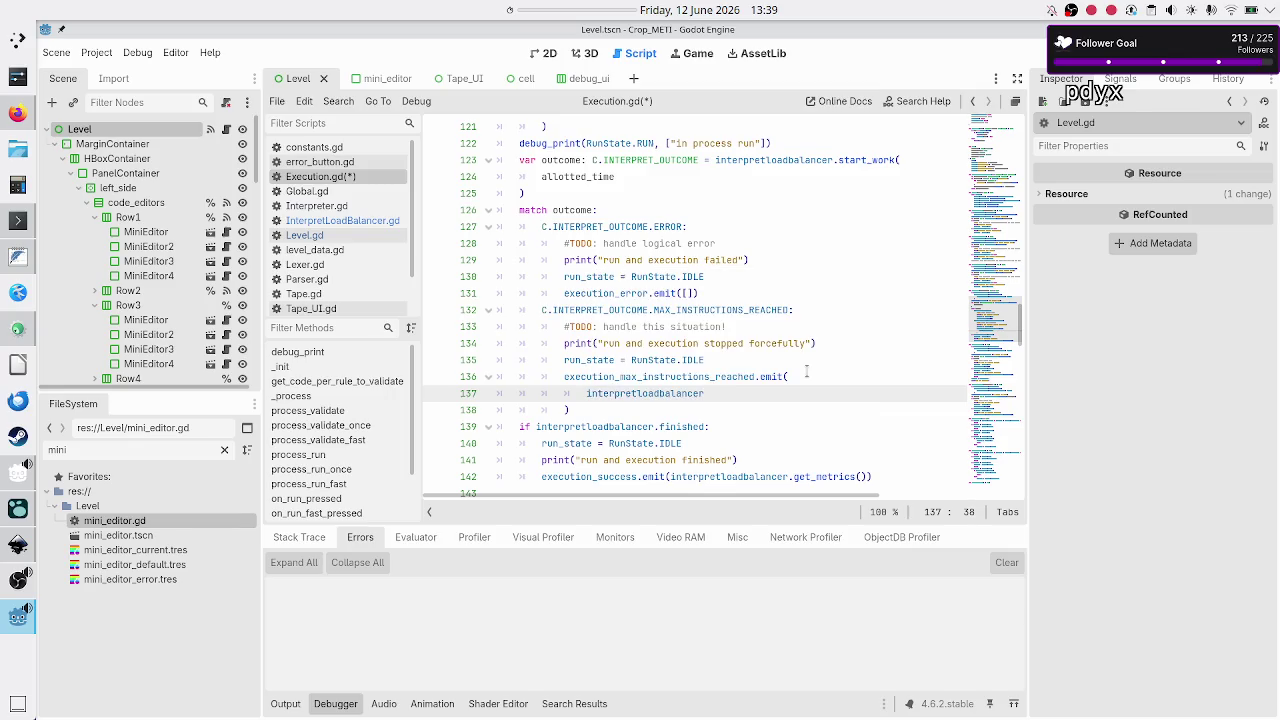
pyautogui.write('.calc')
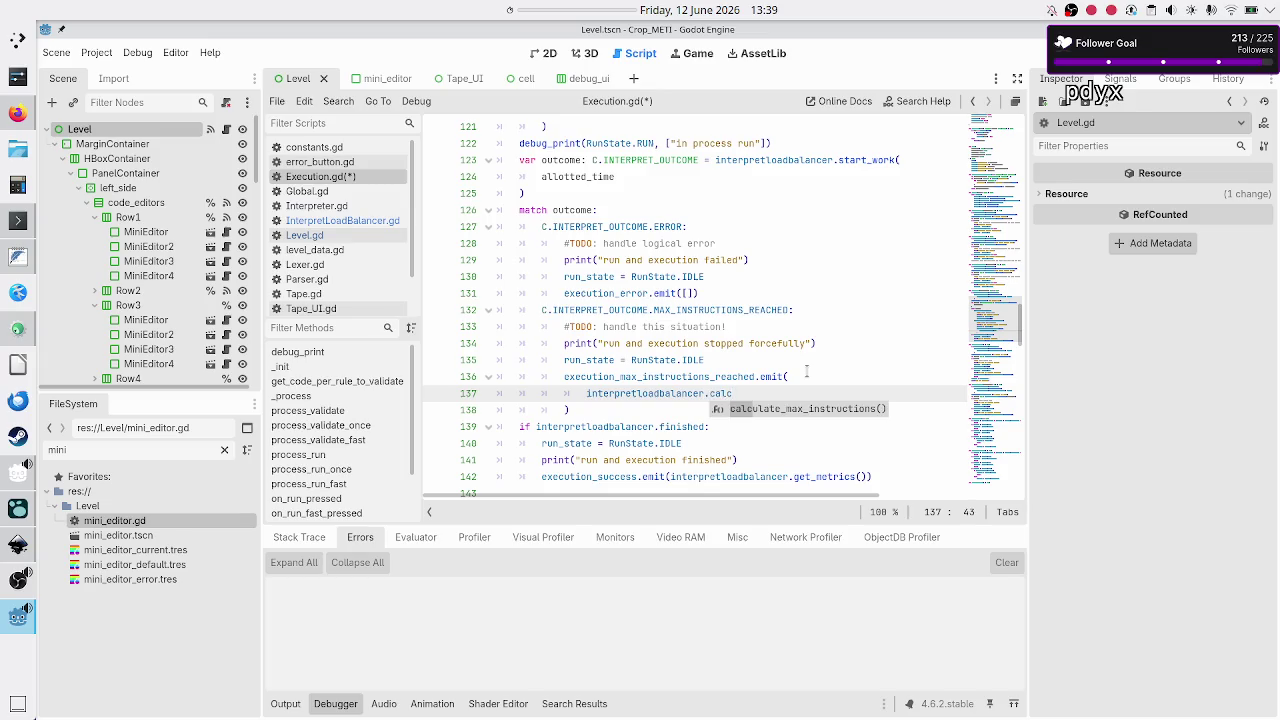
pyautogui.press('Return')
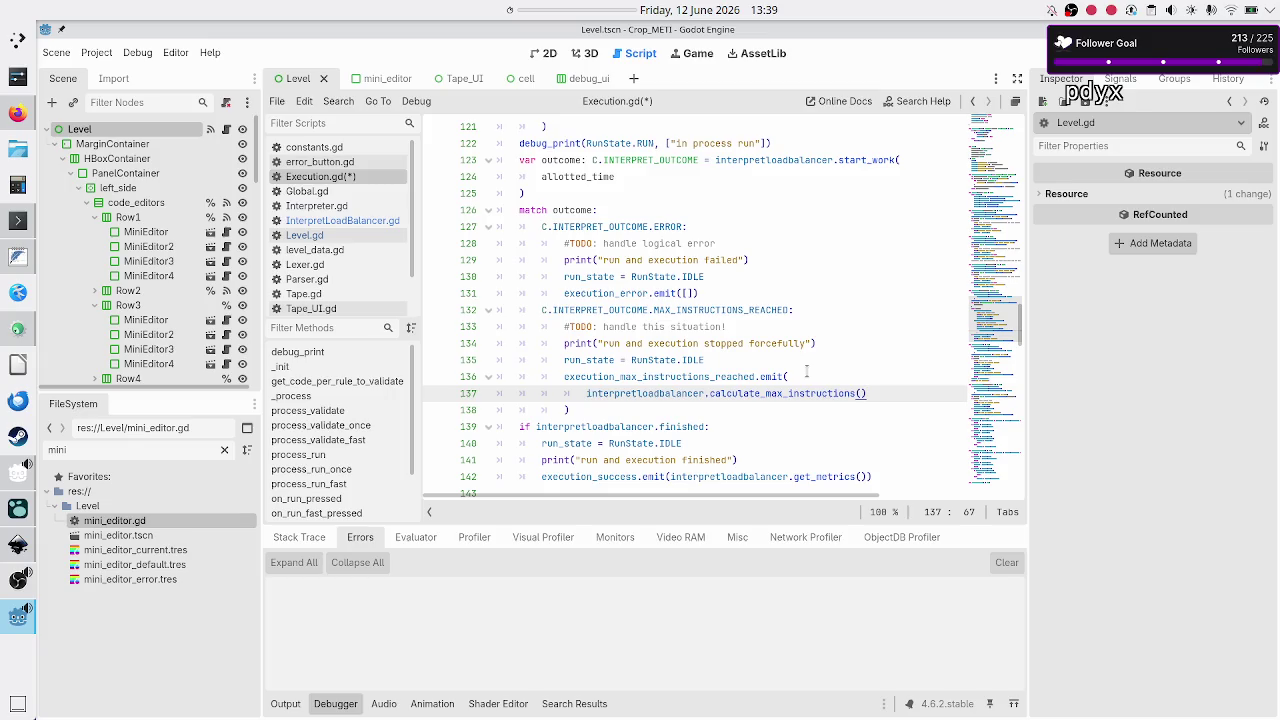
pyautogui.press('Down')
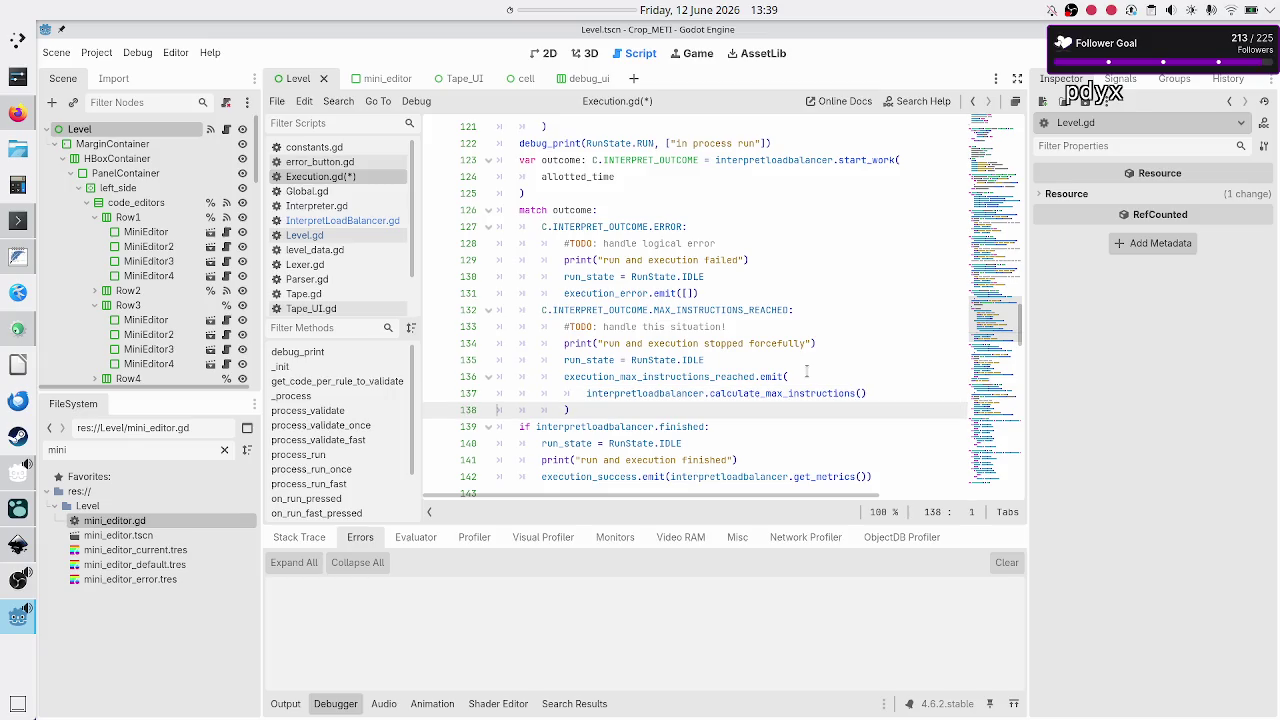
pyautogui.press('Right')
pyautogui.press('Down')
pyautogui.press('Down')
pyautogui.press('Down')
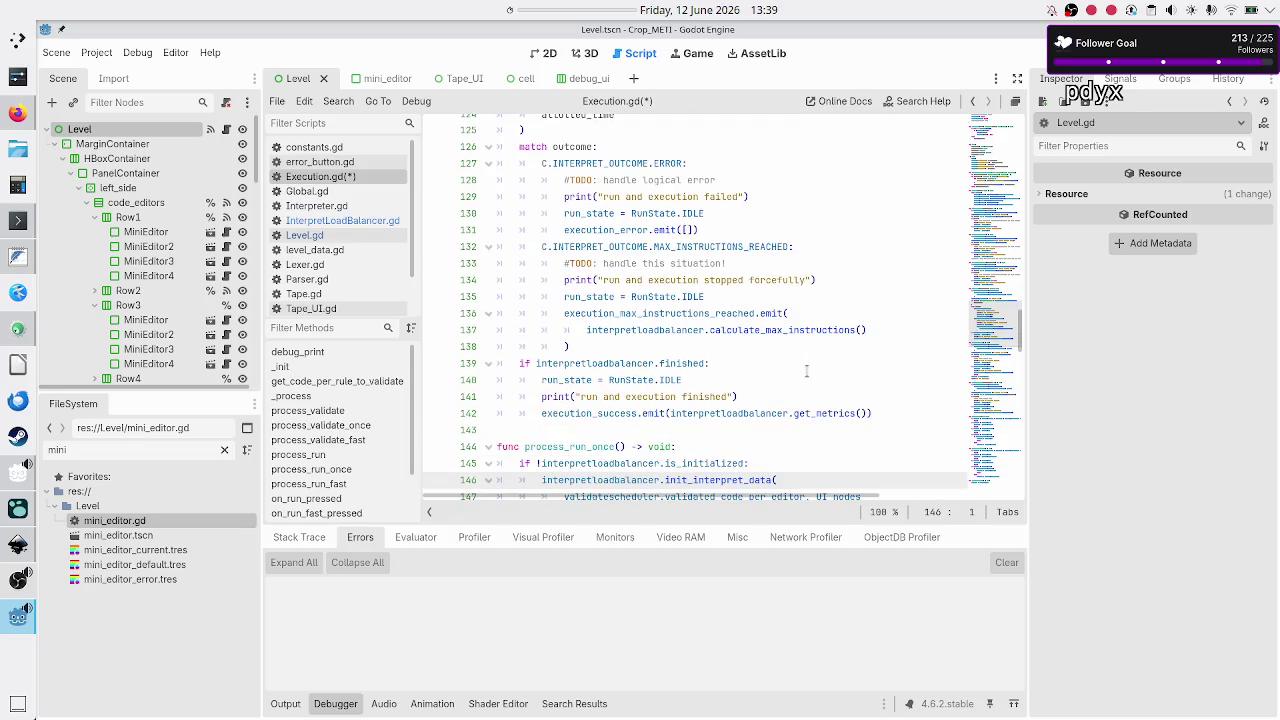
pyautogui.press('Up')
pyautogui.press('Up')
pyautogui.press('Up')
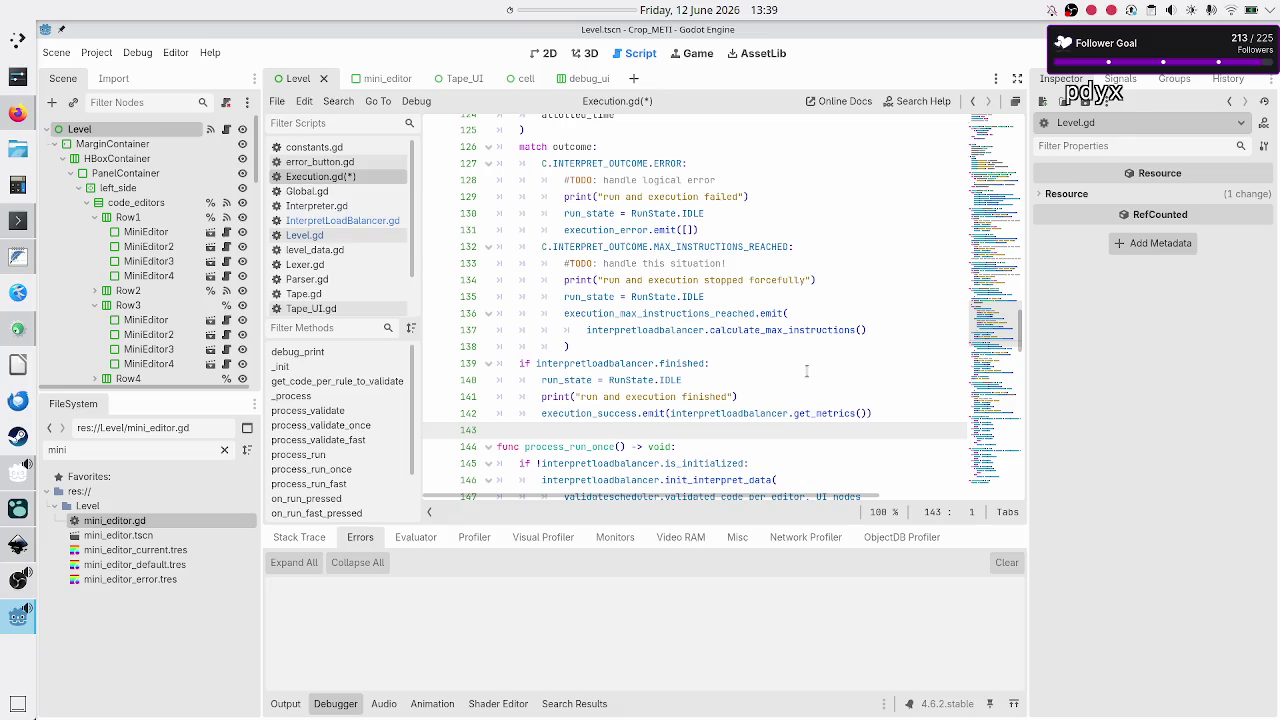
pyautogui.press('Up')
pyautogui.press('Up')
pyautogui.press('Up')
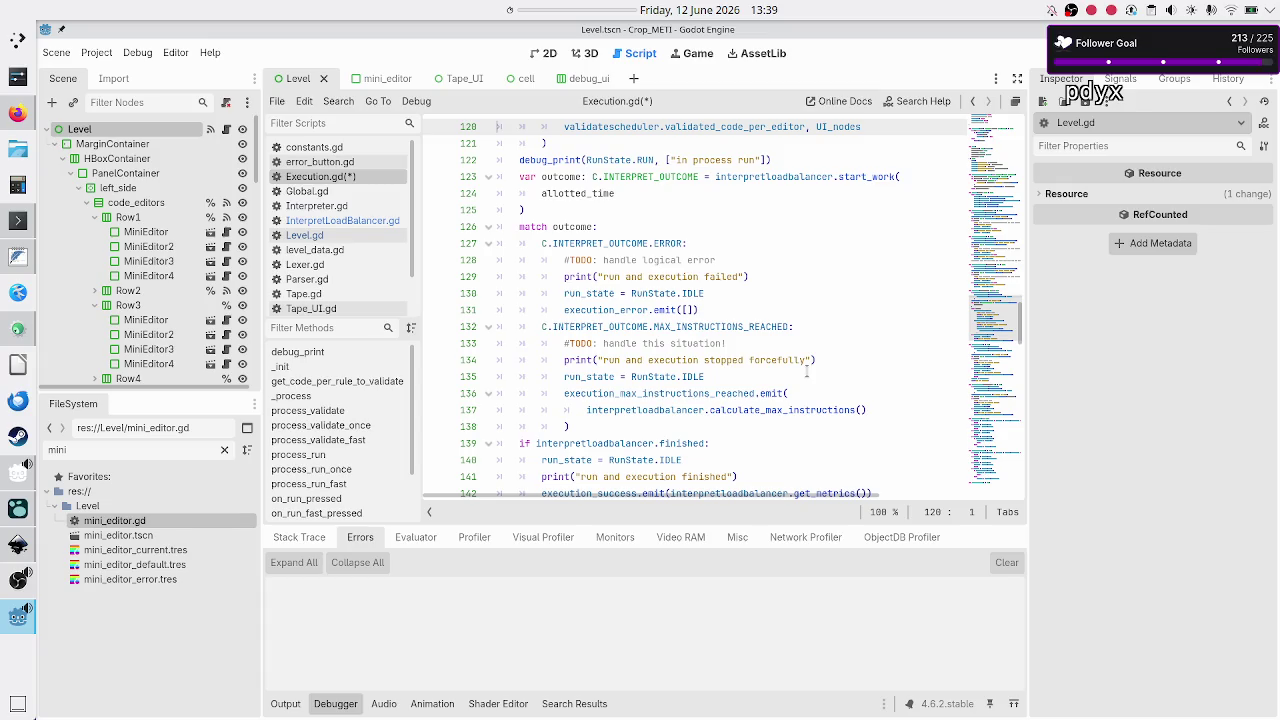
pyautogui.press('Down')
pyautogui.press('Down')
pyautogui.press('Down')
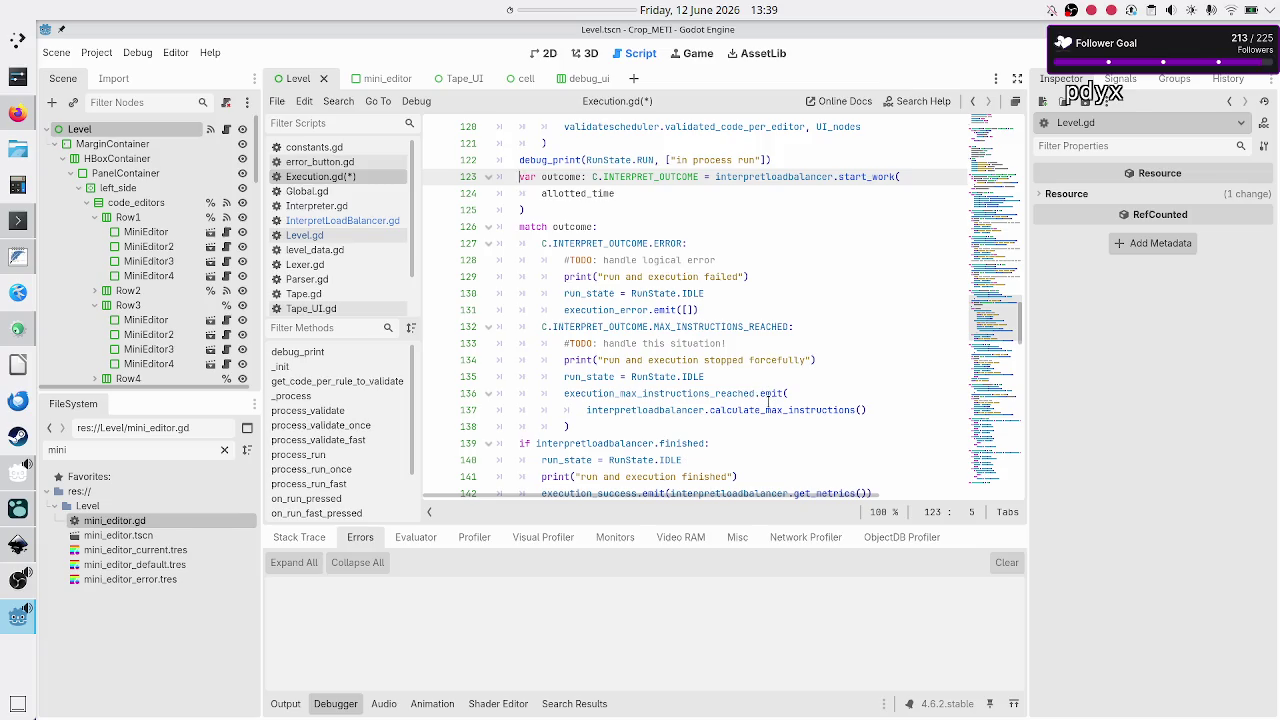
pyautogui.scroll(-4, 767, 400)
pyautogui.scroll(6, 767, 401)
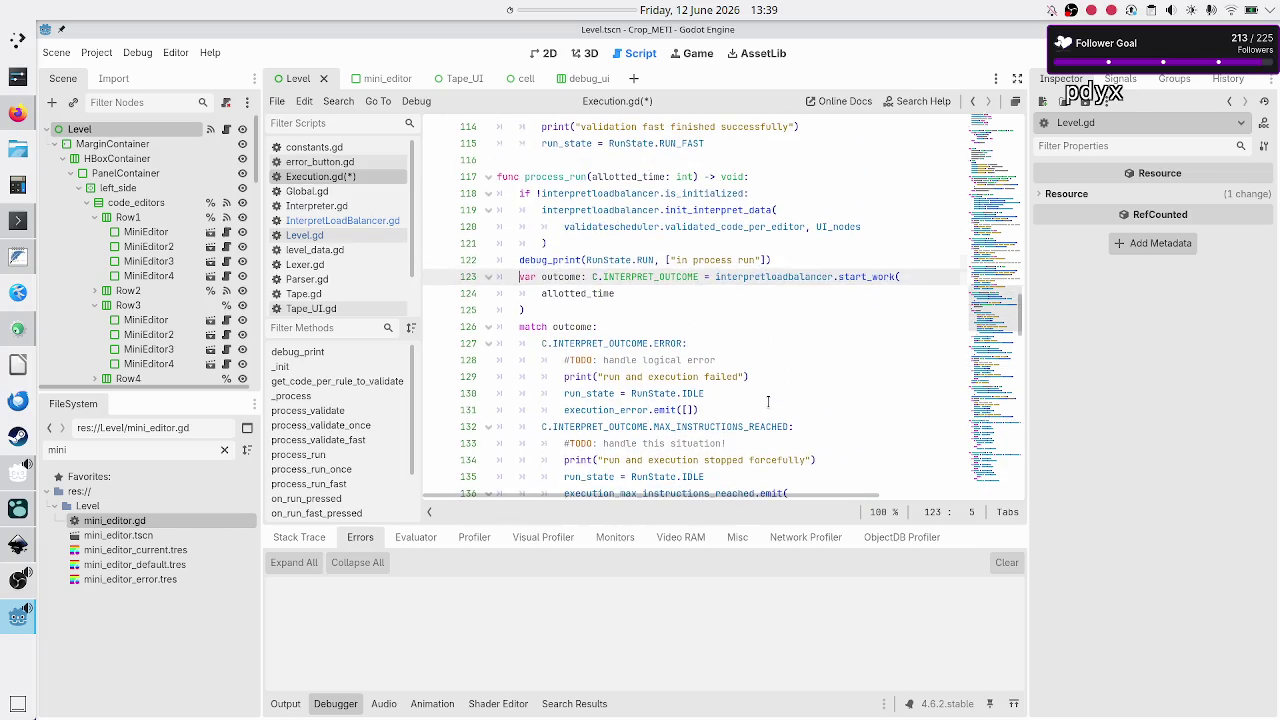
pyautogui.hotkey('shift', 'Down')
pyautogui.hotkey('shift', 'Down')
pyautogui.hotkey('shift', 'Down')
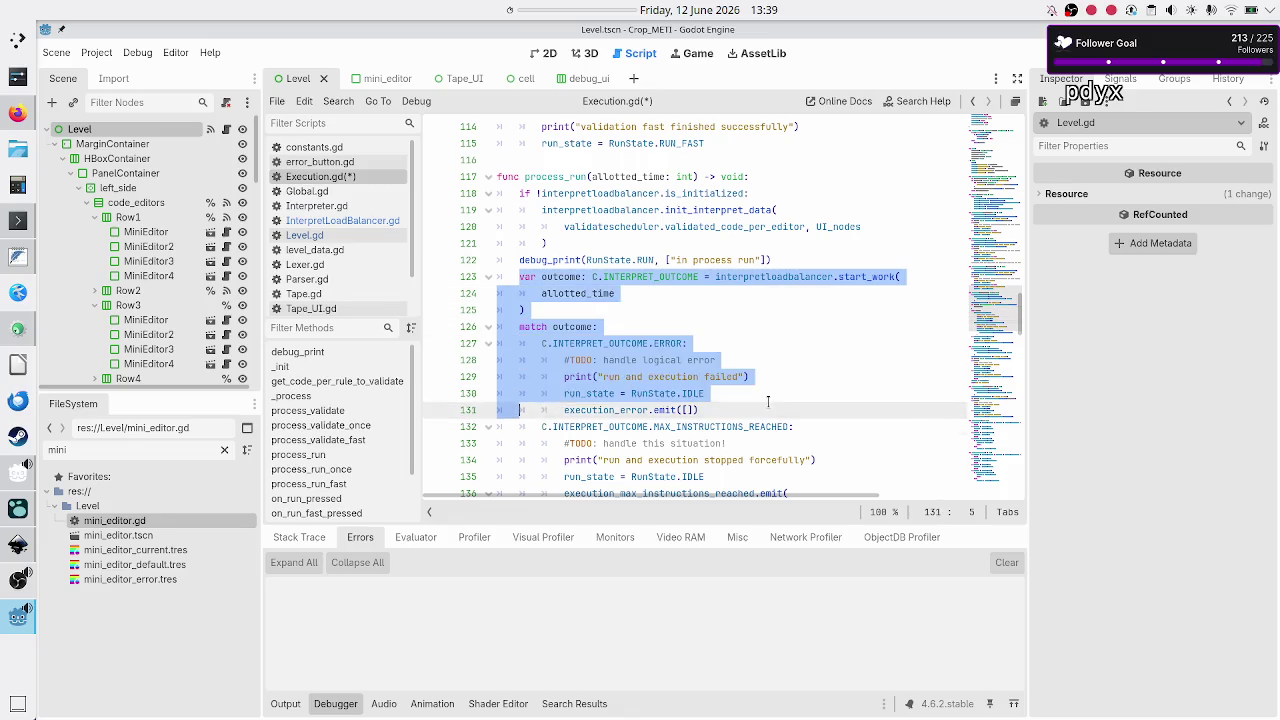
pyautogui.hotkey('shift', 'Up')
pyautogui.hotkey('shift', 'Home')
pyautogui.hotkey('shift', 'Left')
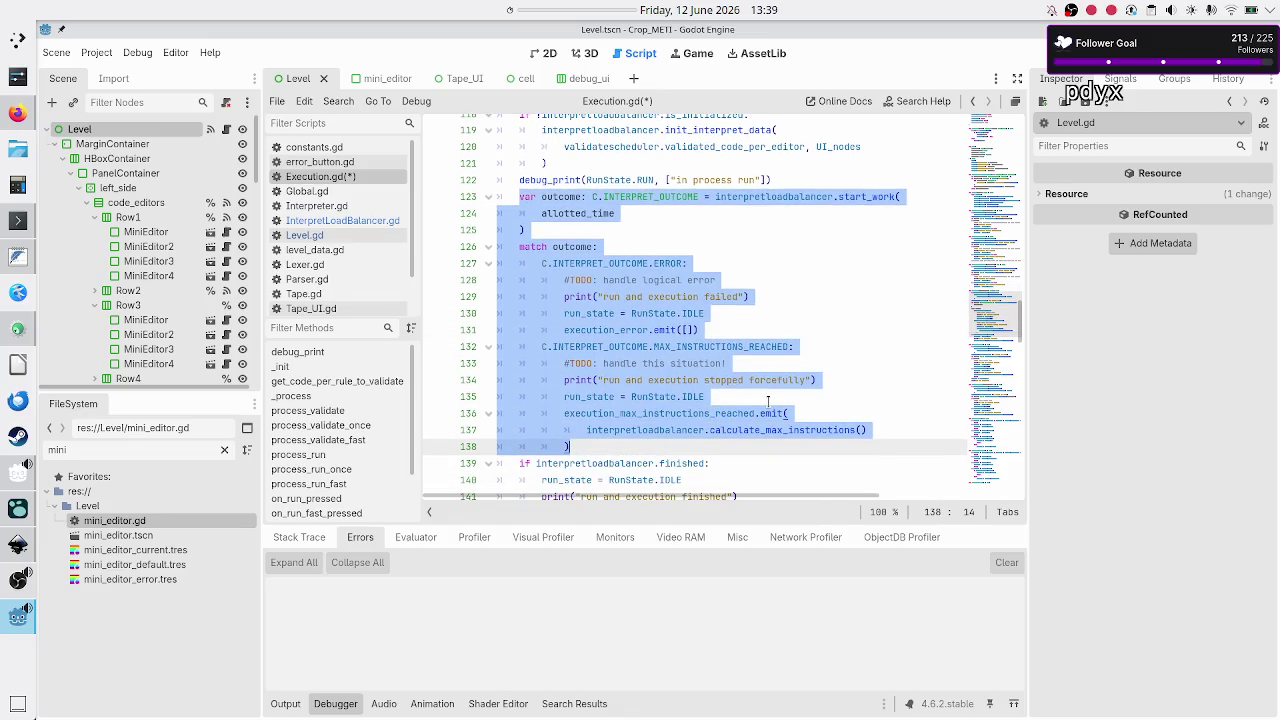
pyautogui.press('Right')
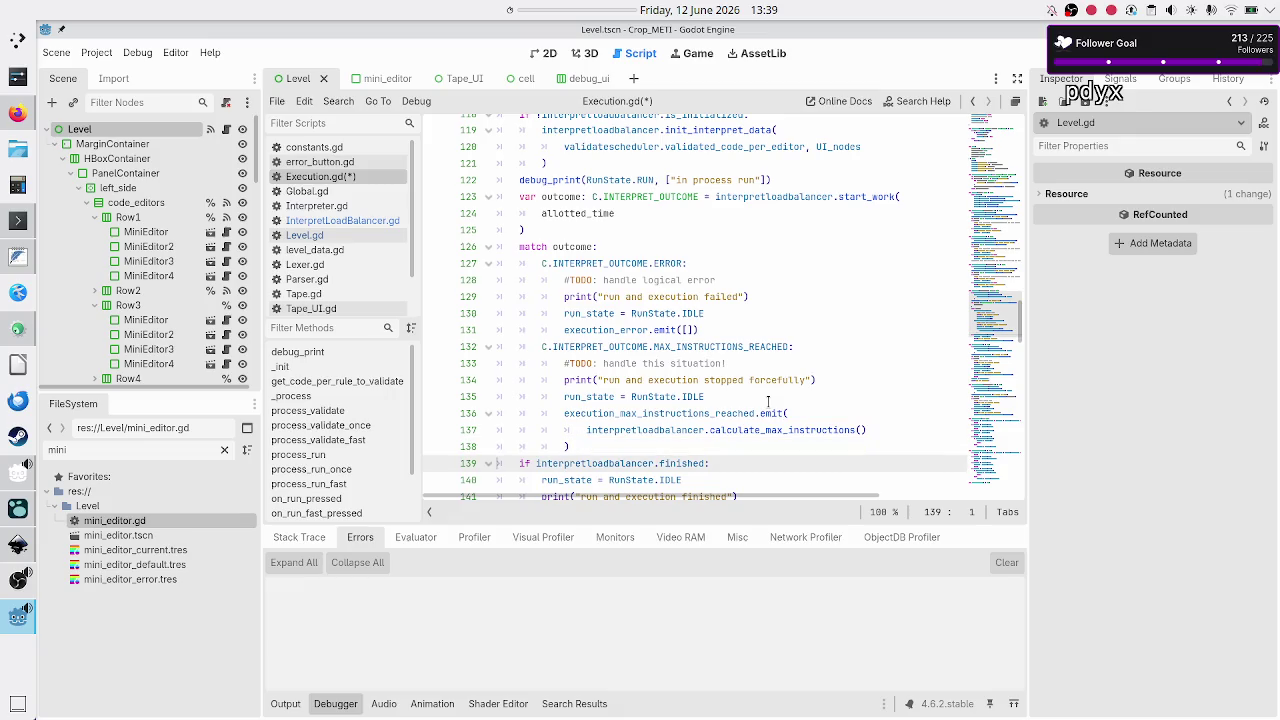
pyautogui.scroll(-4, 721, 379)
pyautogui.scroll(6, 721, 379)
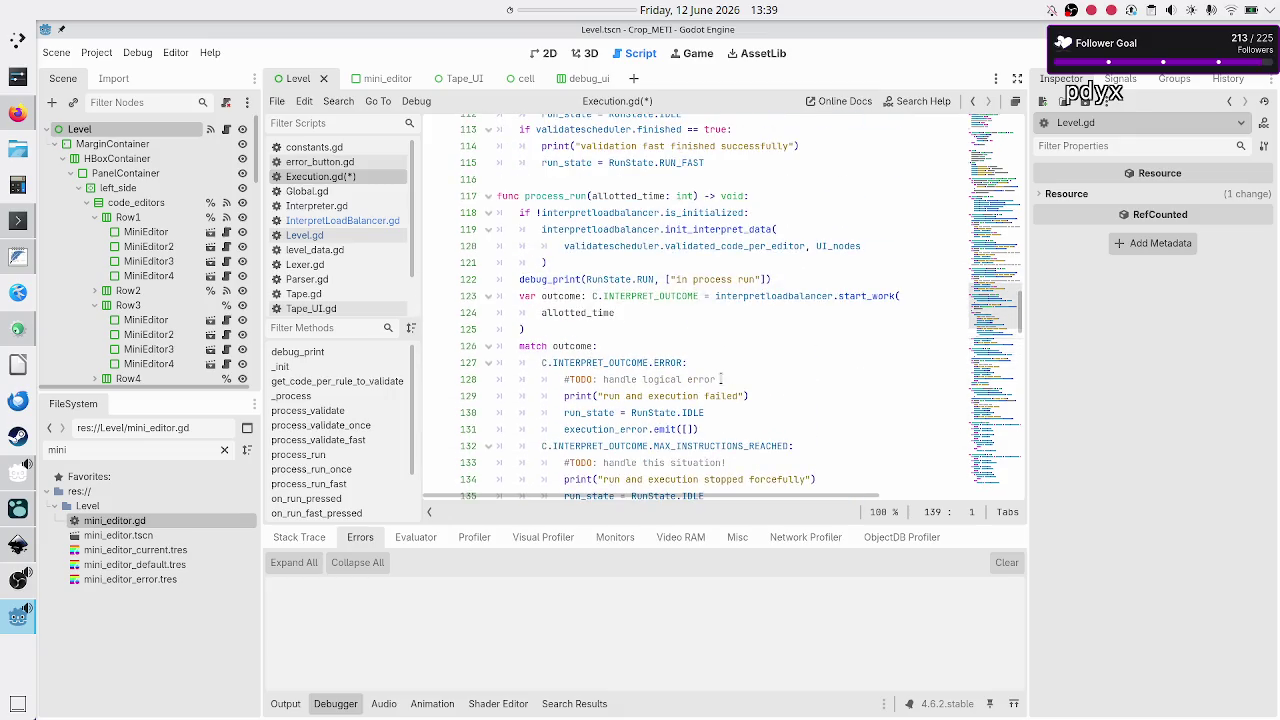
pyautogui.scroll(-8, 721, 379)
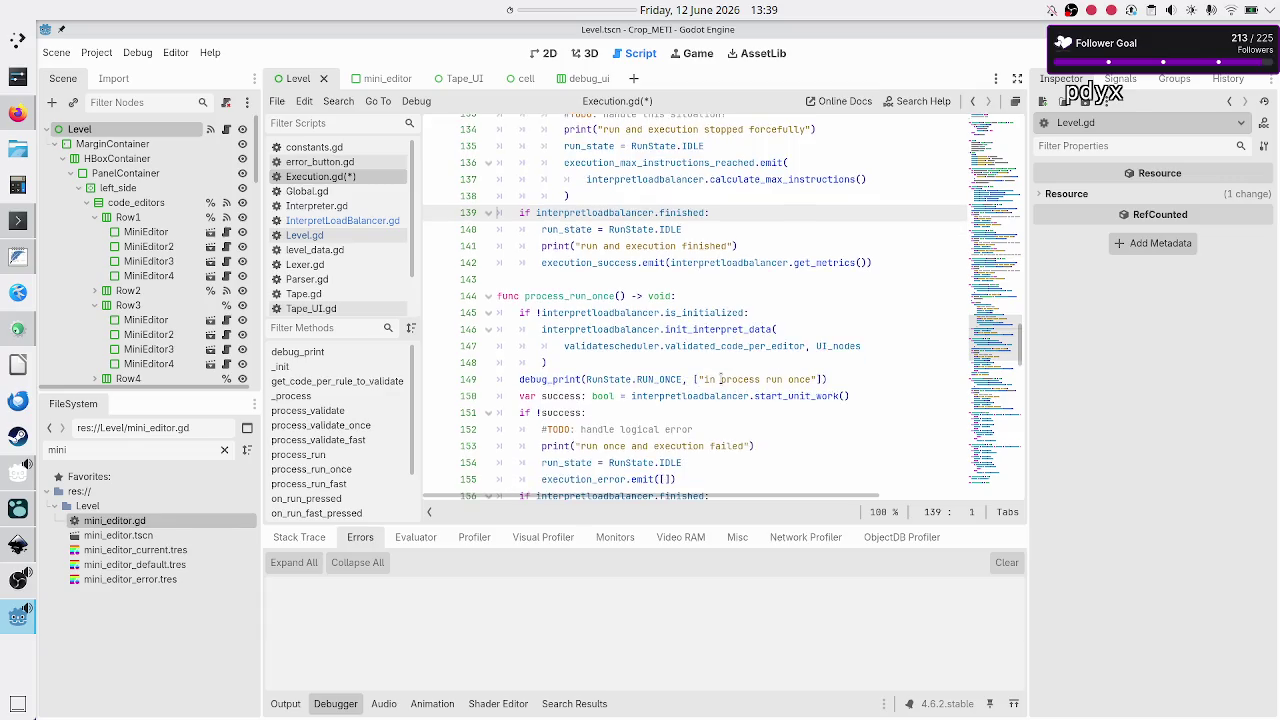
pyautogui.scroll(-1, 721, 379)
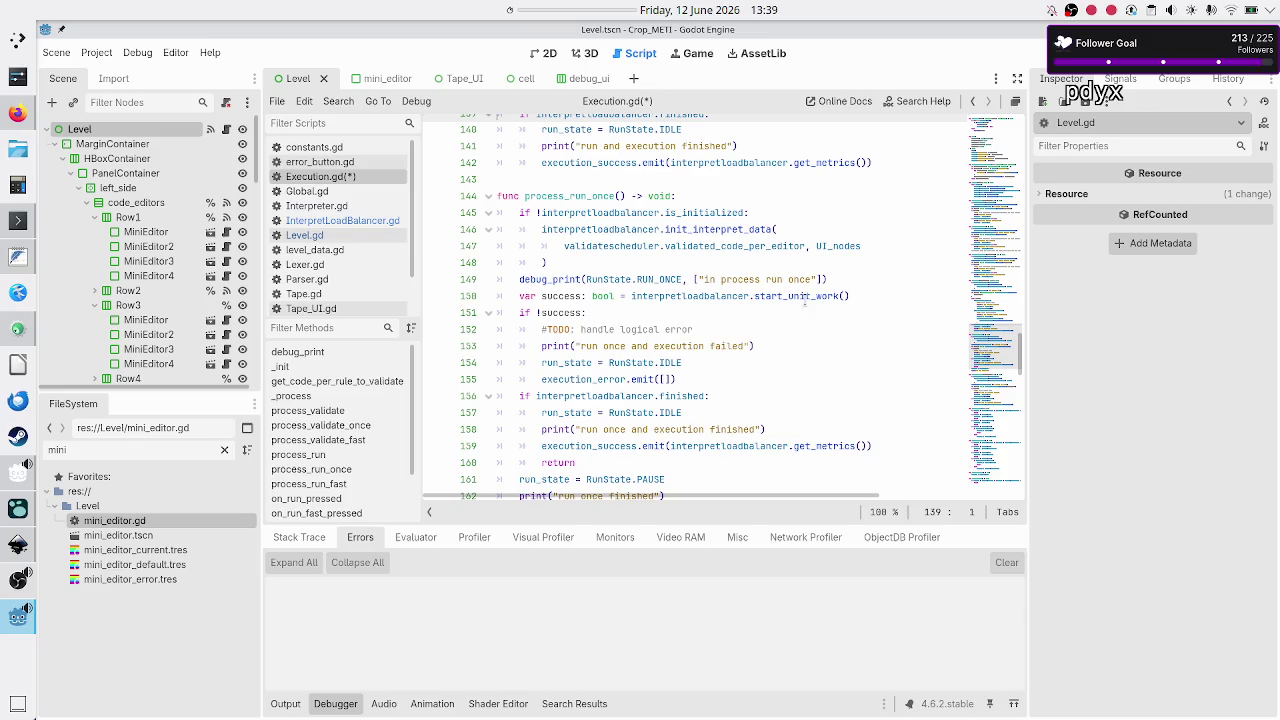
pyautogui.click(880, 298)
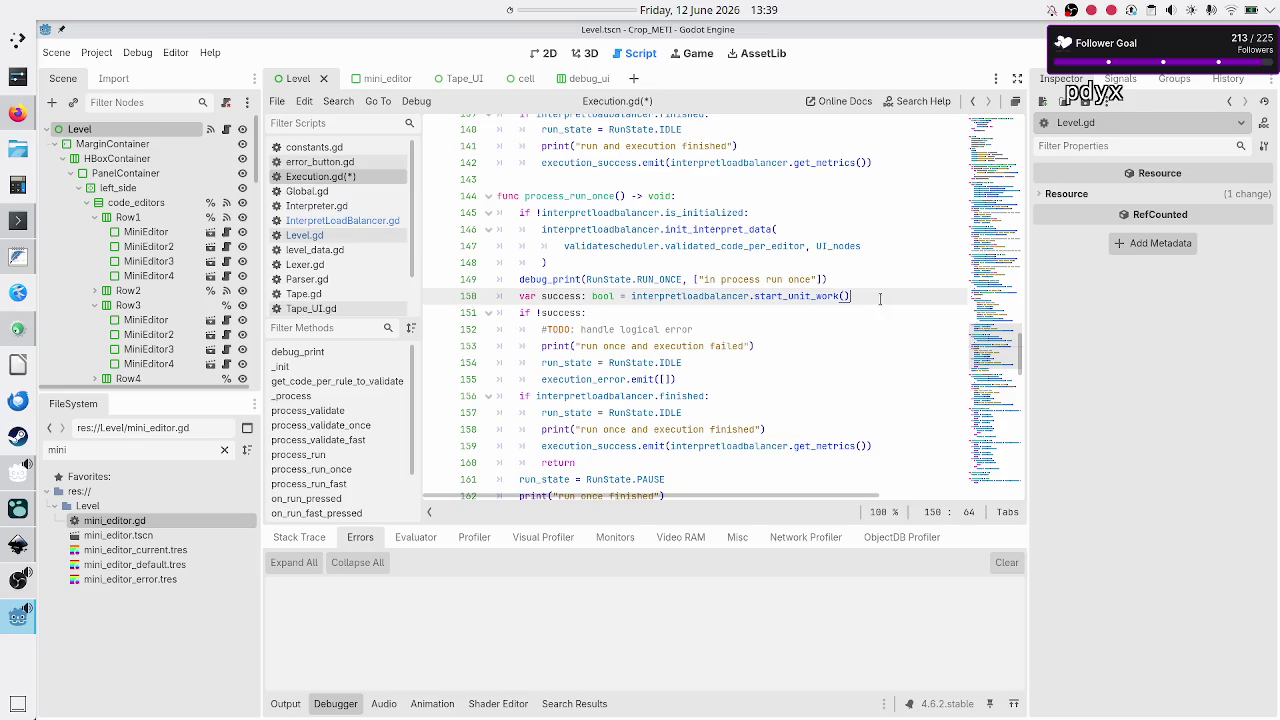
# - Paste the var outcome / match outcome block after the !success branch
pyautogui.press('Down')
pyautogui.press('Down')
pyautogui.press('Down')
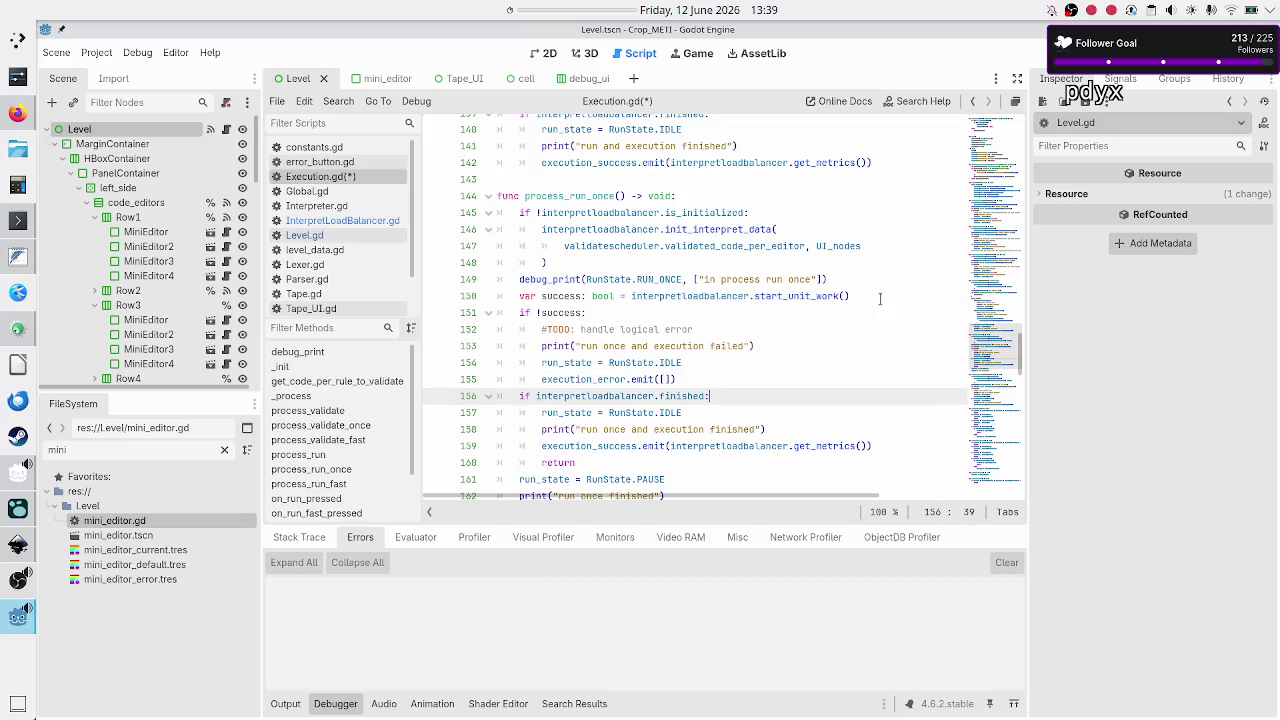
pyautogui.press('Return')
pyautogui.hotkey('ctrl', 'v')
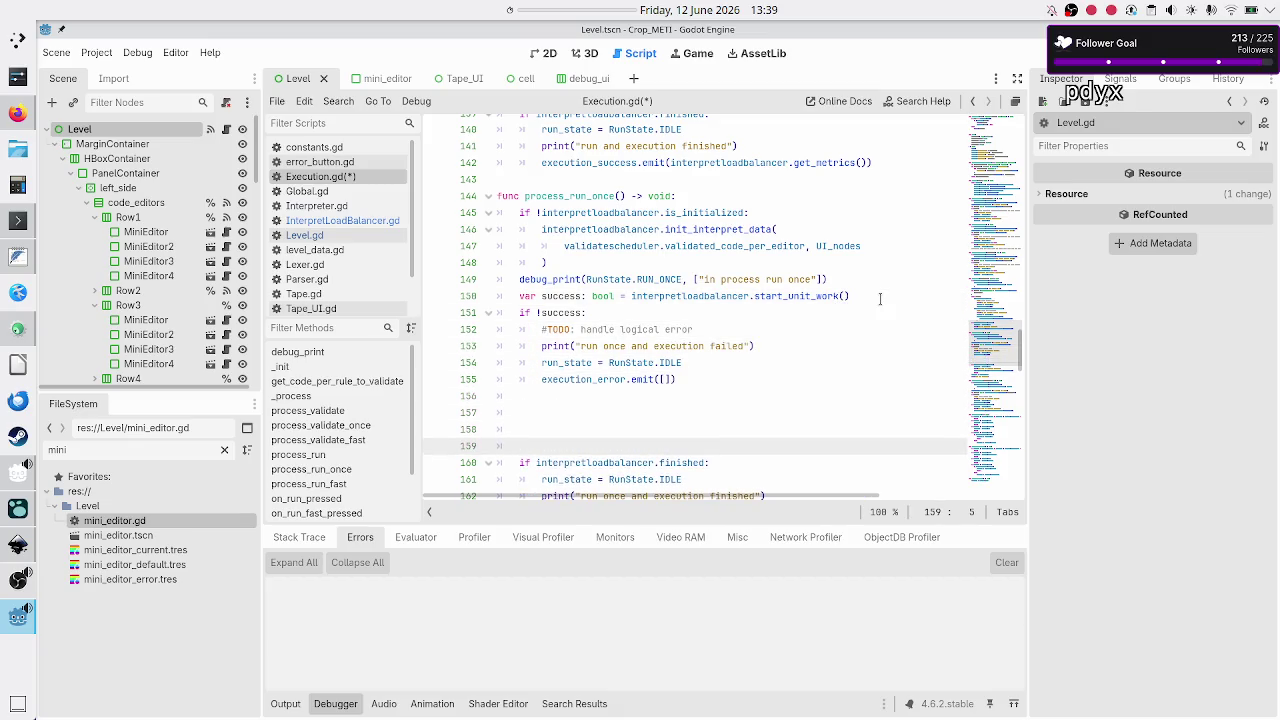
pyautogui.press('Up')
pyautogui.press('Up')
pyautogui.press('Up')
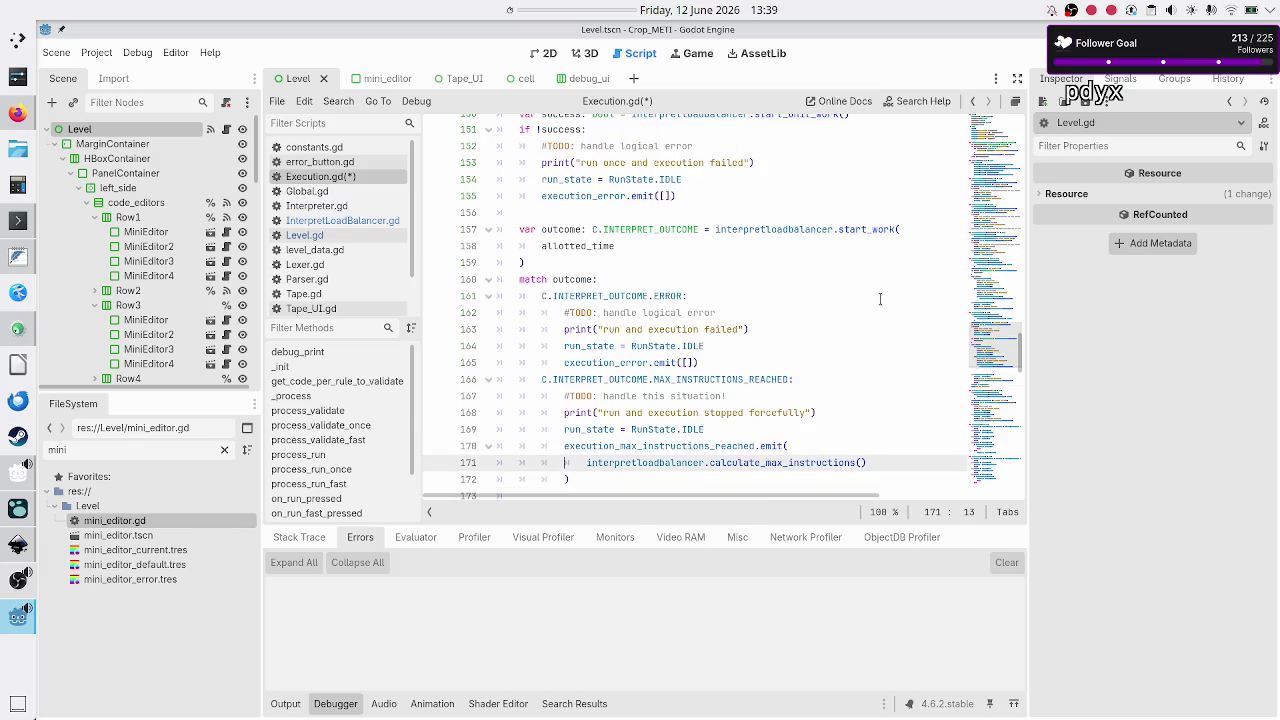
pyautogui.press('Down')
pyautogui.press('Down')
pyautogui.press('Down')
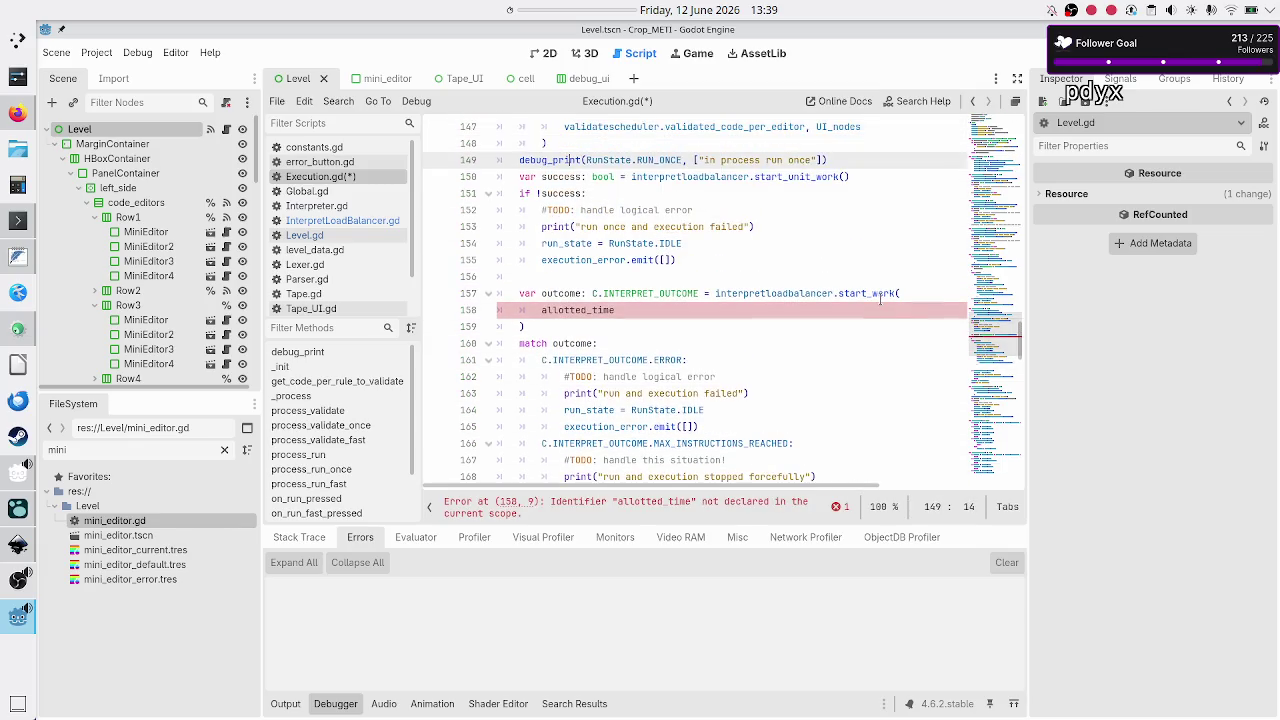
pyautogui.press('Down')
pyautogui.press('Down')
pyautogui.press('Down')
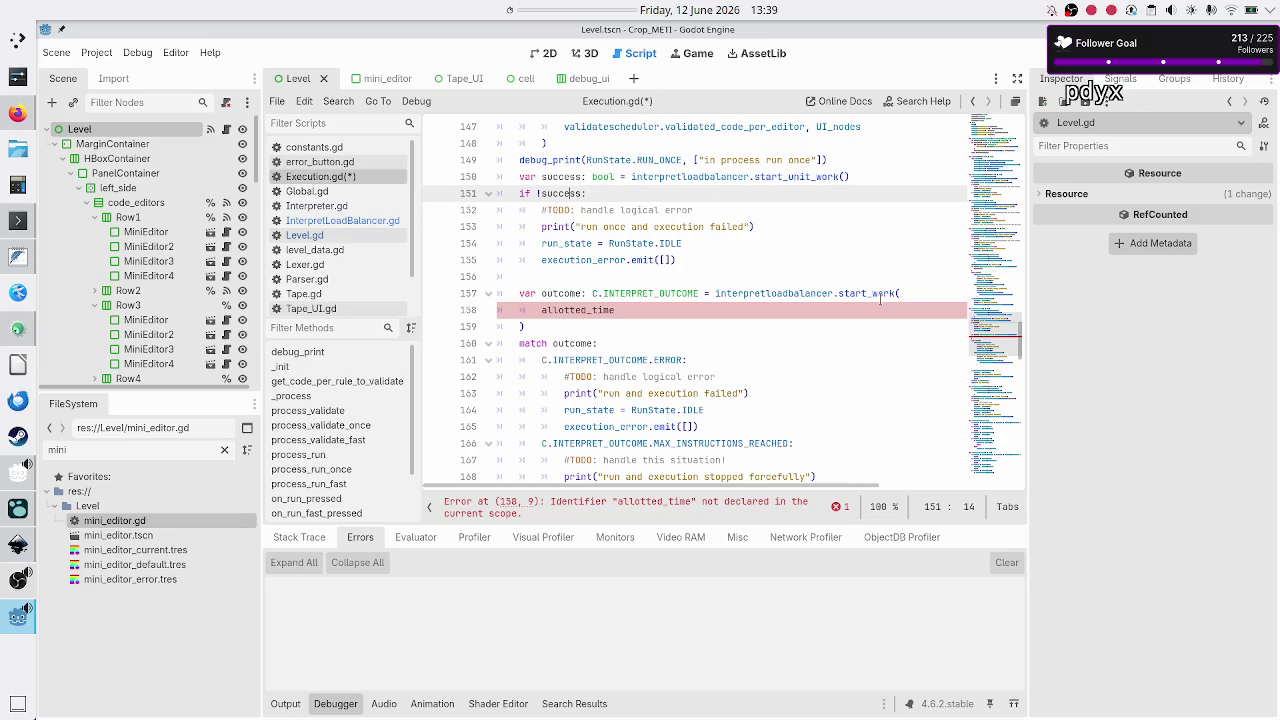
pyautogui.press('Up')
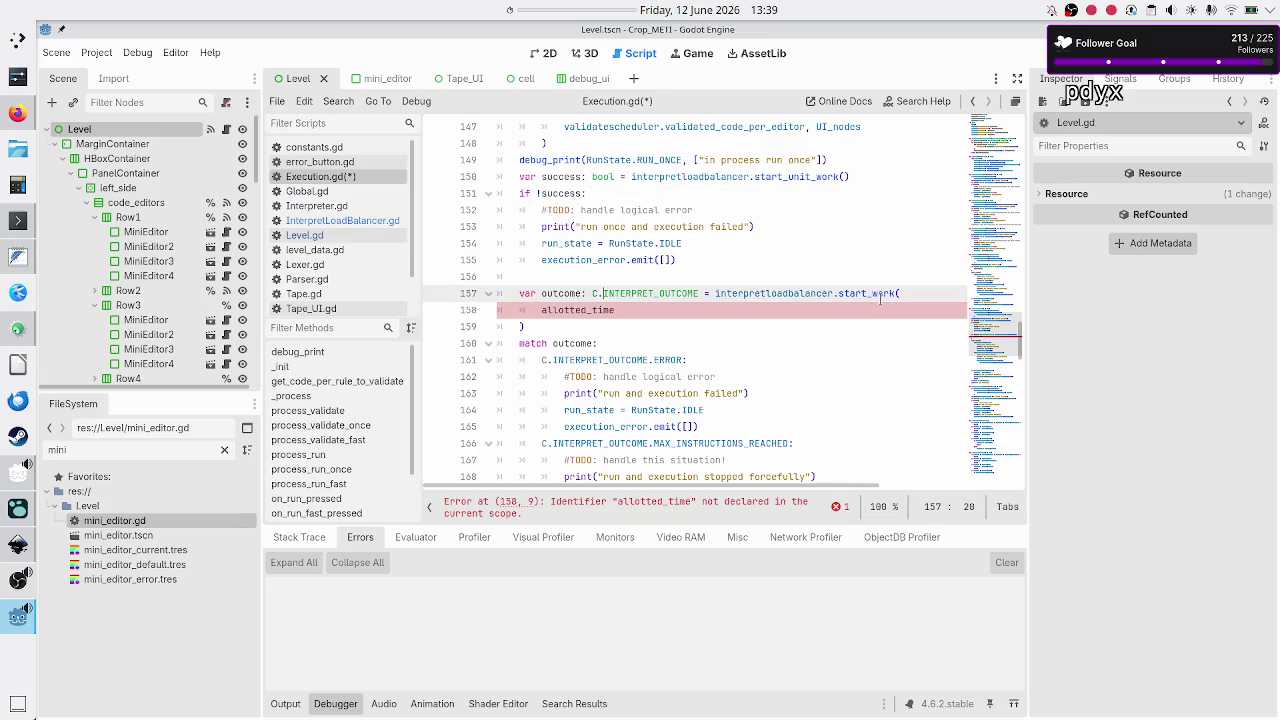
# - Change start_work to start_unit_work and remove its allotted_time argument
pyautogui.hotkey('ctrl', 'Right')
pyautogui.hotkey('ctrl', 'Right')
pyautogui.hotkey('ctrl', 'Right')
pyautogui.press('Right')
pyautogui.press('Right')
pyautogui.press('Left')
pyautogui.press('Left')
pyautogui.write('unit_')
pyautogui.press('Right')
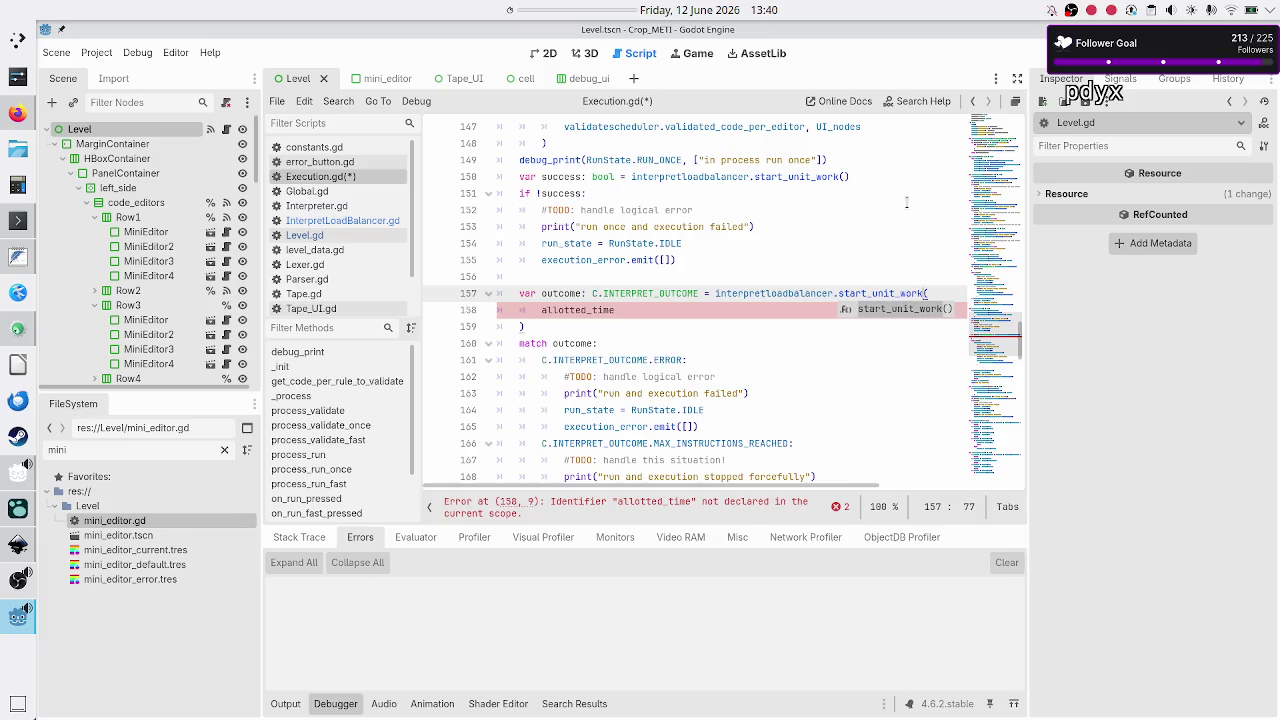
pyautogui.press('Escape')
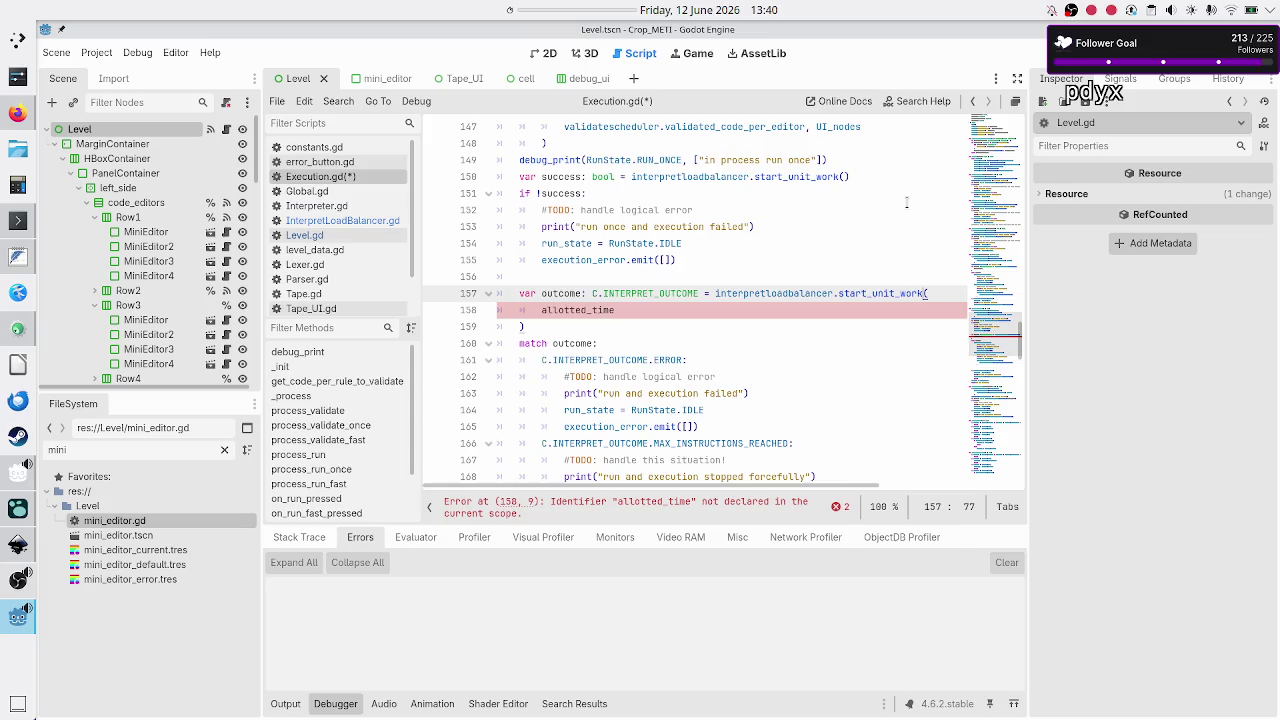
pyautogui.press('Down')
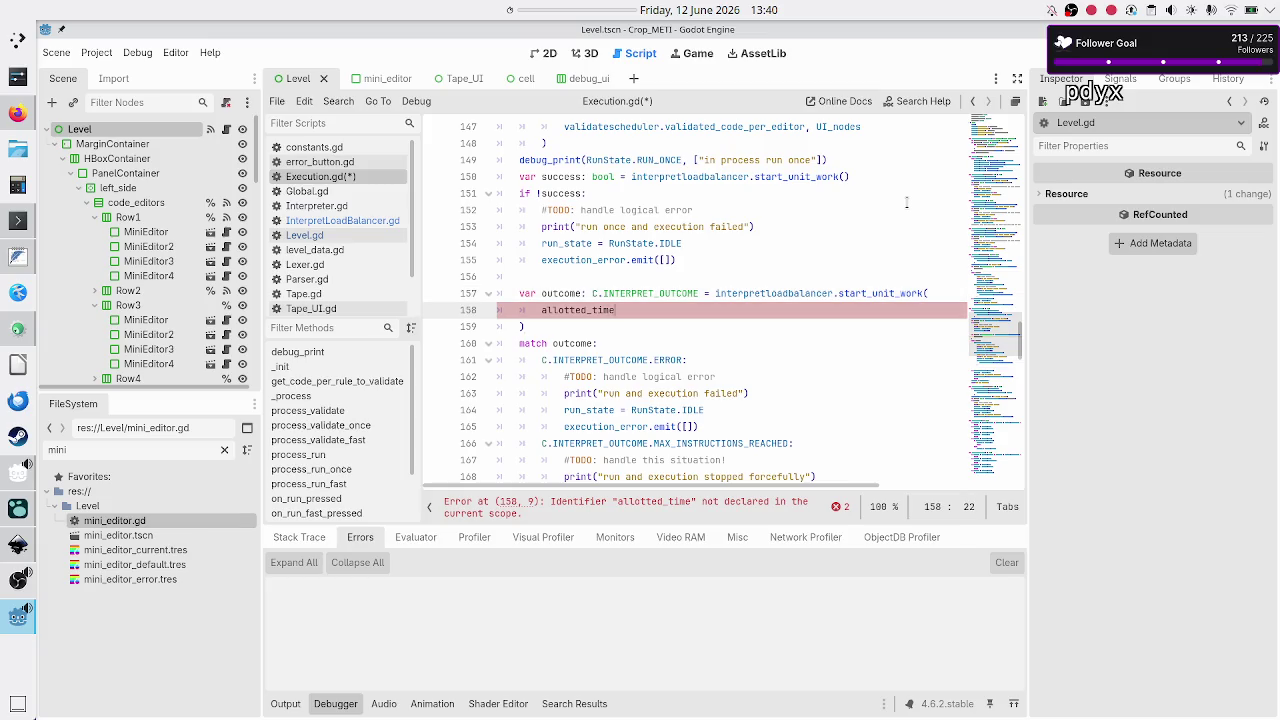
pyautogui.press('BackSpace')
pyautogui.press('BackSpace')
pyautogui.press('BackSpace')
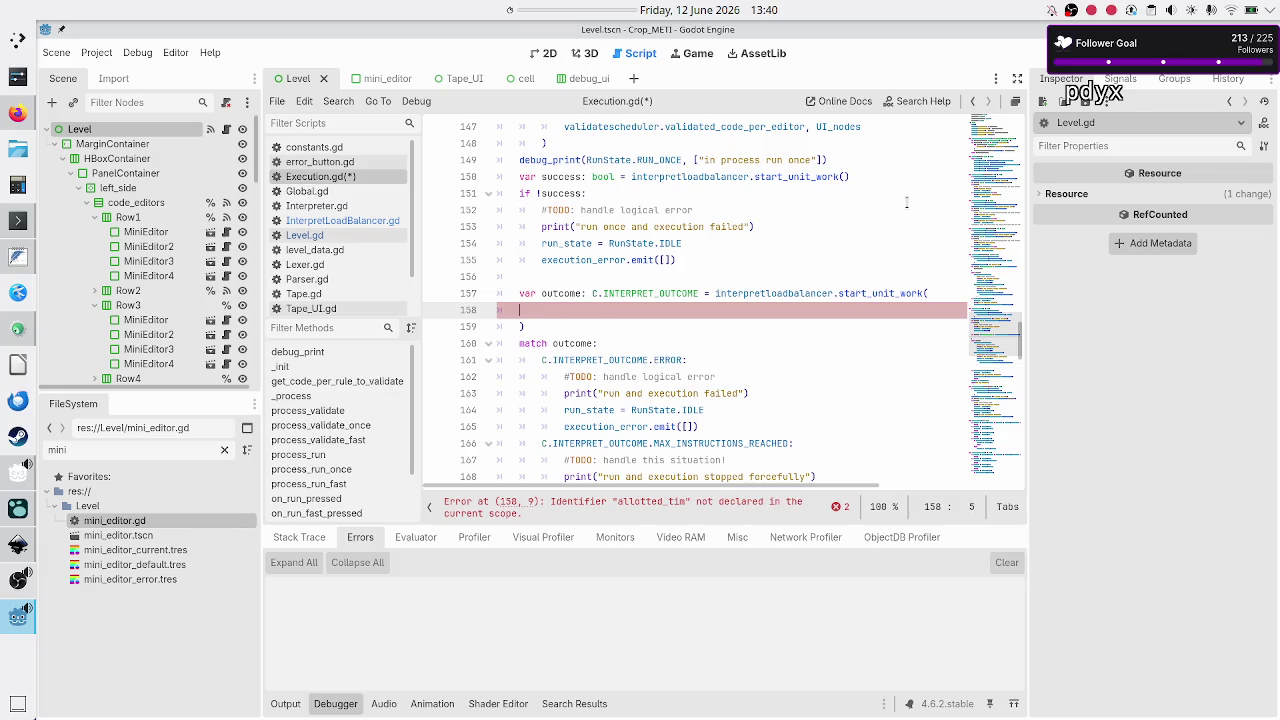
pyautogui.press('Delete')
pyautogui.press('Delete')
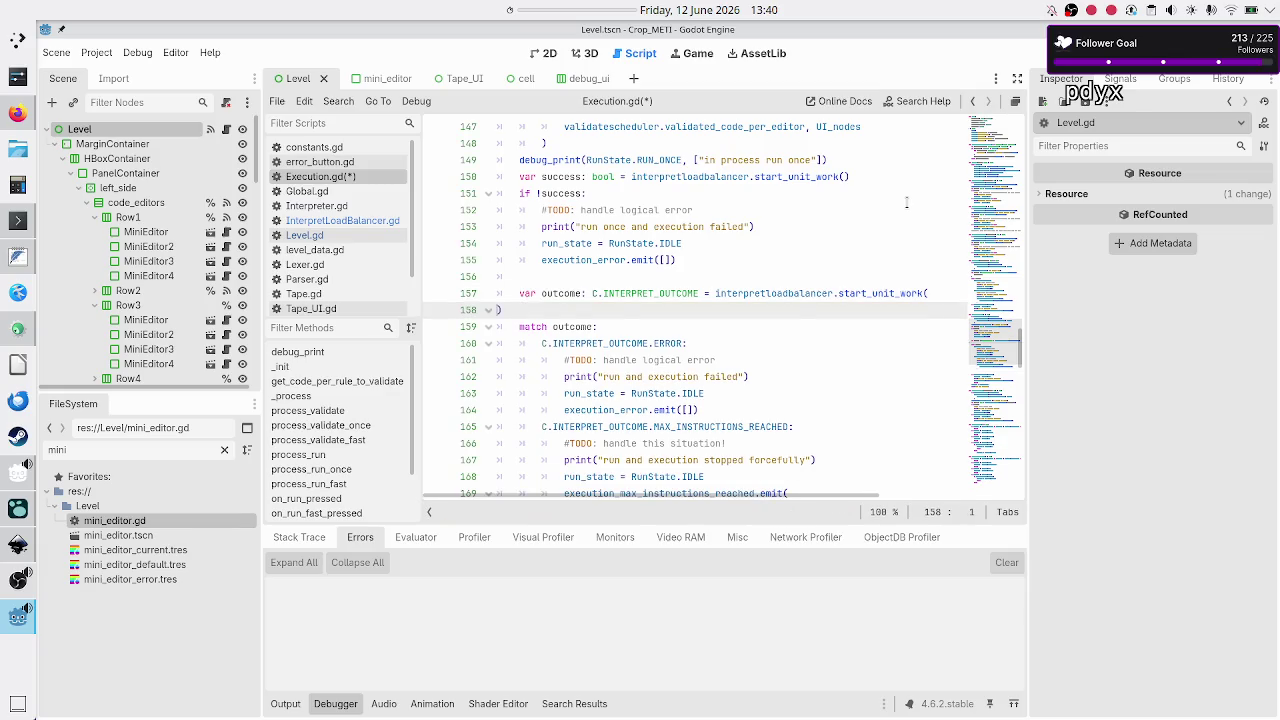
pyautogui.press('Right')
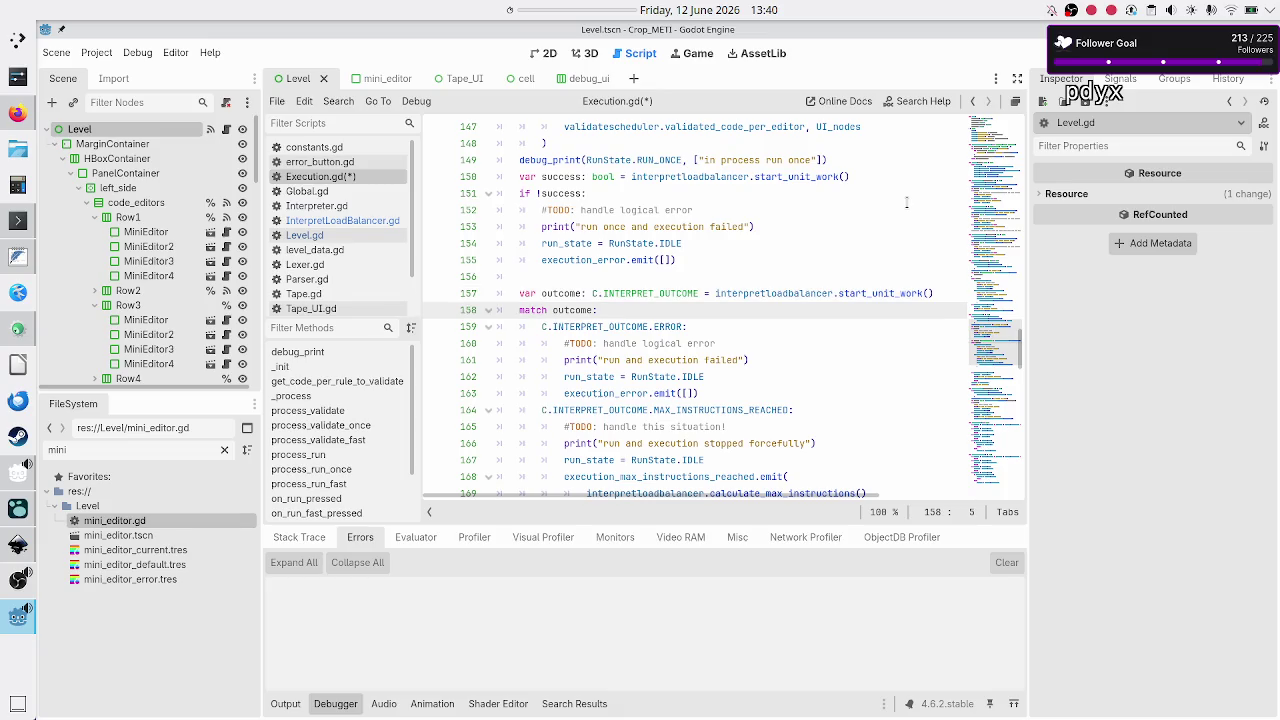
# - Make the failure message read "run once and execution failed"
pyautogui.press('Down')
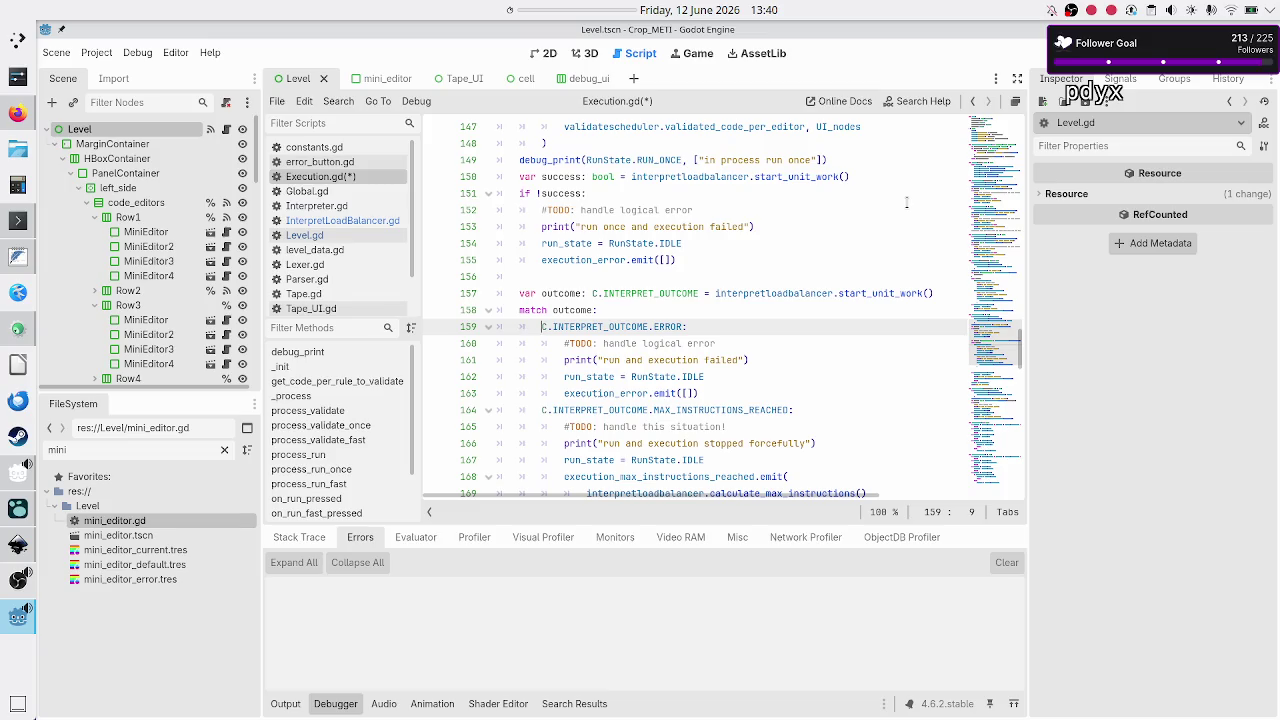
pyautogui.press('Down')
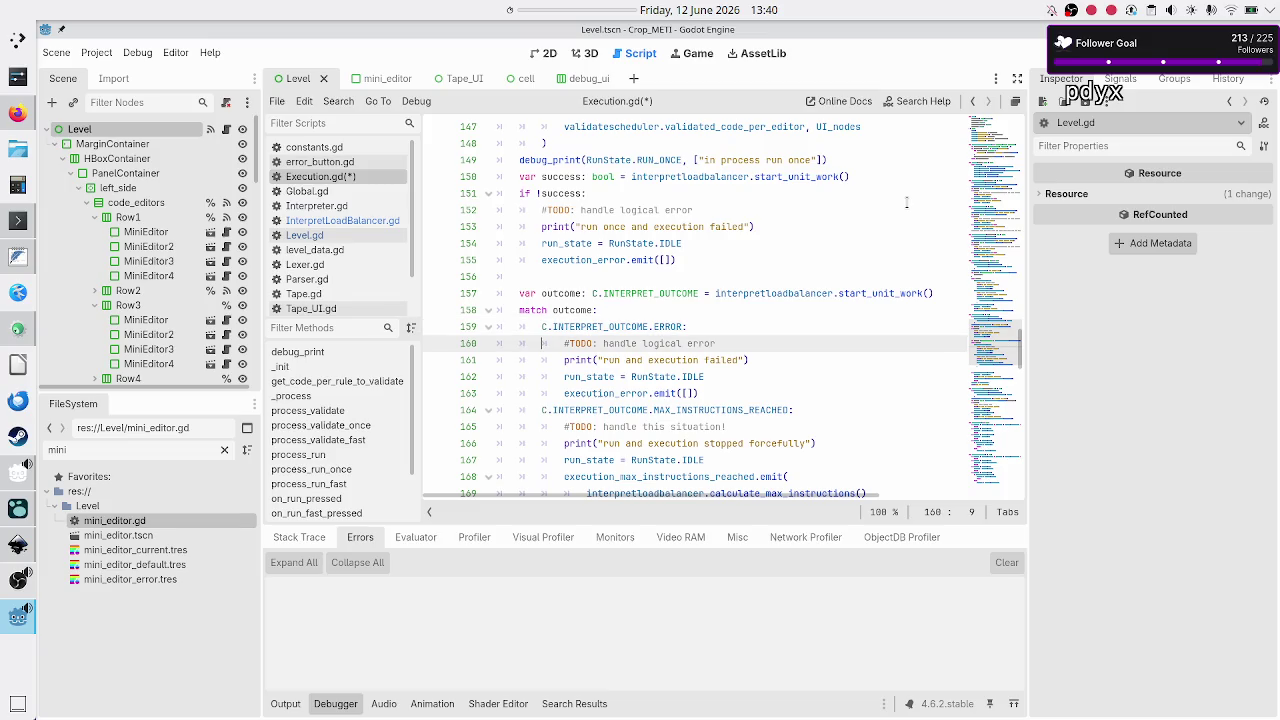
pyautogui.press('Down')
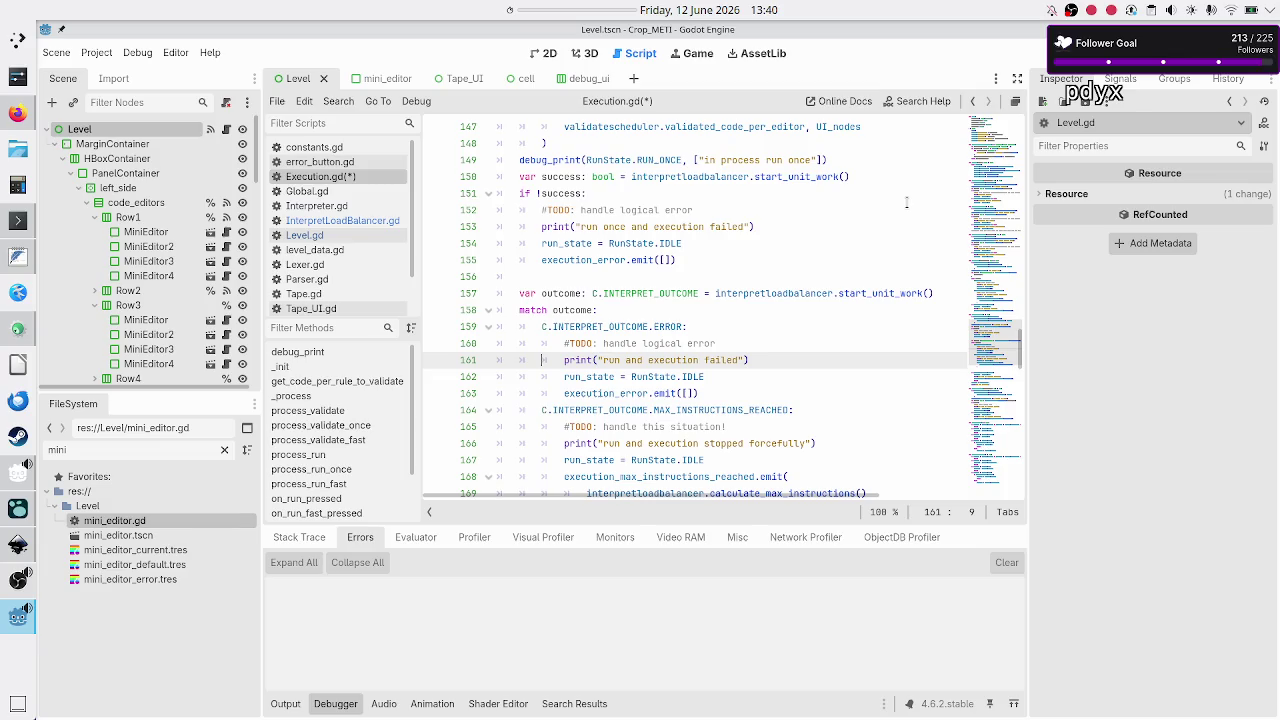
pyautogui.press('Right')
pyautogui.press('Right')
pyautogui.press('Right')
pyautogui.write('once')
pyautogui.press('Escape')
pyautogui.press('Down')
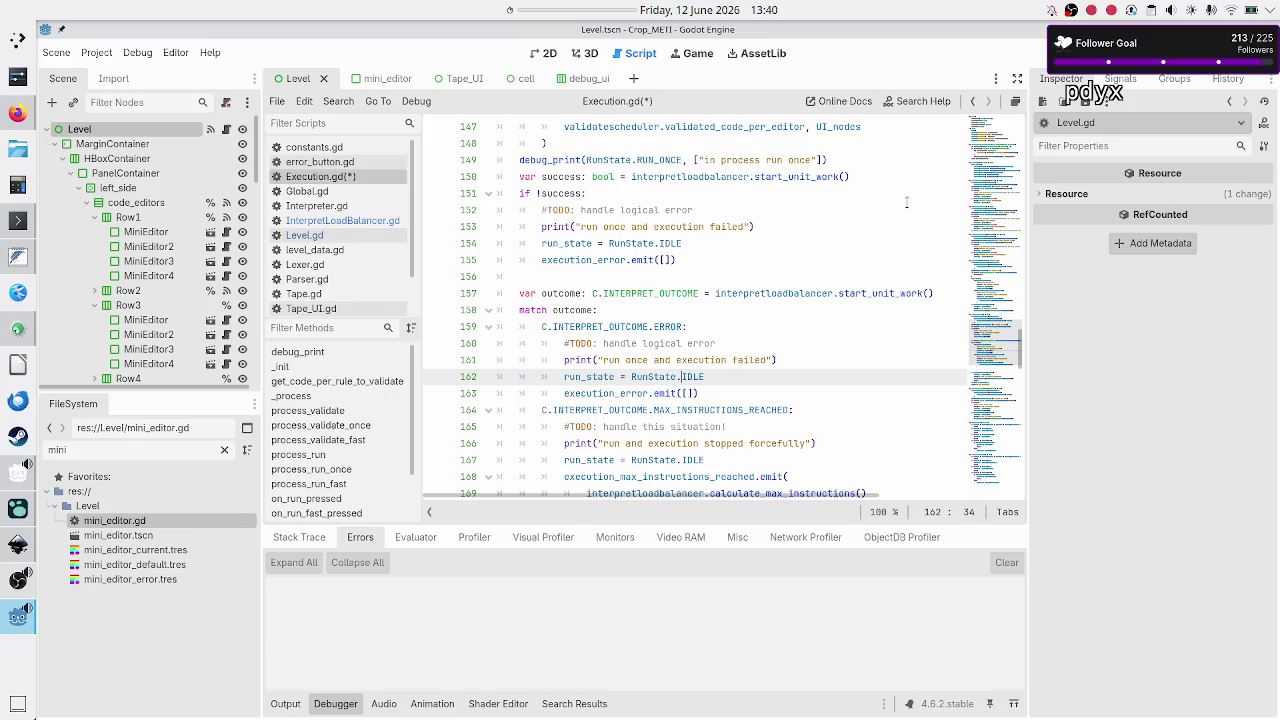
pyautogui.press('Down')
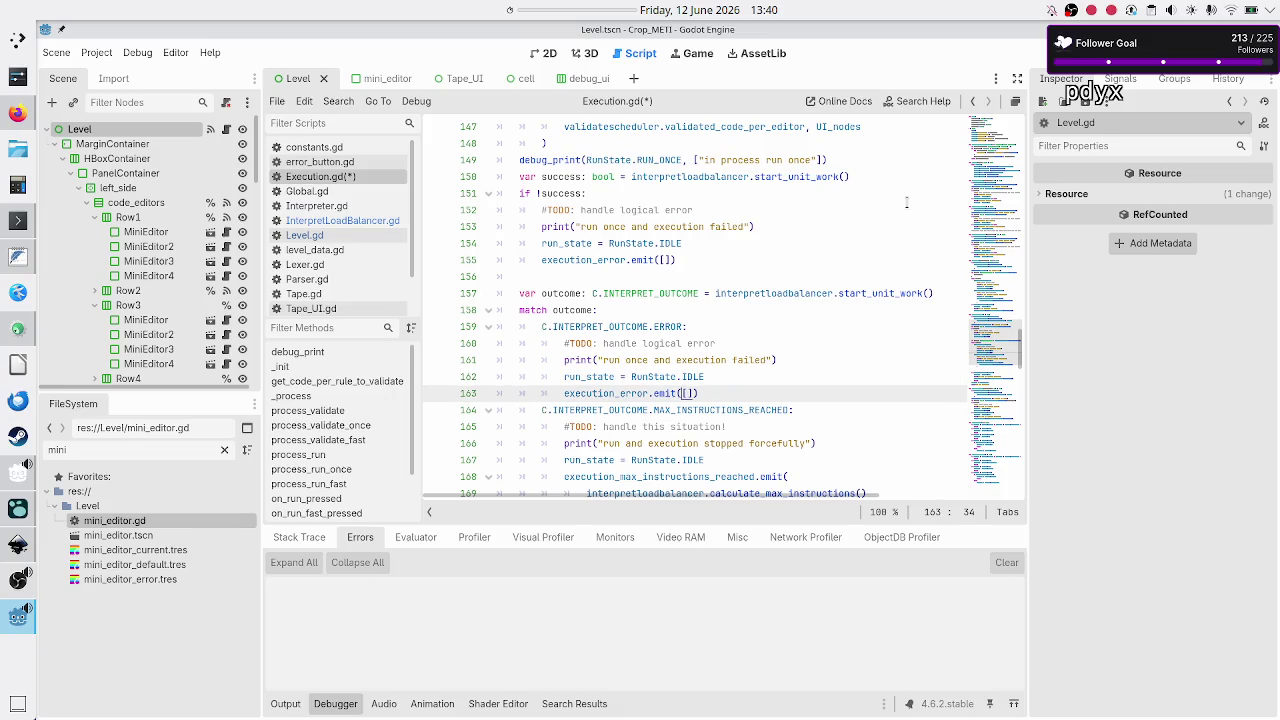
pyautogui.press('Down')
pyautogui.press('Home')
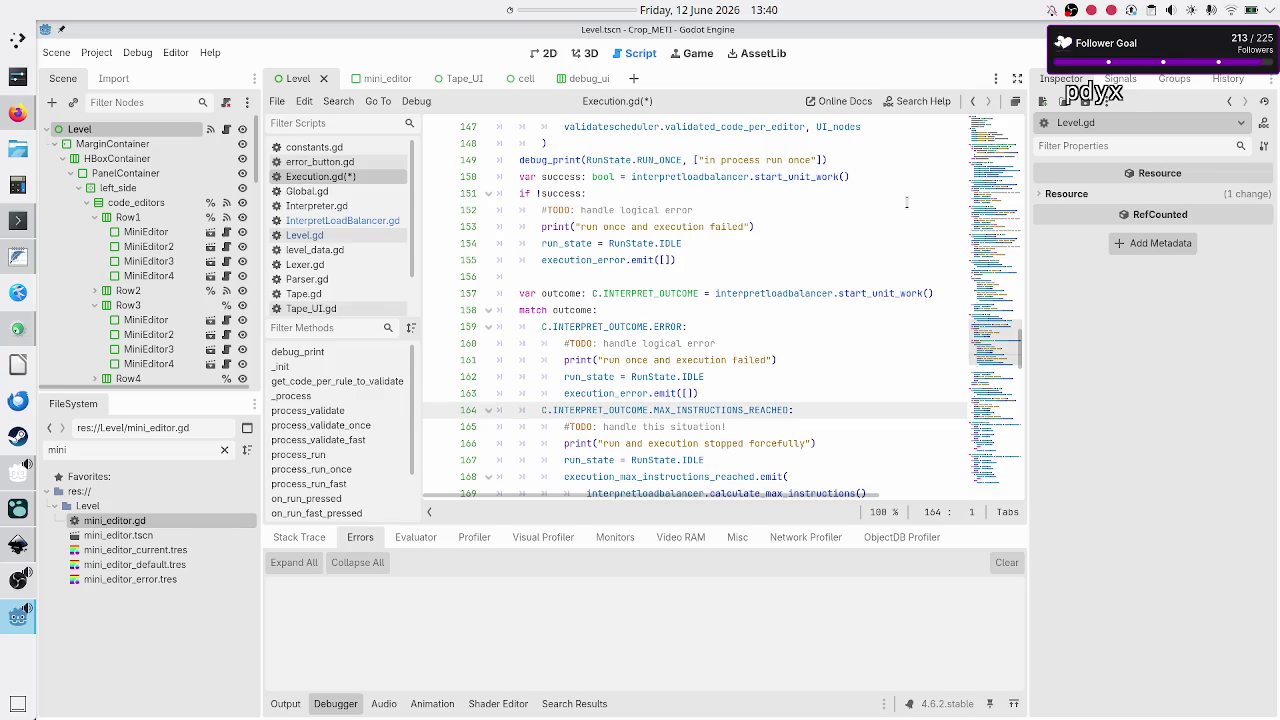
# - Delete the var success line, the if !success block, and the leftover blank lines
pyautogui.press('Up')
pyautogui.press('Up')
pyautogui.press('Up')
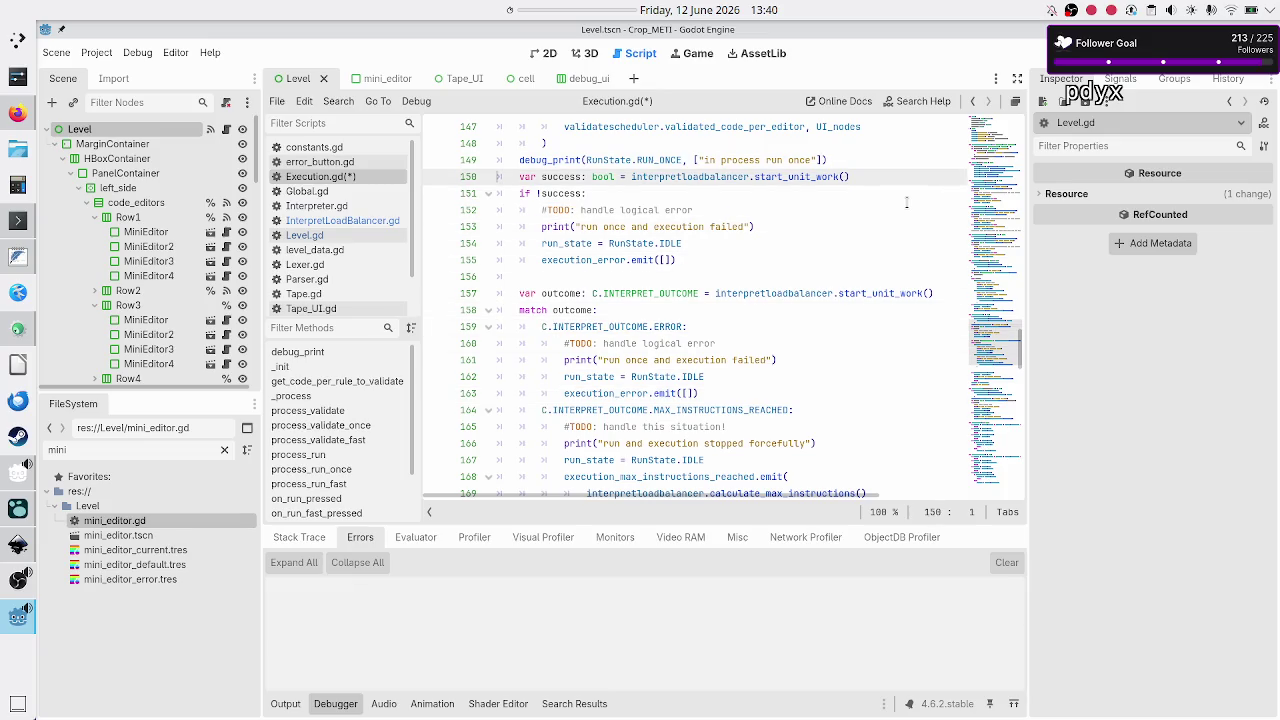
pyautogui.hotkey('shift', 'Down')
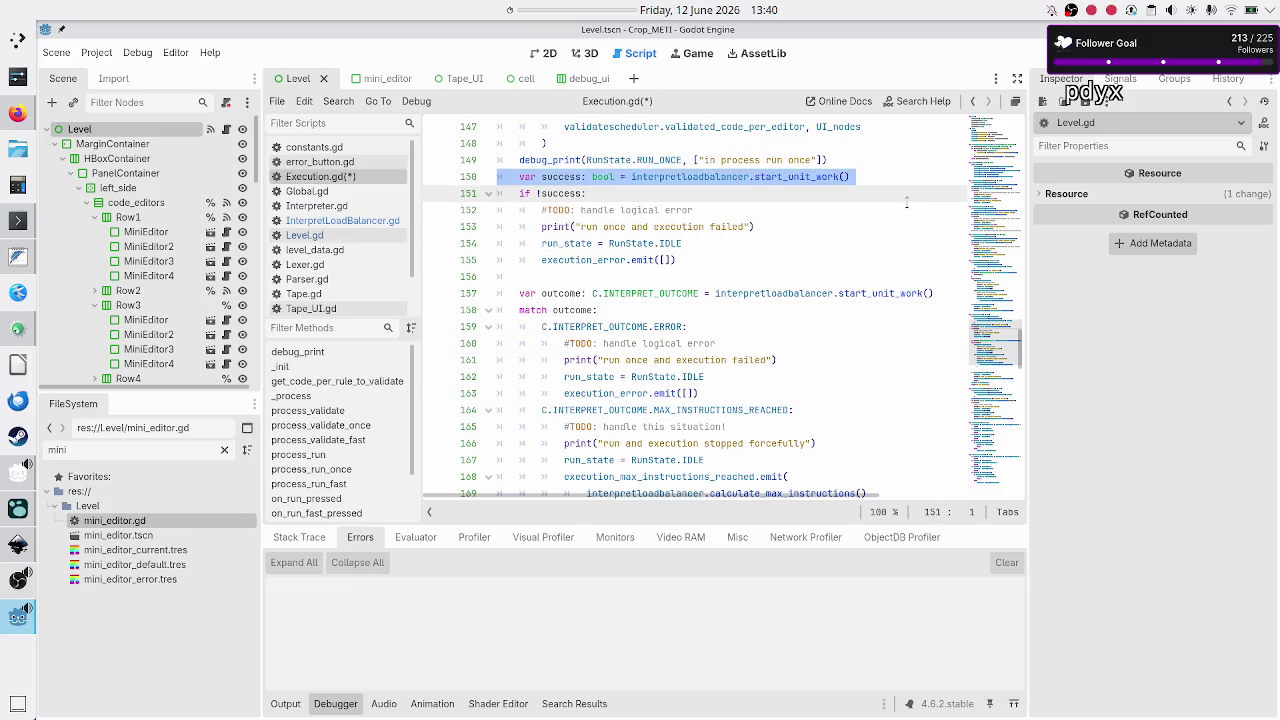
pyautogui.hotkey('shift', 'Down')
pyautogui.hotkey('shift', 'Down')
pyautogui.hotkey('shift', 'Down')
pyautogui.hotkey('shift', 'End')
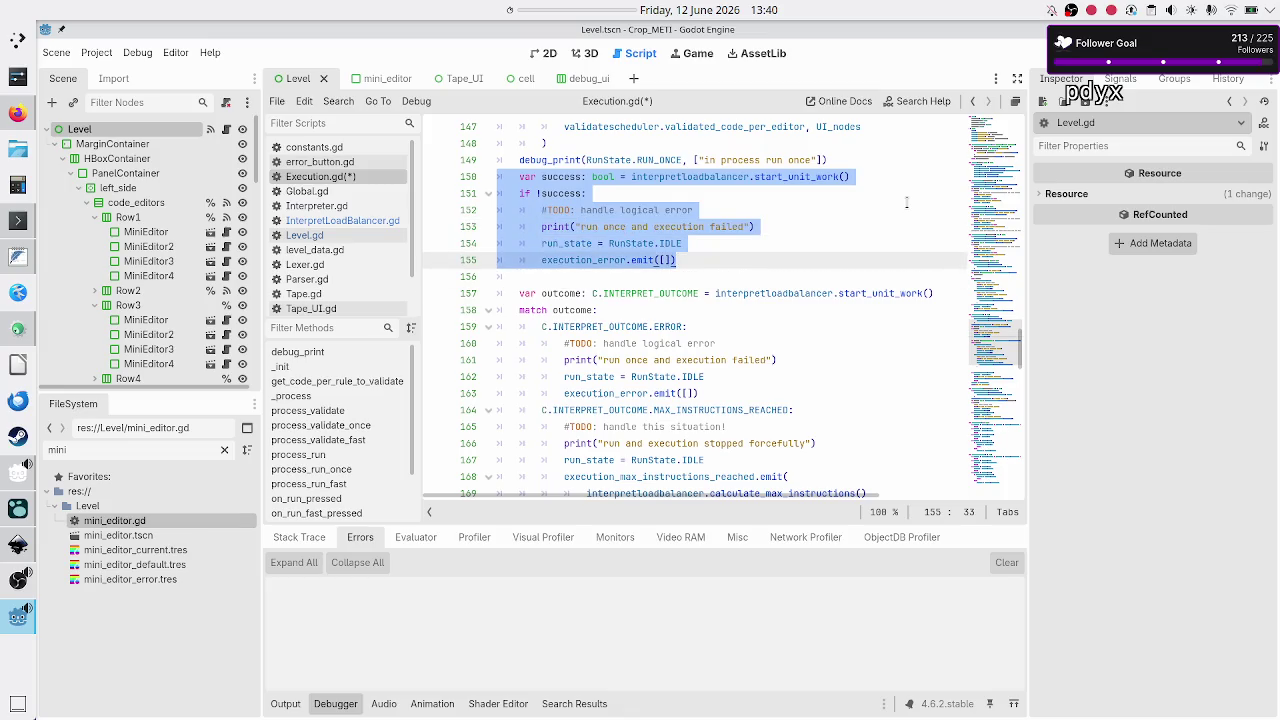
pyautogui.press('BackSpace')
pyautogui.press('Down')
pyautogui.press('Down')
pyautogui.press('BackSpace')
pyautogui.press('BackSpace')
pyautogui.press('Down')
pyautogui.press('Down')
pyautogui.press('Down')
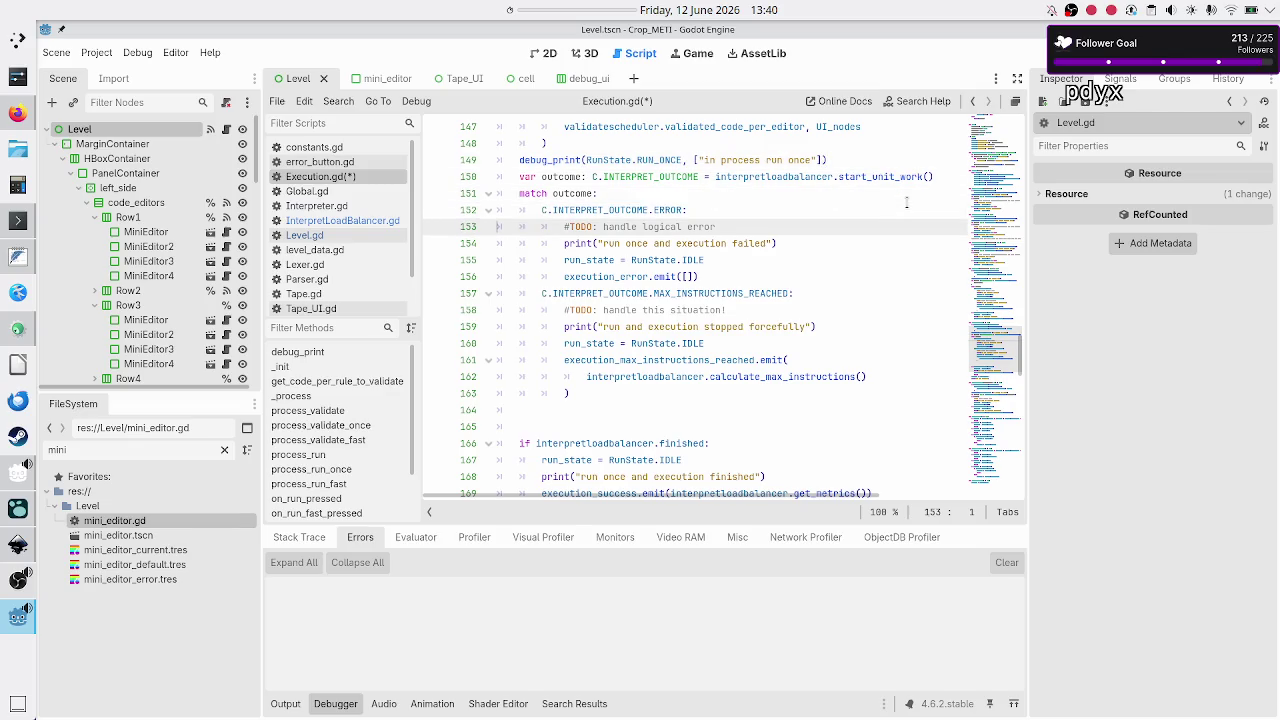
pyautogui.press('Down')
pyautogui.press('Down')
pyautogui.press('Down')
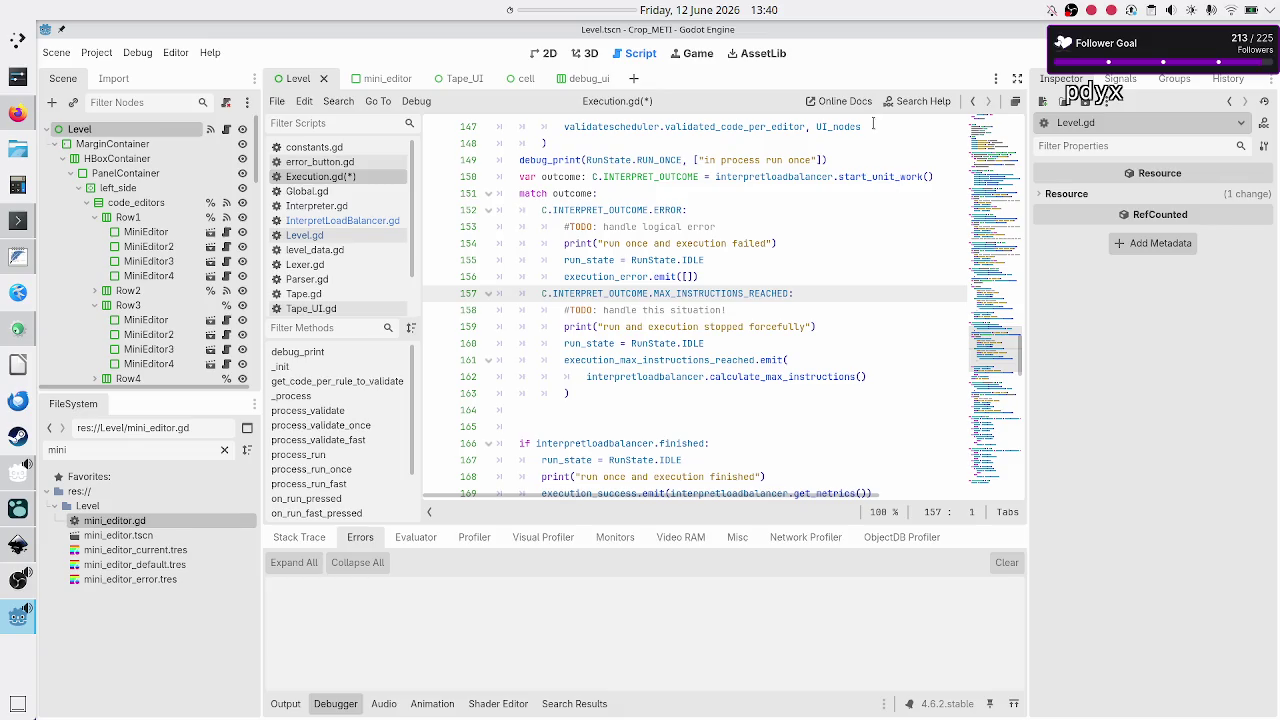
pyautogui.scroll(1, 799, 237)
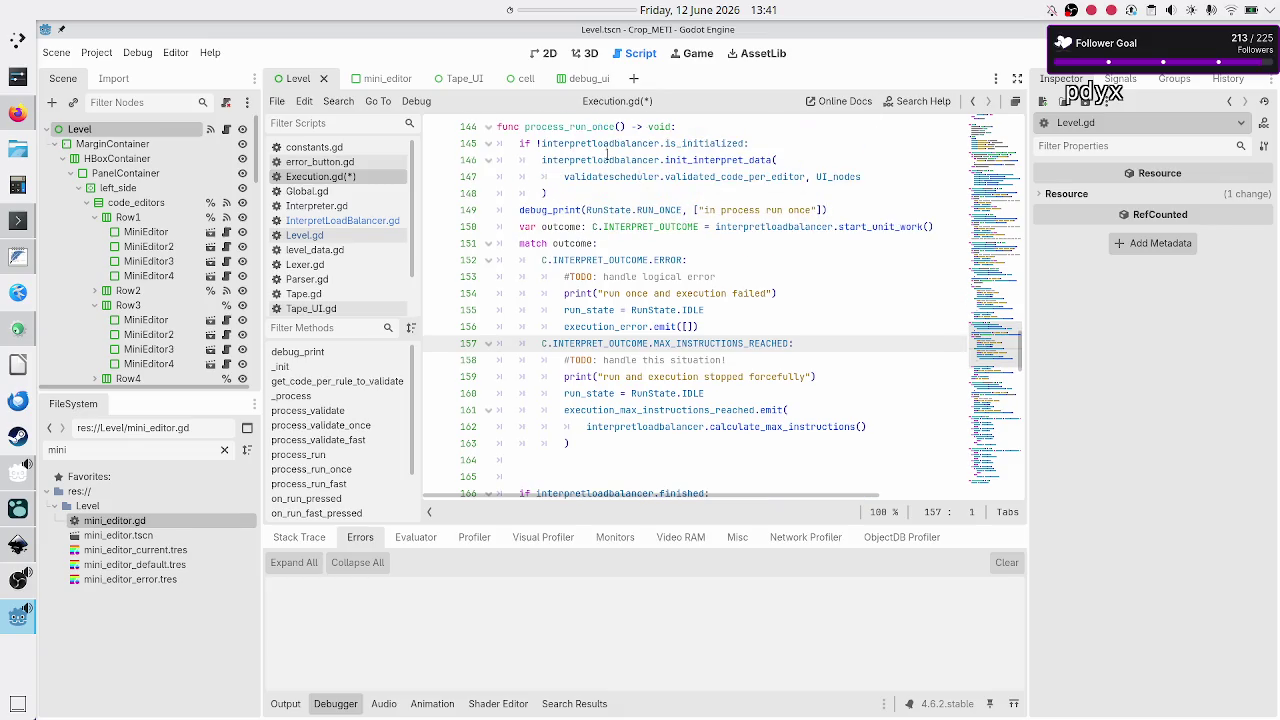
# - Insert "once" into the forced-stop print message on line 159
pyautogui.moveTo(604, 143)
pyautogui.doubleClick(604, 128)
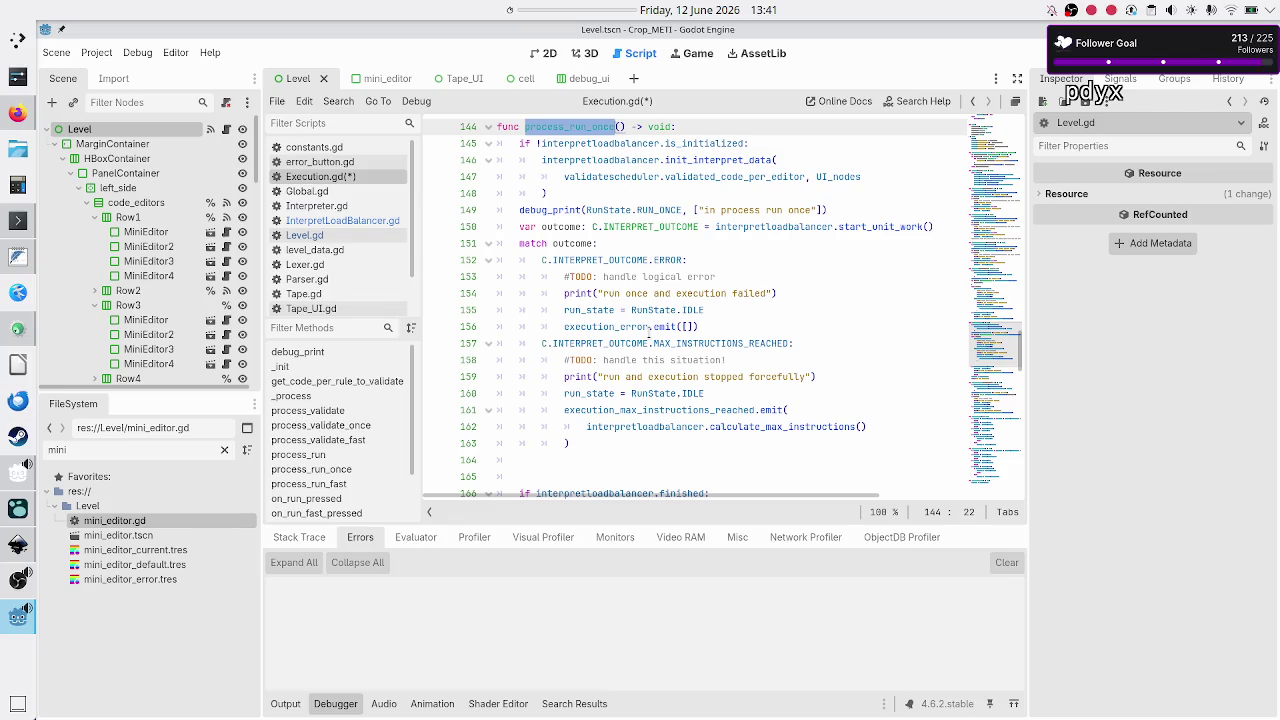
pyautogui.scroll(-2, 643, 368)
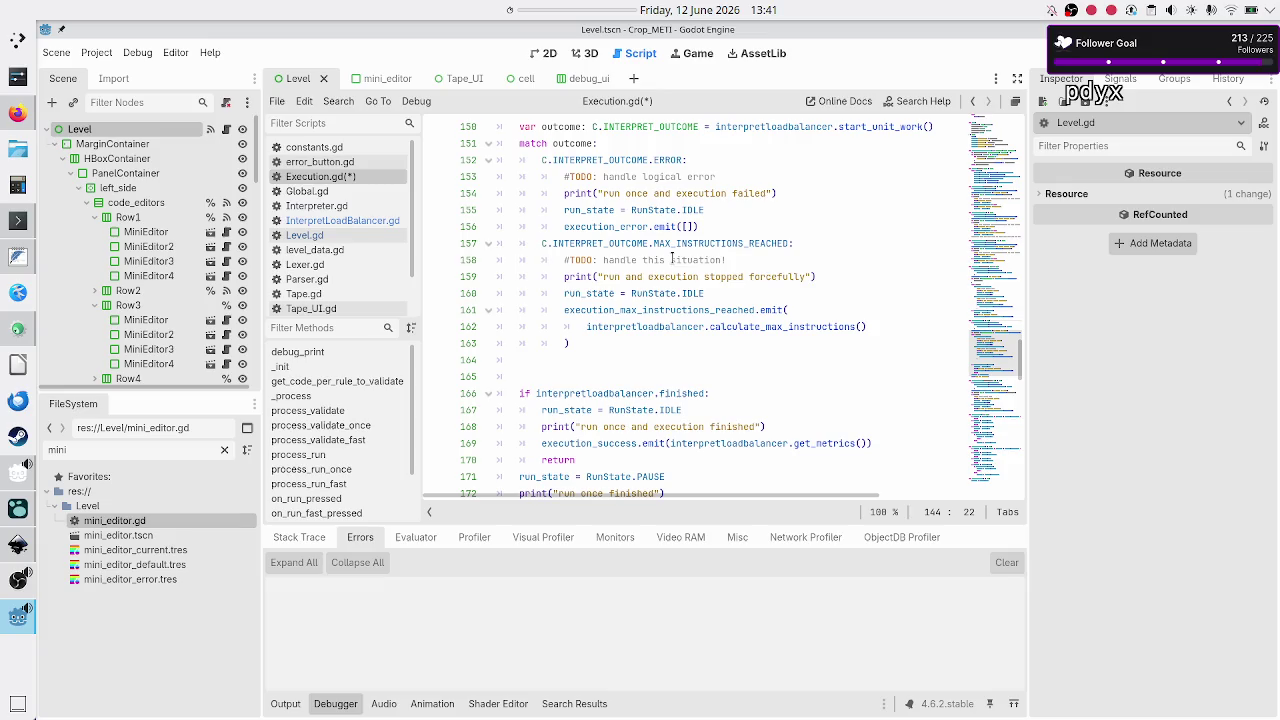
pyautogui.doubleClick(672, 260)
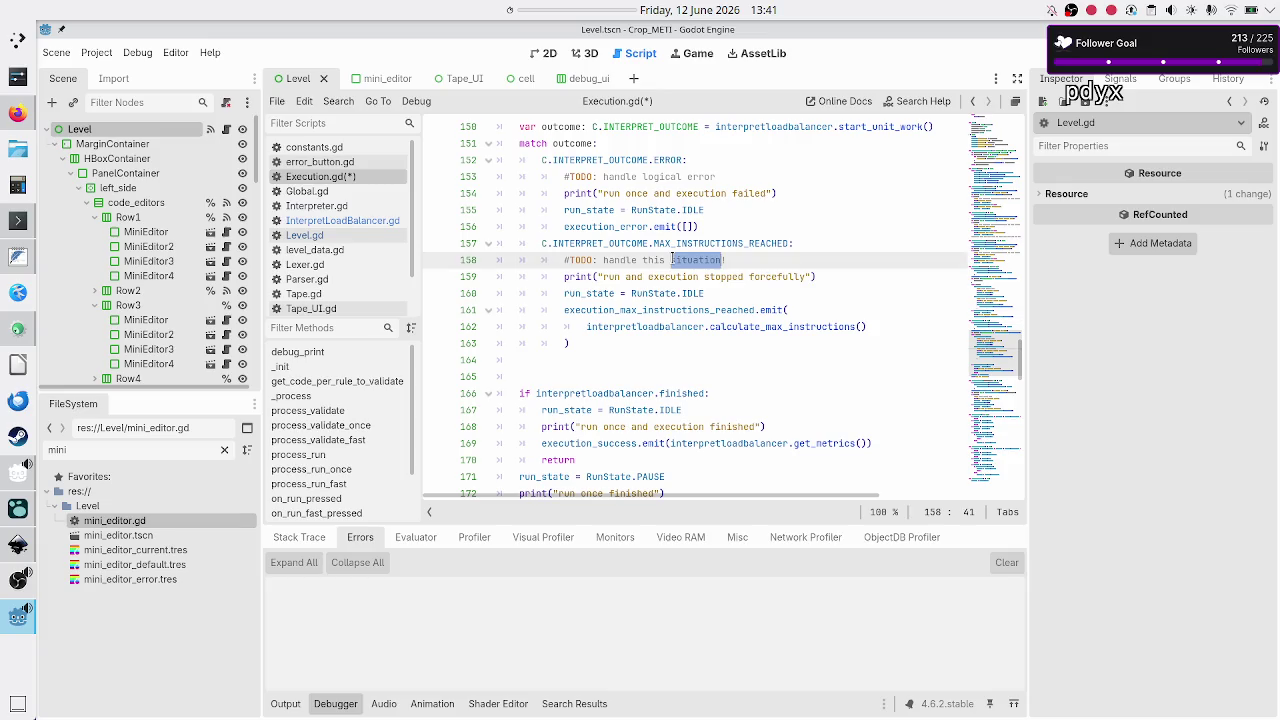
pyautogui.click(630, 276)
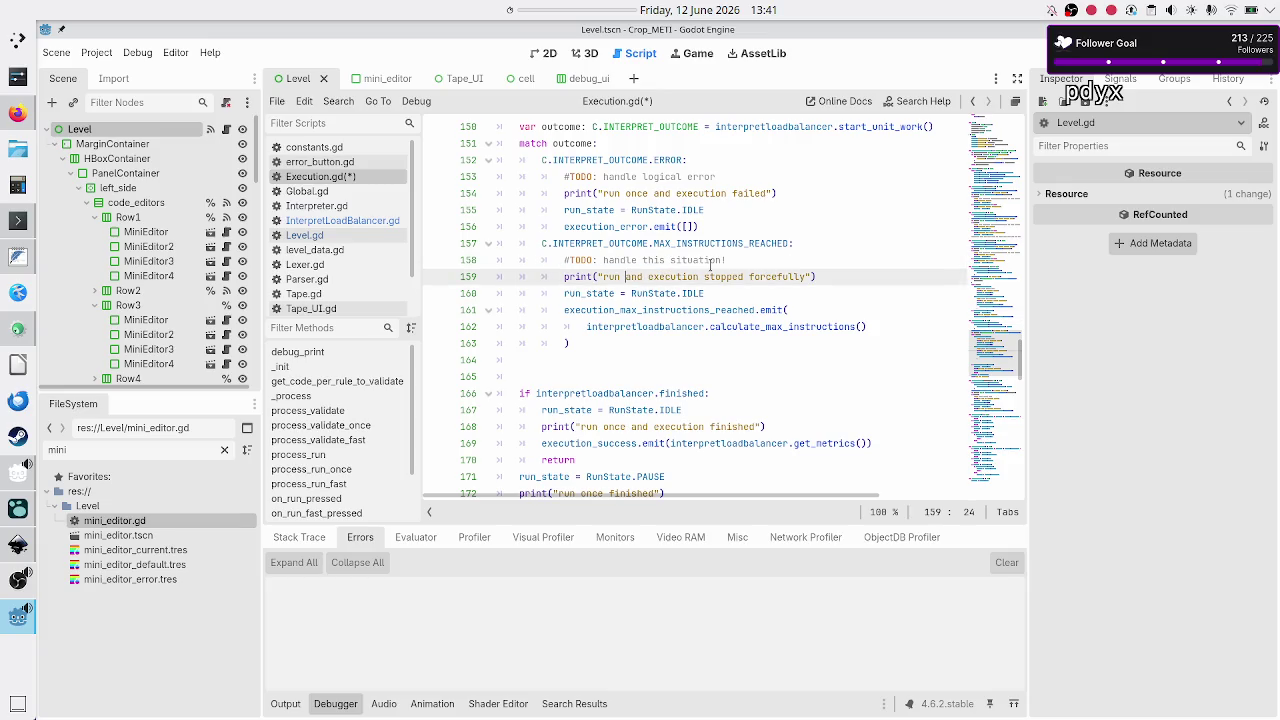
pyautogui.write('once')
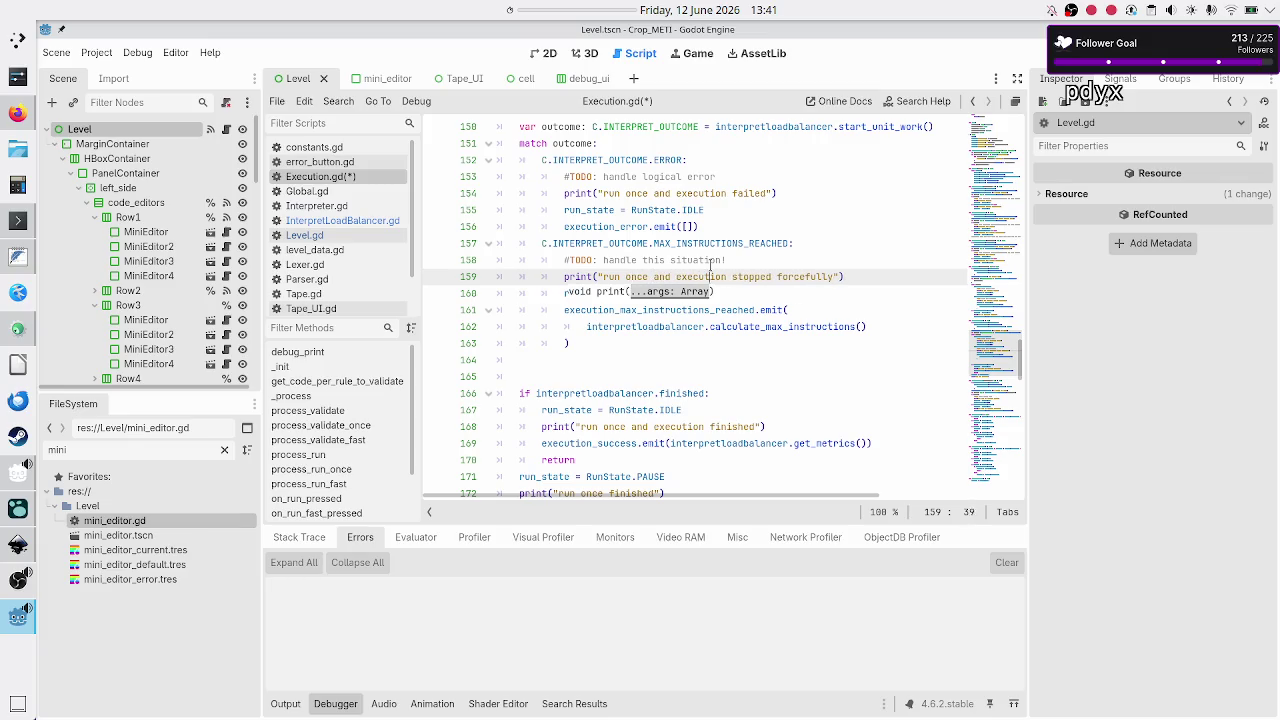
pyautogui.press('Down')
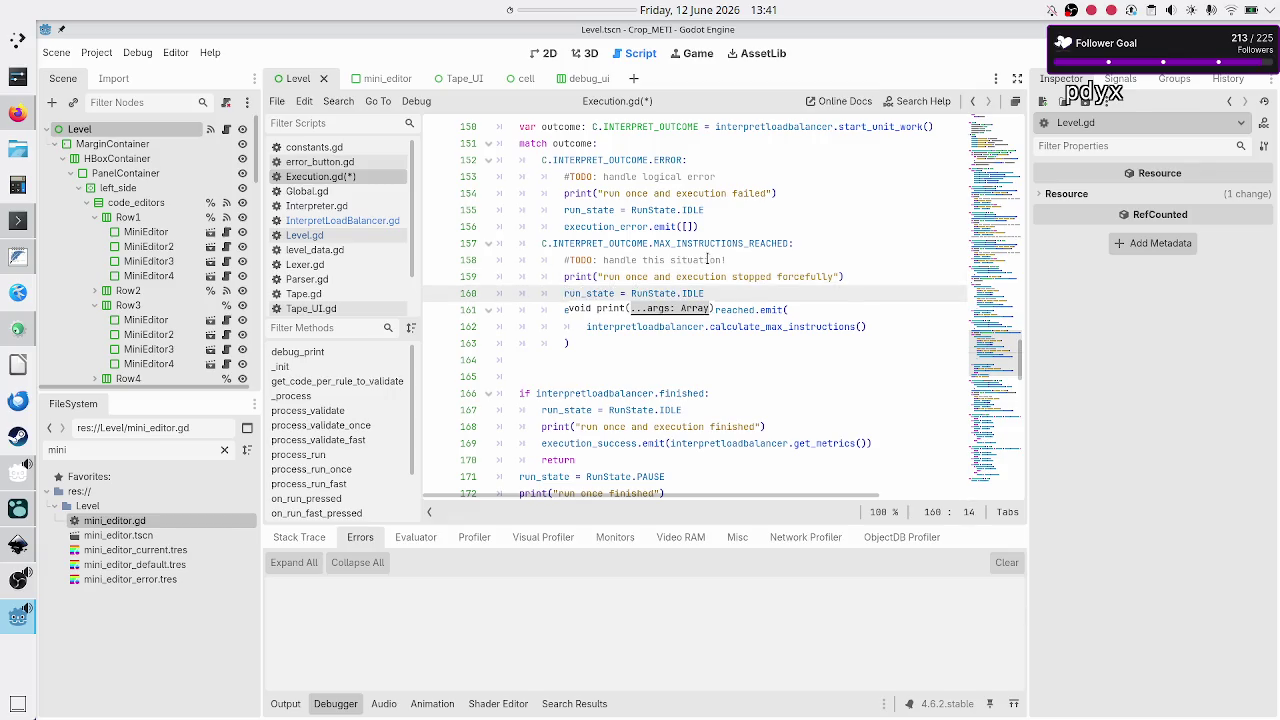
pyautogui.click(713, 289)
pyautogui.press('Right')
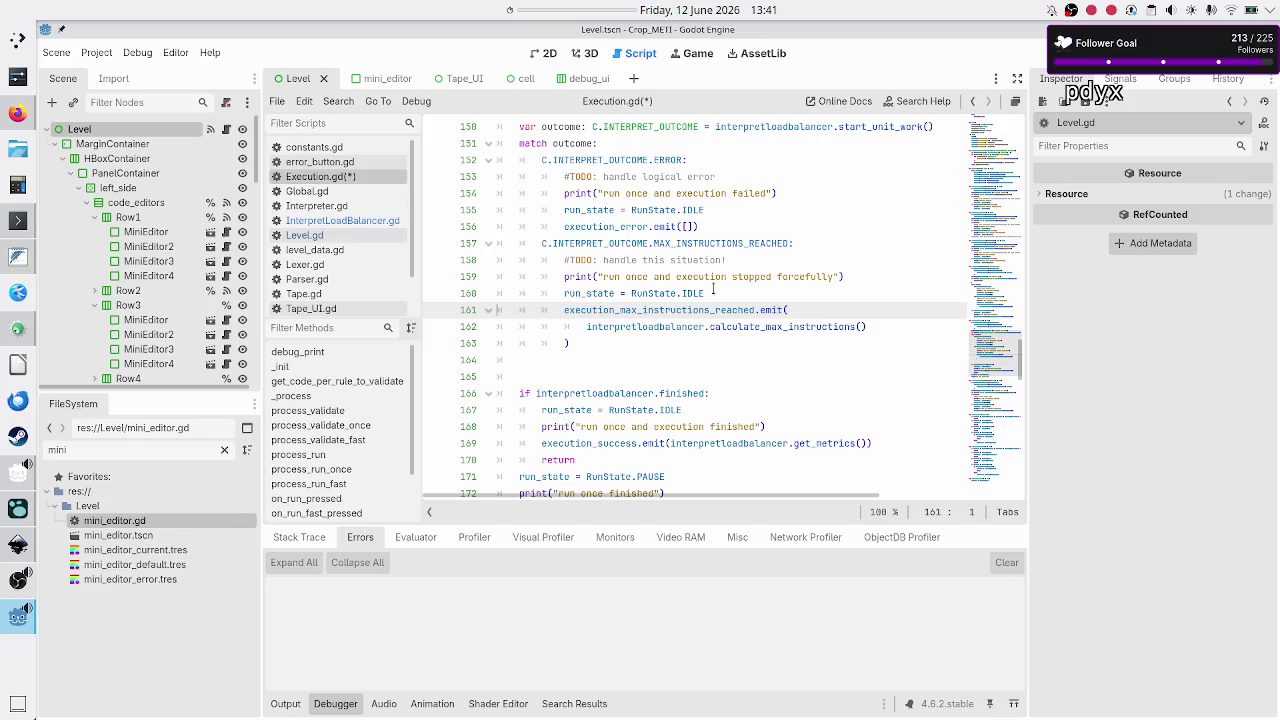
# - Delete the blank lines after line 163 and save Execution.gd
pyautogui.press('Down')
pyautogui.press('Down')
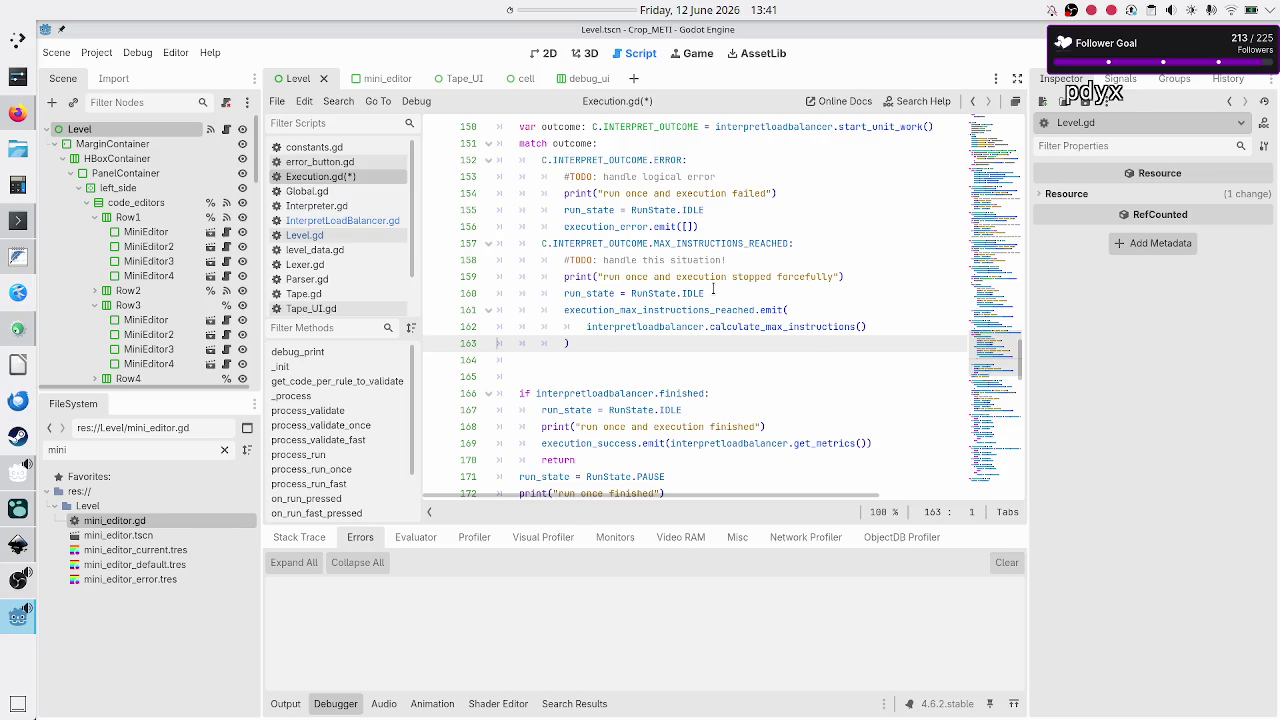
pyautogui.press('Down')
pyautogui.press('Down')
pyautogui.press('Down')
pyautogui.press('Up')
pyautogui.press('BackSpace')
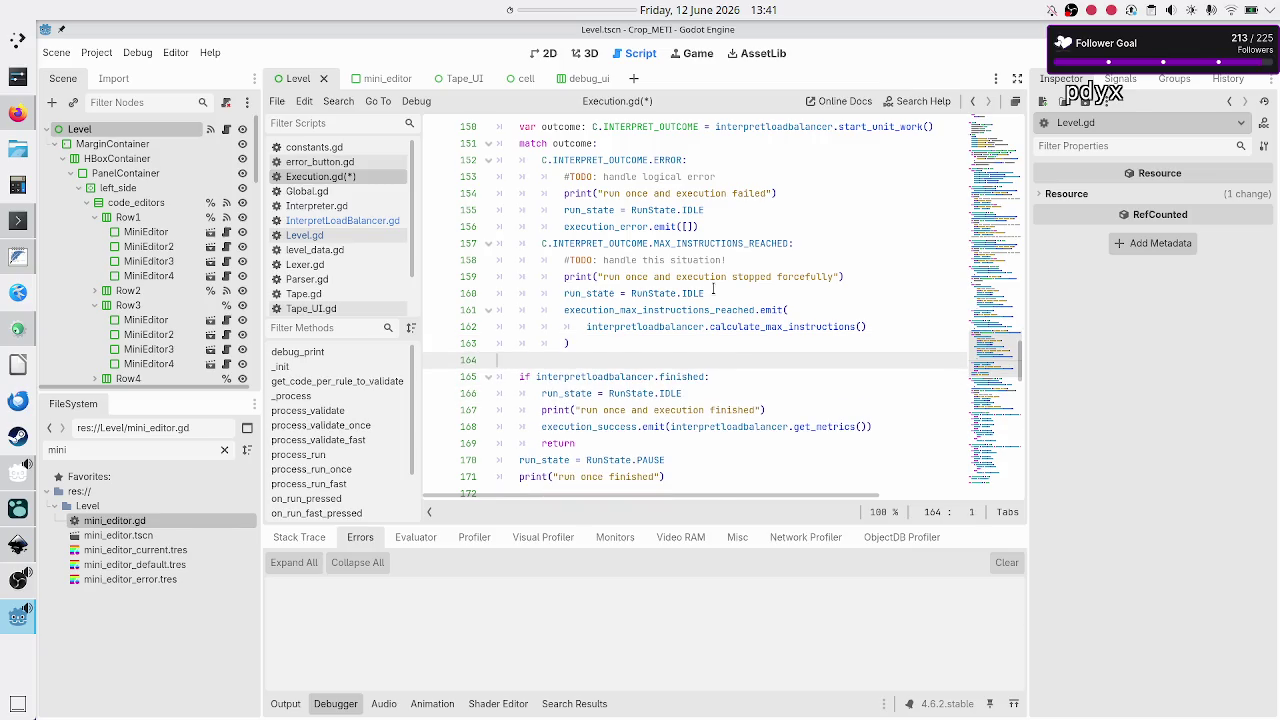
pyautogui.press('BackSpace')
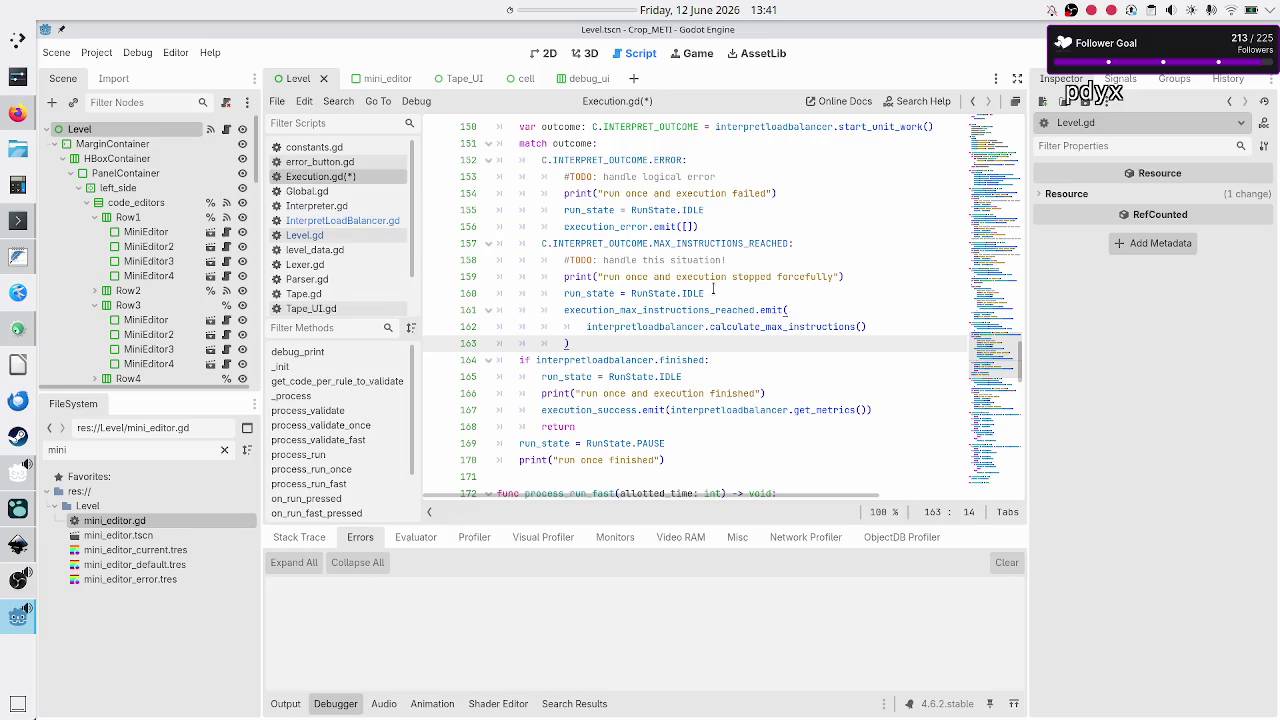
pyautogui.press('Down')
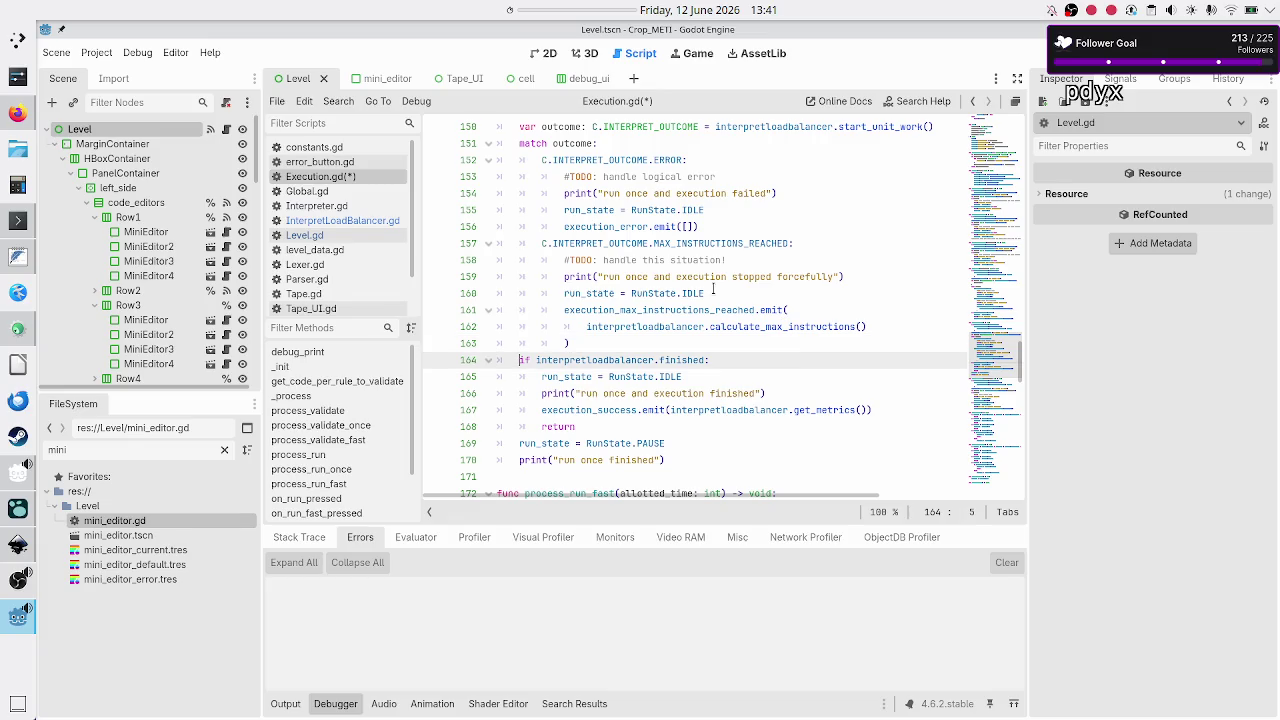
pyautogui.press('Home')
pyautogui.press('Down')
pyautogui.press('Down')
pyautogui.press('Down')
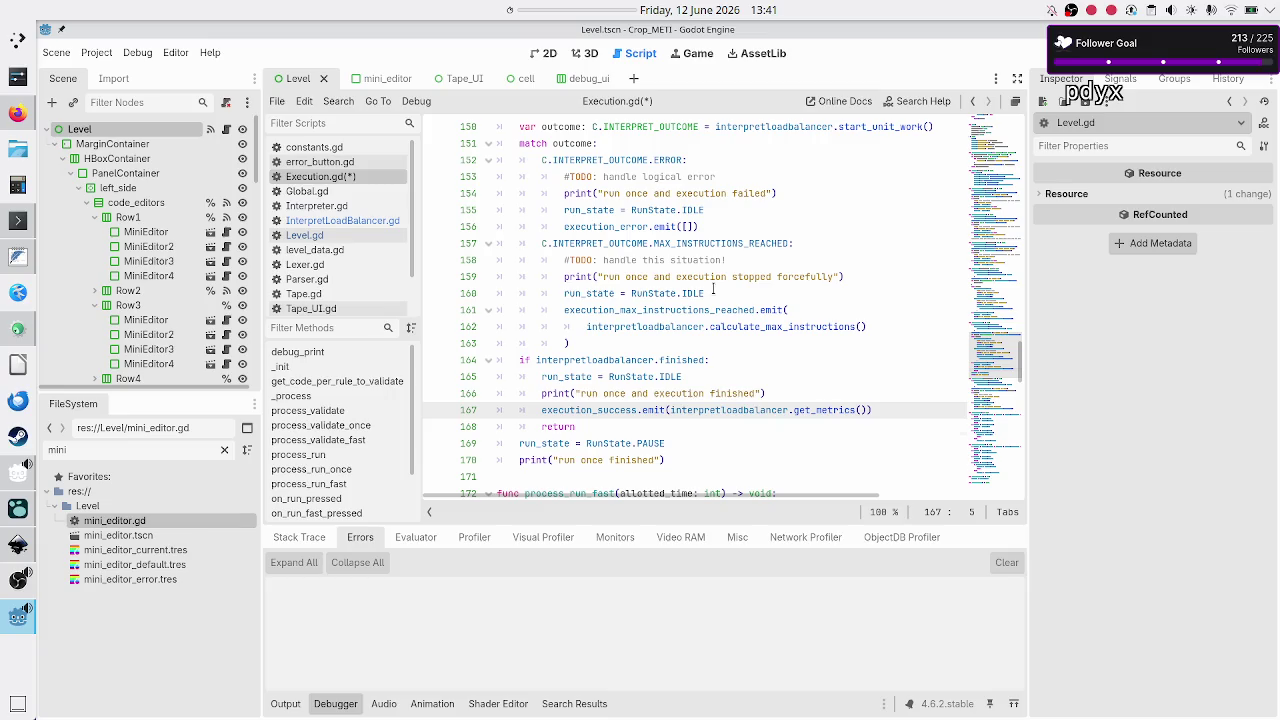
pyautogui.press('Down')
pyautogui.press('Down')
pyautogui.press('Down')
pyautogui.hotkey('ctrl', 's')
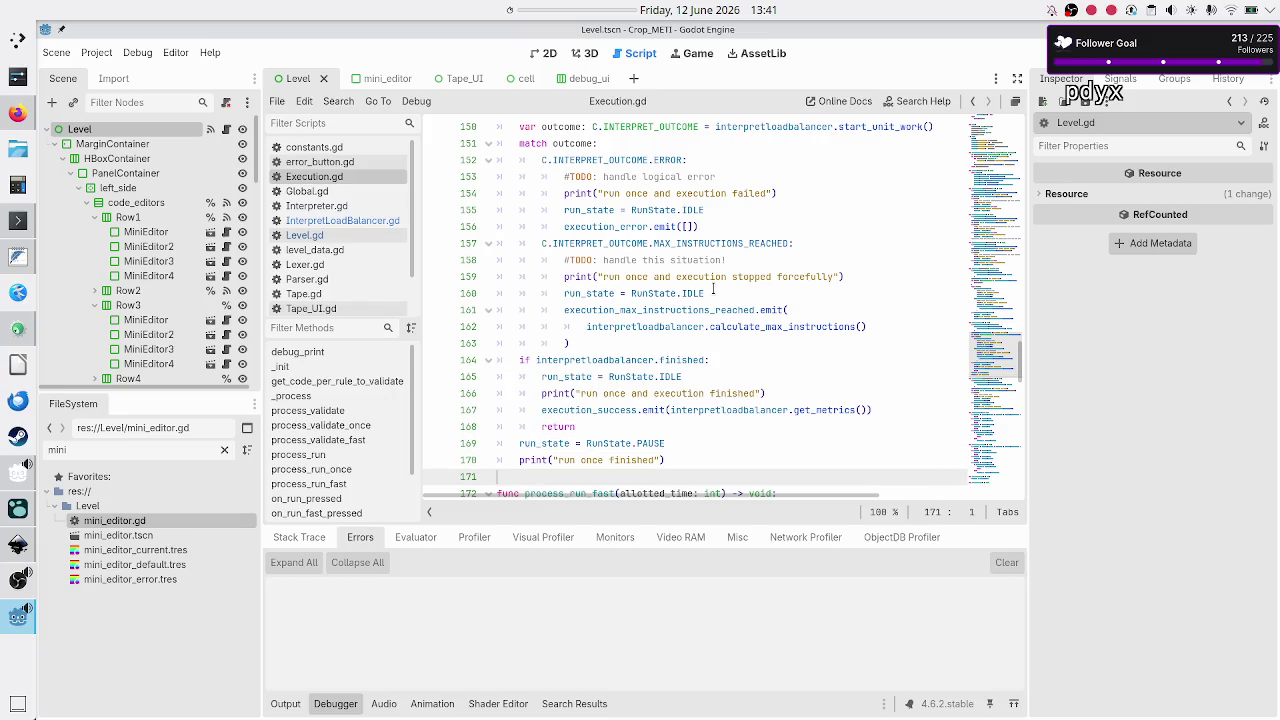
pyautogui.press('Down')
# - Paste the var outcome match block after line 183 of process_run_fast
pyautogui.press('Down')
pyautogui.press('Down')
pyautogui.press('Down')
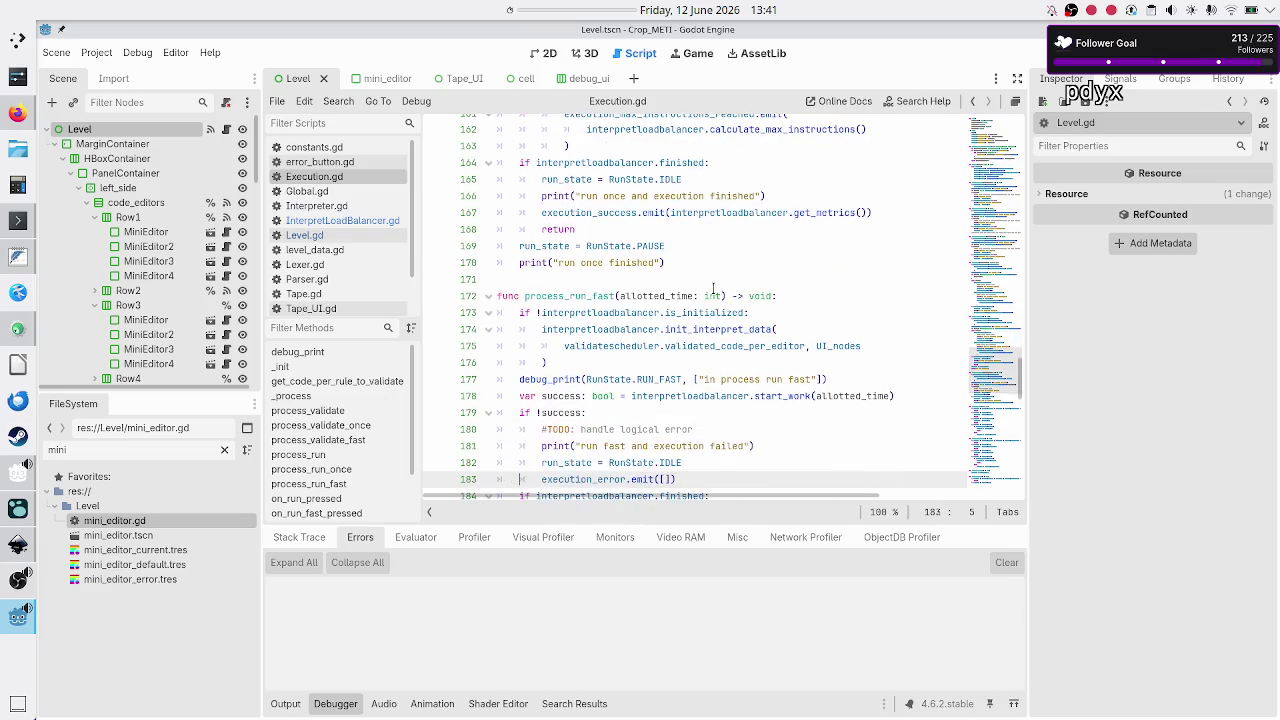
pyautogui.press('Up')
pyautogui.press('Up')
pyautogui.press('Up')
pyautogui.press('Down')
pyautogui.press('Down')
pyautogui.press('Down')
pyautogui.press('Down')
pyautogui.press('Down')
pyautogui.press('Down')
pyautogui.press('Up')
pyautogui.press('Up')
pyautogui.press('Up')
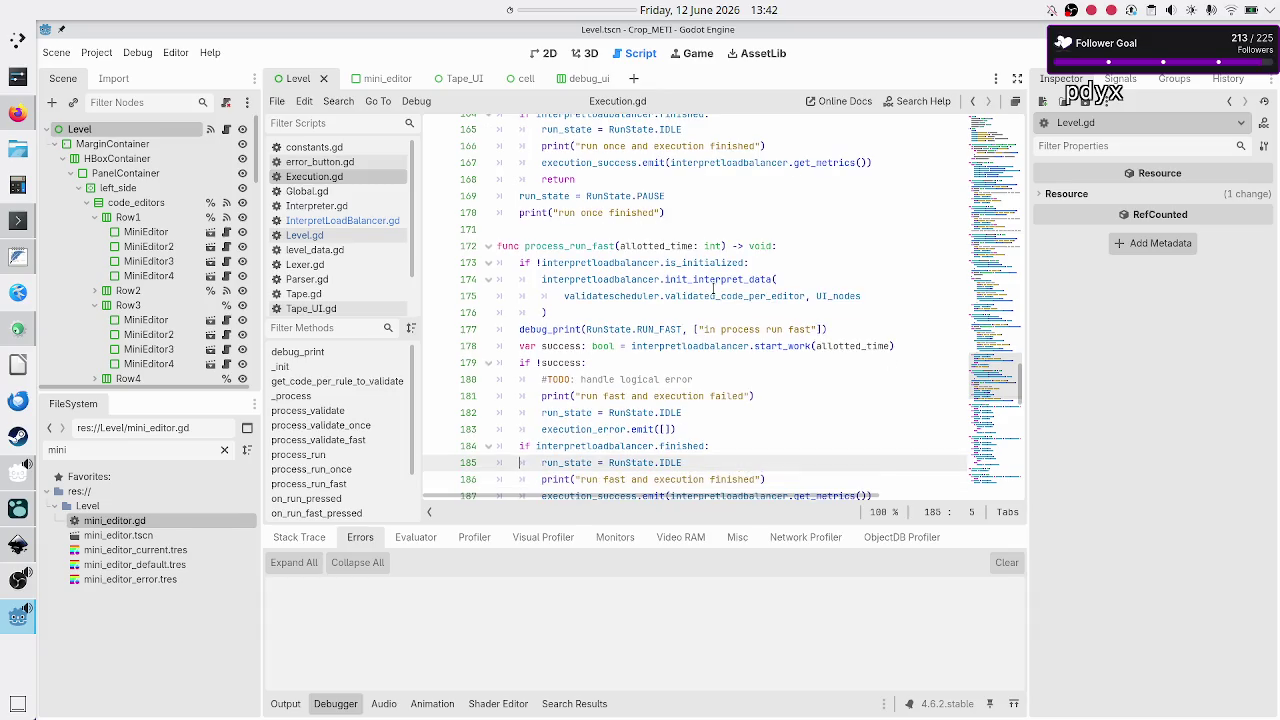
pyautogui.press('End')
pyautogui.press('Return')
pyautogui.press('Return')
pyautogui.press('Return')
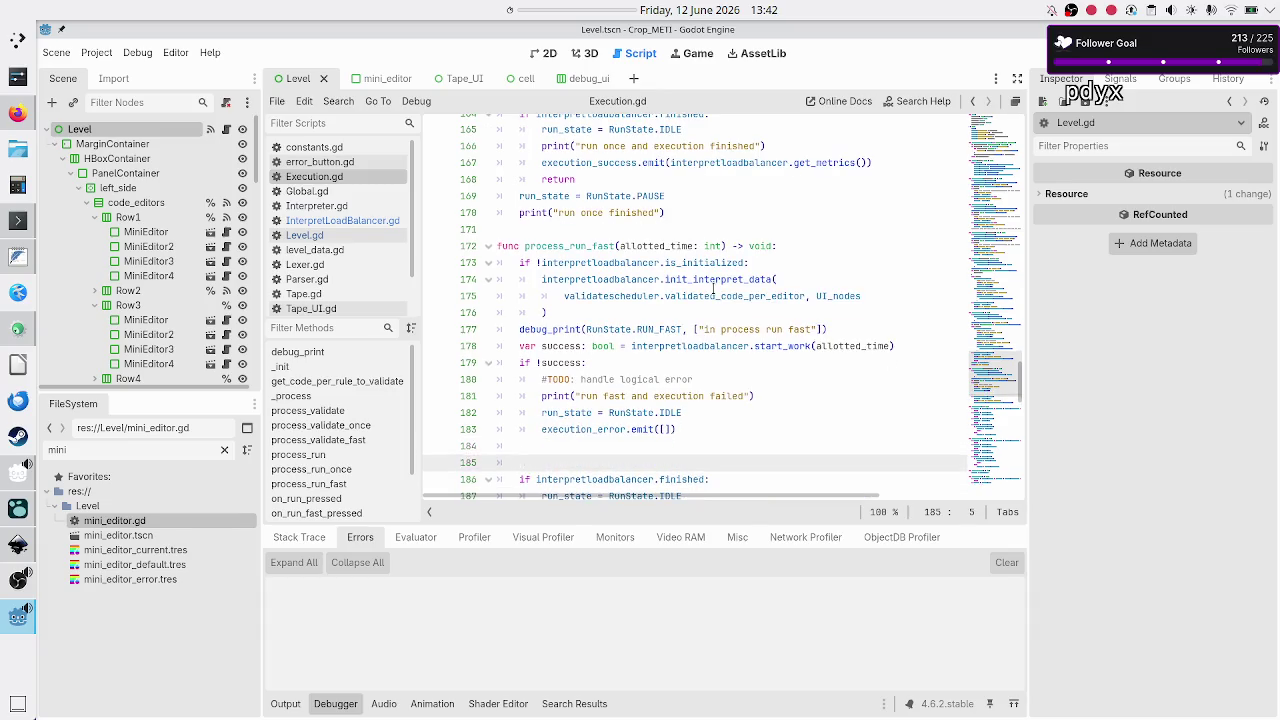
pyautogui.press('Up')
pyautogui.press('Up')
pyautogui.write('var outcome: C.INTERPRET_OUTCOME = interpretloadbalancer.start_work( \t\tallotted_time \t) \tmatch outcome: \t\tC.INTERPRET_OUTCOME.ERROR: \t\t\t#TODO: handle logical error \t\t\tprint("run and execution failed") \t\t\trun_state = RunState.IDLE \t\t\texecution_error.emit([]) \t\tC.INTERPRET_OUTCOME.MAX_INSTRUCTIONS_REACHED: \t\t\t#TODO: handle this situation! \t\t\tprint("run and execution stopped forcefully") \t\t\trun_state = RunState.IDLE \t\t\texecution_max_instructions_reached.emit( \t\t\t\tinterpretloadbalancer.calculate_max_instructions() \t\t\t)')
pyautogui.press('Up')
pyautogui.press('Up')
pyautogui.press('Up')
pyautogui.press('Up')
pyautogui.press('Up')
pyautogui.press('Up')
pyautogui.press('Down')
pyautogui.press('Down')
pyautogui.press('Down')
pyautogui.press('Down')
pyautogui.press('Down')
pyautogui.press('Down')
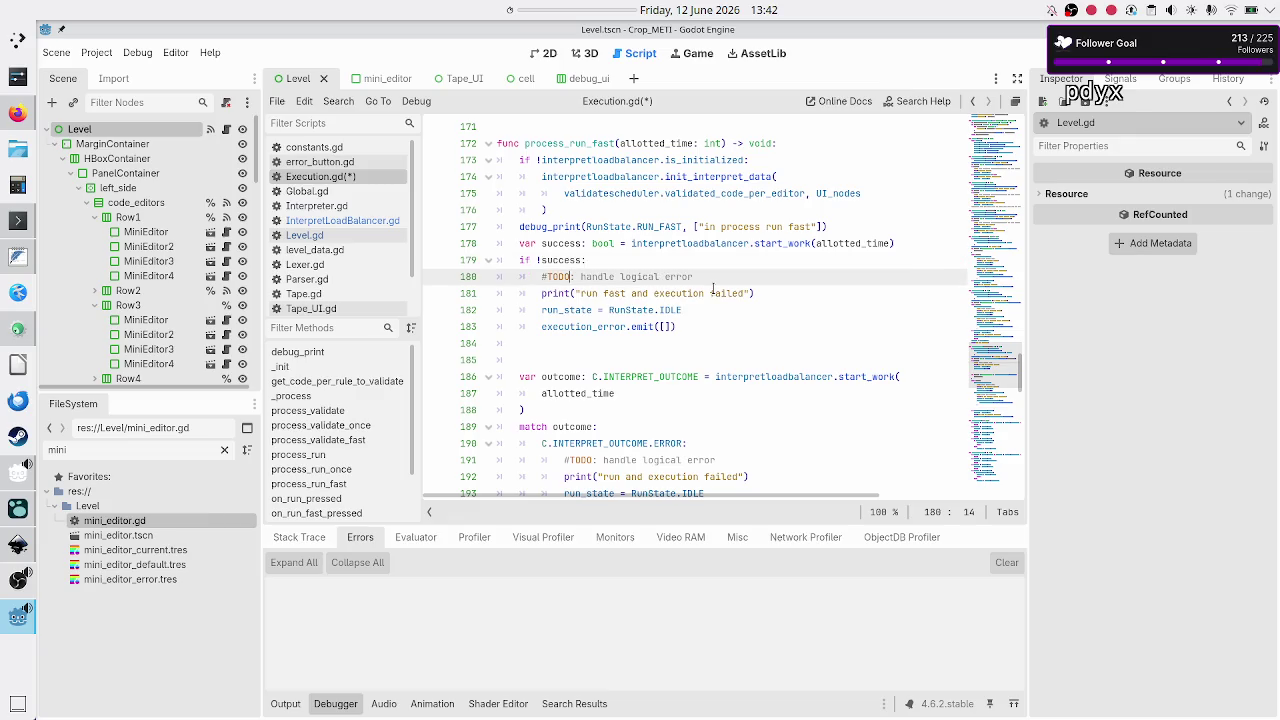
pyautogui.press('Down')
pyautogui.press('Down')
pyautogui.press('Down')
# - Insert 'fast' into the block's error print so it reads 'run fast and execution failed'
pyautogui.press('Right')
pyautogui.press('Right')
pyautogui.press('Right')
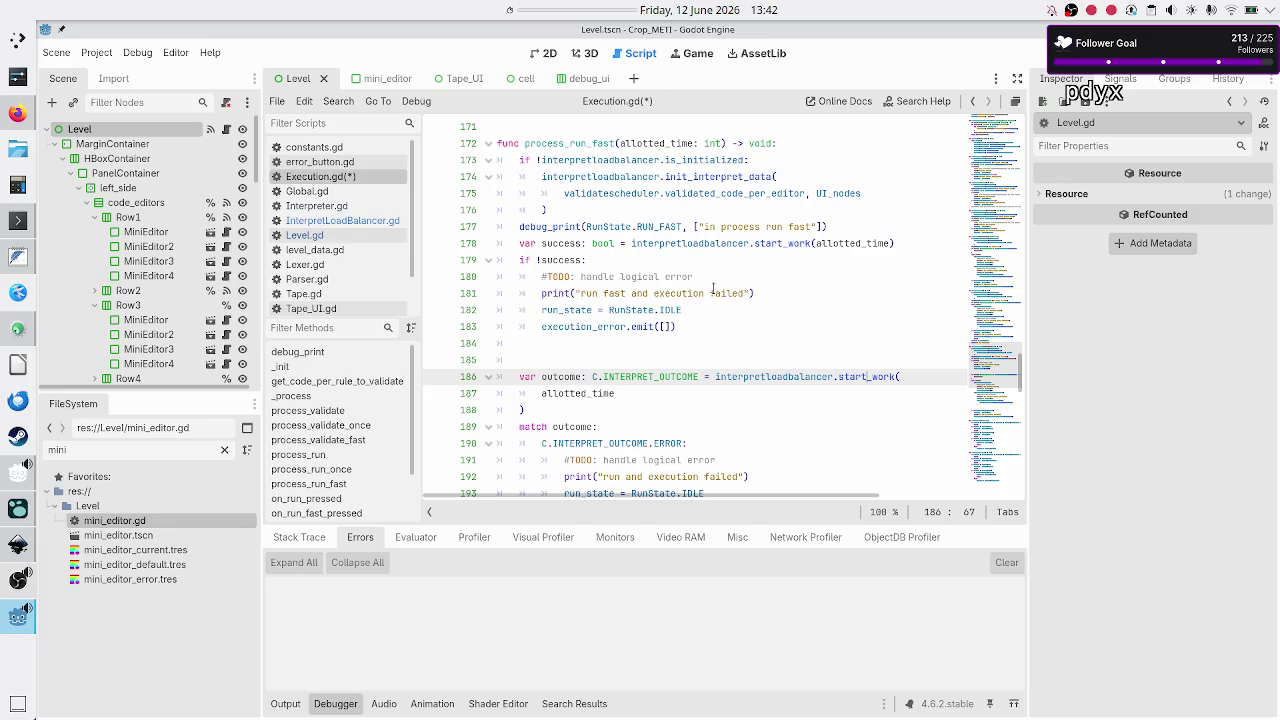
pyautogui.press('Down')
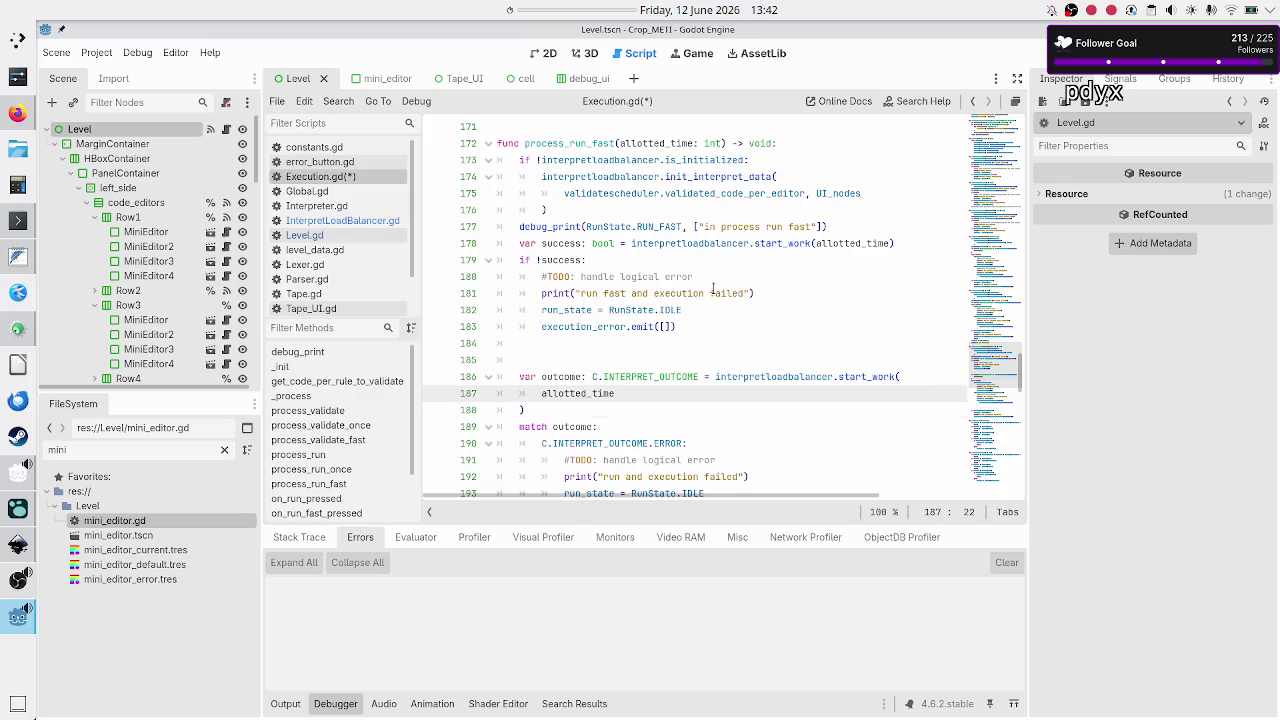
pyautogui.press('Down')
pyautogui.press('Down')
pyautogui.press('Down')
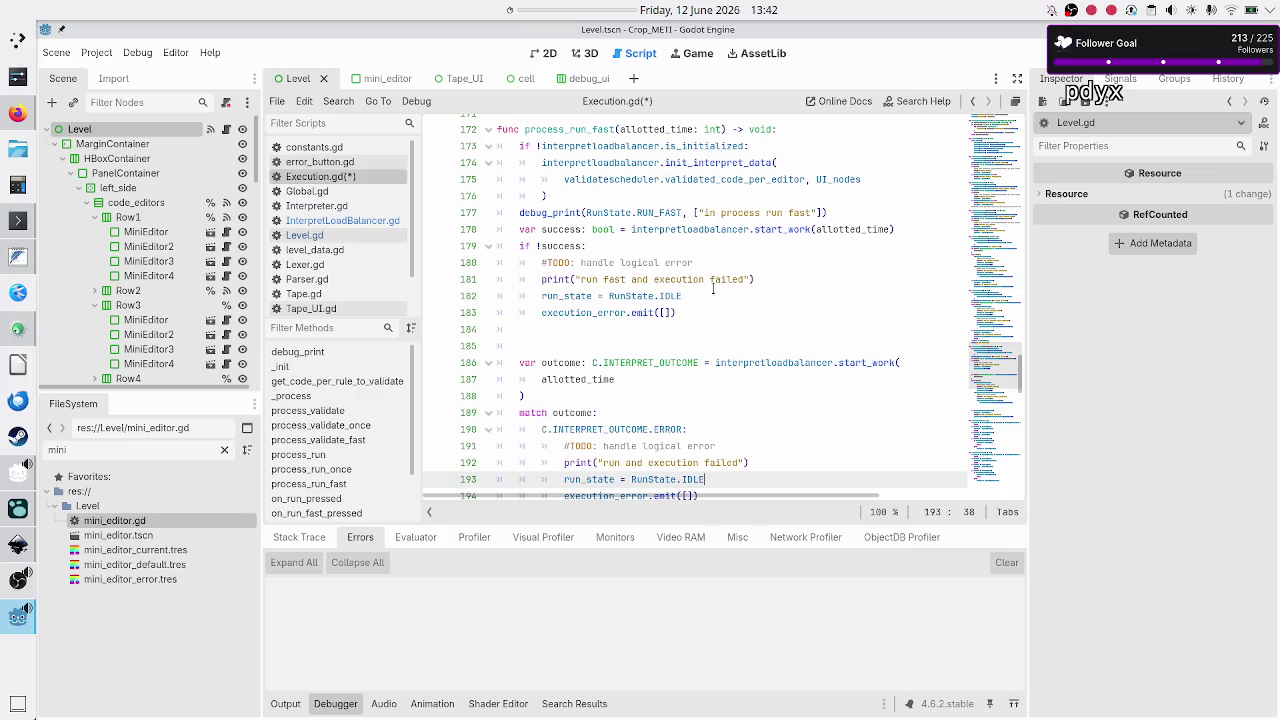
pyautogui.press('Up')
pyautogui.press('Up')
pyautogui.press('Up')
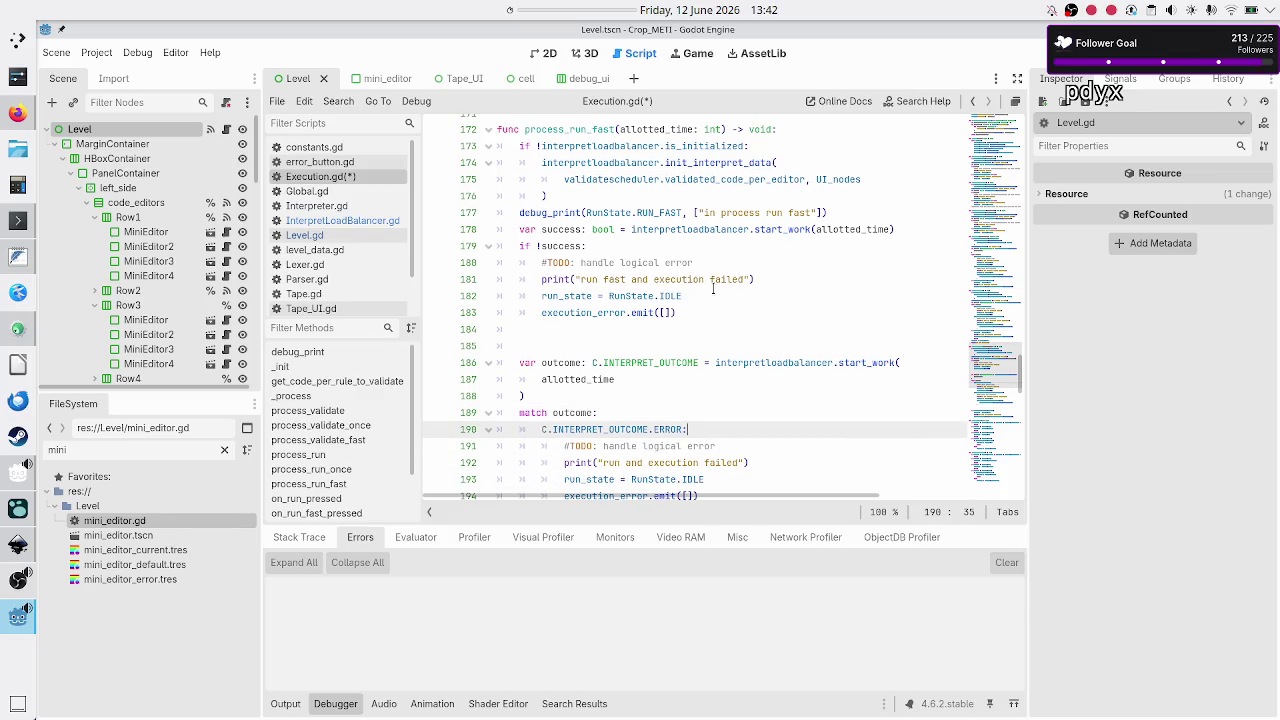
pyautogui.press('Down')
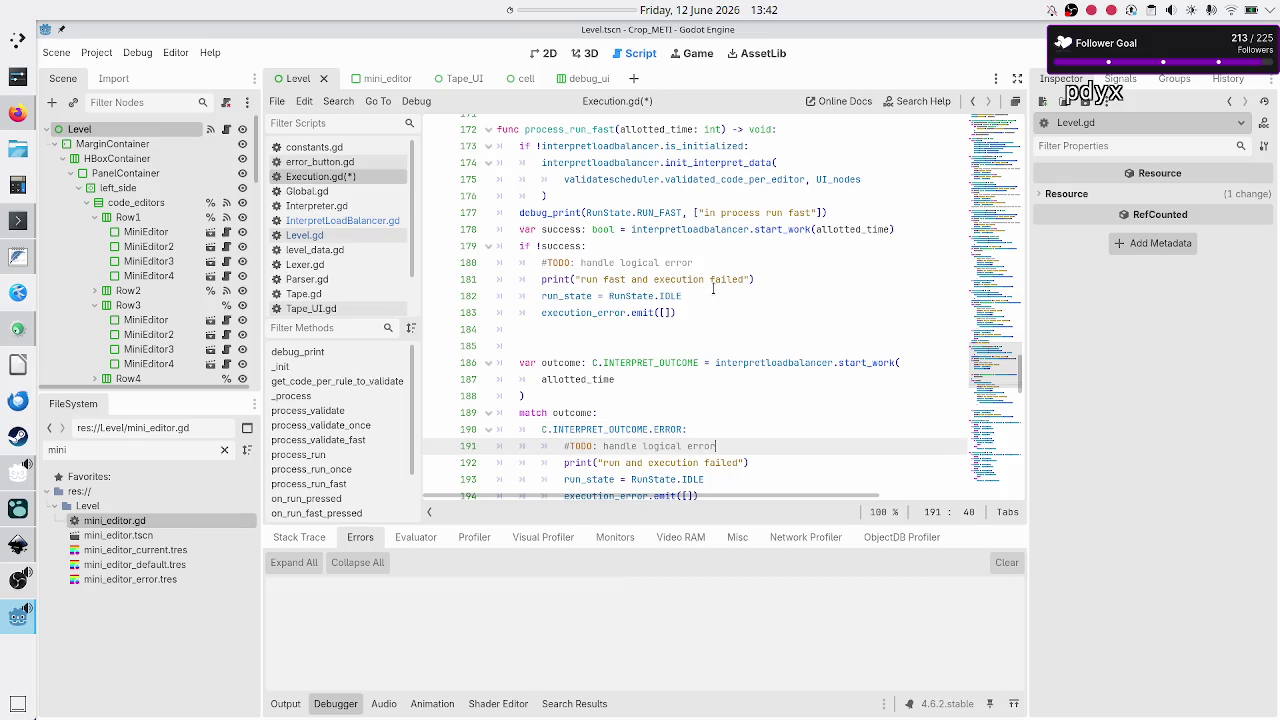
pyautogui.press('Down')
pyautogui.press('Down')
pyautogui.press('Up')
pyautogui.press('Home')
pyautogui.hotkey('ctrl', 'Right')
pyautogui.hotkey('ctrl', 'Right')
pyautogui.press('Left')
pyautogui.write('fast')
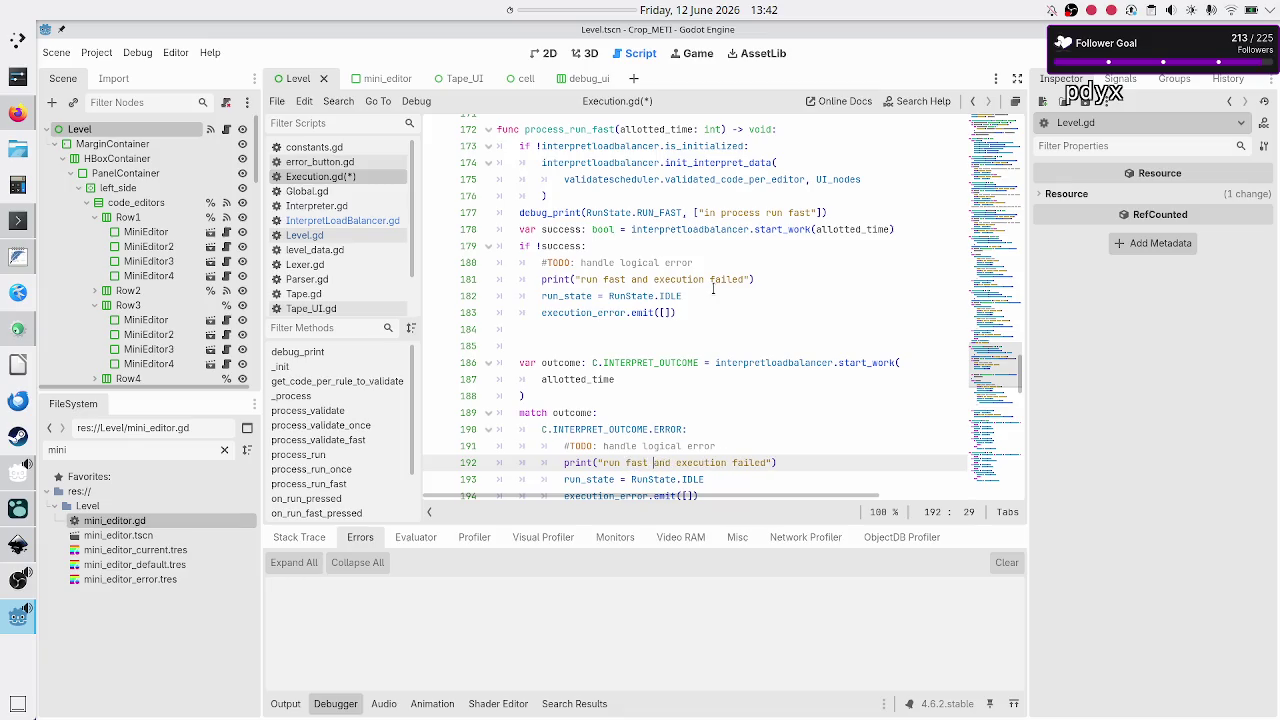
pyautogui.press('Escape')
# - Delete the old success check on lines 178–184
pyautogui.press('Down')
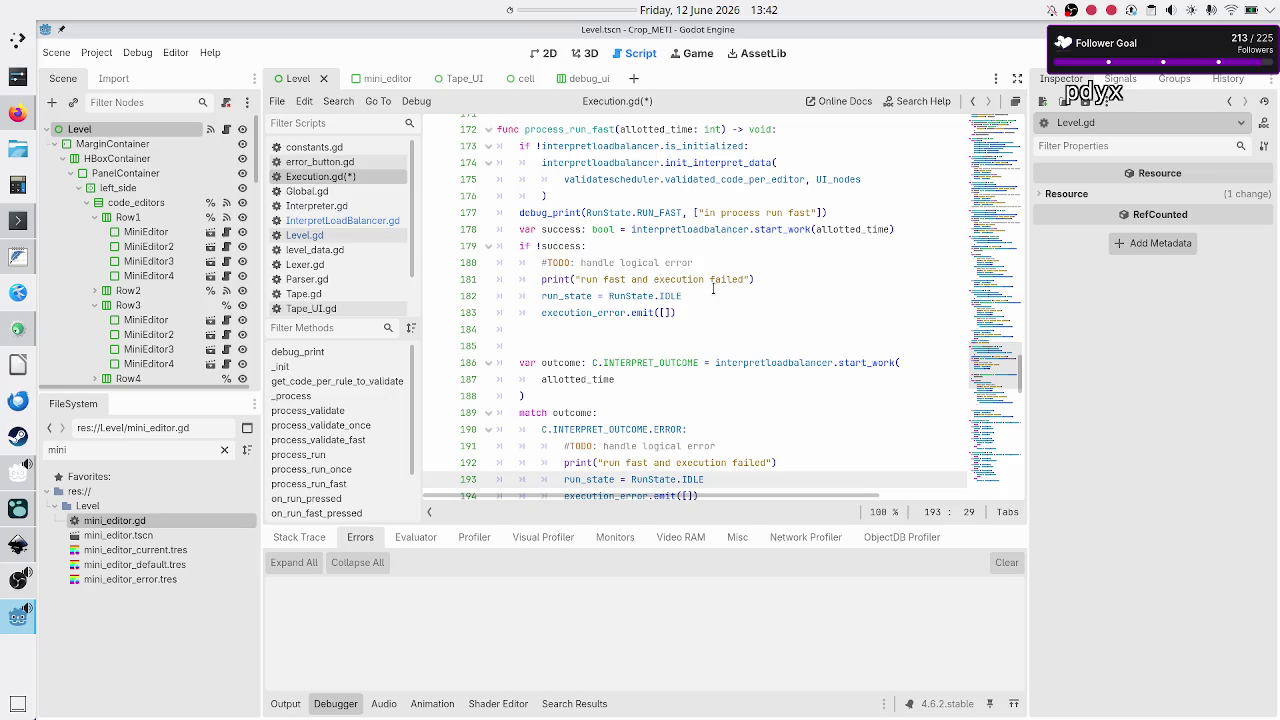
pyautogui.press('Down')
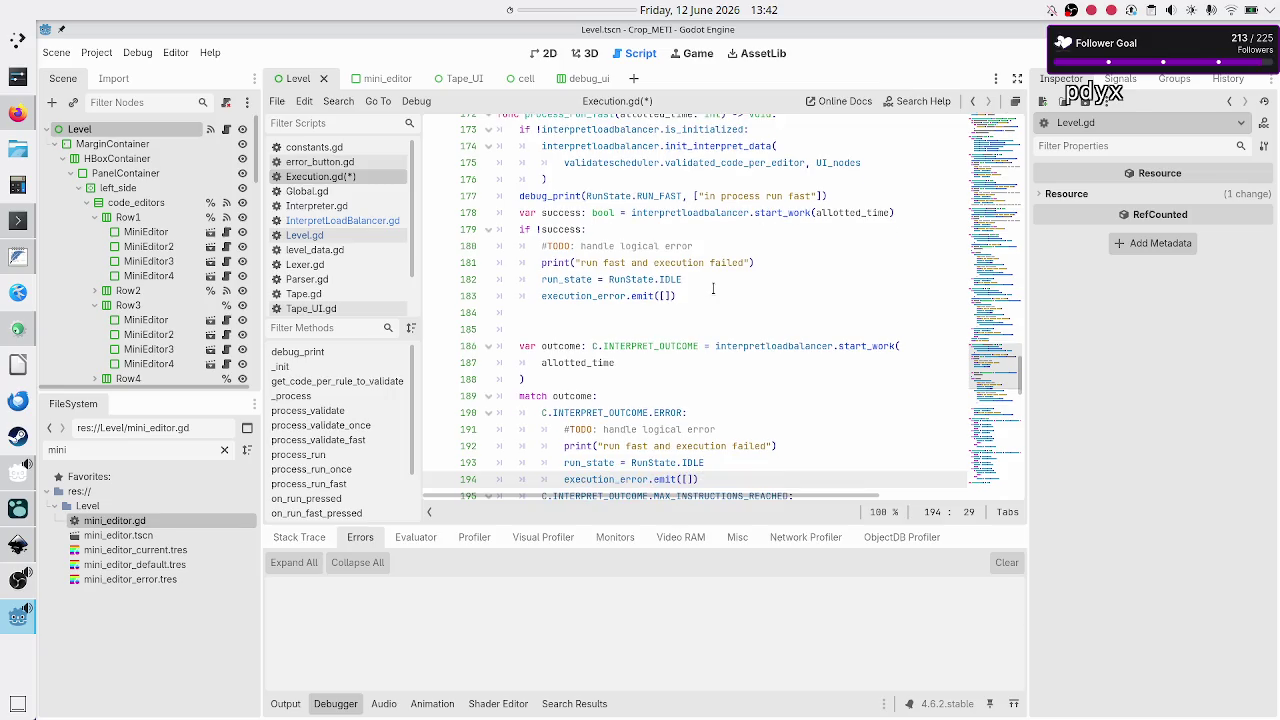
pyautogui.press('Up')
pyautogui.press('Up')
pyautogui.press('Up')
pyautogui.press('Down')
pyautogui.press('Down')
pyautogui.press('Home')
pyautogui.hotkey('shift', 'Down')
pyautogui.hotkey('shift', 'Down')
pyautogui.hotkey('shift', 'Down')
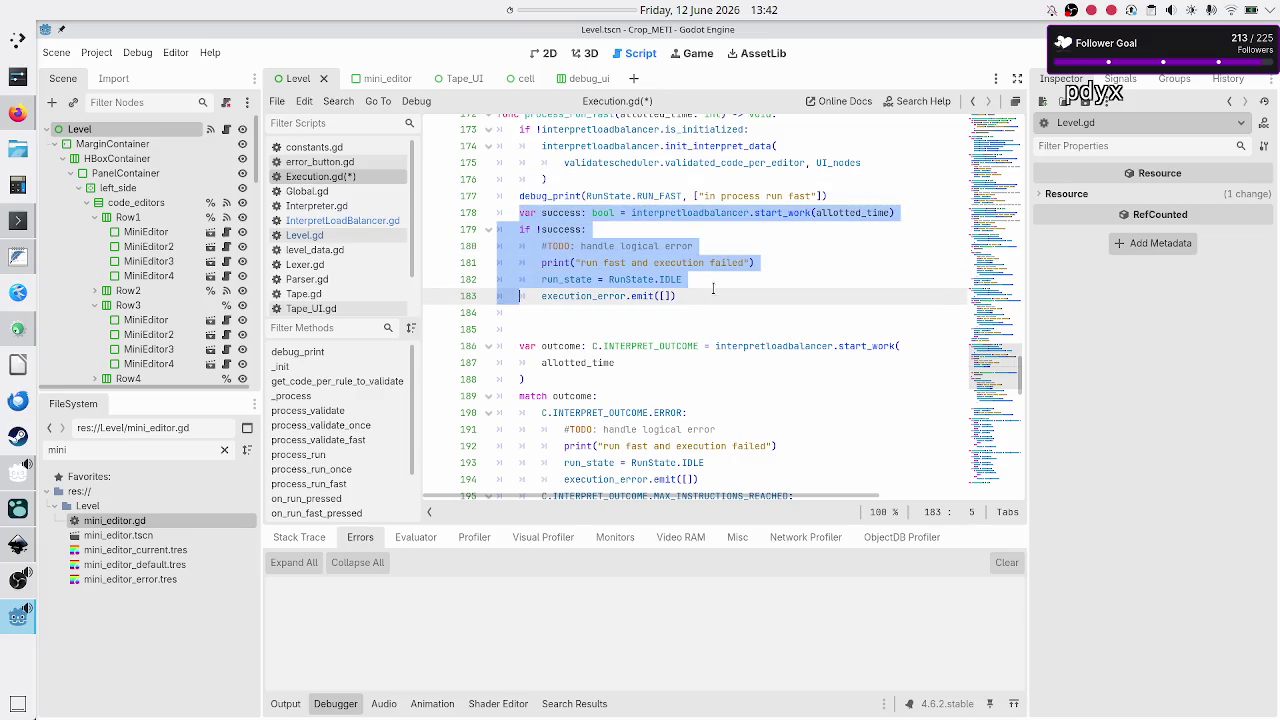
pyautogui.press('Delete')
# - Remove the leftover empty lines after the failure check
pyautogui.press('Down')
pyautogui.press('BackSpace')
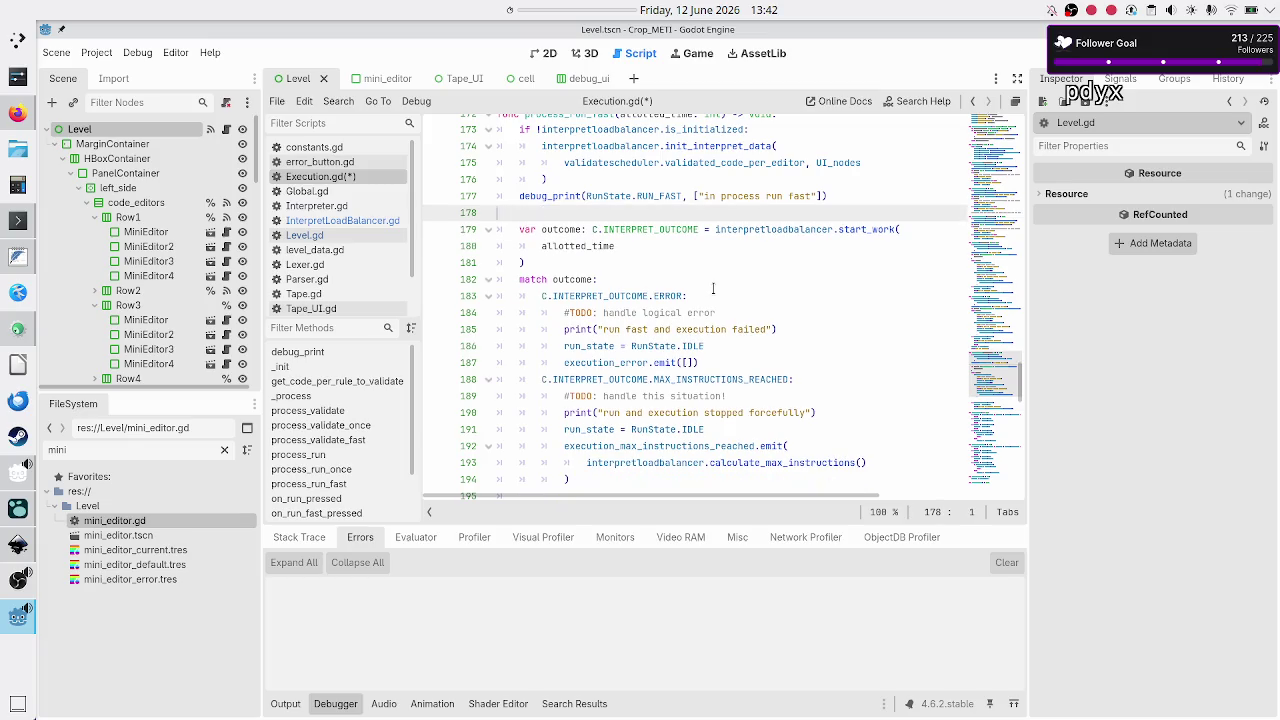
pyautogui.press('BackSpace')
# - Make the forced-stop message read 'run fast and execution stopped forcefully', drop the blank line, and save Execution.gd
pyautogui.press('Down')
pyautogui.press('Down')
pyautogui.press('Down')
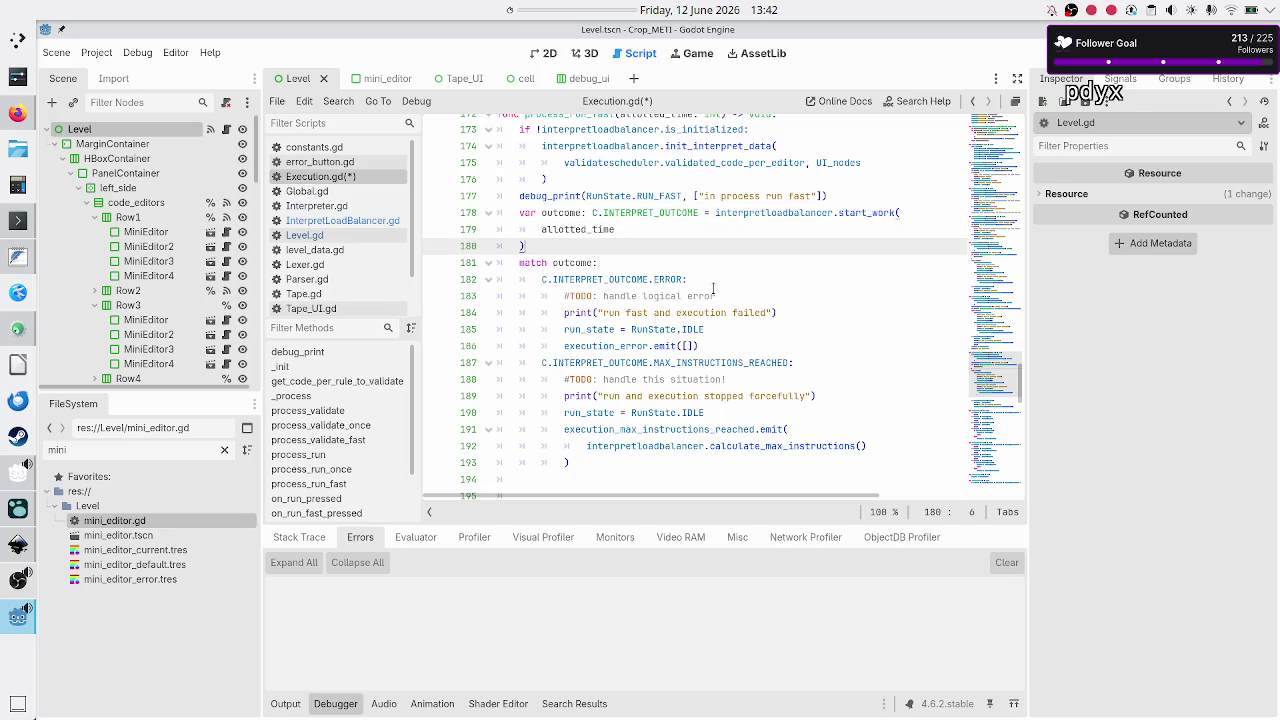
pyautogui.press('Up')
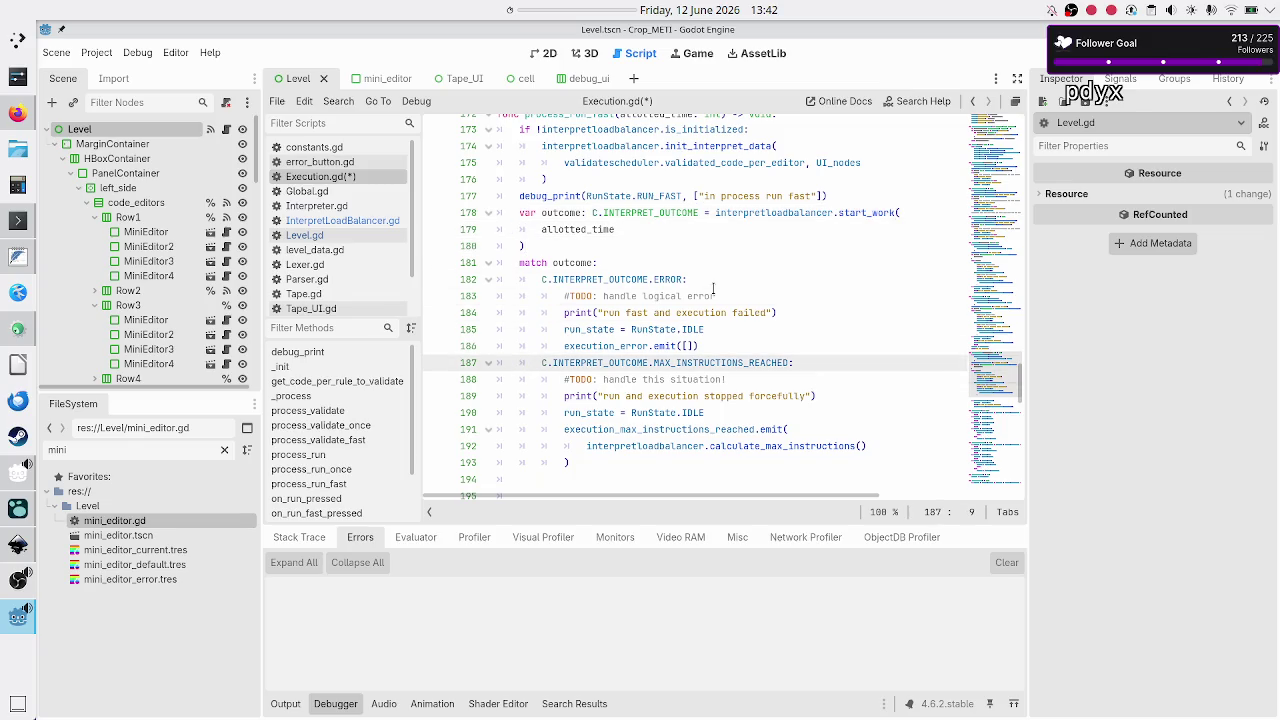
pyautogui.press('Down')
pyautogui.press('Down')
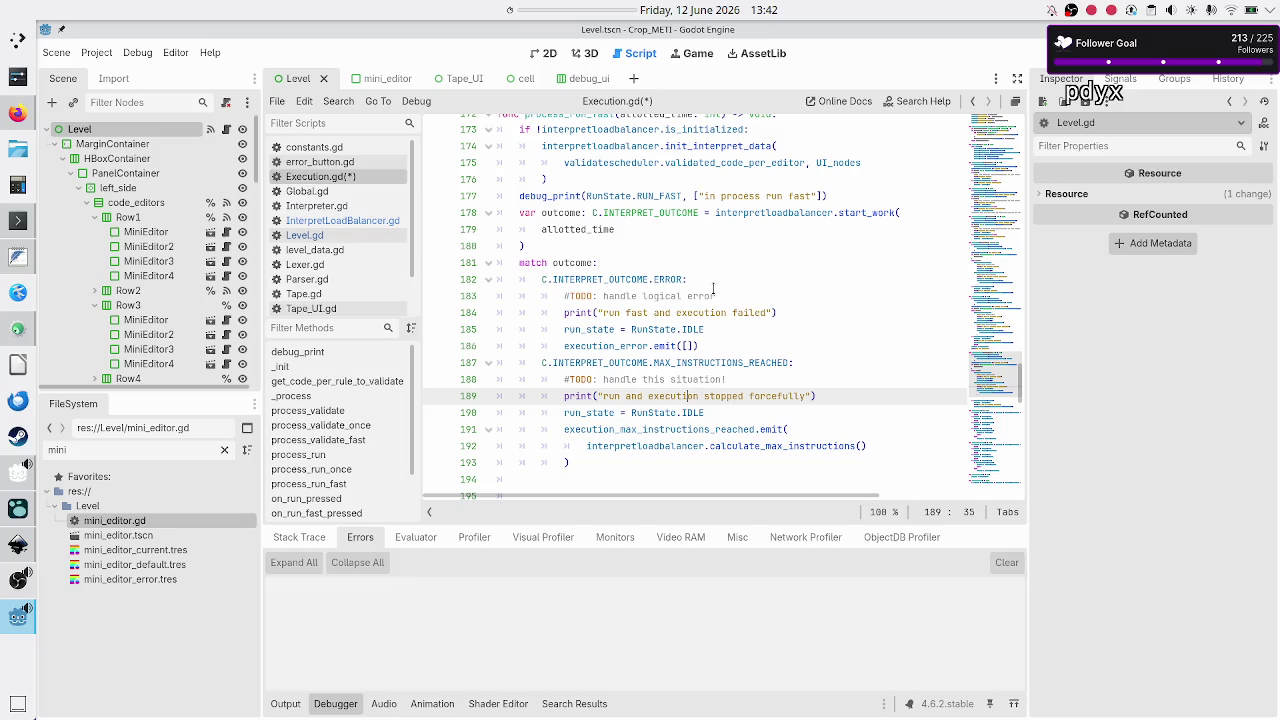
pyautogui.write('fast')
pyautogui.press('Down')
pyautogui.press('Down')
pyautogui.press('Down')
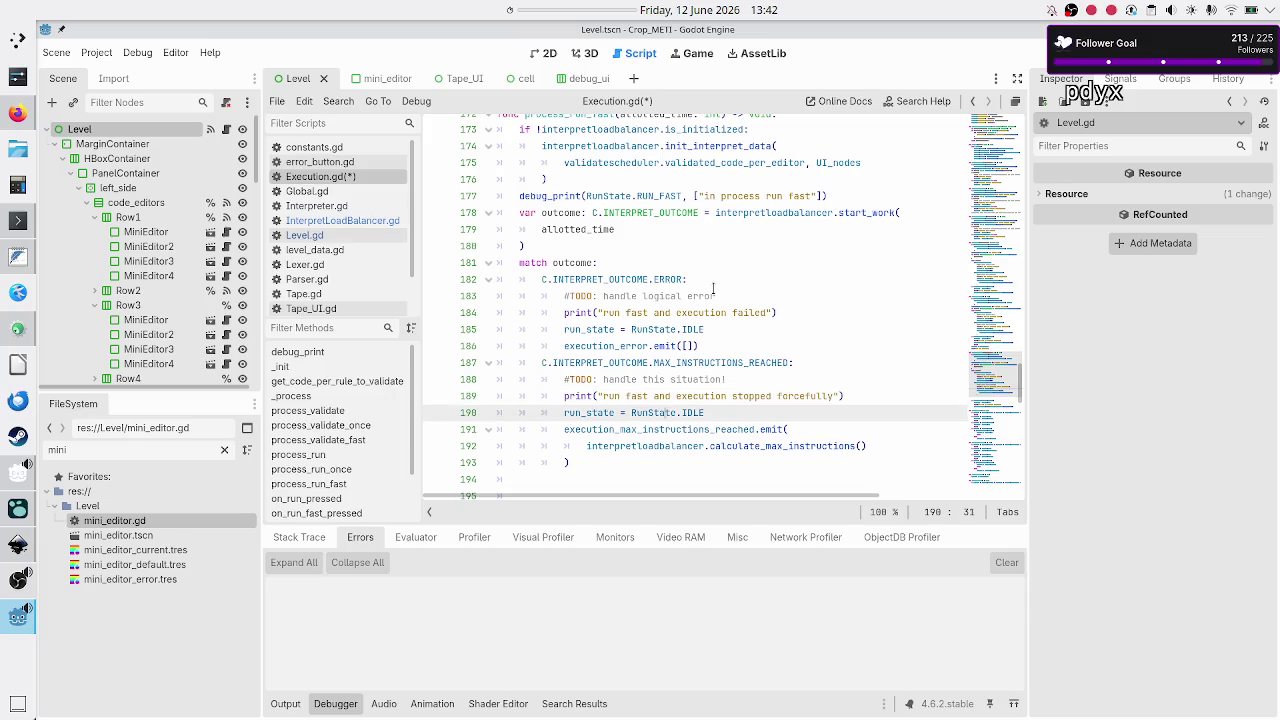
pyautogui.scroll(-1, 713, 289)
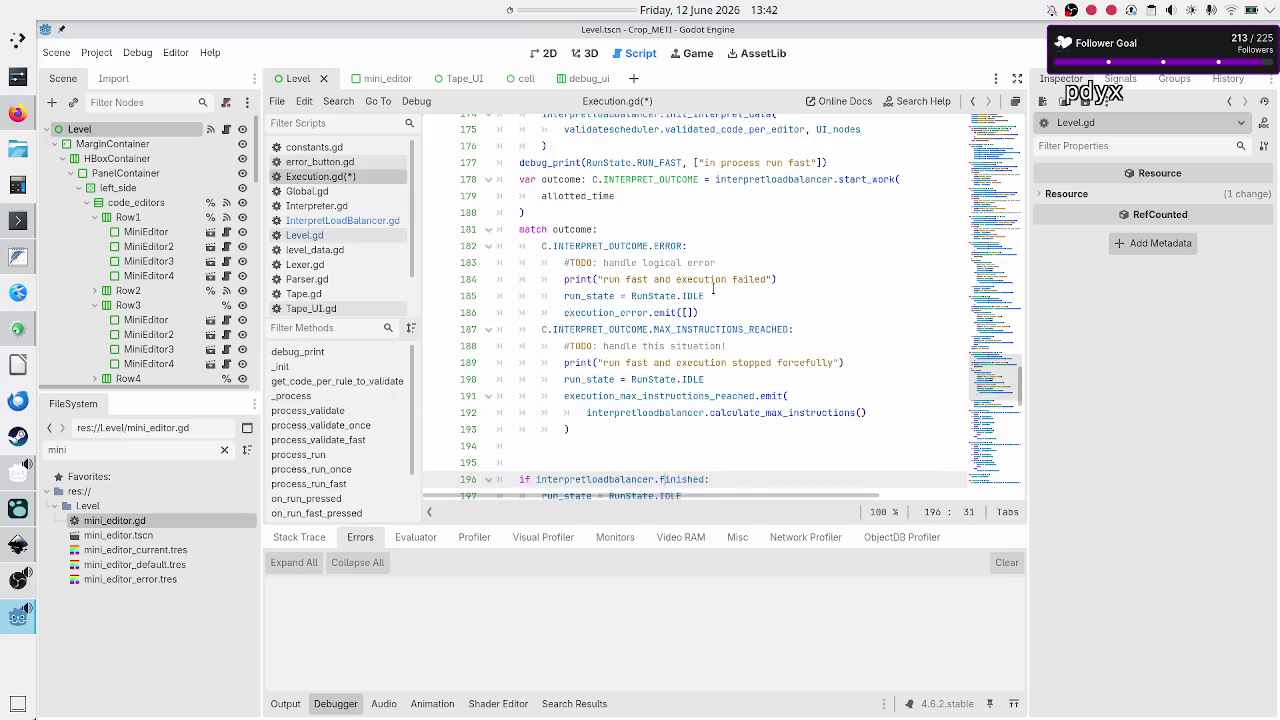
pyautogui.press('BackSpace')
pyautogui.press('BackSpace')
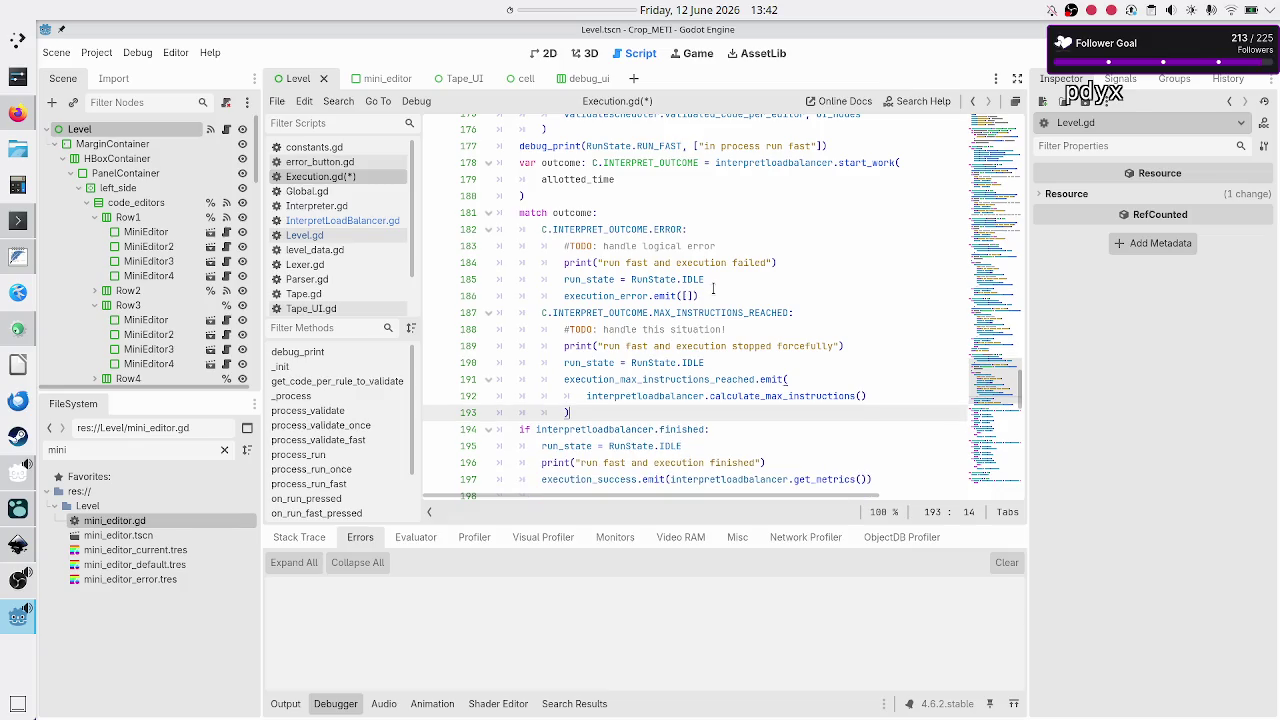
pyautogui.hotkey('ctrl', 's')
# - Scroll through Execution.gd reviewing the run functions
pyautogui.scroll(2, 697, 336)
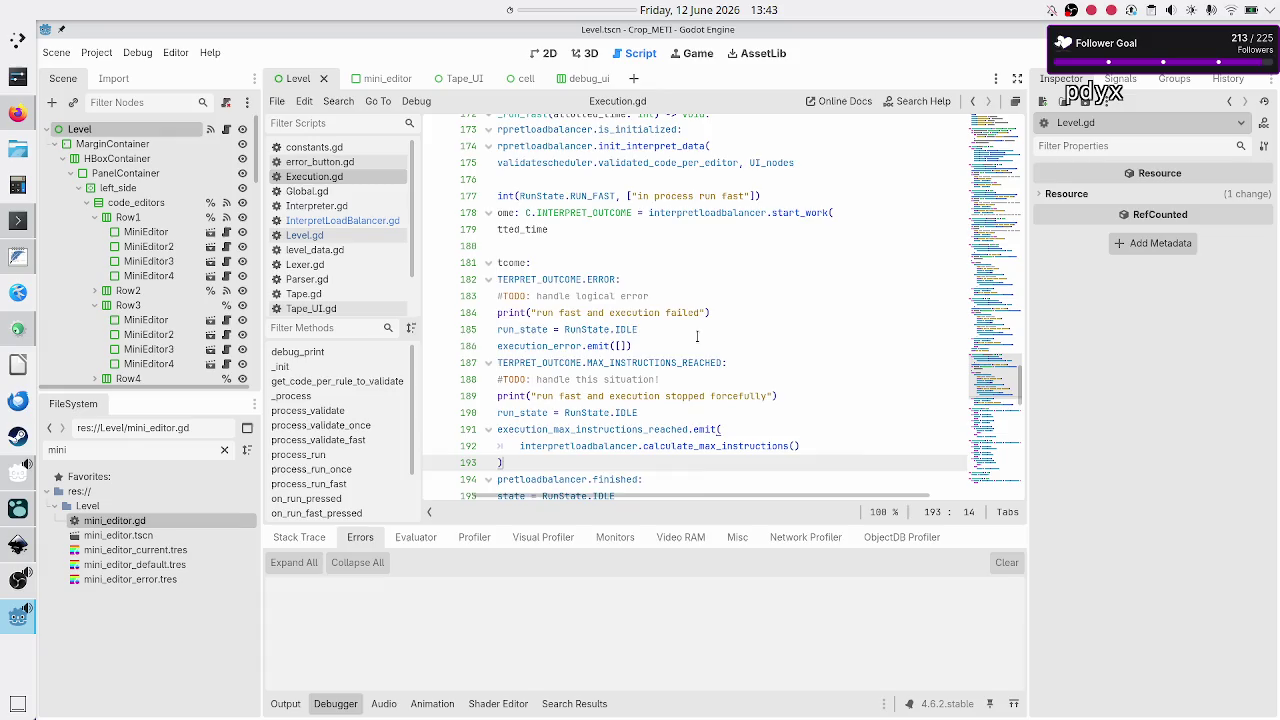
pyautogui.scroll(-3, 697, 336)
pyautogui.scroll(-3, 697, 336)
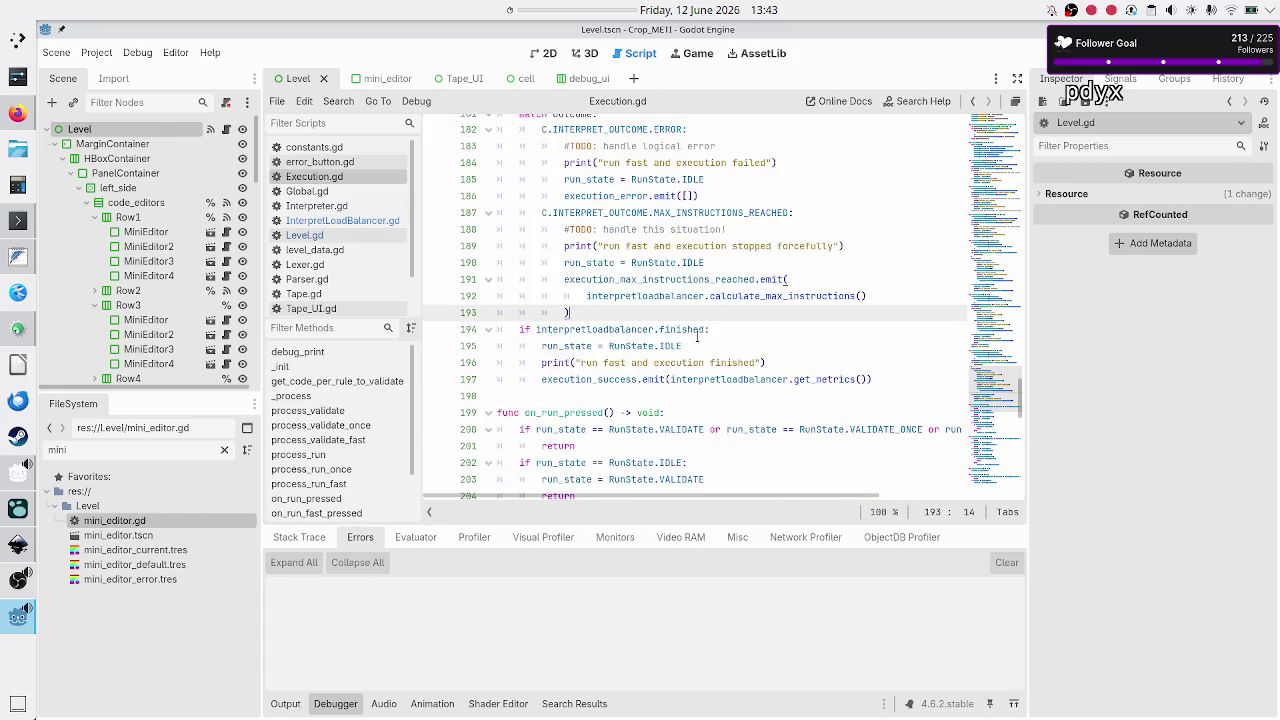
pyautogui.scroll(3, 697, 336)
pyautogui.scroll(-3, 697, 336)
pyautogui.scroll(6, 697, 336)
pyautogui.scroll(2, 697, 336)
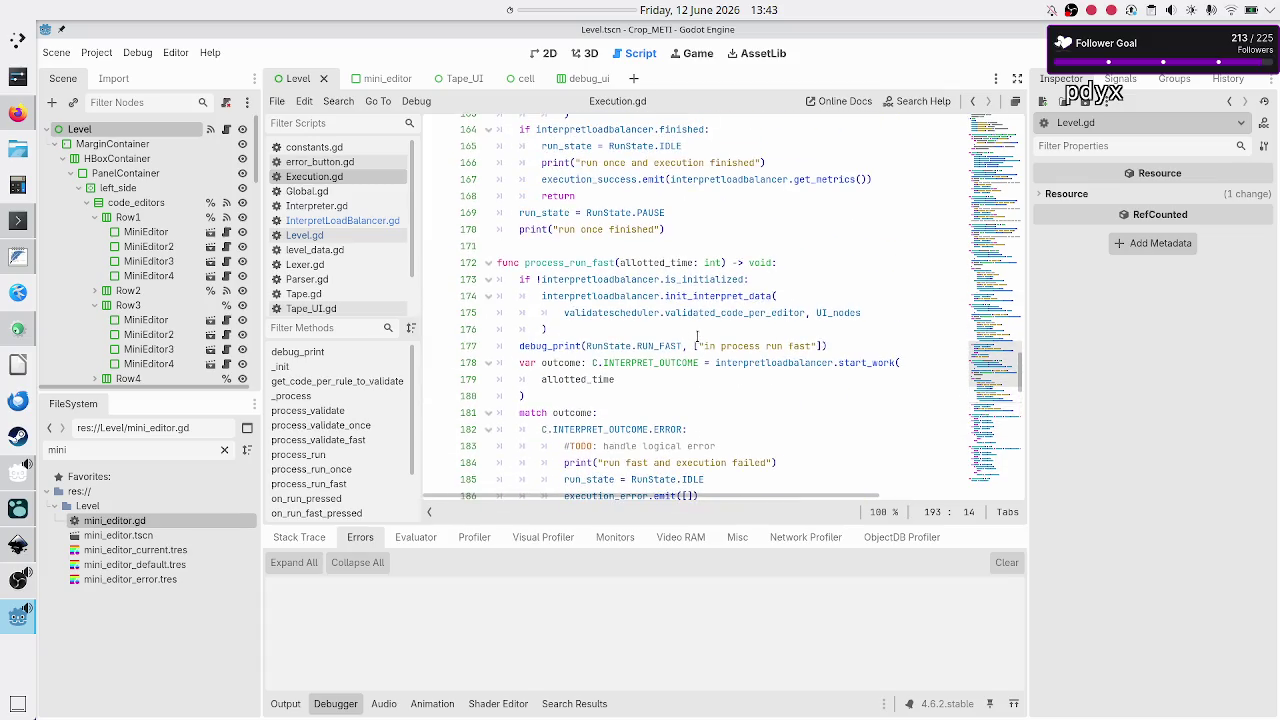
pyautogui.scroll(-2, 697, 336)
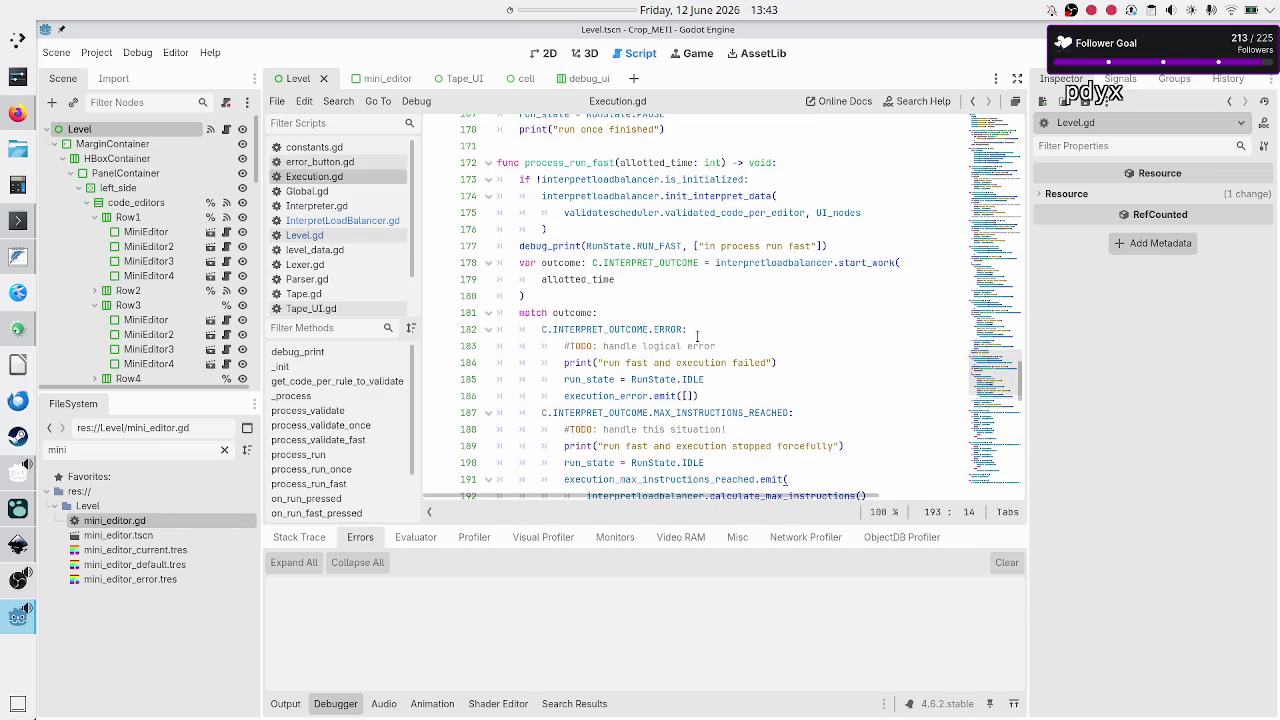
pyautogui.scroll(-1, 697, 336)
pyautogui.scroll(2, 697, 336)
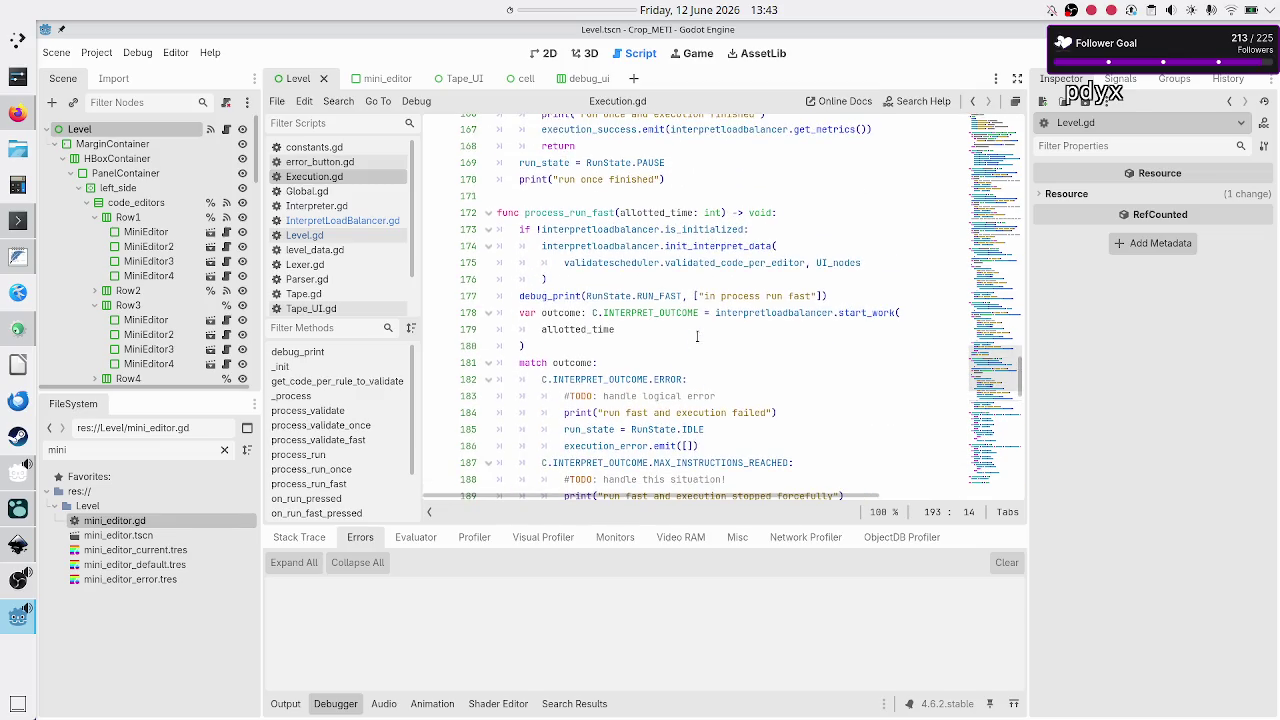
pyautogui.scroll(3, 697, 336)
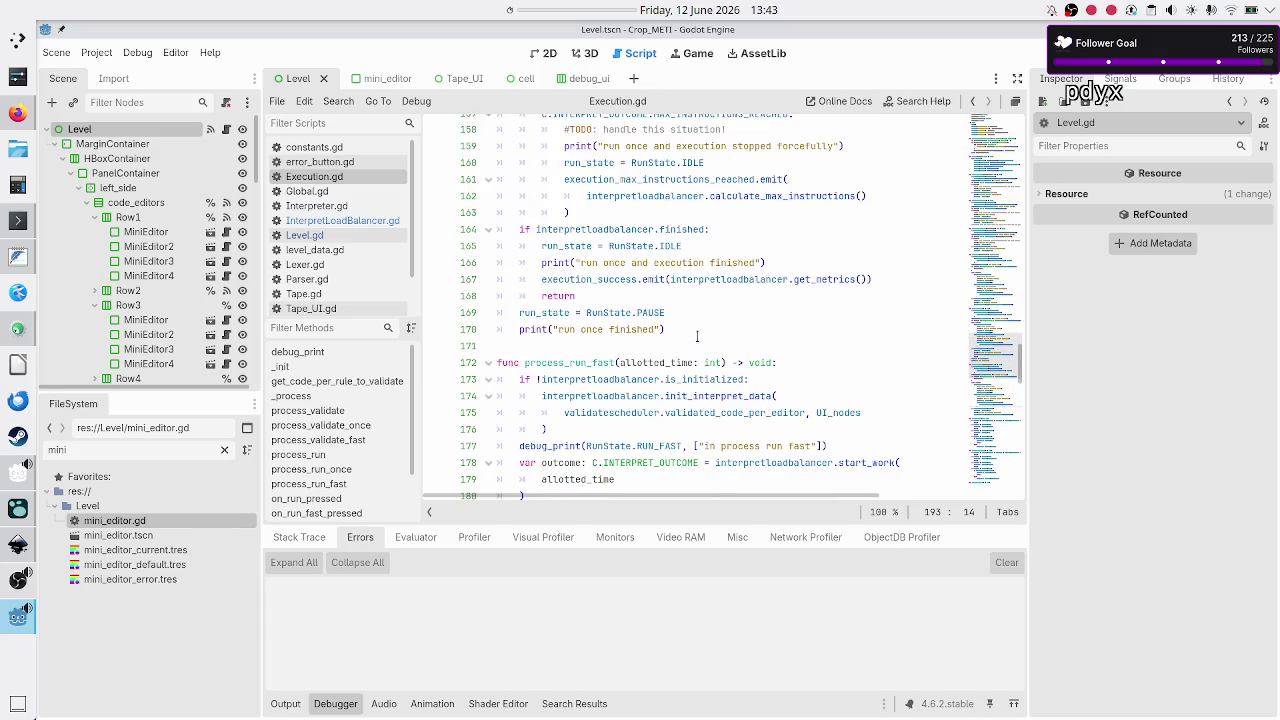
pyautogui.scroll(2, 697, 336)
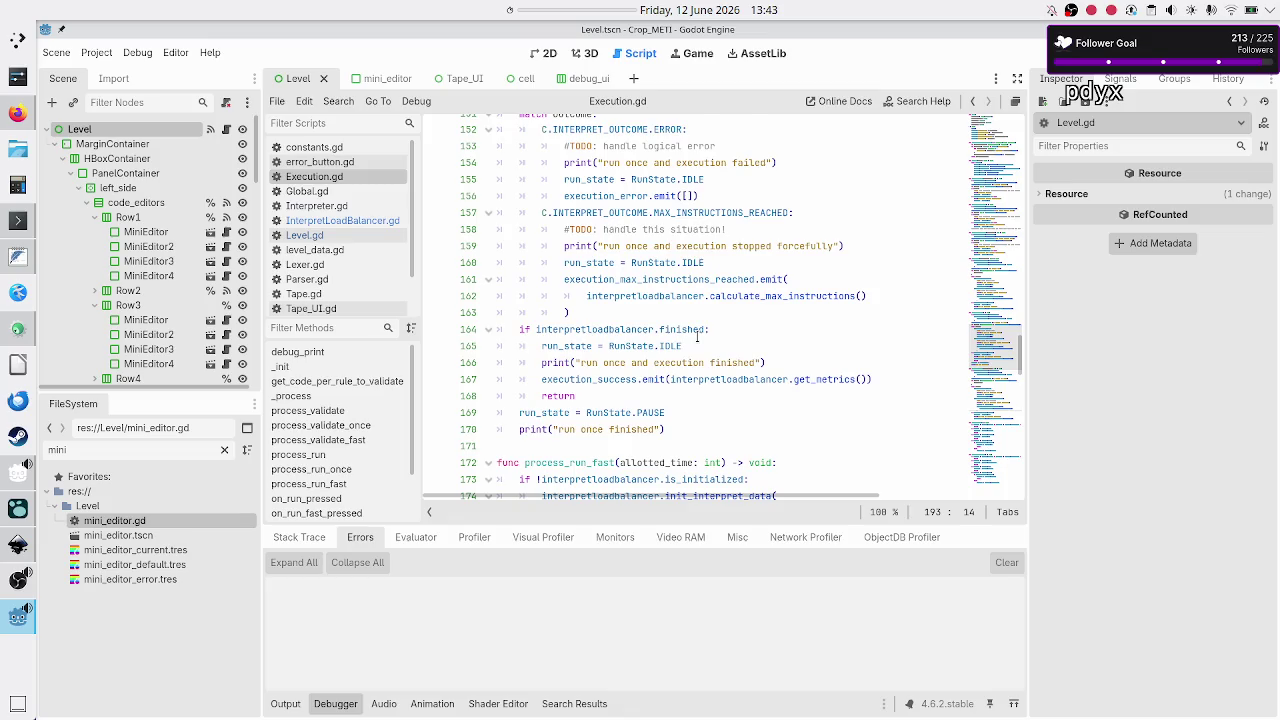
pyautogui.scroll(8, 697, 336)
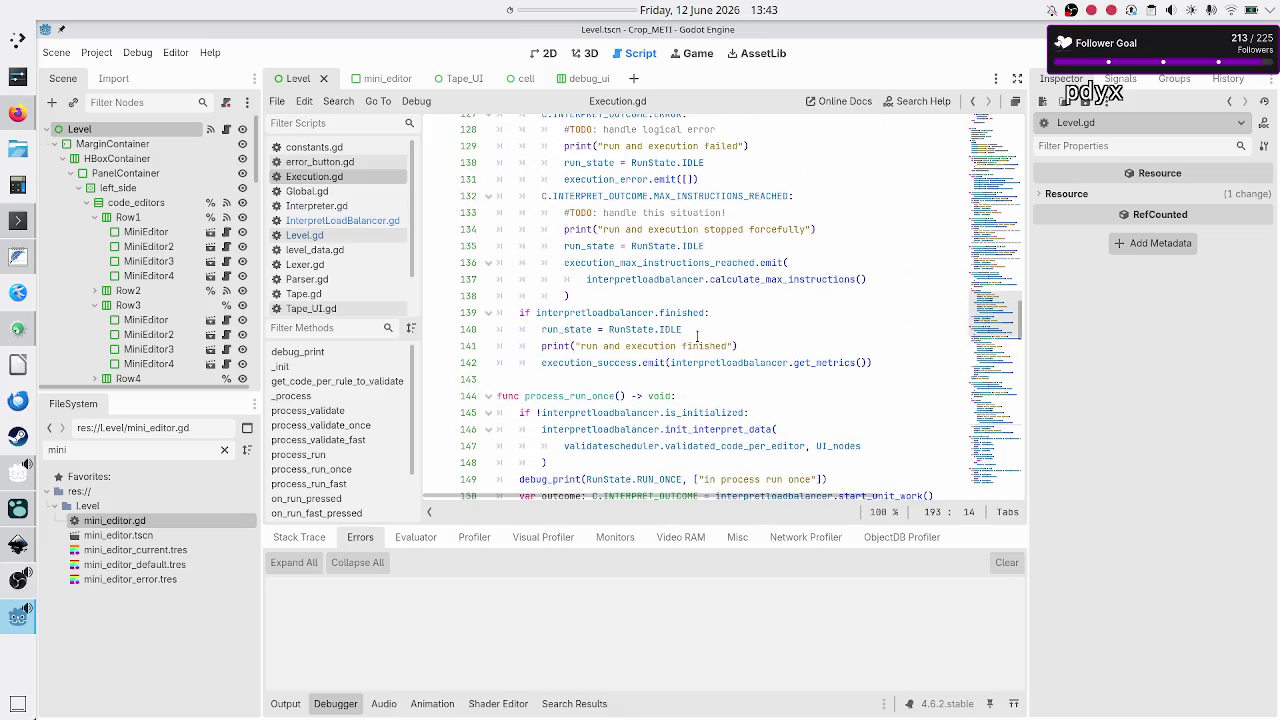
# - Select the execution_max_instructions_reached signal name on line 9, then switch to Level.gd
pyautogui.click(729, 294)
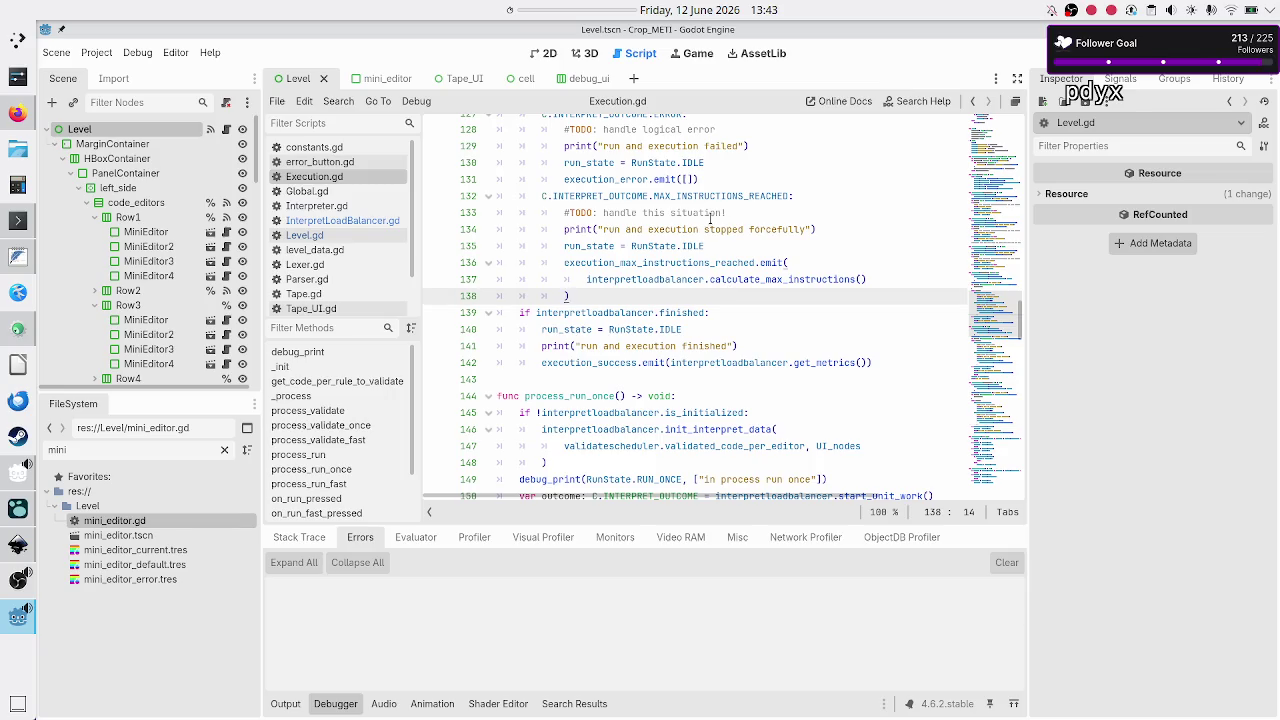
pyautogui.scroll(20, 710, 217)
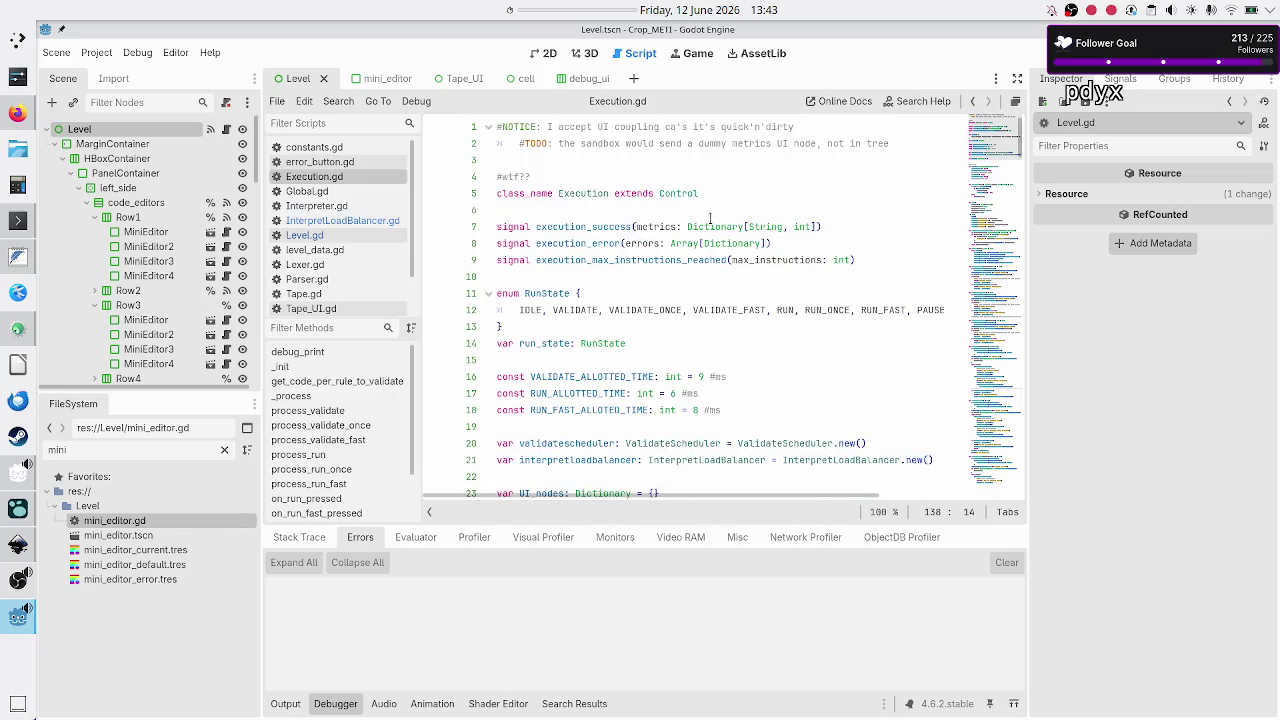
pyautogui.doubleClick(620, 259)
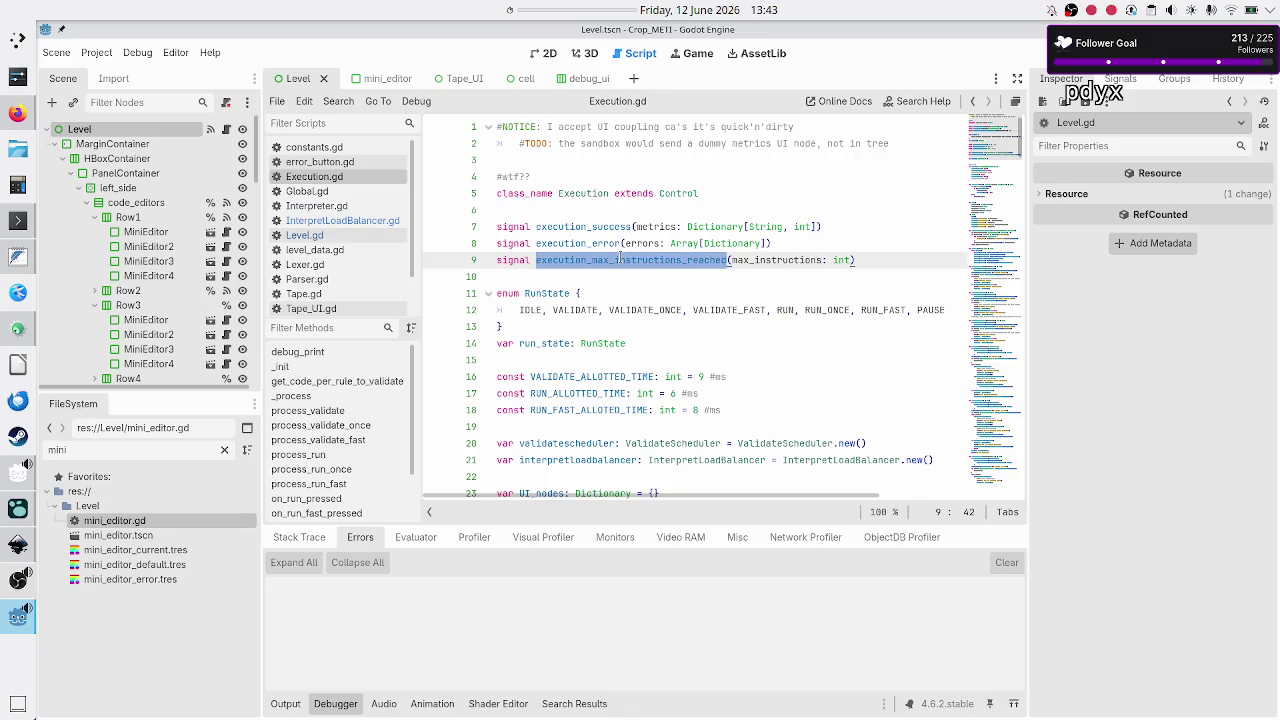
pyautogui.click(325, 235)
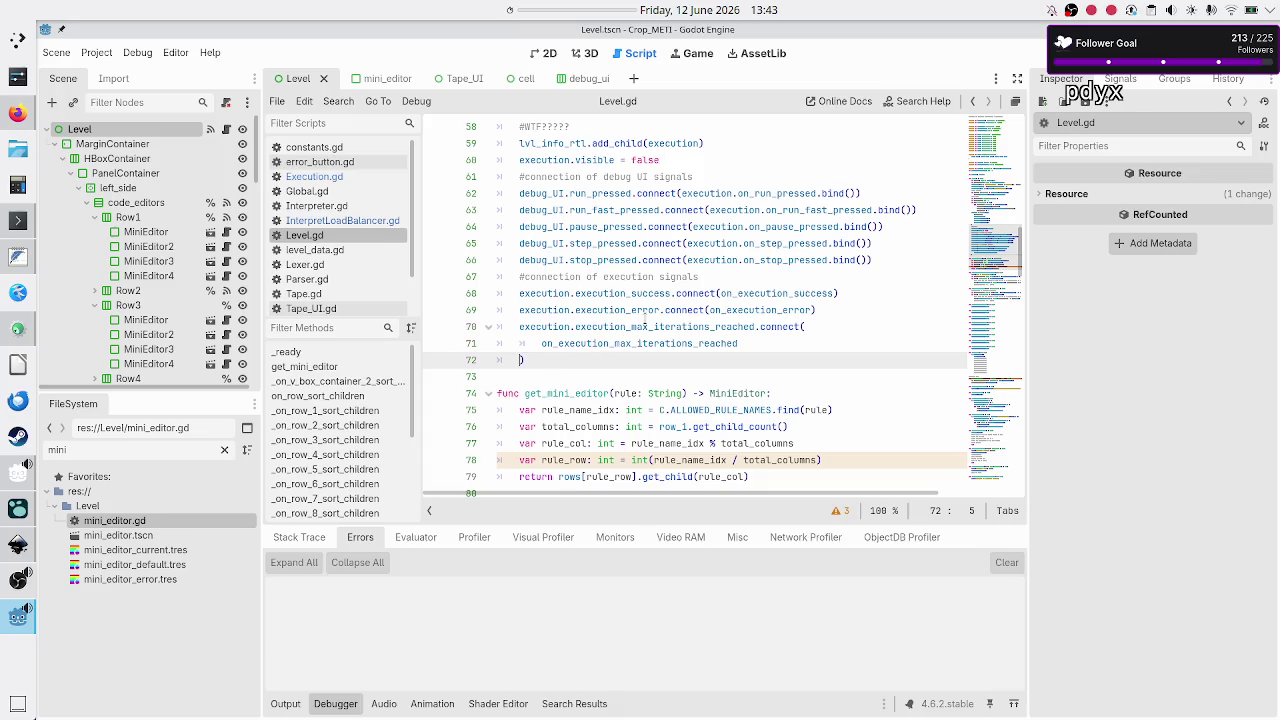
# - Change the signal name on line 70 to execution_max_instructions_reached
pyautogui.click(671, 327)
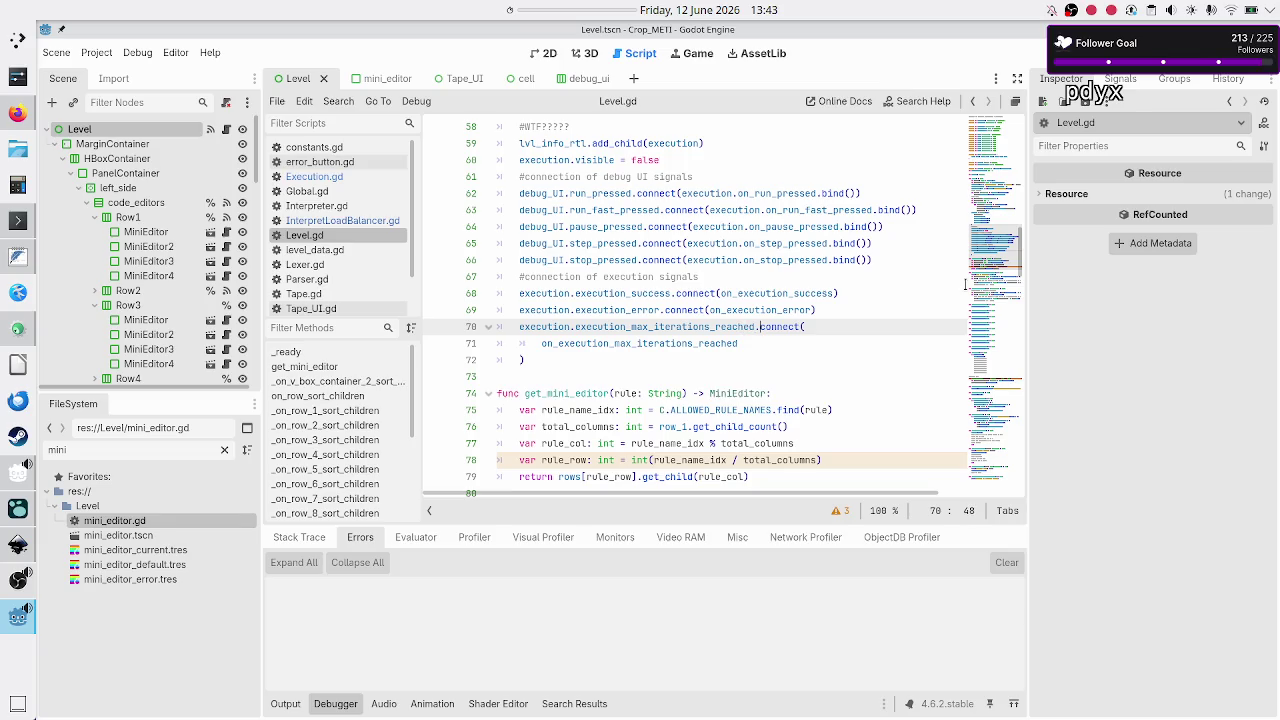
pyautogui.press('BackSpace')
pyautogui.press('BackSpace')
pyautogui.press('BackSpace')
pyautogui.press('BackSpace')
pyautogui.write('max_instructions_reached')
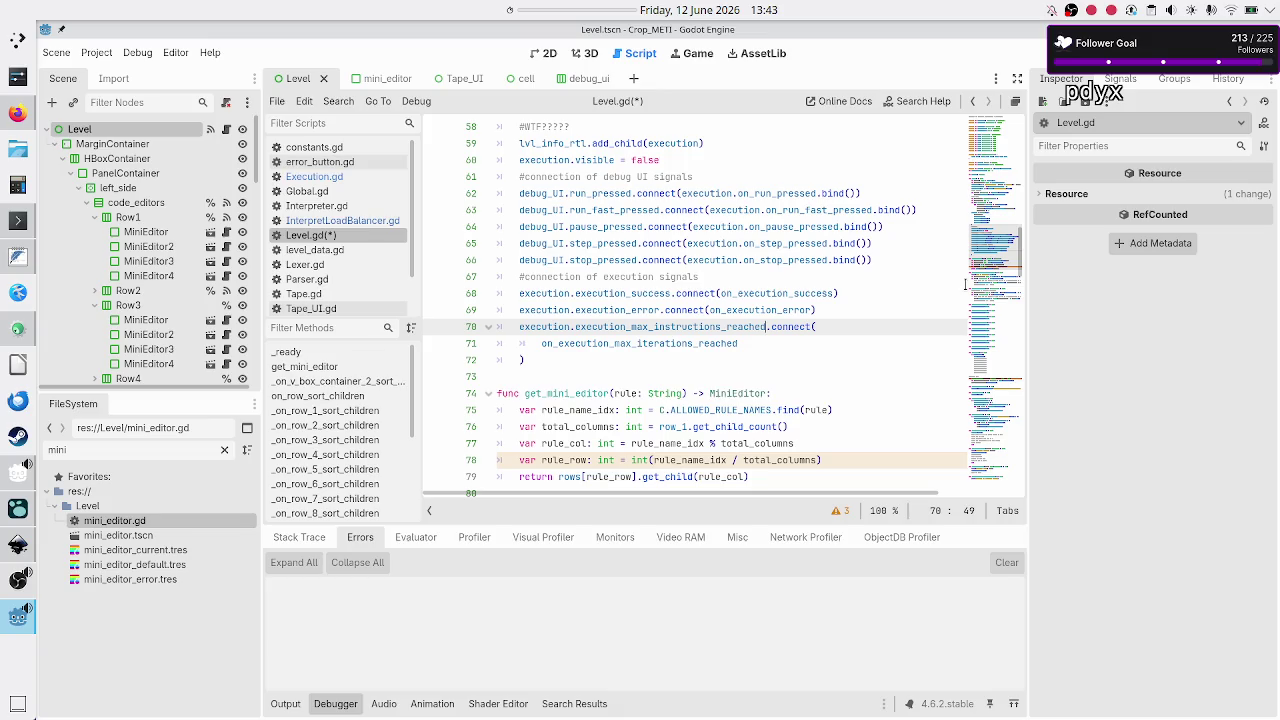
# - Rename the handler on line 71 to on_execution_max_instructions_reached and save Level.gd
pyautogui.press('Down')
pyautogui.press('Left')
pyautogui.press('Left')
pyautogui.press('Left')
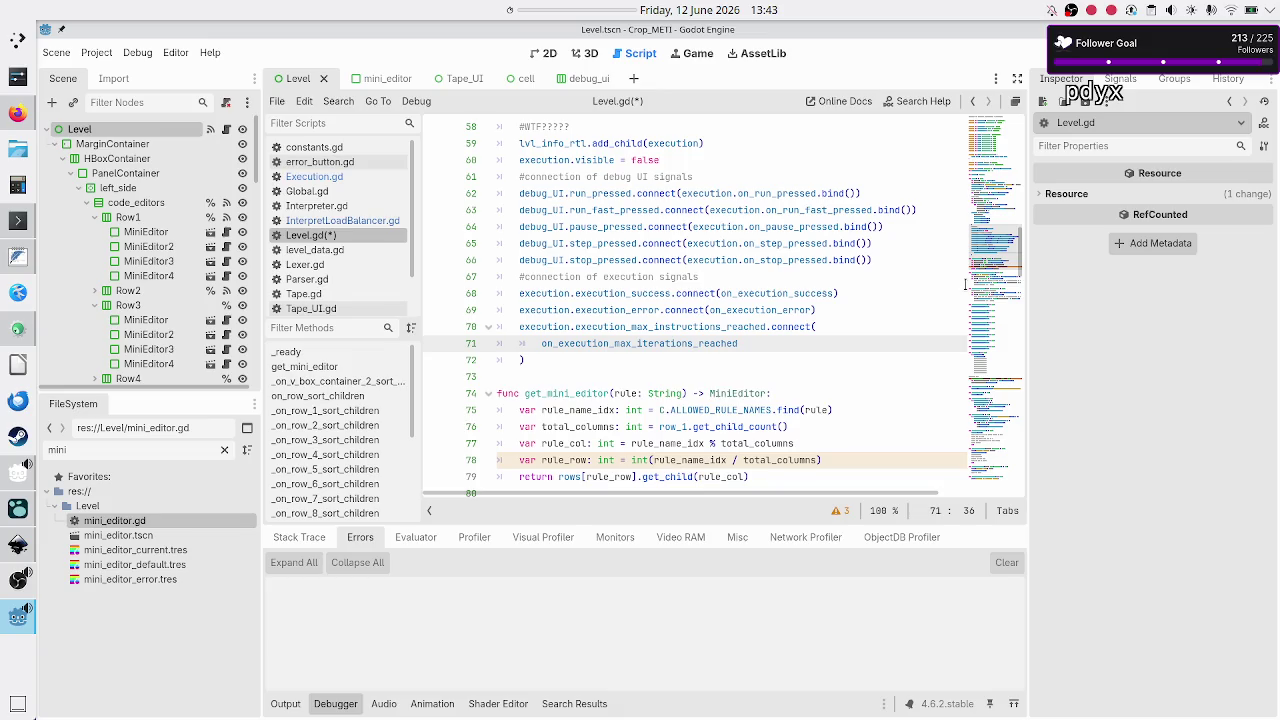
pyautogui.press('BackSpace')
pyautogui.press('BackSpace')
pyautogui.press('BackSpace')
pyautogui.write('instructions')
pyautogui.hotkey('ctrl', 's')
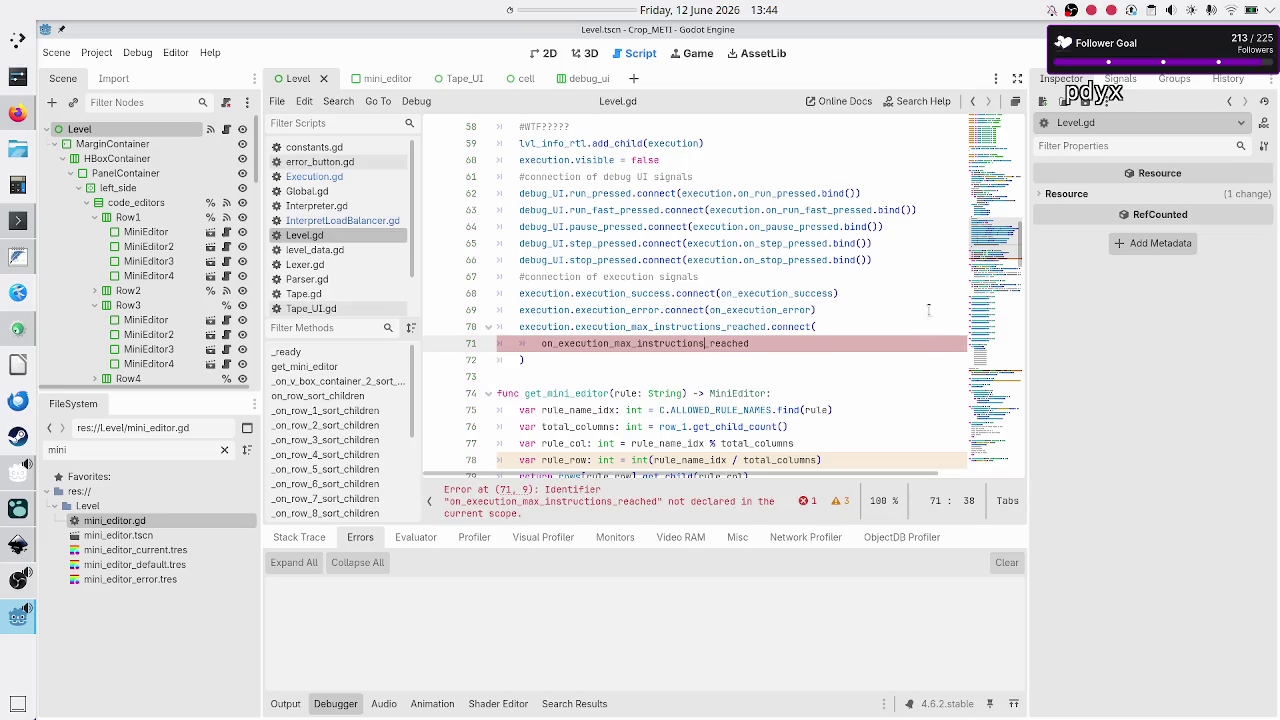
pyautogui.scroll(-2, 924, 355)
pyautogui.scroll(-6, 755, 360)
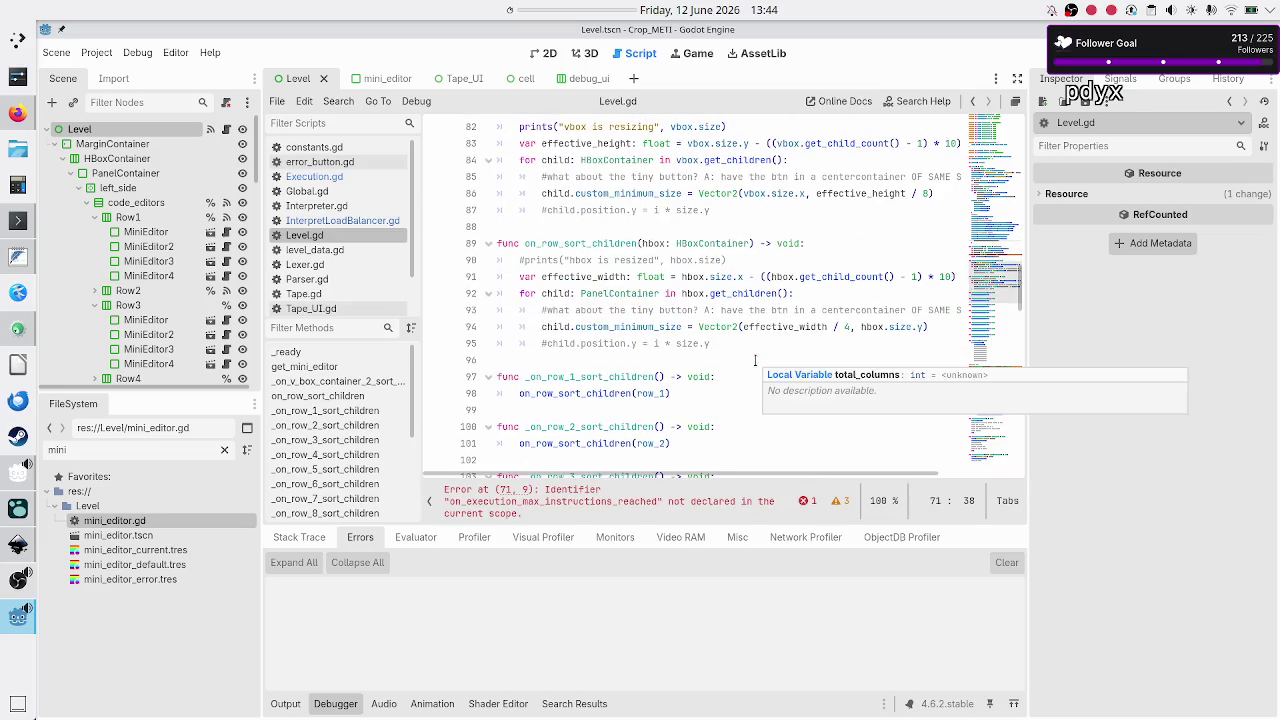
pyautogui.scroll(-14, 755, 360)
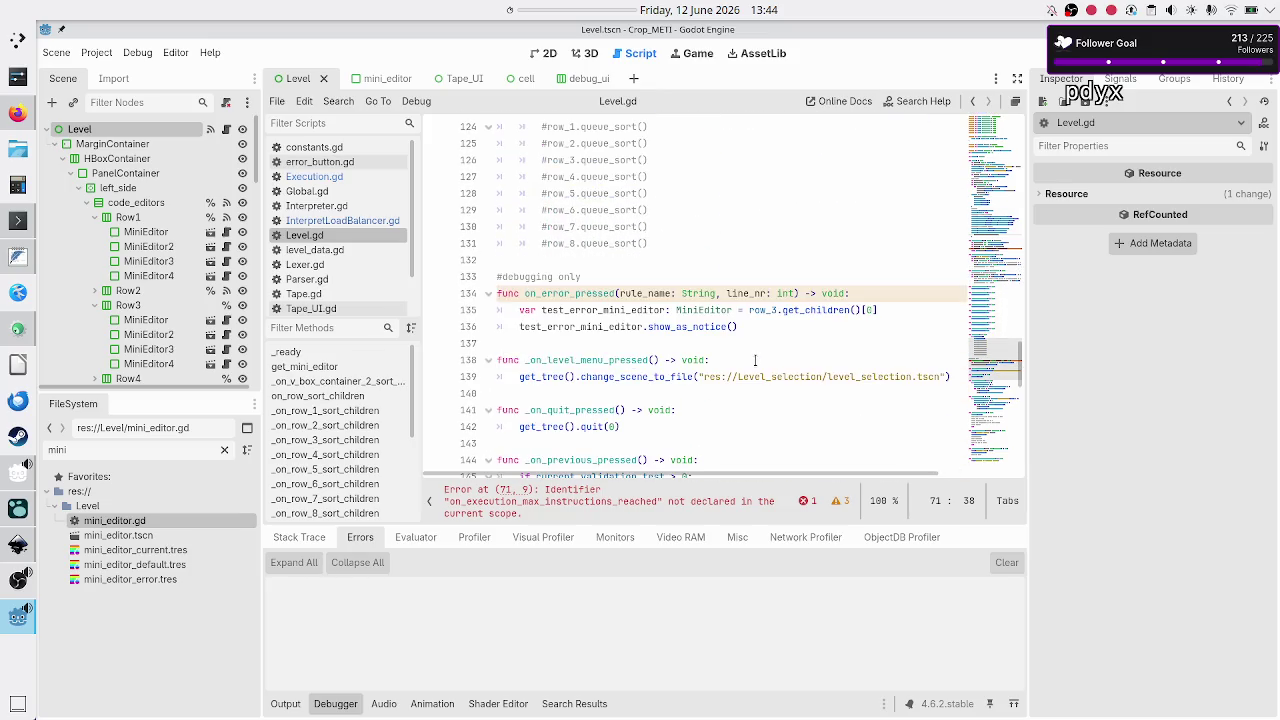
pyautogui.scroll(-1, 755, 360)
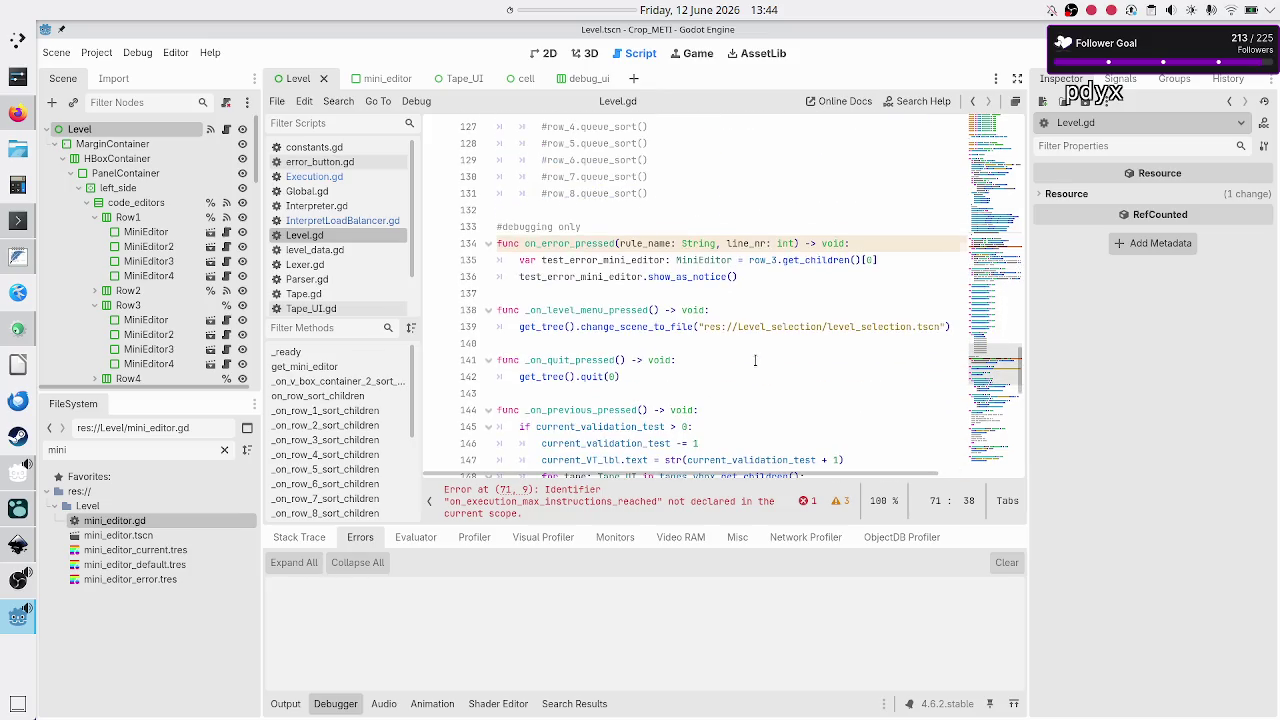
pyautogui.scroll(-9, 755, 360)
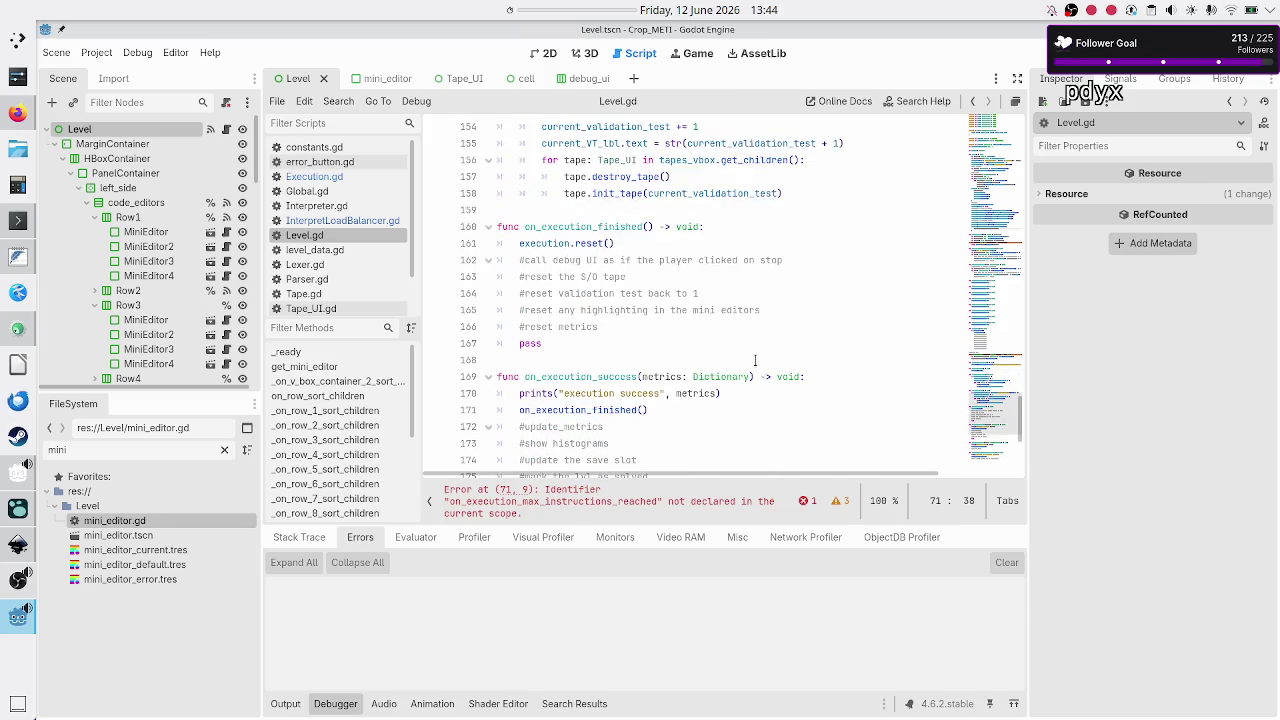
pyautogui.scroll(-4, 755, 360)
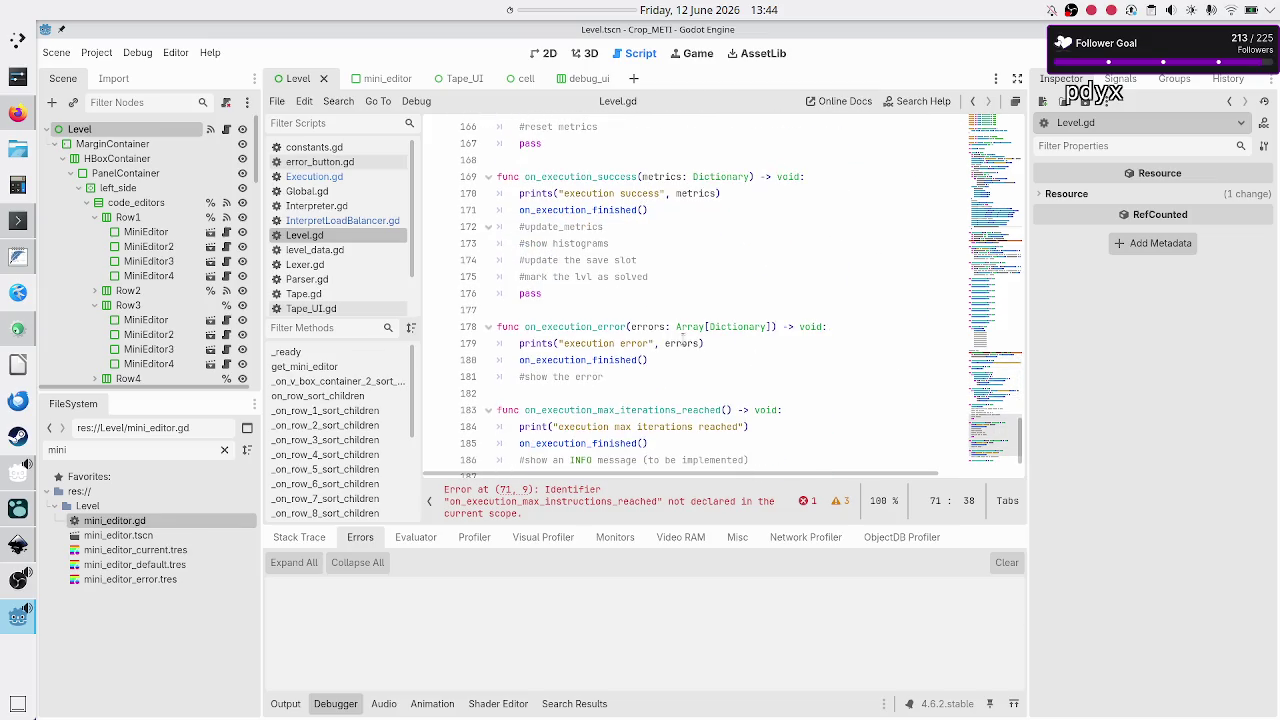
pyautogui.scroll(-2, 683, 340)
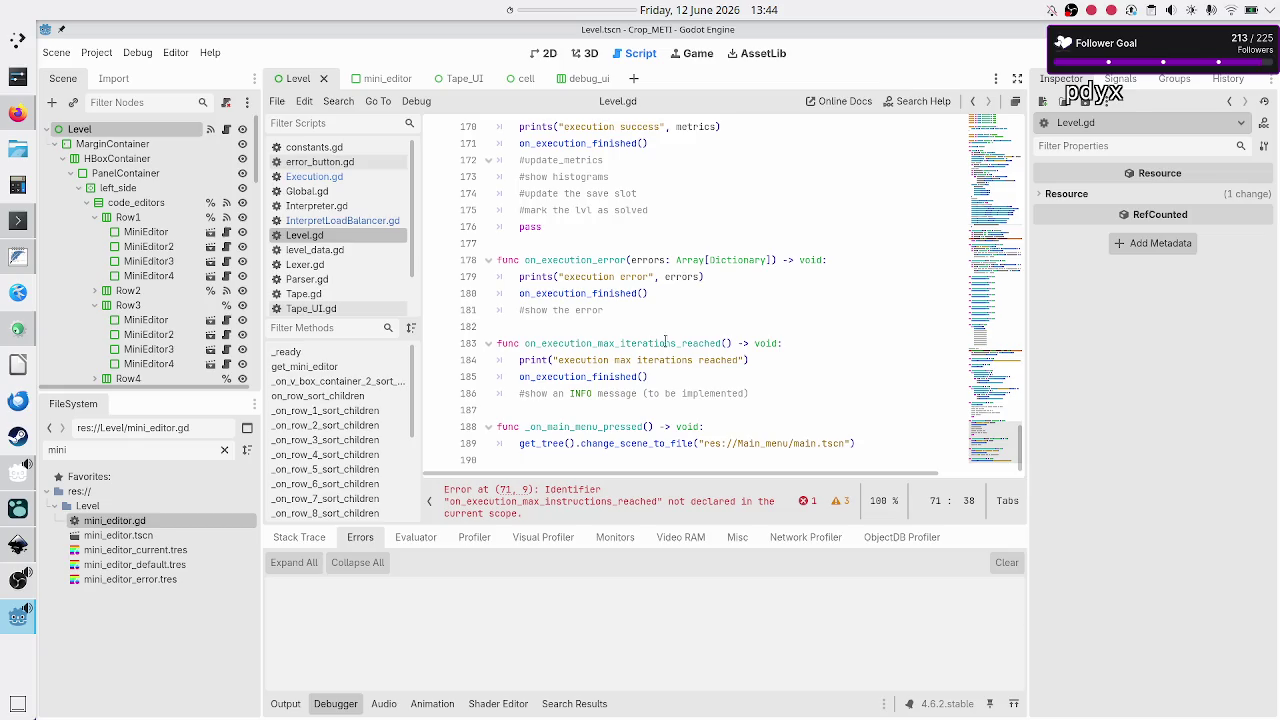
# - Rename the handler function and its printed message from 'iterations' to 'instructions'
pyautogui.click(666, 343)
pyautogui.press('BackSpace')
pyautogui.press('BackSpace')
pyautogui.press('BackSpace')
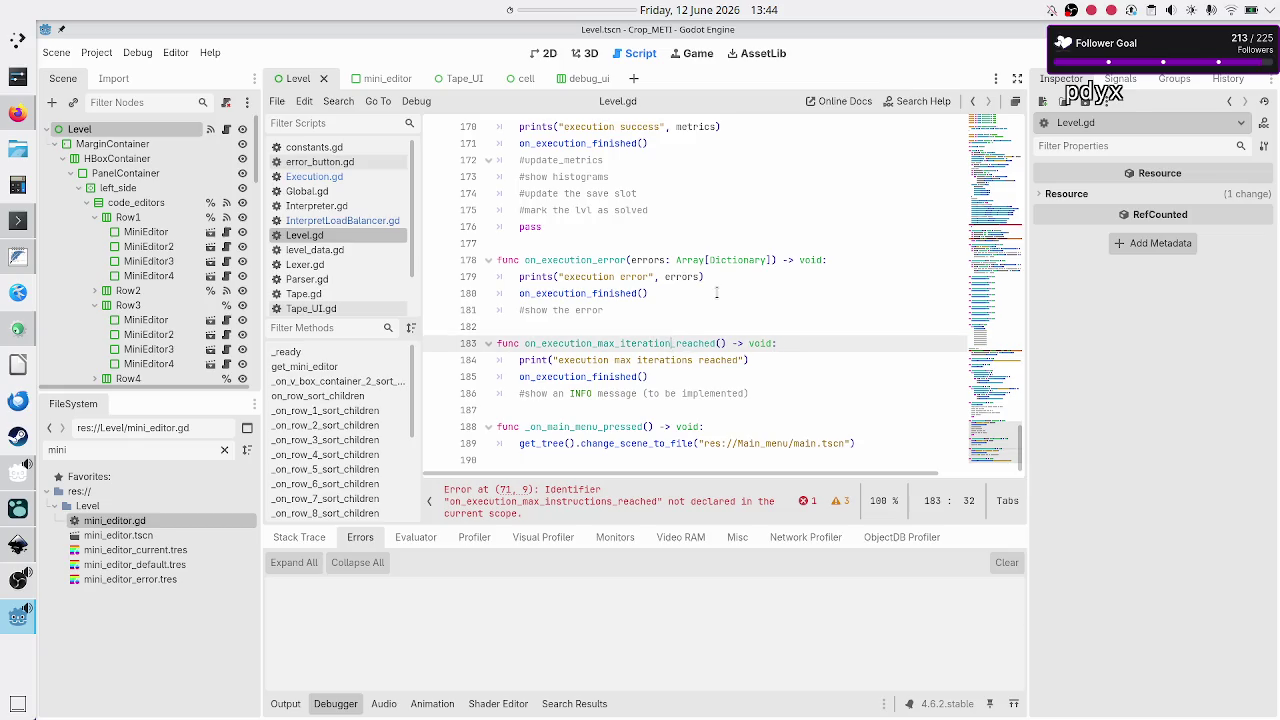
pyautogui.write('instructions')
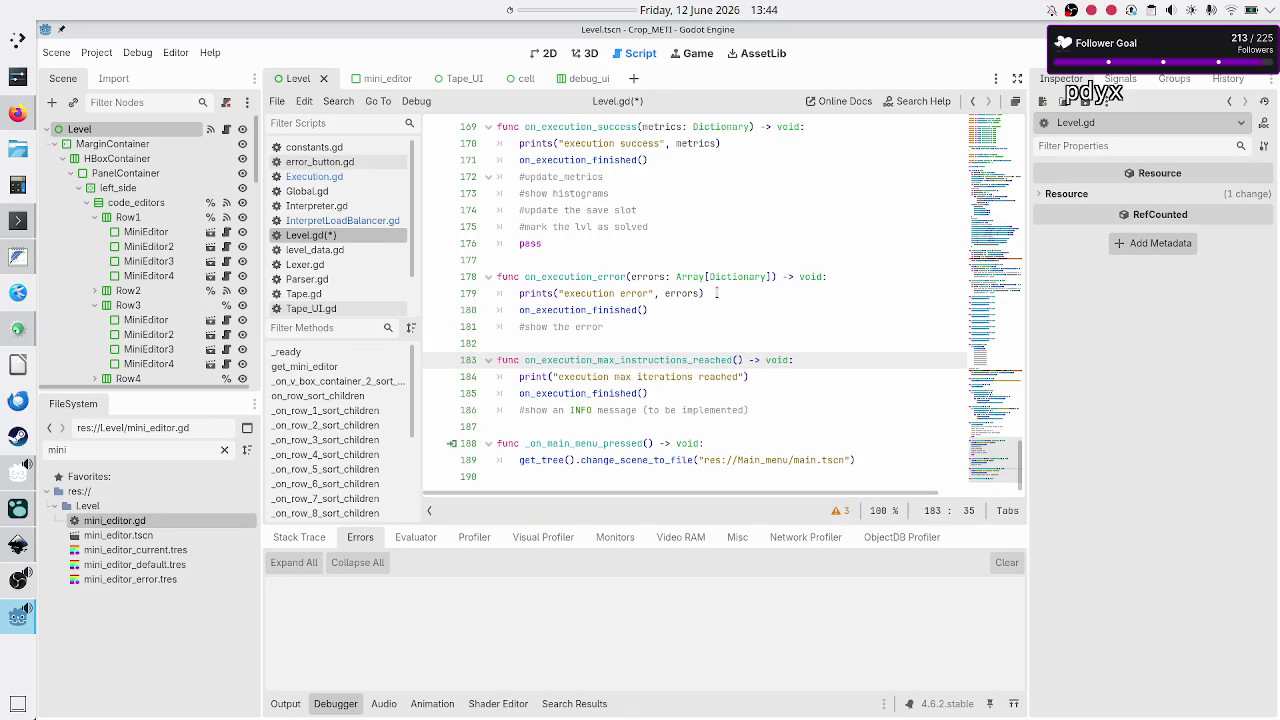
pyautogui.press('Down')
pyautogui.press('BackSpace')
pyautogui.press('BackSpace')
pyautogui.press('BackSpace')
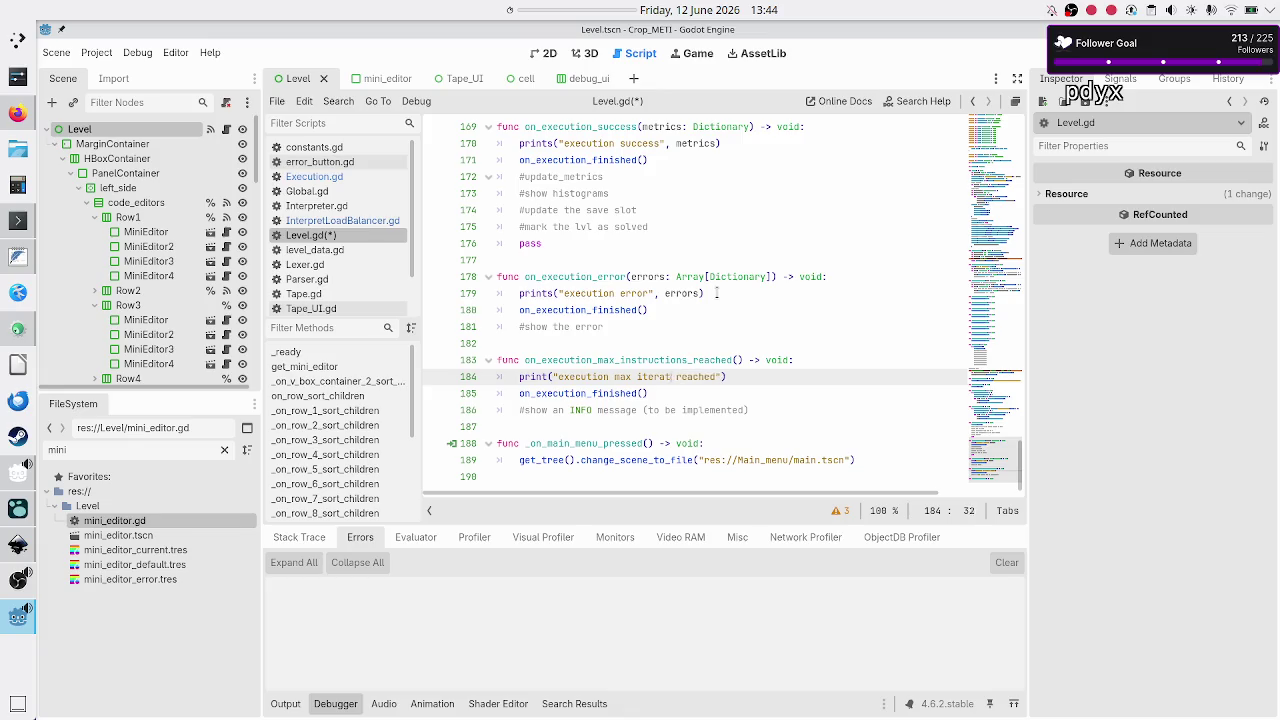
pyautogui.press('BackSpace')
pyautogui.write('instructions')
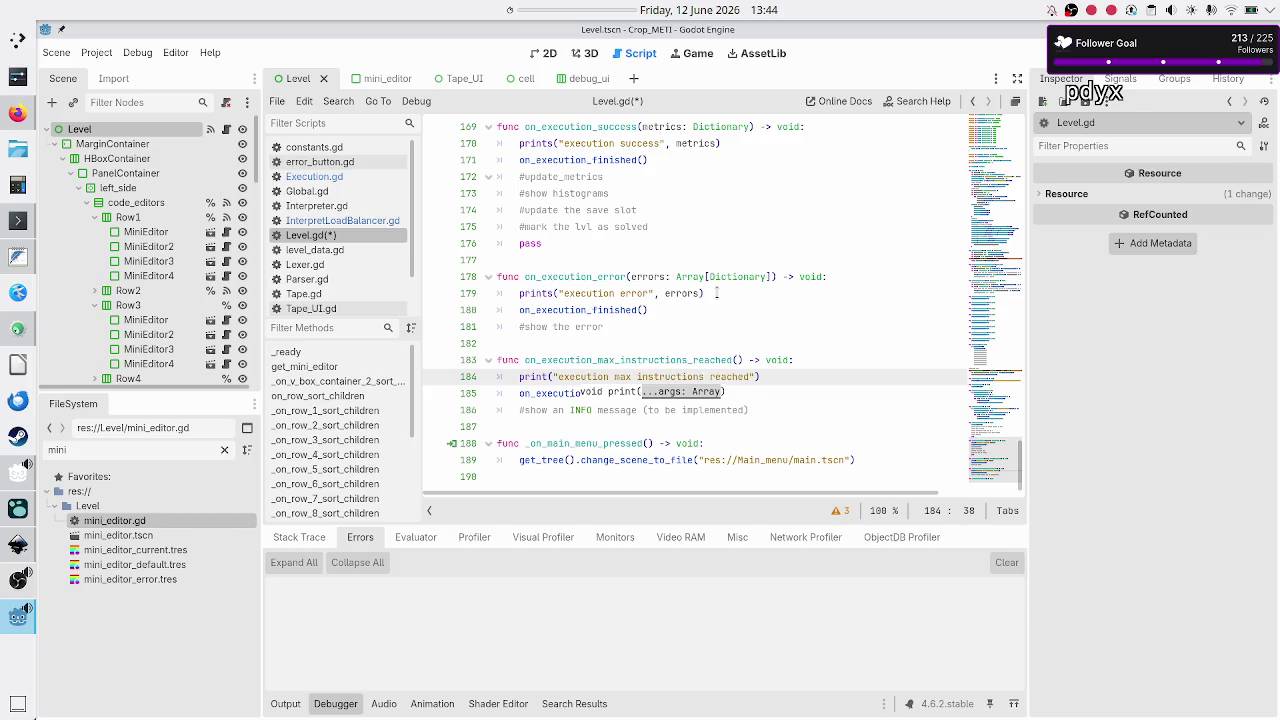
pyautogui.press('Right')
pyautogui.press('Right')
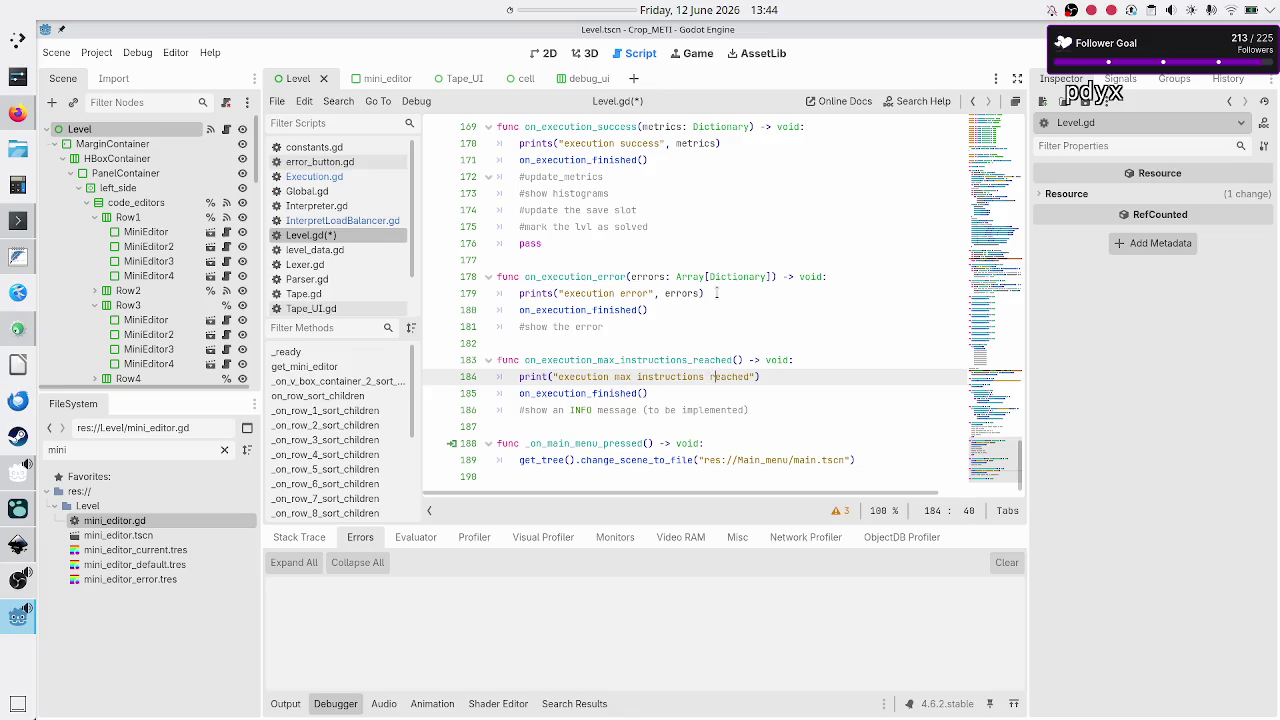
pyautogui.press('Right')
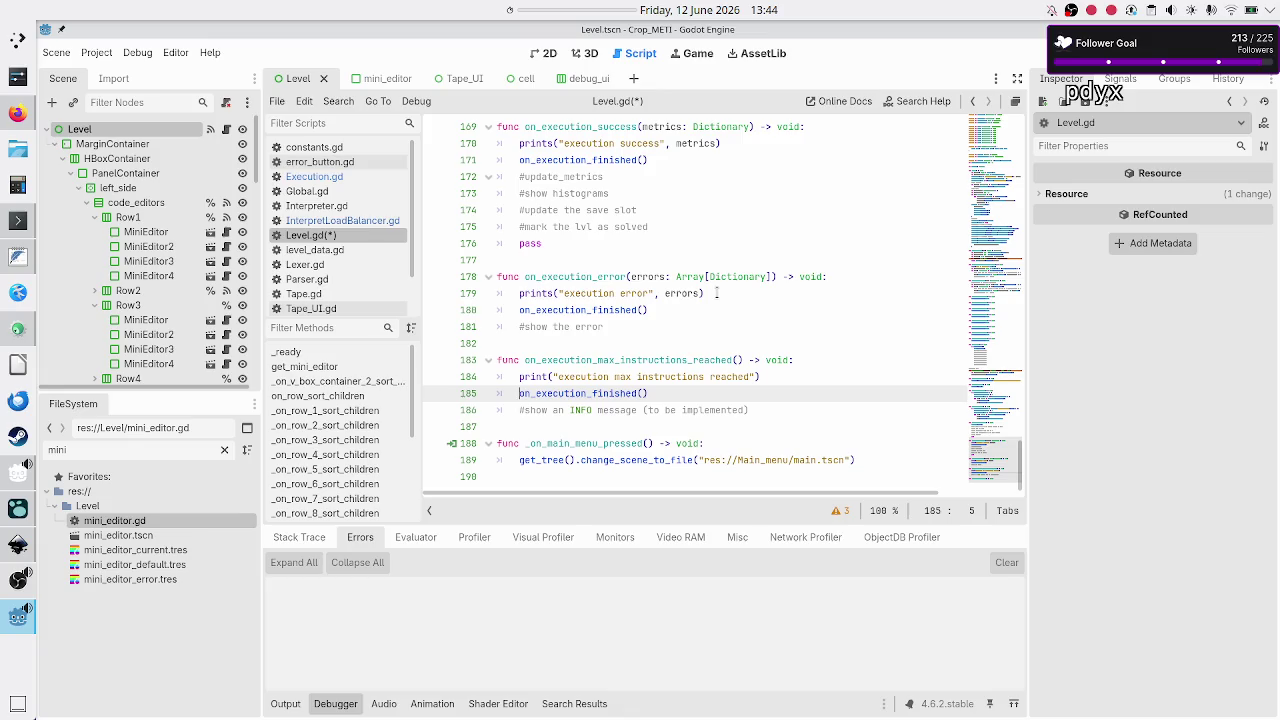
# - Prefix the INFO comment with 'TODO:', save Level.gd, and return to Execution.gd
pyautogui.press('Down')
pyautogui.press('Down')
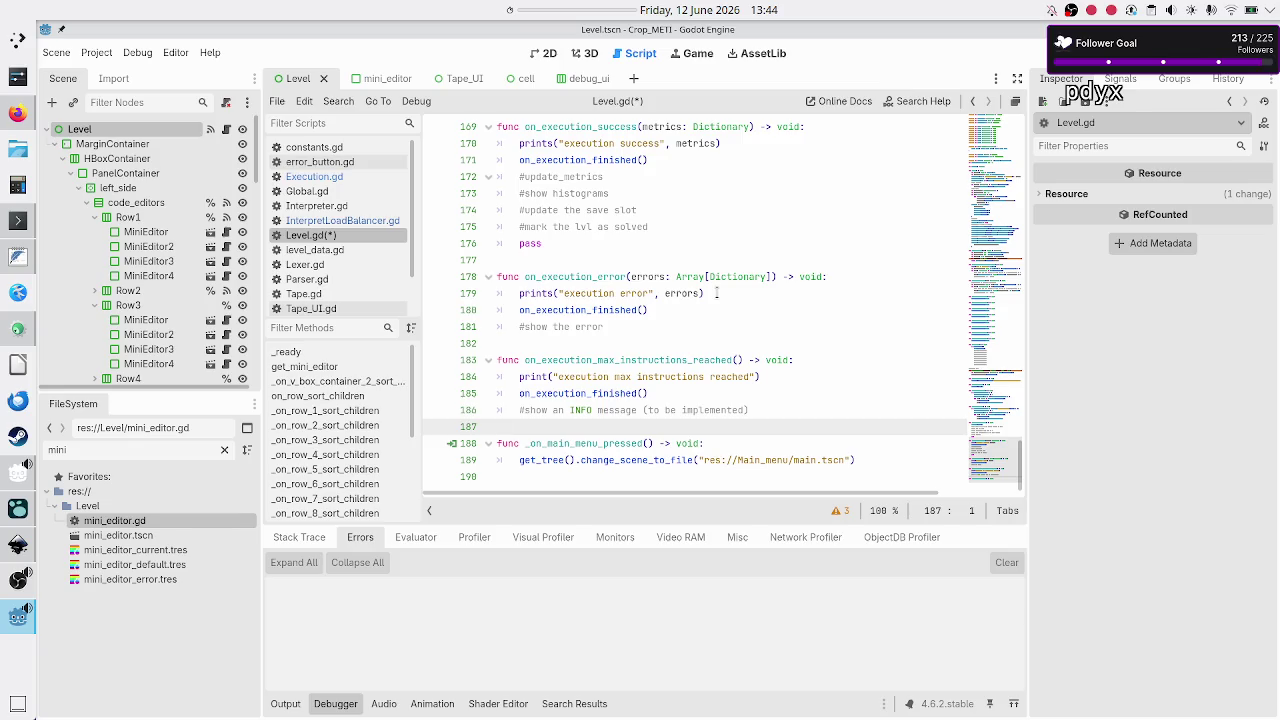
pyautogui.press('Up')
pyautogui.press('Right')
pyautogui.write('TODO:')
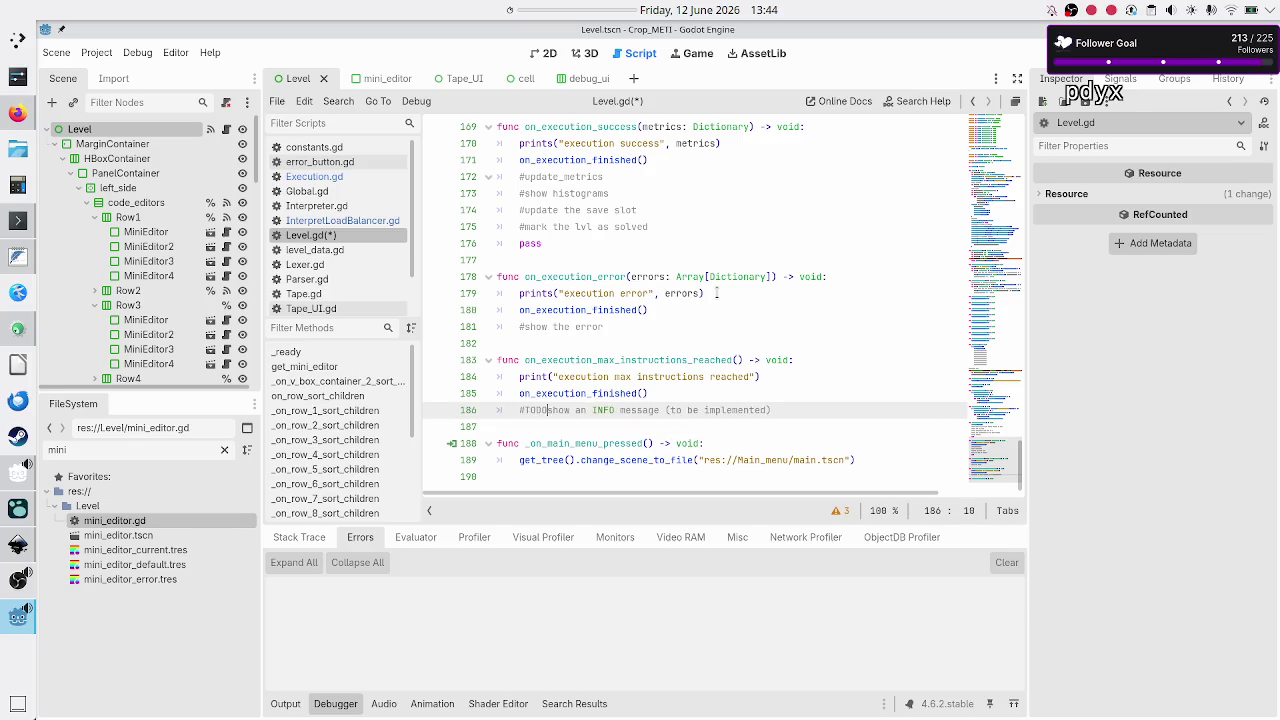
pyautogui.press('Down')
pyautogui.hotkey('ctrl', 's')
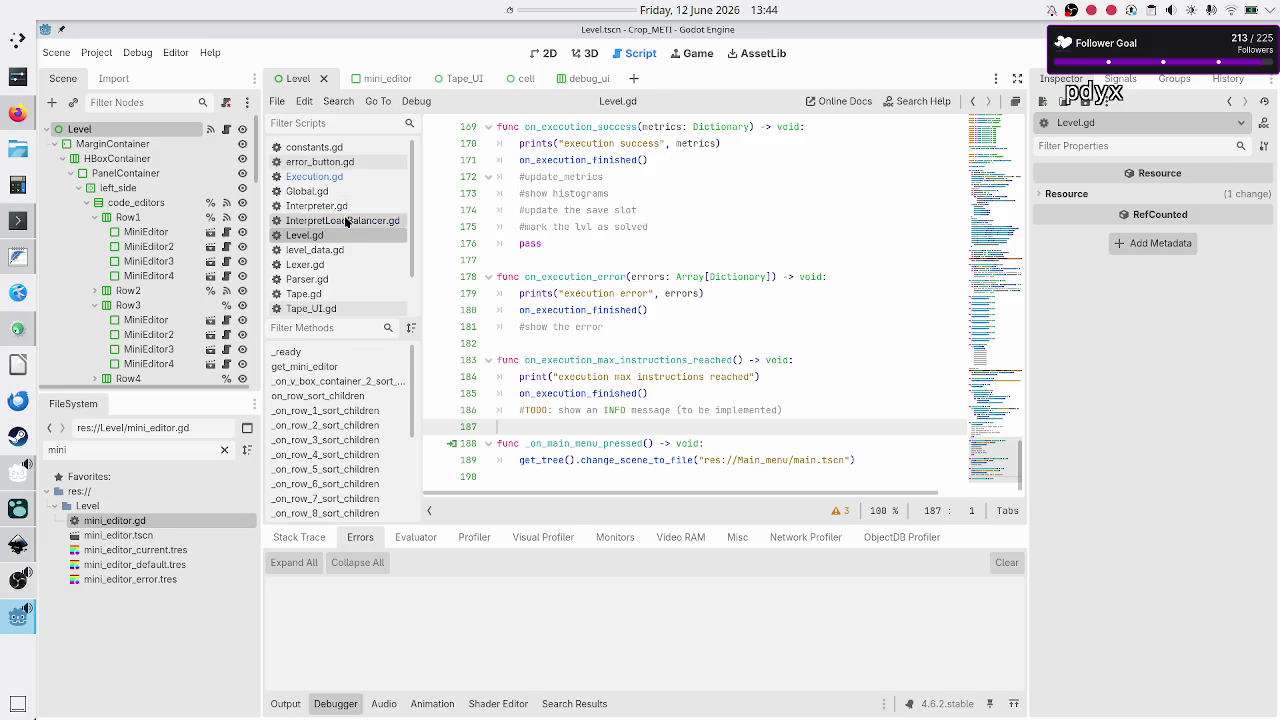
pyautogui.click(334, 176)
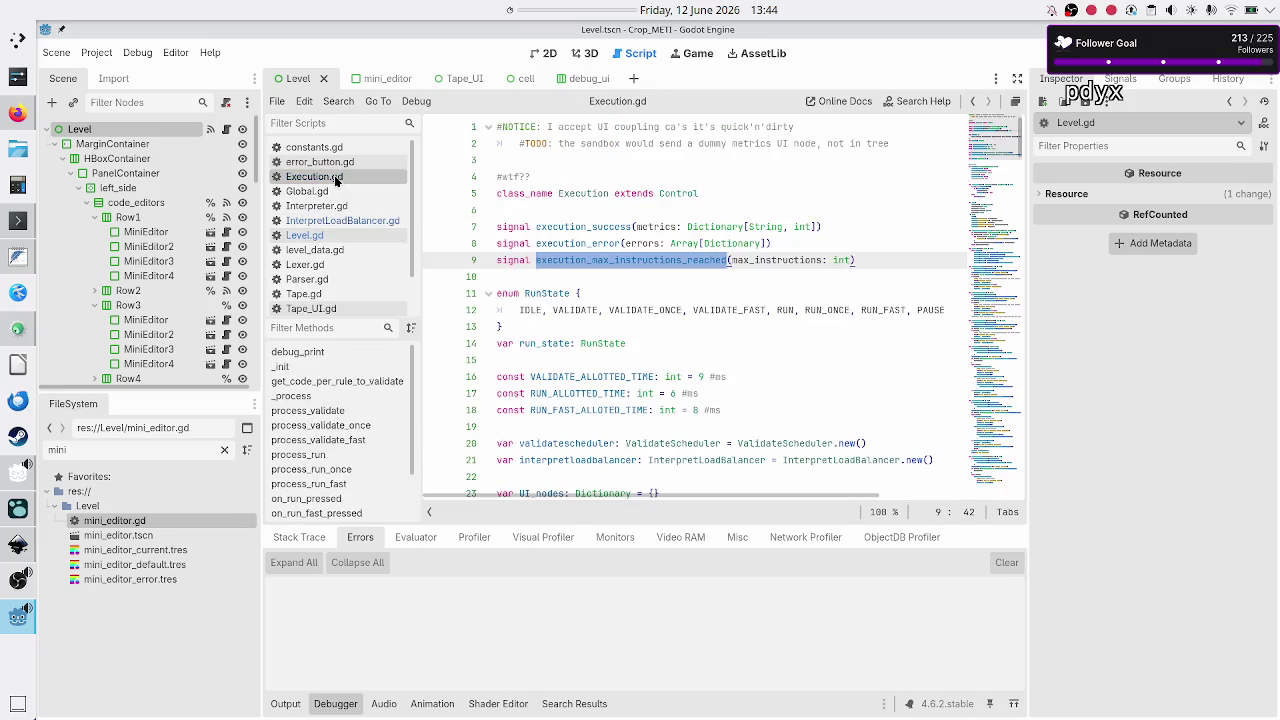
# - Scroll through Execution.gd reviewing the run logic
pyautogui.click(611, 284)
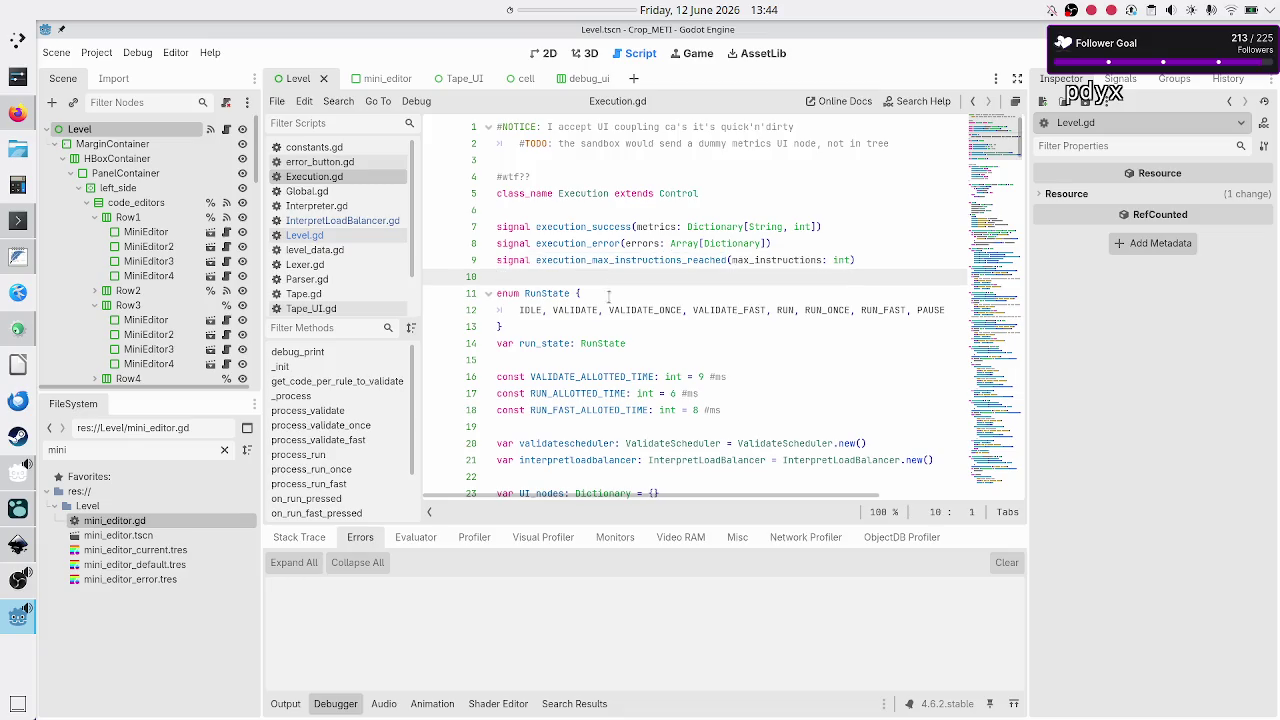
pyautogui.scroll(-3, 610, 300)
pyautogui.scroll(-1, 609, 338)
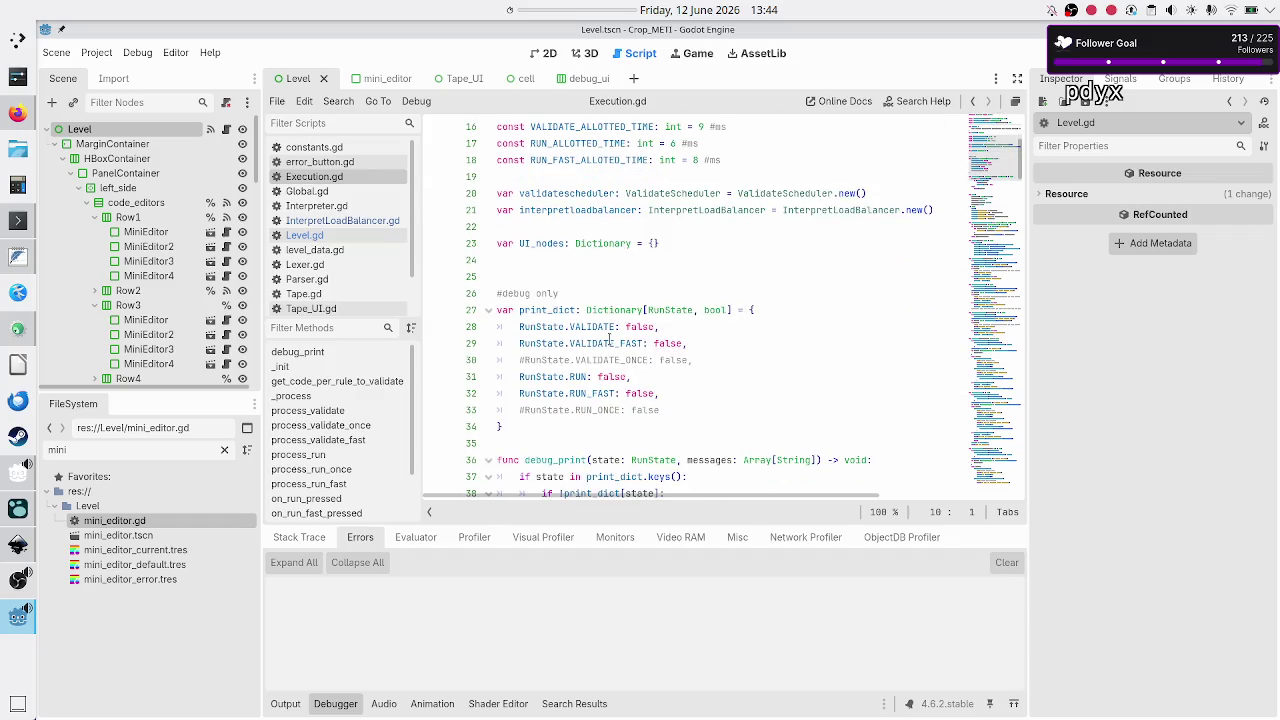
pyautogui.scroll(-15, 609, 338)
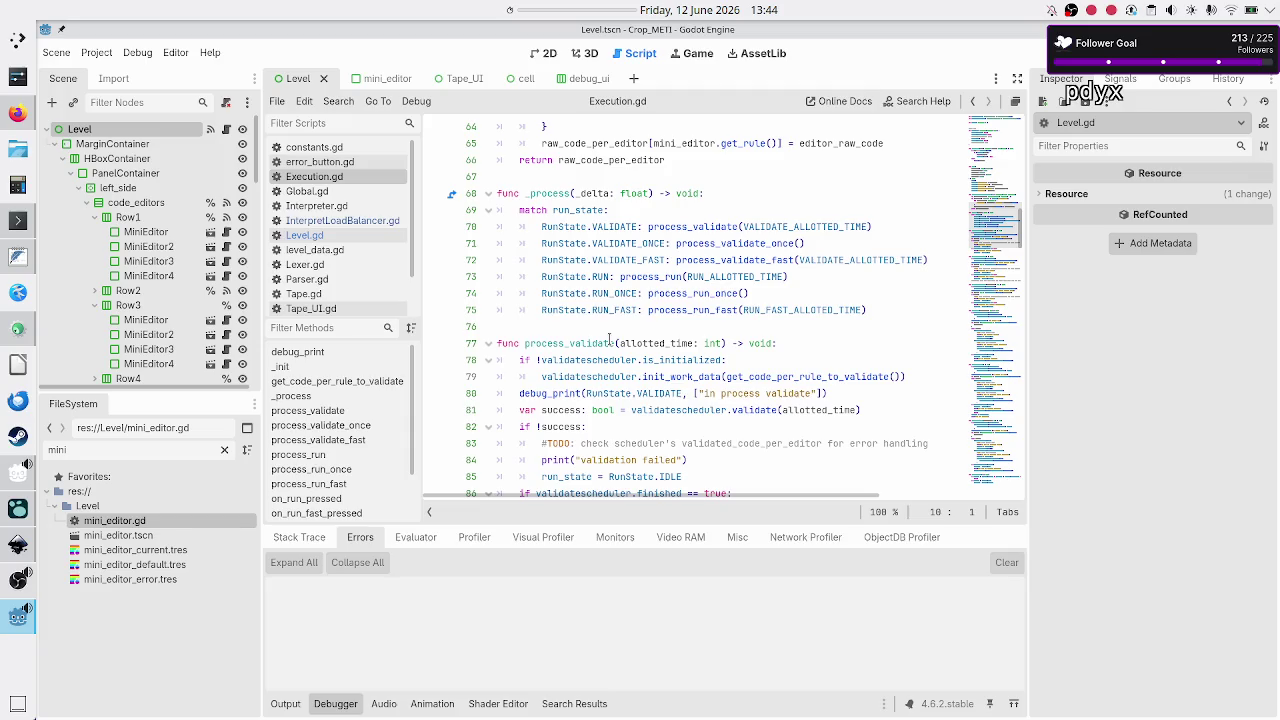
pyautogui.click(624, 328)
pyautogui.scroll(-8, 647, 326)
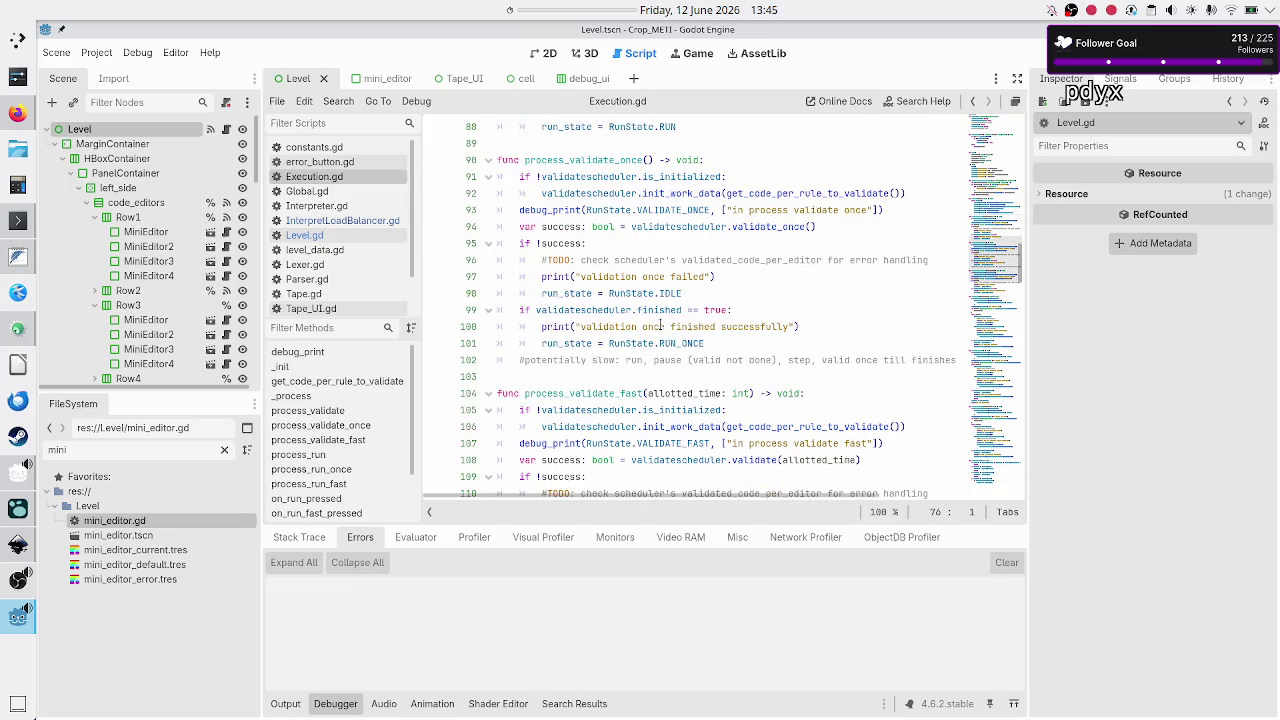
pyautogui.scroll(-9, 660, 326)
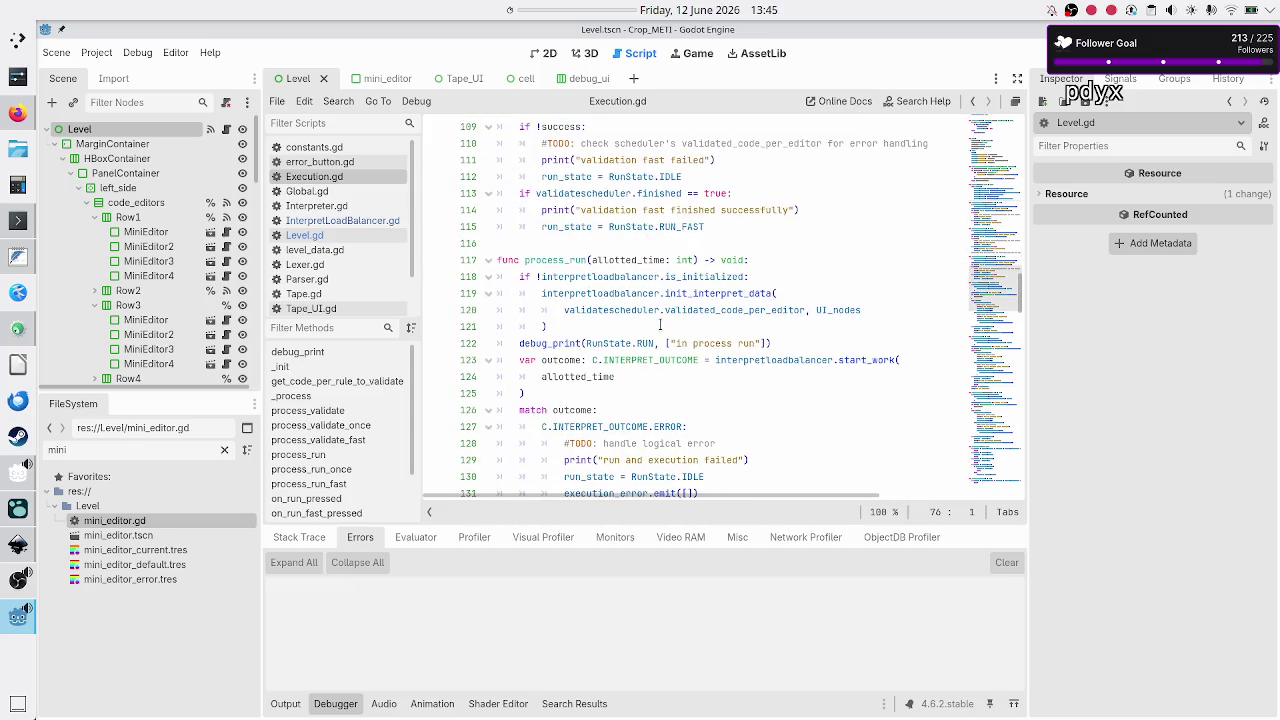
pyautogui.scroll(-9, 660, 326)
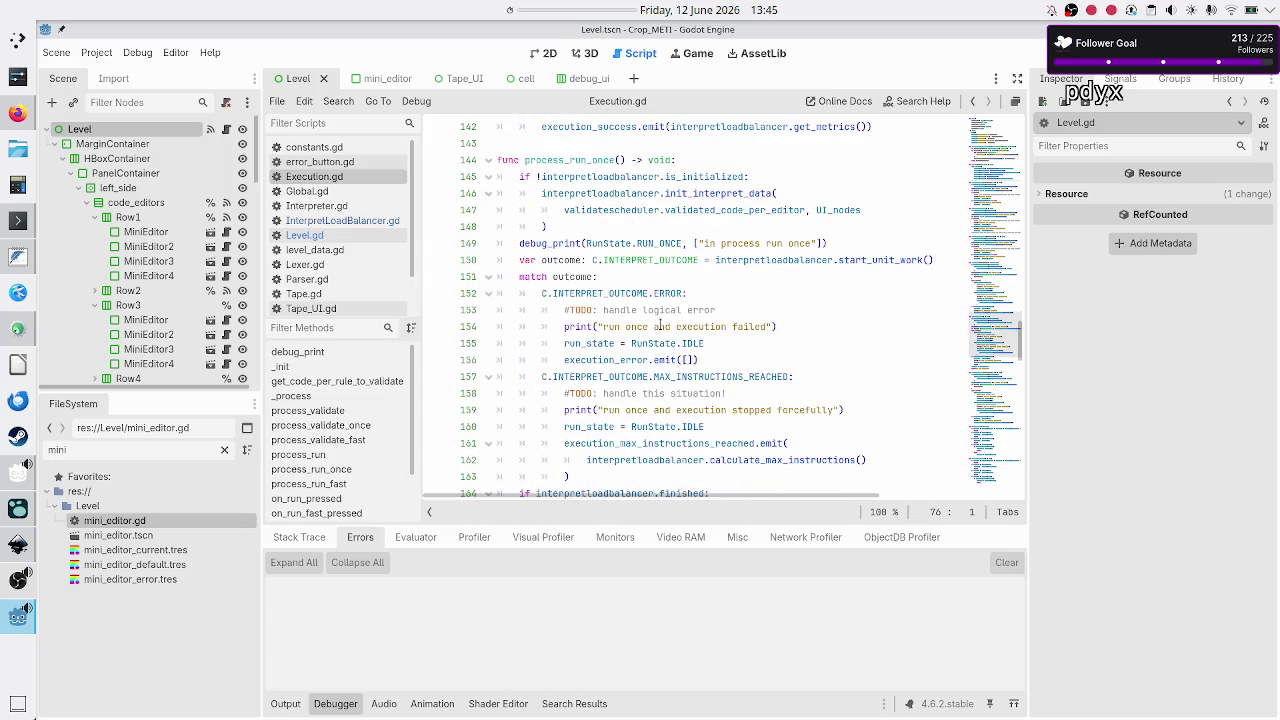
pyautogui.scroll(-7, 626, 265)
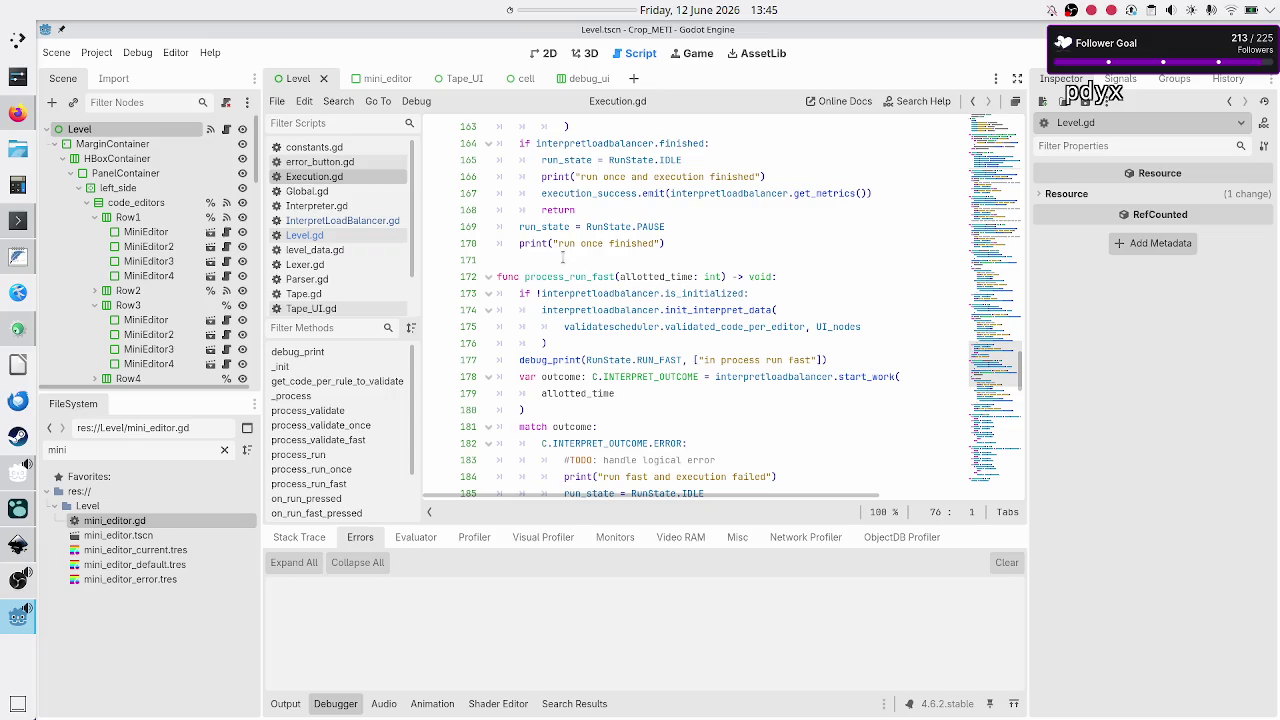
# - Review the remaining run code, then open InterpretLoadBalancer.gd at its top
pyautogui.click(563, 258)
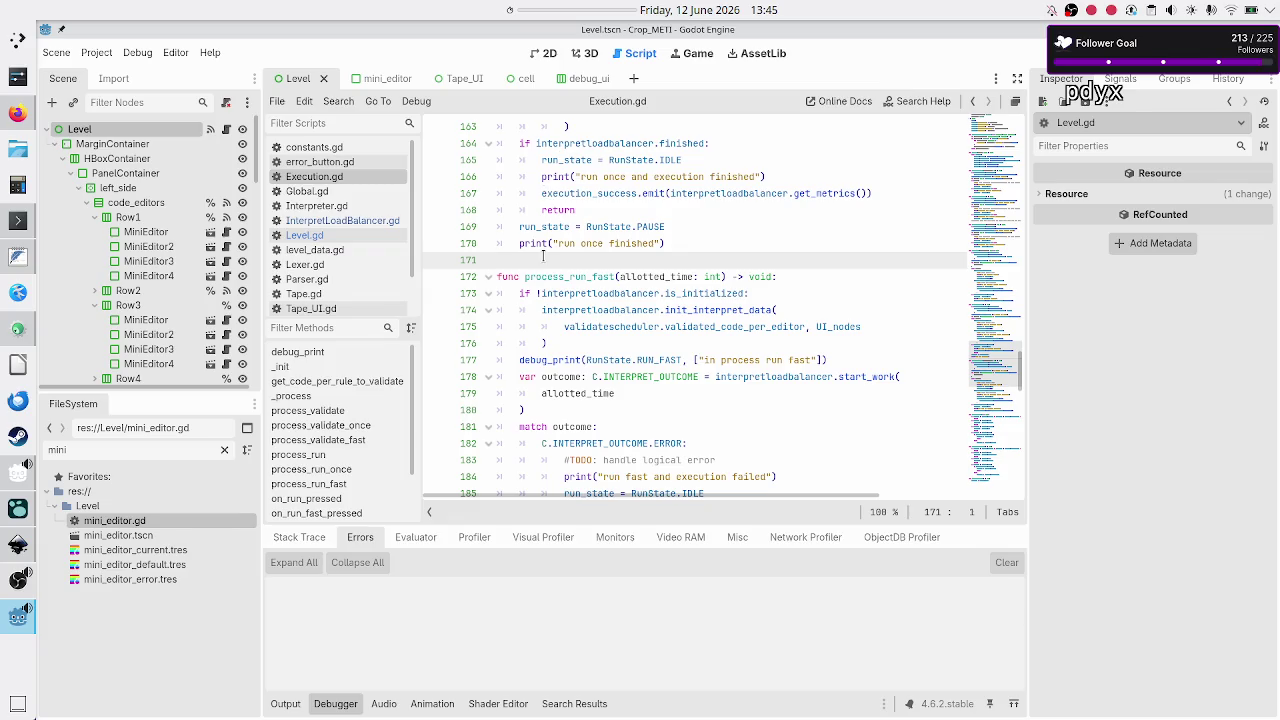
pyautogui.scroll(-18, 540, 261)
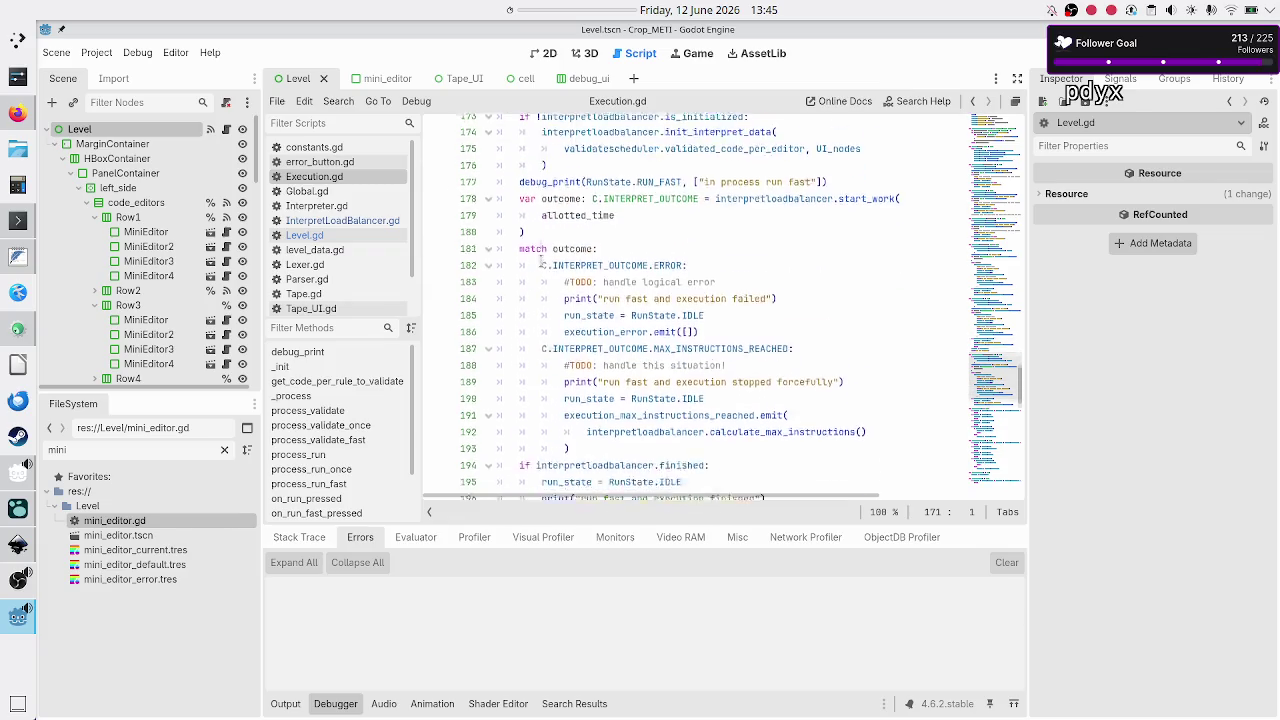
pyautogui.scroll(-5, 540, 261)
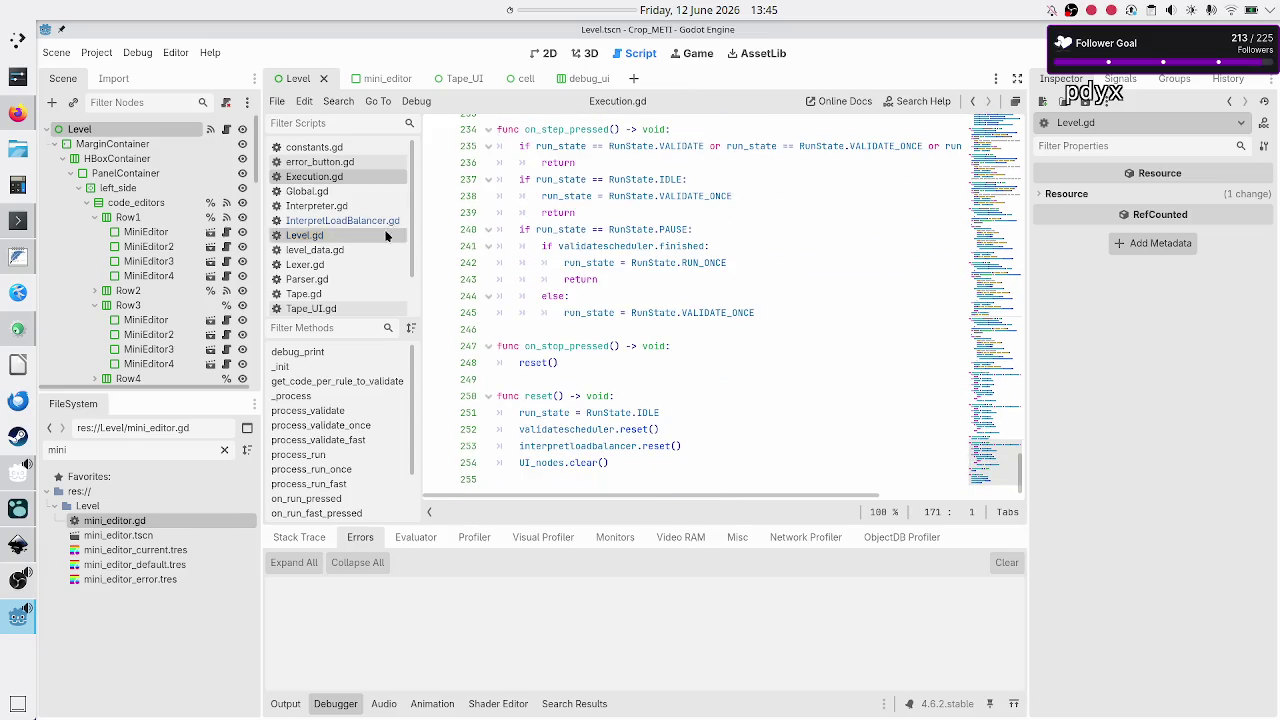
pyautogui.click(342, 220)
pyautogui.scroll(20, 573, 290)
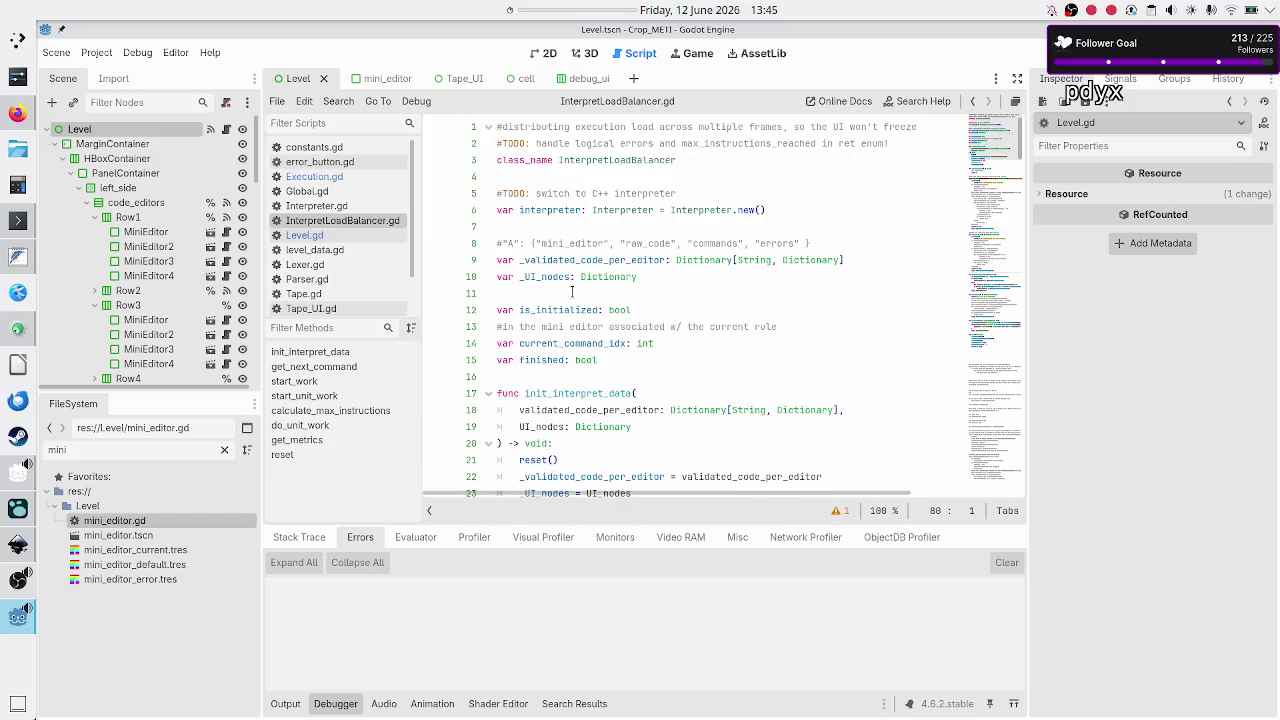
pyautogui.doubleClick(556, 212)
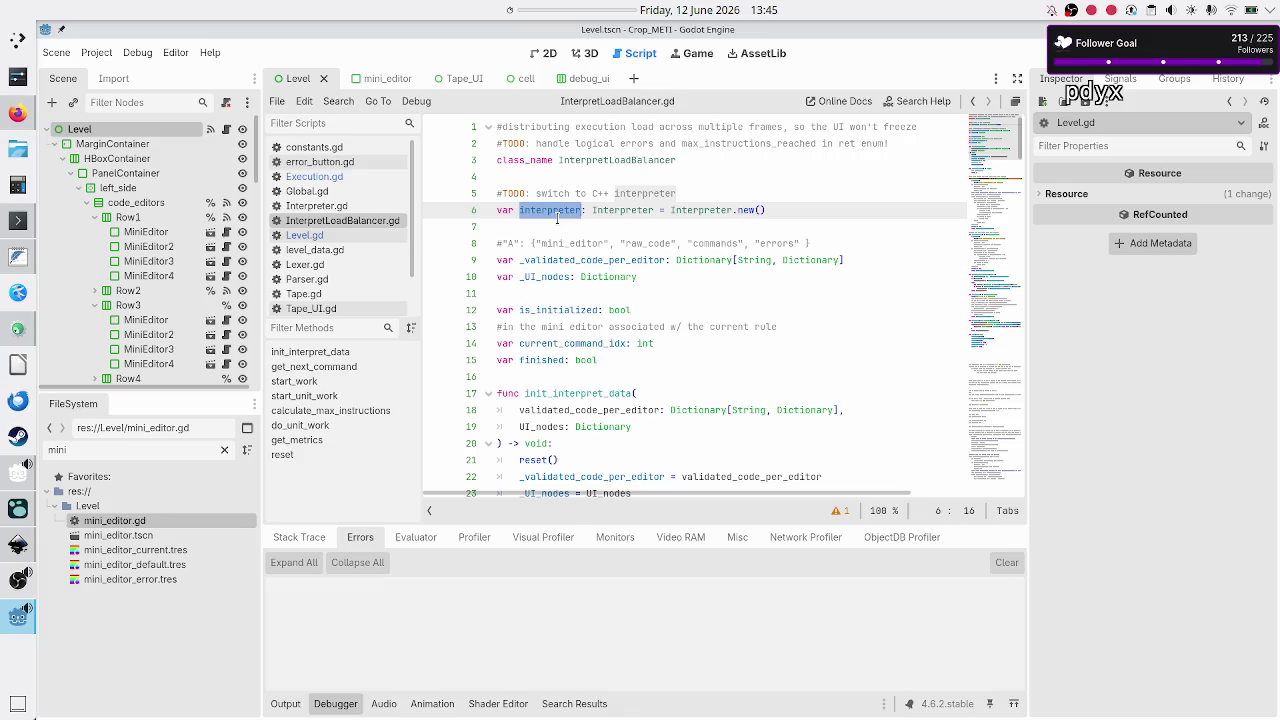
pyautogui.click(780, 209)
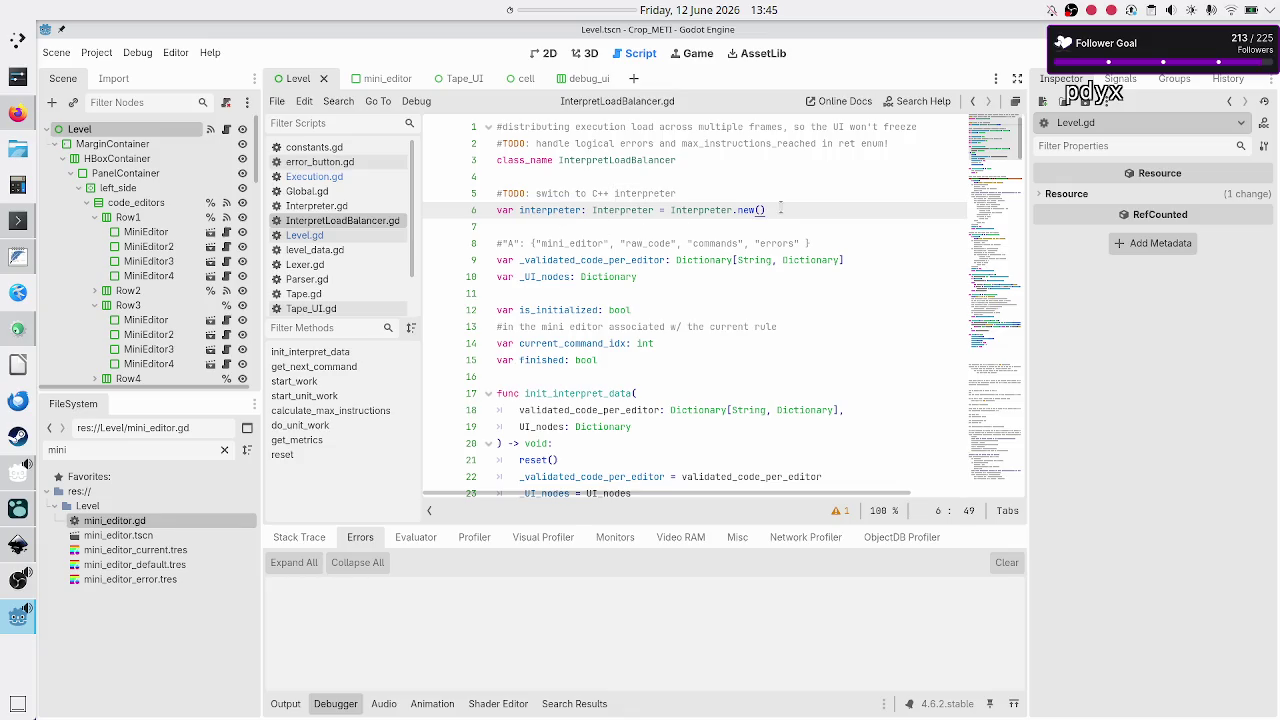
pyautogui.click(754, 178)
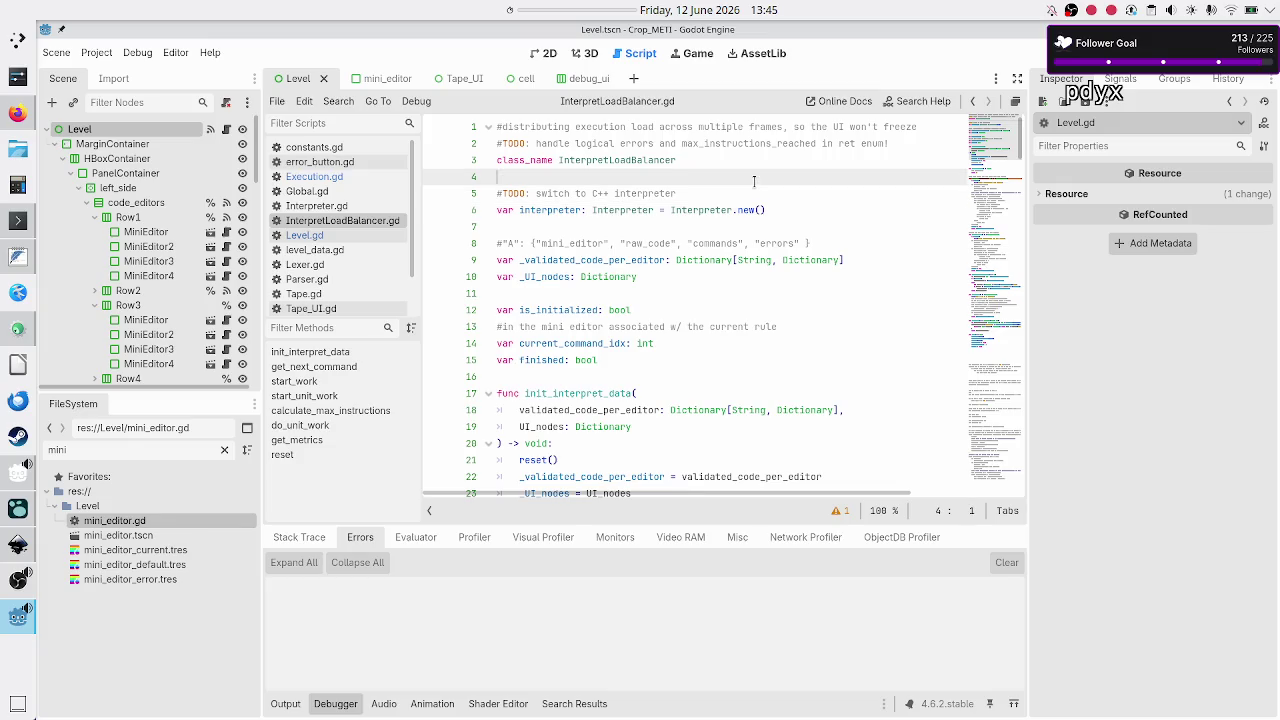
pyautogui.press('Down')
pyautogui.hotkey('shift', 'End')
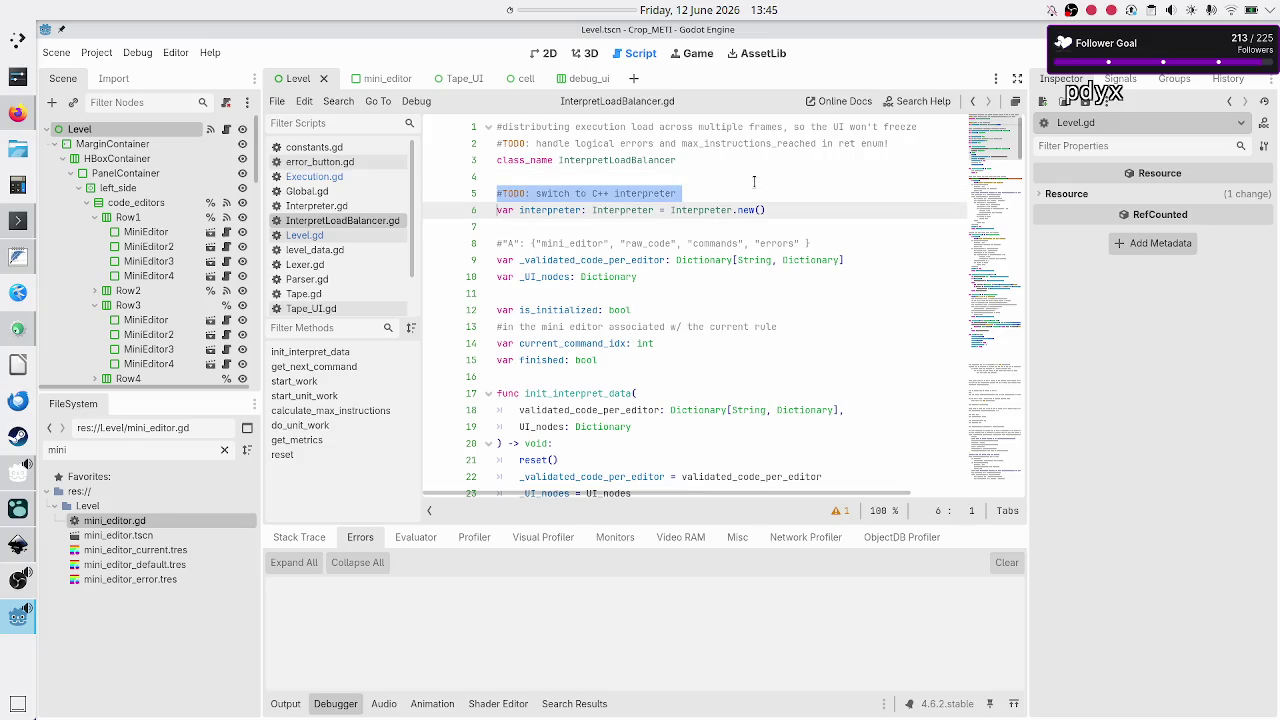
pyautogui.press('Down')
pyautogui.press('Down')
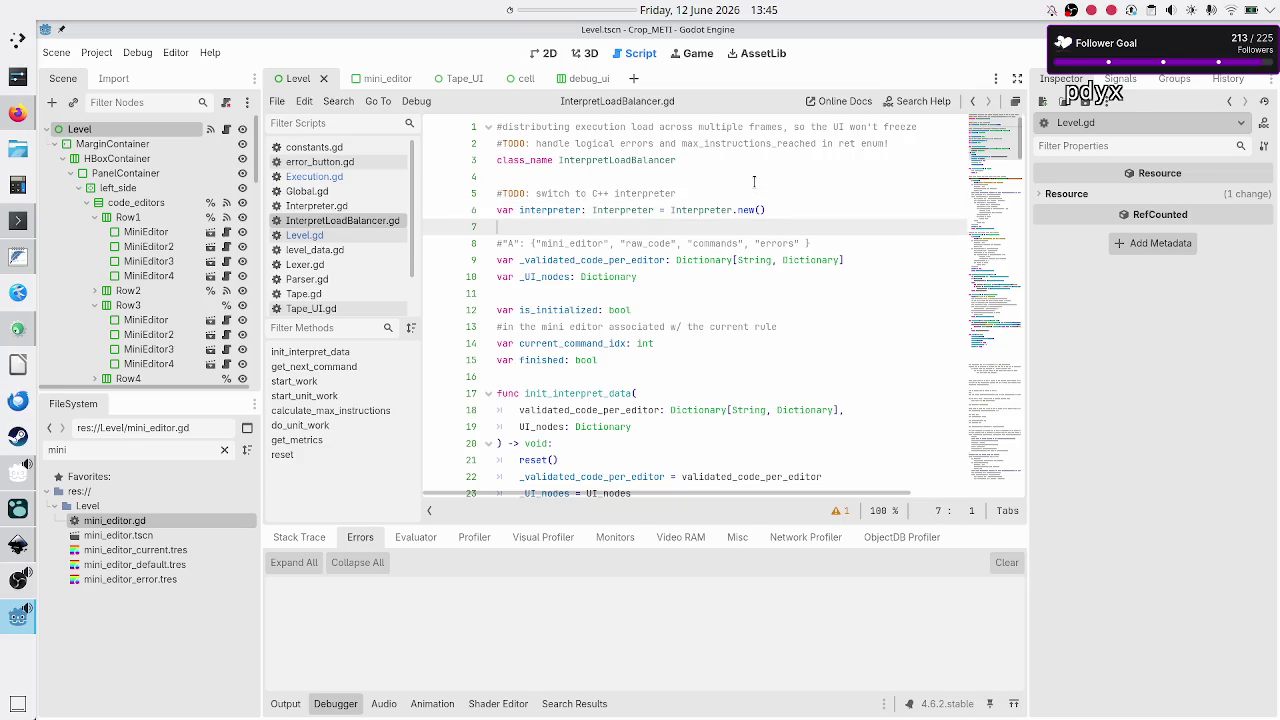
pyautogui.press('Down')
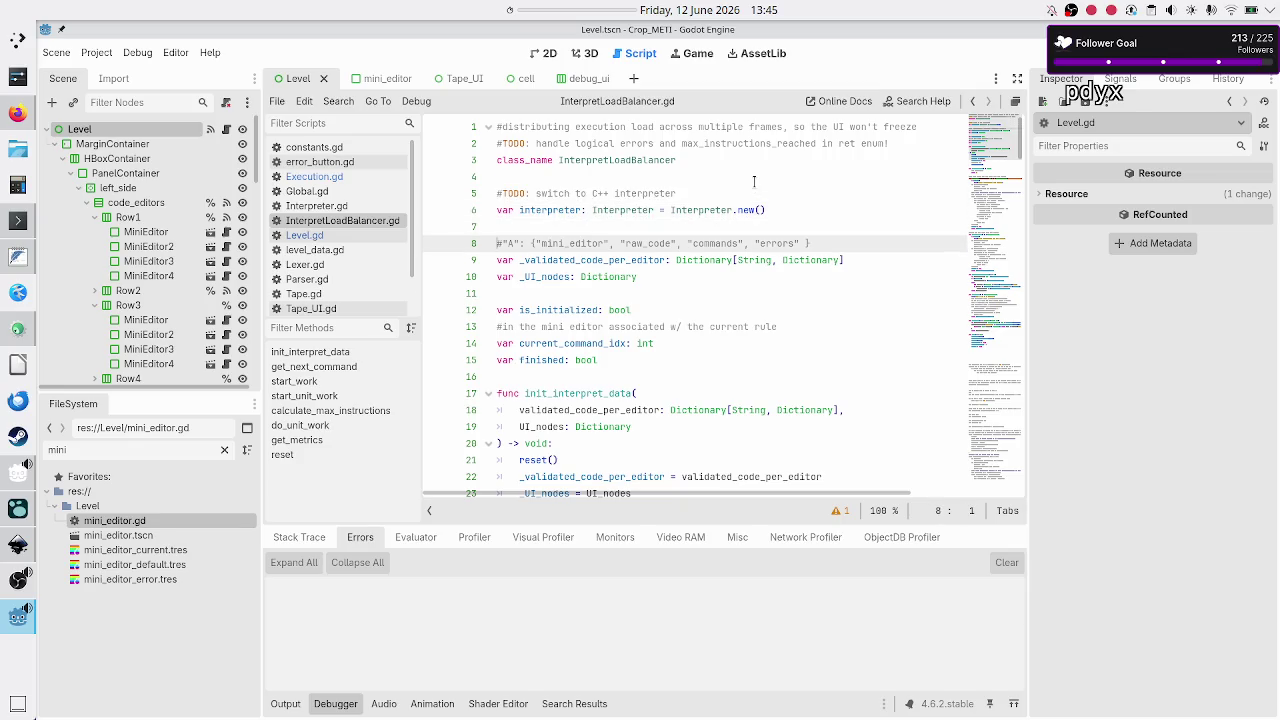
pyautogui.press('Down')
pyautogui.press('Down')
pyautogui.press('Down')
pyautogui.press('Down')
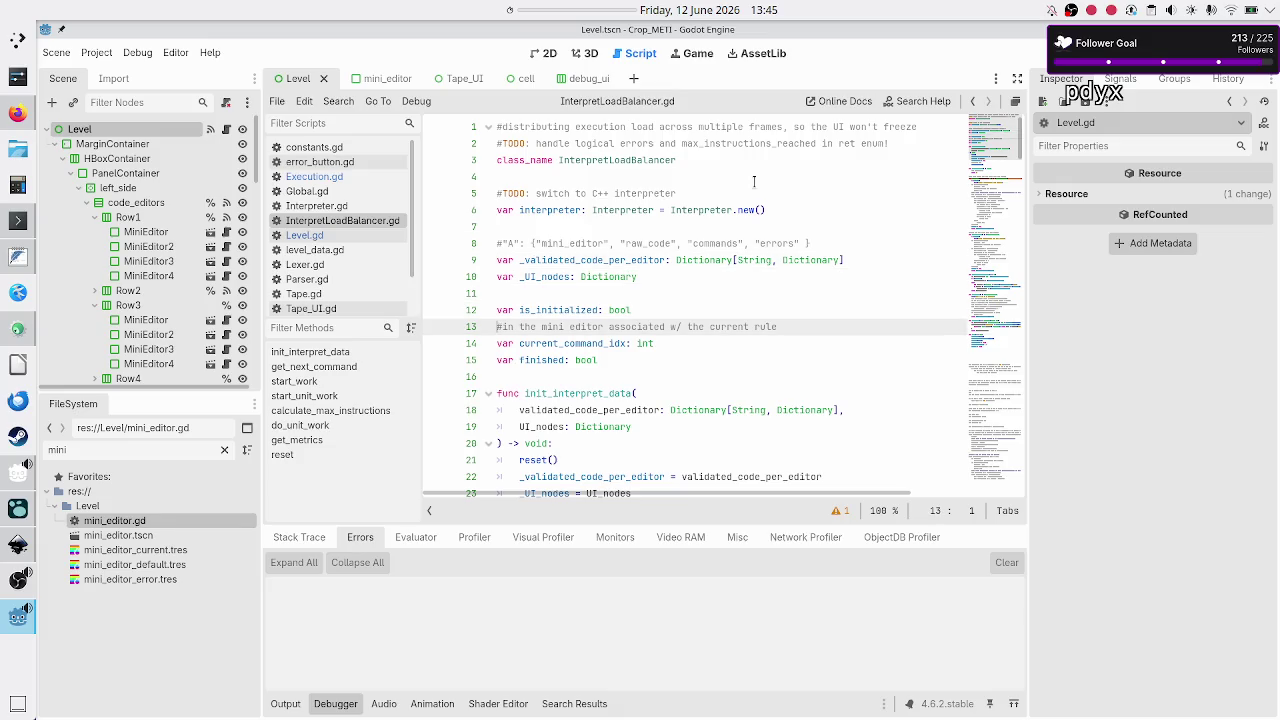
pyautogui.press('Down')
pyautogui.press('Down')
pyautogui.press('Down')
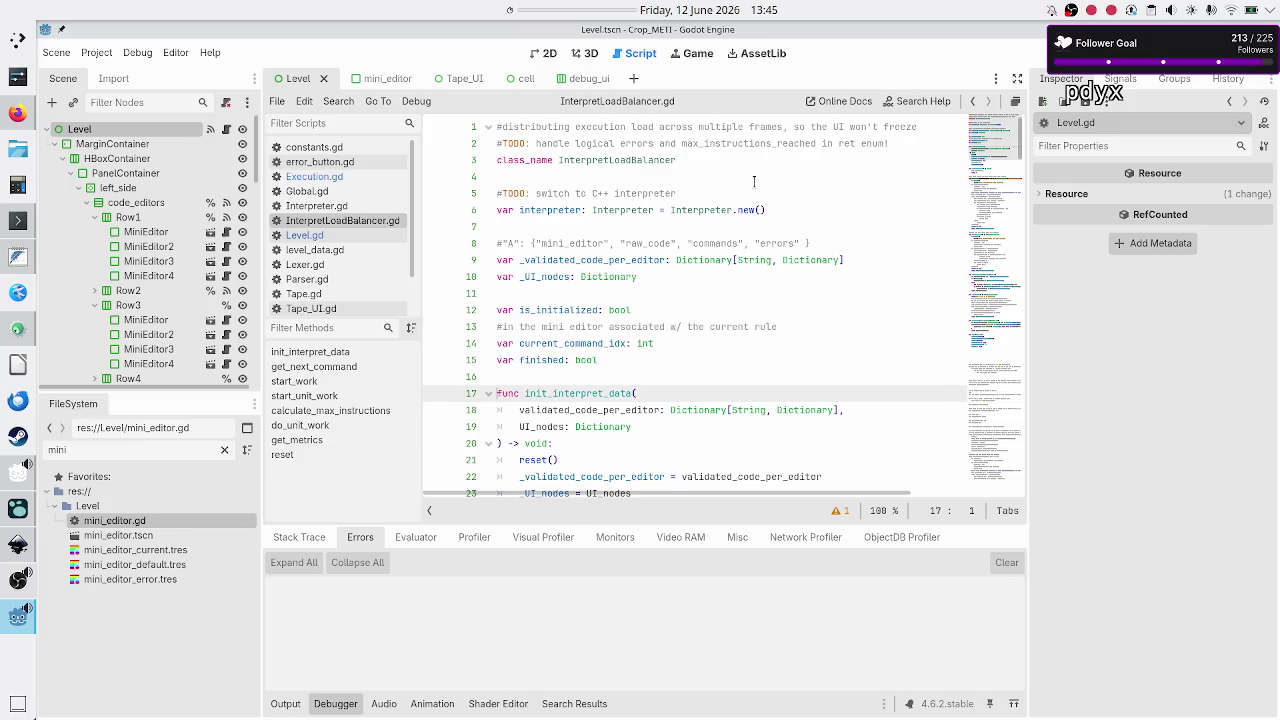
pyautogui.press('Down')
pyautogui.press('Down')
pyautogui.press('Down')
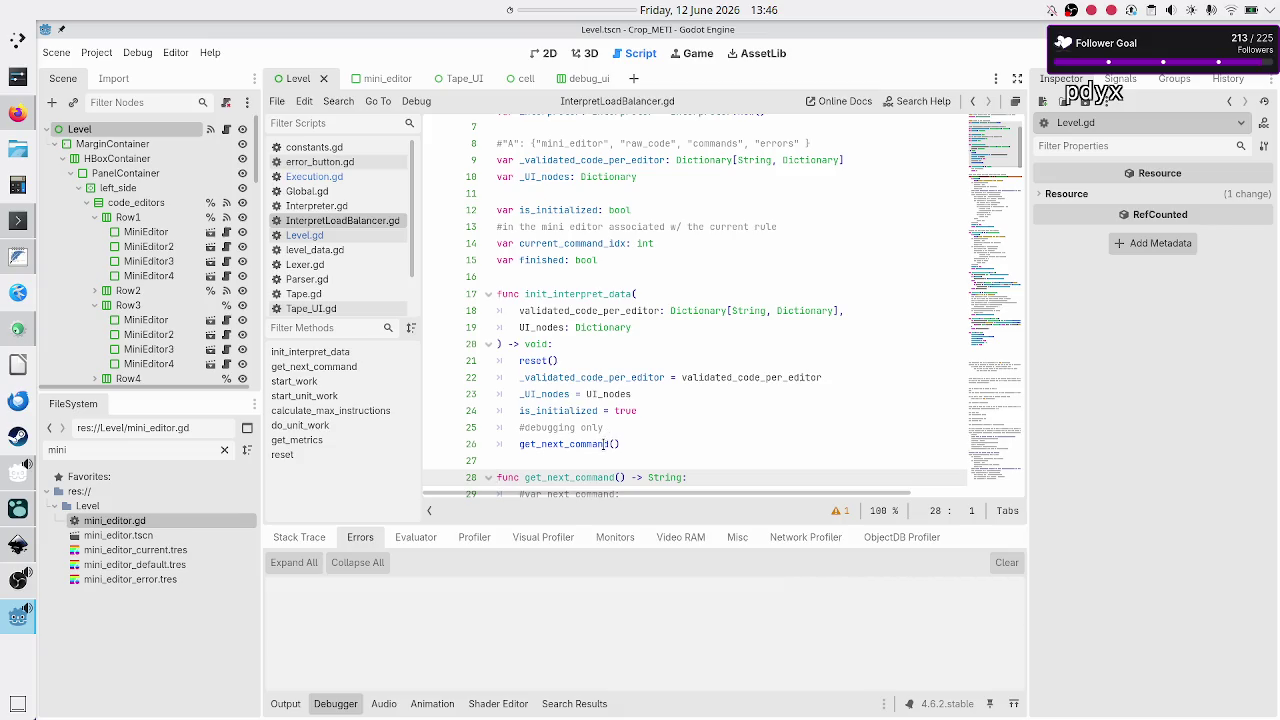
pyautogui.scroll(-15, 618, 434)
pyautogui.scroll(-13, 632, 424)
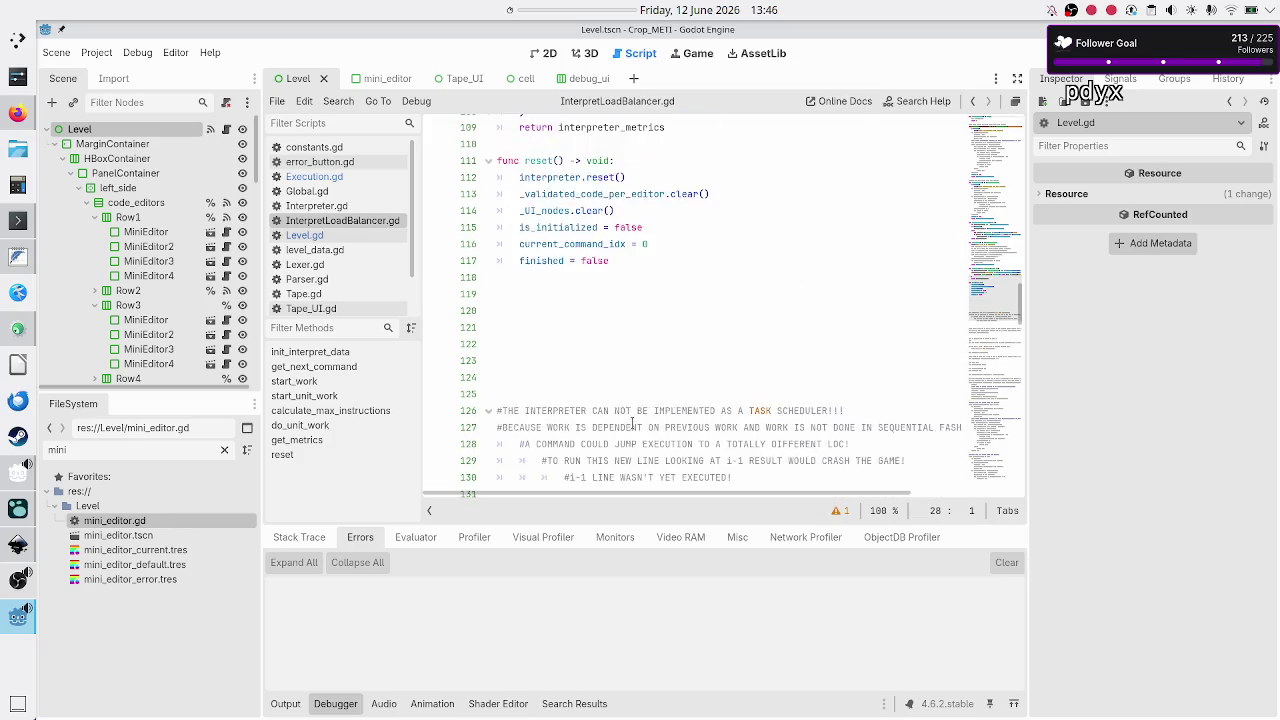
pyautogui.scroll(2, 632, 424)
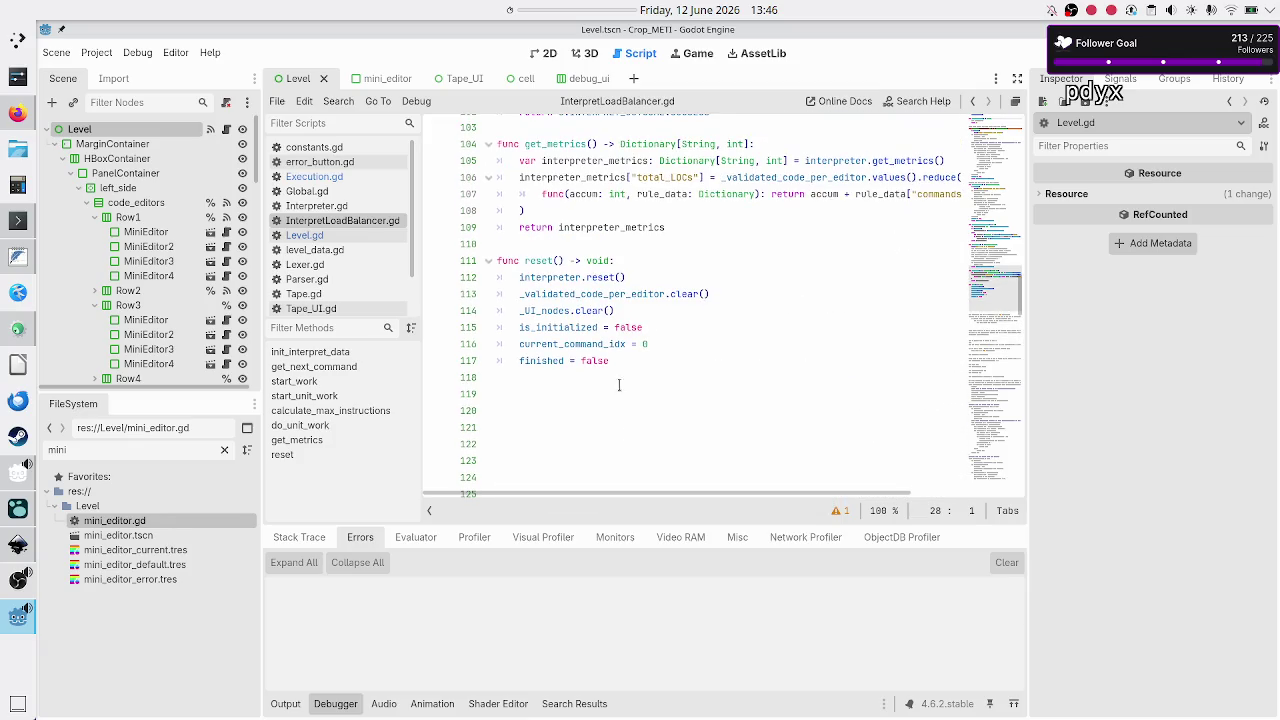
pyautogui.scroll(20, 649, 323)
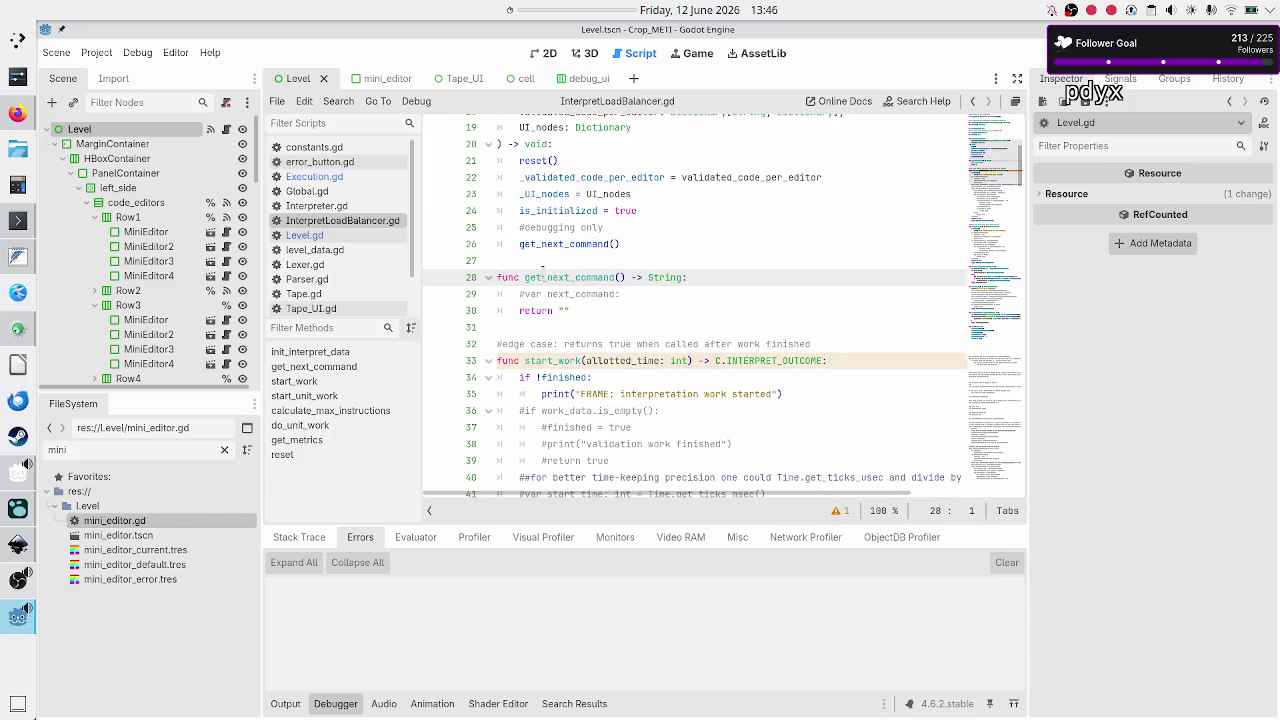
pyautogui.doubleClick(542, 277)
pyautogui.scroll(2, 600, 300)
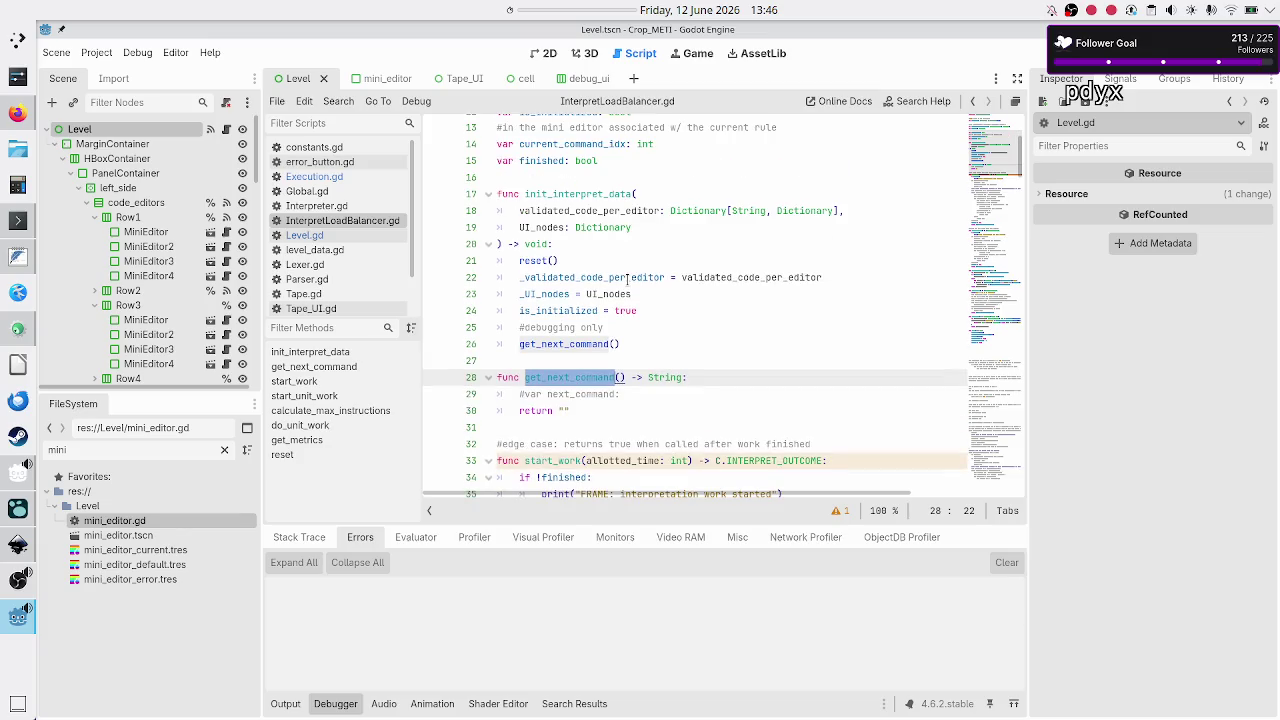
pyautogui.scroll(-2, 627, 280)
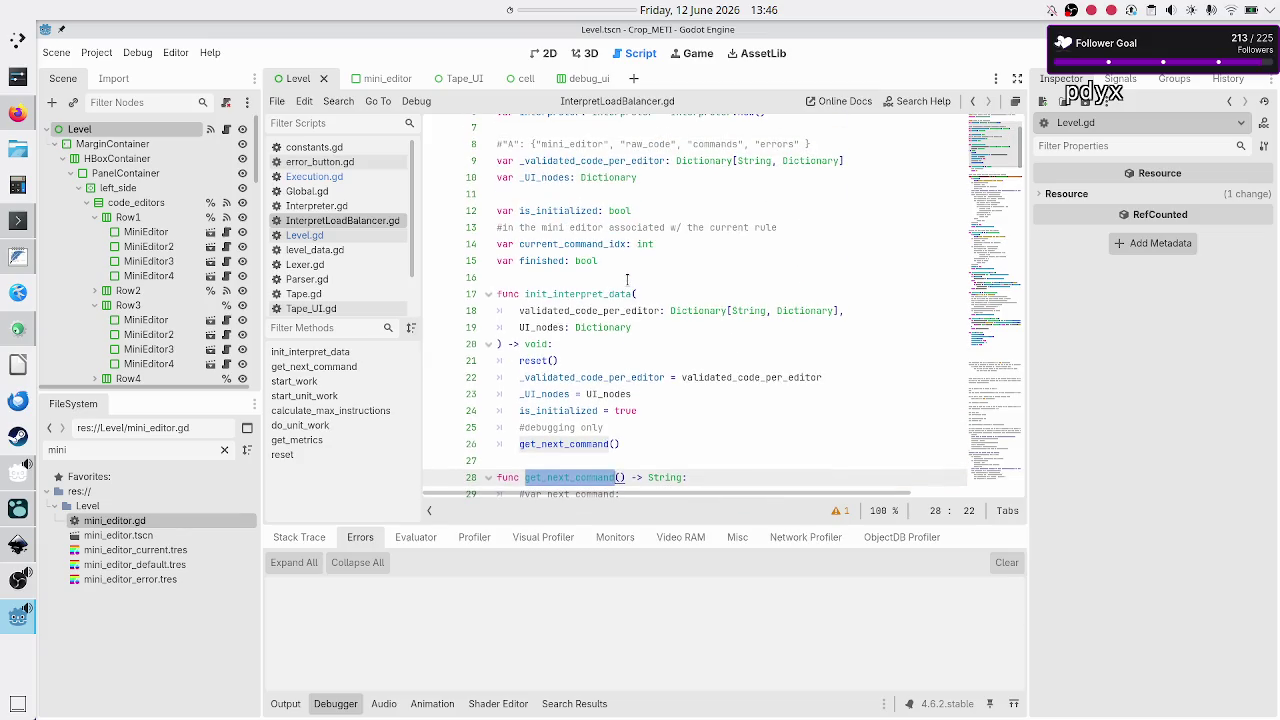
pyautogui.press('Down')
pyautogui.press('Down')
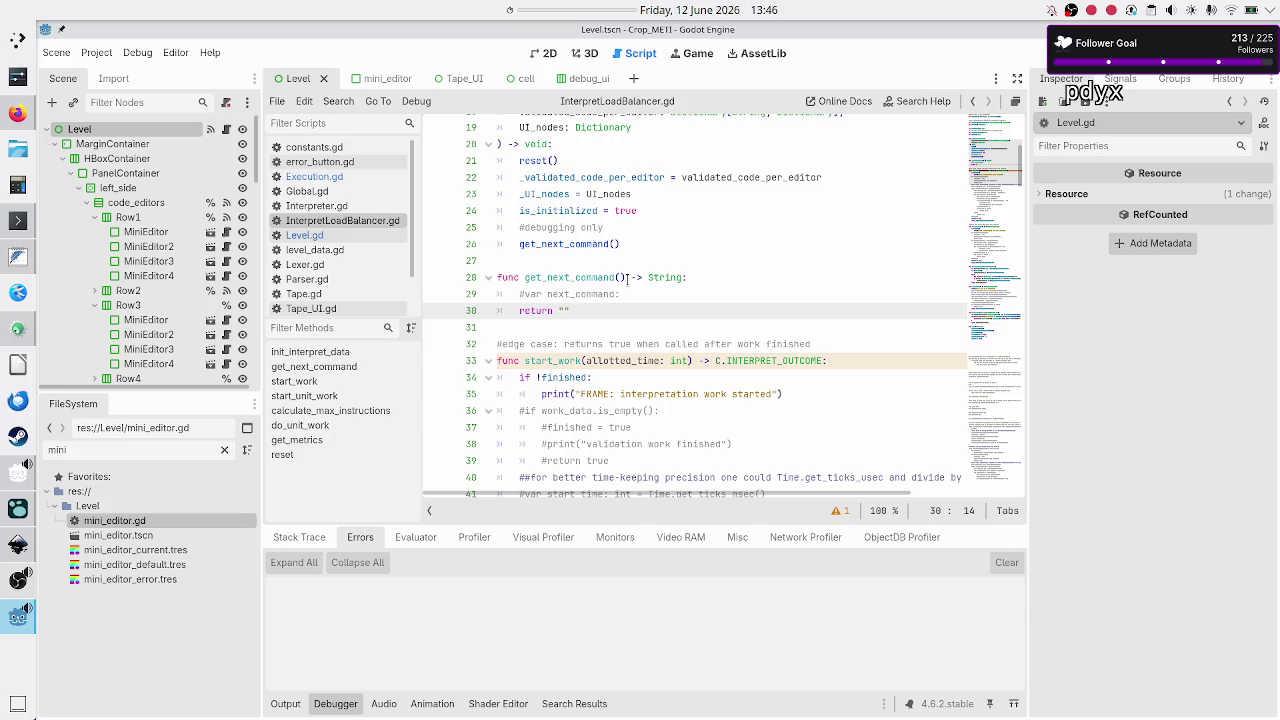
pyautogui.scroll(-4, 601, 361)
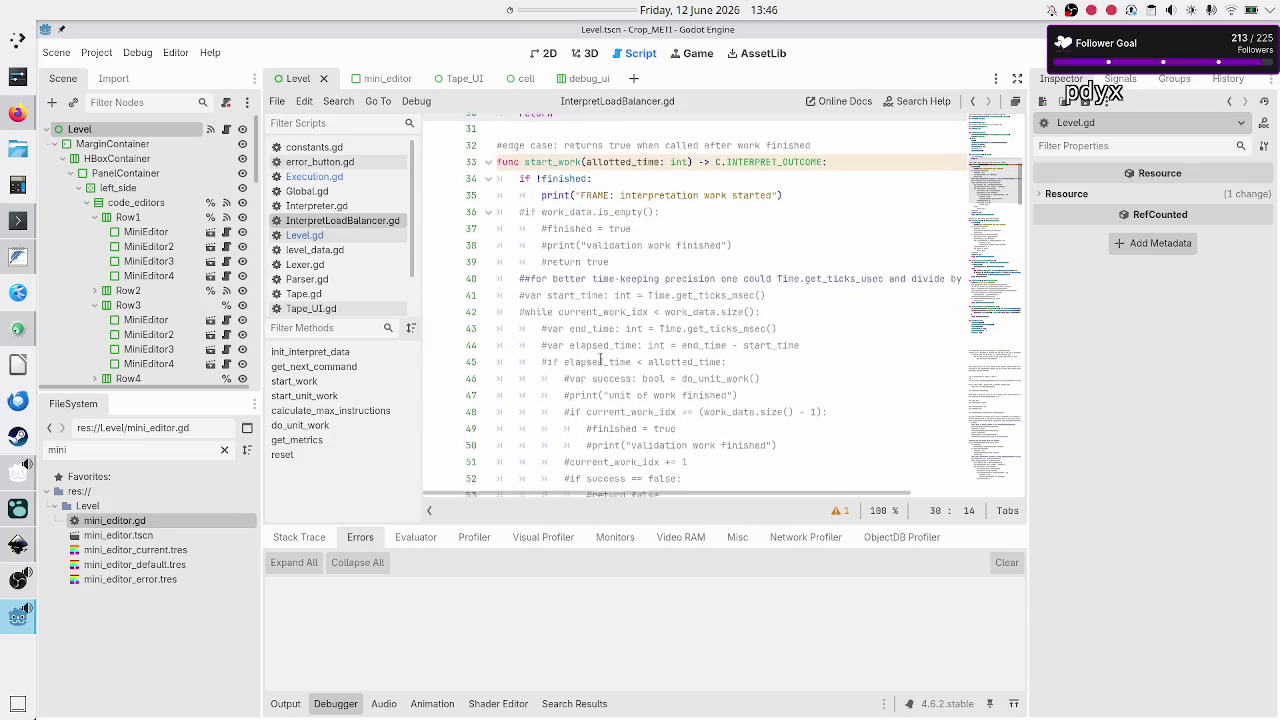
pyautogui.scroll(-3, 566, 262)
pyautogui.scroll(-2, 566, 262)
pyautogui.scroll(-9, 566, 262)
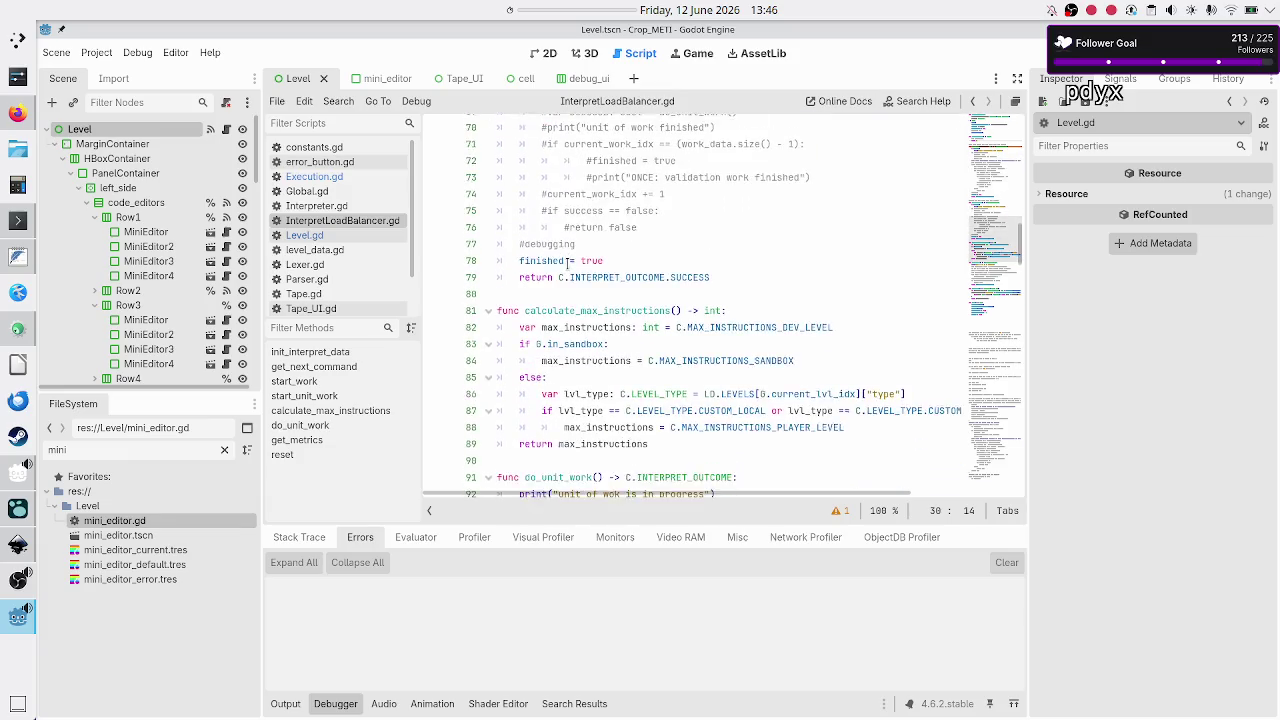
pyautogui.scroll(-4, 566, 262)
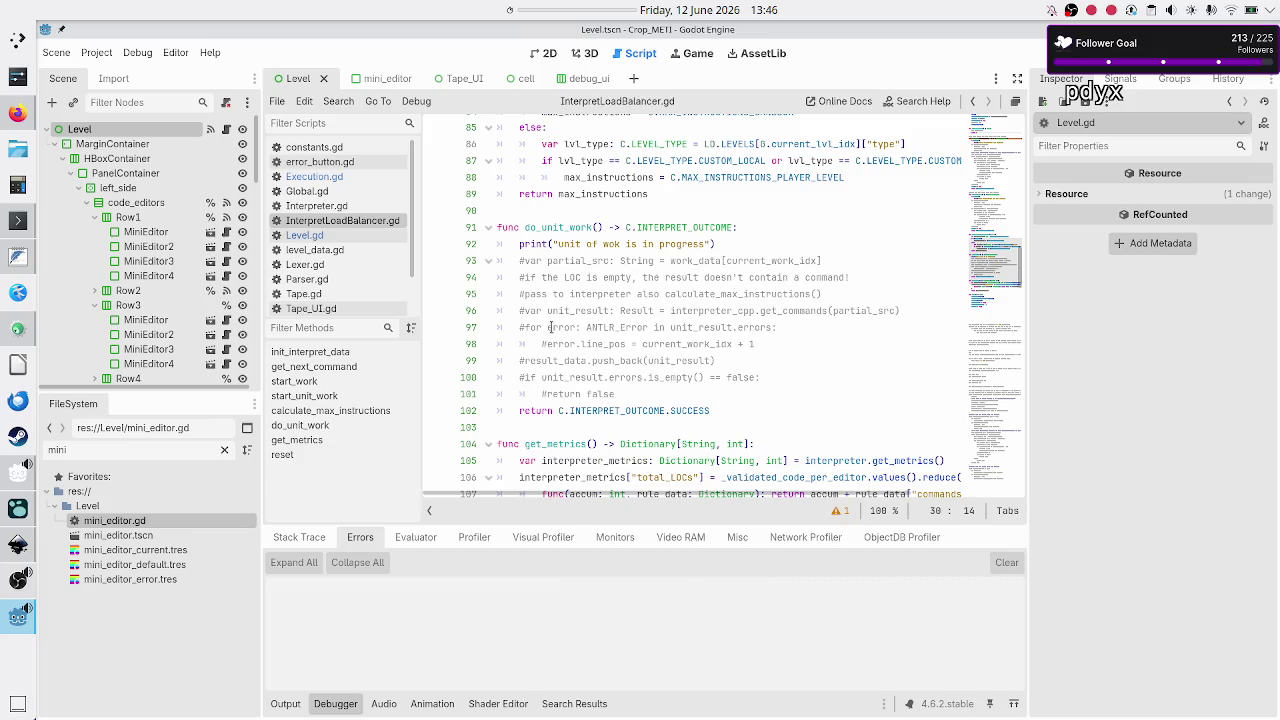
pyautogui.scroll(-7, 549, 327)
pyautogui.scroll(19, 549, 327)
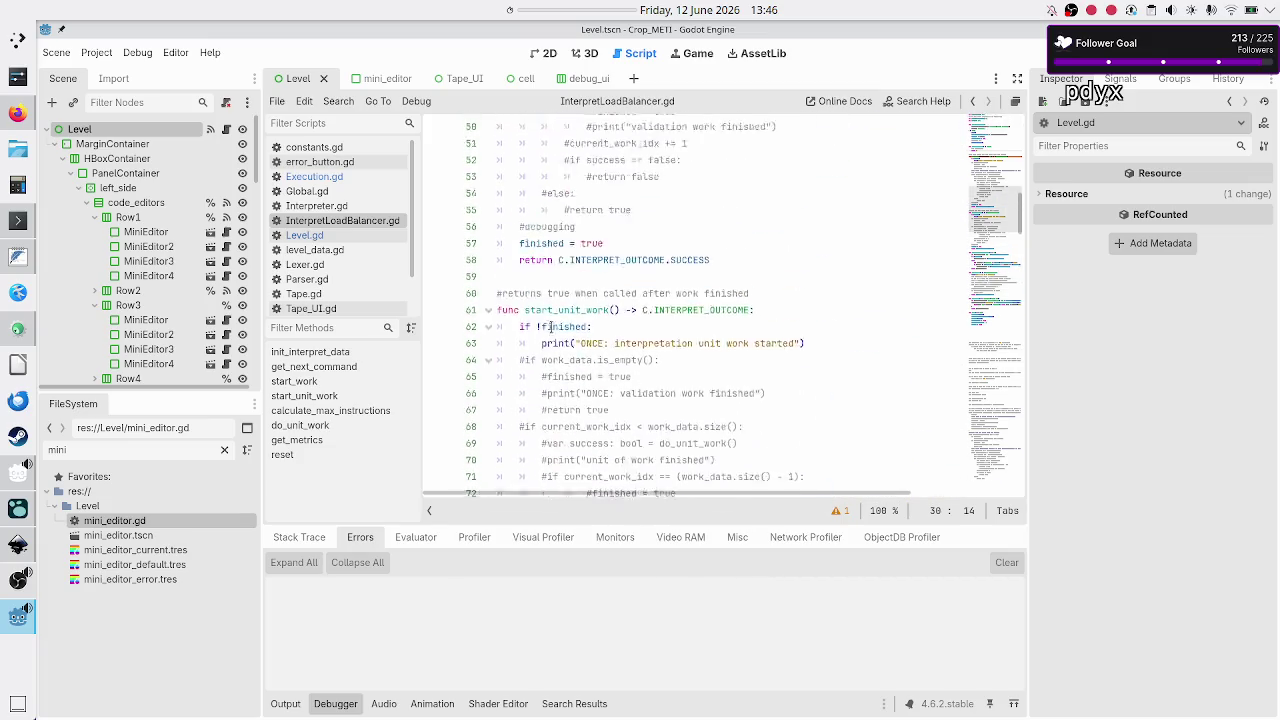
pyautogui.scroll(10, 549, 327)
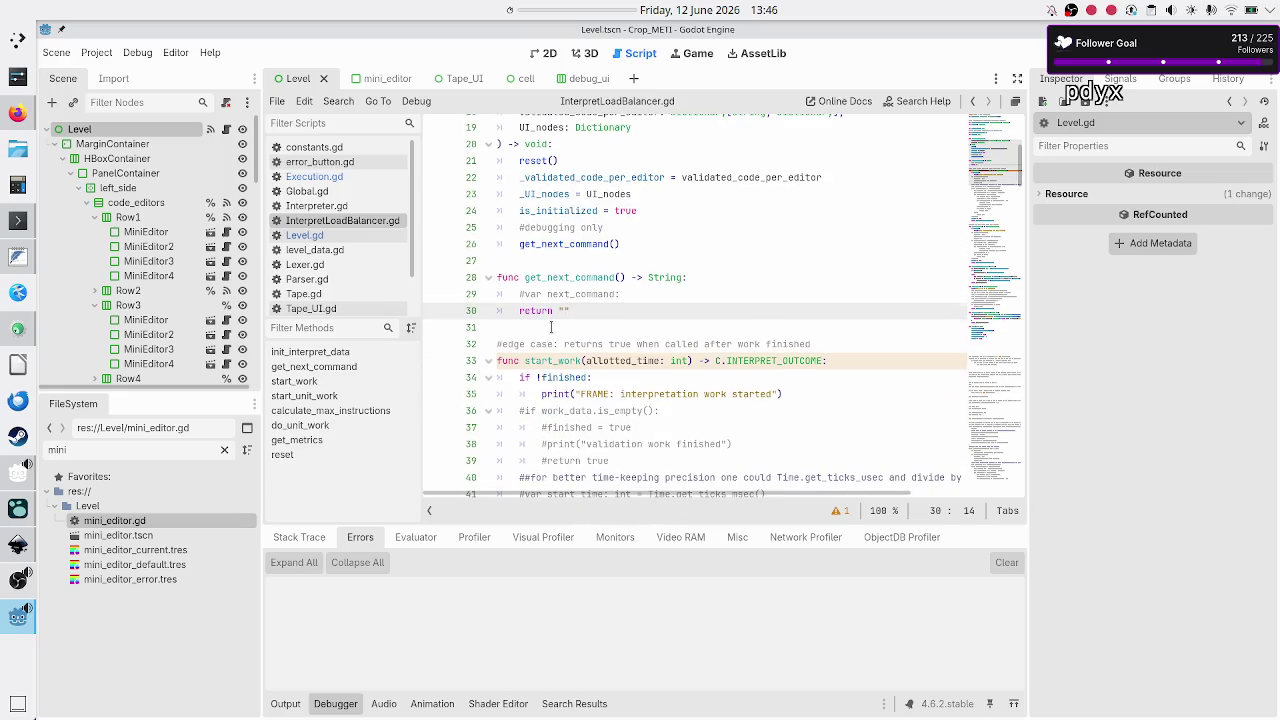
pyautogui.scroll(2, 551, 327)
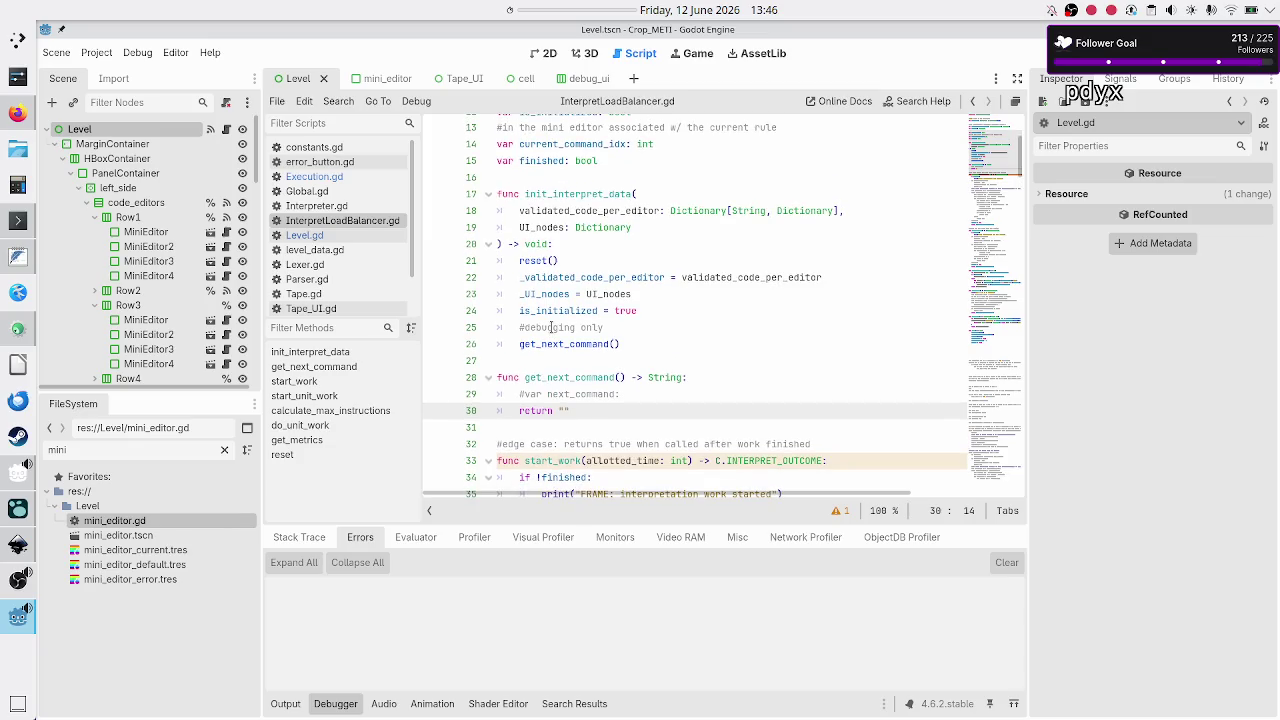
pyautogui.scroll(2, 551, 327)
pyautogui.scroll(-2, 551, 327)
pyautogui.doubleClick(663, 379)
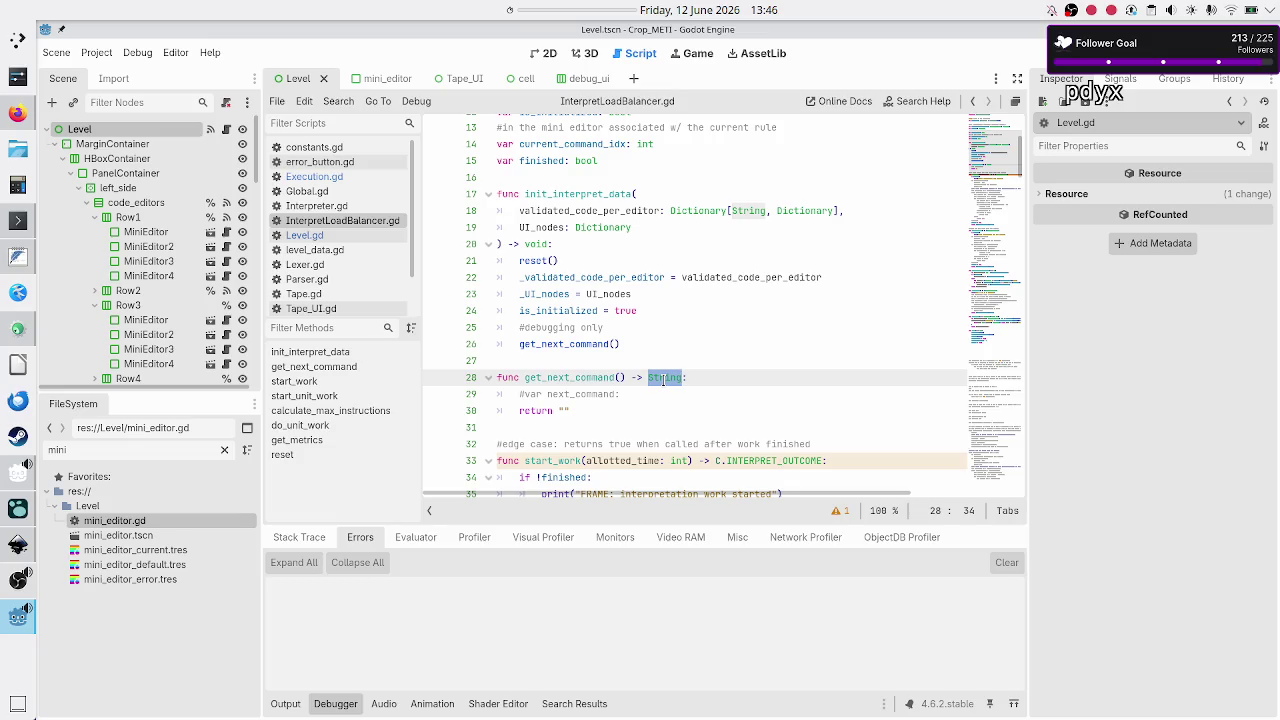
# - Change get_next_command's return type from String to Array
pyautogui.press('BackSpace')
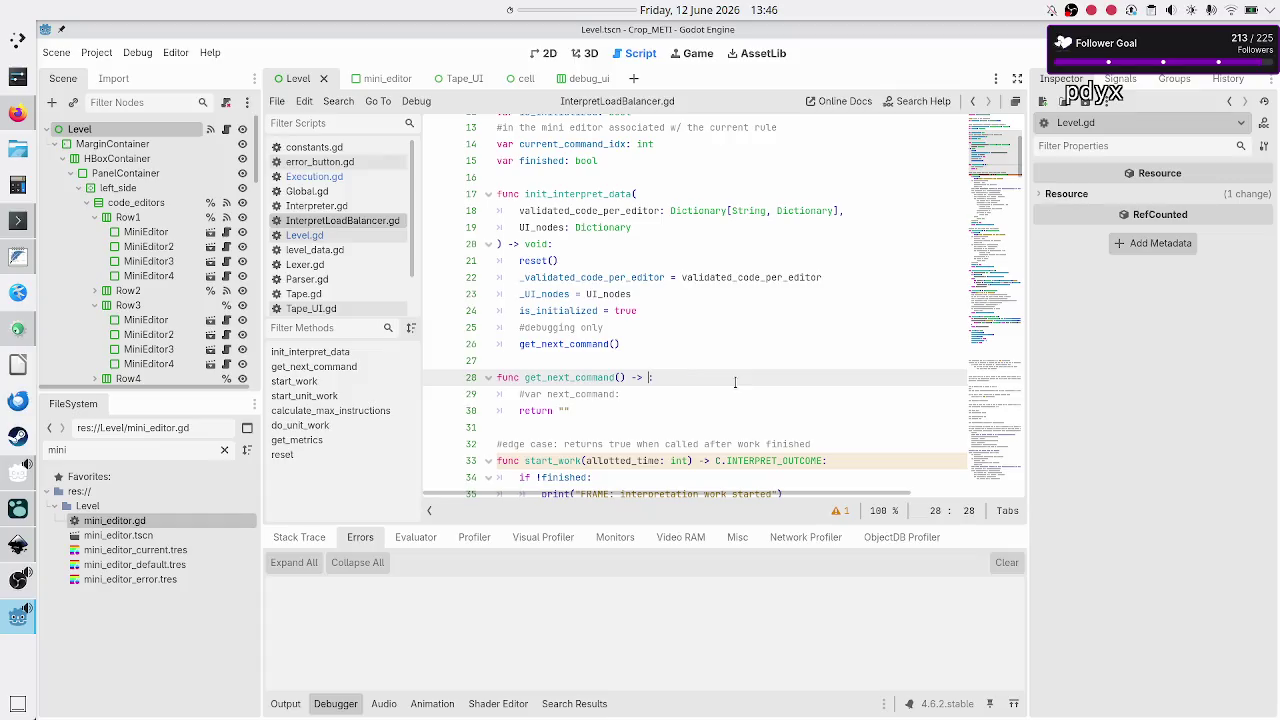
pyautogui.write('Array')
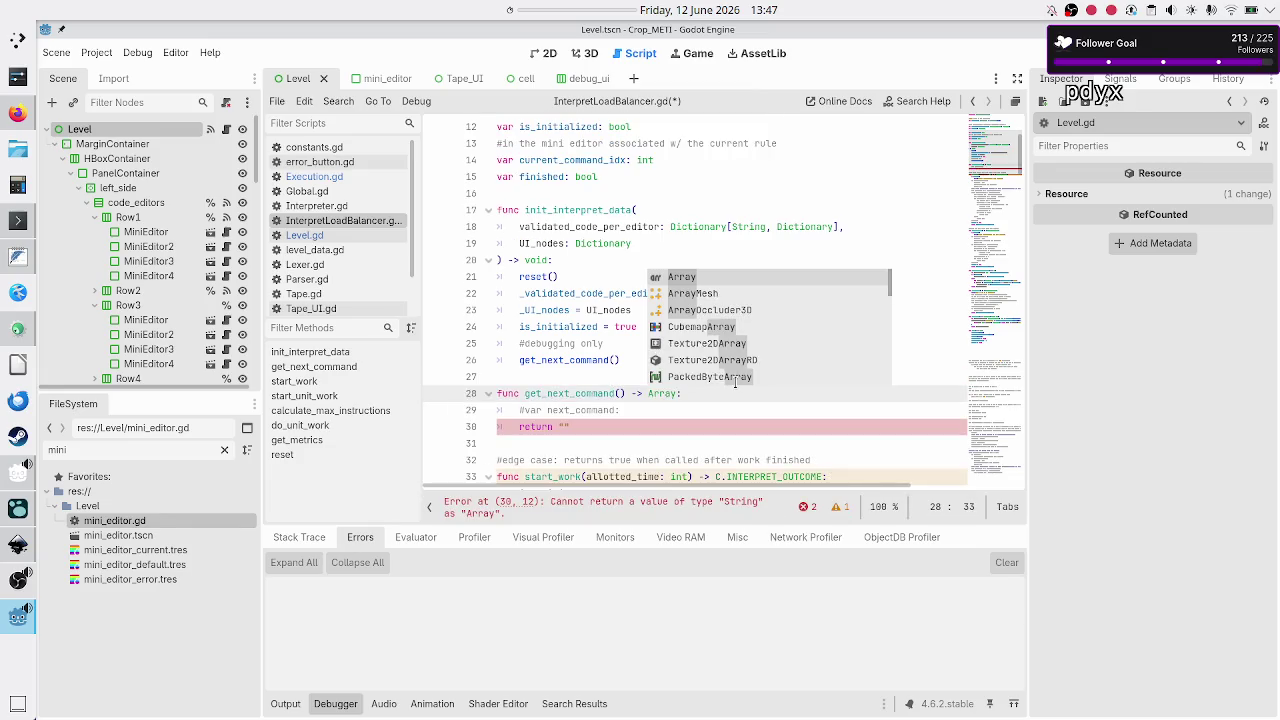
pyautogui.press('Escape')
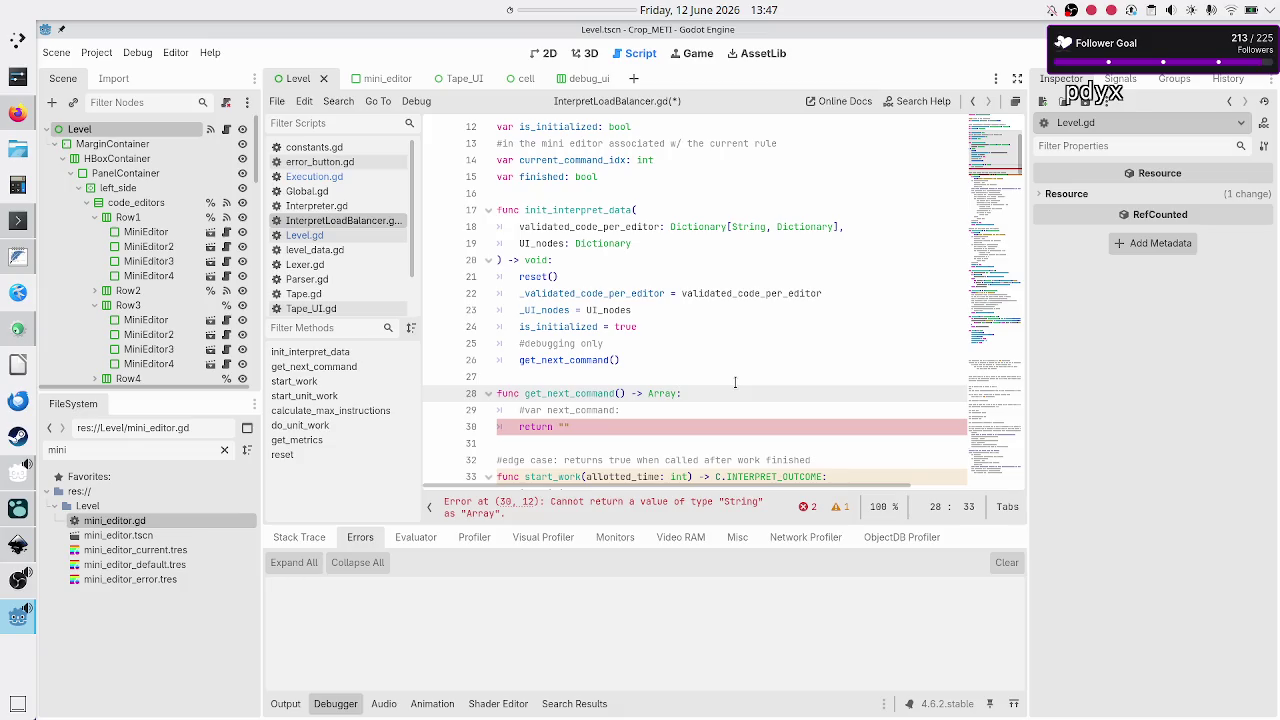
# - Uncomment line 29 and declare it as 'var next_command: Array ='
pyautogui.press('Down')
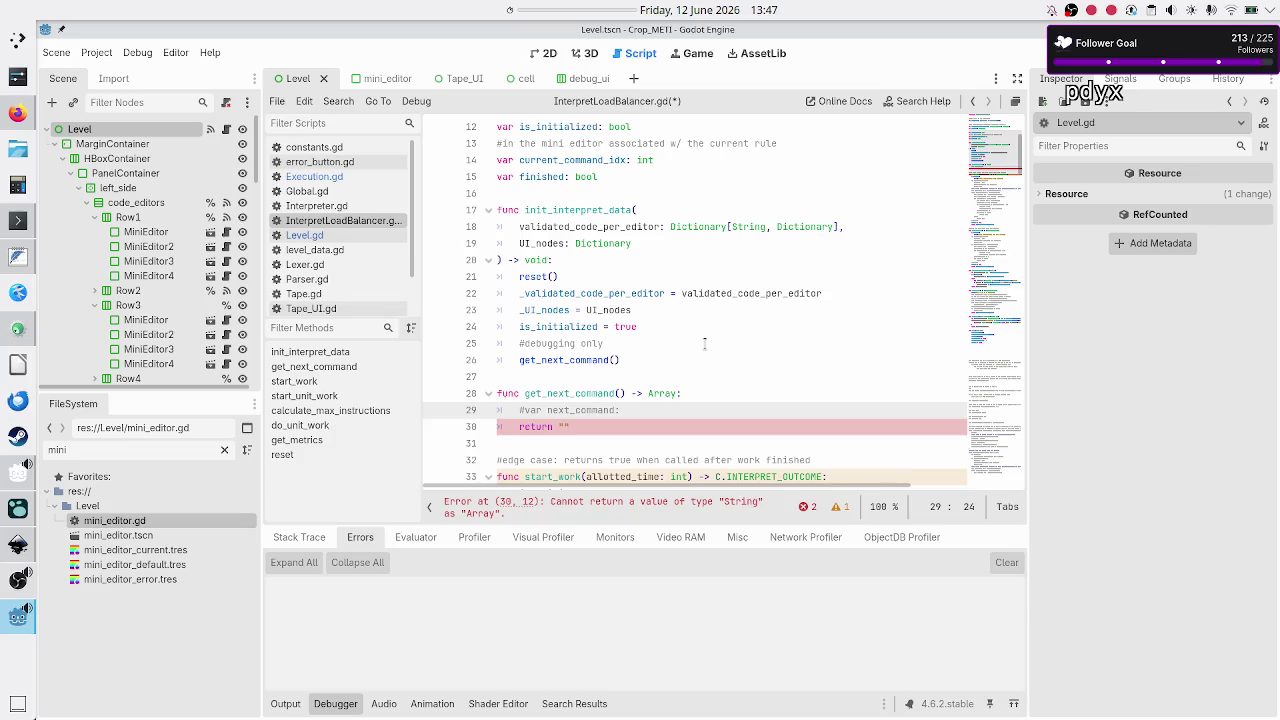
pyautogui.scroll(3, 705, 343)
pyautogui.scroll(-3, 705, 343)
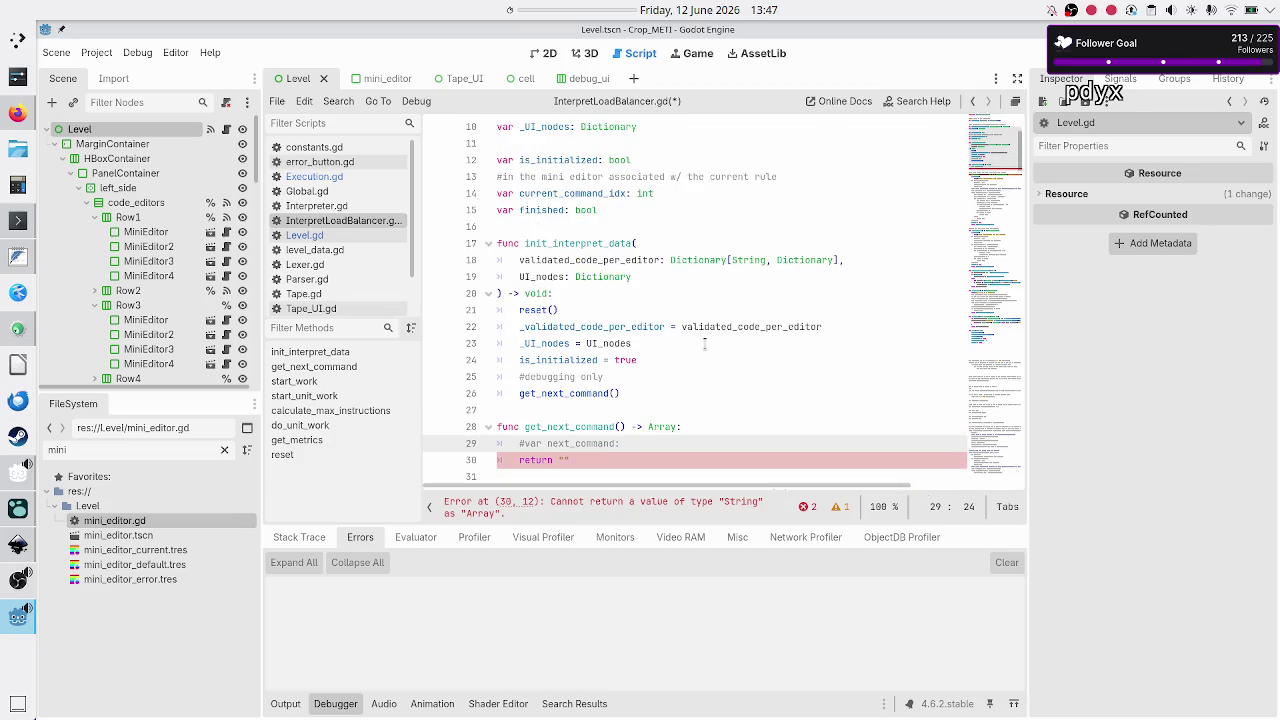
pyautogui.press('Left')
pyautogui.press('Left')
pyautogui.press('Left')
pyautogui.press('BackSpace')
pyautogui.press('End')
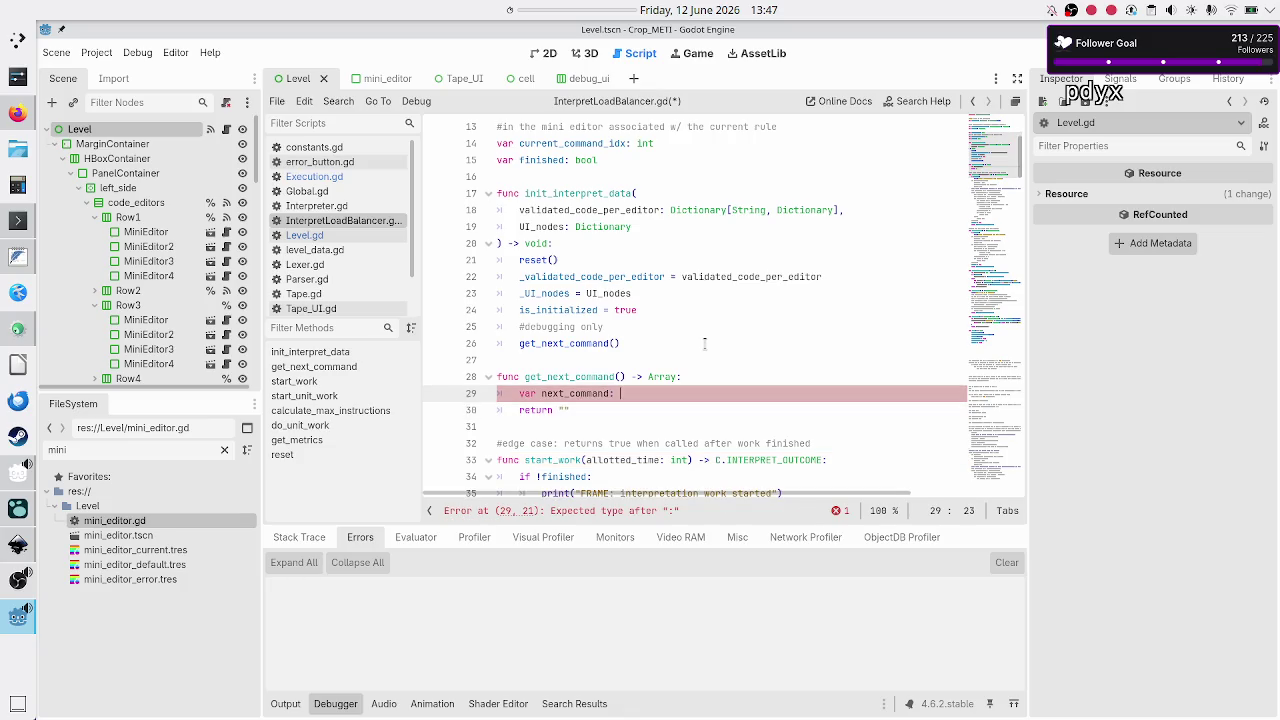
pyautogui.write('Array =')
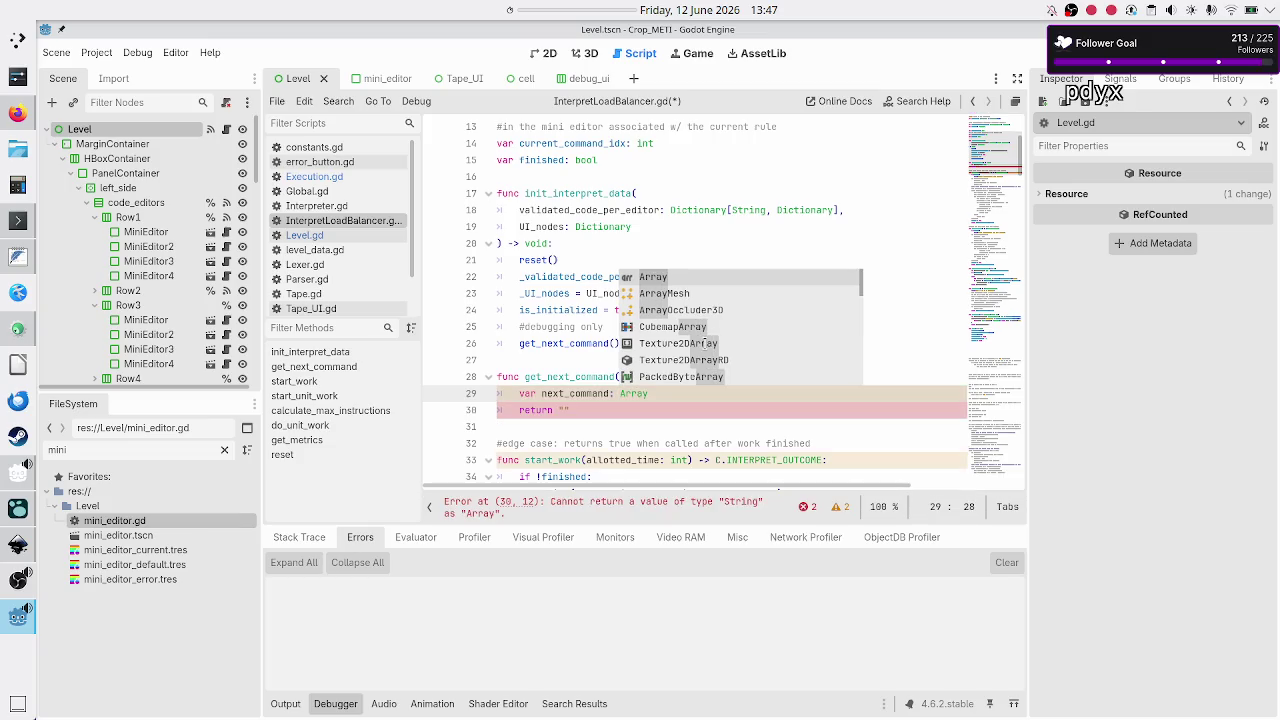
pyautogui.press('Escape')
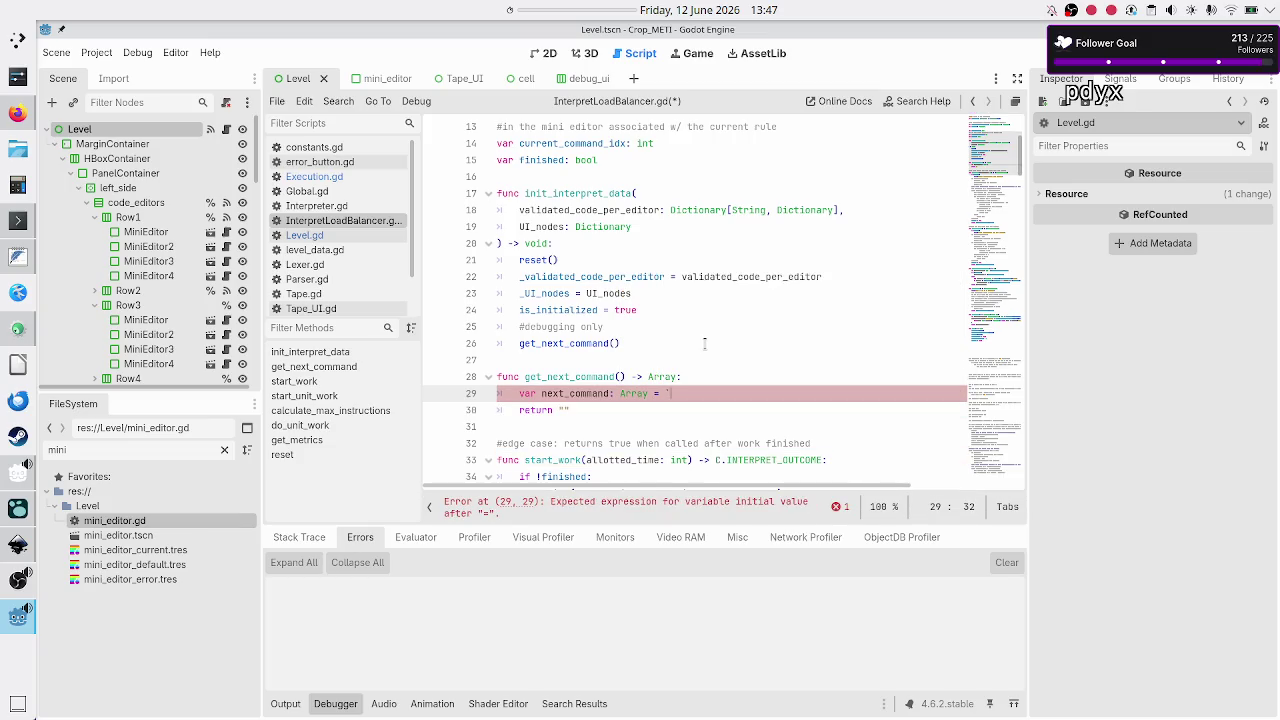
# - Return next_command instead of the empty string
pyautogui.press('Down')
pyautogui.press('BackSpace')
pyautogui.press('BackSpace')
pyautogui.write('next_co')
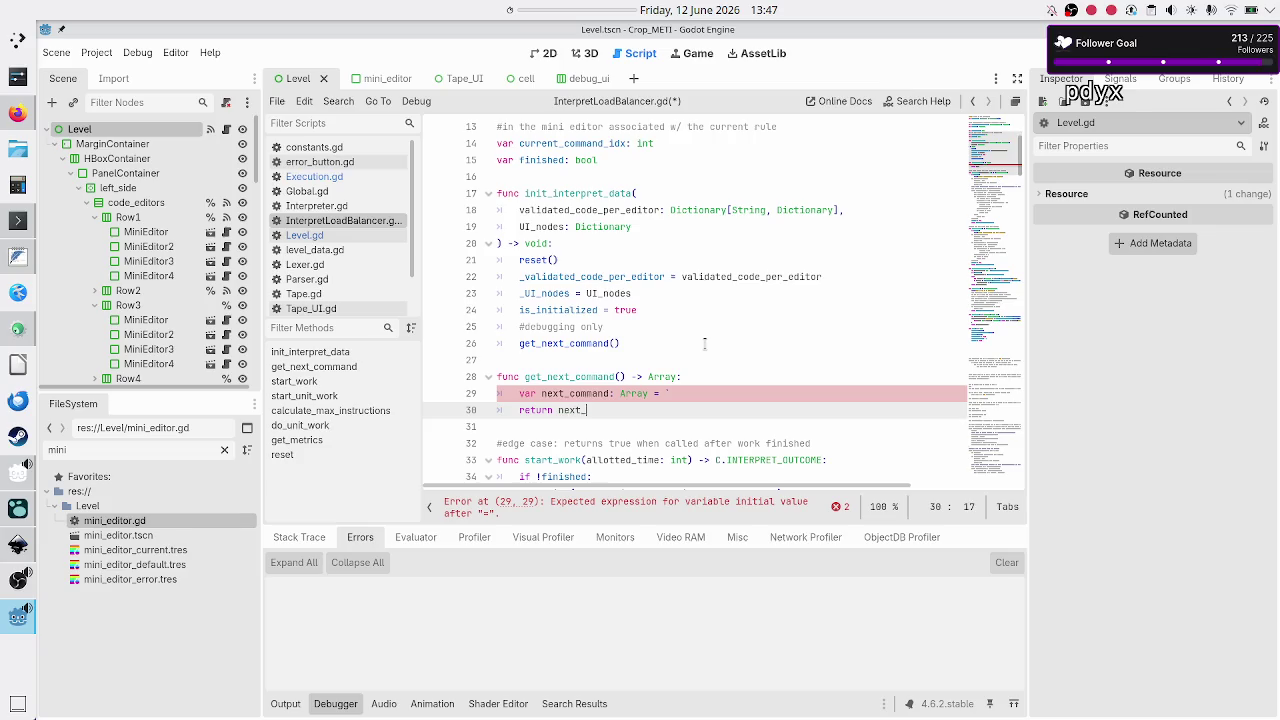
pyautogui.press('Return')
pyautogui.press('Up')
pyautogui.press('End')
pyautogui.scroll(4, 685, 278)
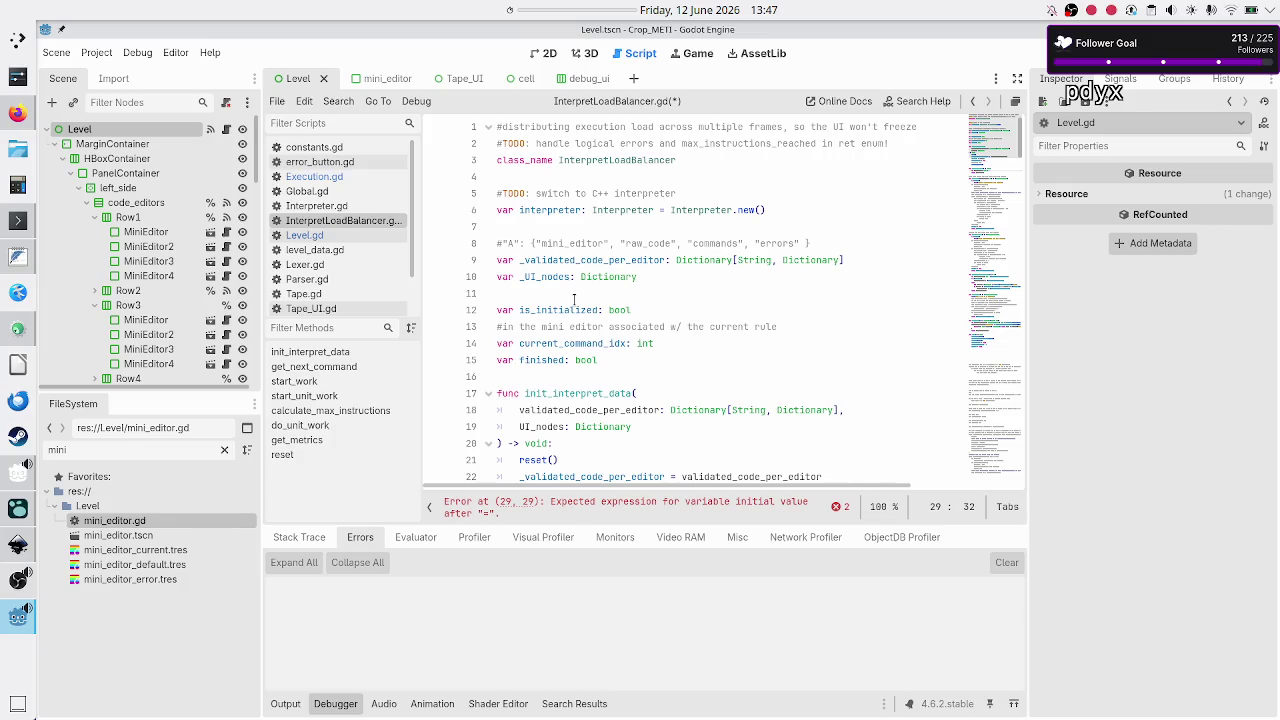
pyautogui.scroll(-5, 576, 355)
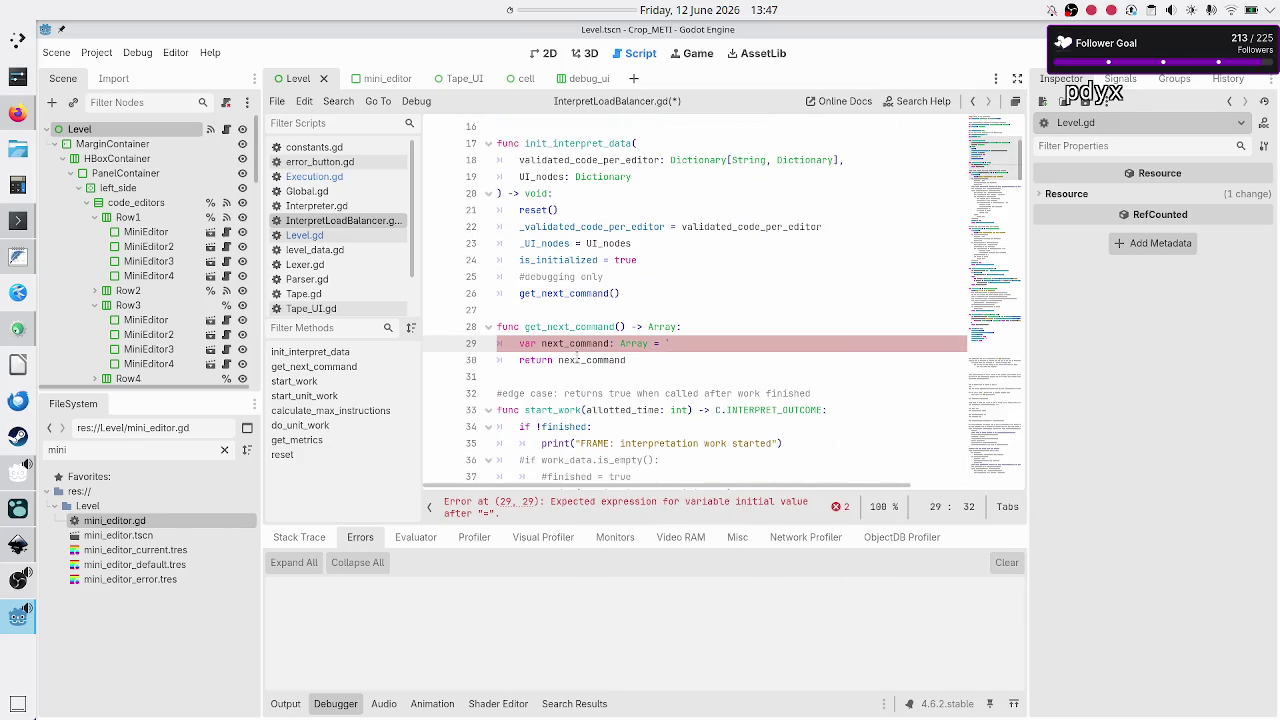
pyautogui.scroll(2, 576, 355)
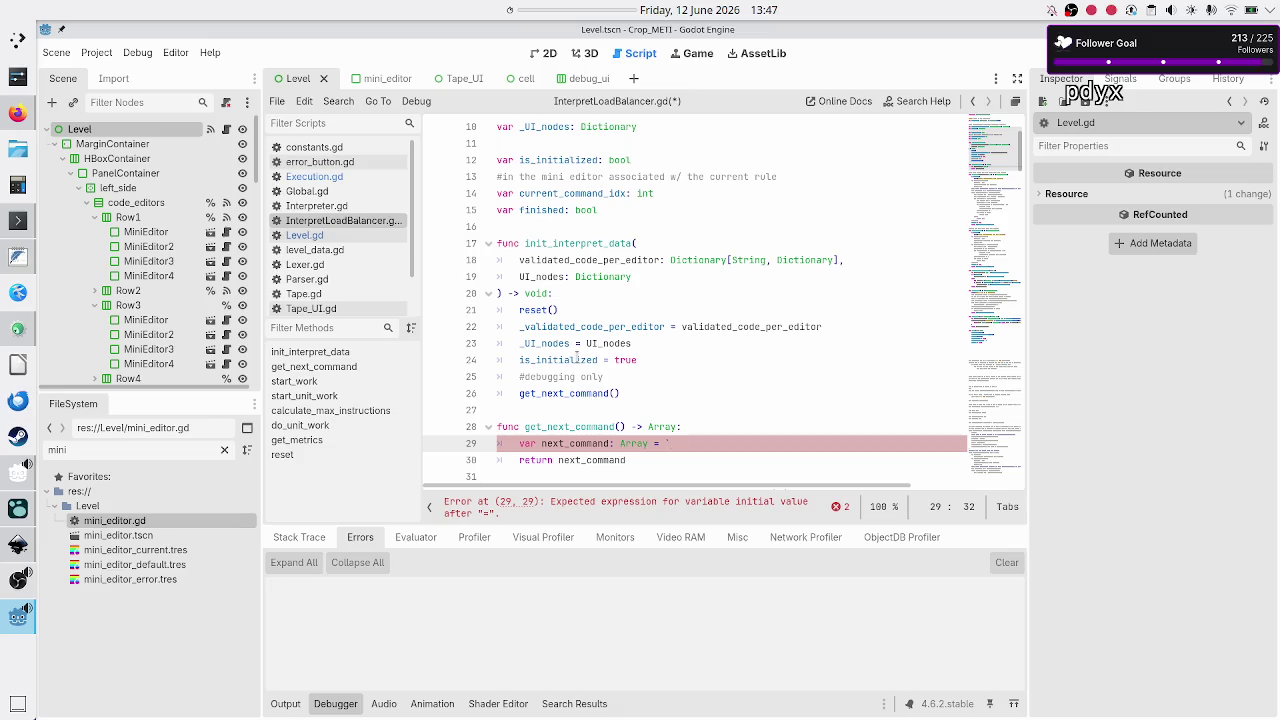
pyautogui.scroll(3, 576, 352)
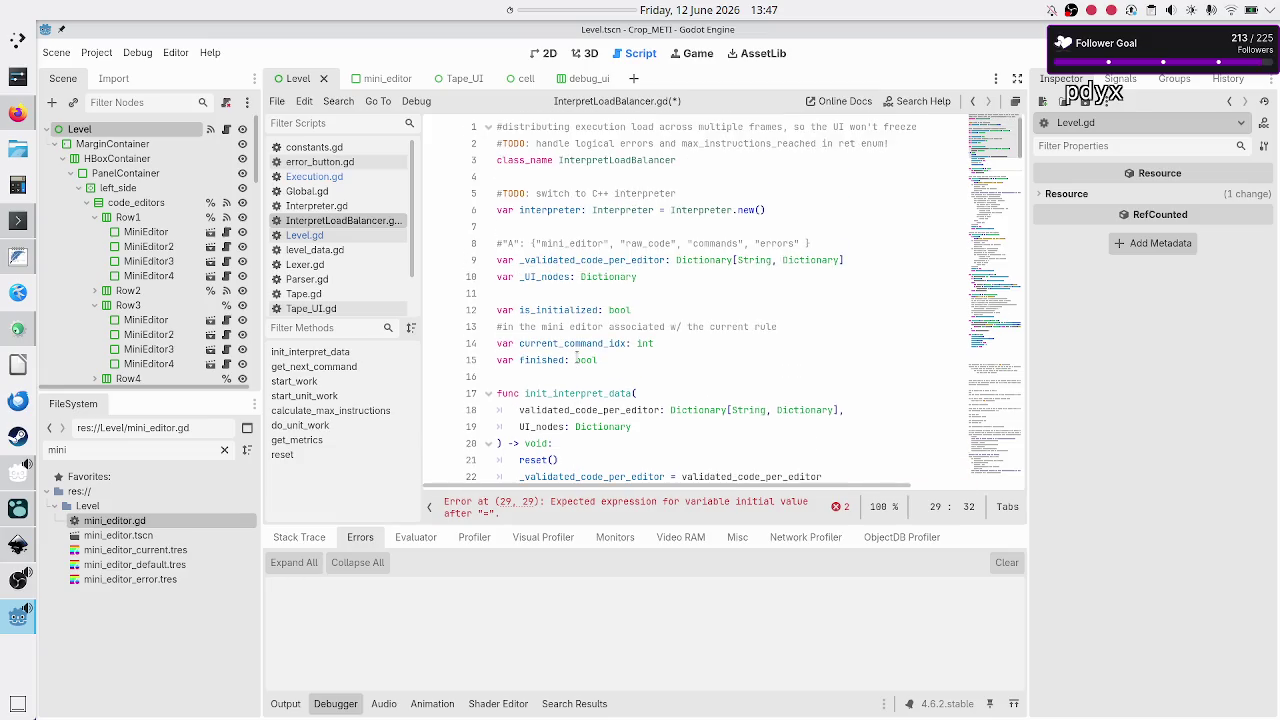
pyautogui.doubleClick(566, 260)
pyautogui.hotkey('ctrl', 'c')
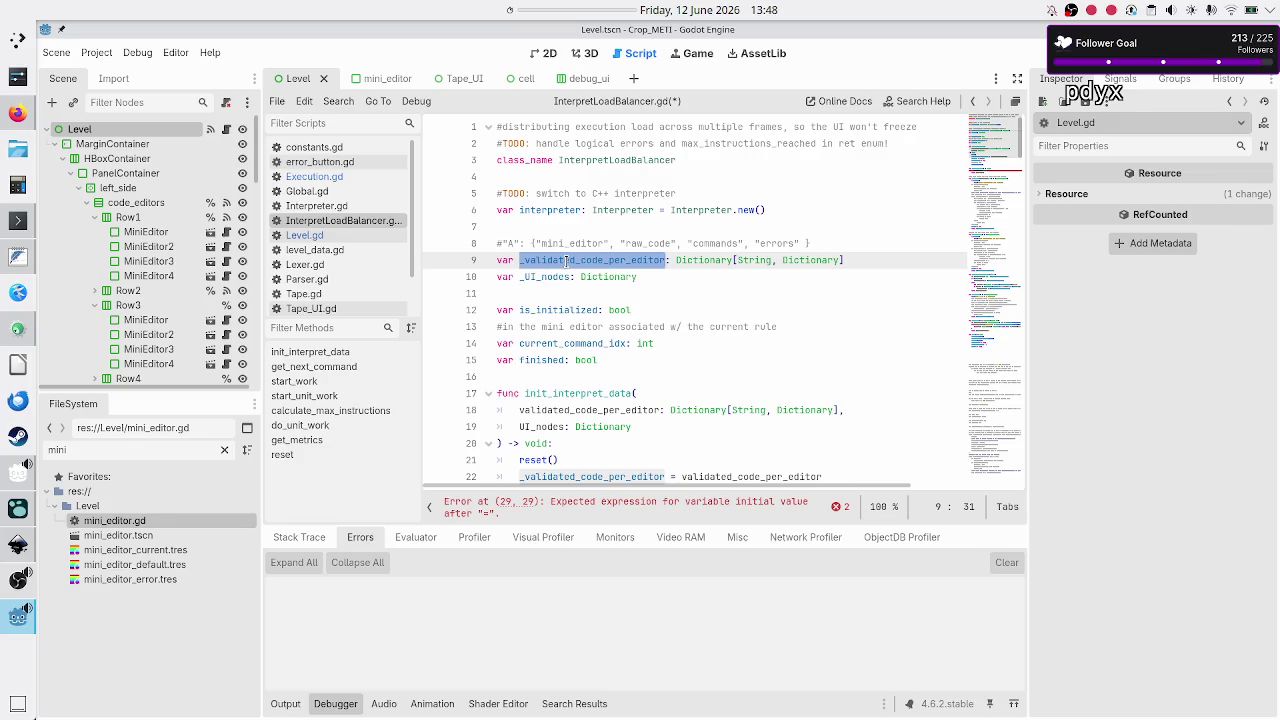
pyautogui.click(746, 262)
pyautogui.doubleClick(808, 260)
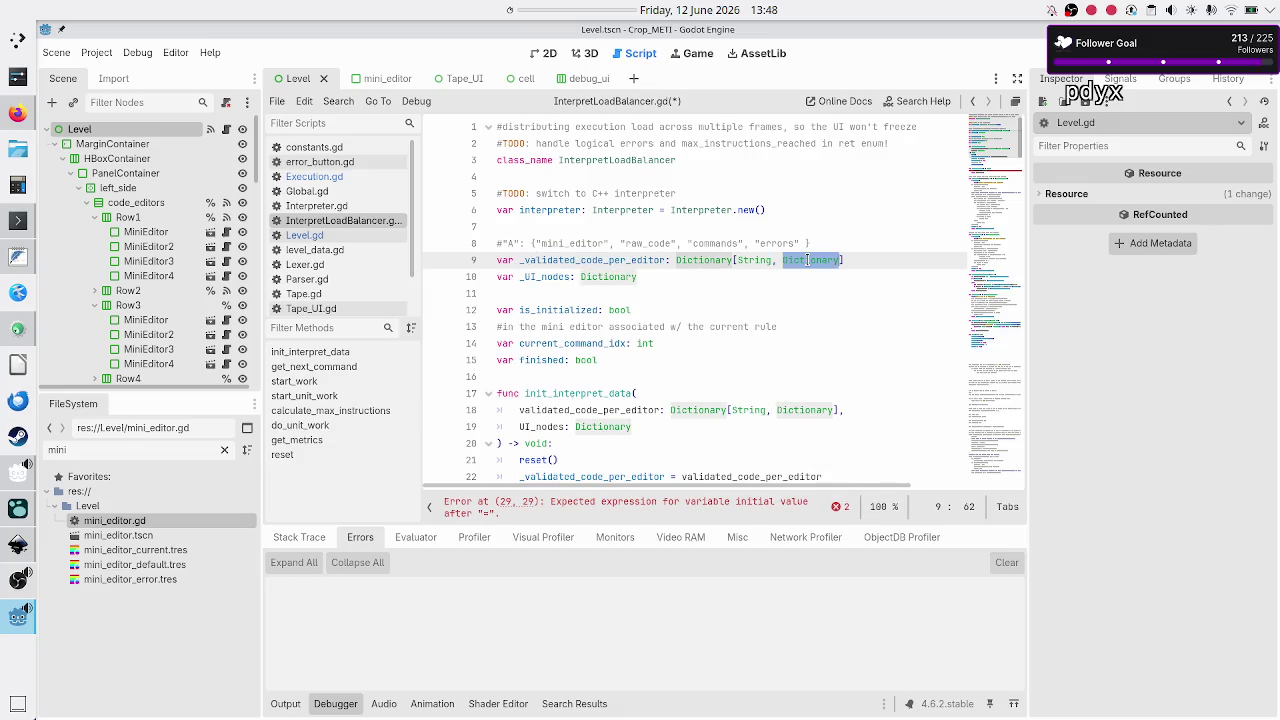
pyautogui.scroll(-4, 730, 342)
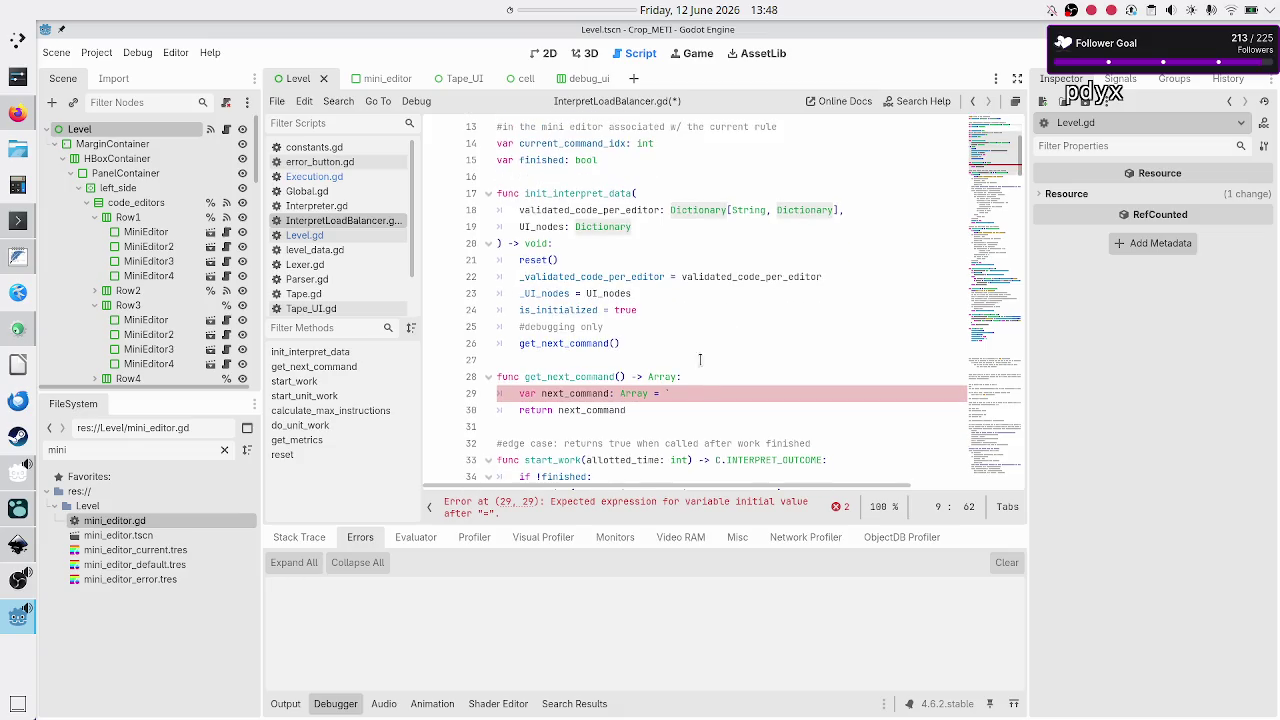
# - Give next_command the initial value _validated_code_per_editor[ with an open index
pyautogui.click(690, 393)
pyautogui.hotkey('ctrl', 'v')
pyautogui.write('[')
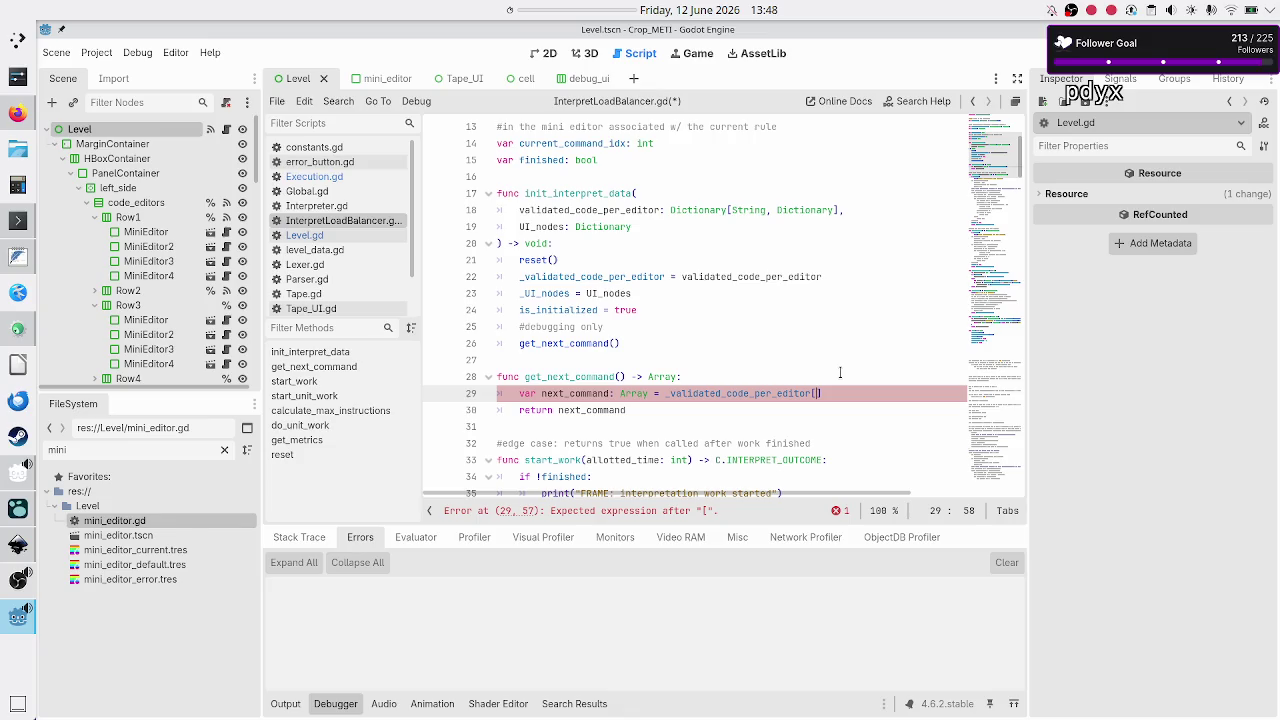
# - Review the class declarations, then add 'var current_rule: String = _UI_nodes' above next_command
pyautogui.scroll(1, 835, 343)
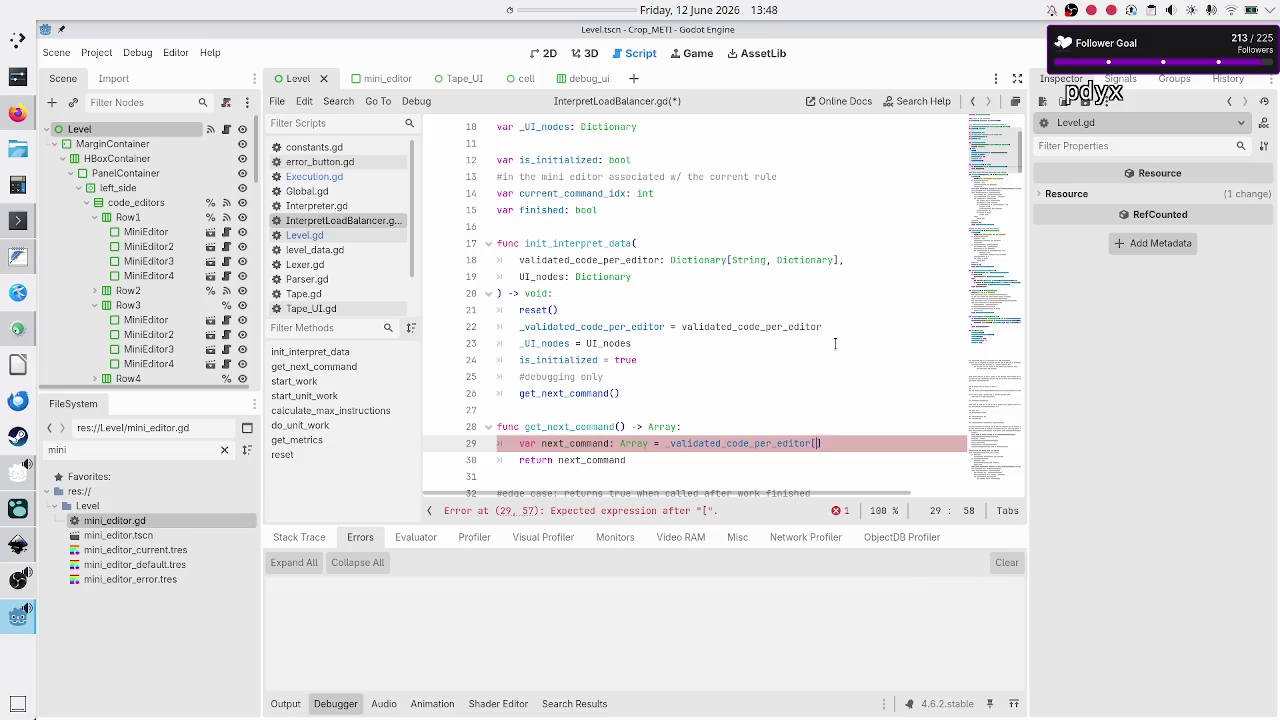
pyautogui.scroll(3, 835, 343)
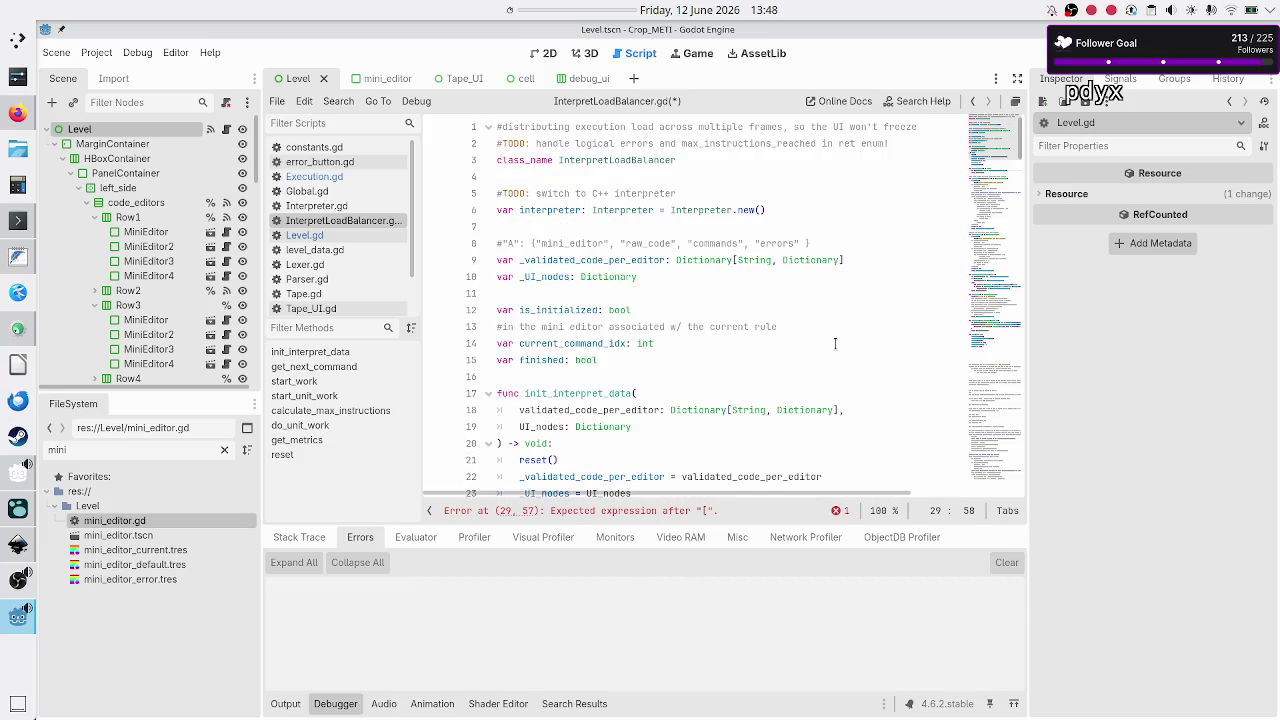
pyautogui.click(704, 228)
pyautogui.press('Down')
pyautogui.press('Down')
pyautogui.press('Down')
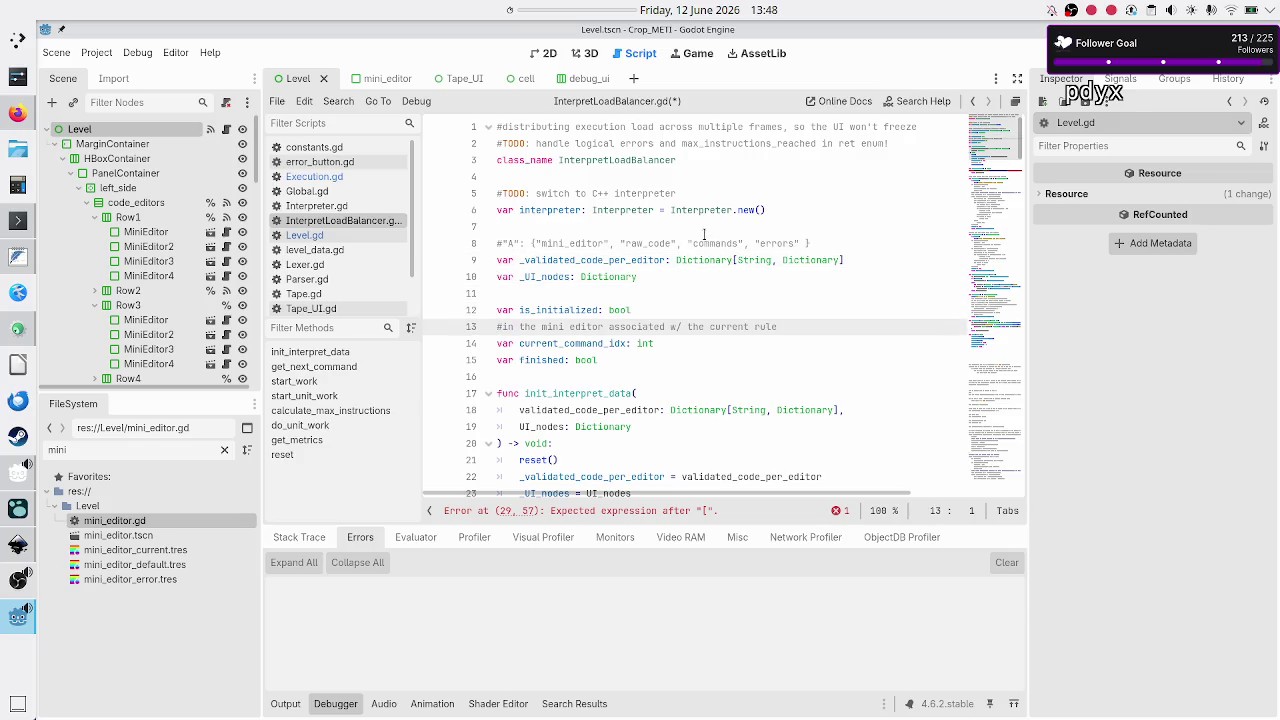
pyautogui.press('Down')
pyautogui.press('Down')
pyautogui.press('Down')
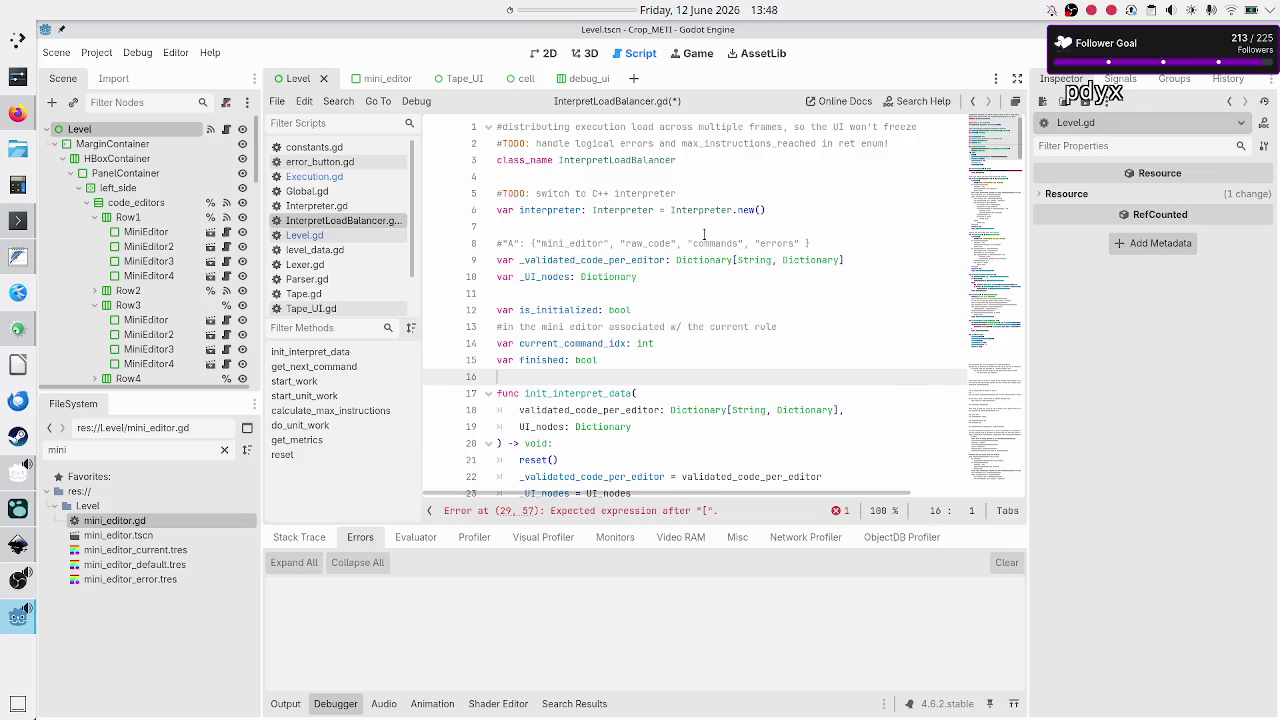
pyautogui.press('Up')
pyautogui.press('Up')
pyautogui.press('Up')
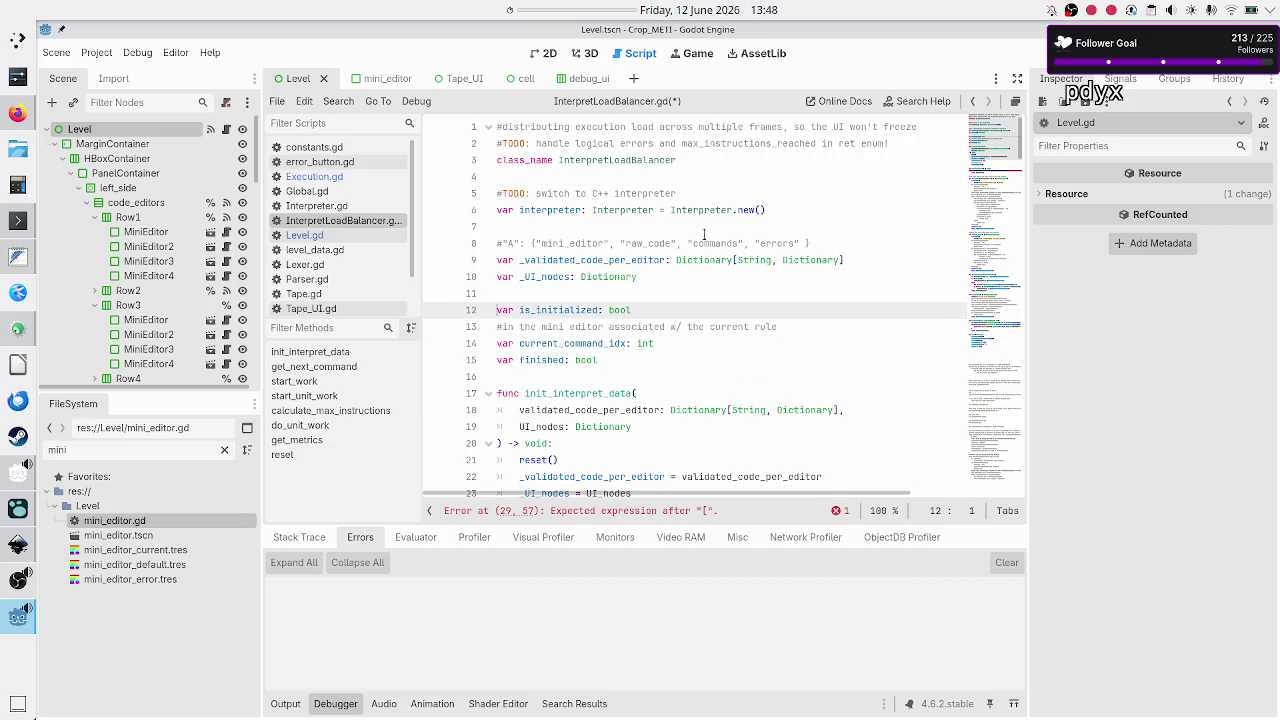
pyautogui.press('Down')
pyautogui.press('Down')
pyautogui.press('Down')
pyautogui.press('Down')
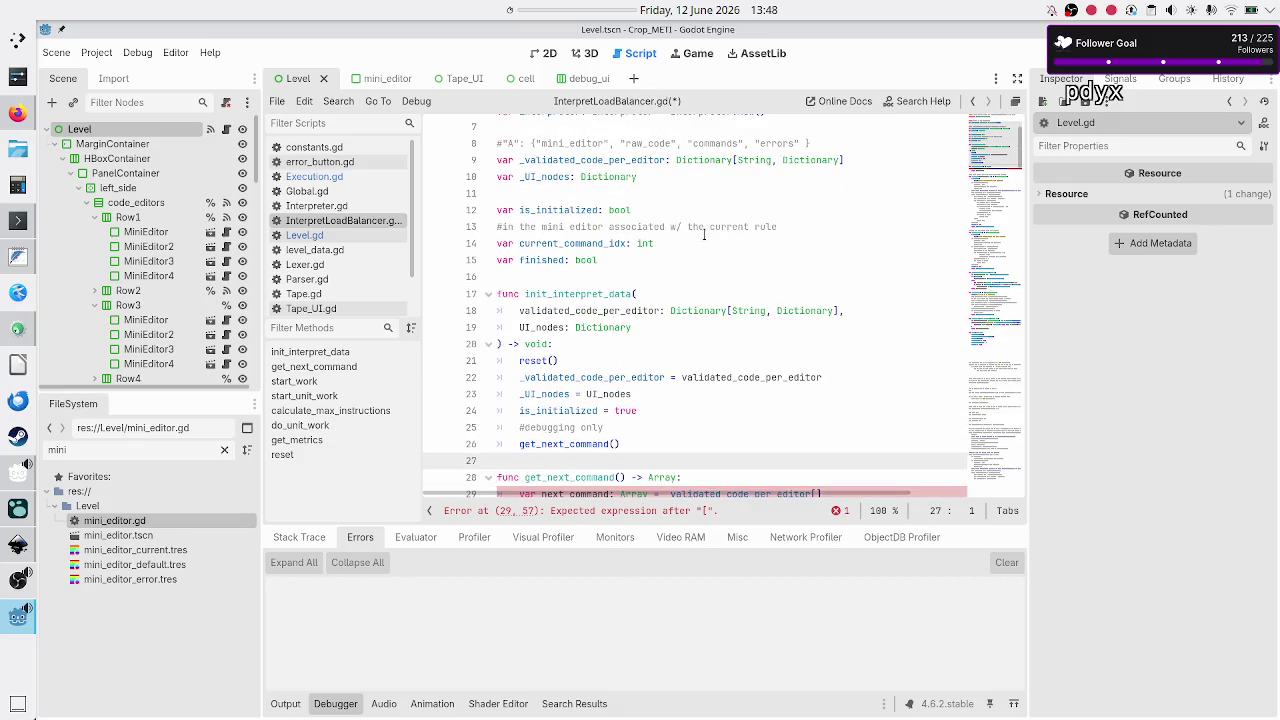
pyautogui.press('Down')
pyautogui.press('Down')
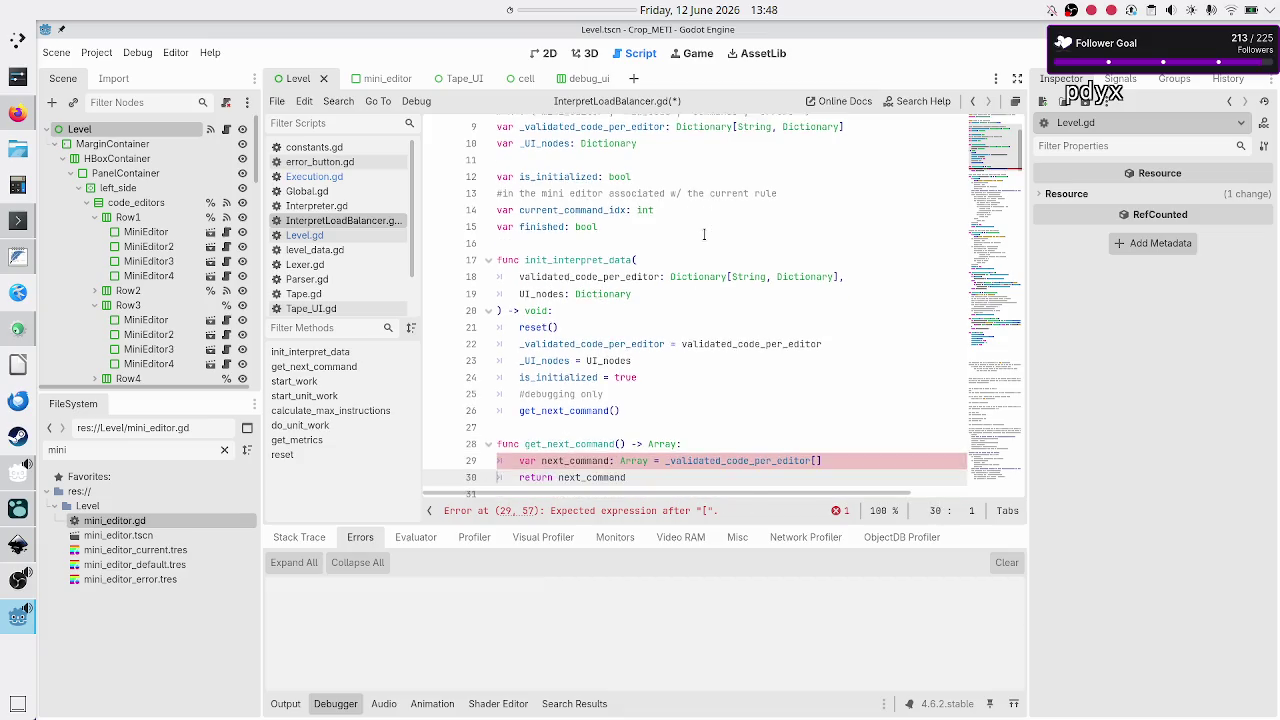
pyautogui.press('Up')
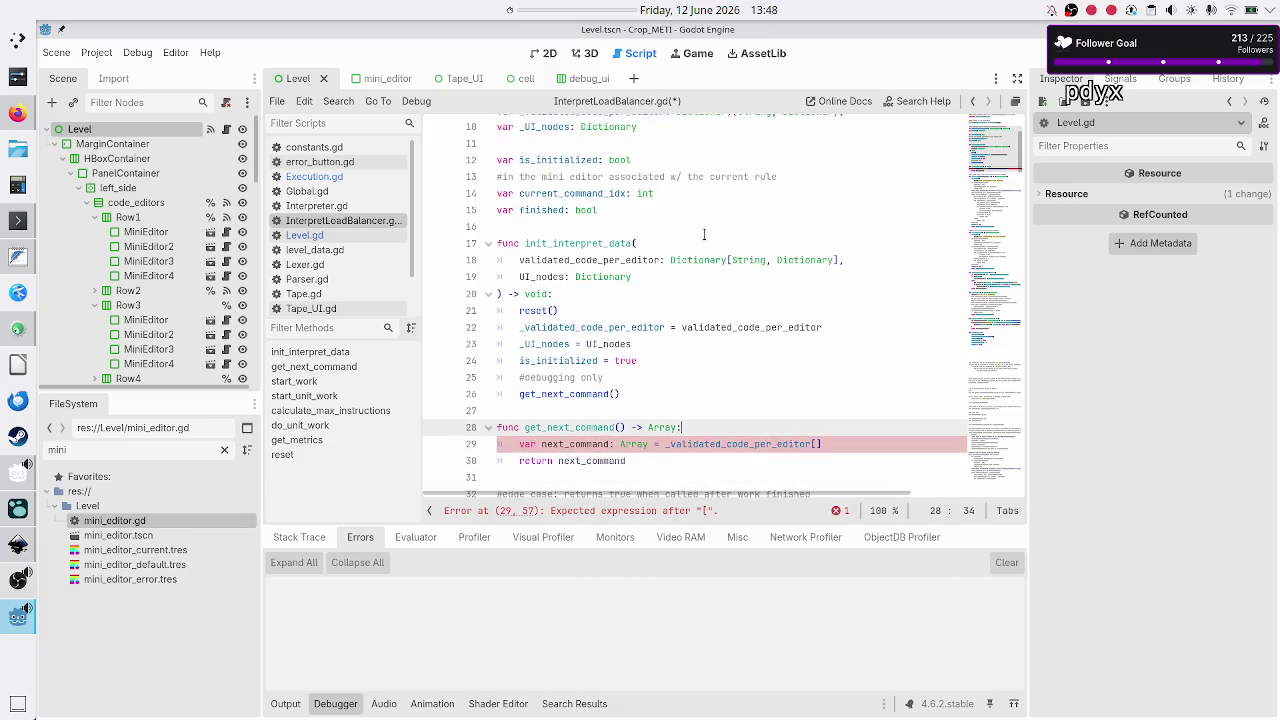
pyautogui.hotkey('ctrl', 'Return')
pyautogui.write('var current_rule: ')
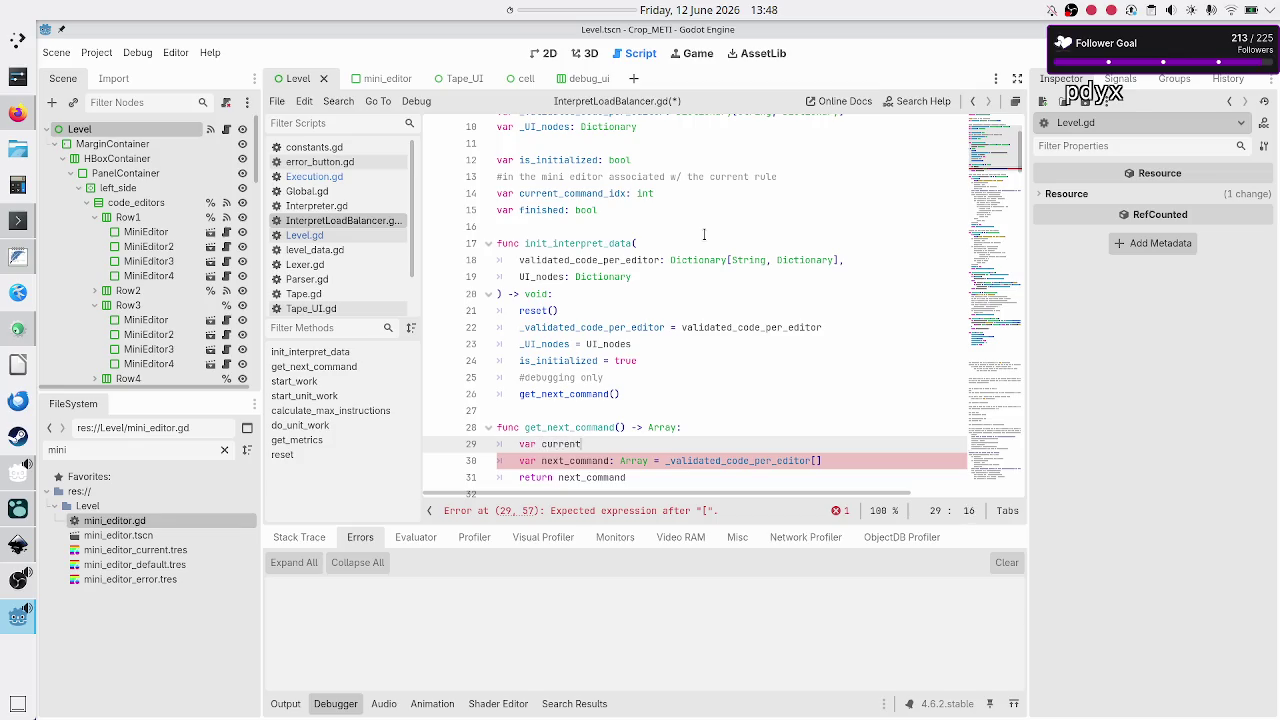
pyautogui.write('String =')
pyautogui.write(' _')
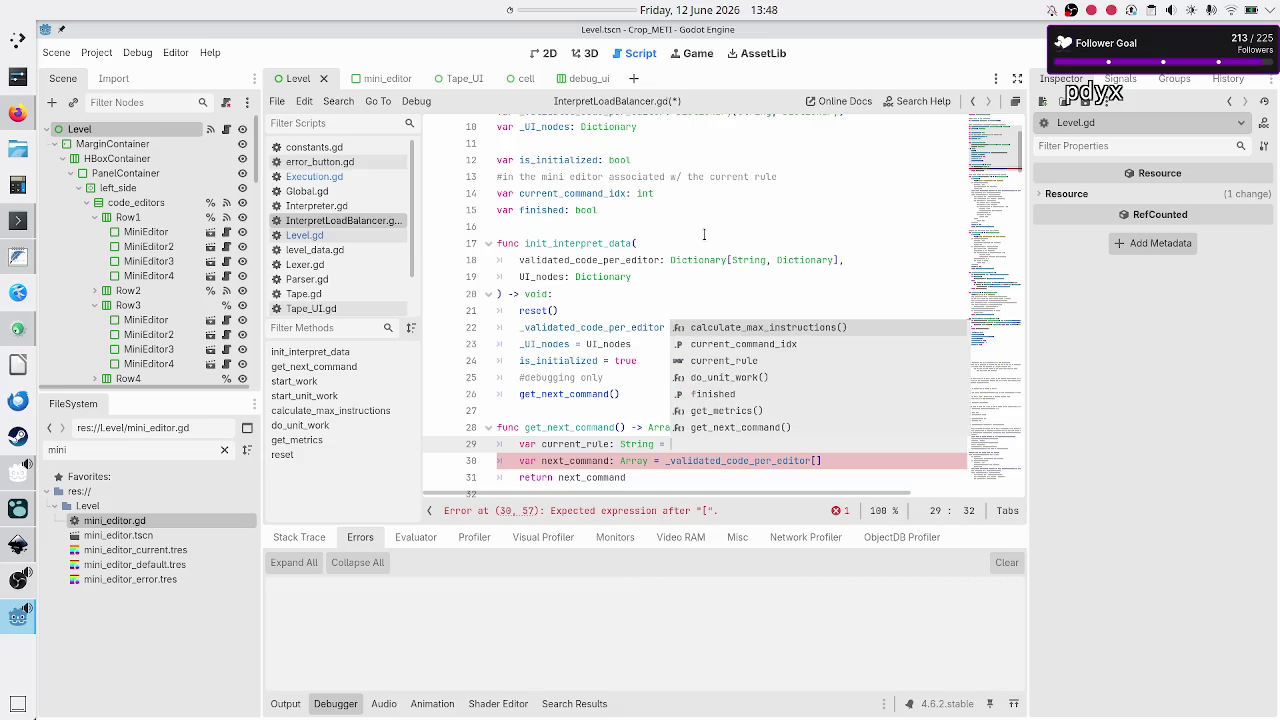
pyautogui.write('UI')
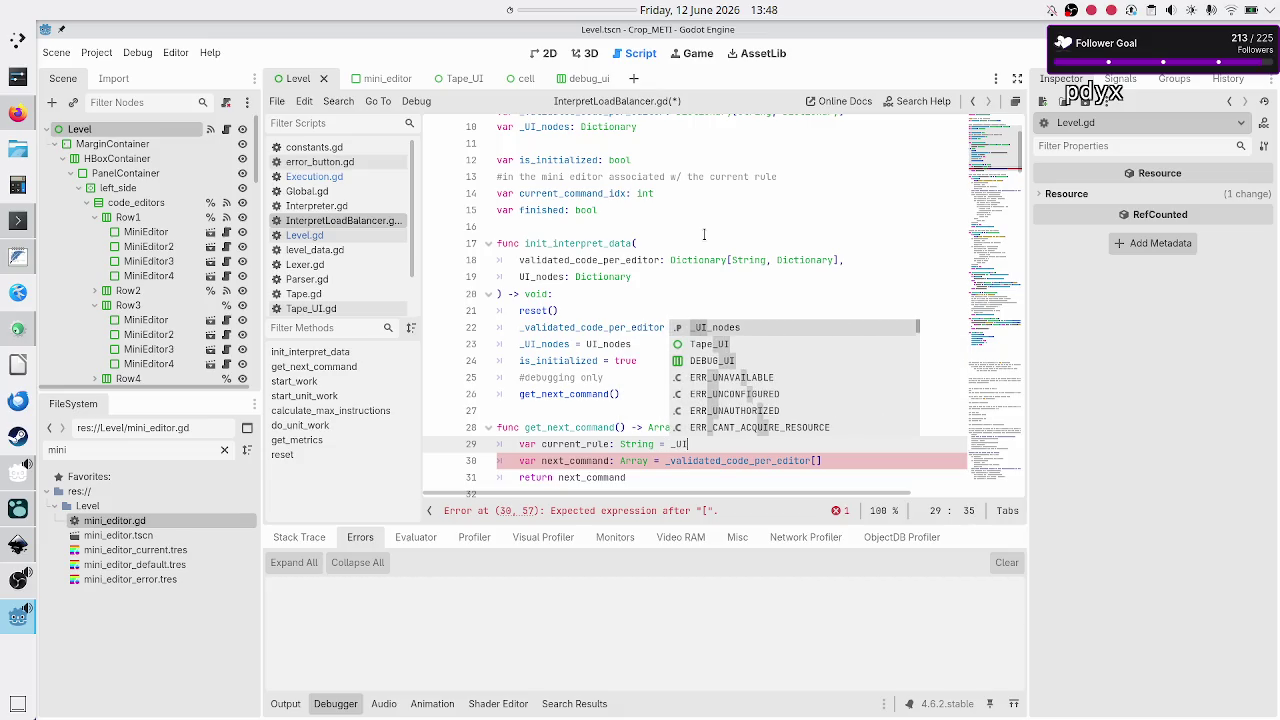
pyautogui.press('Return')
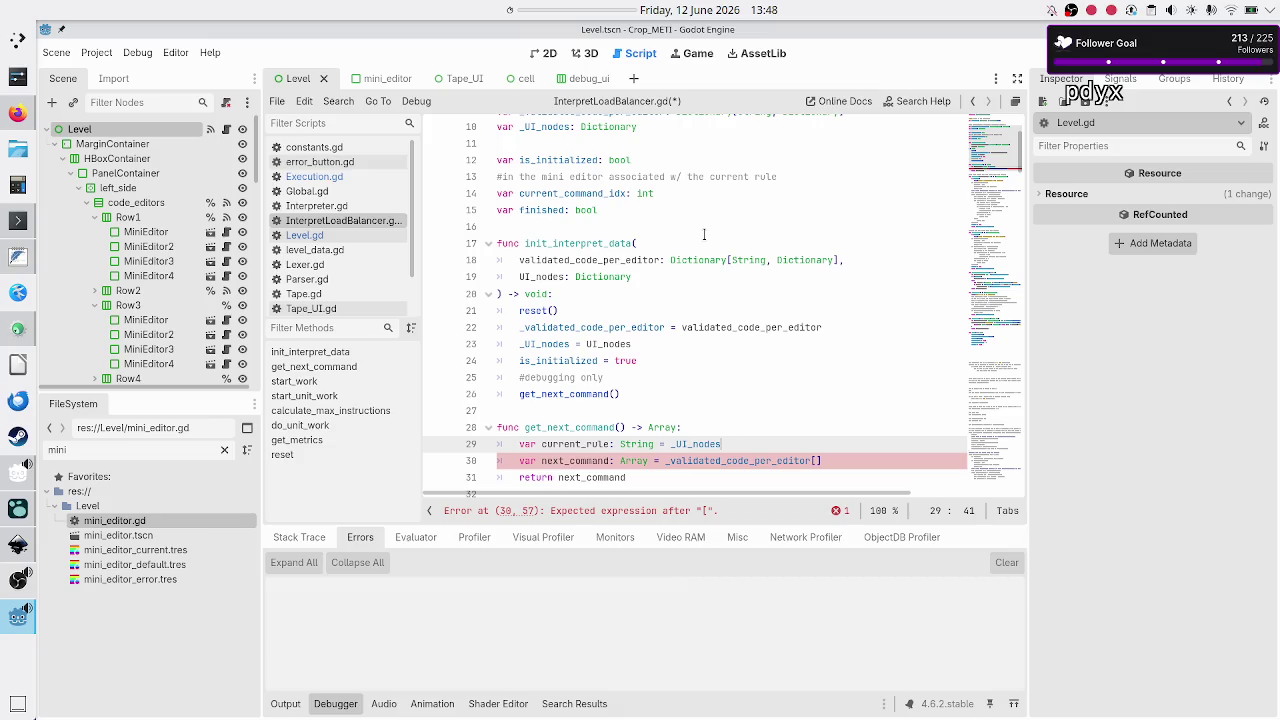
# - Copy the ["current_rule_lbl"] key lookup from Execution.gd's _init, then return to InterpretLoadBalancer.gd
pyautogui.click(339, 174)
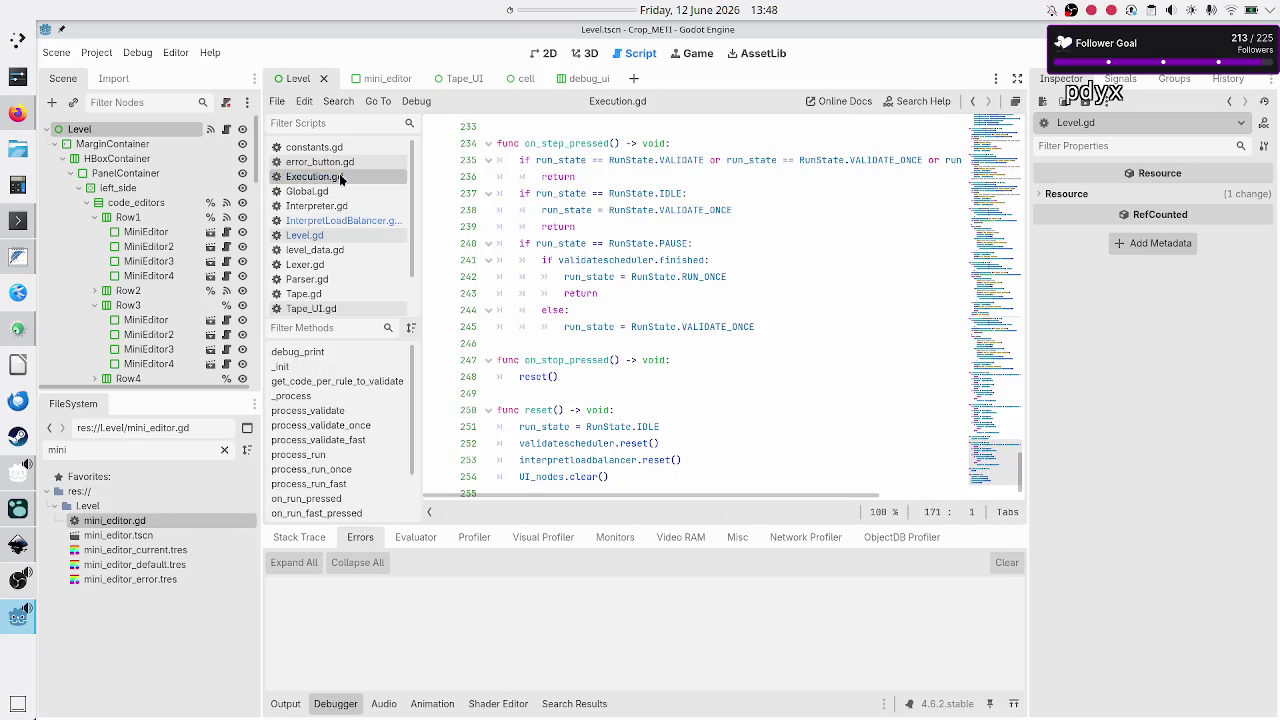
pyautogui.scroll(20, 606, 272)
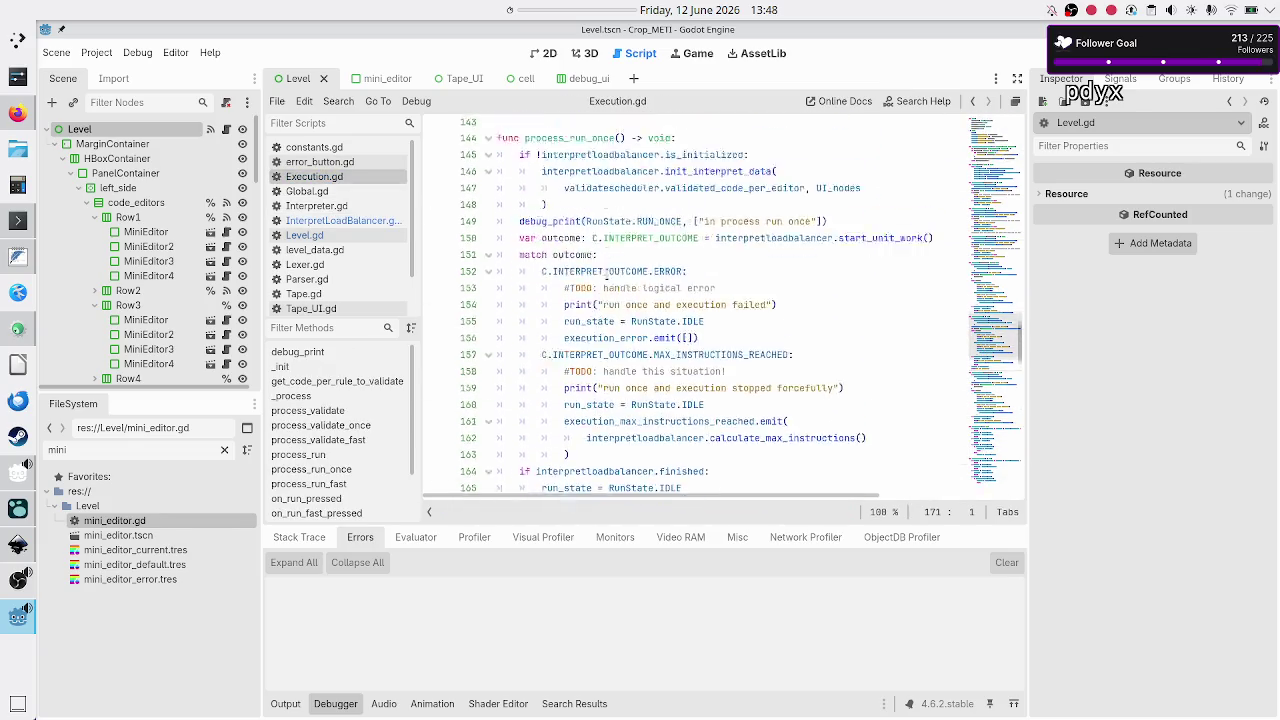
pyautogui.scroll(12, 607, 272)
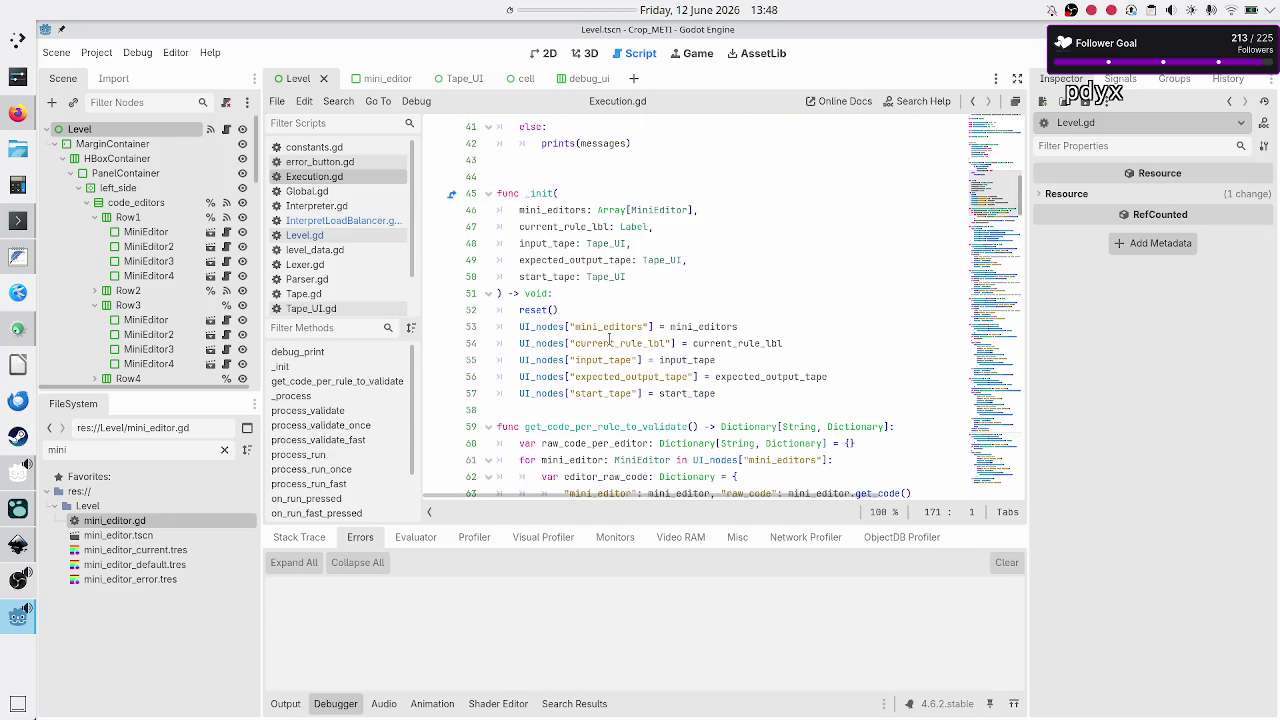
pyautogui.doubleClick(609, 343)
pyautogui.press('Escape')
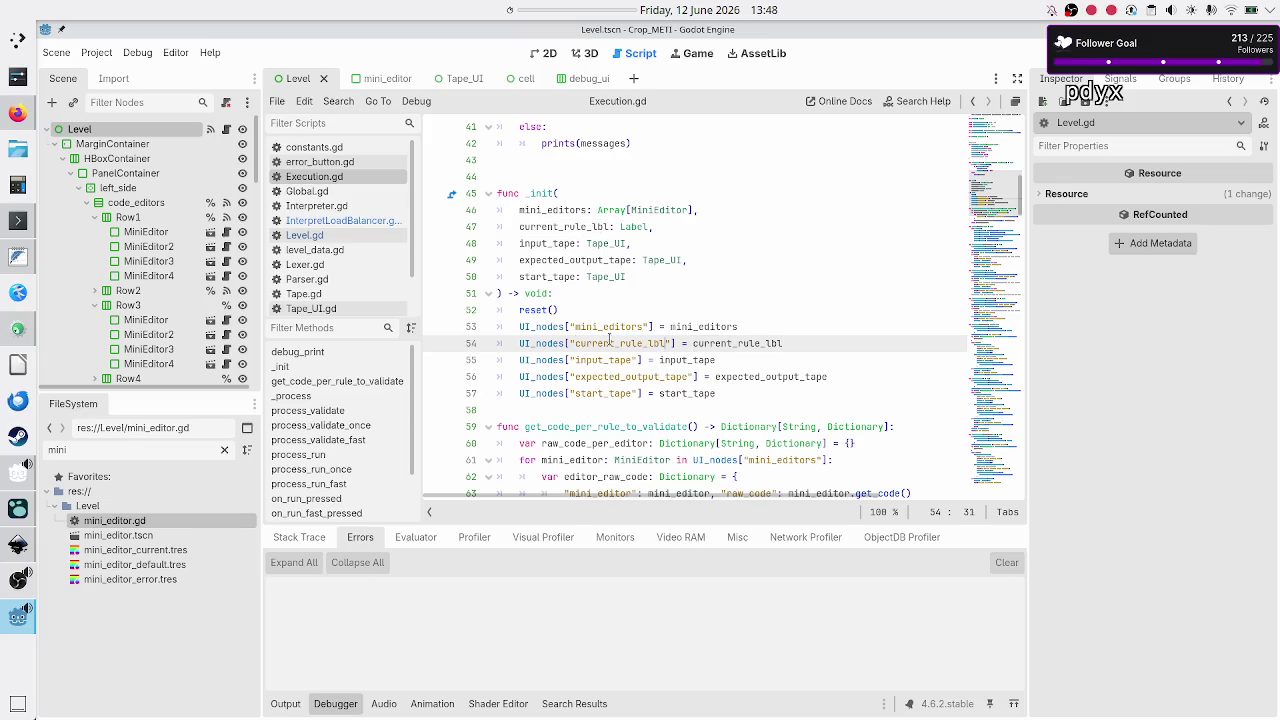
pyautogui.hotkey('shift', 'Left')
pyautogui.hotkey('shift', 'Left')
pyautogui.hotkey('shift', 'Left')
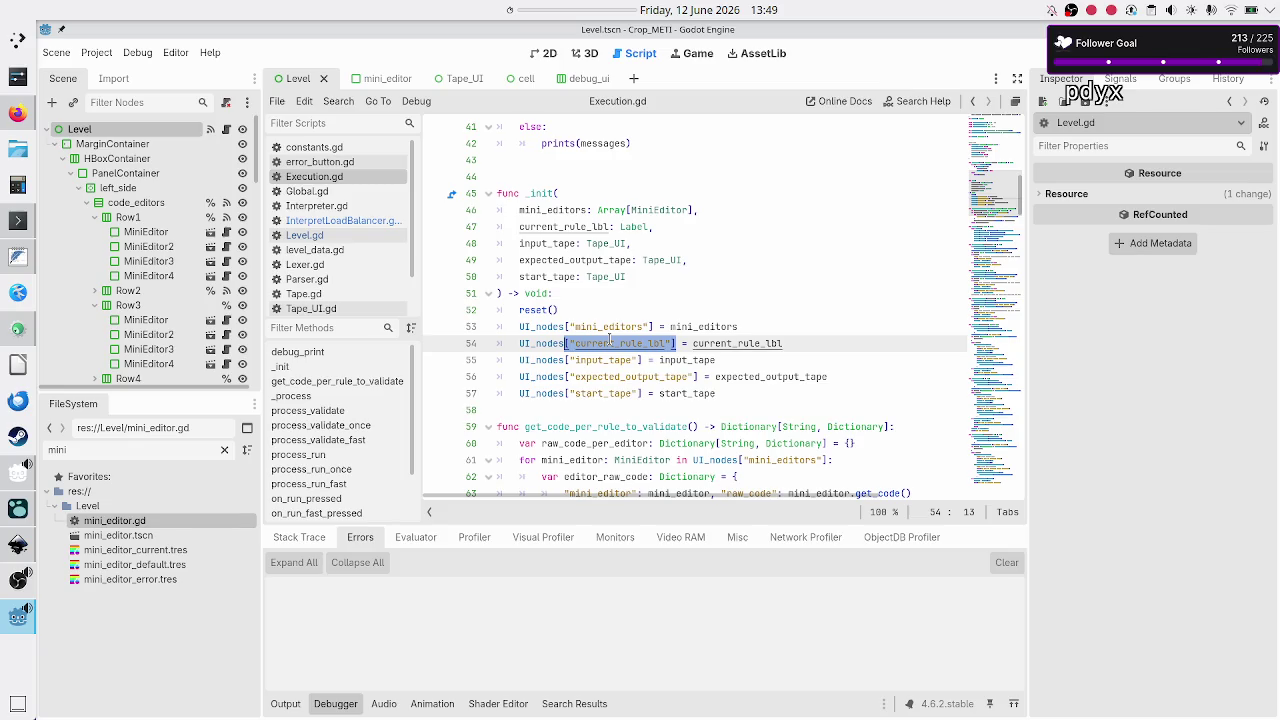
pyautogui.press('Right')
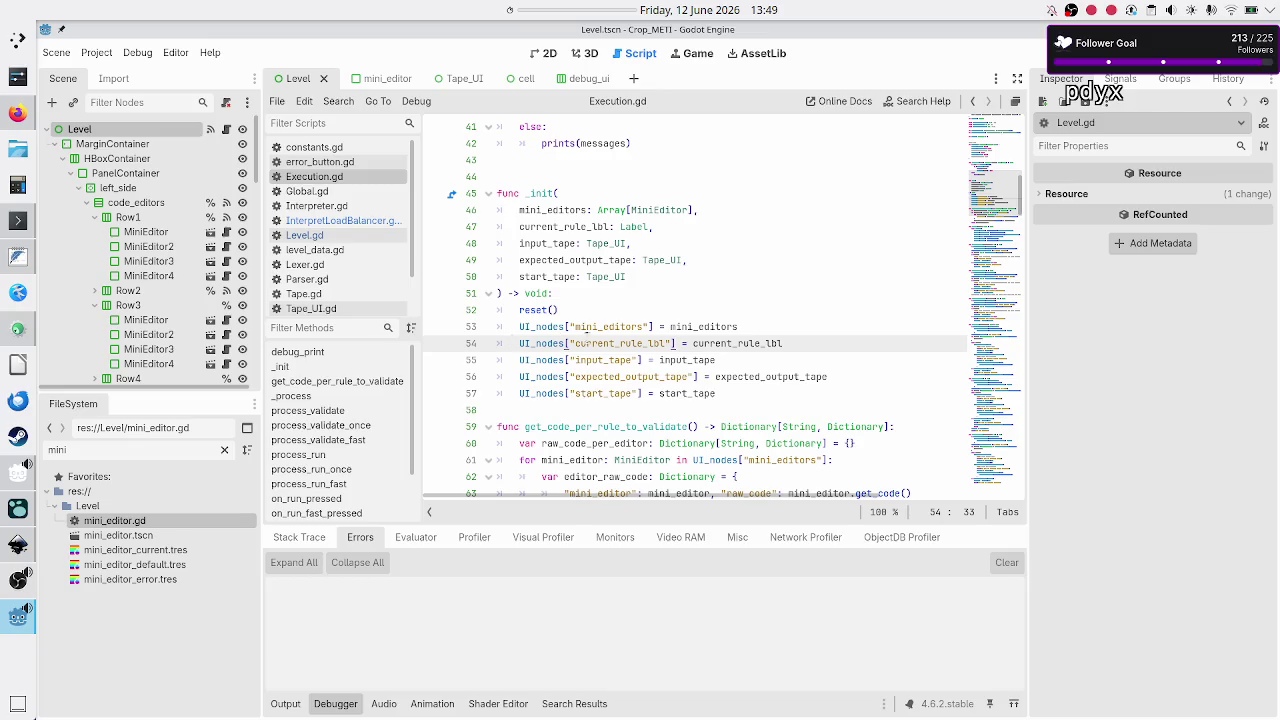
pyautogui.click(378, 221)
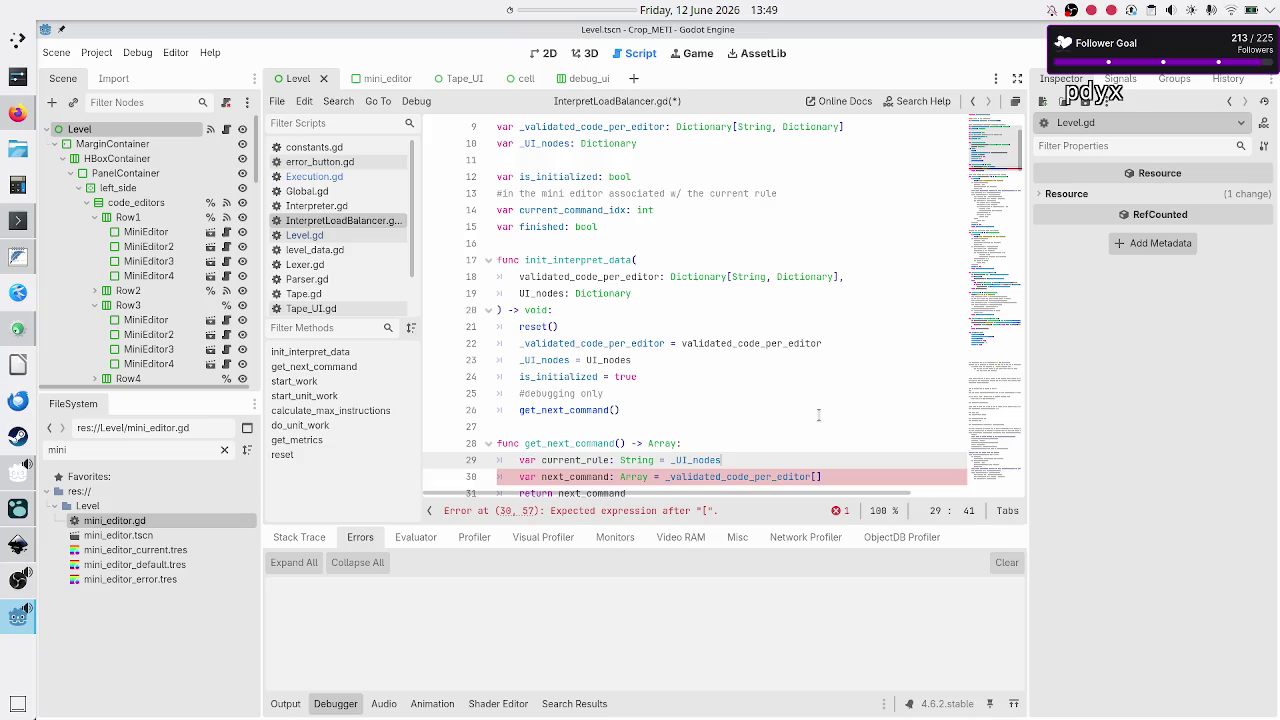
# - Append ["current_rule_lbl"] to _UI_nodes on line 29 and save InterpretLoadBalancer.gd
pyautogui.press('Down')
pyautogui.press('Up')
pyautogui.write('["current_rule_lbl"]')
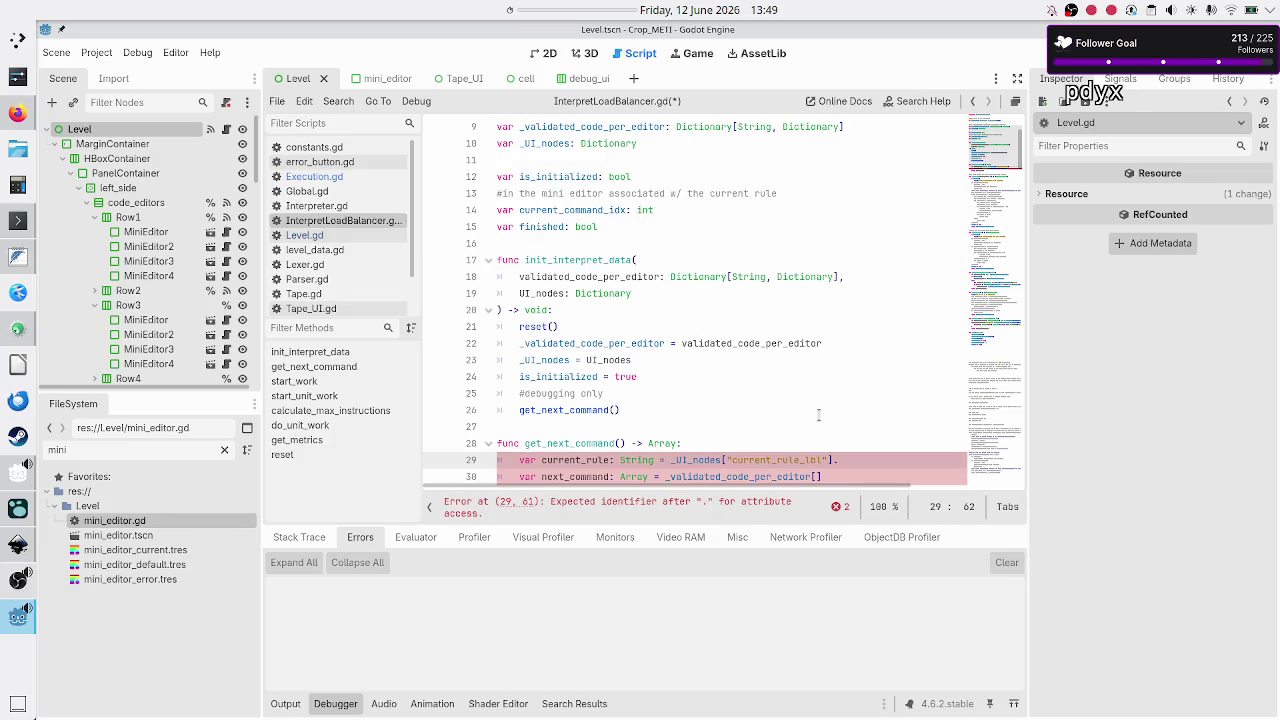
pyautogui.hotkey('ctrl', 's')
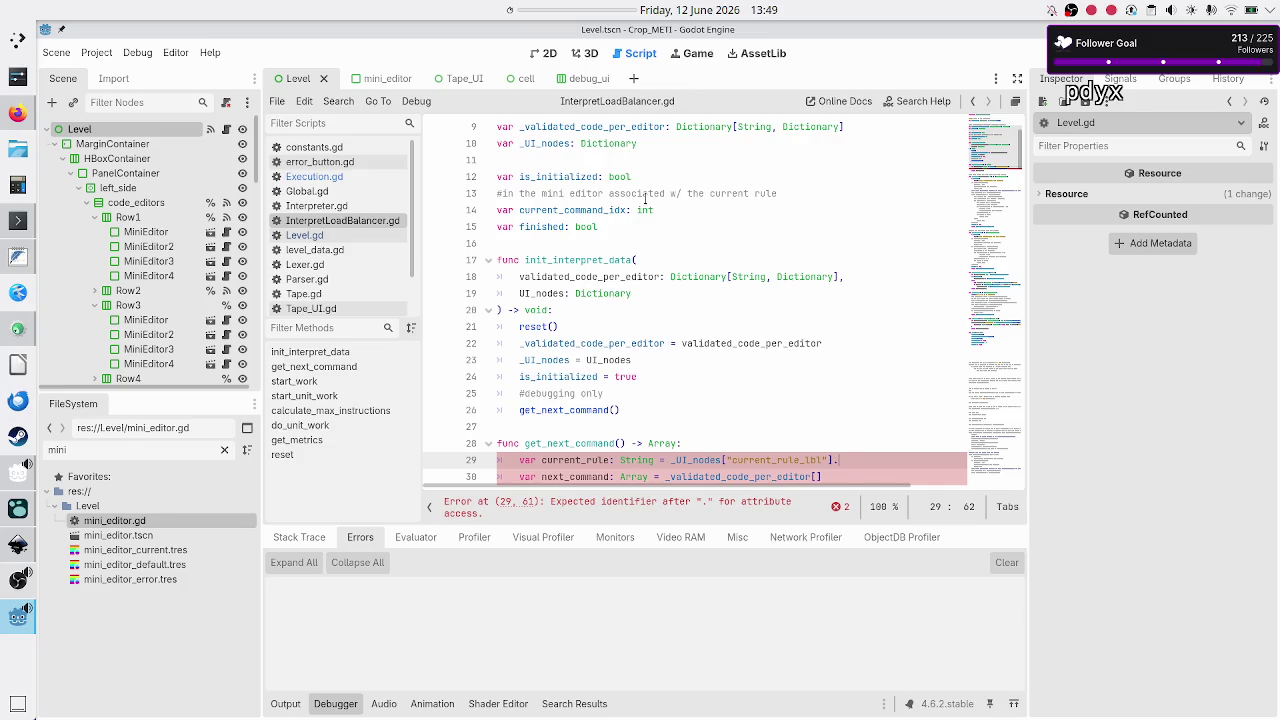
# - Inspect the Current_rule label node in the 2D scene
pyautogui.click(544, 57)
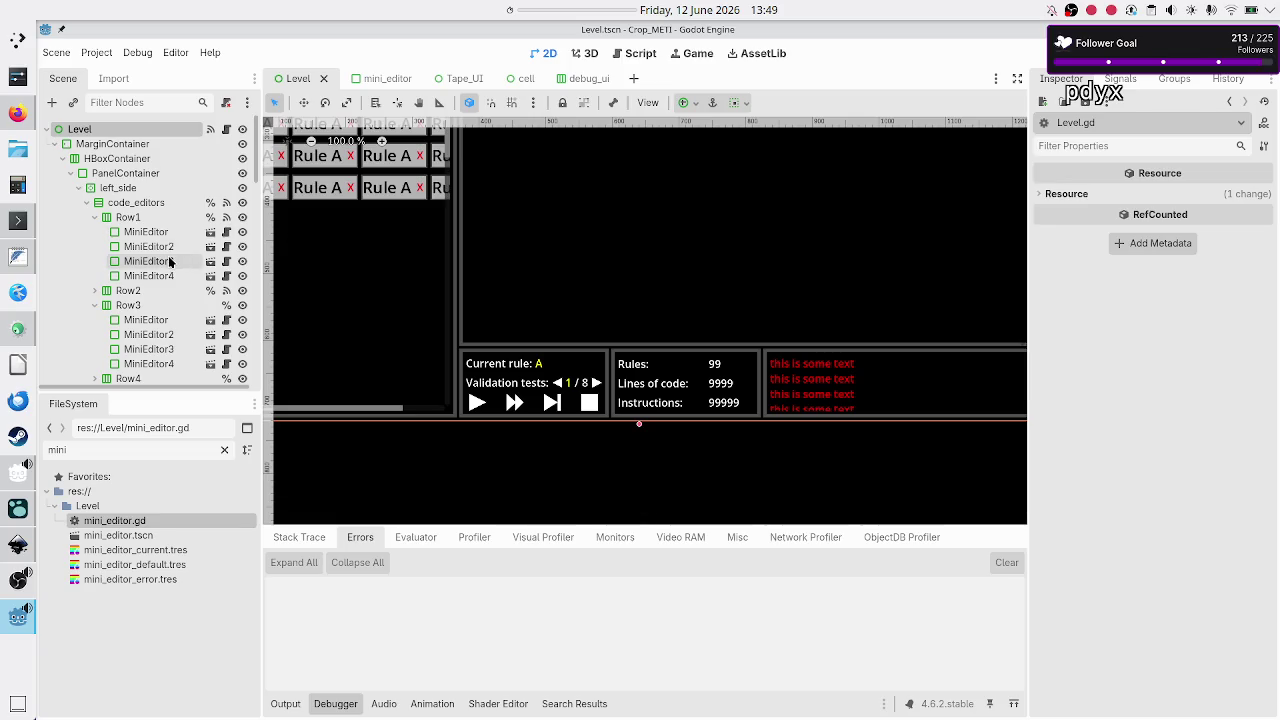
pyautogui.scroll(-10, 170, 262)
pyautogui.scroll(1, 170, 262)
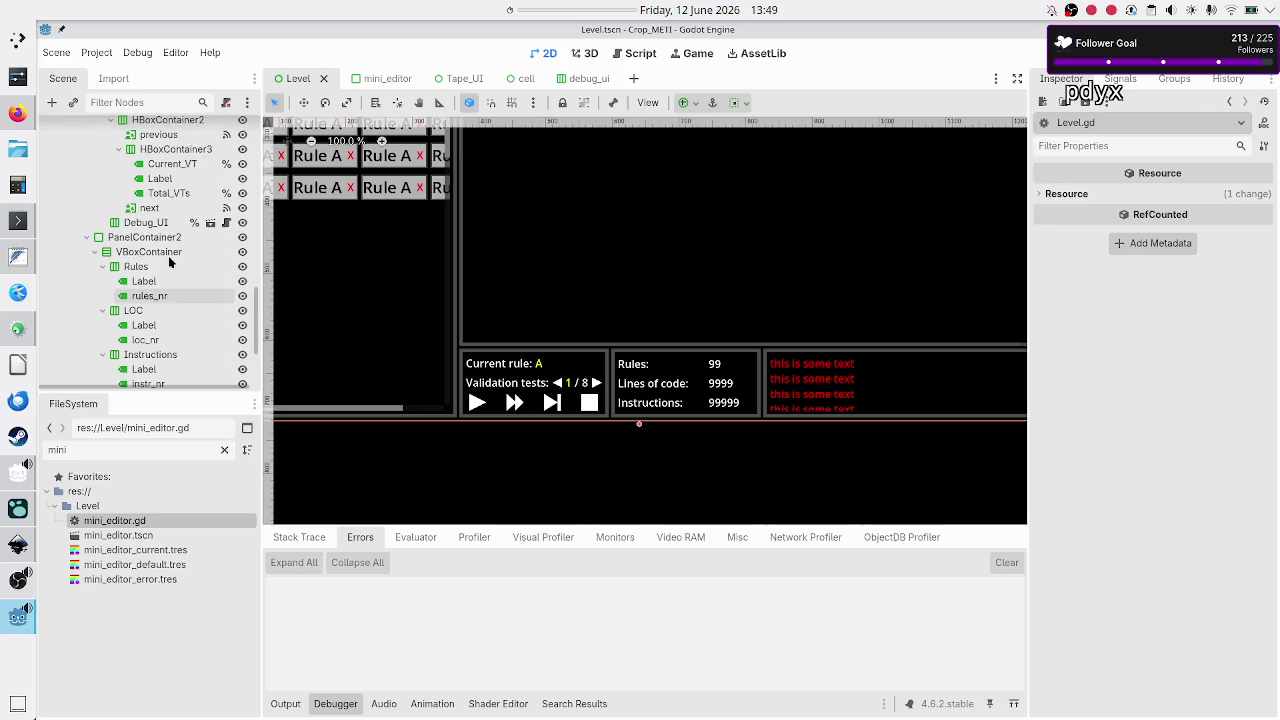
pyautogui.scroll(3, 170, 262)
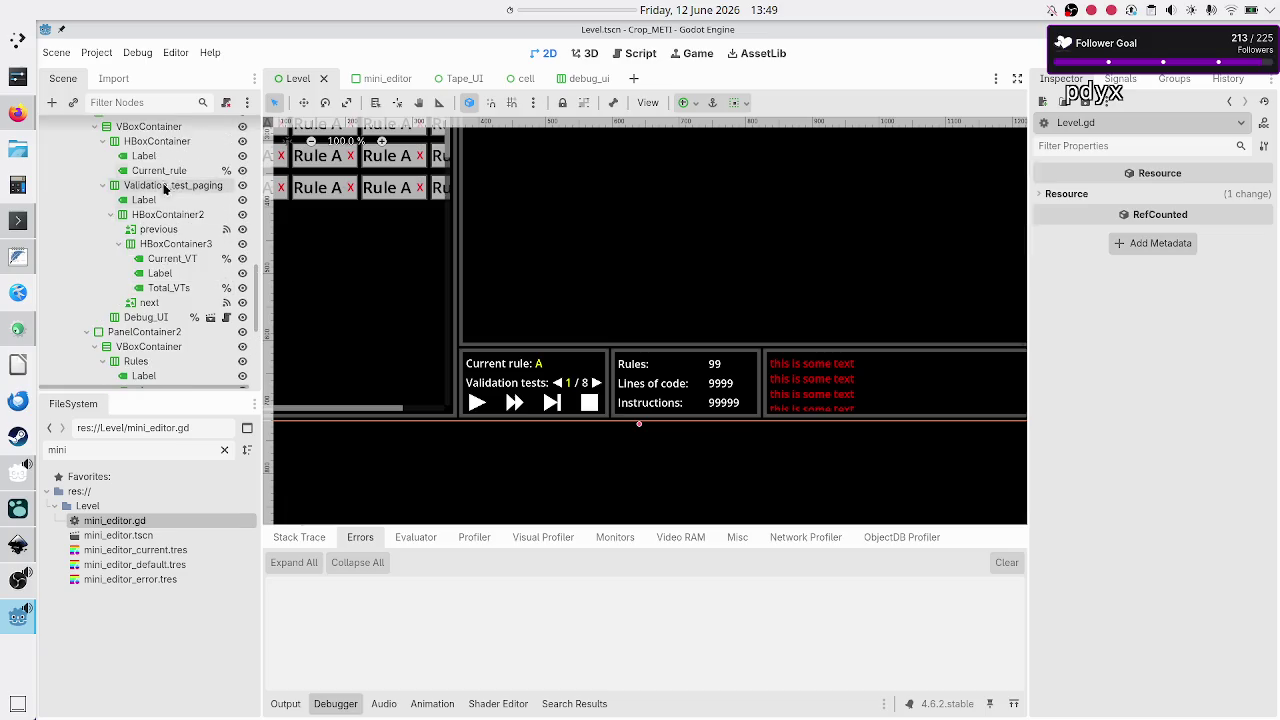
pyautogui.click(158, 172)
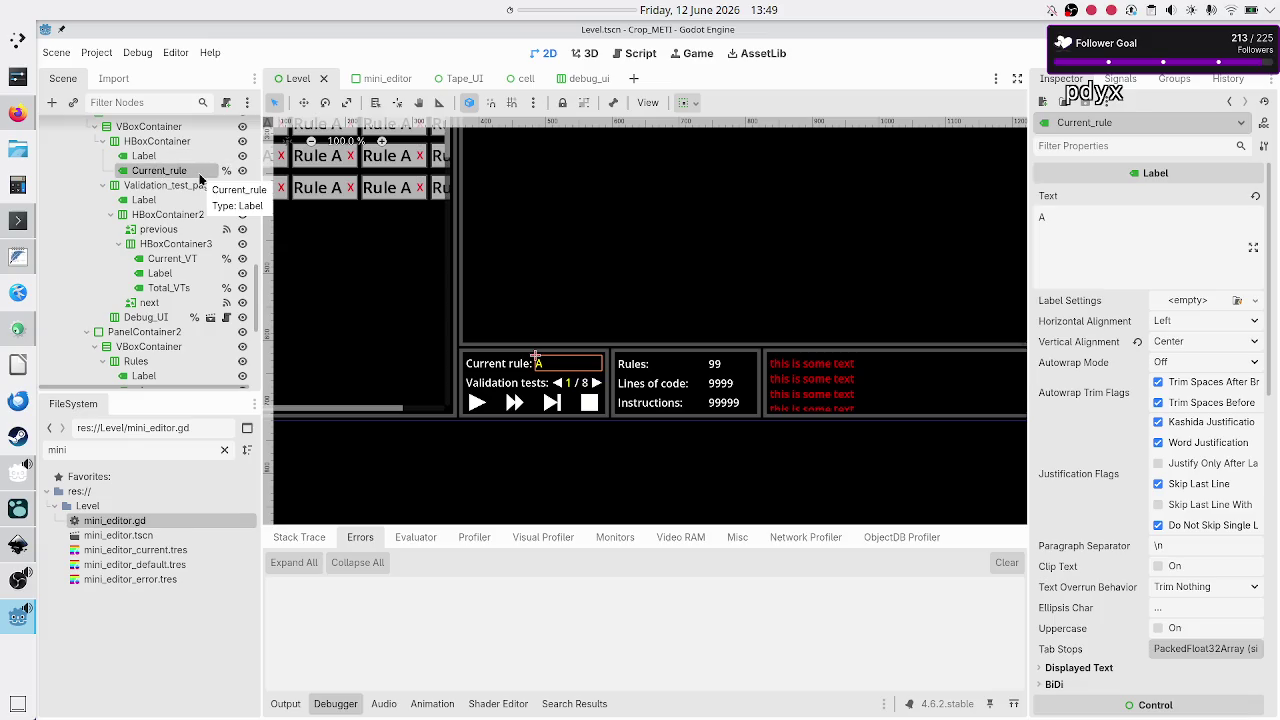
# - Open the Level scene's script, Level.gd, in the script editor
pyautogui.scroll(10, 200, 178)
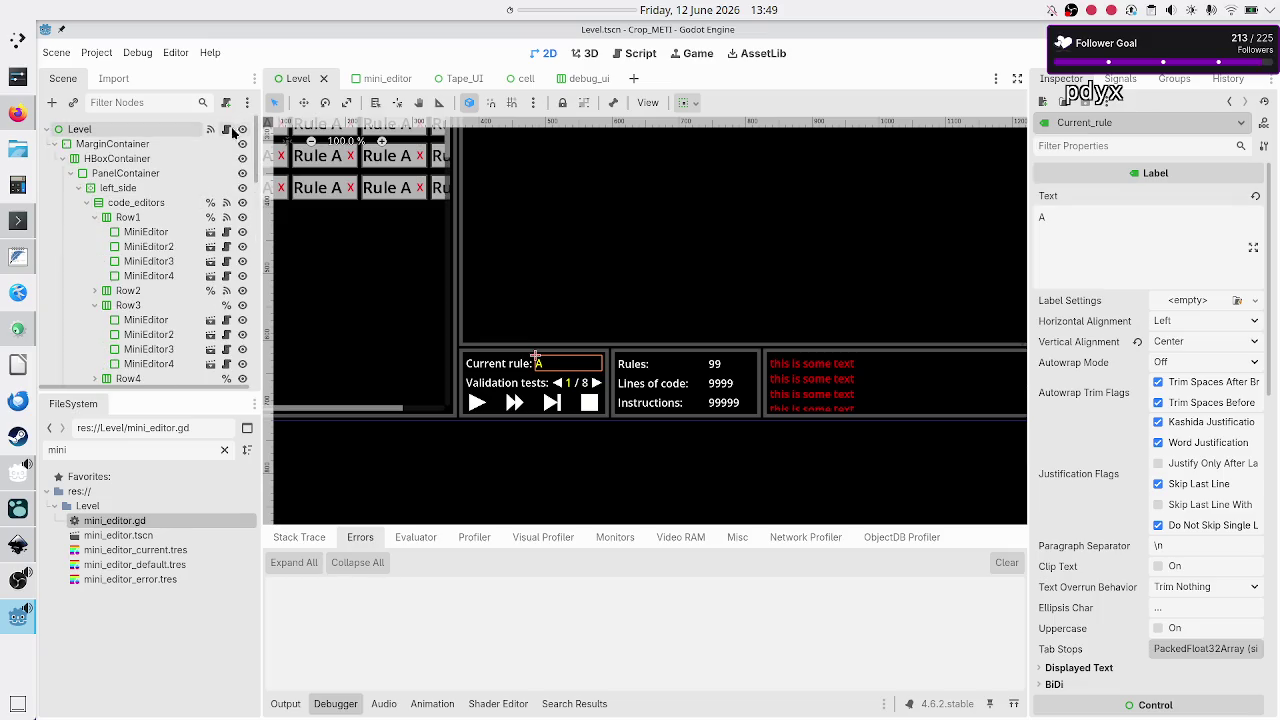
pyautogui.click(231, 132)
pyautogui.click(600, 283)
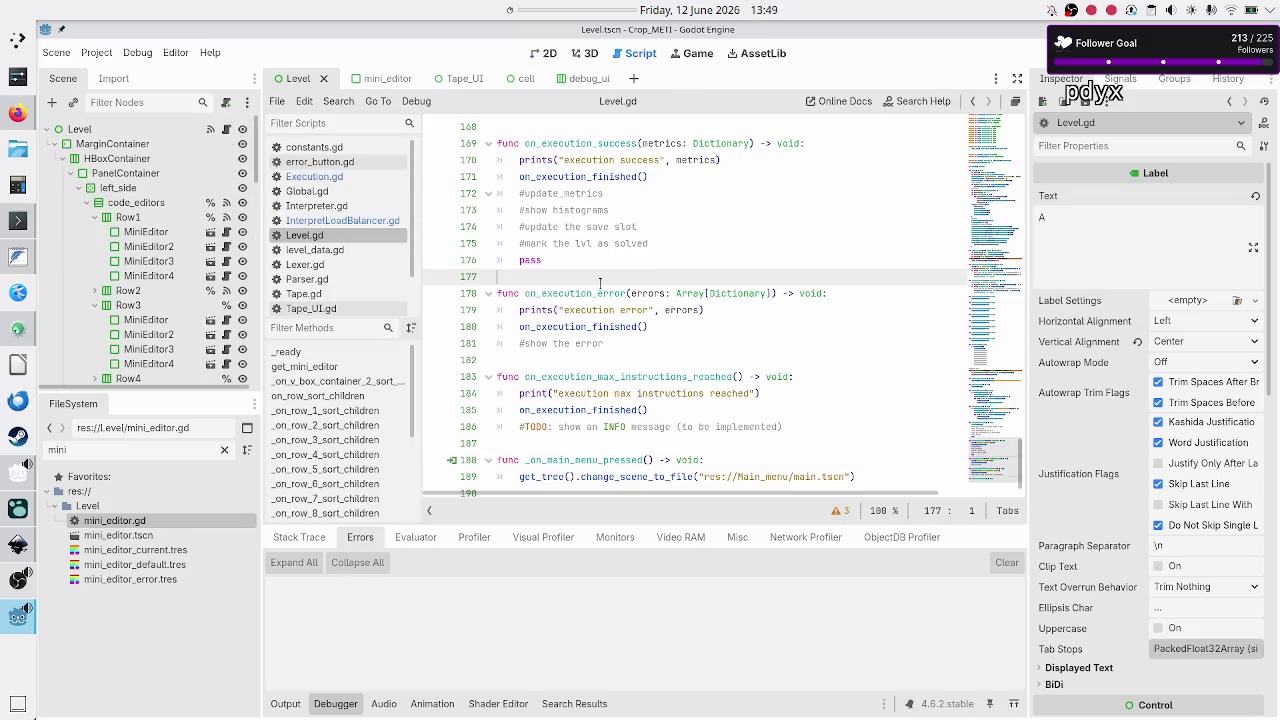
# - Search Level.gd for current_rule and step through to the last of its 3 matches
pyautogui.hotkey('ctrl', 'f')
pyautogui.write('current')
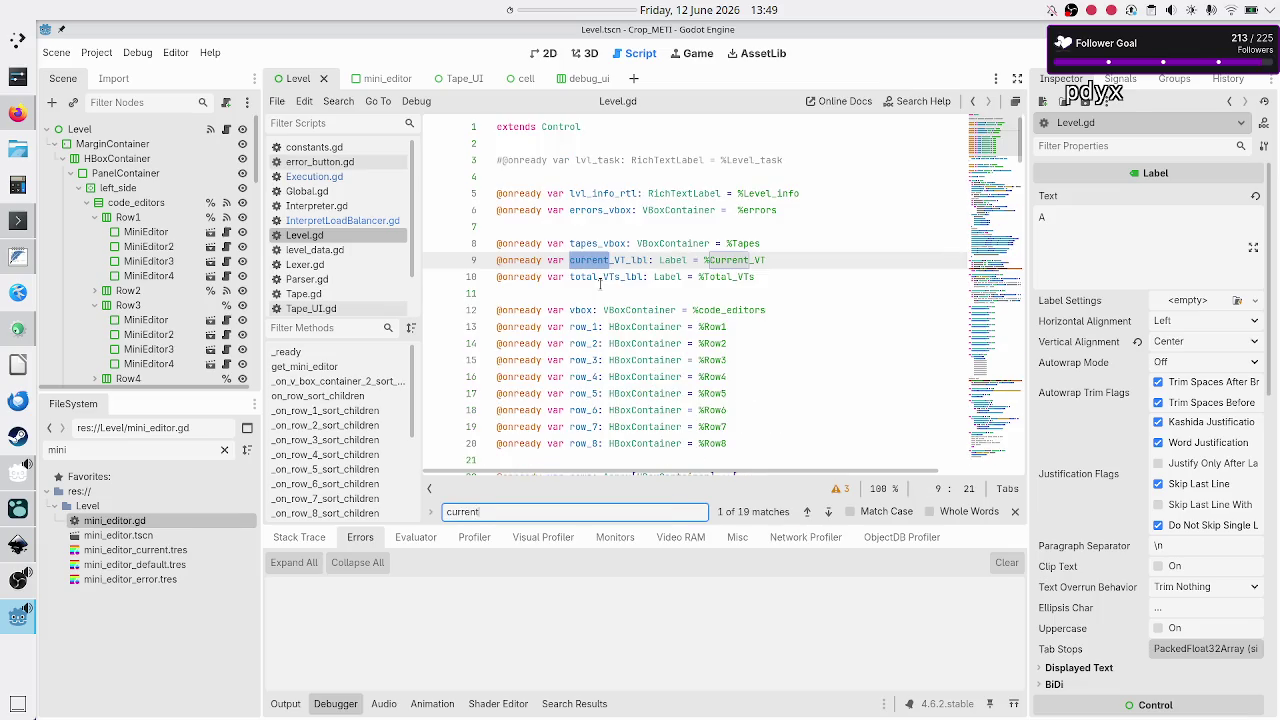
pyautogui.write('_rule')
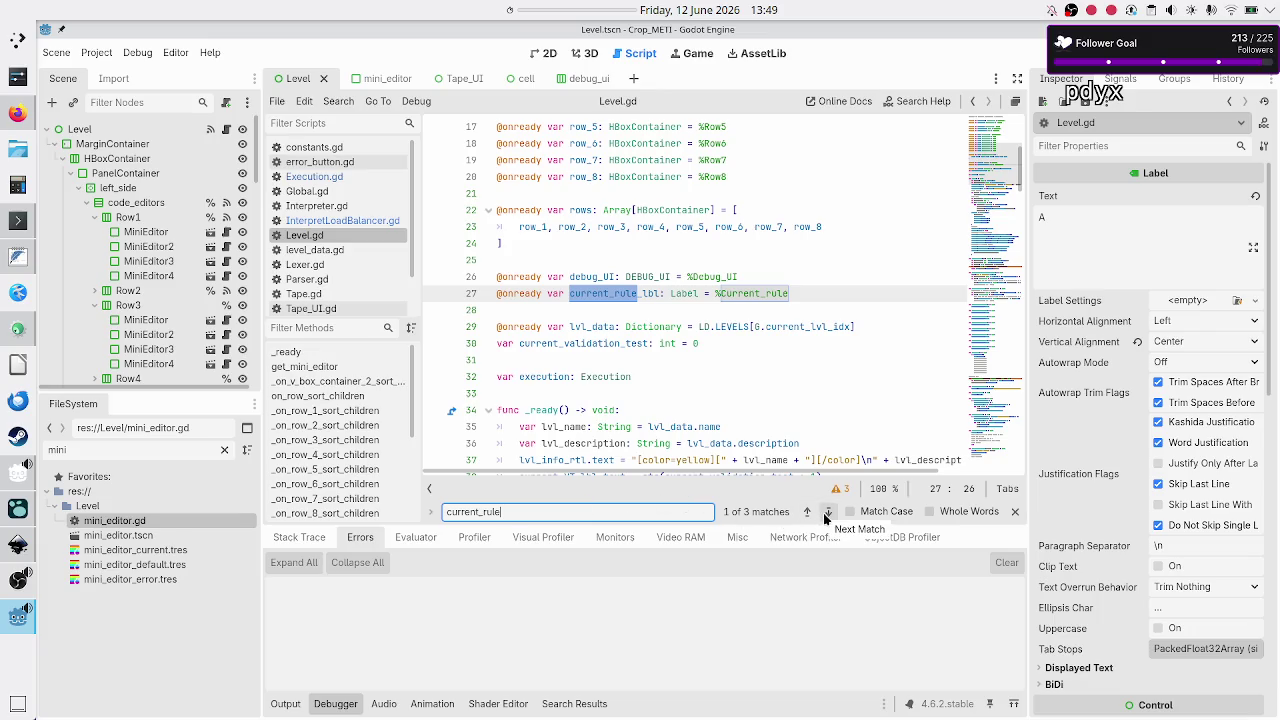
pyautogui.click(826, 512)
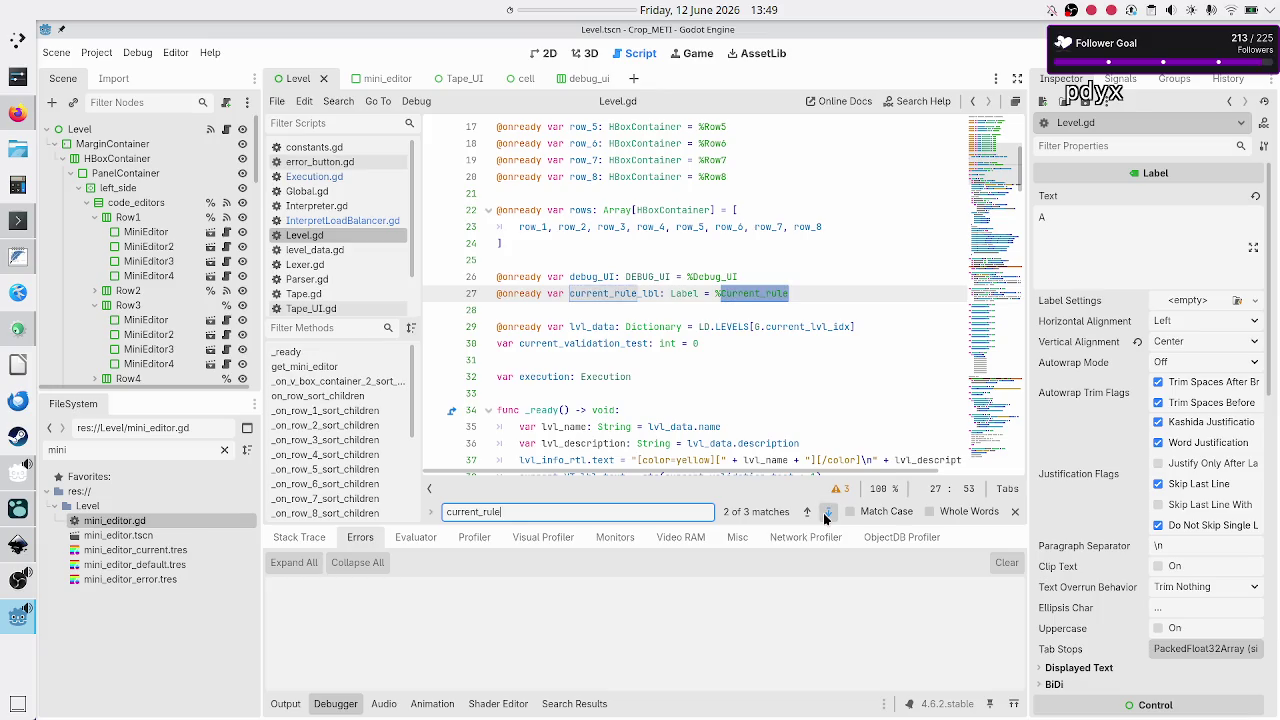
pyautogui.click(826, 512)
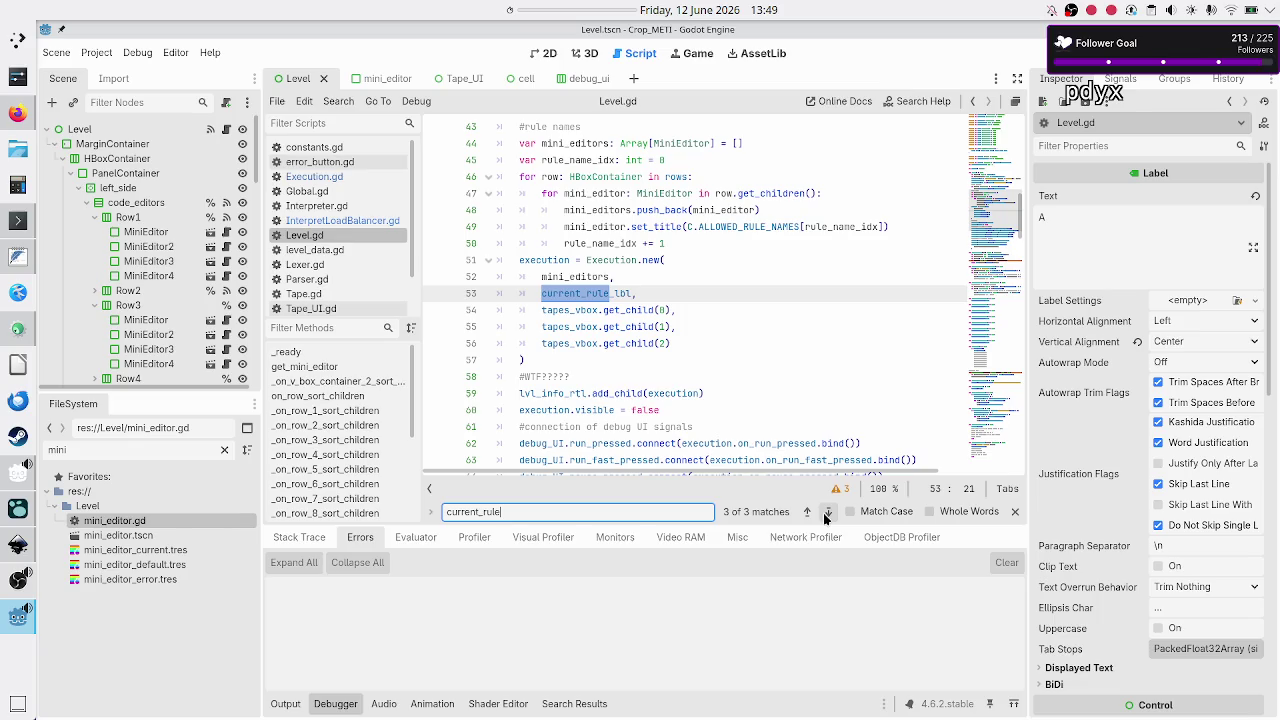
# - Clear the search text, close the find bar, and go back to InterpretLoadBalancer.gd
pyautogui.click(670, 512)
pyautogui.hotkey('ctrl', 'a')
pyautogui.press('BackSpace')
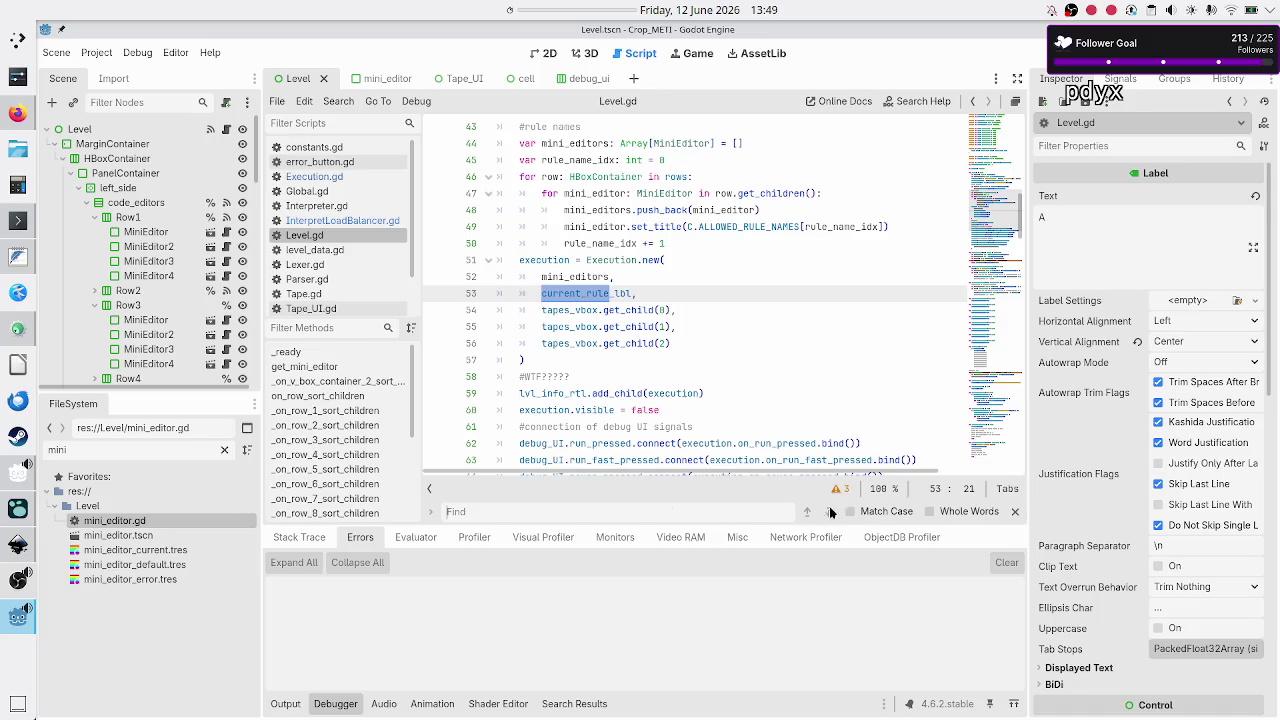
pyautogui.click(1015, 511)
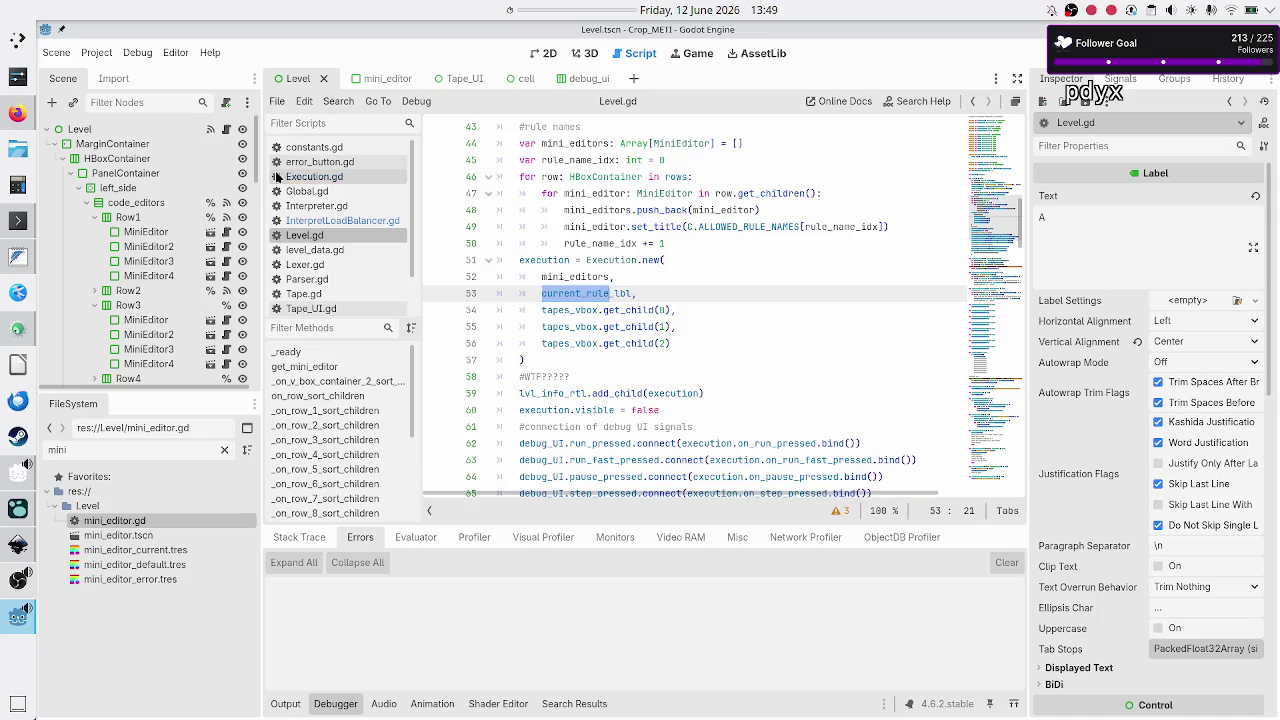
pyautogui.click(340, 220)
# - Make current_rule use the label's .text and add '#TODO: should this be a class var??' above it
pyautogui.write('text')
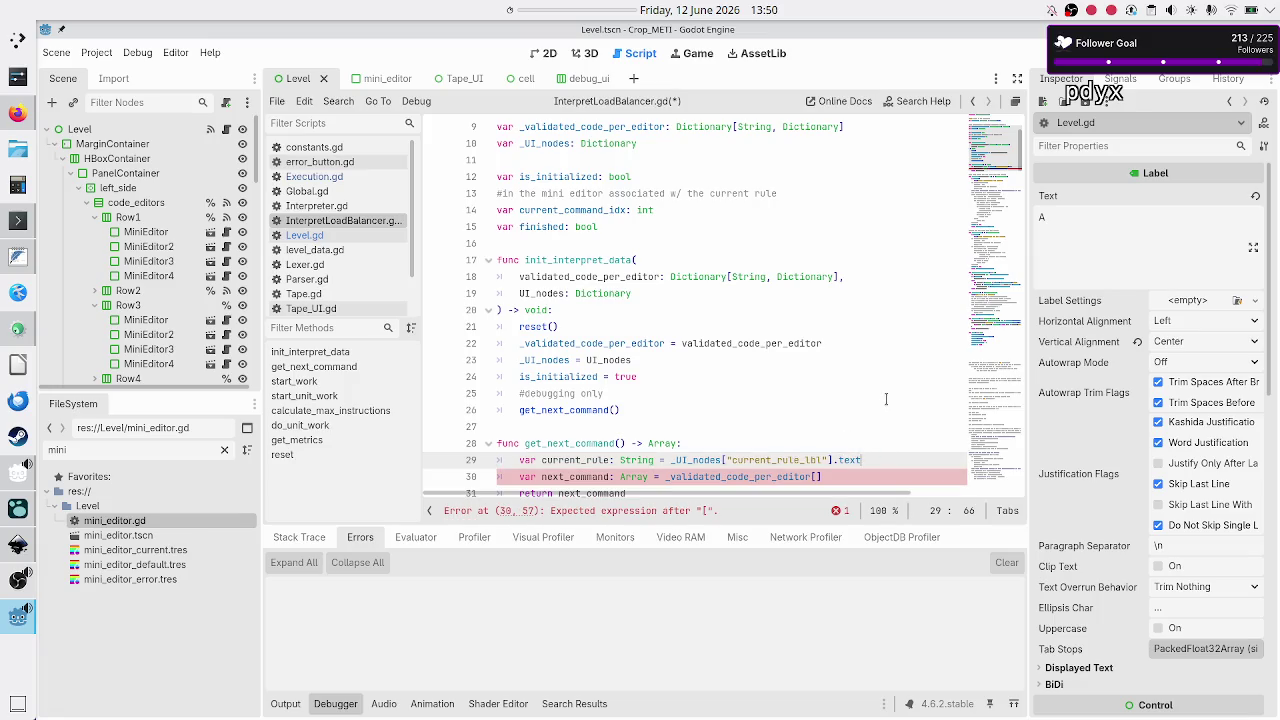
pyautogui.scroll(-2, 885, 399)
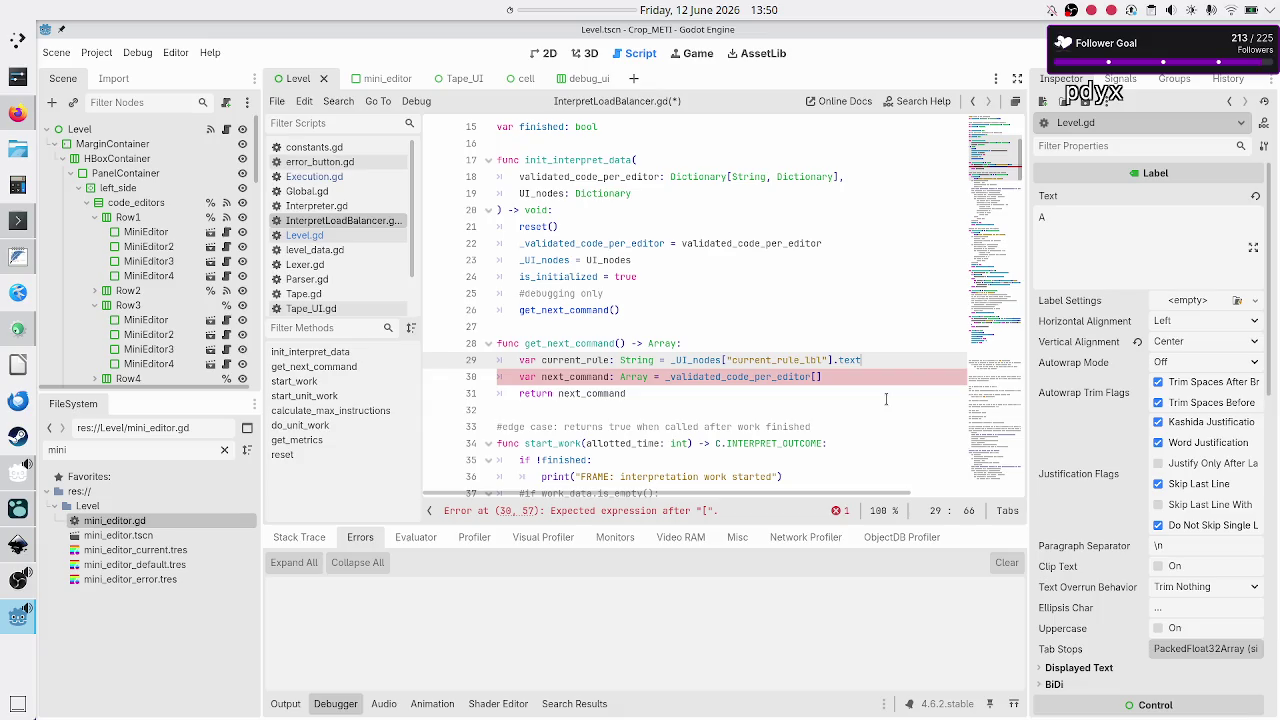
pyautogui.hotkey('shift', 'Left')
pyautogui.hotkey('shift', 'Left')
pyautogui.hotkey('shift', 'Left')
pyautogui.hotkey('shift', 'Left')
pyautogui.hotkey('shift', 'Left')
pyautogui.hotkey('shift', 'Left')
pyautogui.hotkey('ctrl', 'shift', 'Return')
pyautogui.write('#TO')
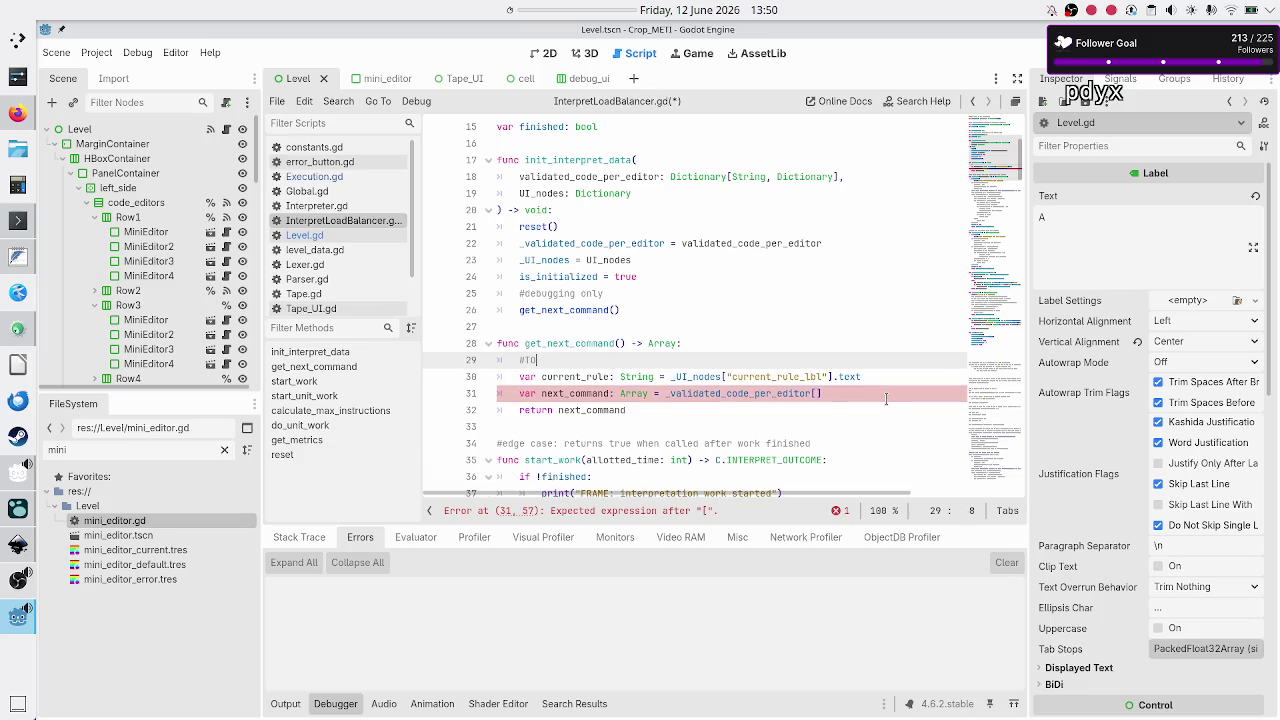
pyautogui.write('DO: should this be a class var??')
# - Fill the empty index on line 31 with current_rule
pyautogui.press('Right')
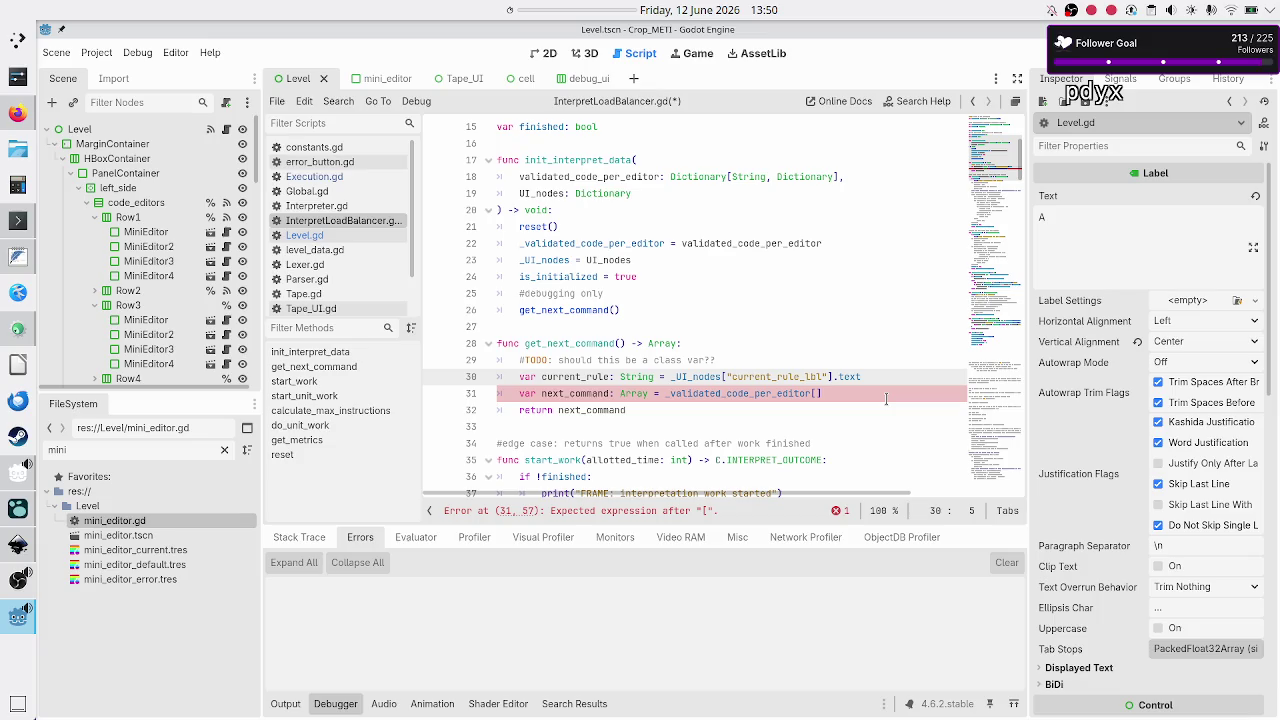
pyautogui.press('Down')
pyautogui.press('Down')
pyautogui.press('Up')
pyautogui.press('End')
pyautogui.press('Left')
pyautogui.write('curr')
pyautogui.press('Down')
pyautogui.press('Return')
pyautogui.scroll(2, 810, 363)
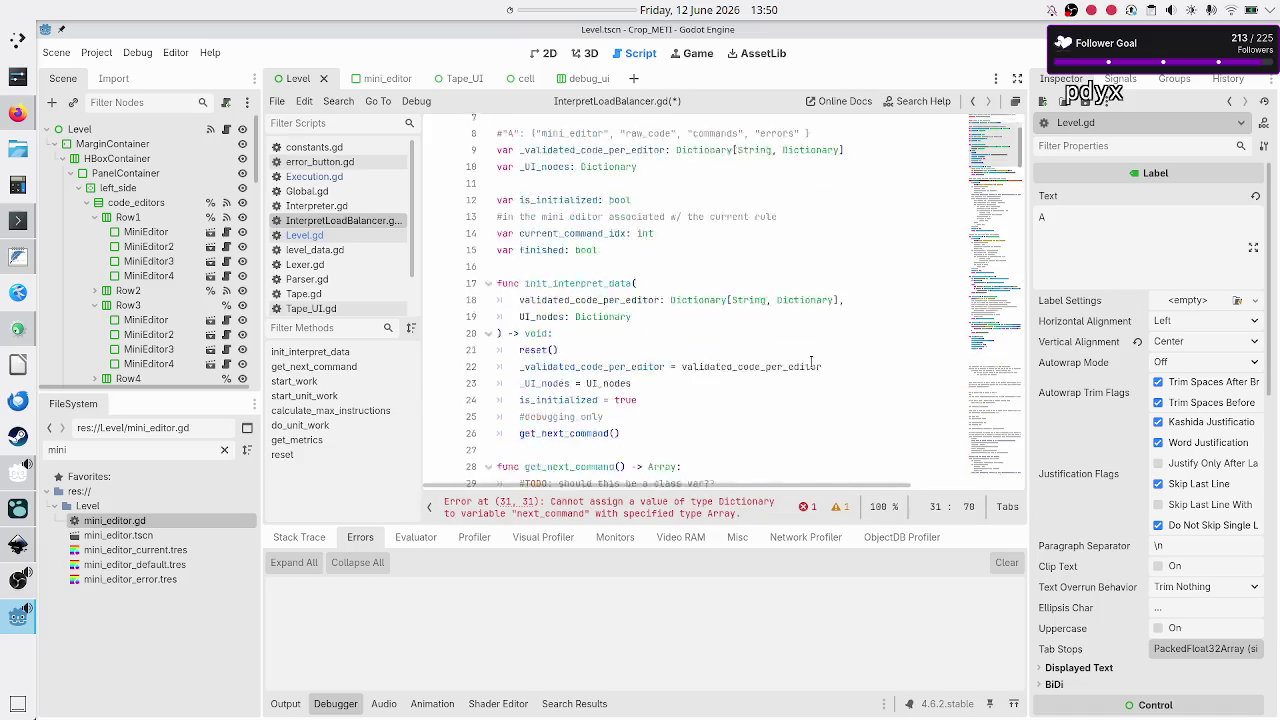
# - Check the Dictionary, String and Dictionary types in _validated_code_per_editor's declaration on line 9
pyautogui.scroll(2, 810, 363)
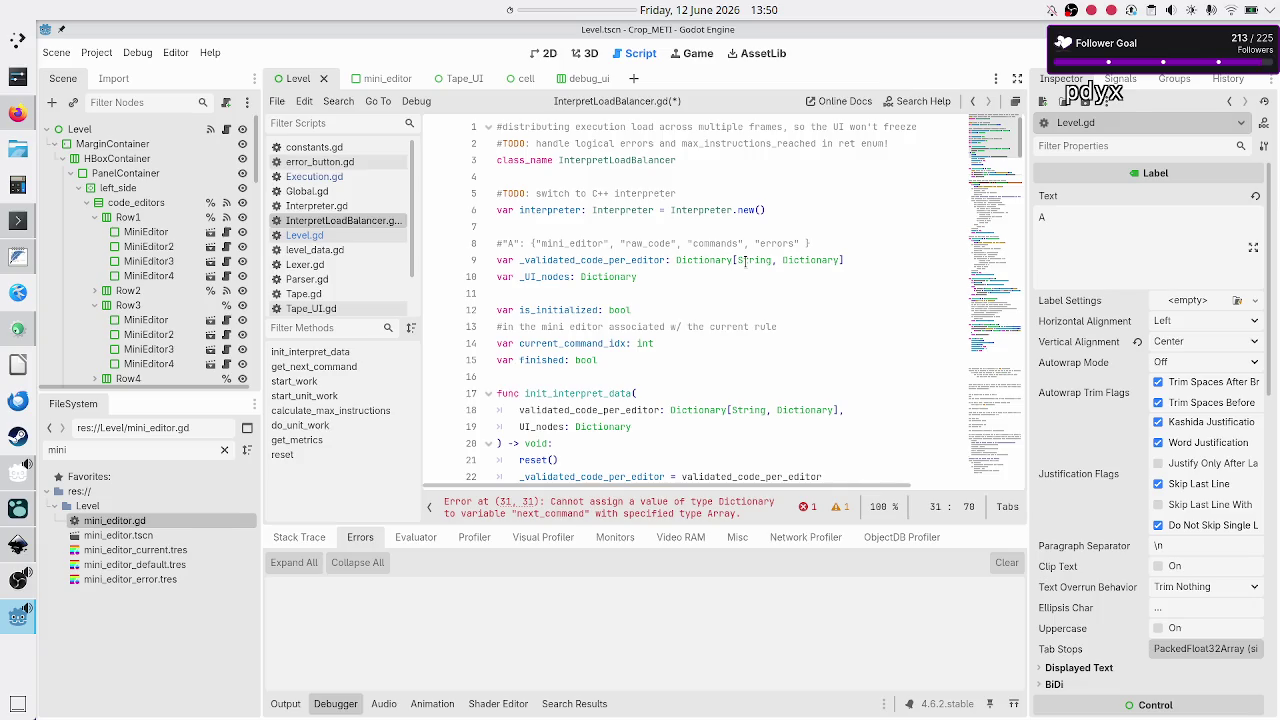
pyautogui.click(704, 260)
pyautogui.doubleClick(704, 260)
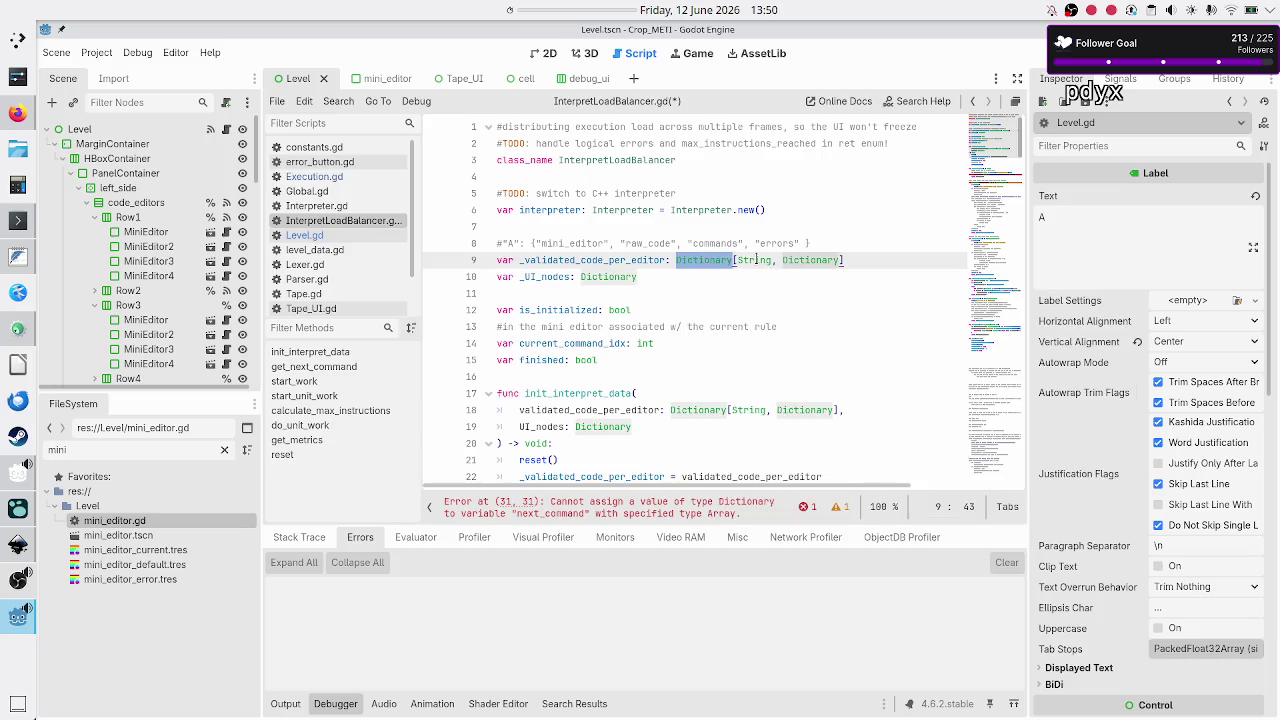
pyautogui.doubleClick(754, 260)
pyautogui.doubleClick(802, 260)
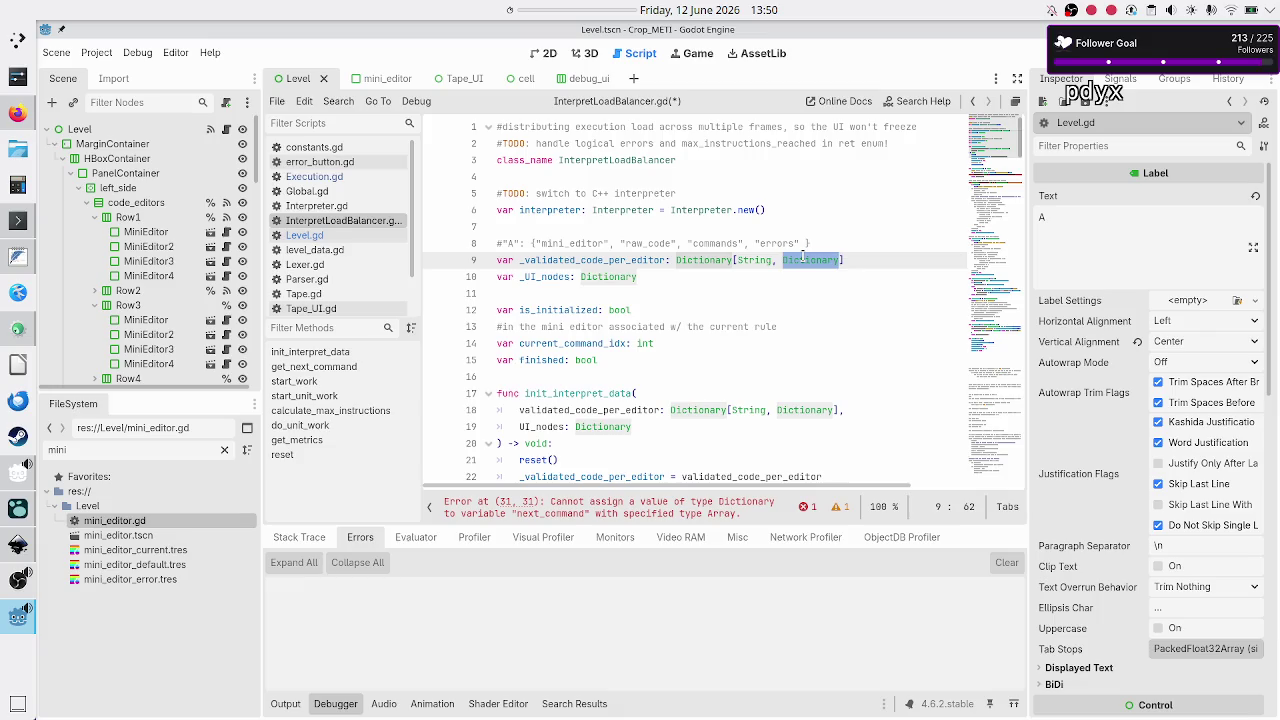
pyautogui.scroll(-5, 802, 258)
pyautogui.hscroll(2, 748, 350)
pyautogui.hscroll(-2, 748, 350)
# - Change line 31's declaration to 'var rule_data: Dictionary'
pyautogui.click(827, 376)
pyautogui.hotkey('ctrl', 'Right')
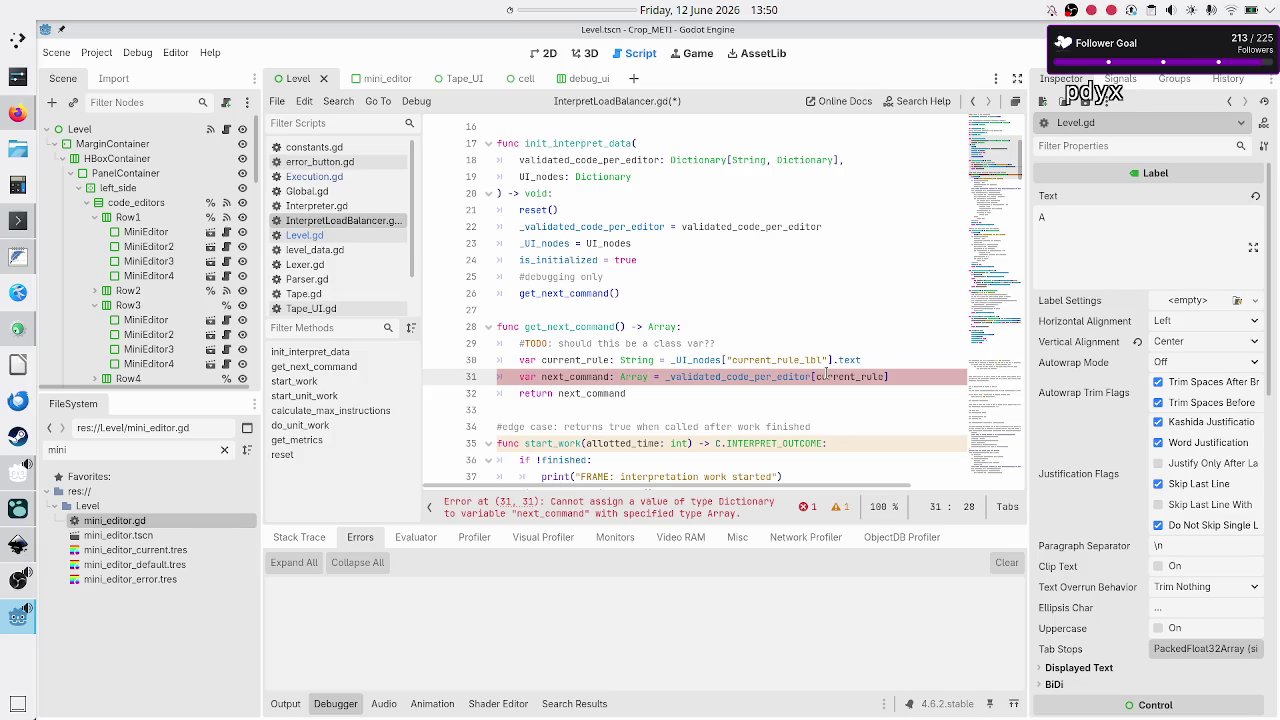
pyautogui.hotkey('shift', 'Left')
pyautogui.hotkey('shift', 'Left')
pyautogui.hotkey('shift', 'Left')
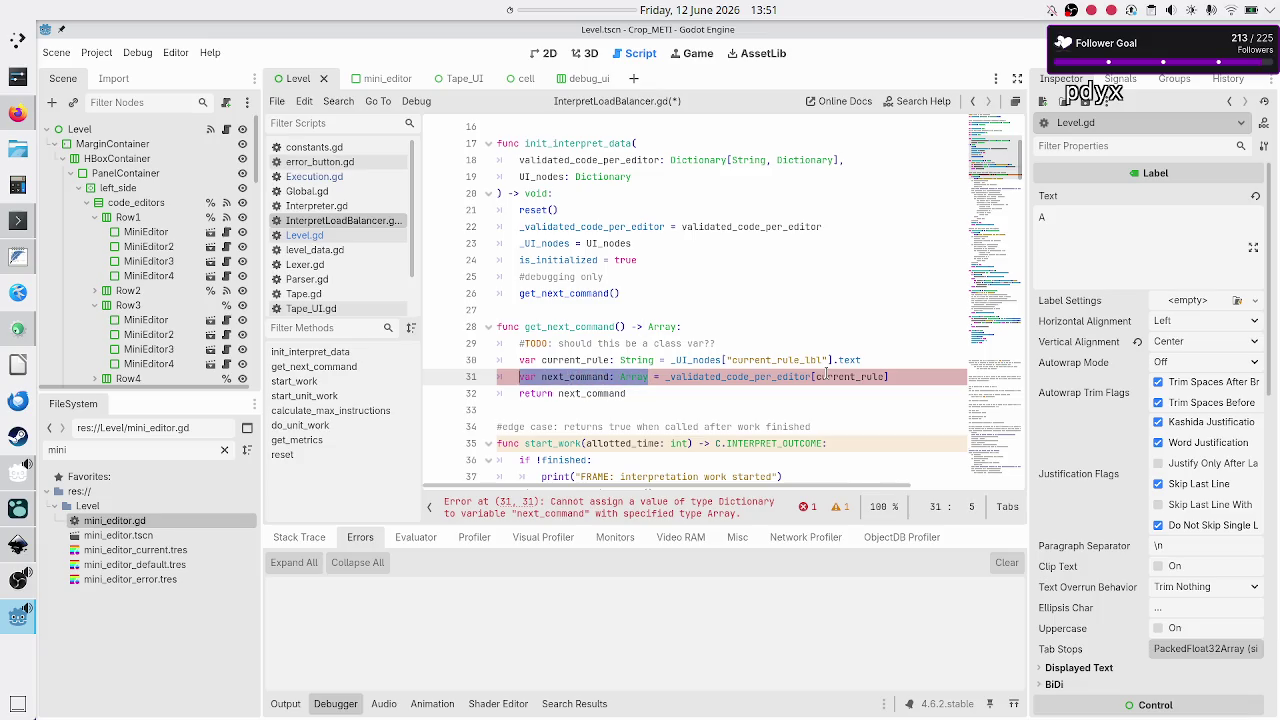
pyautogui.write('rule')
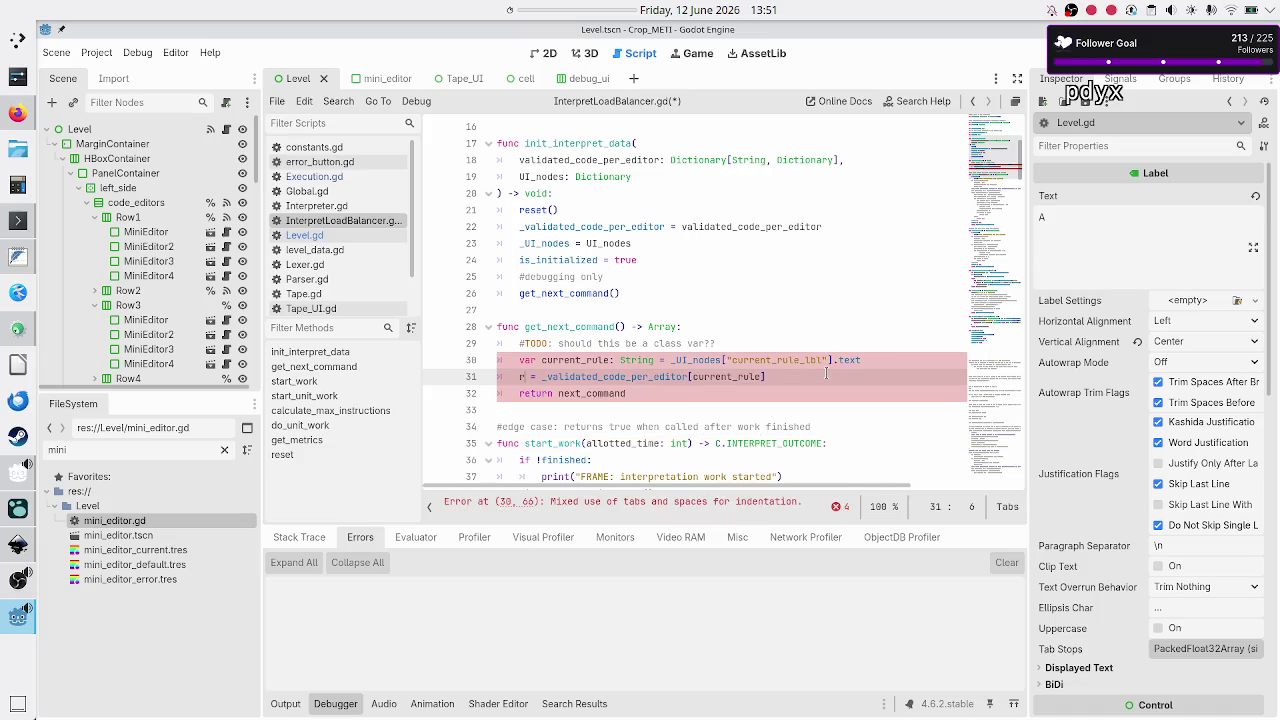
pyautogui.write('_data: Dic')
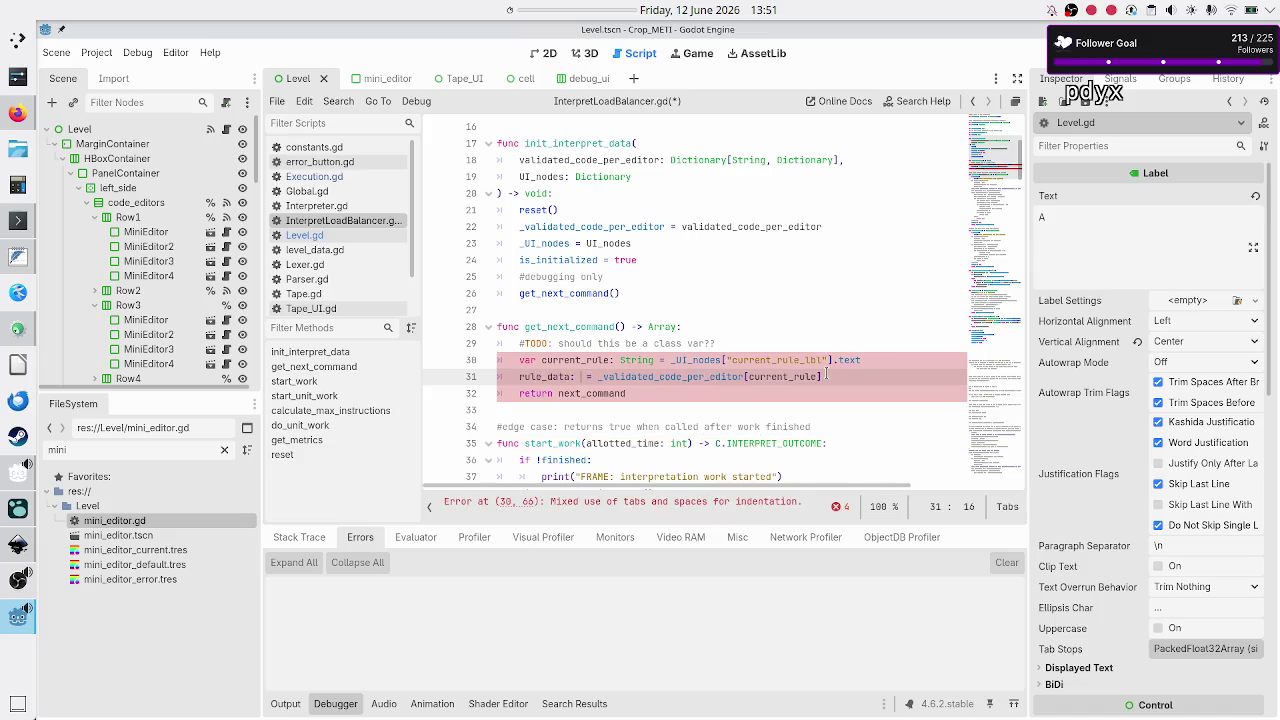
pyautogui.write('tionary')
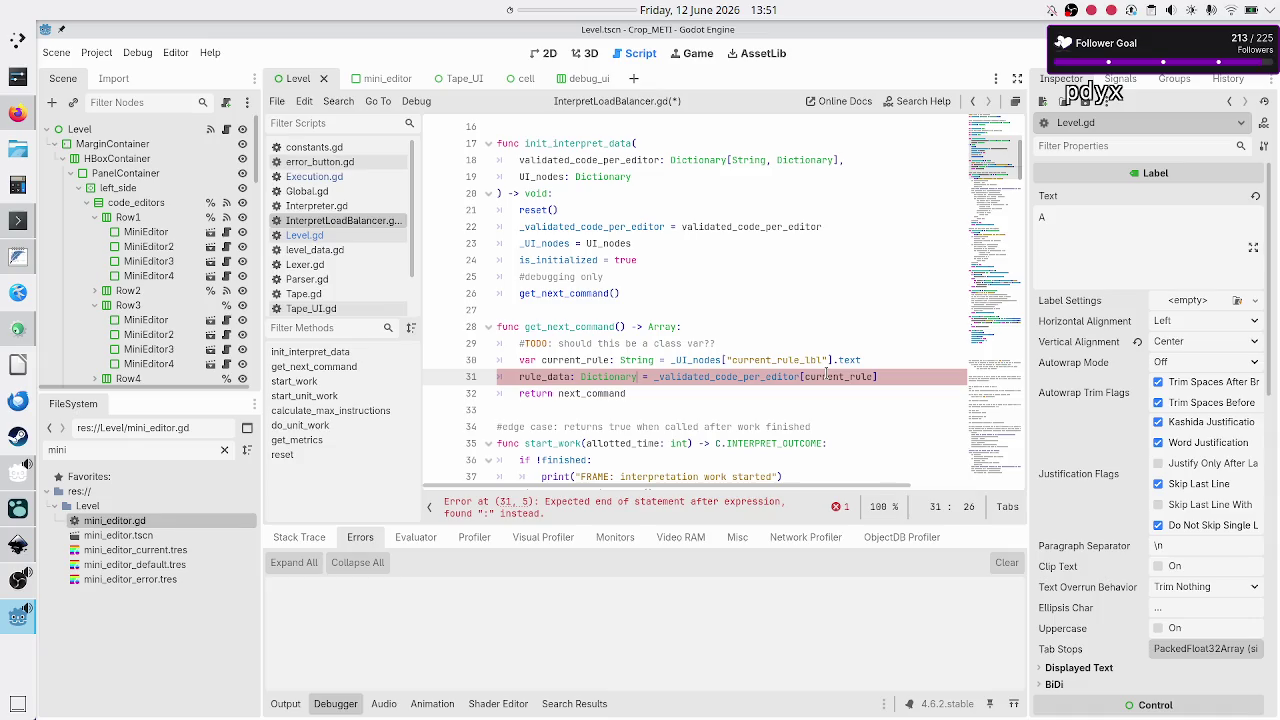
pyautogui.press('Left')
pyautogui.press('Left')
pyautogui.press('Left')
pyautogui.write('var')
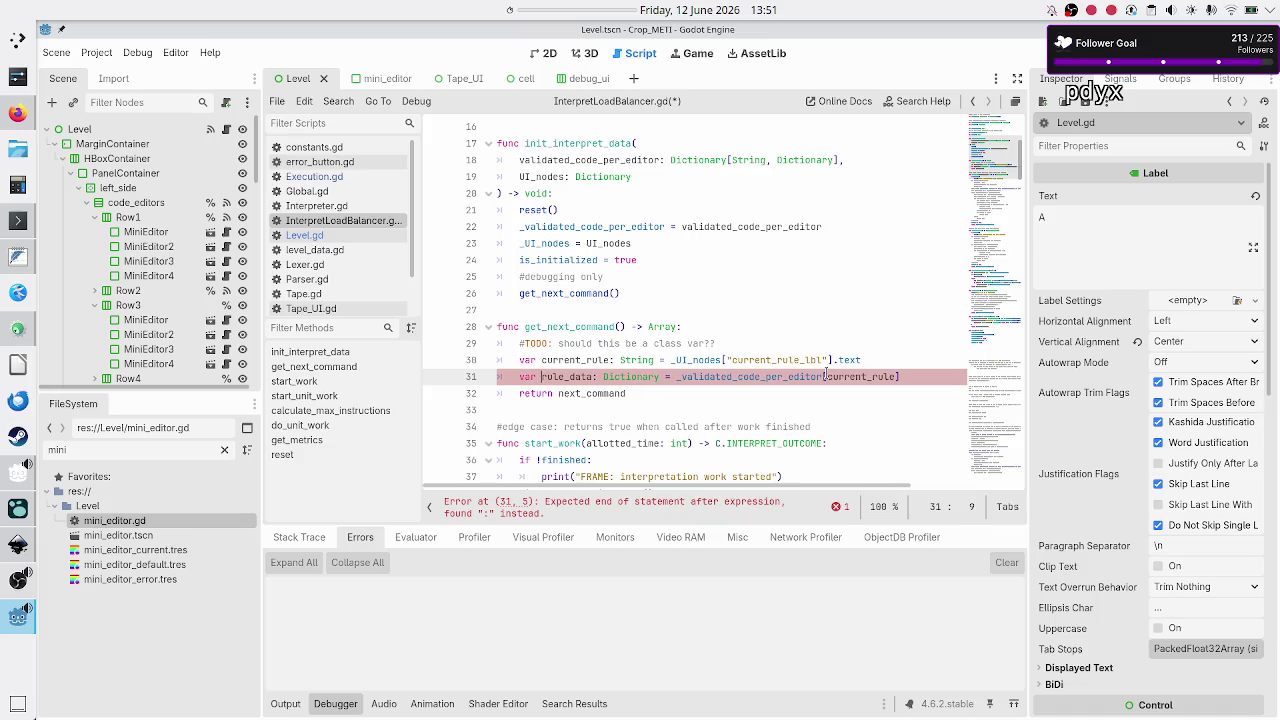
# - Below the rule_data line, begin 'var next_command: Array = rule_data["commands'
pyautogui.scroll(3, 797, 360)
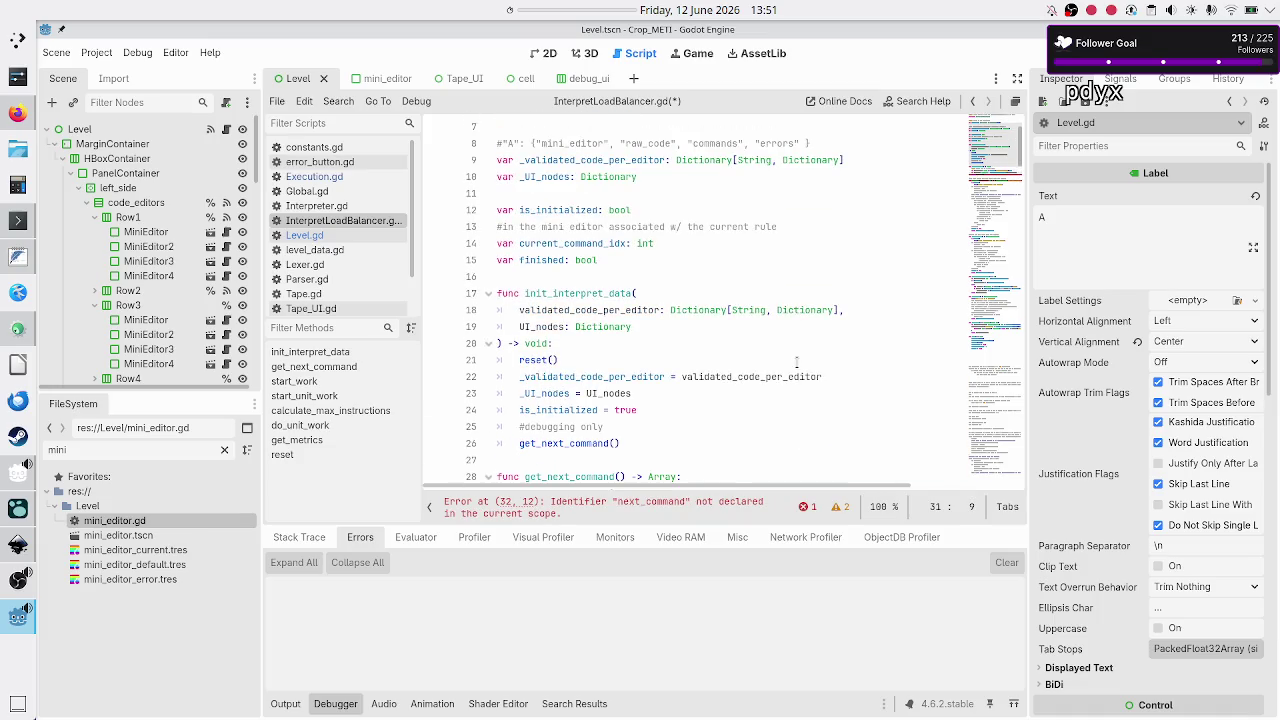
pyautogui.scroll(2, 797, 362)
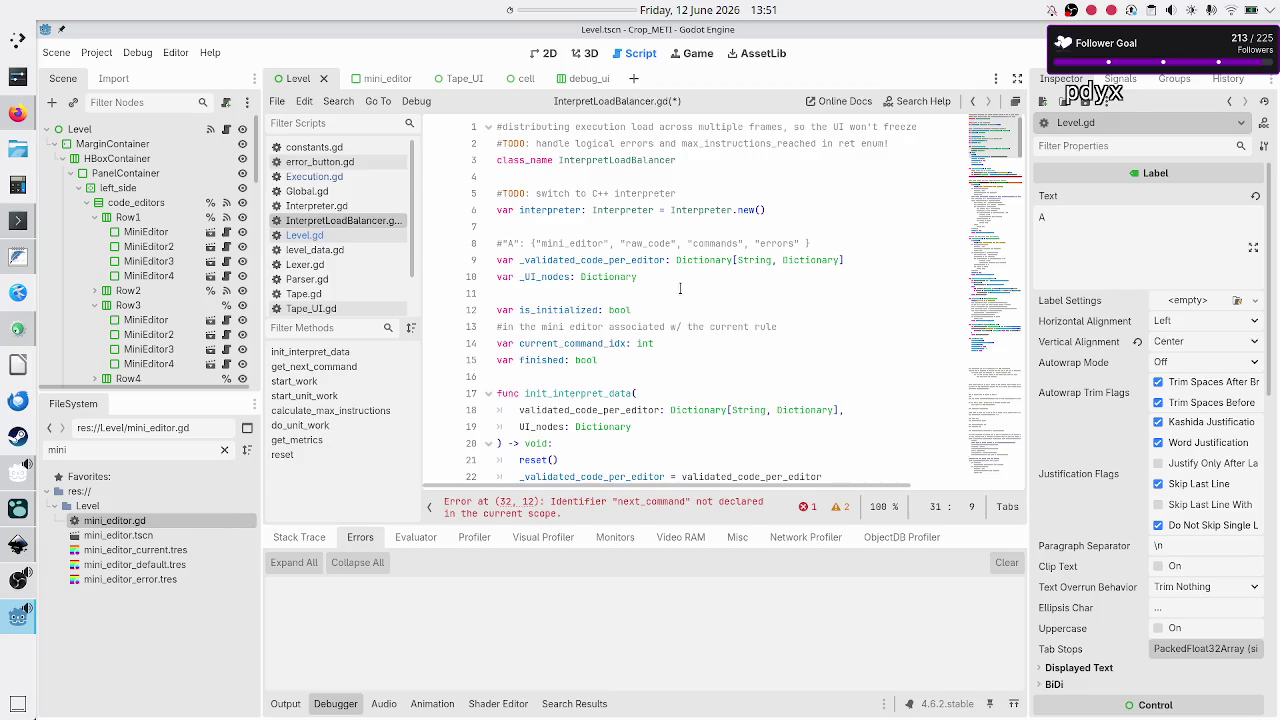
pyautogui.scroll(-6, 679, 289)
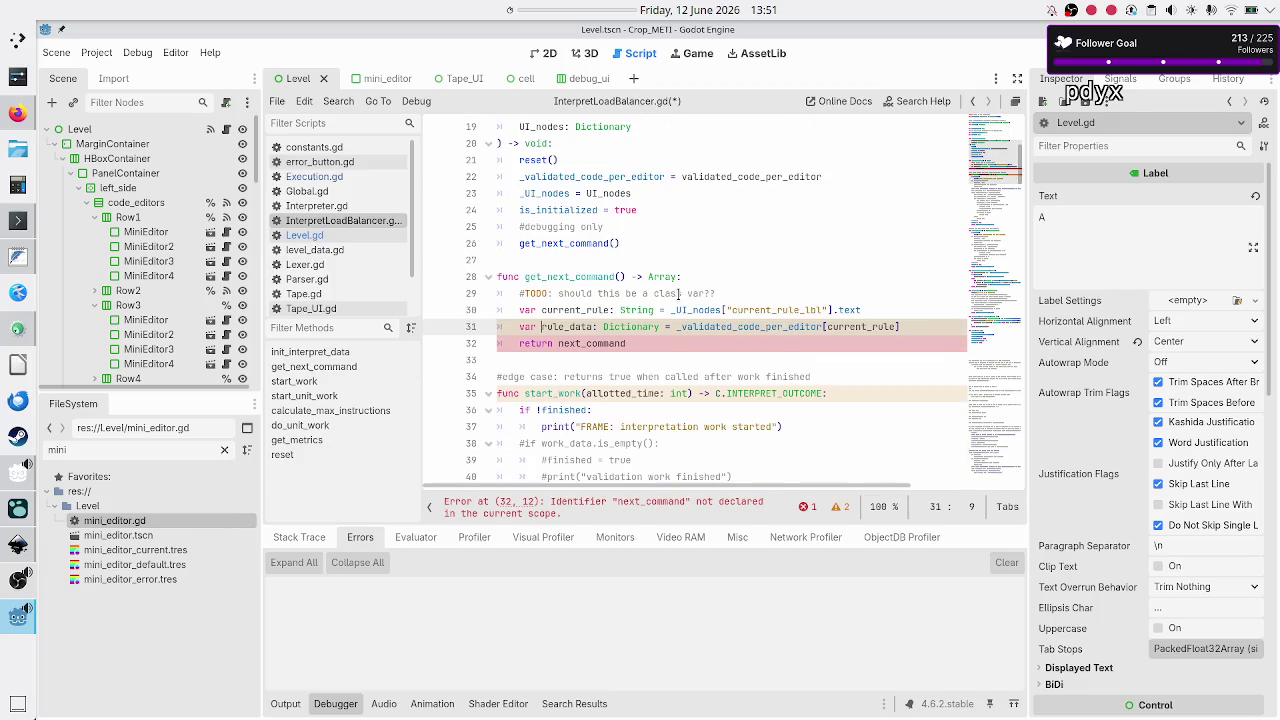
pyautogui.click(920, 333)
pyautogui.press('Return')
pyautogui.write('var next_command: Array ')
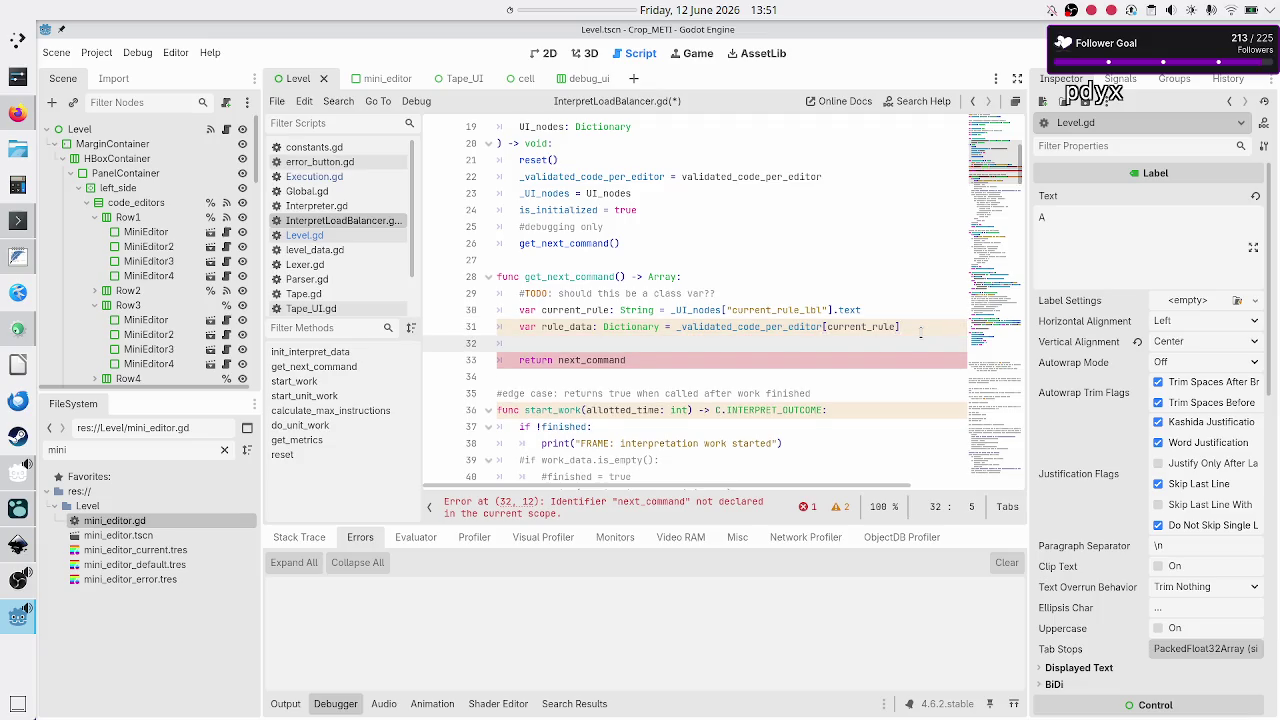
pyautogui.write('= rule_')
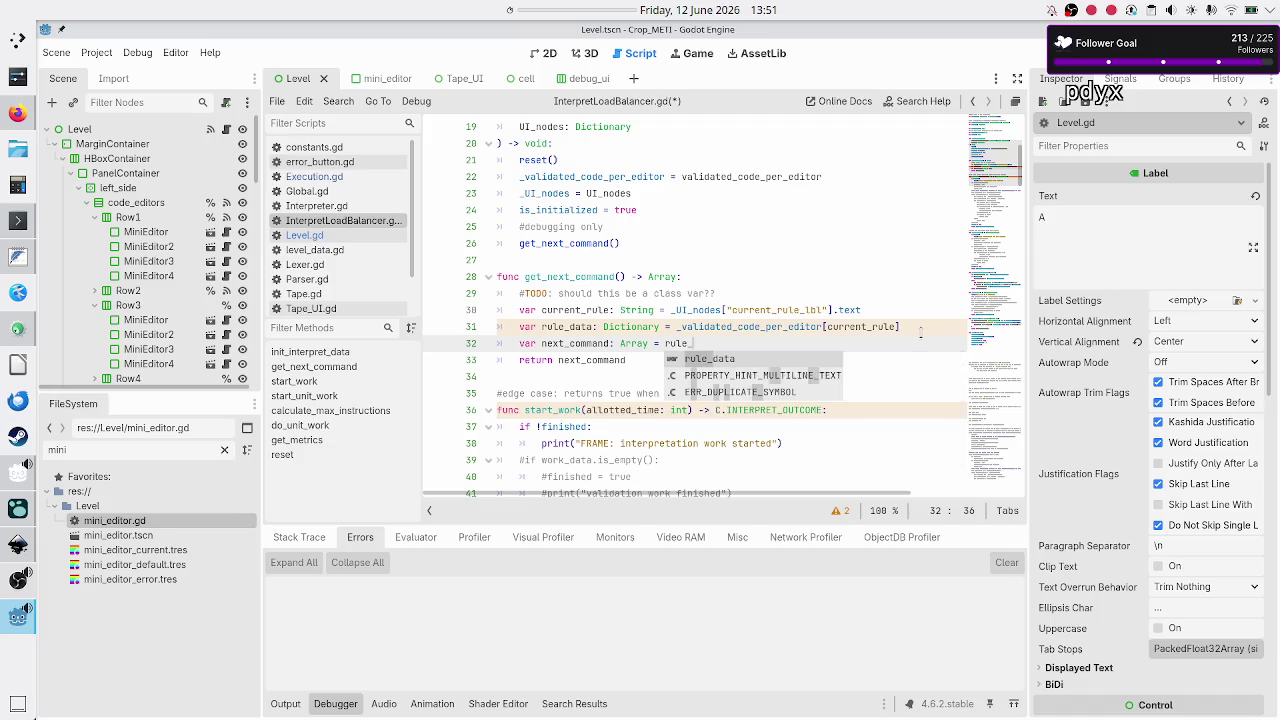
pyautogui.write('data')
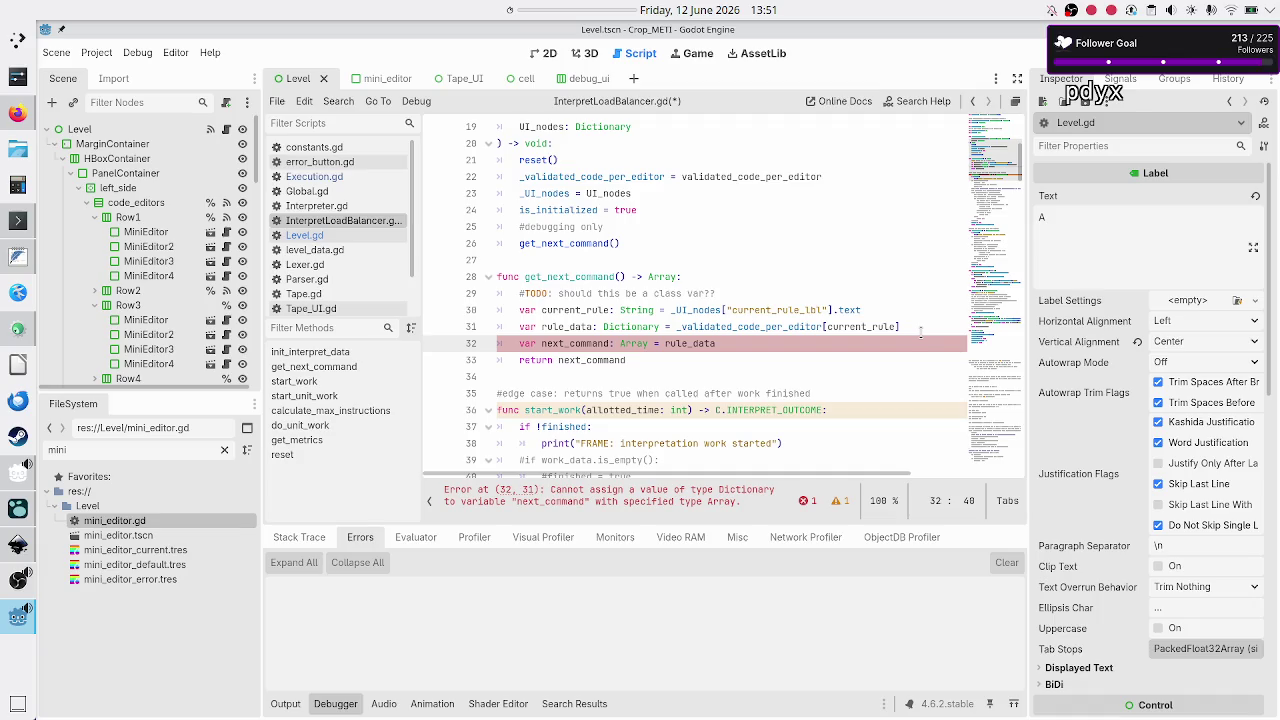
pyautogui.write('["co')
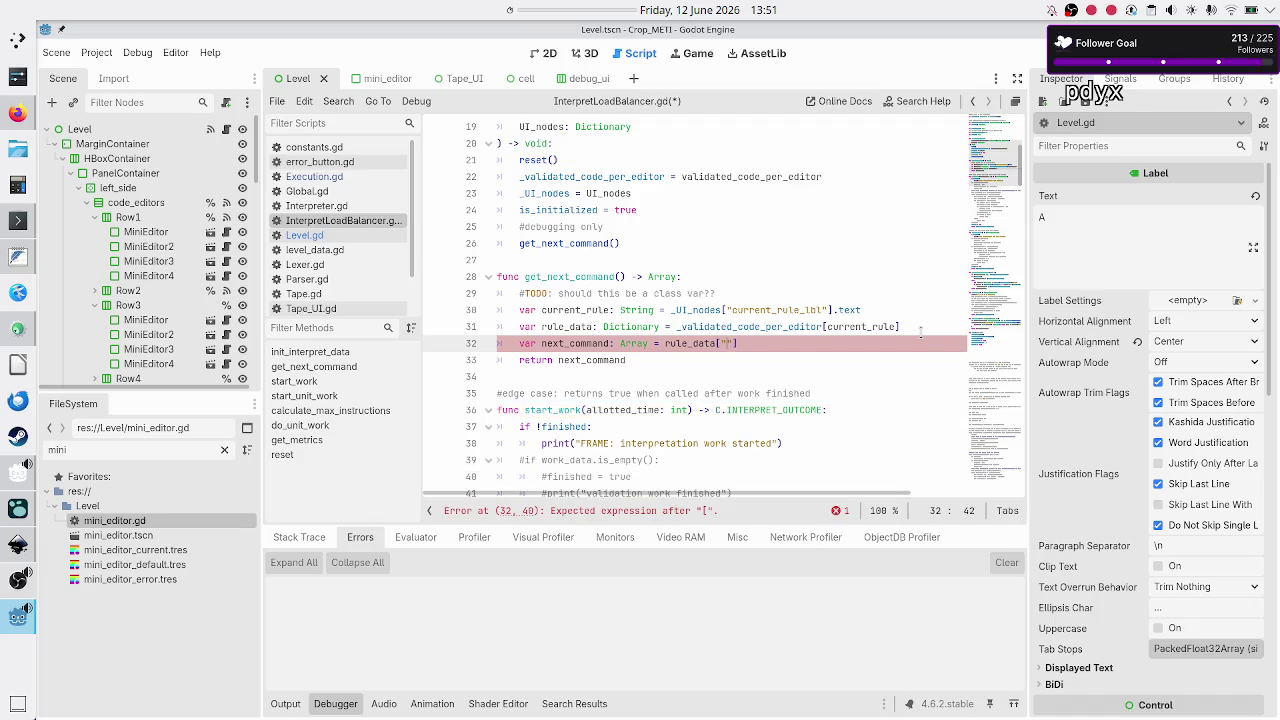
pyautogui.write('mmands')
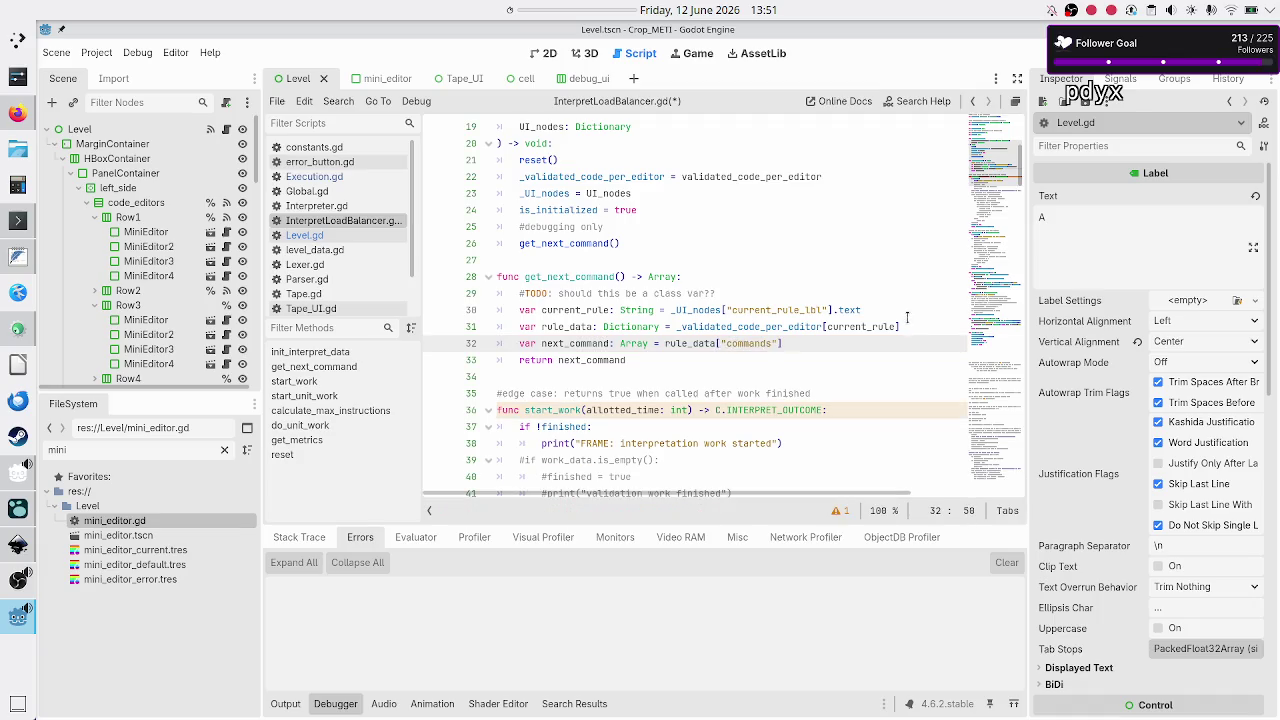
# - Finish next_command as rule_data["commands"][current_command_idx]
pyautogui.scroll(2, 842, 339)
pyautogui.scroll(4, 842, 339)
pyautogui.scroll(-6, 842, 339)
pyautogui.write('[com')
pyautogui.write('m')
pyautogui.press('Down')
pyautogui.press('Return')
# - Wrap the get_next_command call on line 26 in print() and save the script
pyautogui.press('Down')
pyautogui.press('Home')
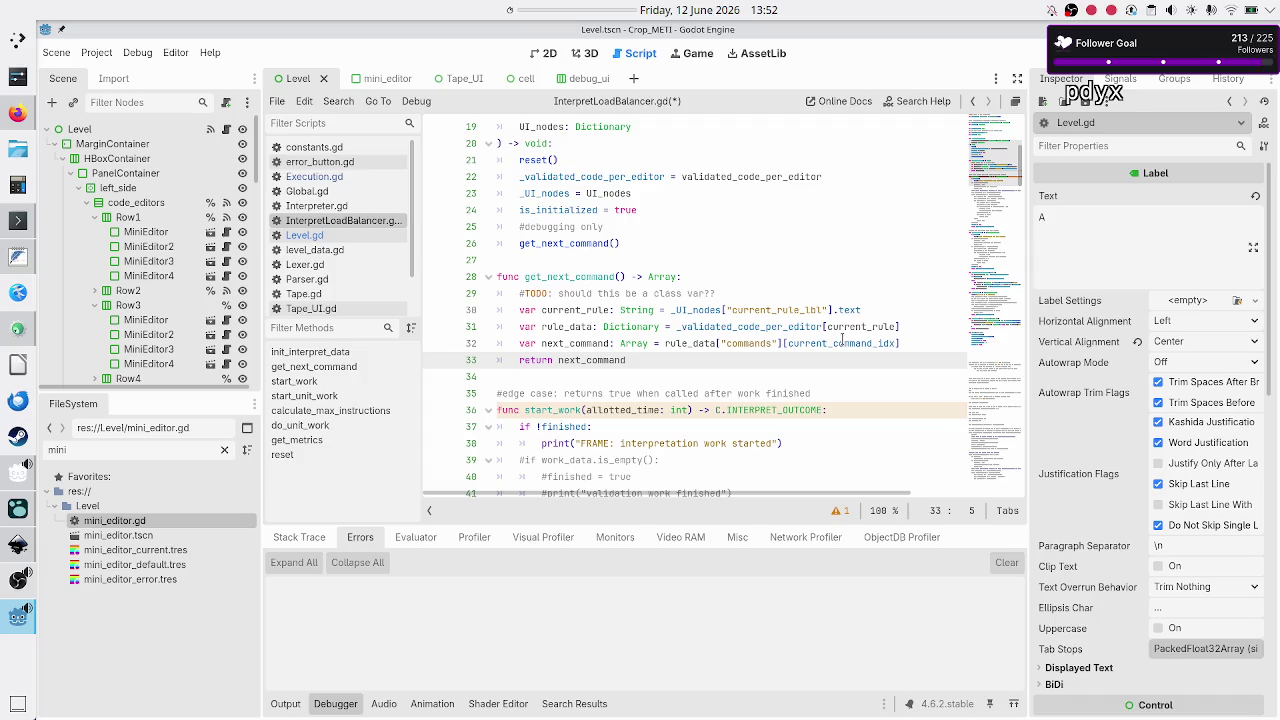
pyautogui.press('Up')
pyautogui.press('Up')
pyautogui.press('Up')
pyautogui.write('print(')
pyautogui.press('End')
pyautogui.write(')')
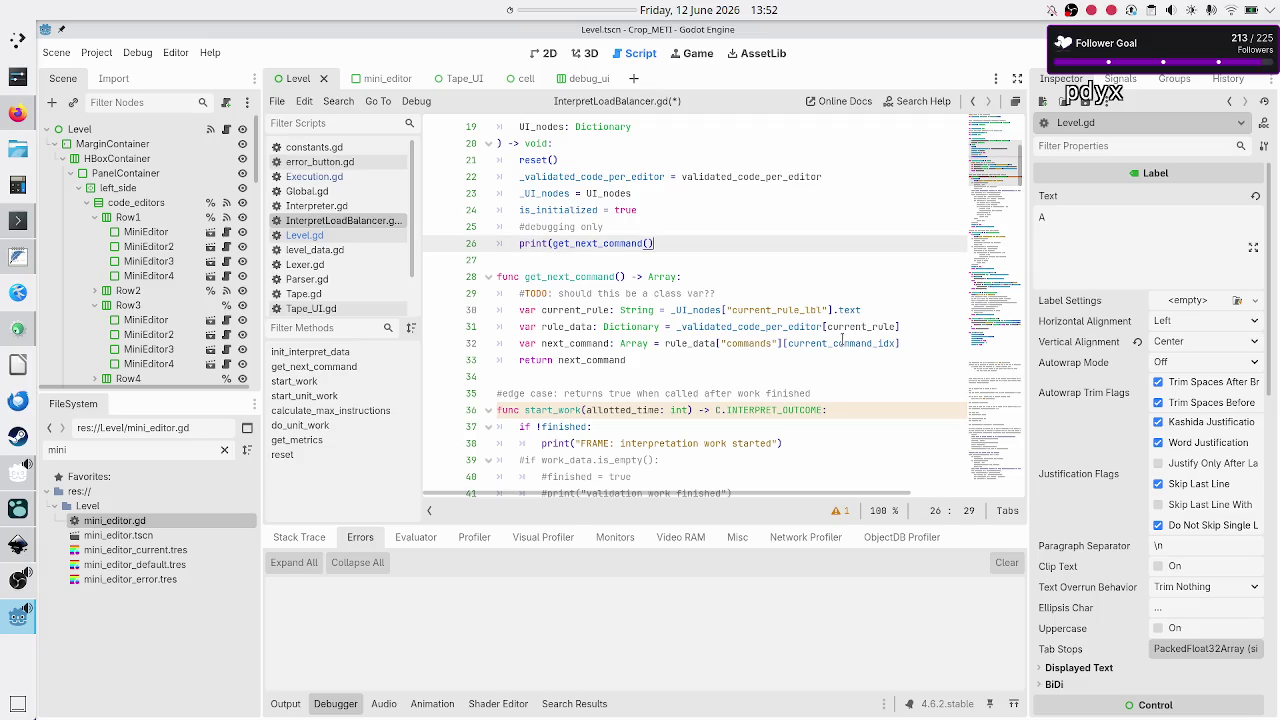
pyautogui.write(')')
pyautogui.press('Down')
pyautogui.hotkey('ctrl', 's')
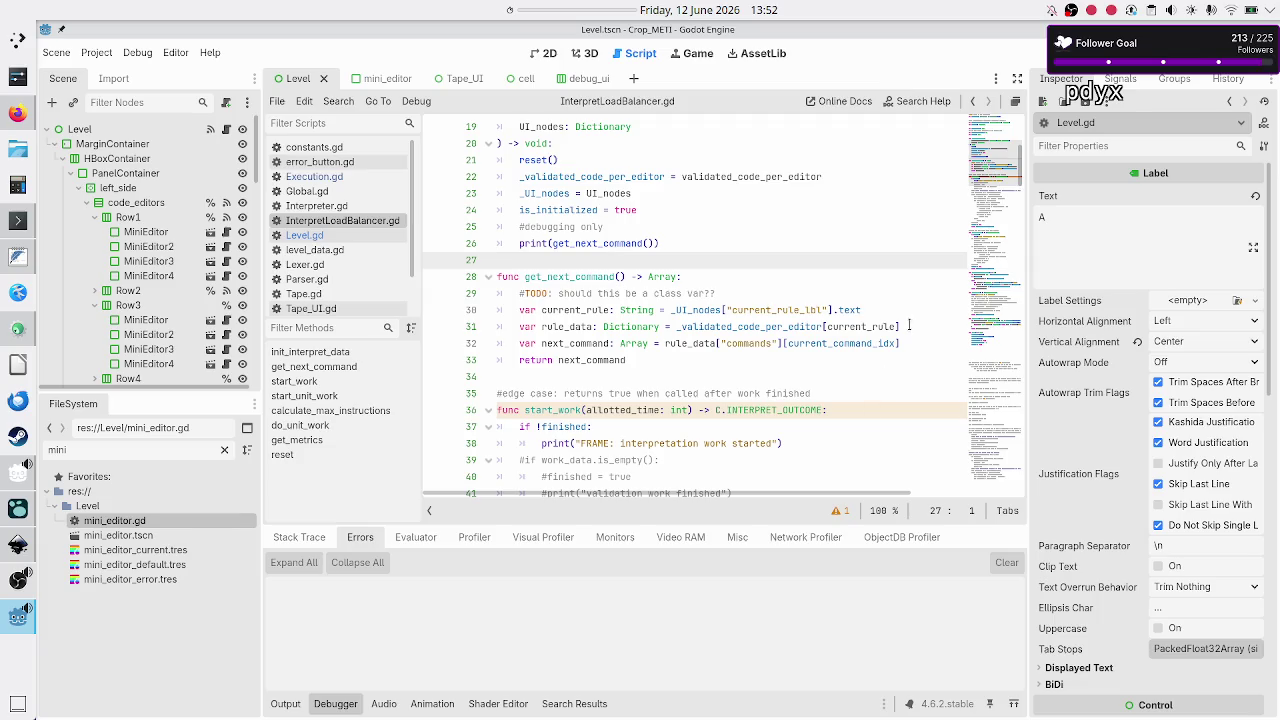
# - Search all project files for _validated_code_per_editor with Find in Files
pyautogui.click(907, 327)
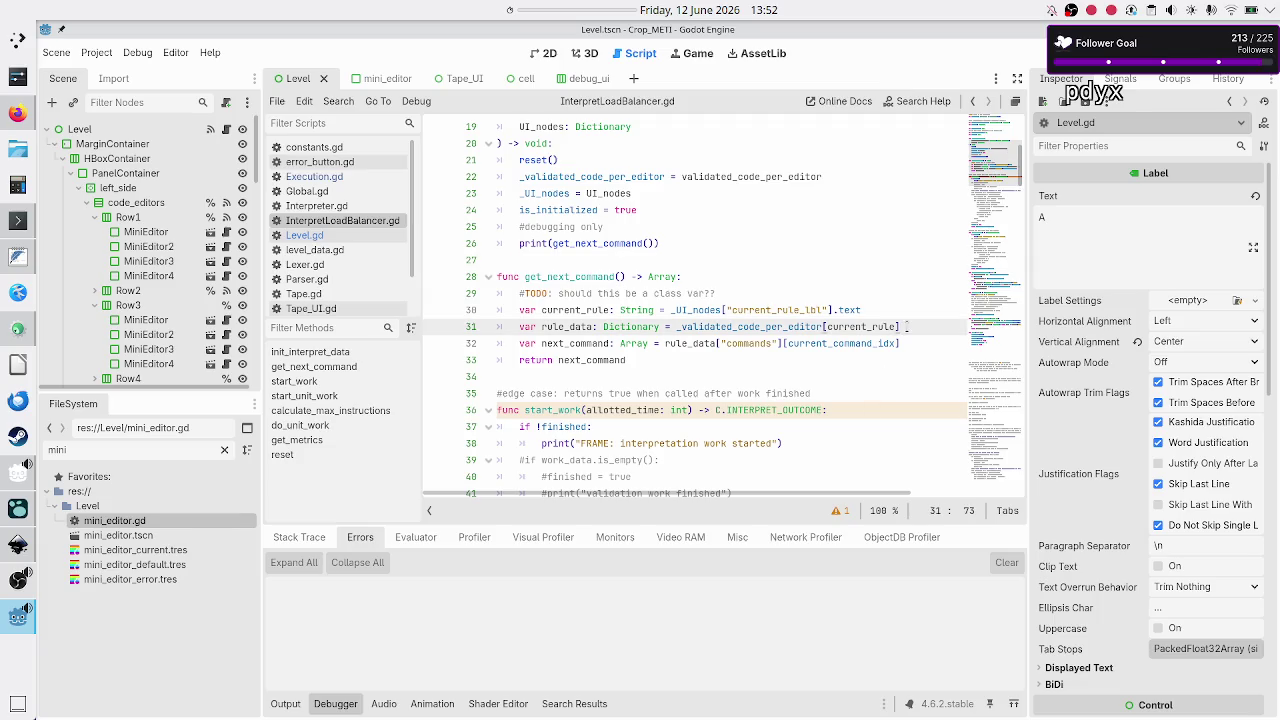
pyautogui.doubleClick(752, 327)
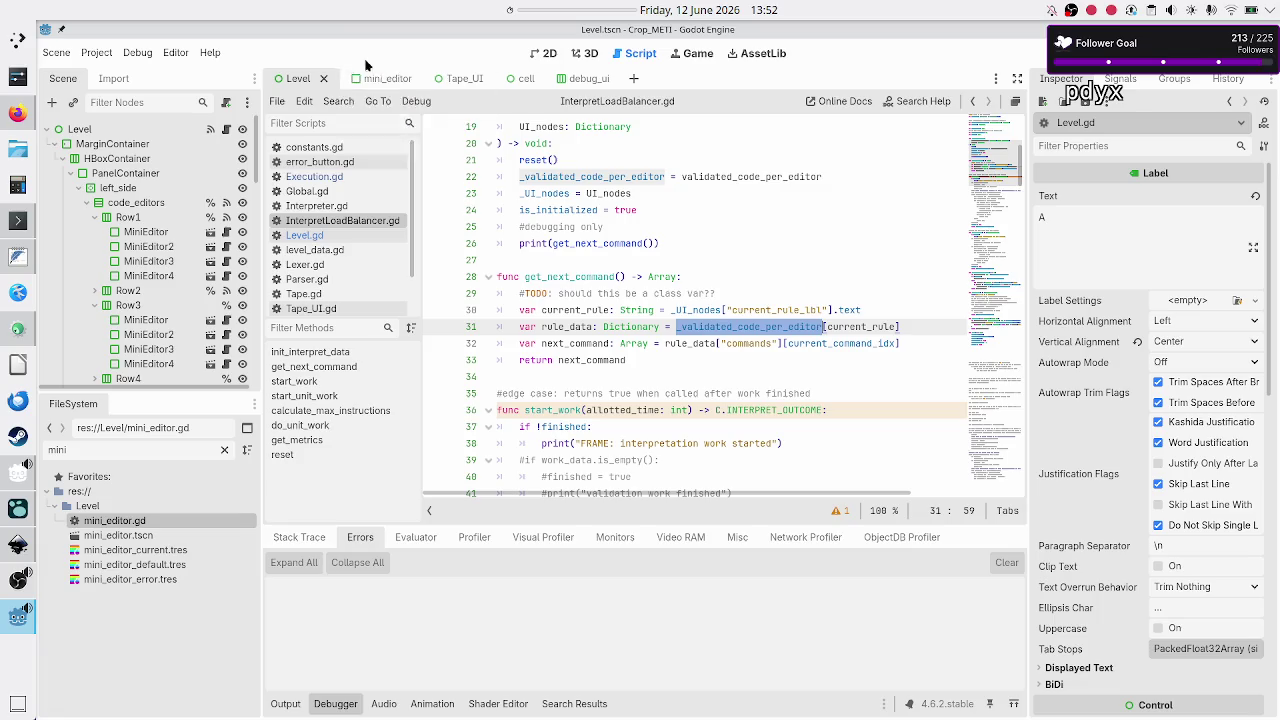
pyautogui.click(340, 101)
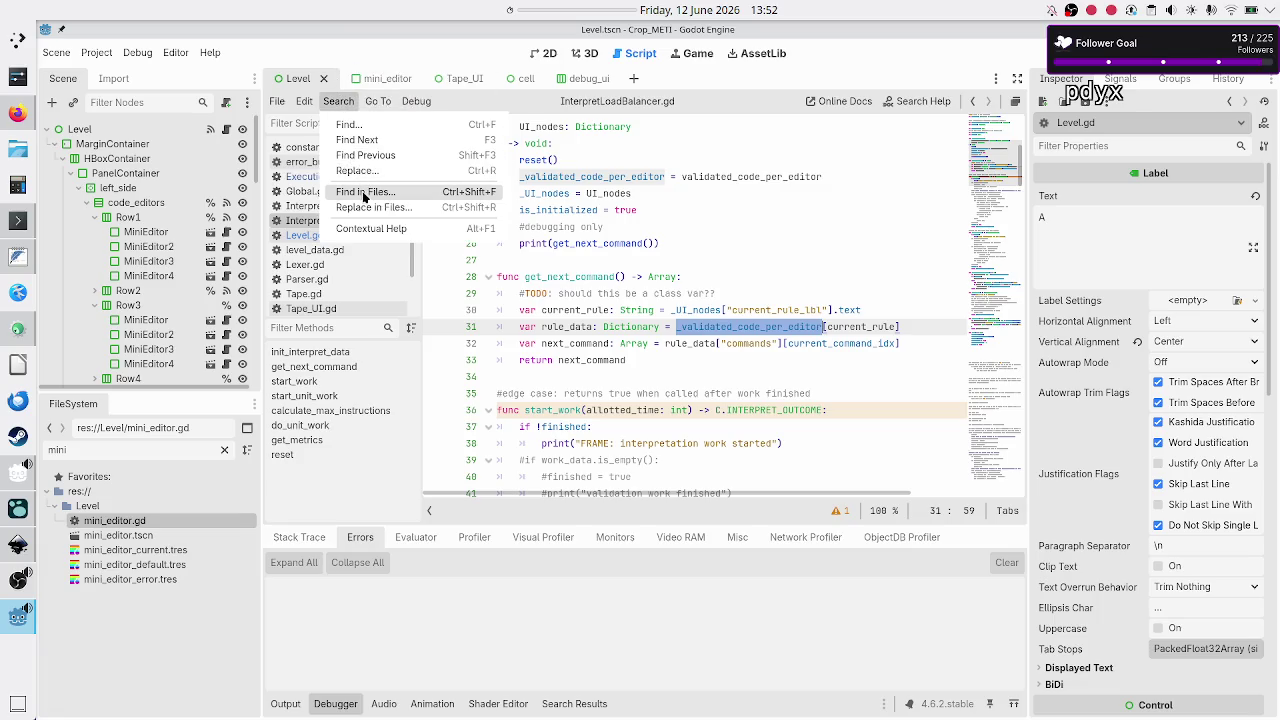
pyautogui.click(366, 192)
pyautogui.click(633, 428)
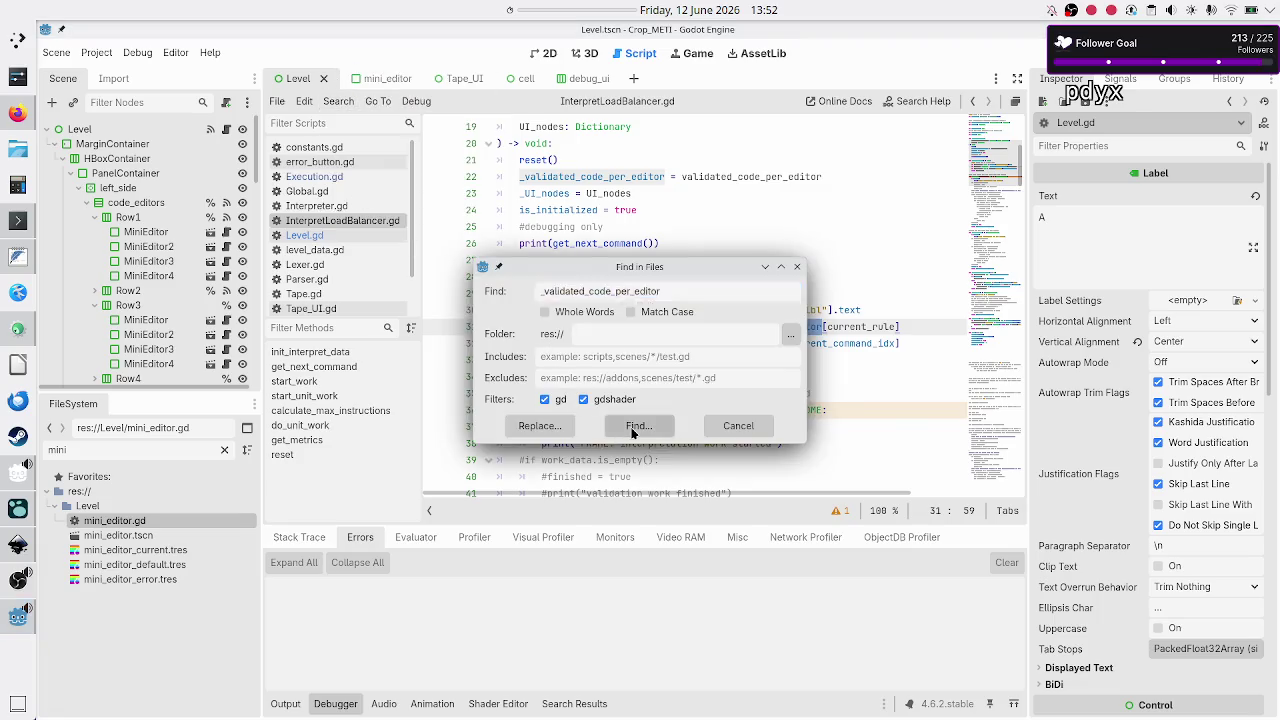
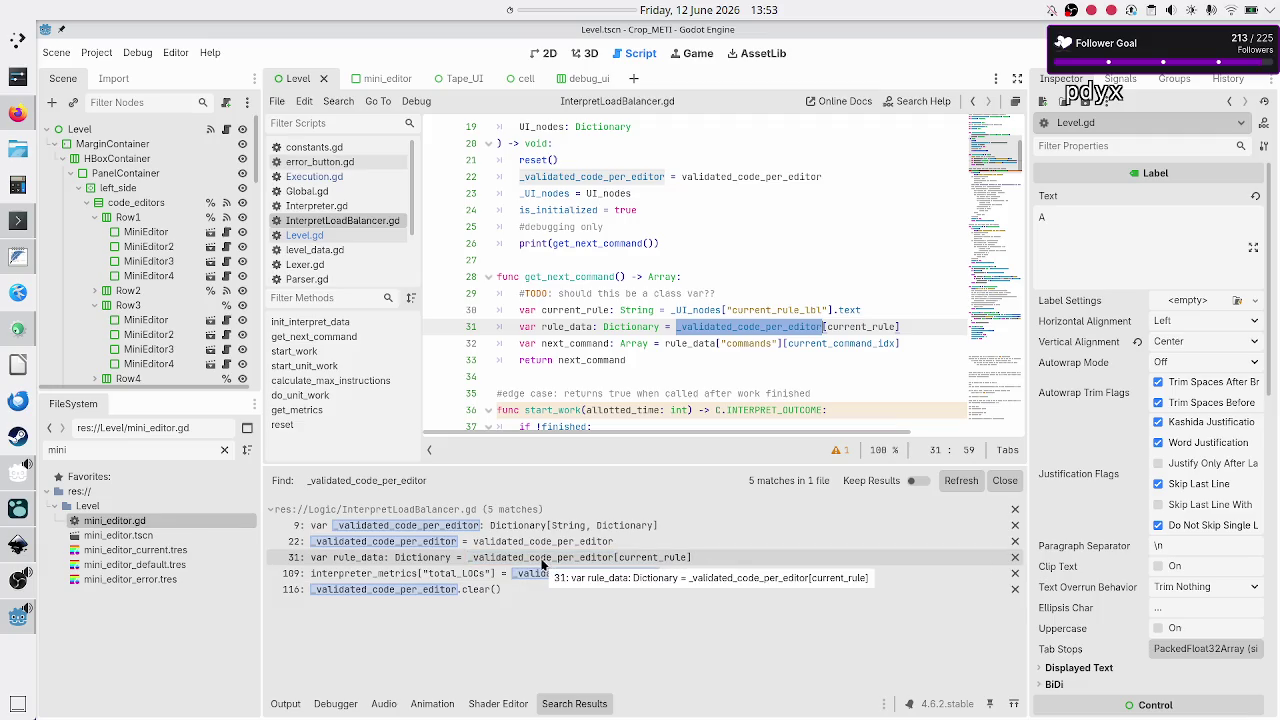
# - Open Execution.gd and locate get_code_per_rule_to_validate and its per-rule dictionary entry on line 62
pyautogui.click(343, 178)
pyautogui.scroll(6, 571, 320)
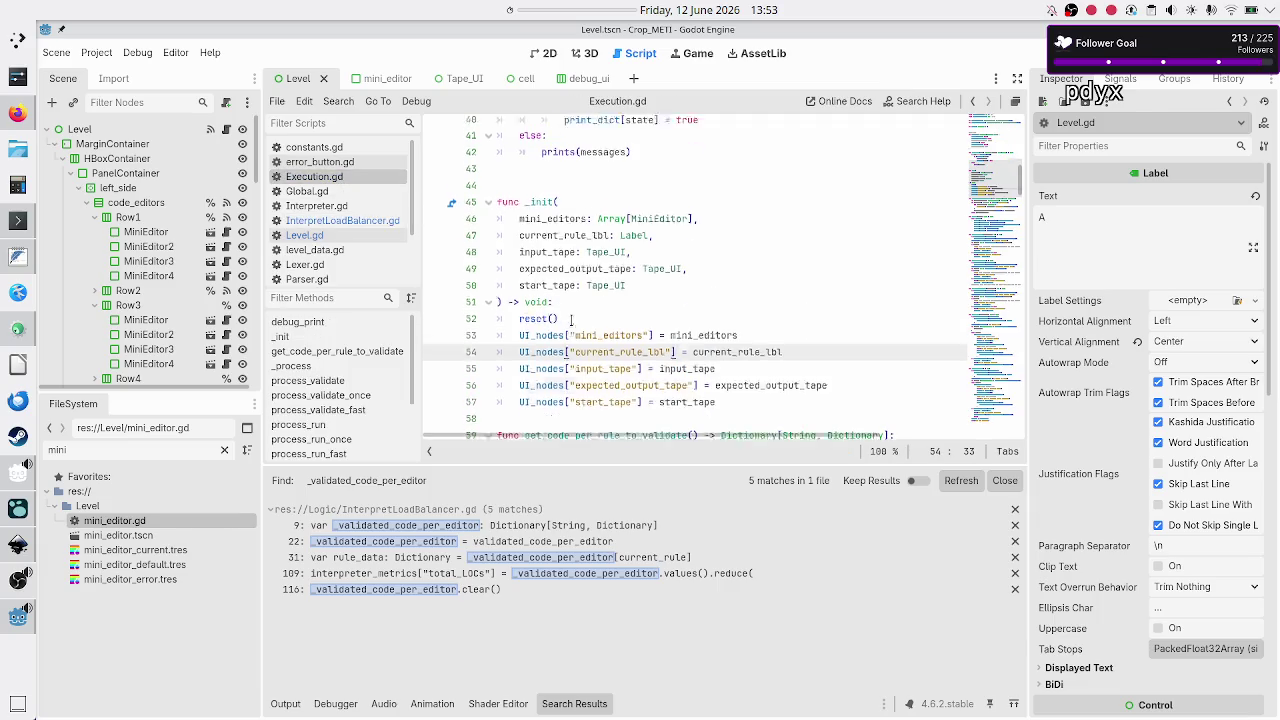
pyautogui.scroll(-4, 571, 320)
pyautogui.scroll(8, 571, 320)
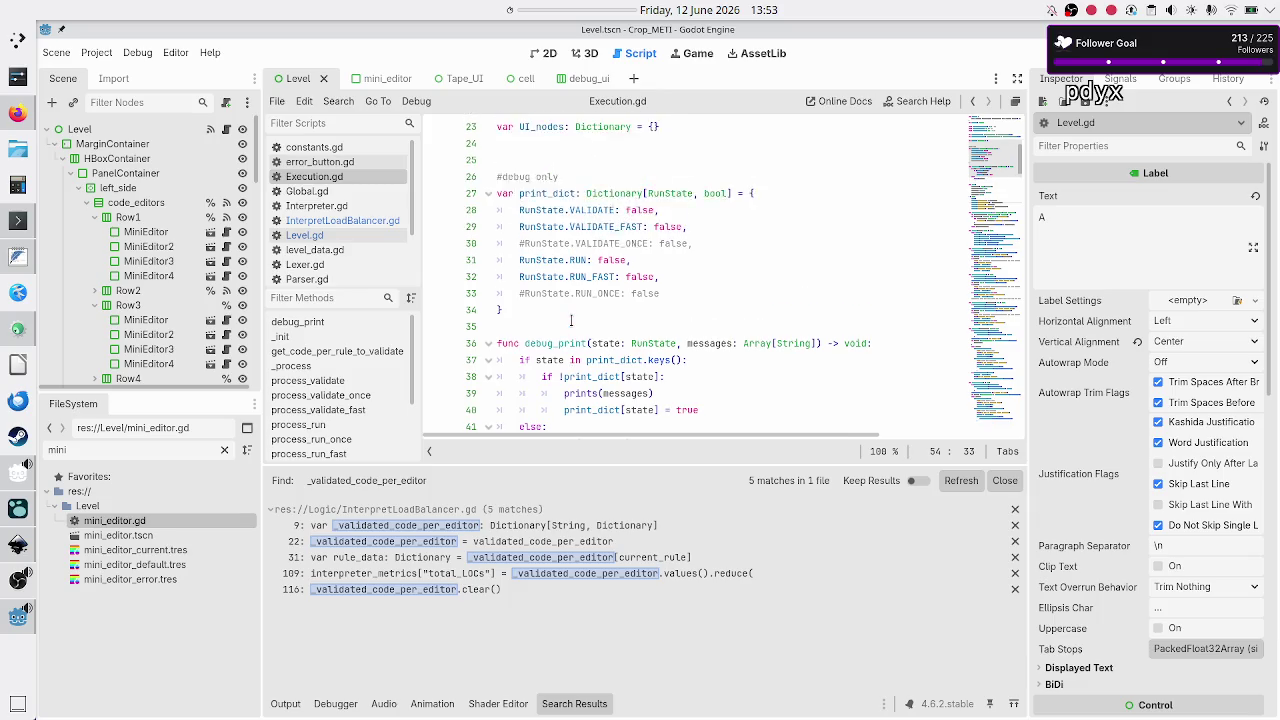
pyautogui.scroll(-7, 571, 320)
pyautogui.scroll(-8, 571, 320)
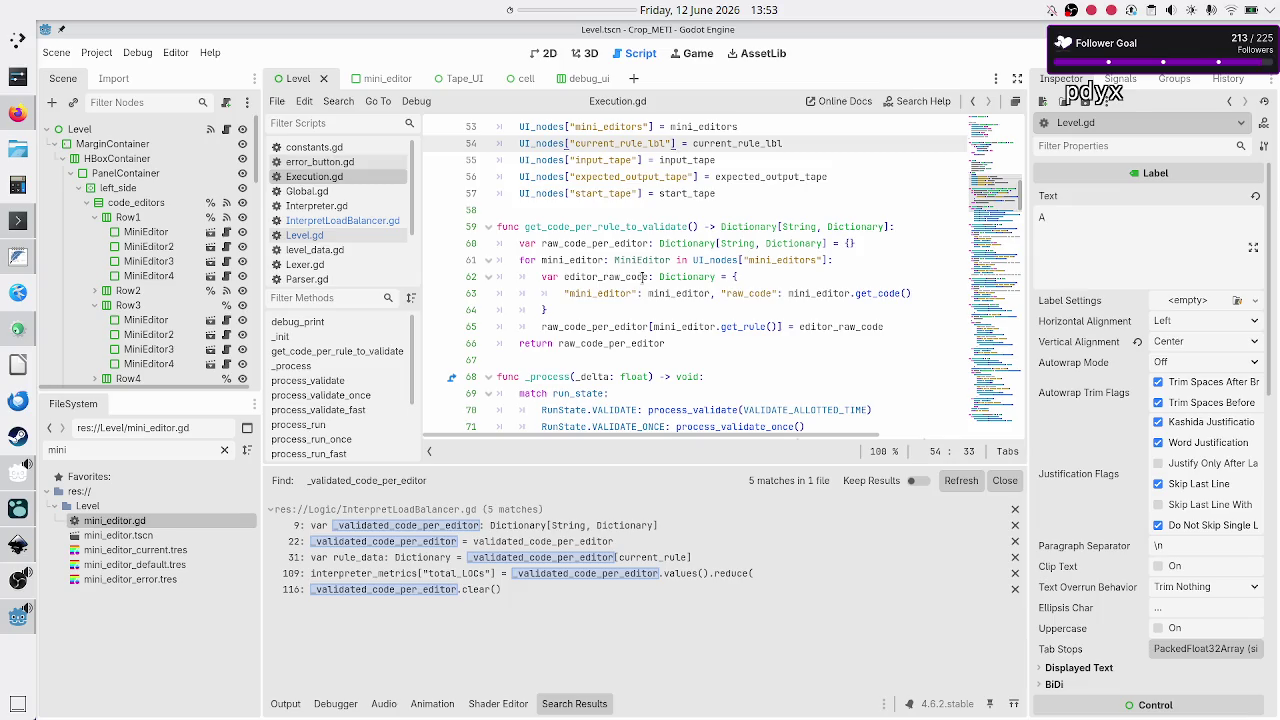
pyautogui.click(643, 277)
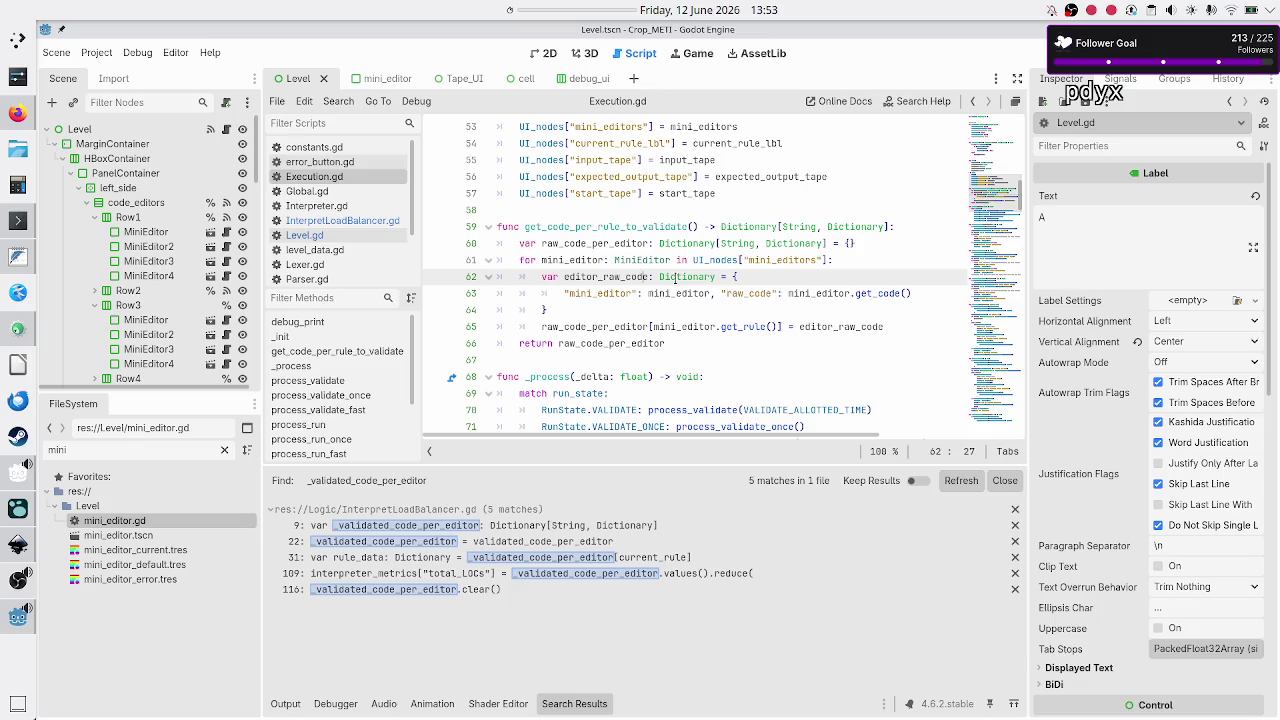
pyautogui.moveTo(675, 278)
pyautogui.doubleClick(650, 224)
# - Inspect the validatescheduler.init_work_data call on line 79, then view ValidateScheduler.gd's setup function
pyautogui.scroll(-5, 695, 318)
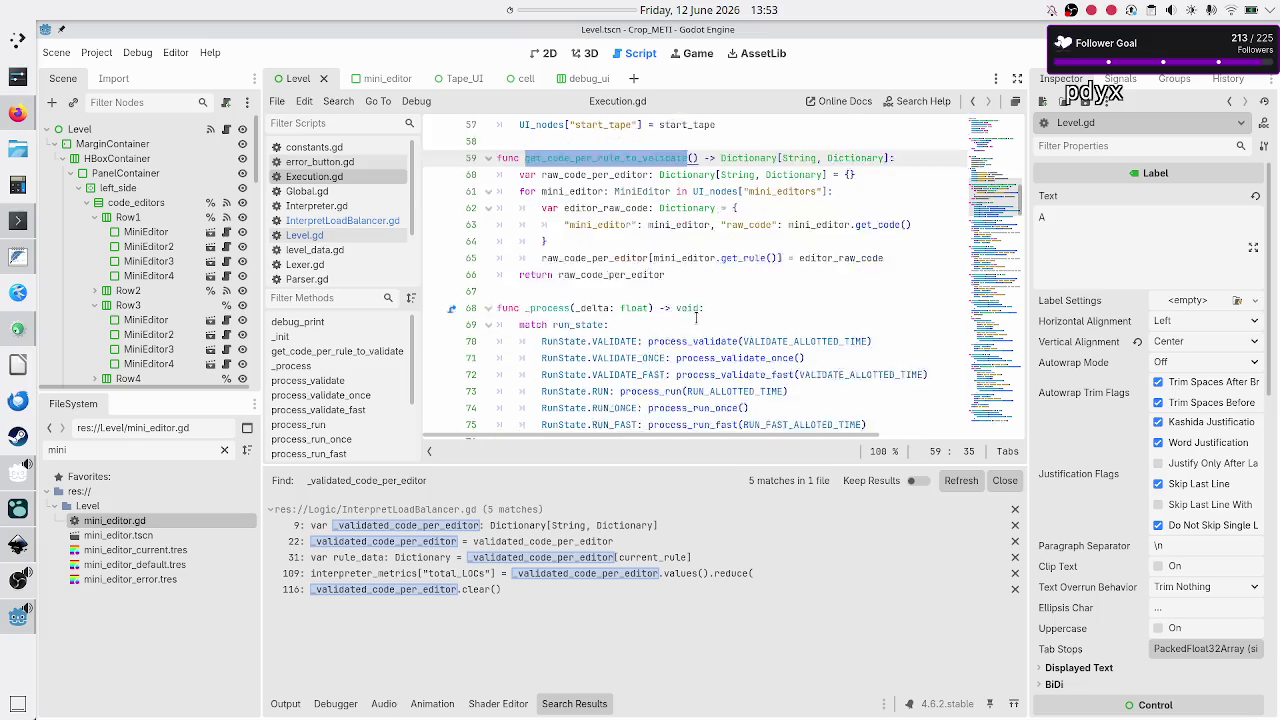
pyautogui.scroll(-3, 695, 318)
pyautogui.scroll(1, 696, 317)
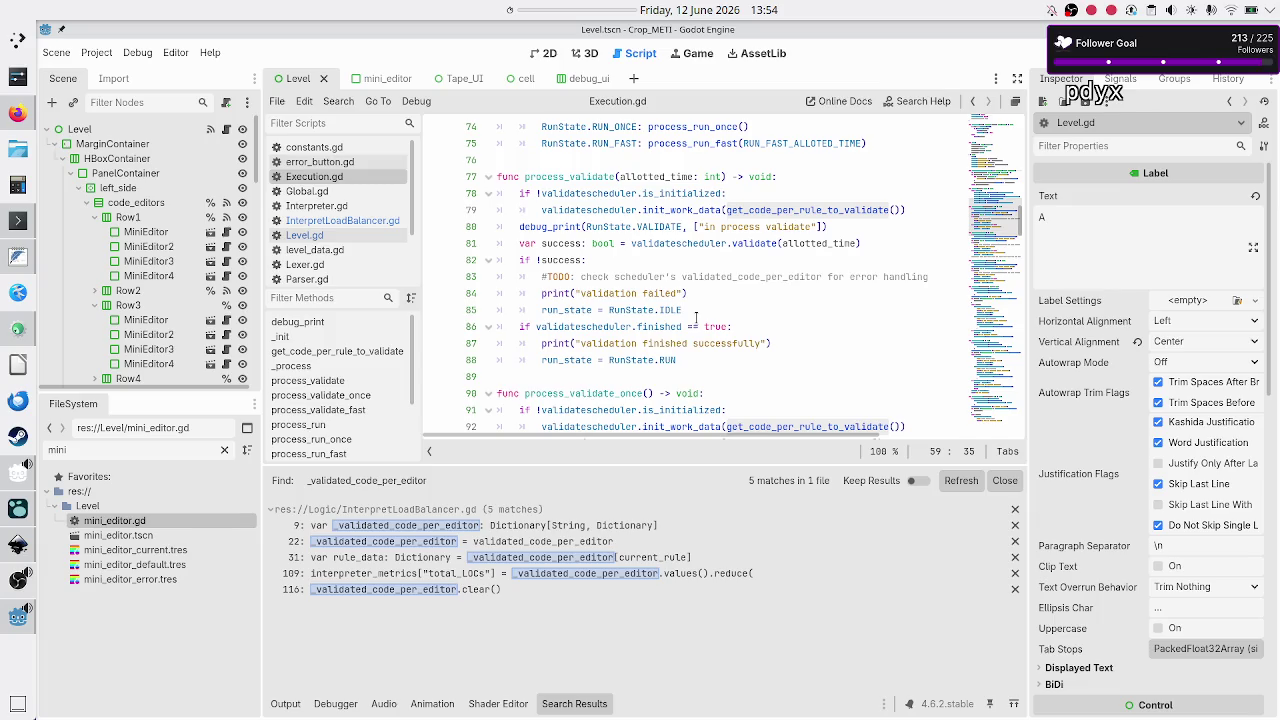
pyautogui.scroll(1, 696, 317)
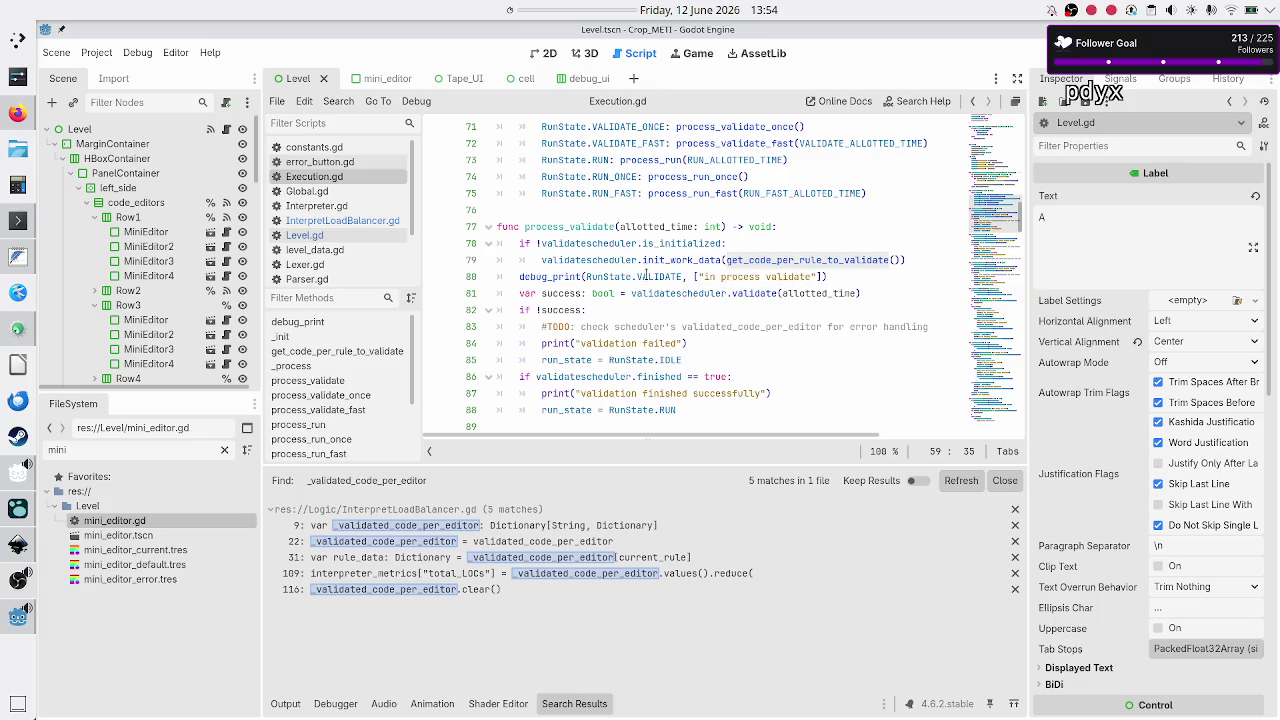
pyautogui.doubleClick(620, 260)
pyautogui.doubleClick(695, 260)
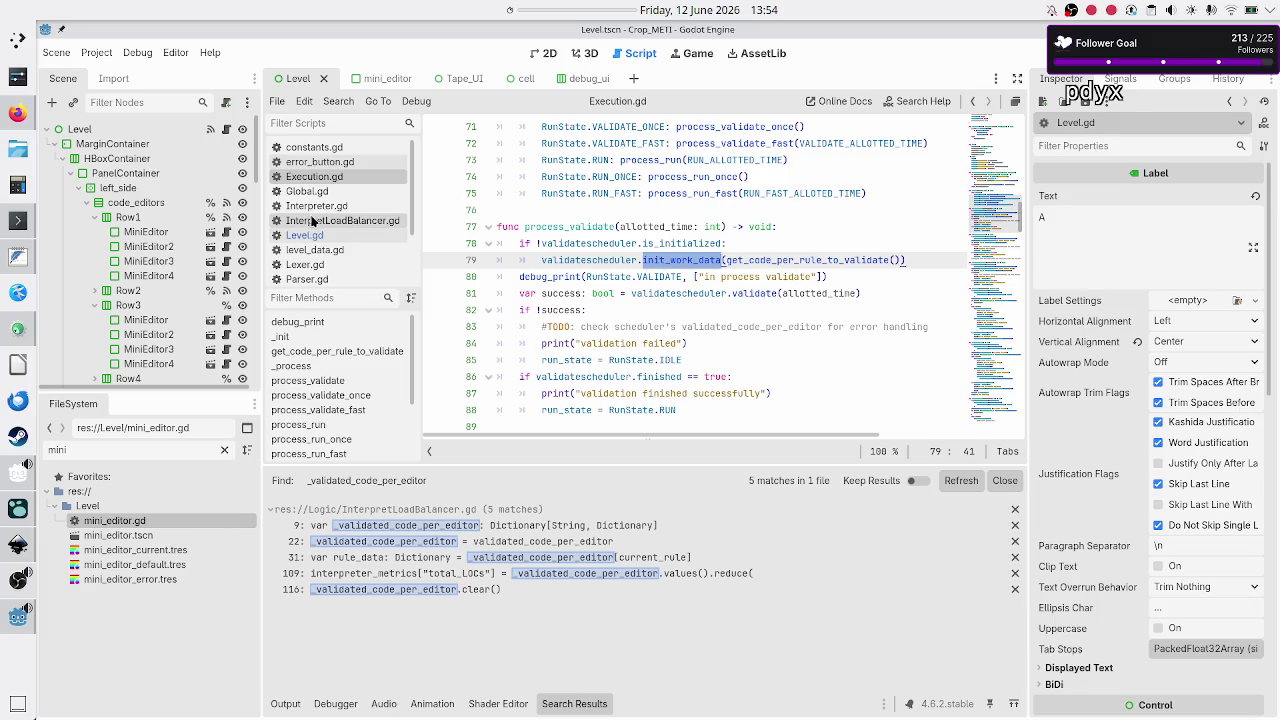
pyautogui.scroll(-3, 320, 262)
pyautogui.click(330, 246)
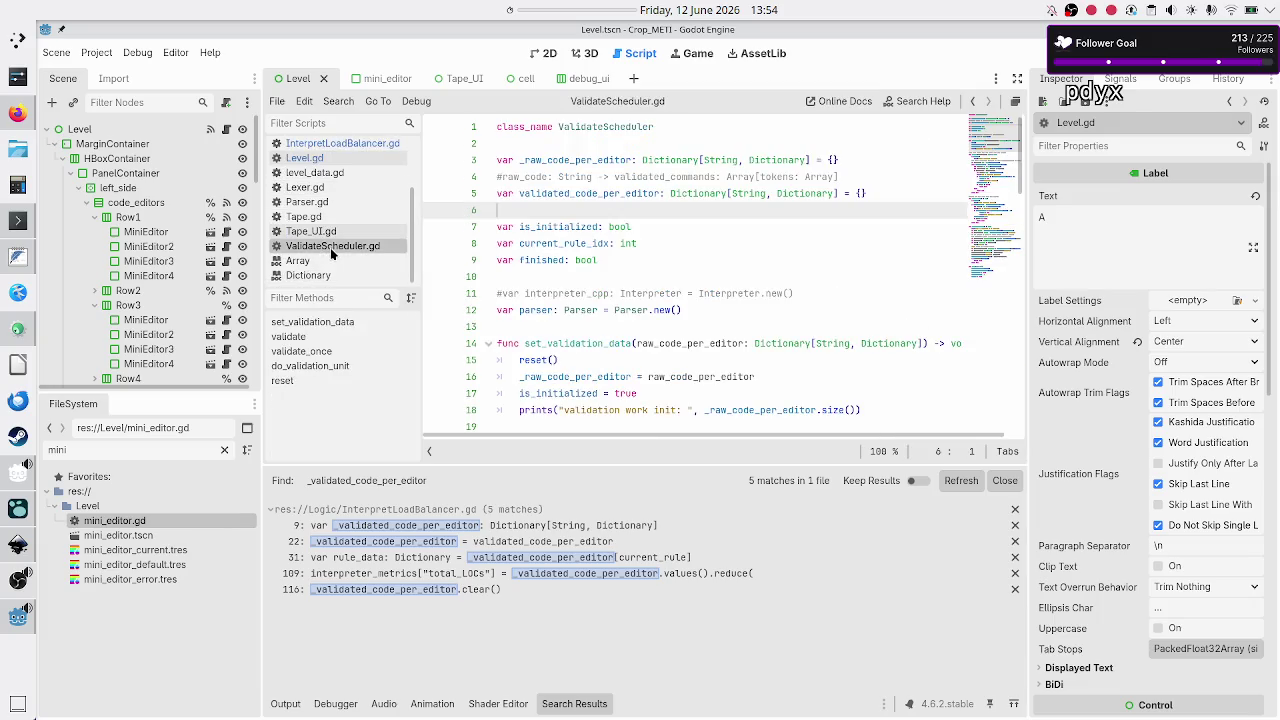
# - Note the set_validation_data name, then select init_work_data on Execution.gd line 79 for replacement
pyautogui.doubleClick(582, 344)
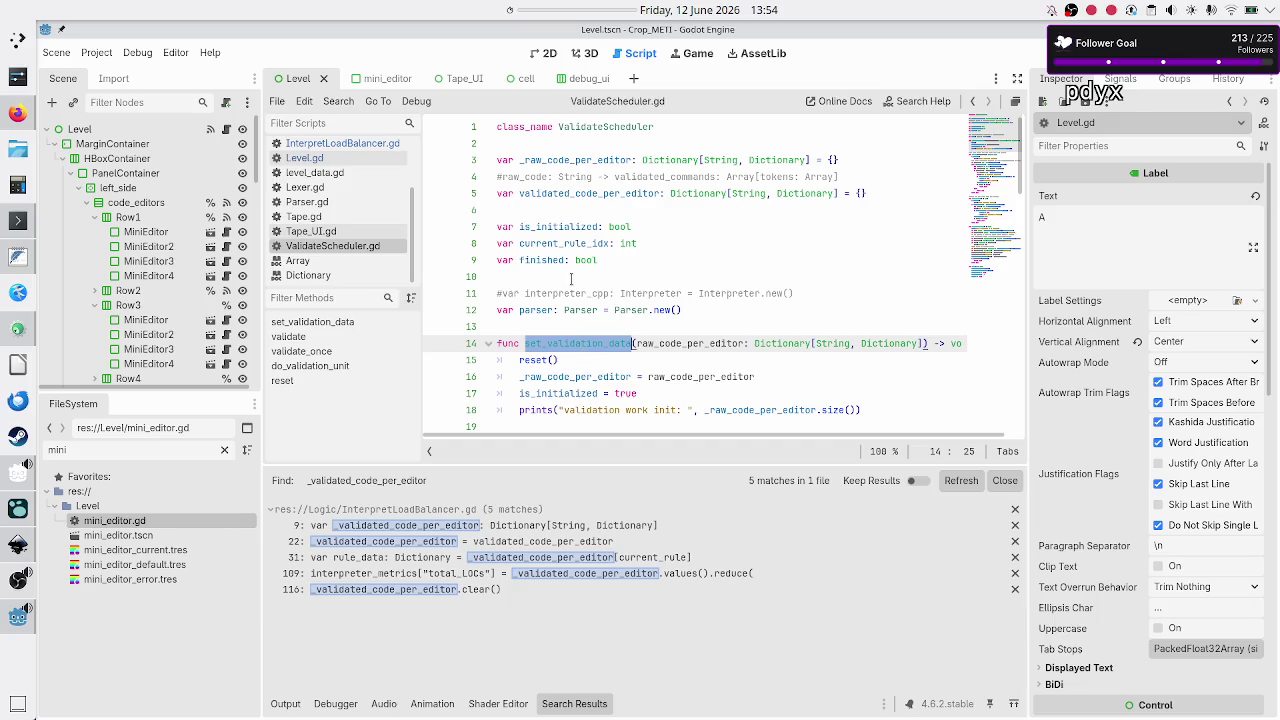
pyautogui.scroll(3, 333, 207)
pyautogui.click(332, 179)
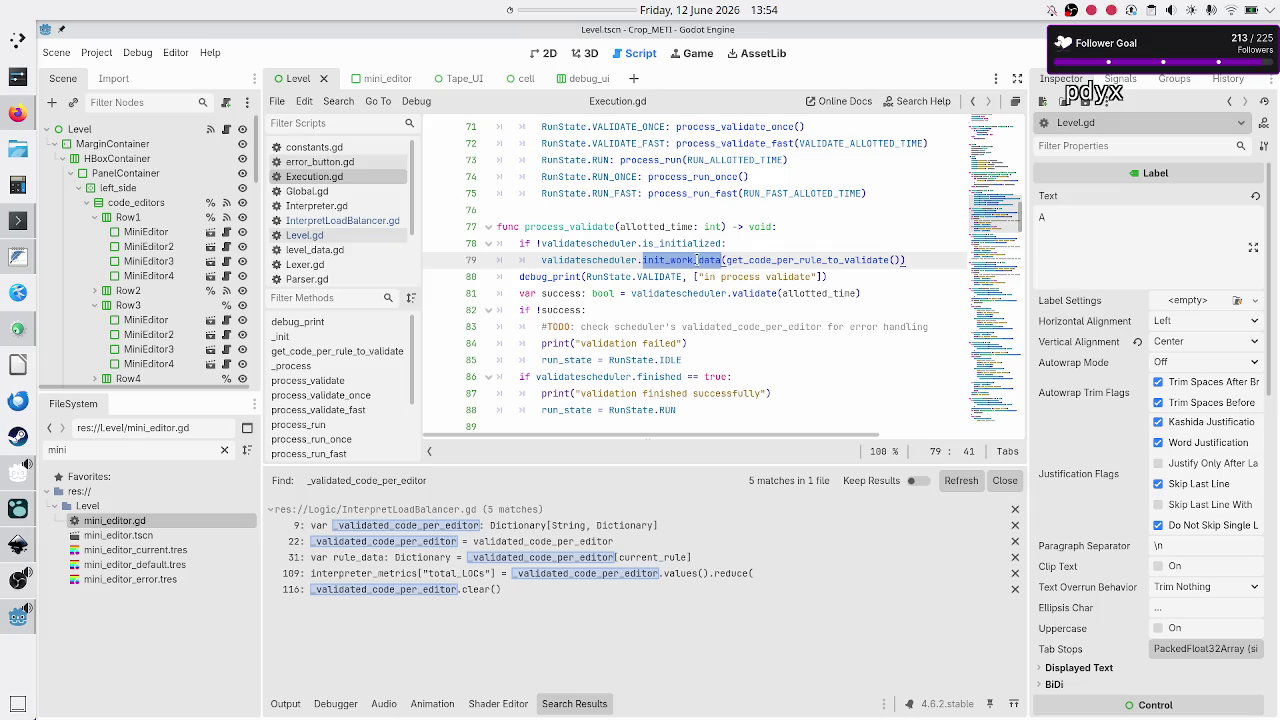
pyautogui.click(622, 260)
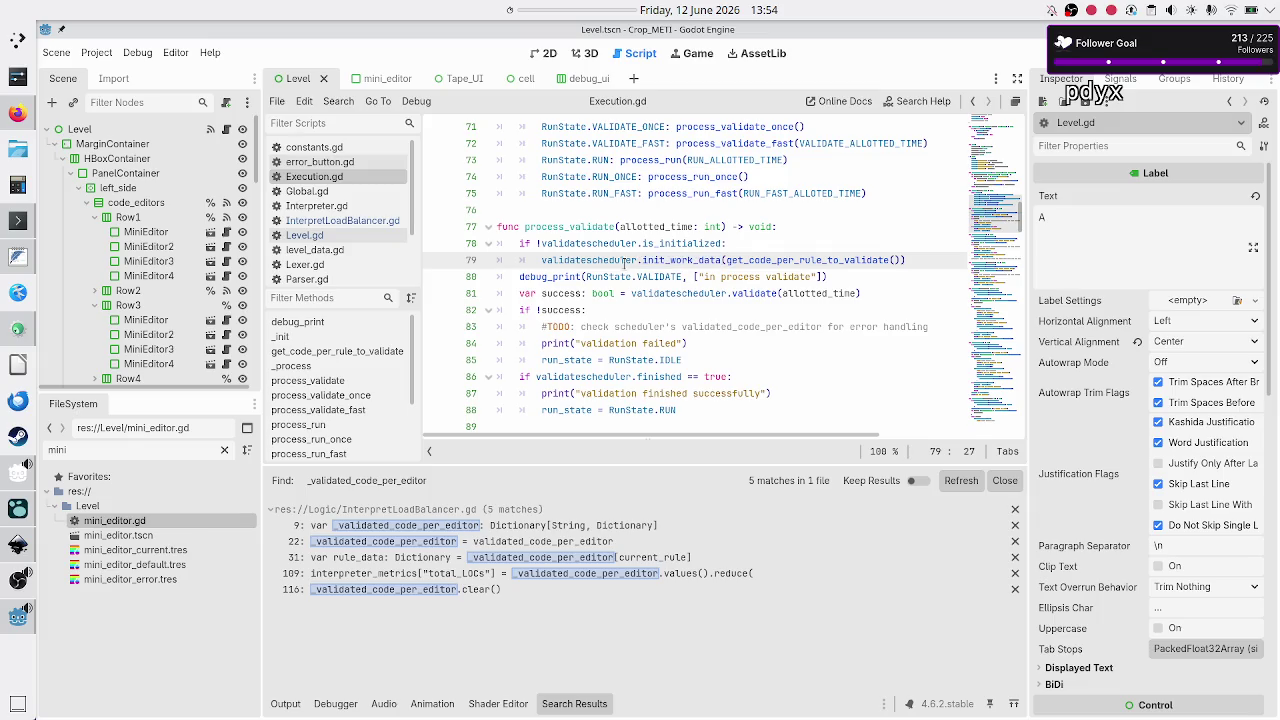
pyautogui.doubleClick(688, 260)
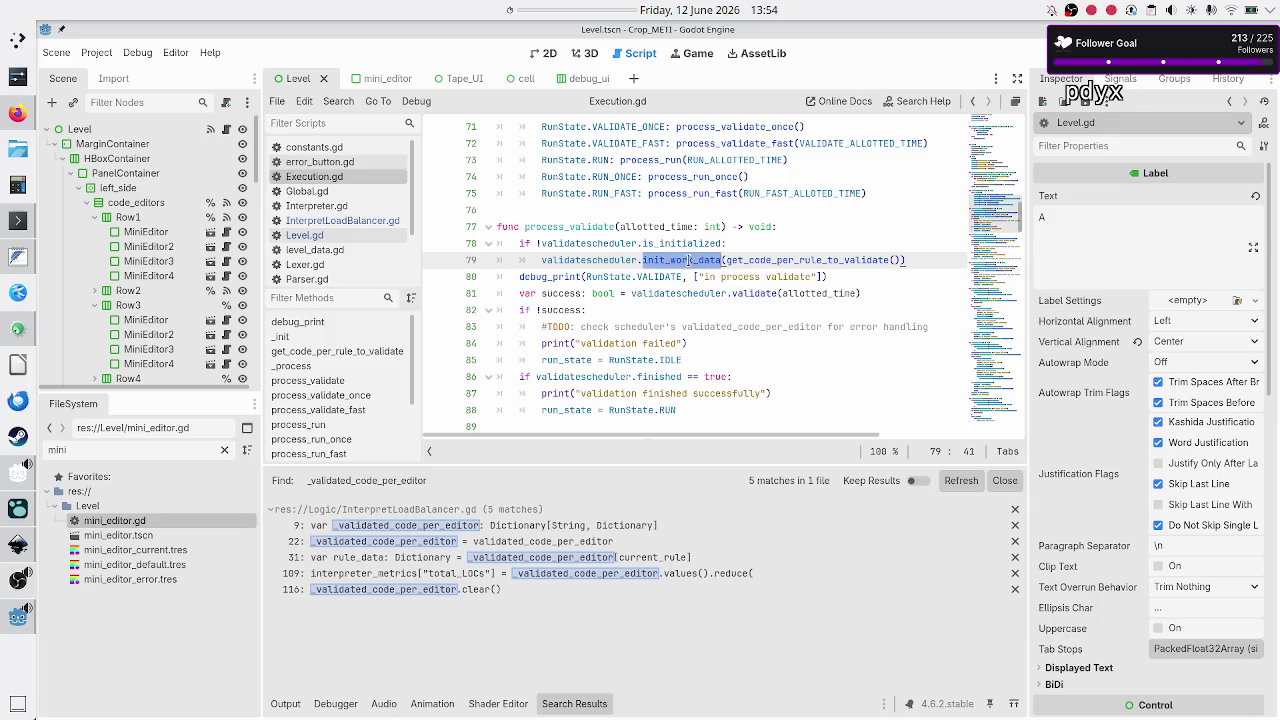
# - Change line 79's init_work_data call to set_validation_data and save Execution.gd
pyautogui.write('set_validation_data')
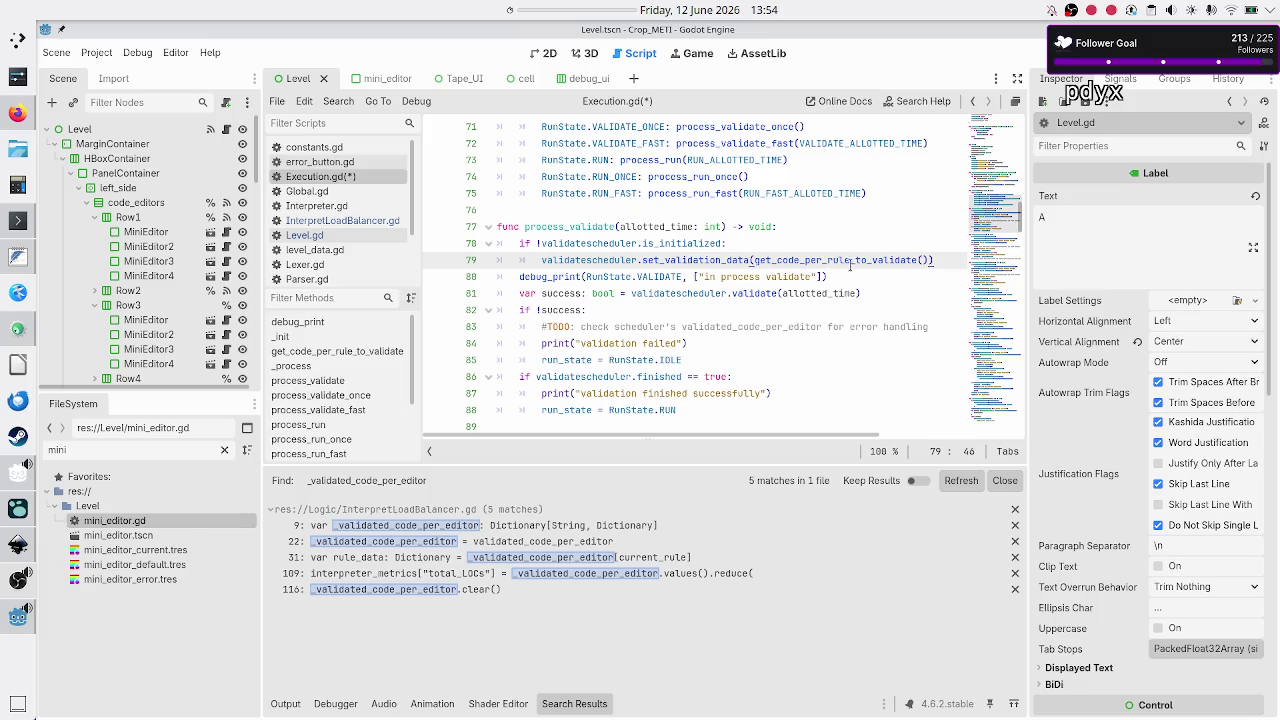
pyautogui.moveTo(870, 260)
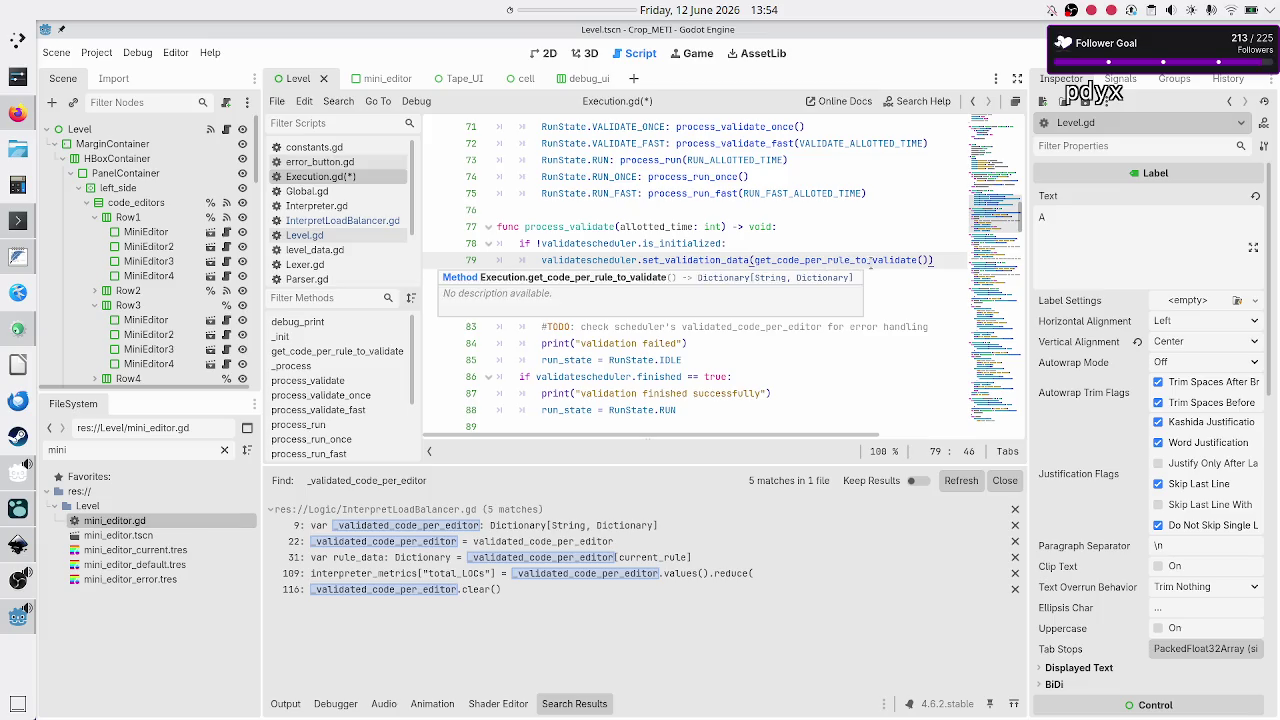
pyautogui.hotkey('ctrl', 's')
# - Replace the init_work_data calls on lines 92 and 106 with set_validation_data and save
pyautogui.scroll(-2, 671, 261)
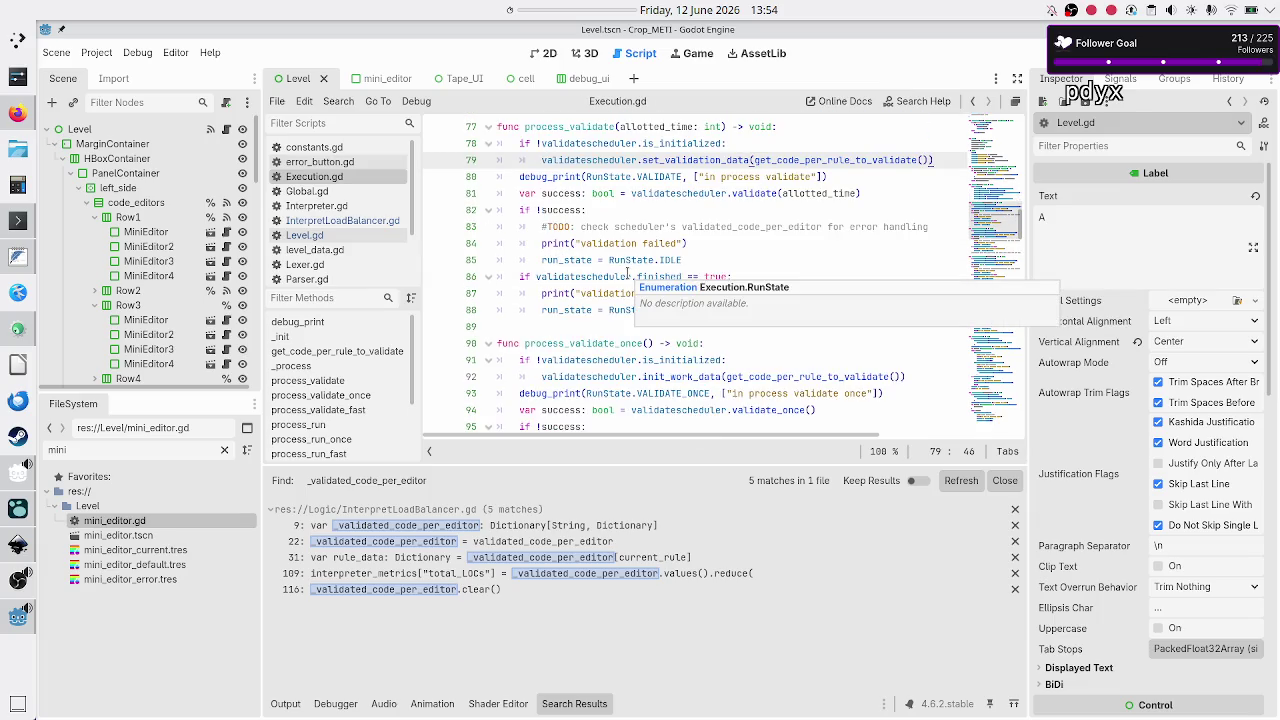
pyautogui.doubleClick(686, 377)
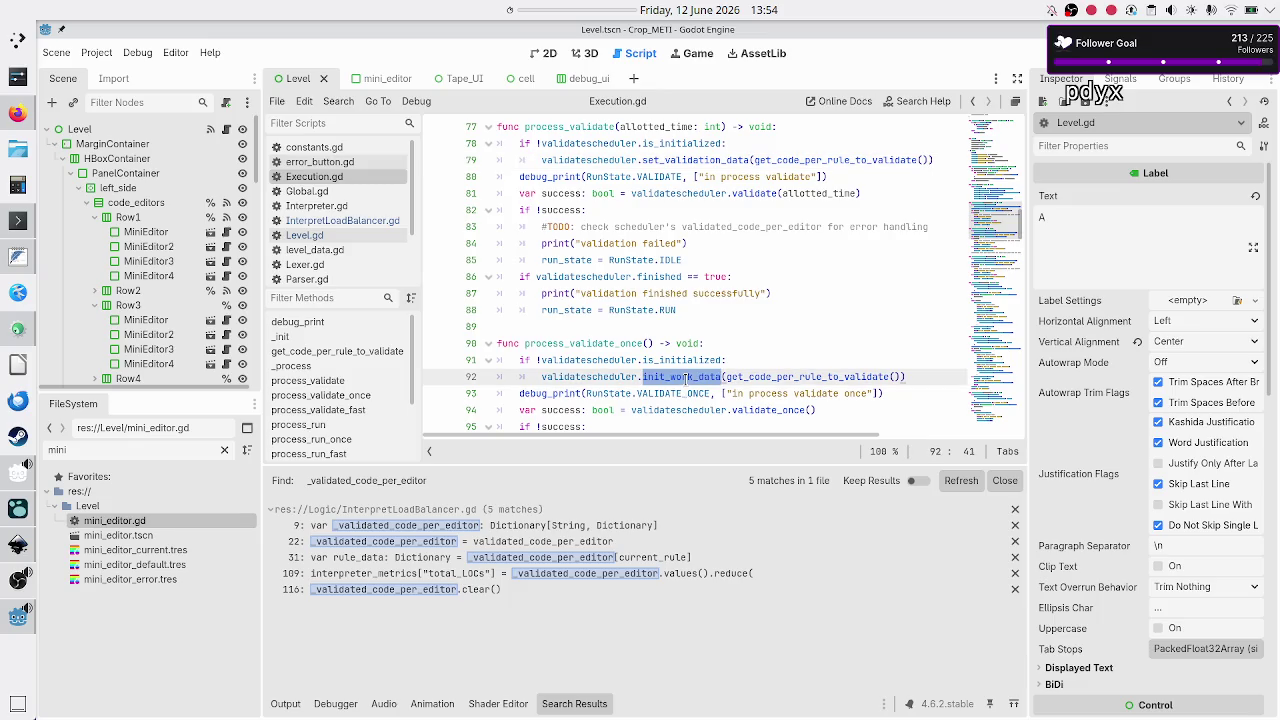
pyautogui.write('set_validation_data')
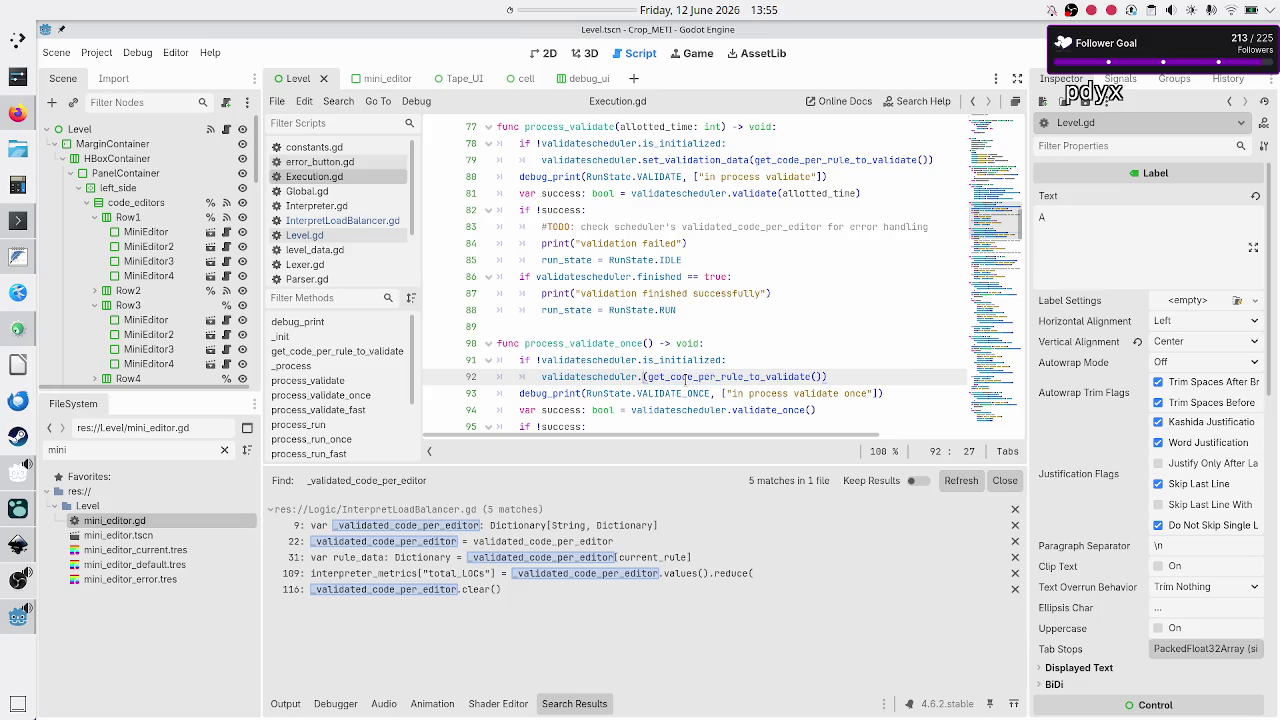
pyautogui.scroll(-3, 686, 377)
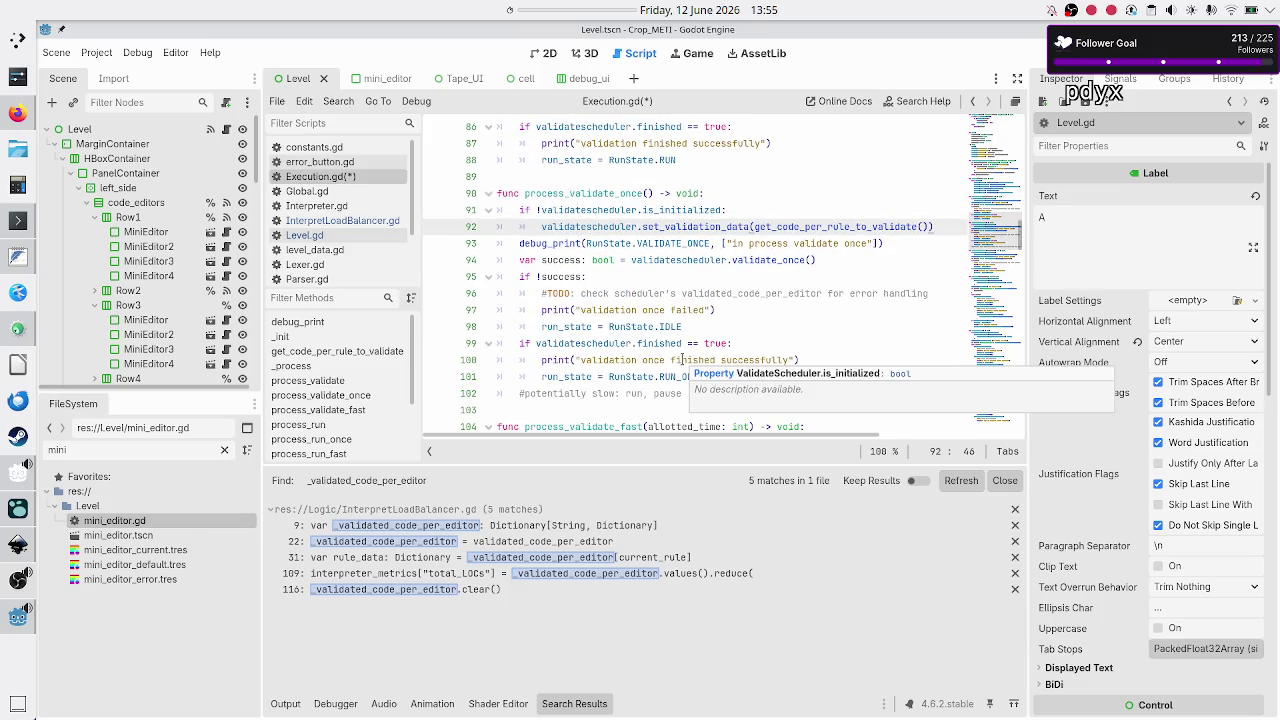
pyautogui.scroll(-3, 682, 362)
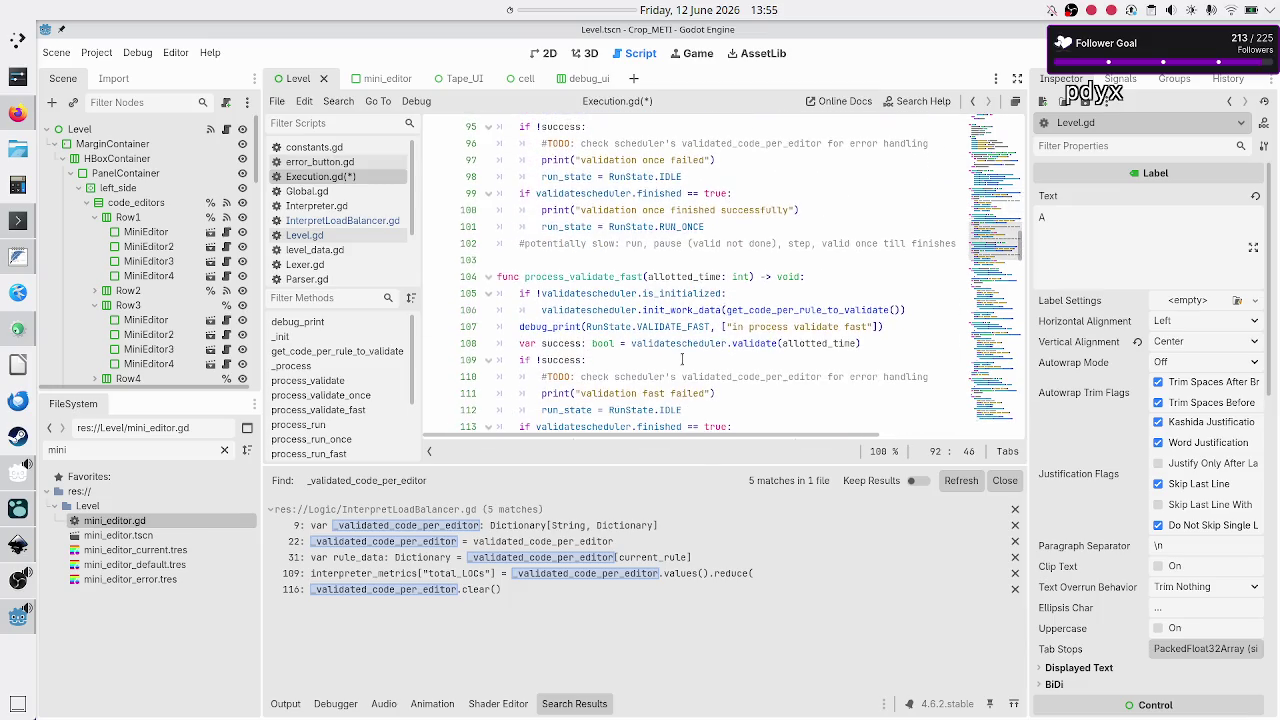
pyautogui.doubleClick(695, 310)
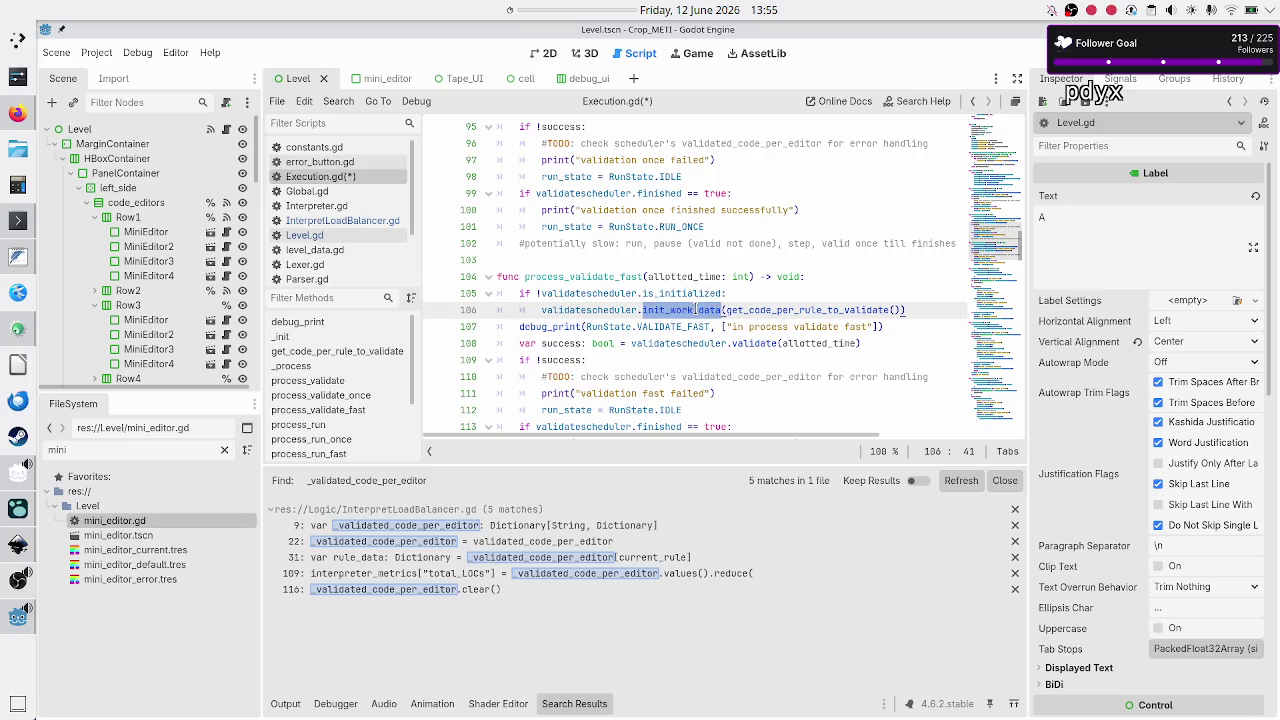
pyautogui.write('set_validation_data')
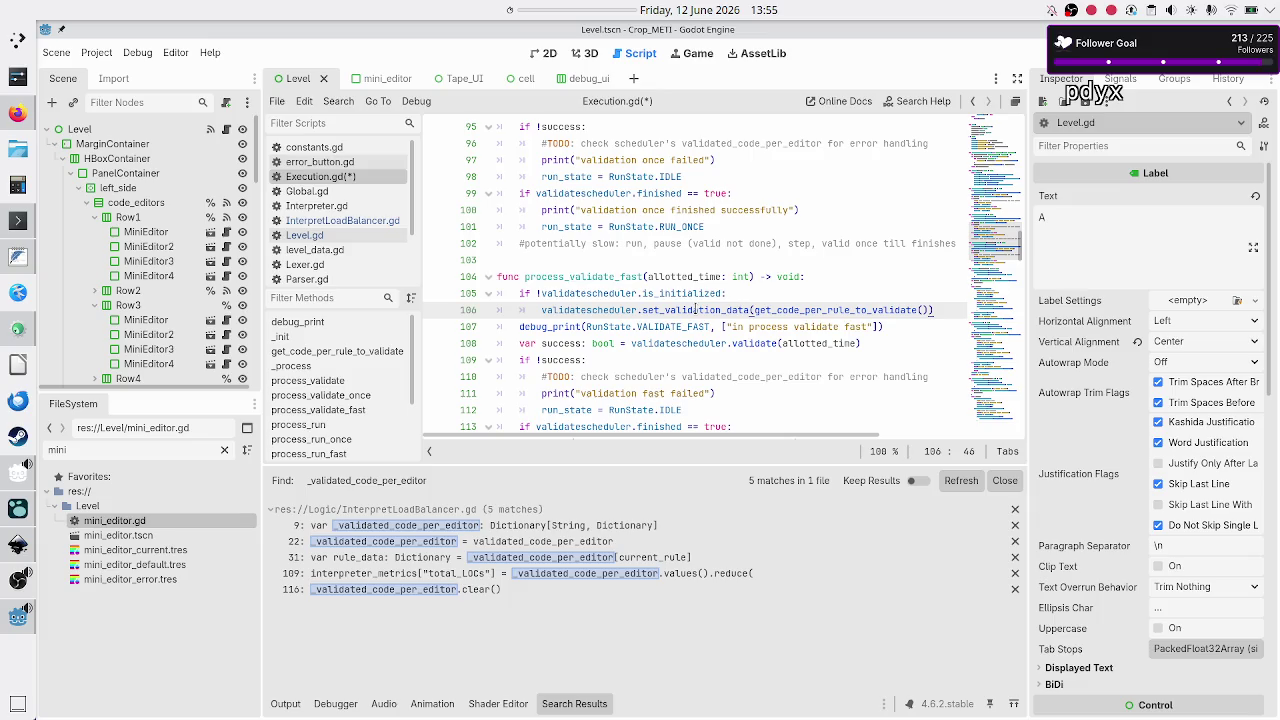
pyautogui.hotkey('ctrl', 's')
pyautogui.scroll(-2, 356, 253)
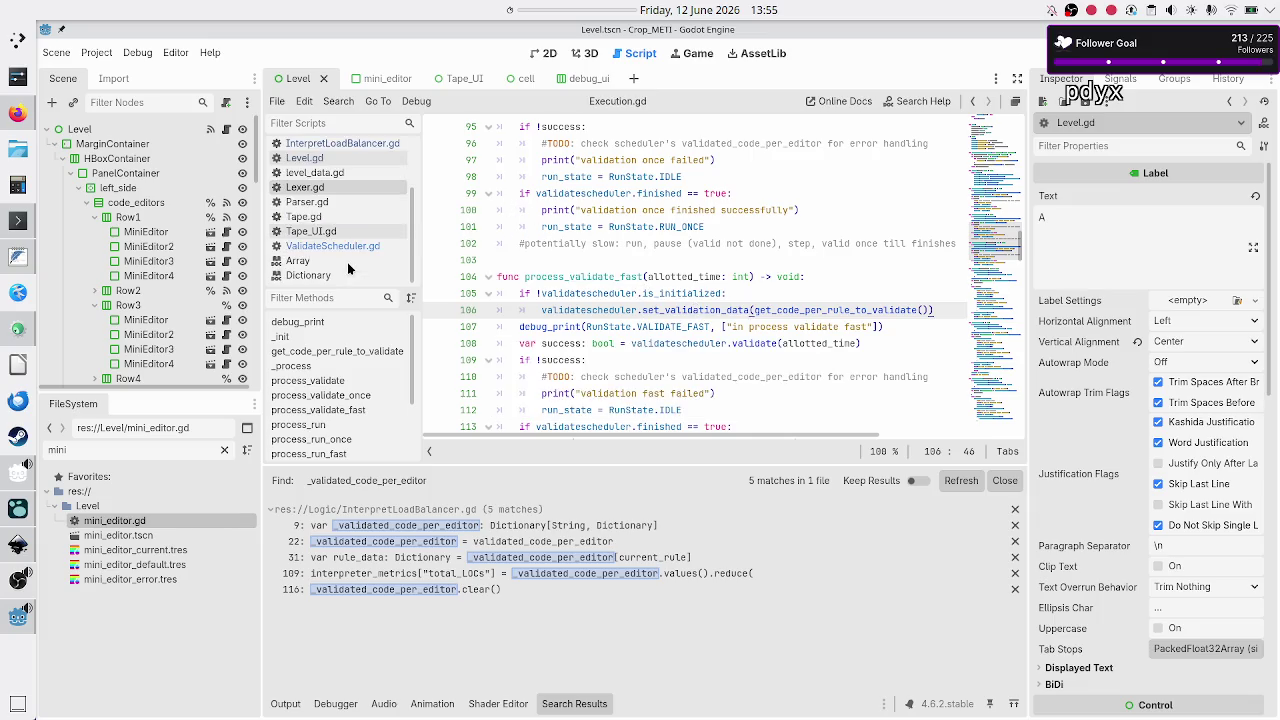
pyautogui.click(344, 245)
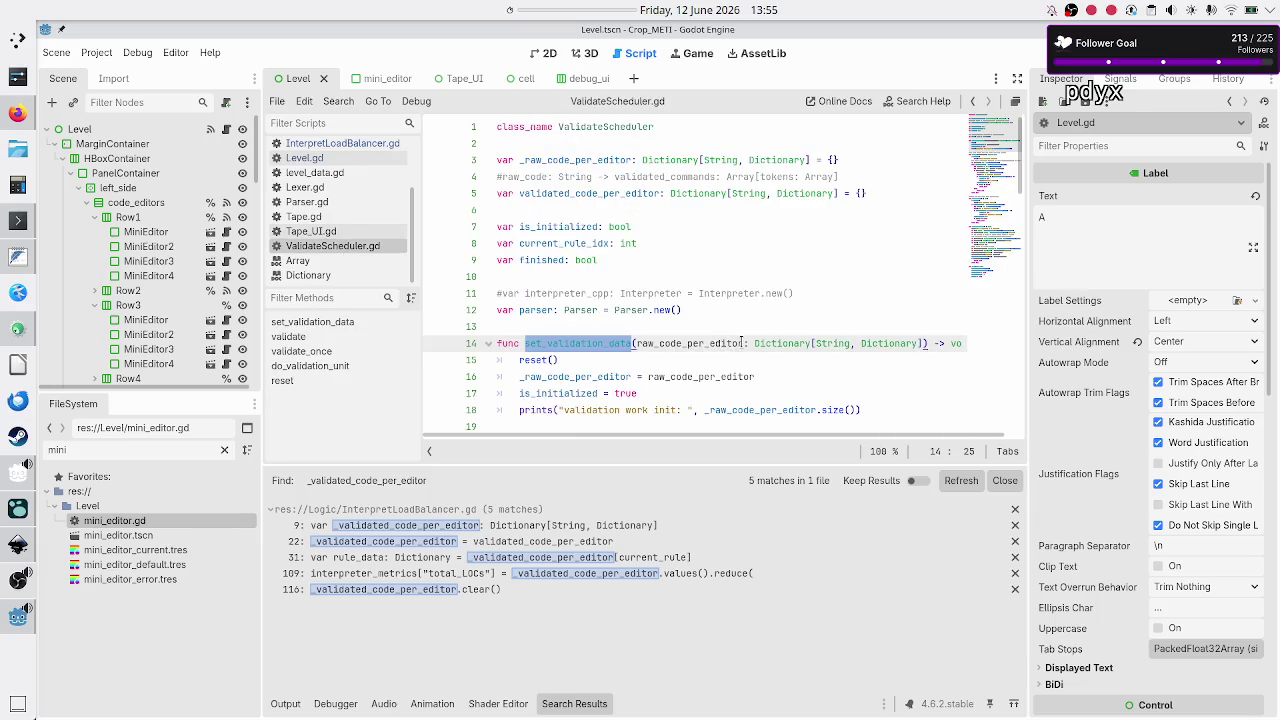
# - Rename the set_validation_data parameter to raw_code_per_rule and assign it to _raw_code_per_rule on line 16
pyautogui.click(742, 343)
pyautogui.press('BackSpace')
pyautogui.press('BackSpace')
pyautogui.press('BackSpace')
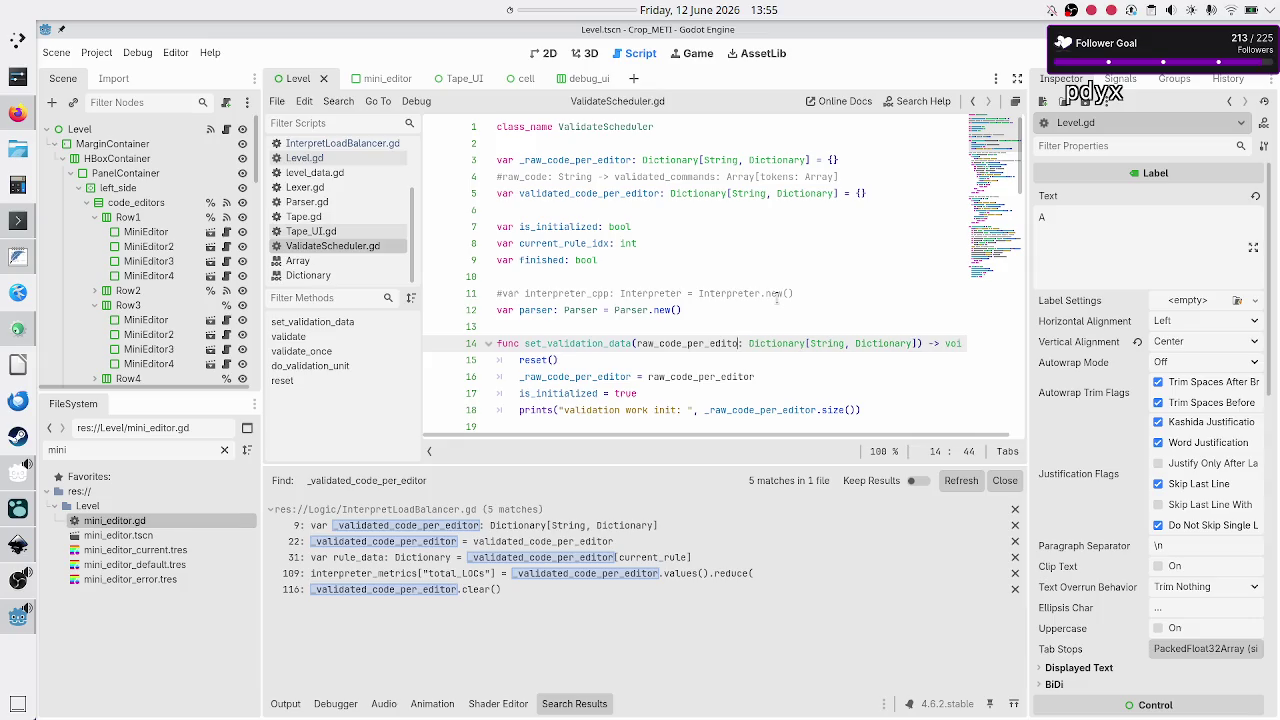
pyautogui.write('rule')
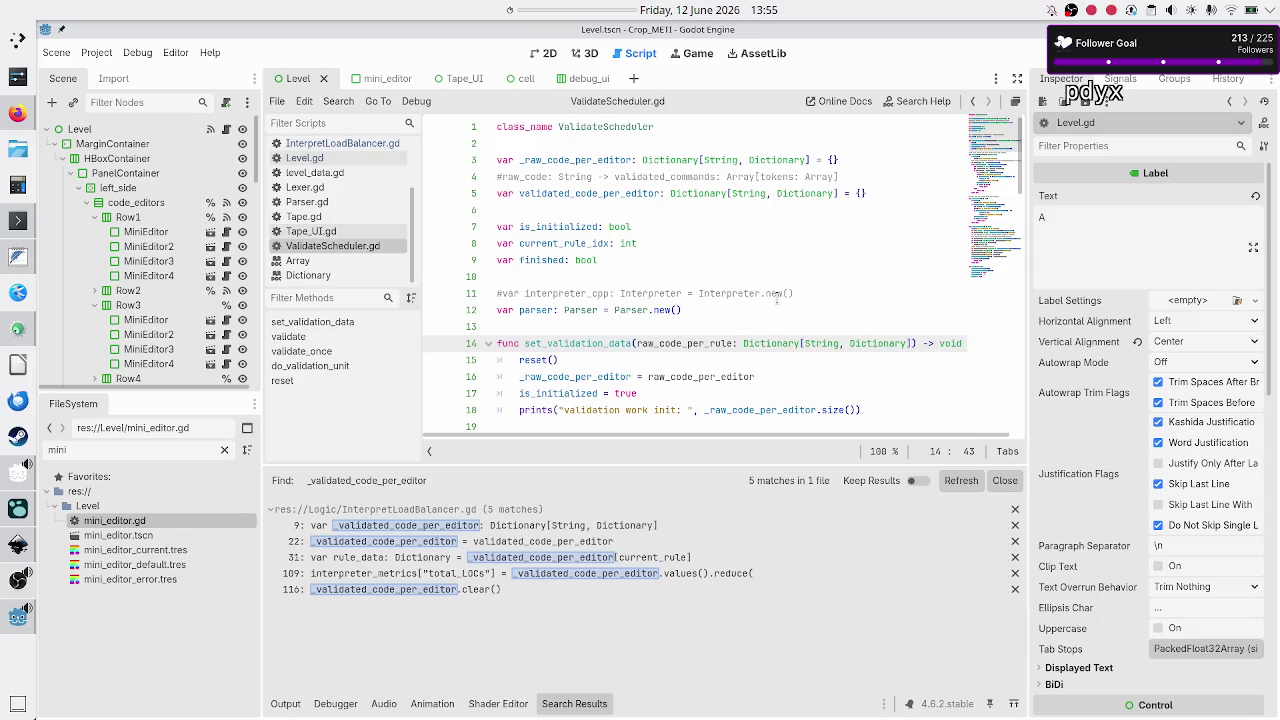
pyautogui.press('Down')
pyautogui.press('Down')
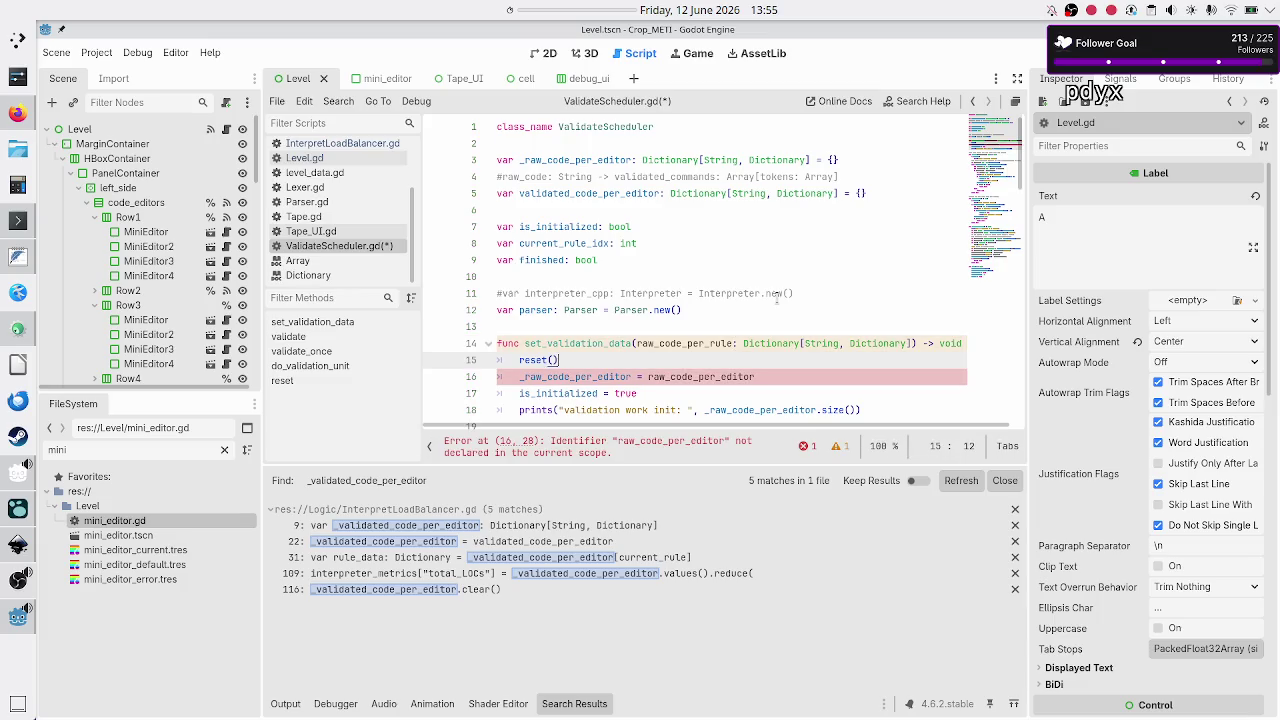
pyautogui.press('Home')
pyautogui.hotkey('ctrl', 'Right')
pyautogui.press('BackSpace')
pyautogui.press('BackSpace')
pyautogui.press('BackSpace')
pyautogui.write('rule')
pyautogui.hotkey('ctrl', 'Right')
pyautogui.hotkey('ctrl', 'Right')
pyautogui.press('BackSpace')
pyautogui.press('BackSpace')
pyautogui.press('BackSpace')
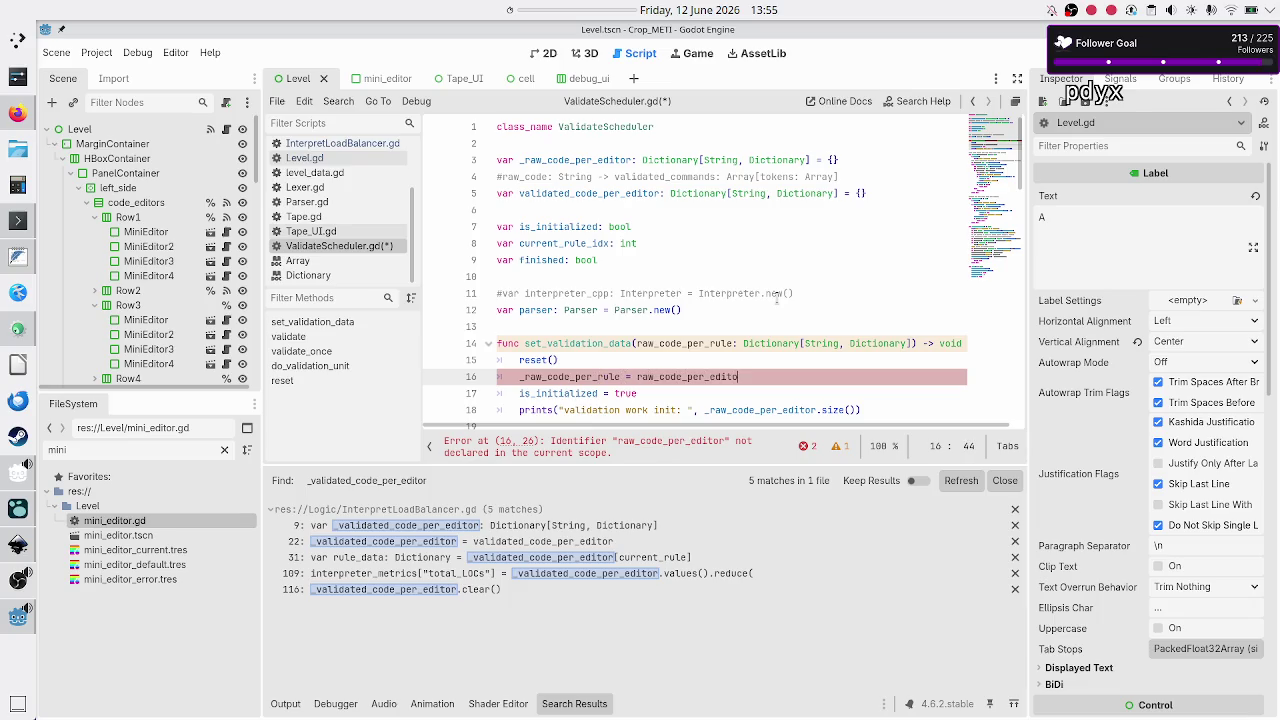
pyautogui.write('rule')
pyautogui.press('Right')
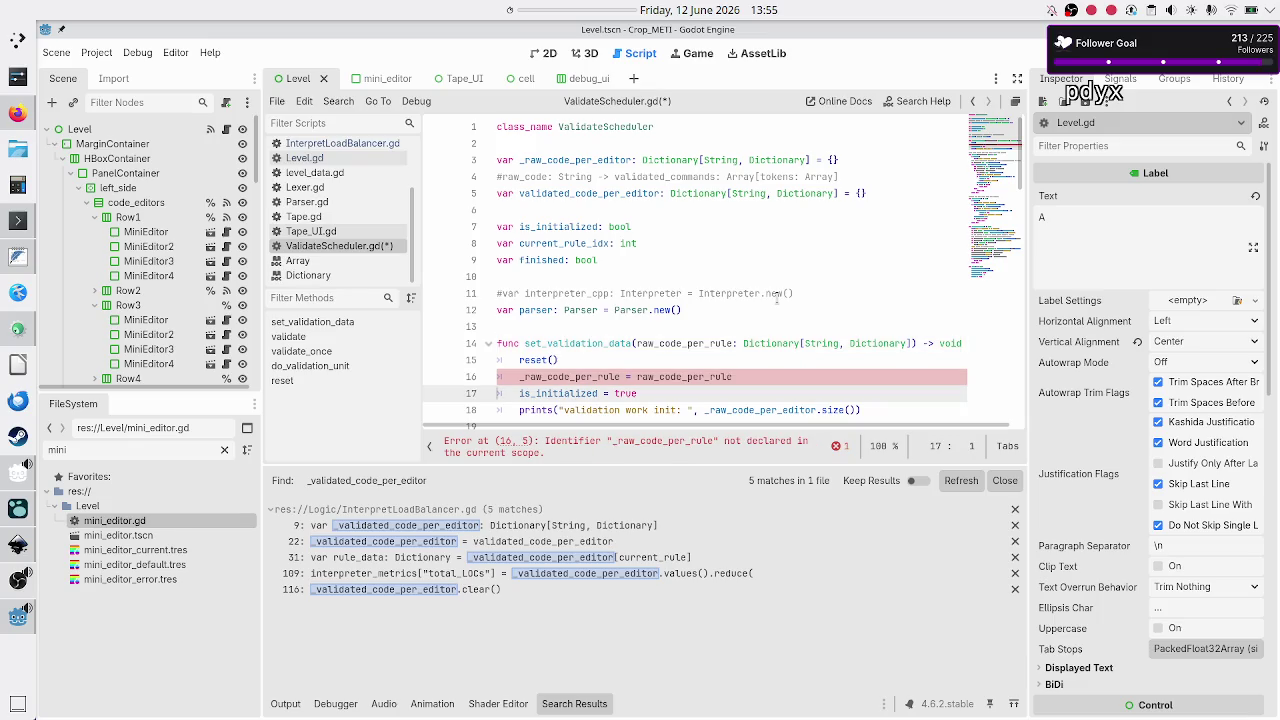
pyautogui.press('Up')
pyautogui.press('Up')
pyautogui.press('Up')
pyautogui.press('Up')
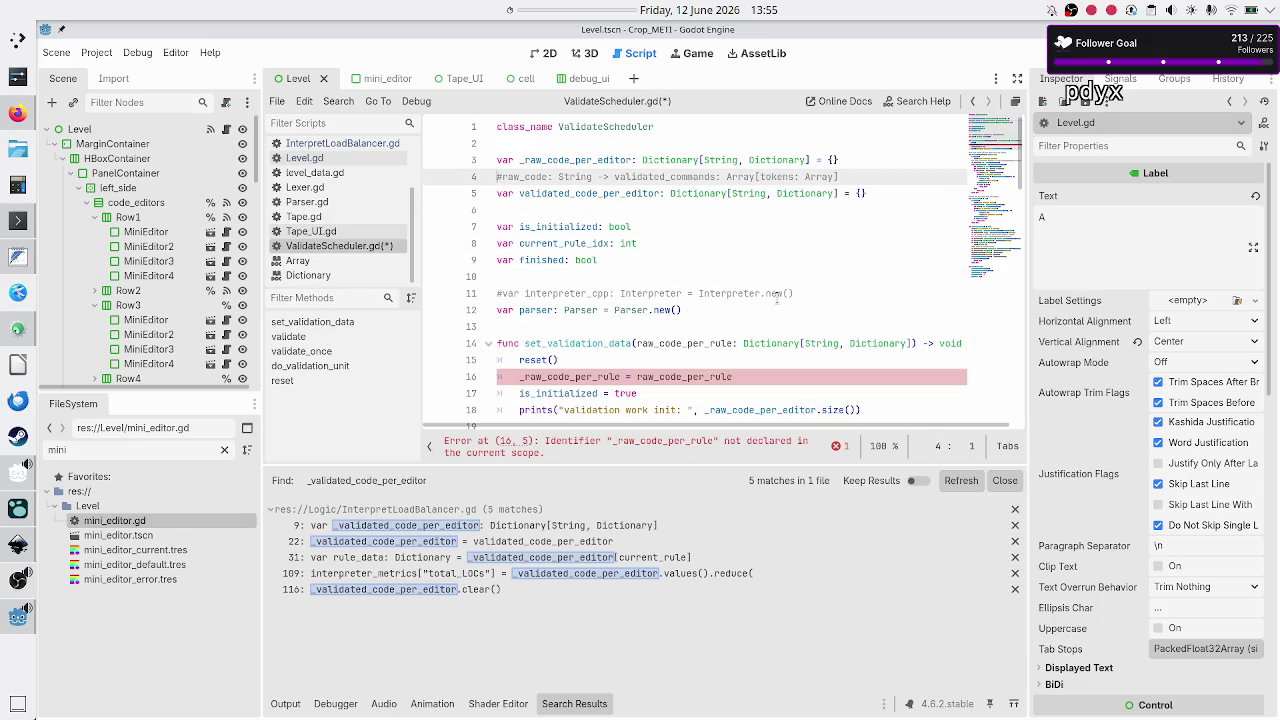
# - Rename the line 3 dictionary declaration from _raw_code_per_editor to _raw_code_per_rule
pyautogui.press('Right')
pyautogui.press('Right')
pyautogui.press('Right')
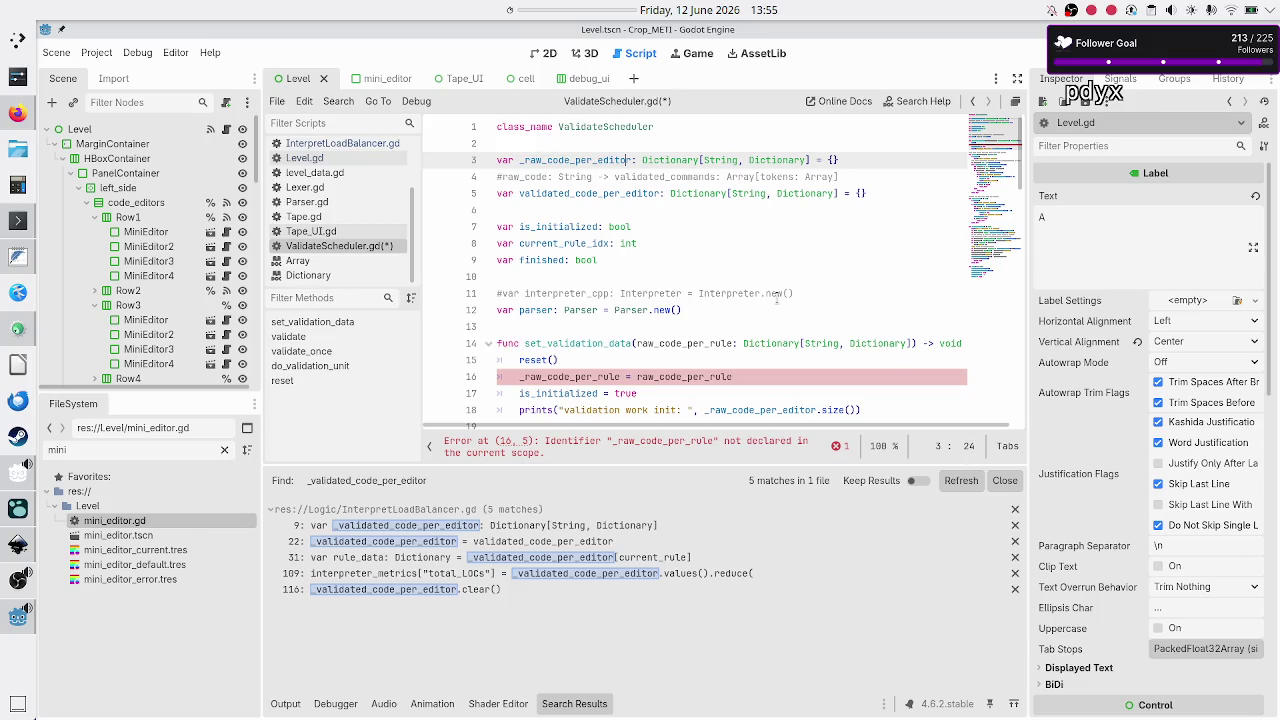
pyautogui.press('BackSpace')
pyautogui.press('BackSpace')
pyautogui.press('BackSpace')
pyautogui.write('rule')
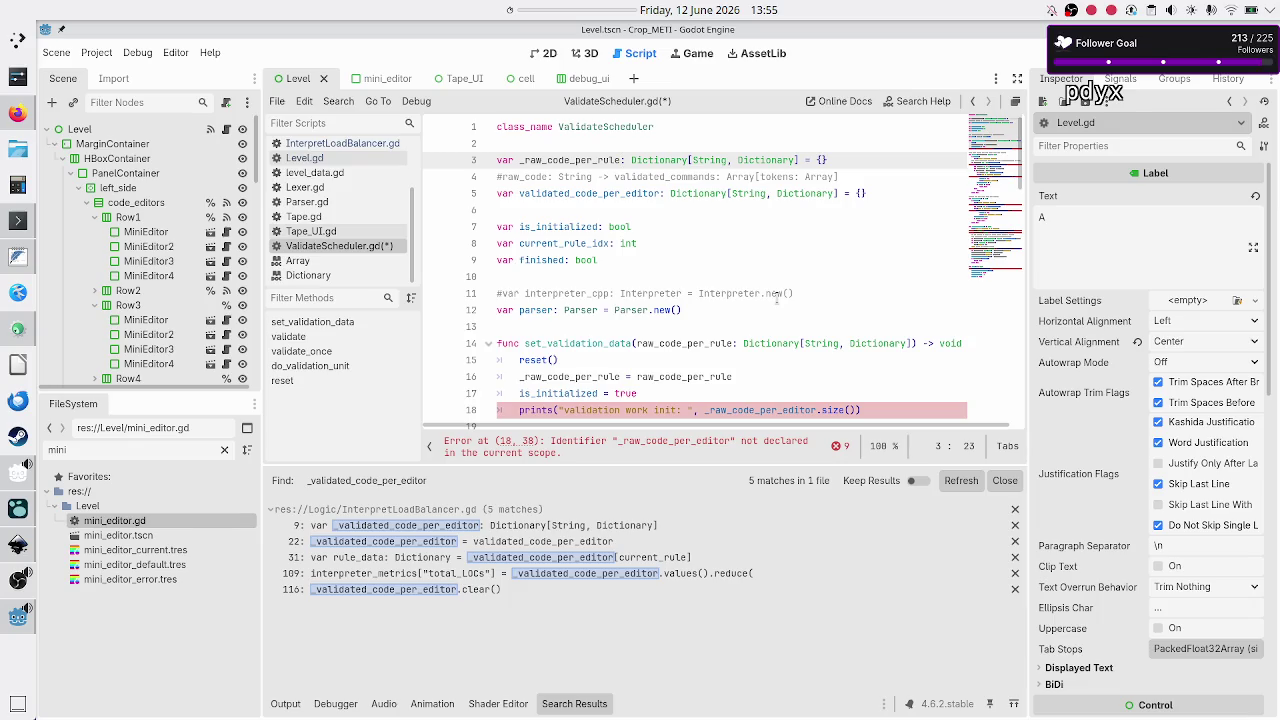
pyautogui.press('Down')
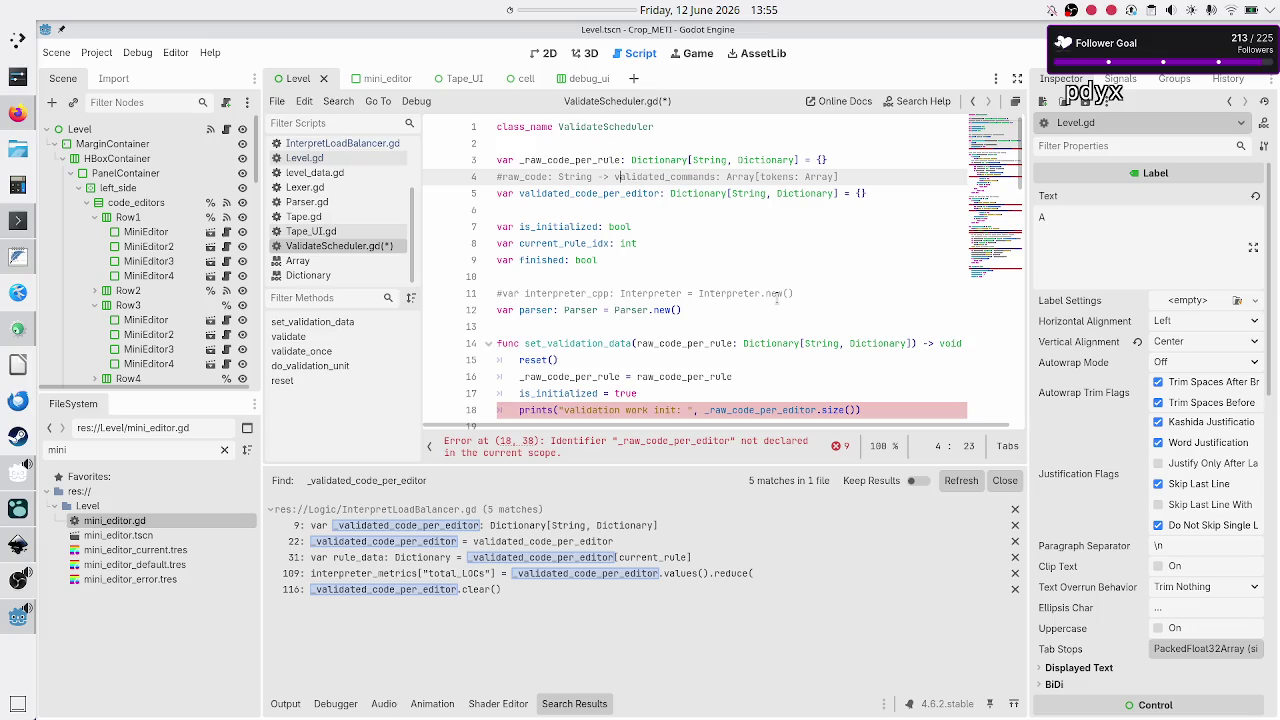
pyautogui.press('Down')
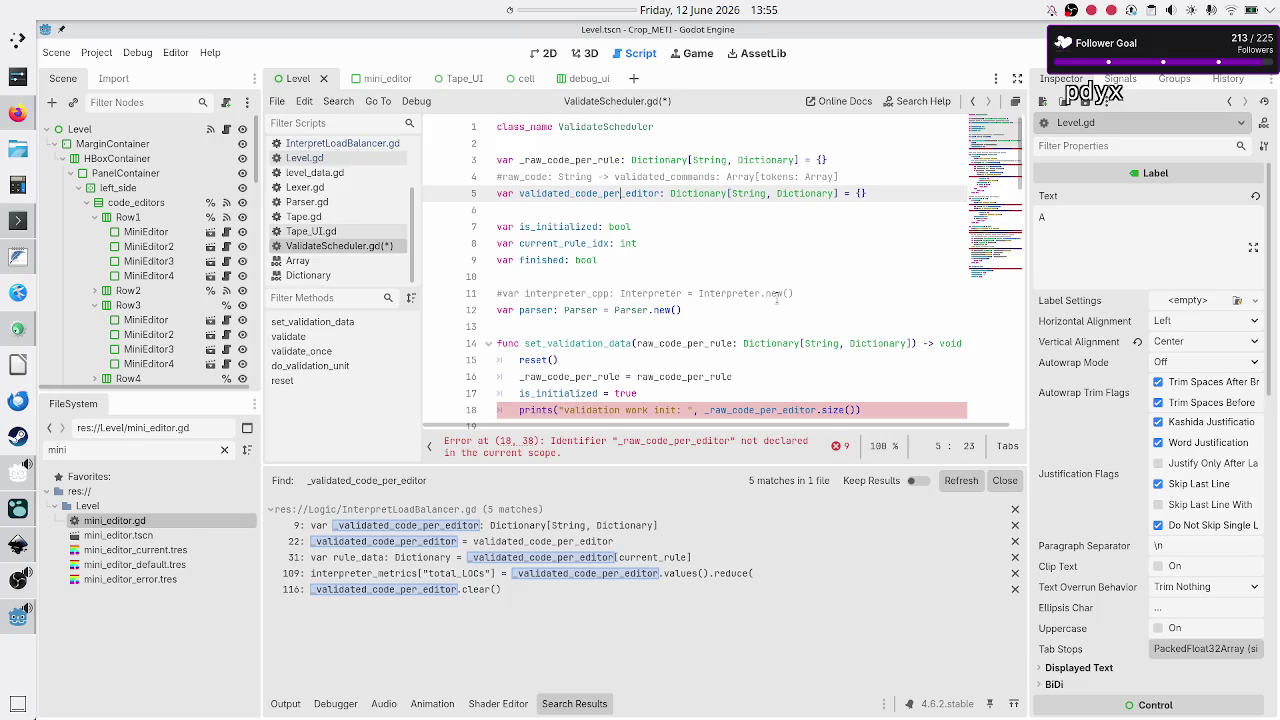
# - Rename validated_code_per_editor to validated_code_per_rule on line 5 and update lines 26 and 32
pyautogui.press('BackSpace')
pyautogui.press('BackSpace')
pyautogui.press('BackSpace')
pyautogui.write('rule')
pyautogui.press('Down')
pyautogui.press('Down')
pyautogui.press('Down')
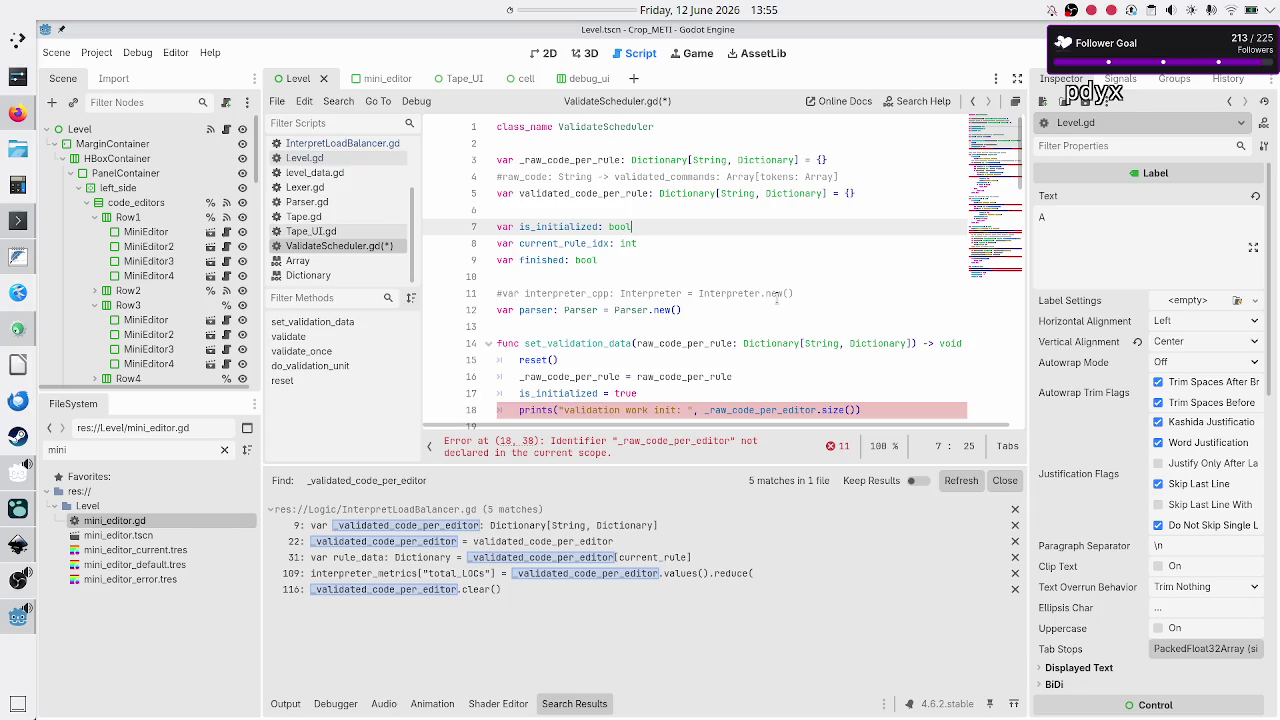
pyautogui.press('Down')
pyautogui.press('Down')
pyautogui.press('Up')
pyautogui.press('Up')
pyautogui.press('Up')
pyautogui.hotkey('ctrl', 'Right')
pyautogui.hotkey('ctrl', 'Right')
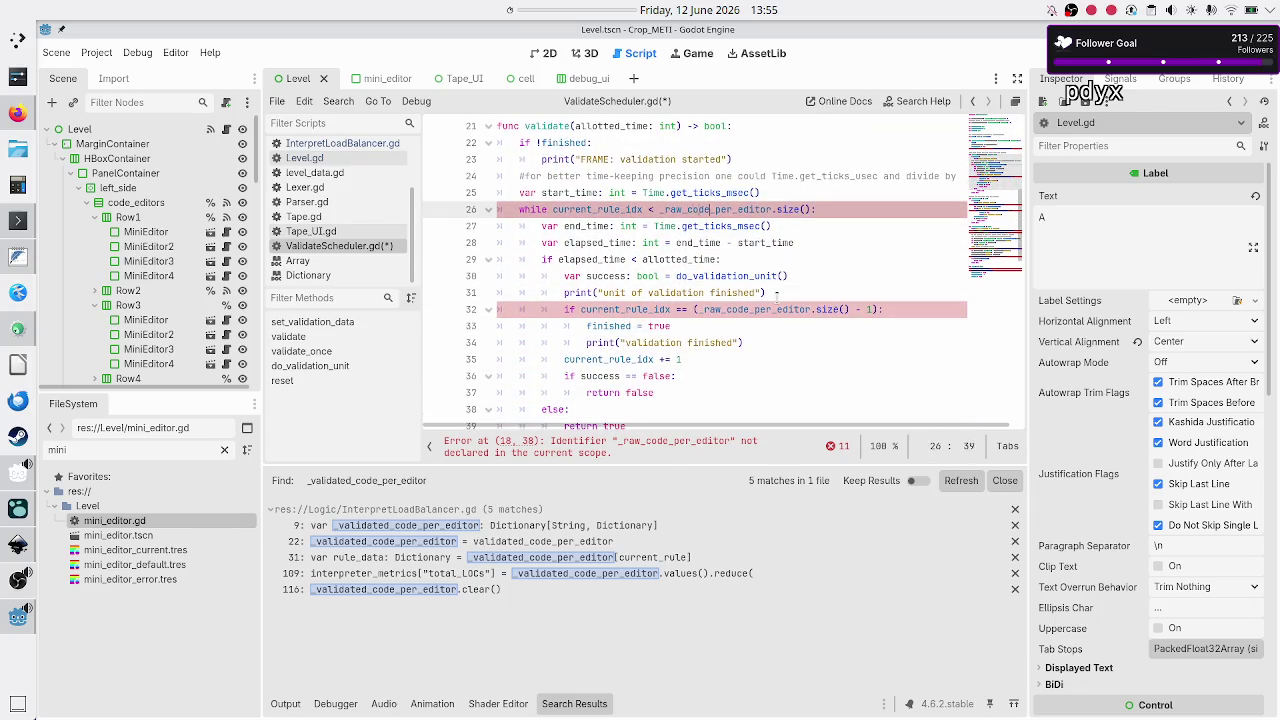
pyautogui.press('BackSpace')
pyautogui.press('BackSpace')
pyautogui.press('BackSpace')
pyautogui.write('rule')
pyautogui.press('Down')
pyautogui.press('Down')
pyautogui.press('Down')
pyautogui.press('Down')
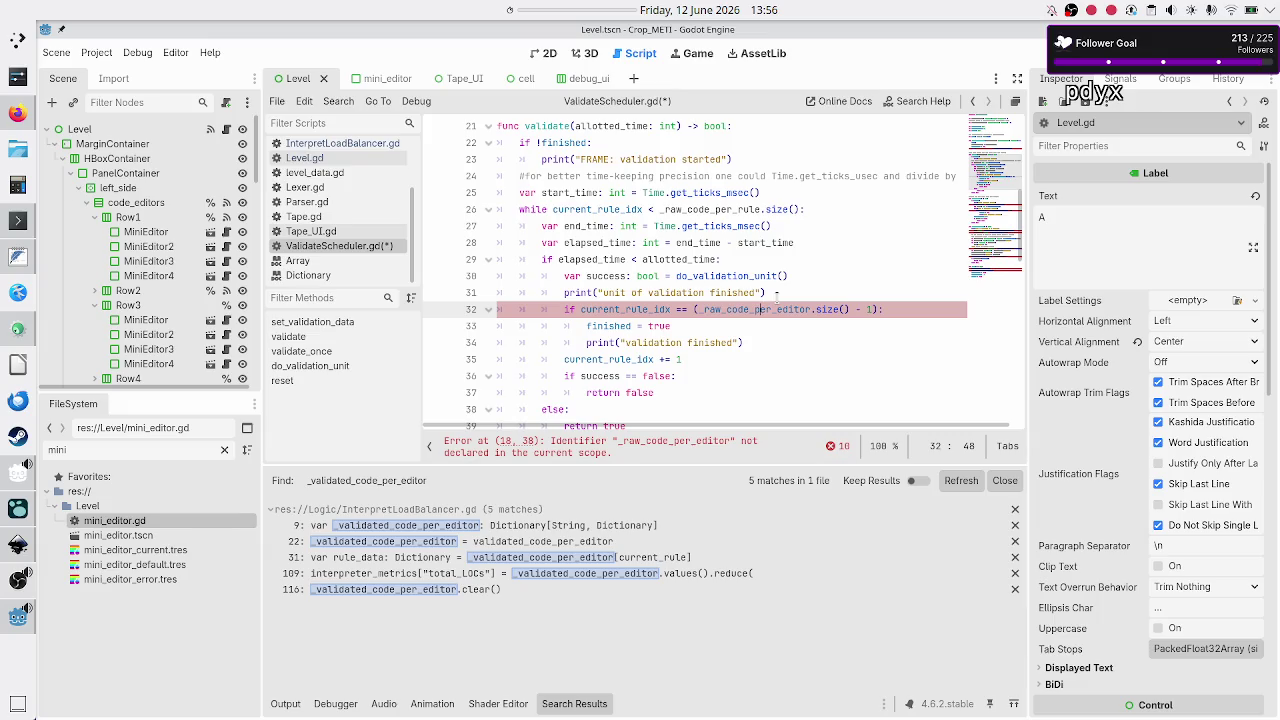
pyautogui.press('Right')
pyautogui.press('Right')
pyautogui.press('Right')
pyautogui.press('BackSpace')
pyautogui.press('BackSpace')
pyautogui.press('BackSpace')
pyautogui.write('rule')
# - Switch the dictionary references on lines 46 and 49 from 'editor' to 'rule' names
pyautogui.press('Down')
pyautogui.press('Down')
pyautogui.press('Down')
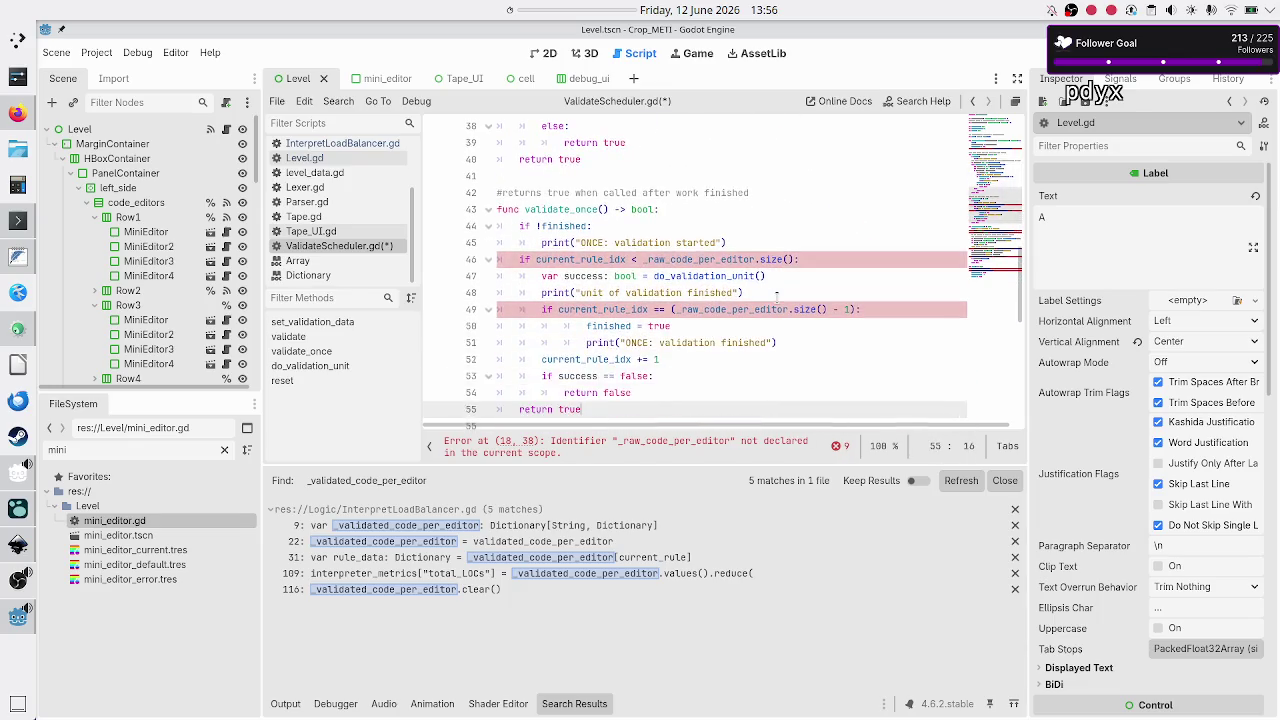
pyautogui.press('Up')
pyautogui.press('Up')
pyautogui.press('Up')
pyautogui.press('Left')
pyautogui.press('Left')
pyautogui.press('Left')
pyautogui.press('BackSpace')
pyautogui.press('BackSpace')
pyautogui.press('BackSpace')
pyautogui.write('rule')
pyautogui.press('Down')
pyautogui.press('Down')
pyautogui.press('Down')
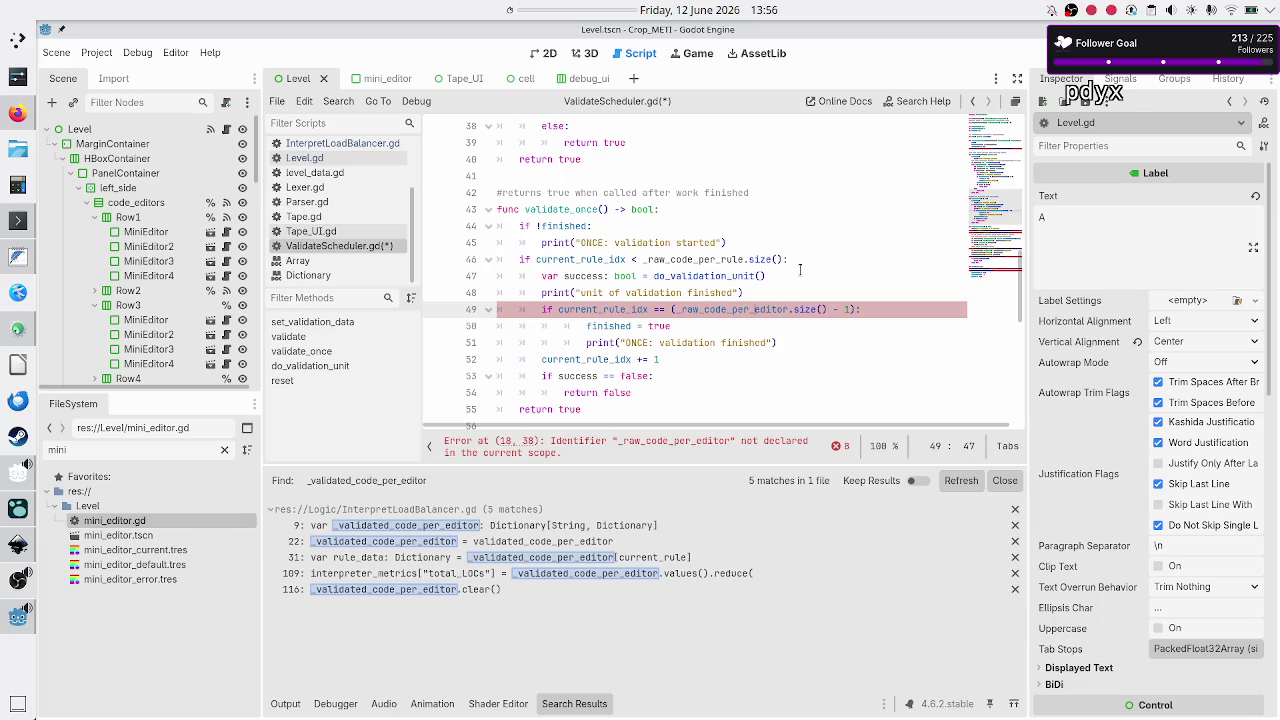
pyautogui.press('Right')
pyautogui.press('Right')
pyautogui.press('BackSpace')
pyautogui.press('BackSpace')
pyautogui.press('BackSpace')
pyautogui.write('rule')
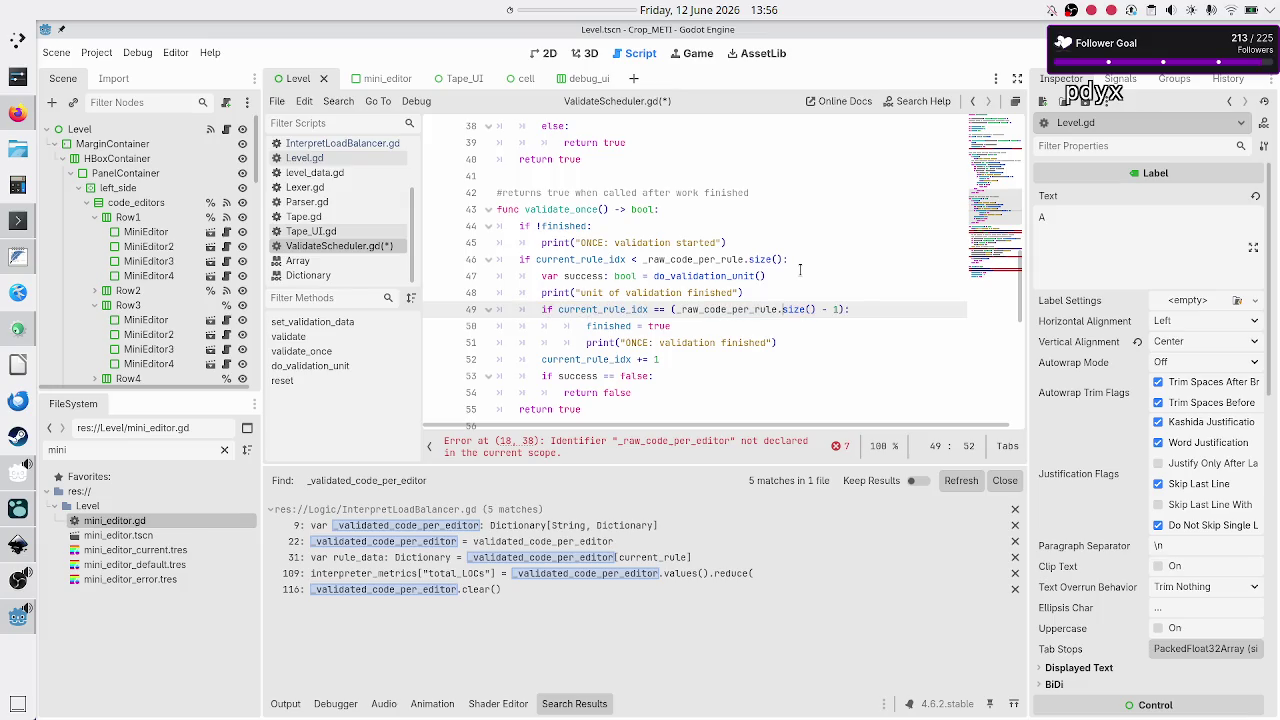
pyautogui.press('Down')
pyautogui.press('Down')
pyautogui.press('Down')
pyautogui.press('Down')
pyautogui.press('Down')
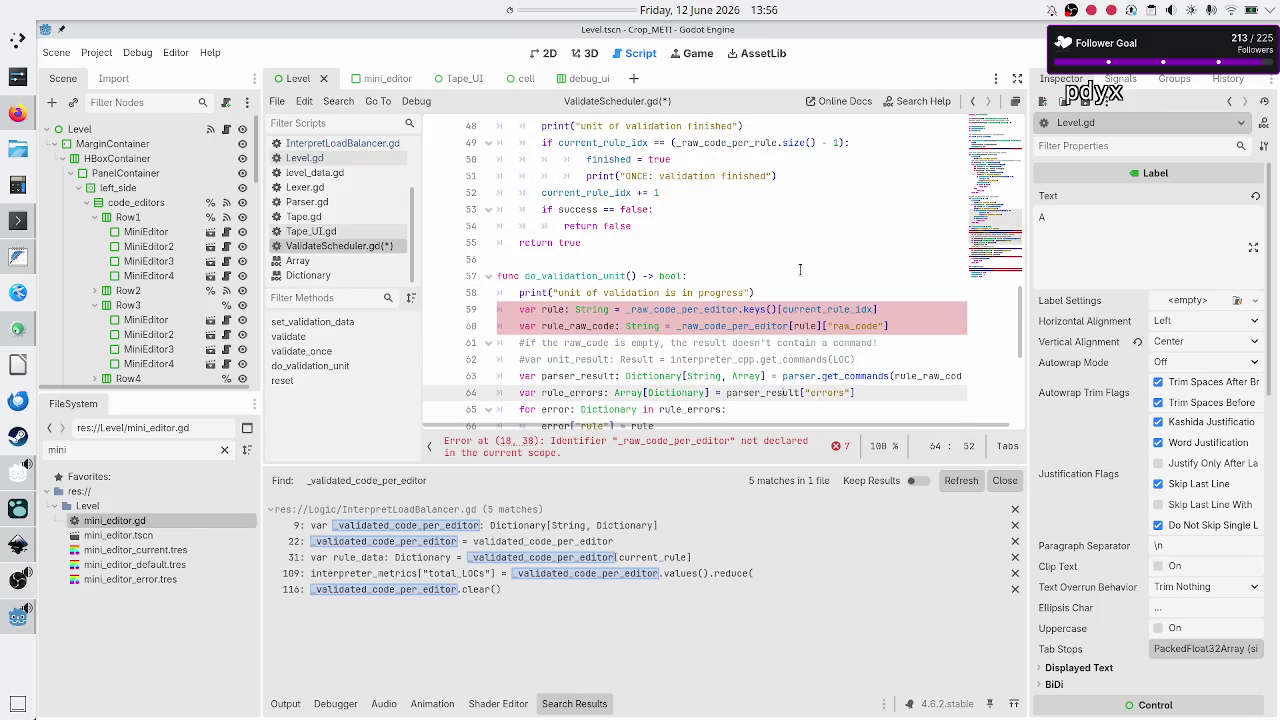
# - Update lines 59 and 60 in do_validation_unit to use the per-rule dictionary names
pyautogui.press('Up')
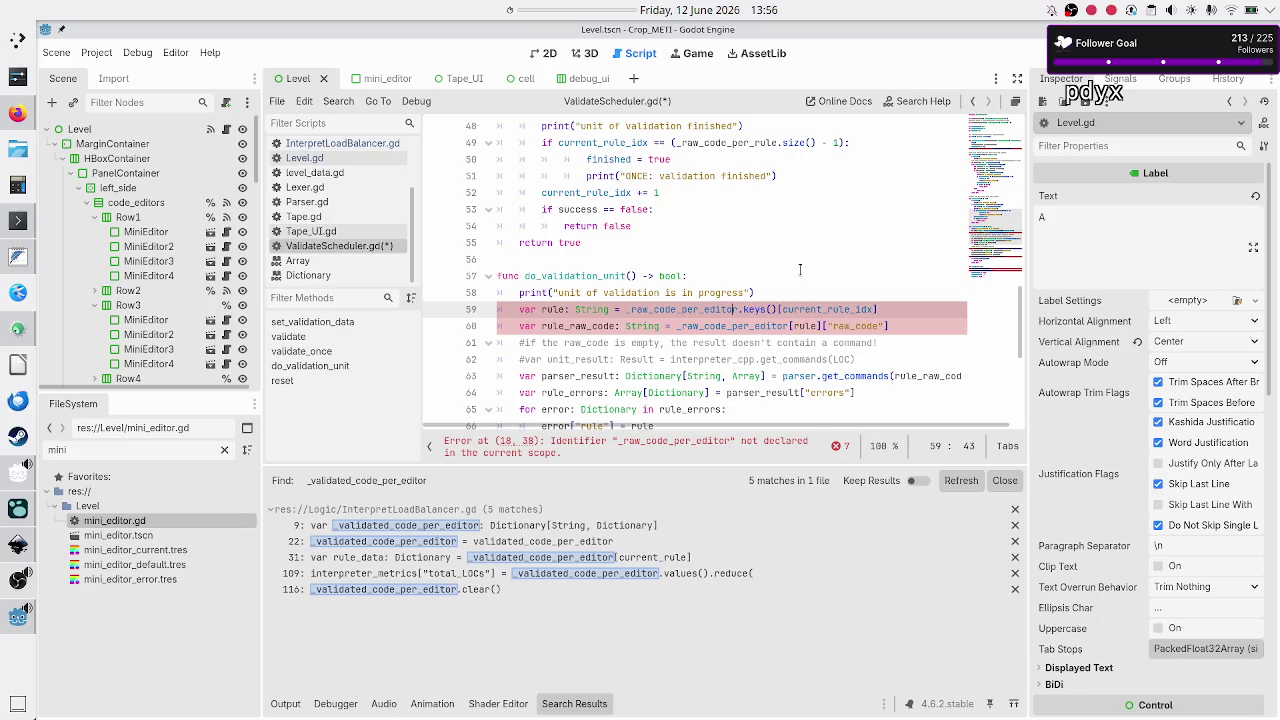
pyautogui.press('BackSpace')
pyautogui.press('BackSpace')
pyautogui.press('BackSpace')
pyautogui.write('rule')
pyautogui.press('Right')
pyautogui.press('Right')
pyautogui.press('Right')
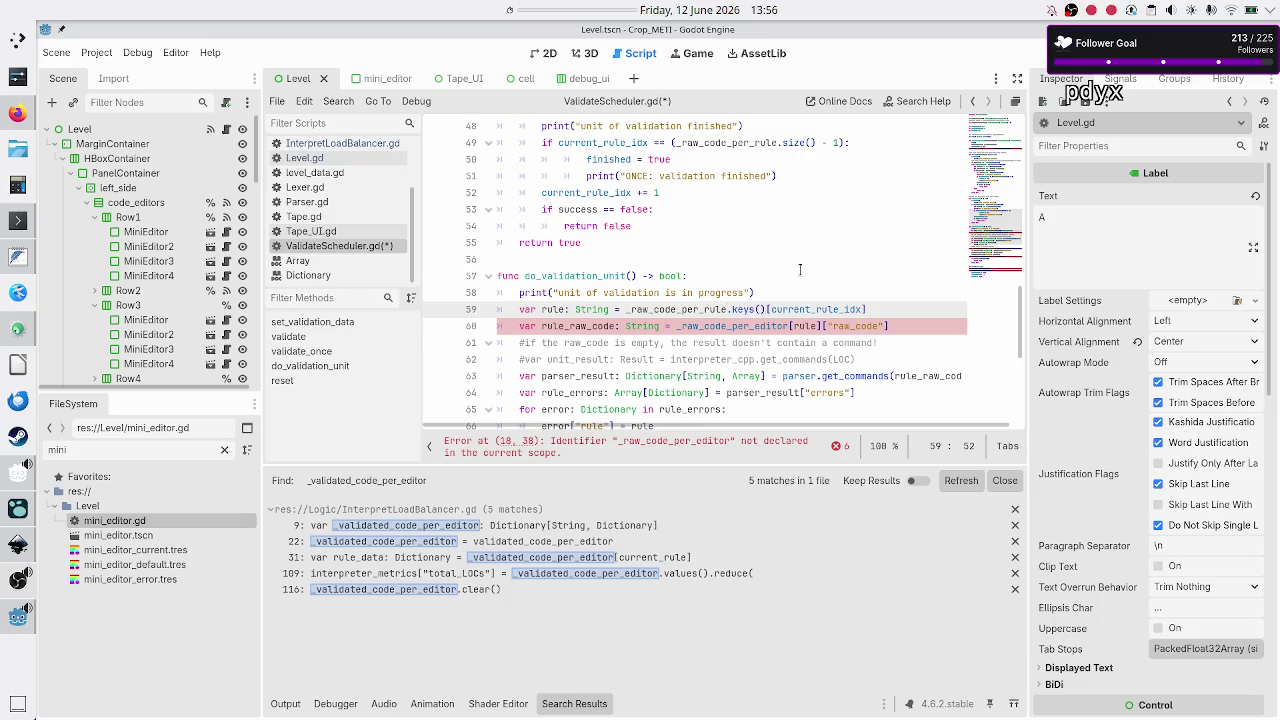
pyautogui.press('Down')
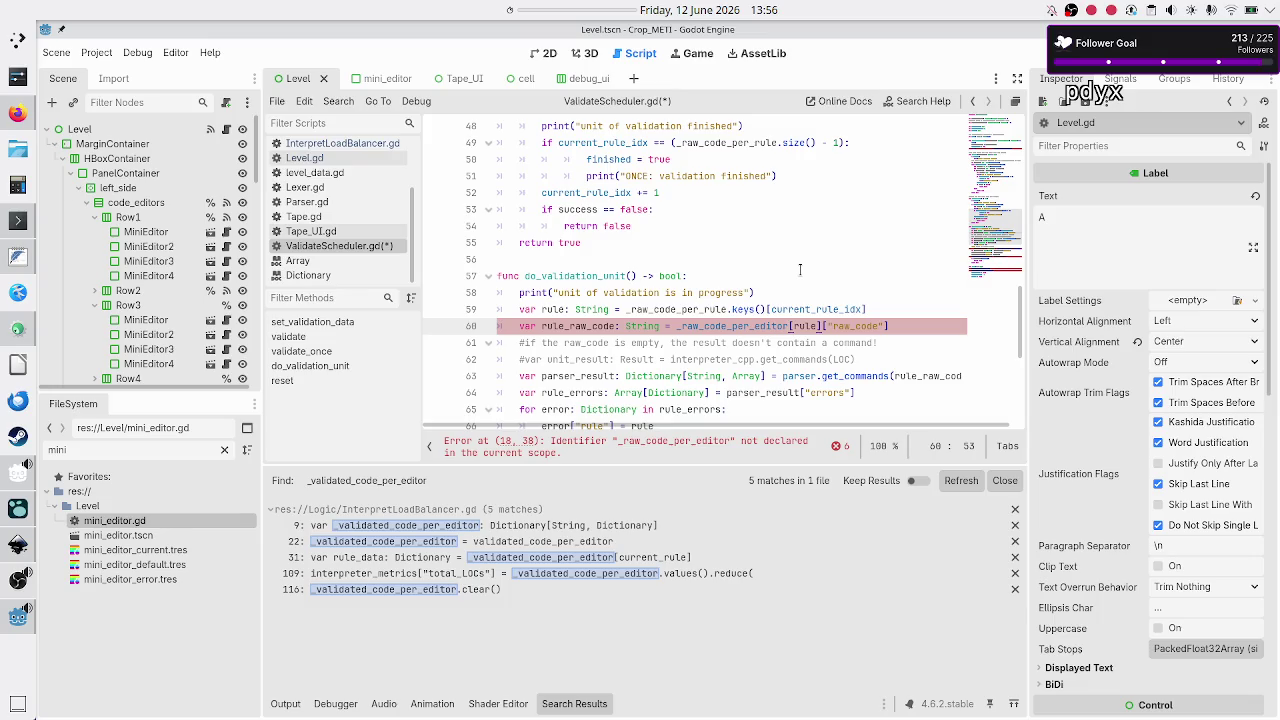
pyautogui.press('BackSpace')
pyautogui.press('BackSpace')
pyautogui.press('BackSpace')
pyautogui.write('rule')
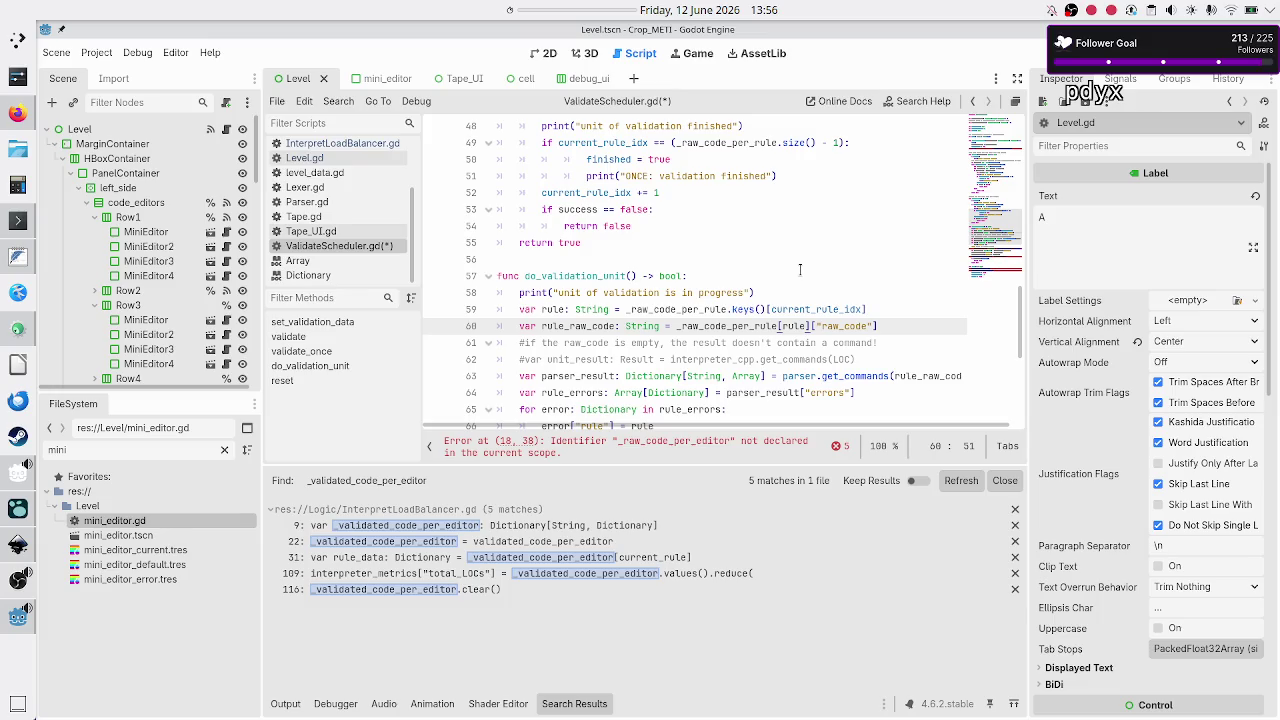
pyautogui.press('Down')
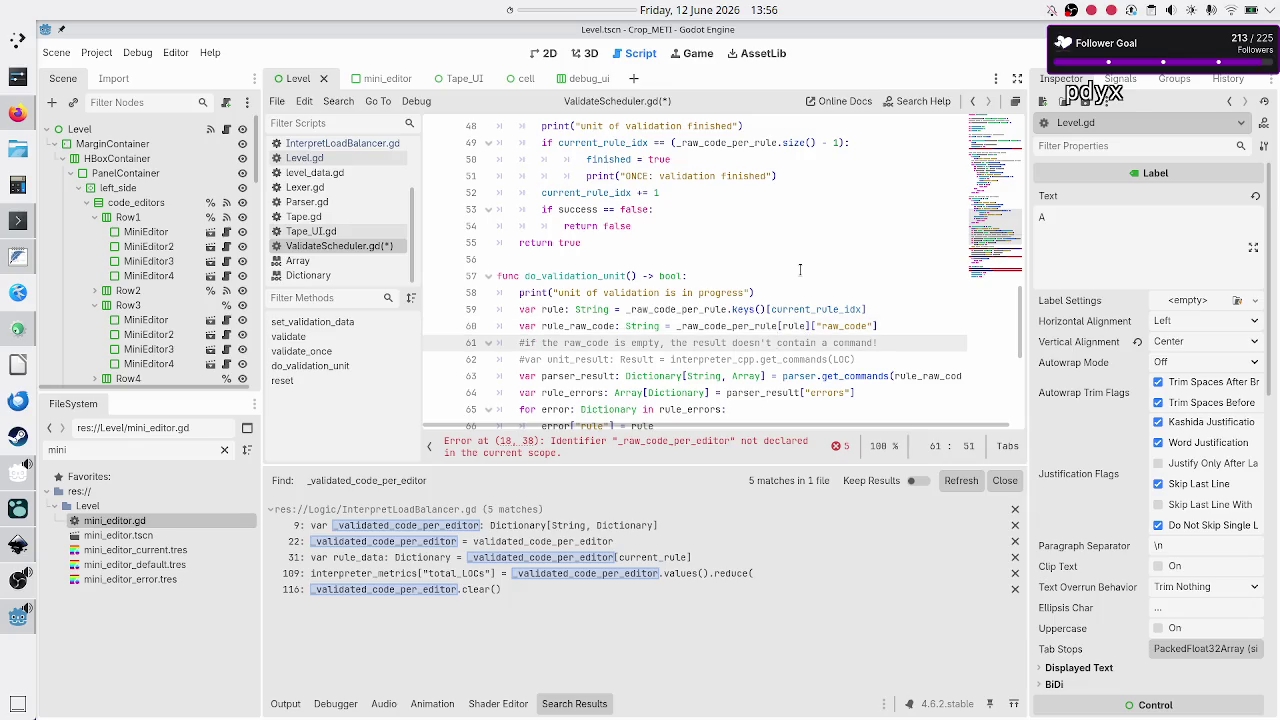
pyautogui.press('Down')
pyautogui.press('Down')
pyautogui.press('Down')
pyautogui.press('Up')
pyautogui.press('Up')
pyautogui.press('Up')
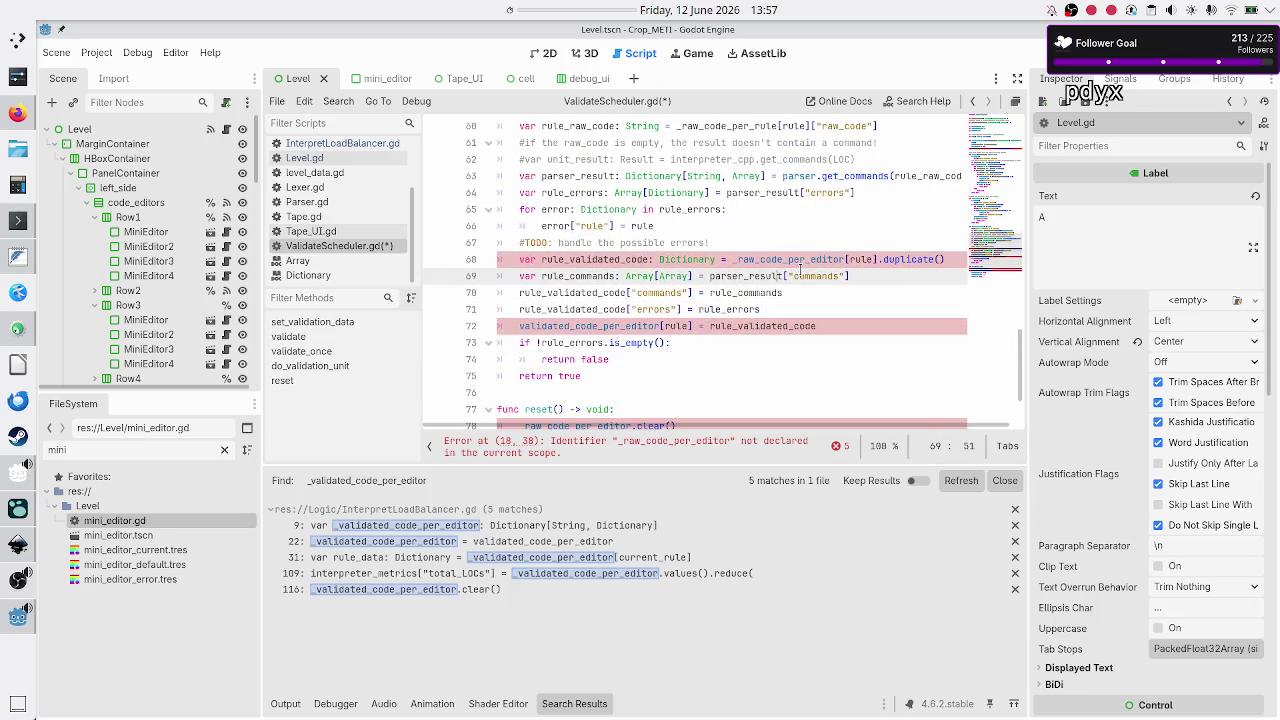
# - Rename the per-editor dictionary references on lines 68 and 72 to their per-rule versions
pyautogui.press('BackSpace')
pyautogui.press('BackSpace')
pyautogui.press('BackSpace')
pyautogui.write('rule')
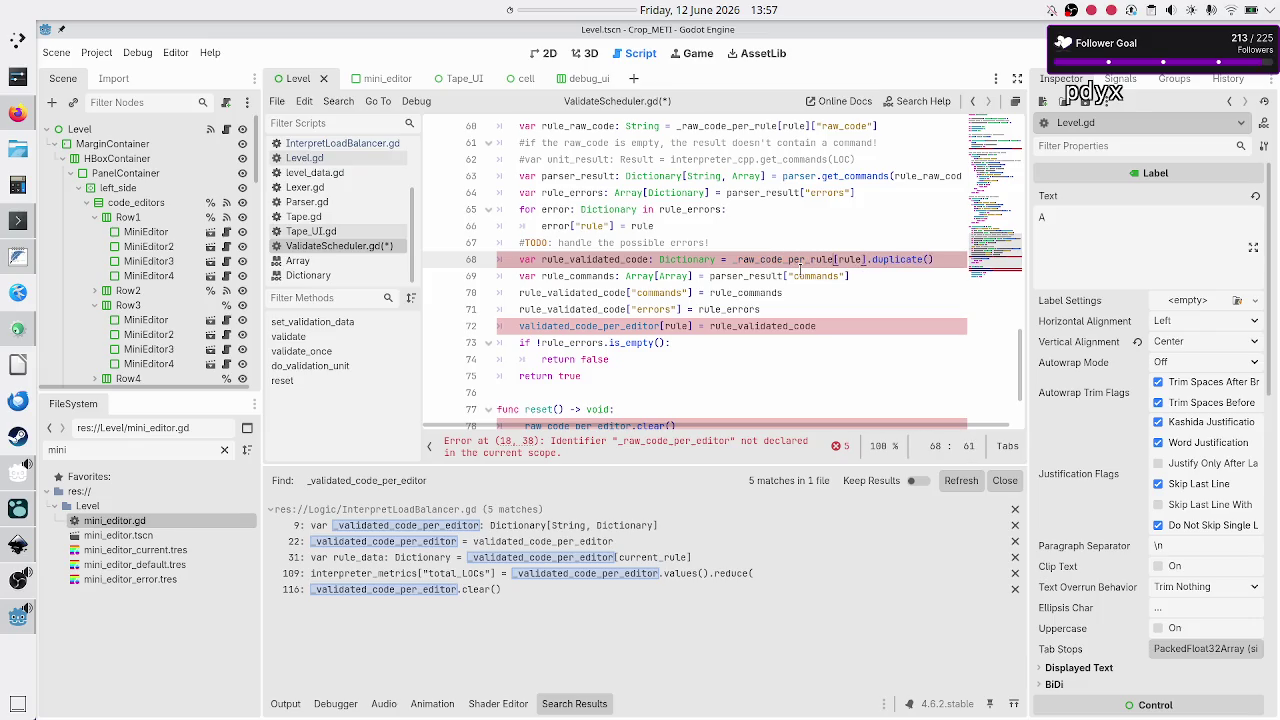
pyautogui.press('Down')
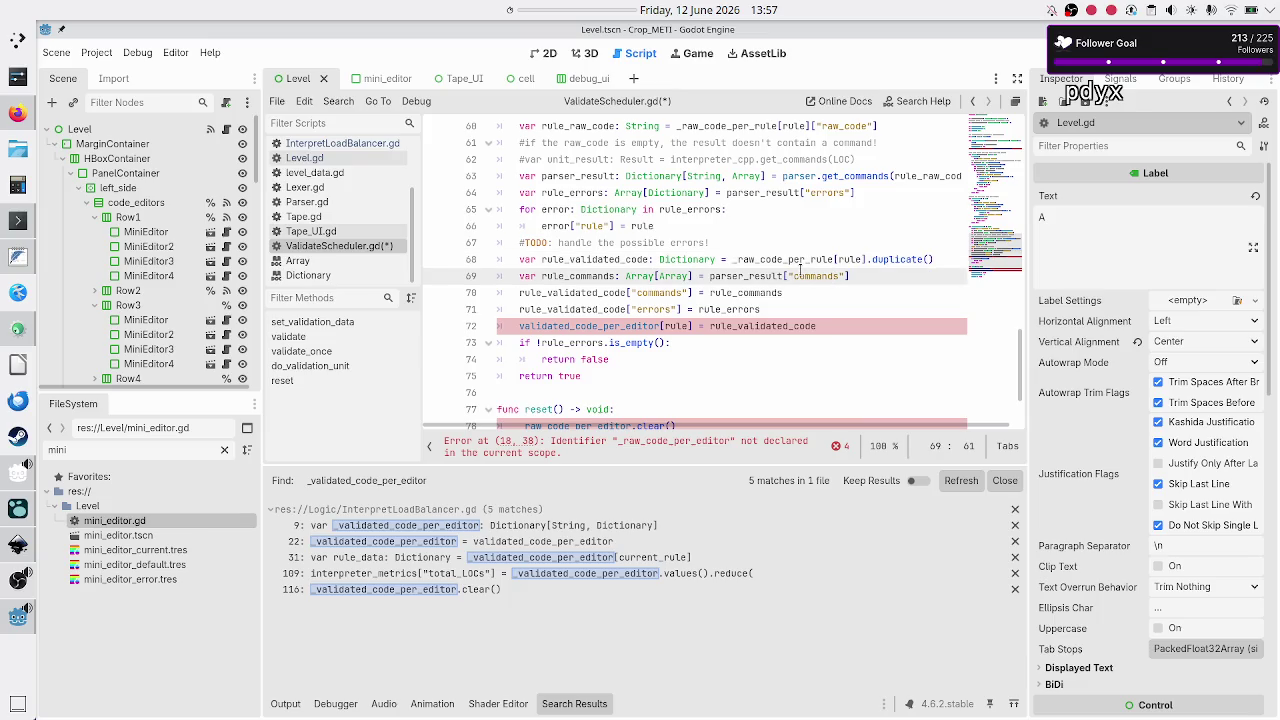
pyautogui.press('Down')
pyautogui.press('Down')
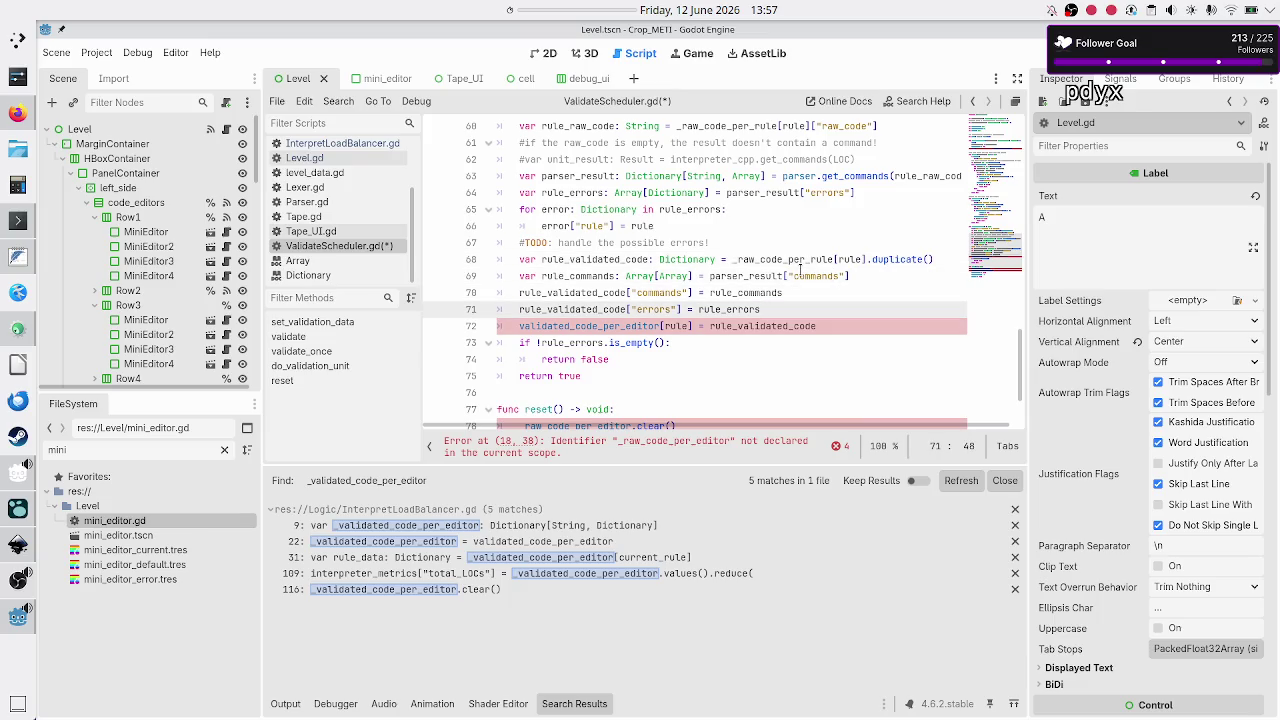
pyautogui.press('Down')
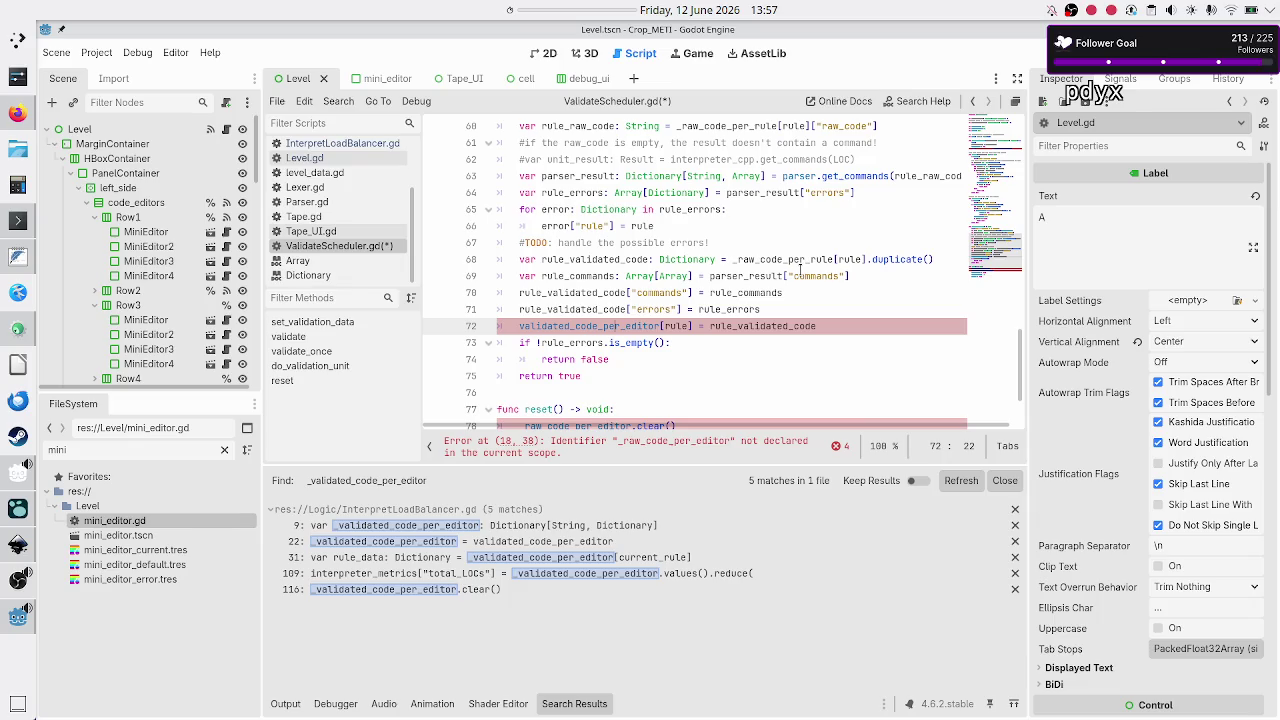
pyautogui.scroll(2, 789, 251)
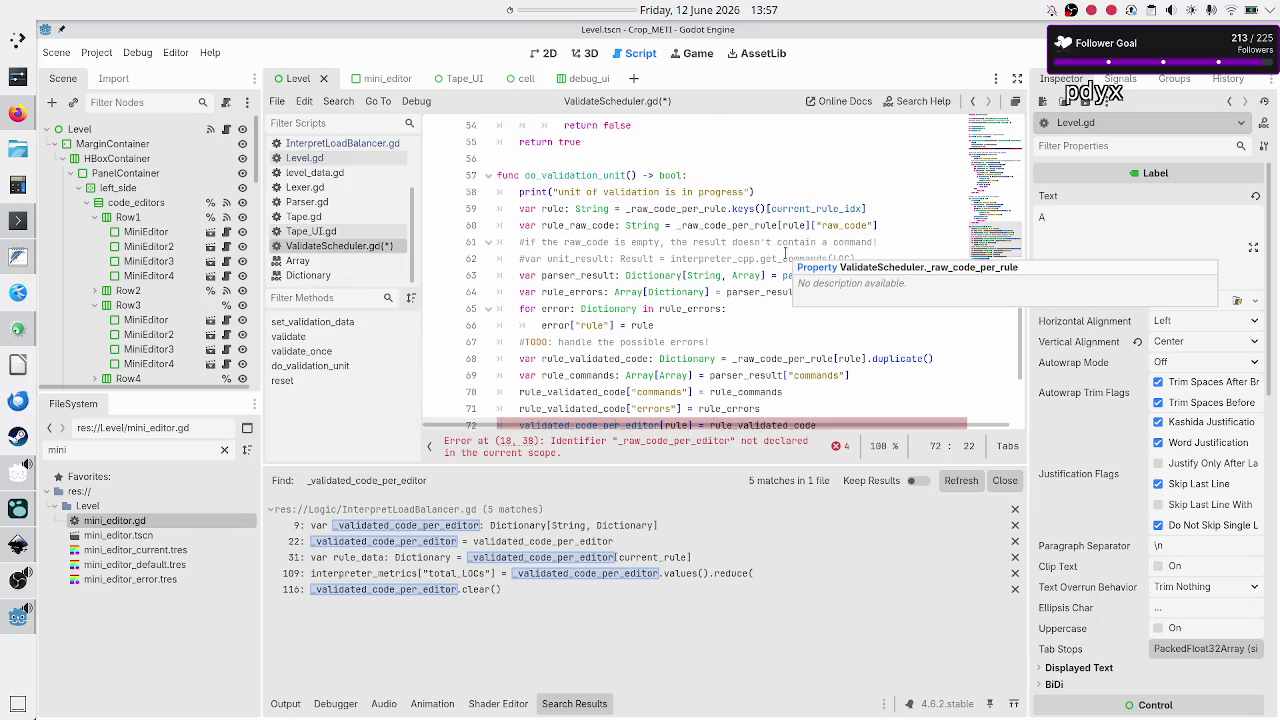
pyautogui.scroll(-1, 785, 252)
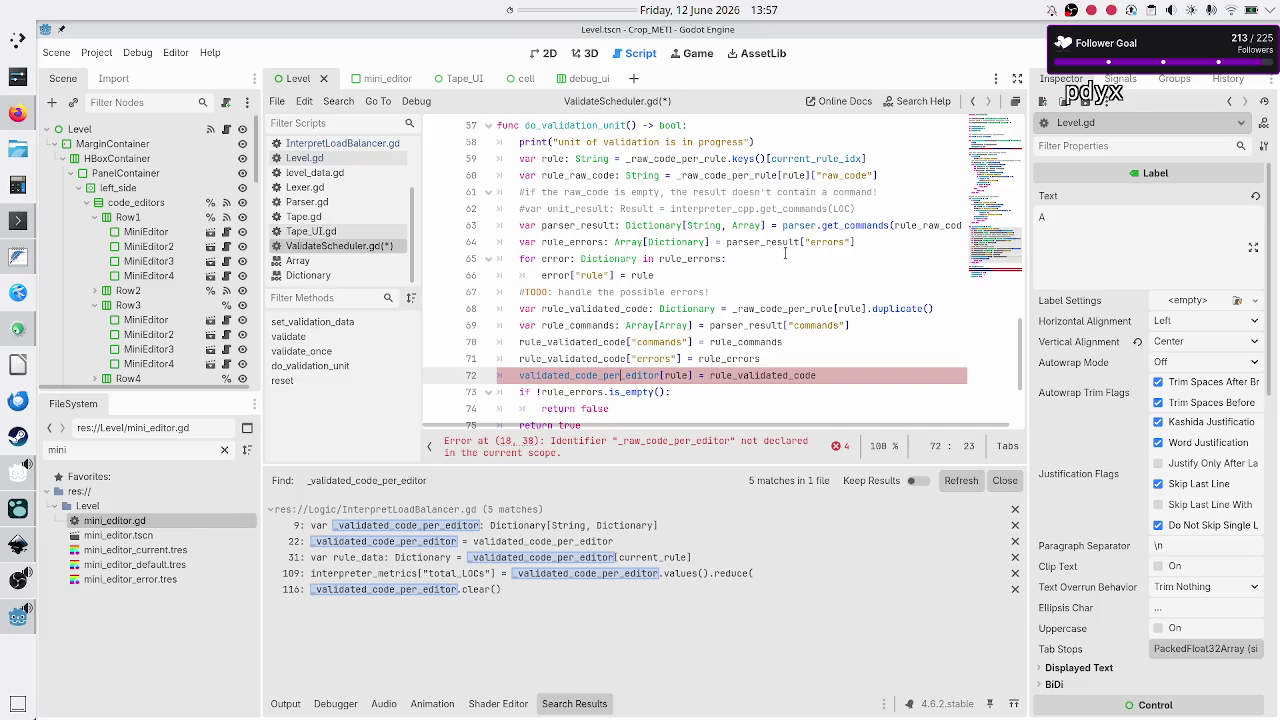
pyautogui.press('BackSpace')
pyautogui.press('BackSpace')
pyautogui.press('BackSpace')
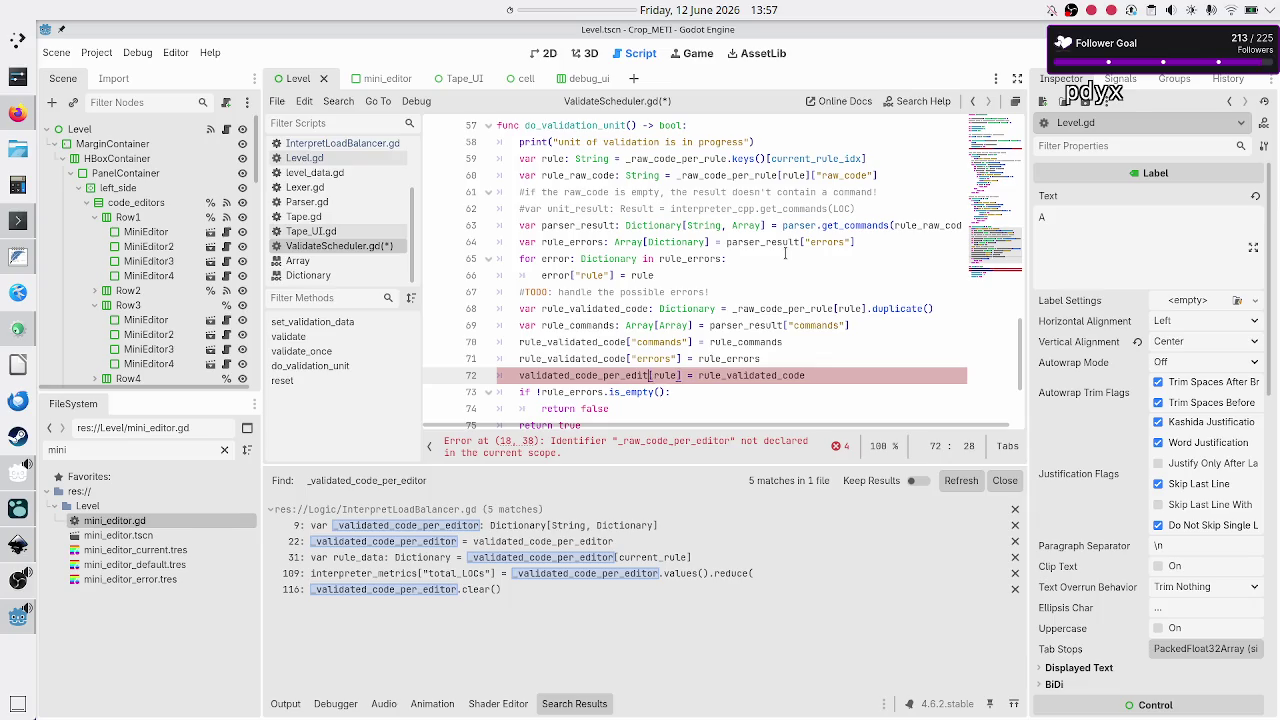
pyautogui.write('rule')
# - Make reset clear _raw_code_per_rule and validated_code_per_rule on lines 78–79, then save
pyautogui.press('Down')
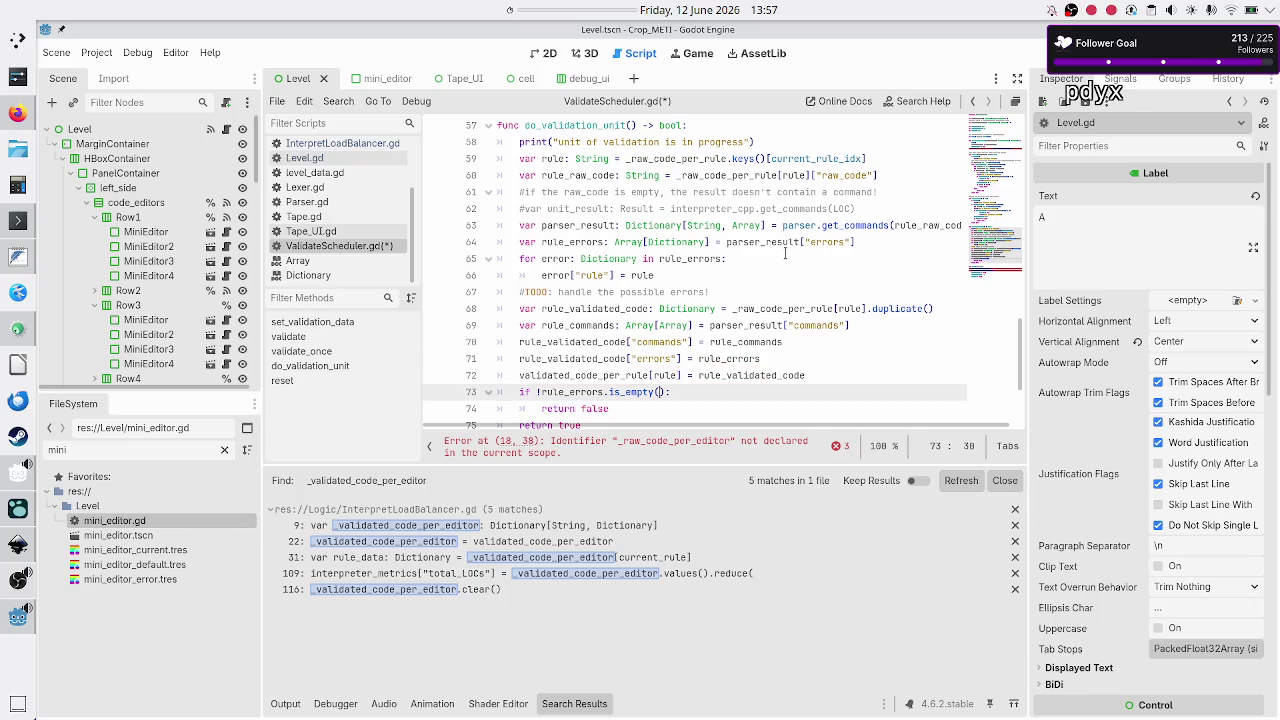
pyautogui.press('Down')
pyautogui.press('Down')
pyautogui.press('Down')
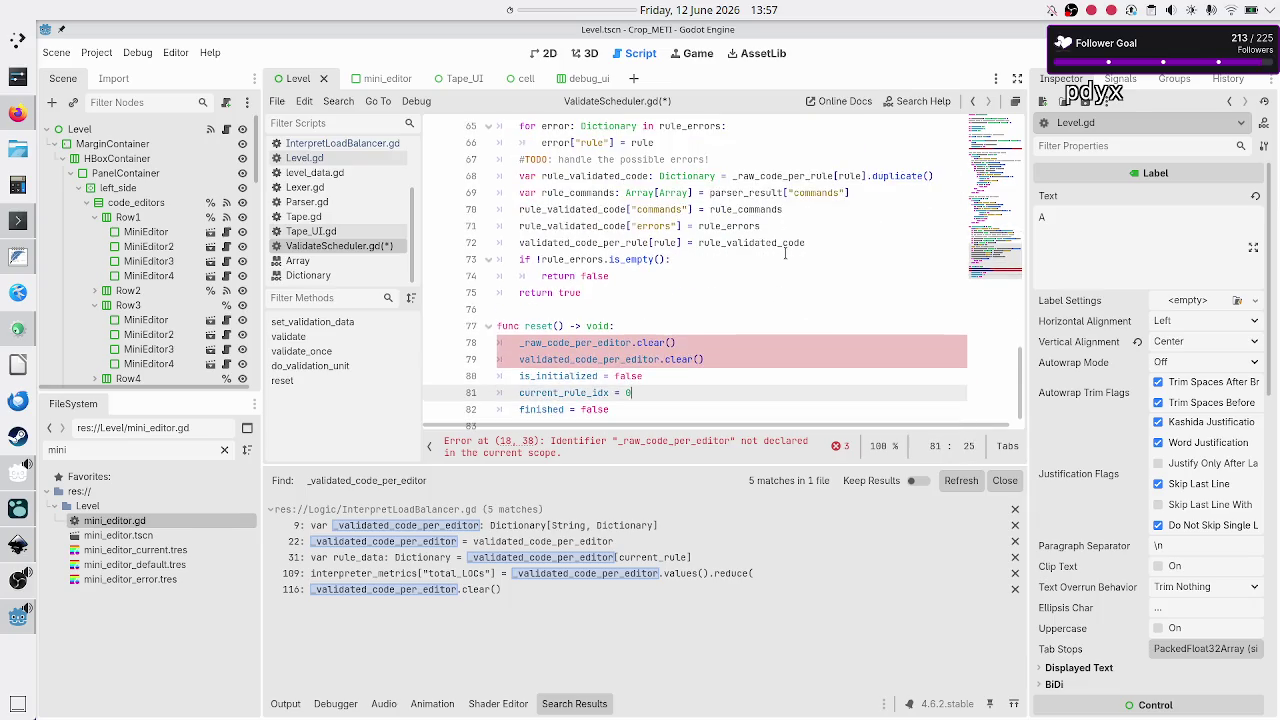
pyautogui.press('Up')
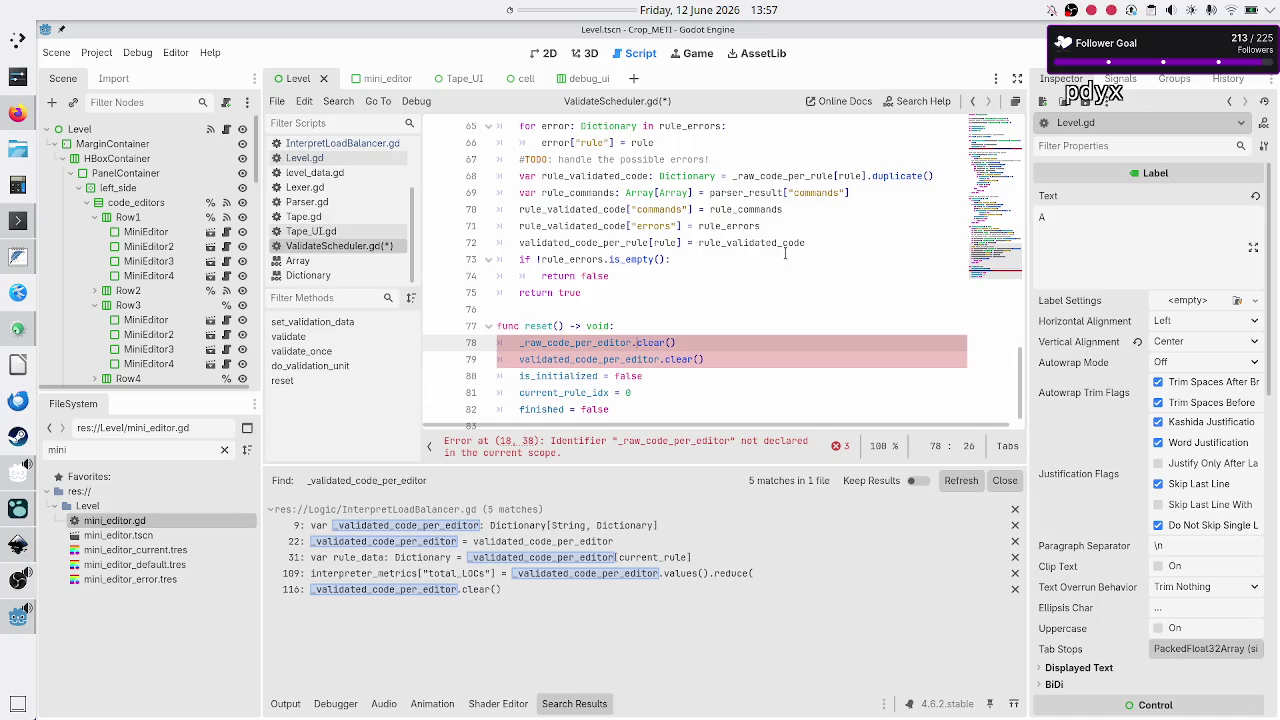
pyautogui.press('BackSpace')
pyautogui.press('BackSpace')
pyautogui.press('BackSpace')
pyautogui.write('rule')
pyautogui.press('Down')
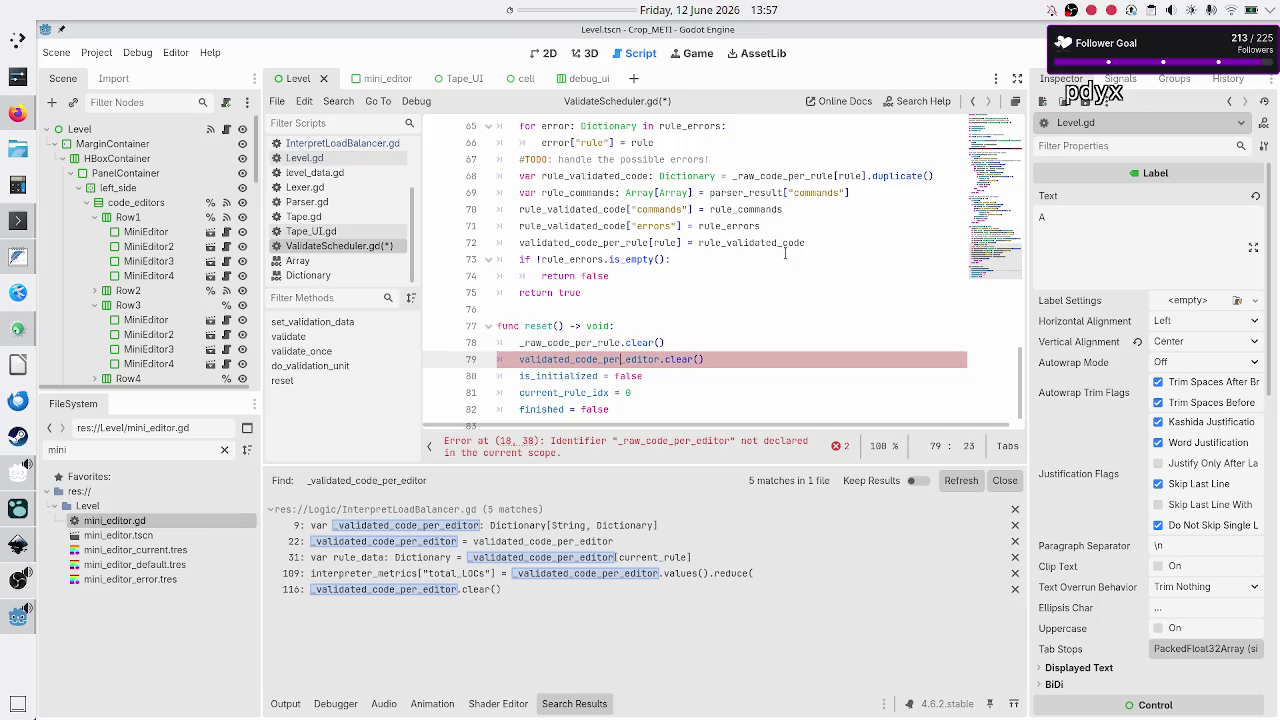
pyautogui.press('BackSpace')
pyautogui.press('BackSpace')
pyautogui.press('BackSpace')
pyautogui.write('rule')
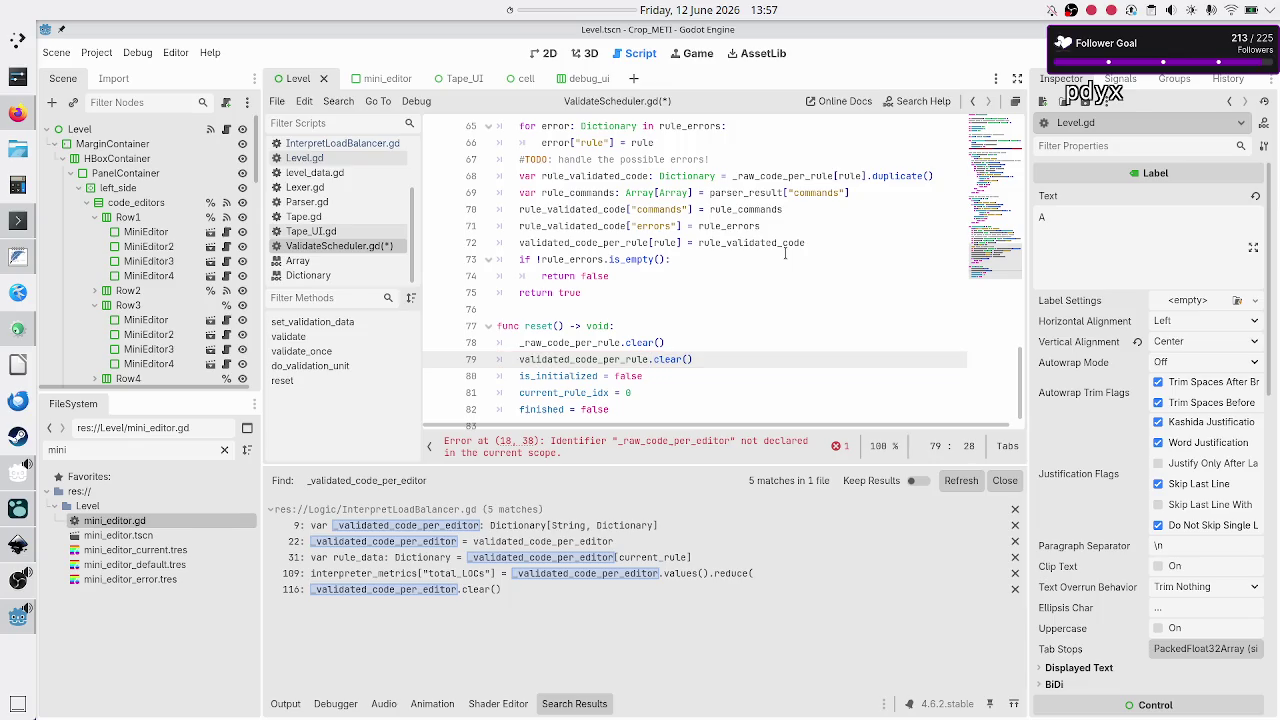
pyautogui.hotkey('ctrl', 's')
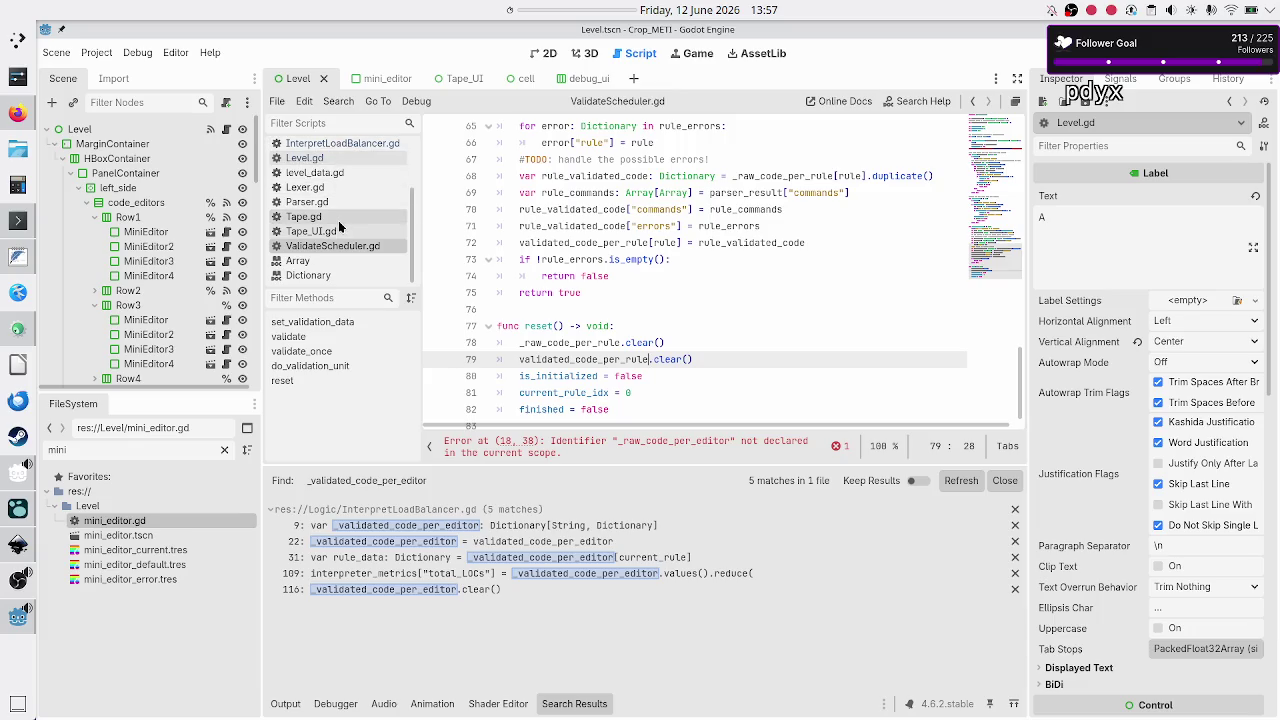
# - Change line 18's prints call to use _raw_code_per_rule and save ValidateScheduler.gd
pyautogui.scroll(5, 570, 221)
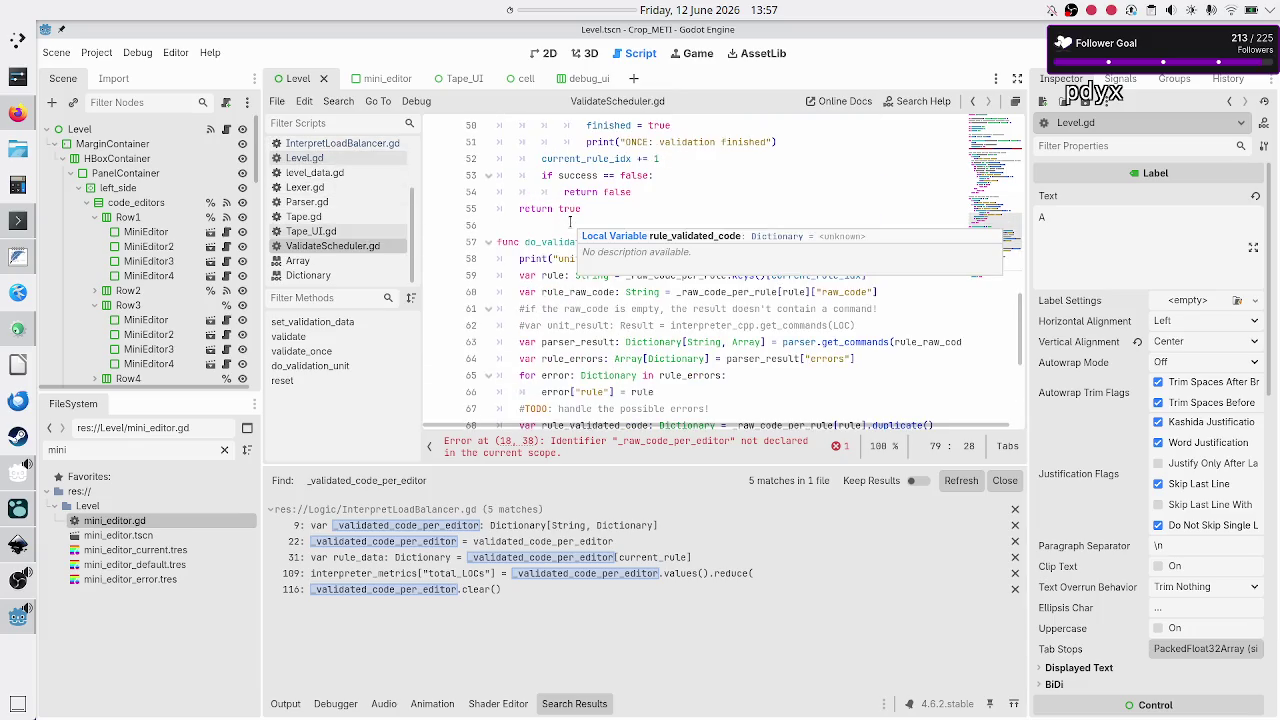
pyautogui.scroll(3, 589, 232)
pyautogui.scroll(1, 588, 230)
pyautogui.scroll(9, 588, 232)
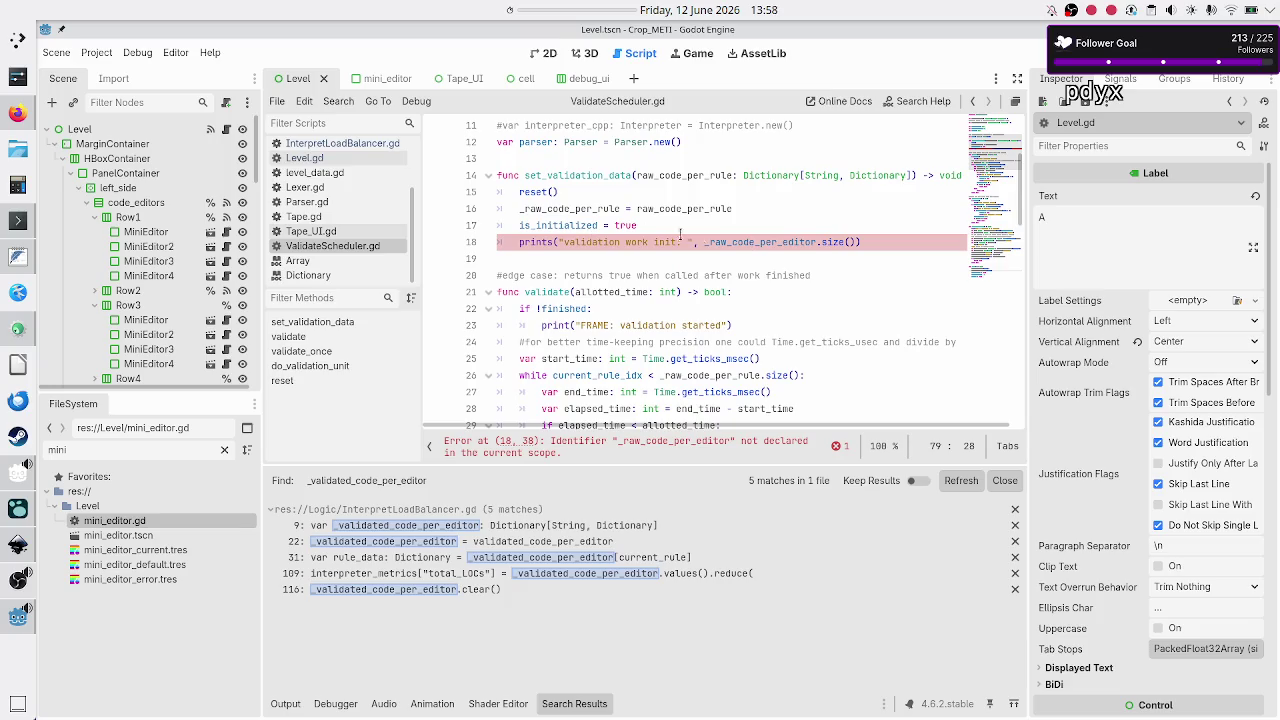
pyautogui.click(812, 242)
pyautogui.press('BackSpace')
pyautogui.press('BackSpace')
pyautogui.press('BackSpace')
pyautogui.write('rule')
pyautogui.hotkey('ctrl', 's')
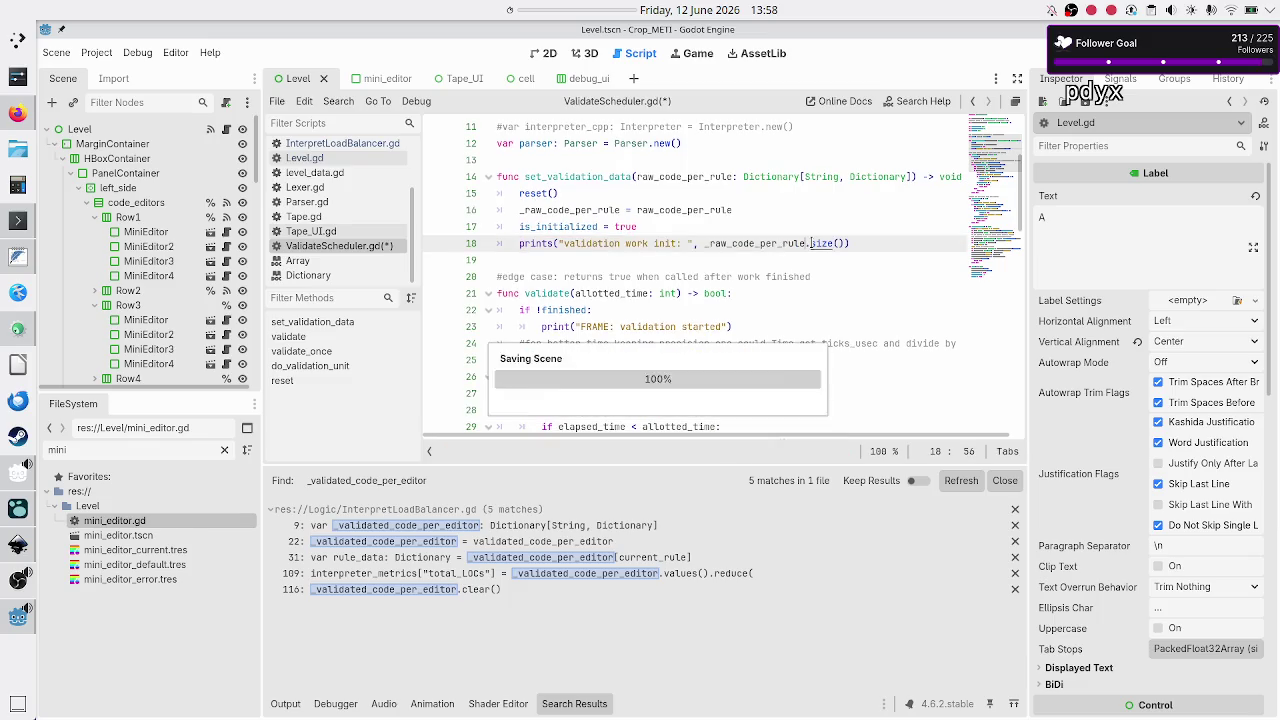
pyautogui.scroll(-3, 793, 283)
pyautogui.scroll(6, 793, 283)
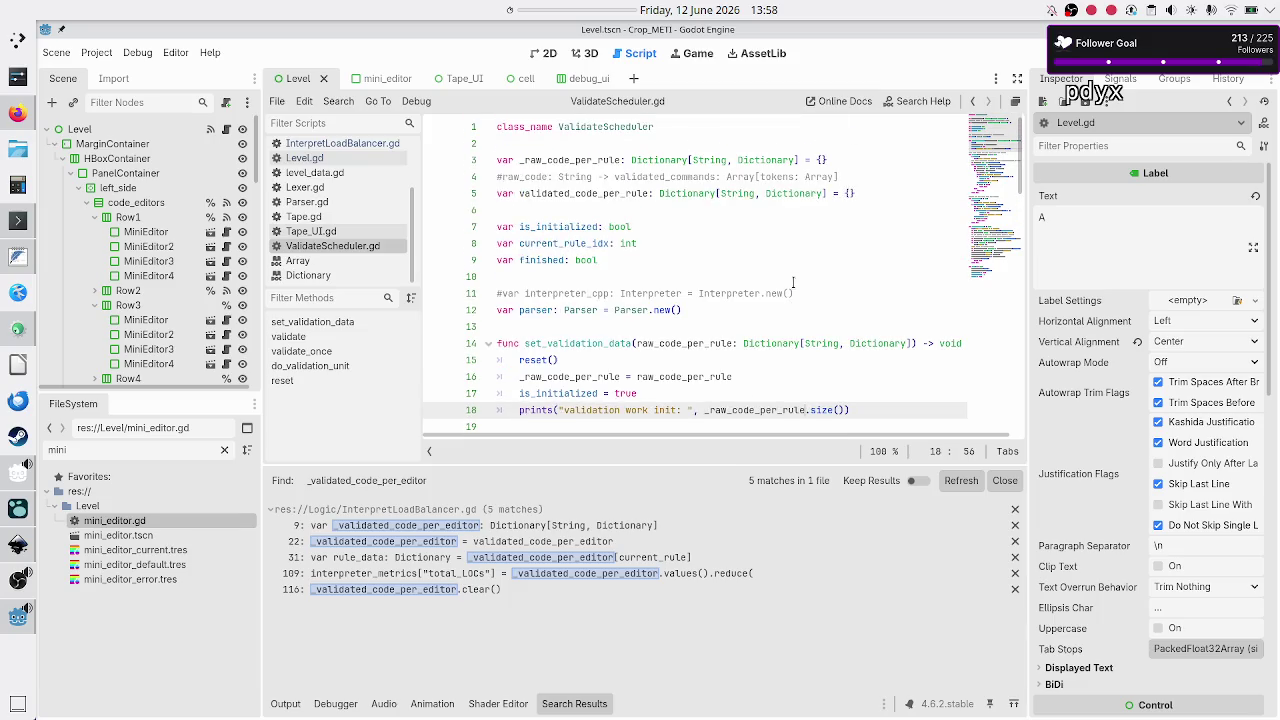
pyautogui.scroll(-15, 793, 283)
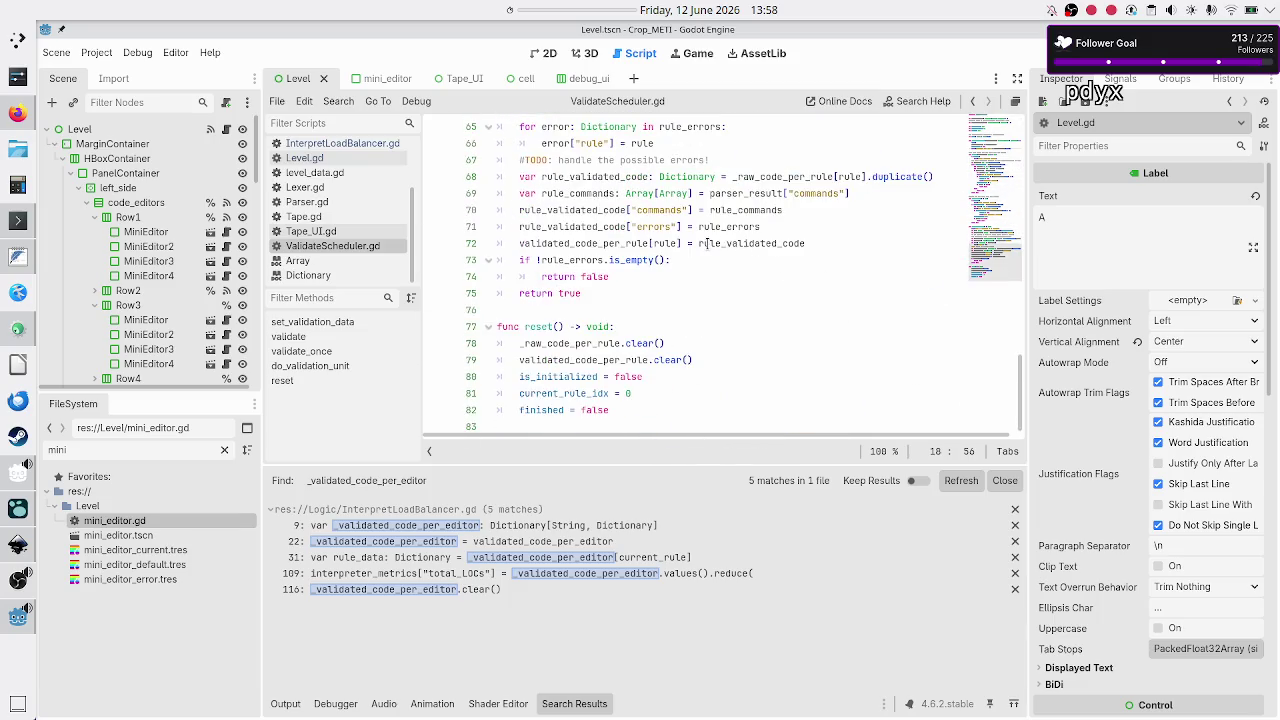
pyautogui.scroll(2, 793, 283)
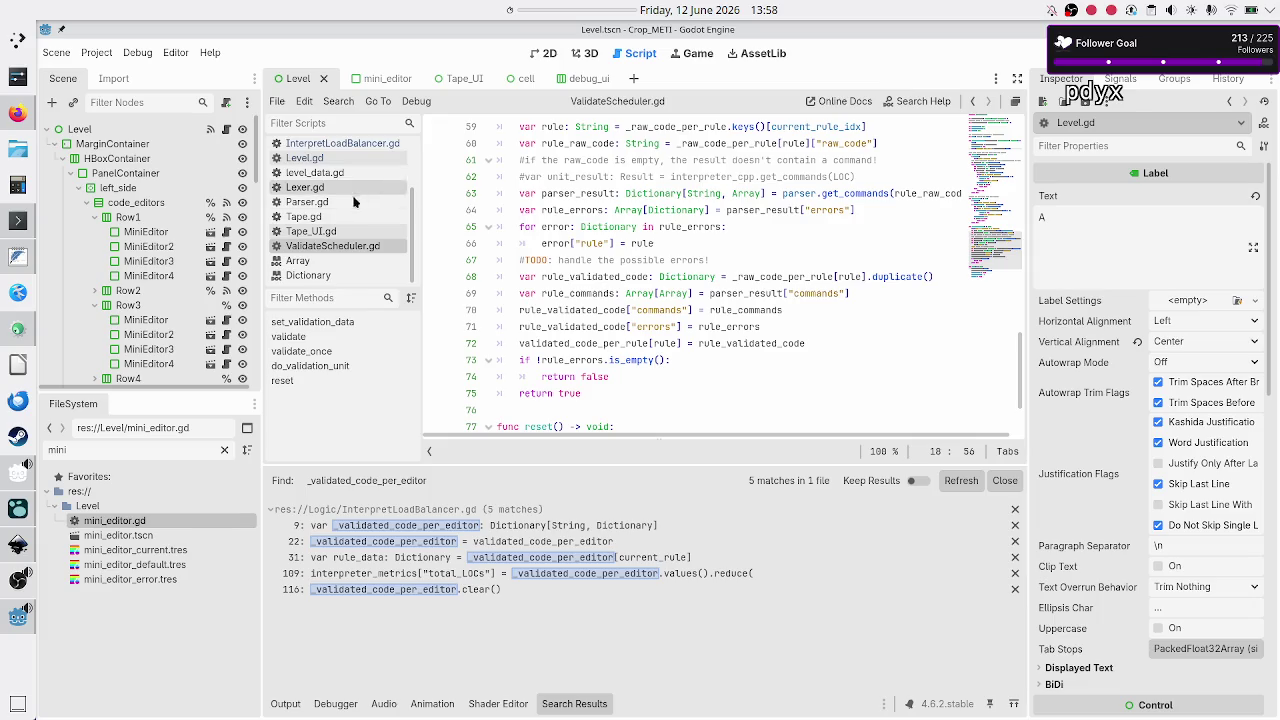
pyautogui.scroll(3, 350, 189)
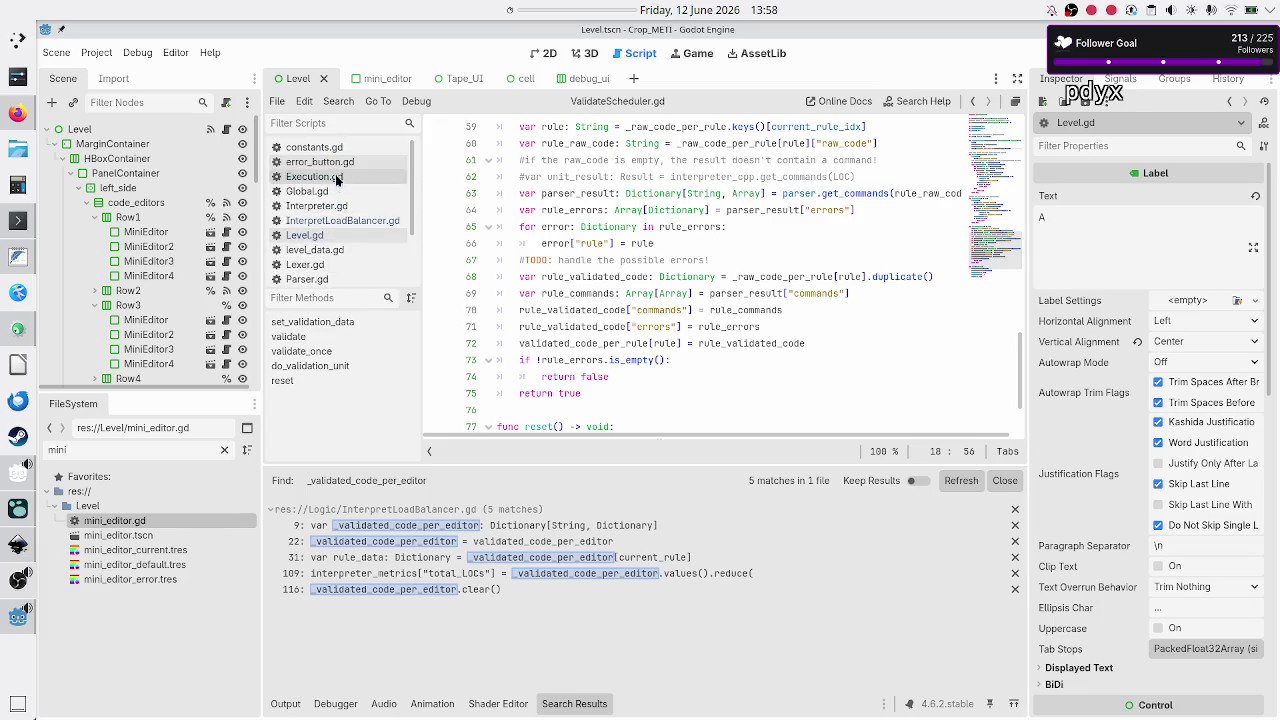
# - Open Execution.gd and navigate to the get_code_per_rule_to_validate function
pyautogui.click(335, 176)
pyautogui.scroll(15, 832, 265)
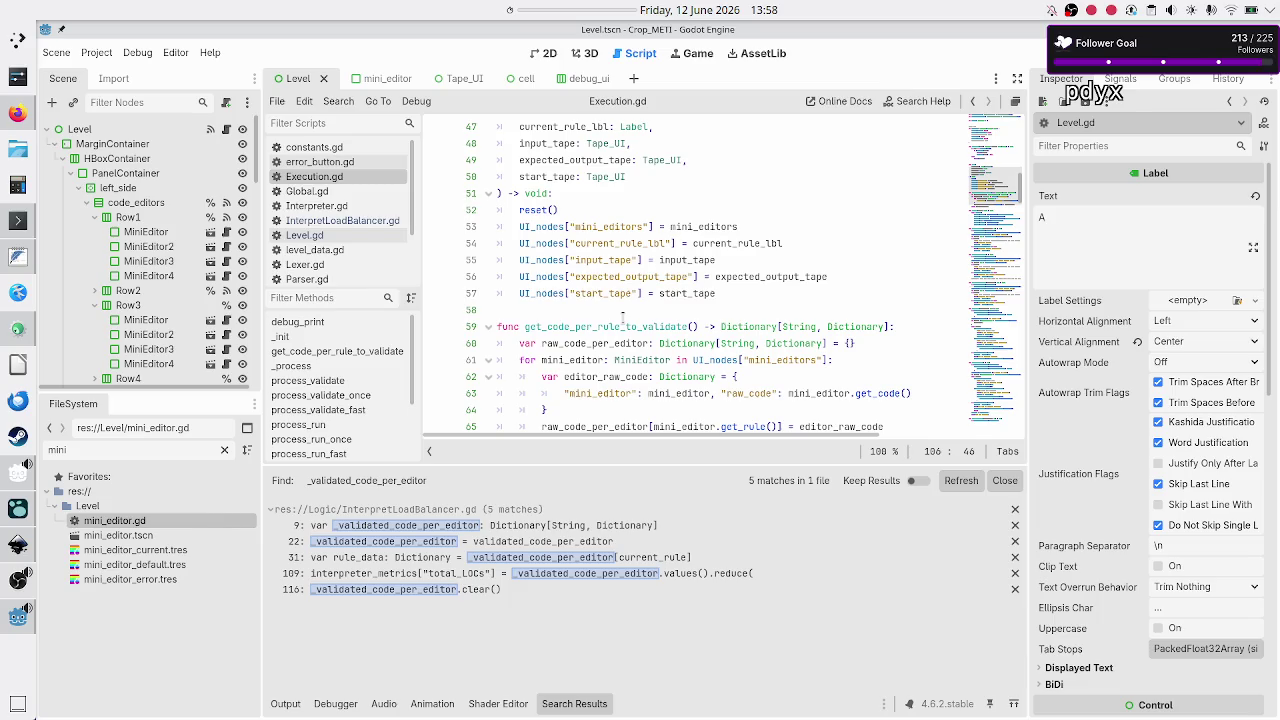
pyautogui.click(660, 327)
pyautogui.scroll(-1, 692, 282)
pyautogui.scroll(-1, 692, 282)
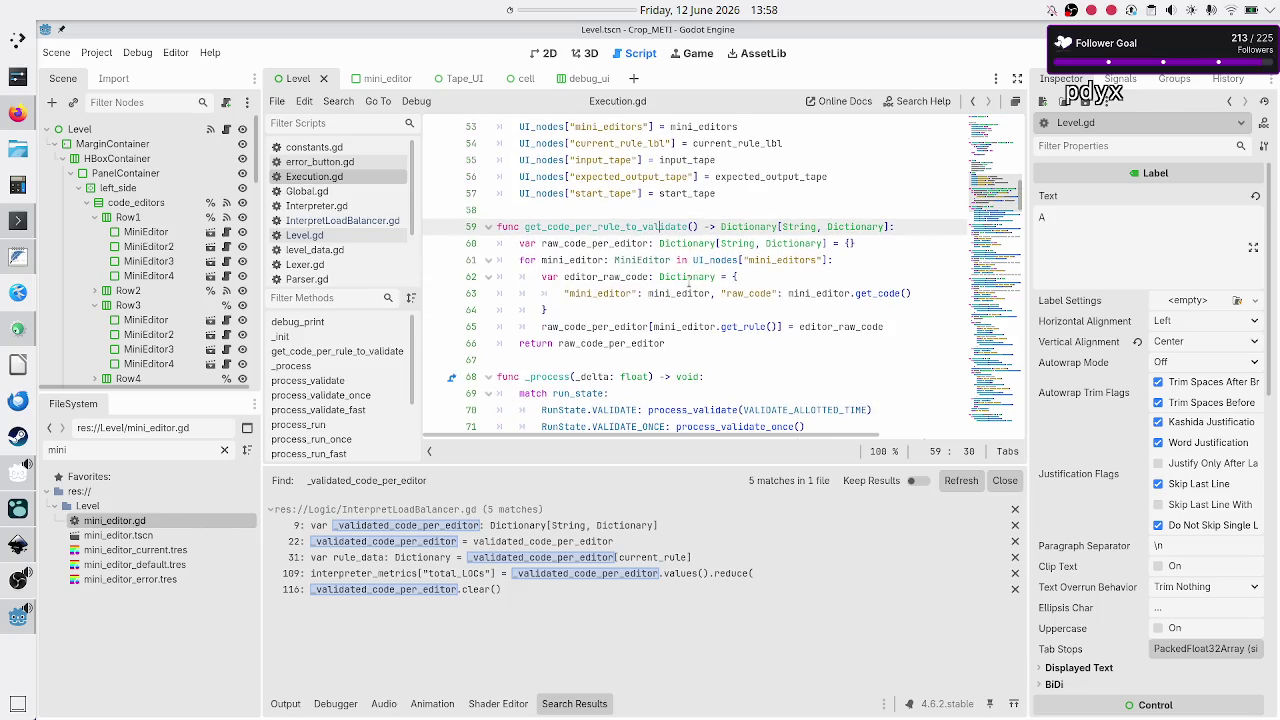
# - Rename raw_code_per_editor to raw_code_per_rule on lines 60 and 65
pyautogui.click(648, 243)
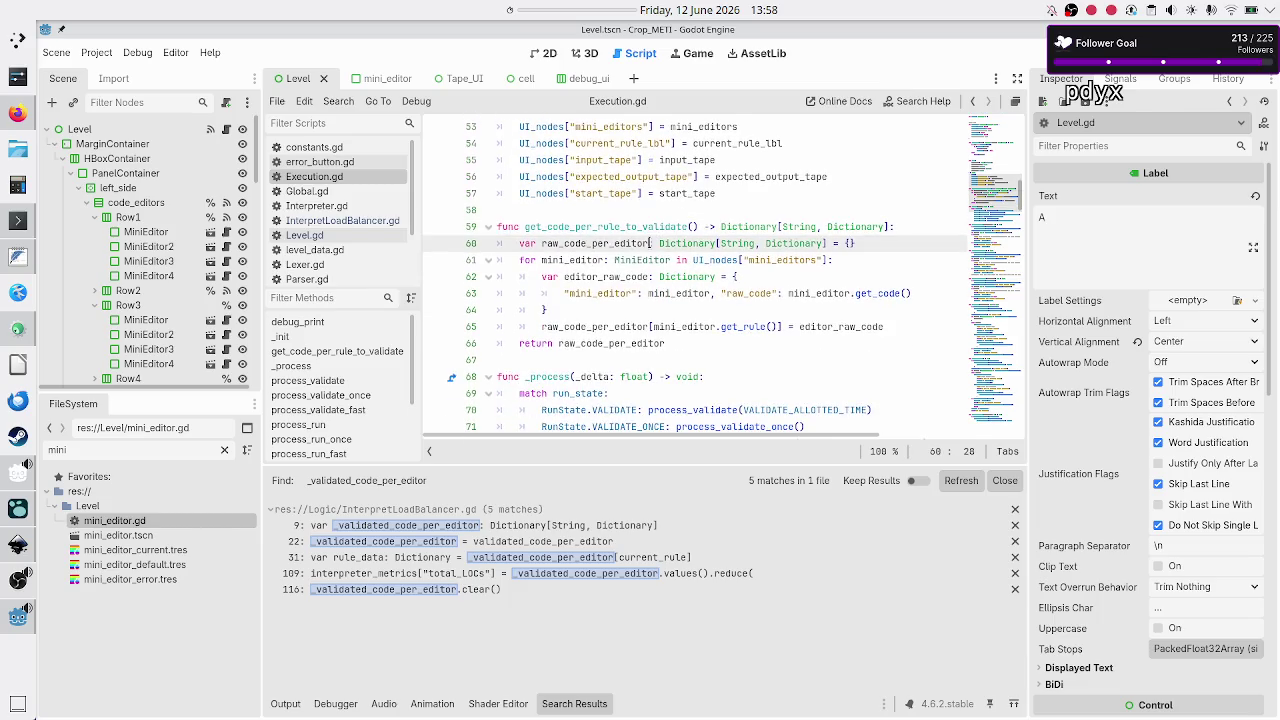
pyautogui.press('BackSpace')
pyautogui.press('BackSpace')
pyautogui.press('BackSpace')
pyautogui.press('BackSpace')
pyautogui.press('BackSpace')
pyautogui.write('rule')
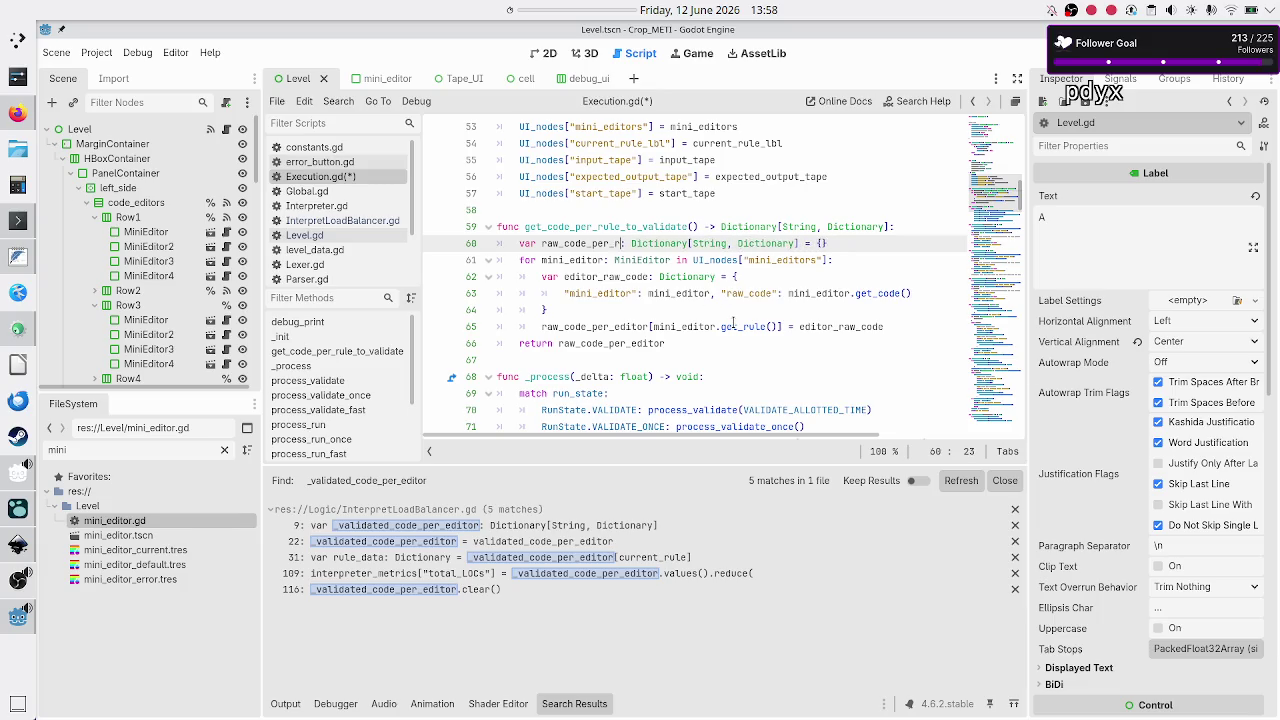
pyautogui.press('Down')
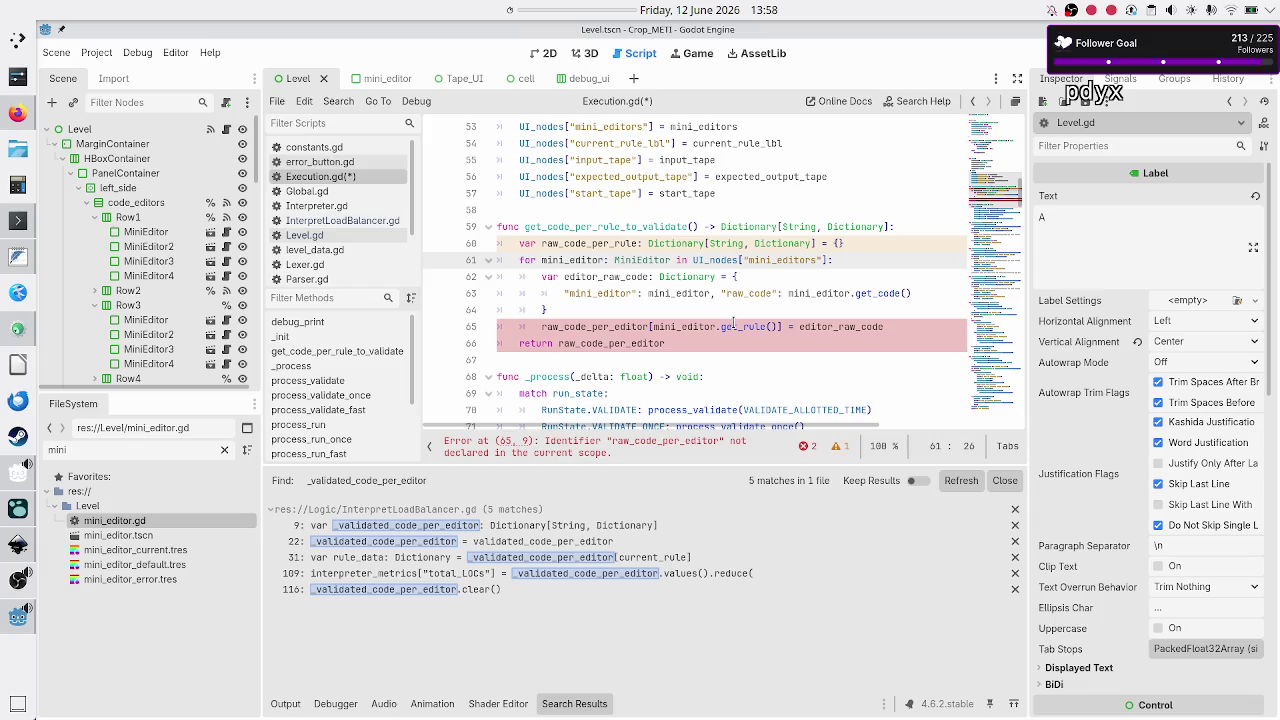
pyautogui.press('Down')
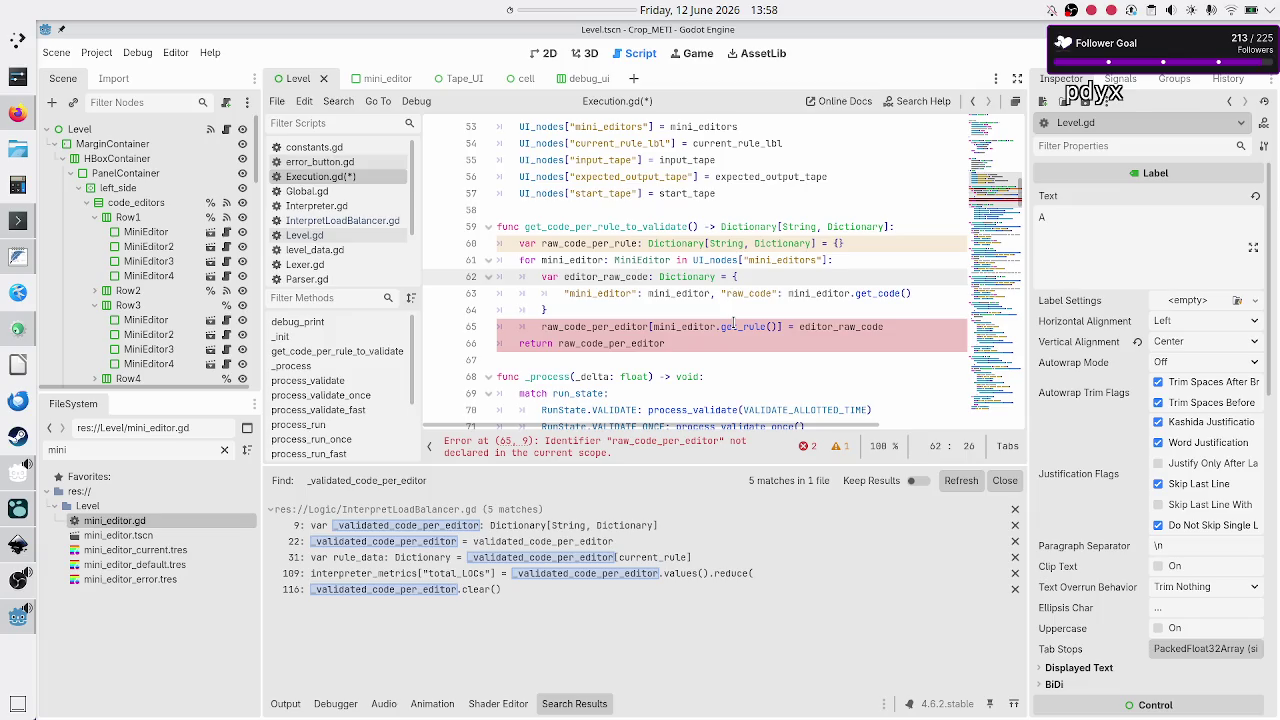
pyautogui.press('Down')
pyautogui.press('Down')
pyautogui.press('Down')
pyautogui.press('BackSpace')
pyautogui.press('BackSpace')
pyautogui.press('BackSpace')
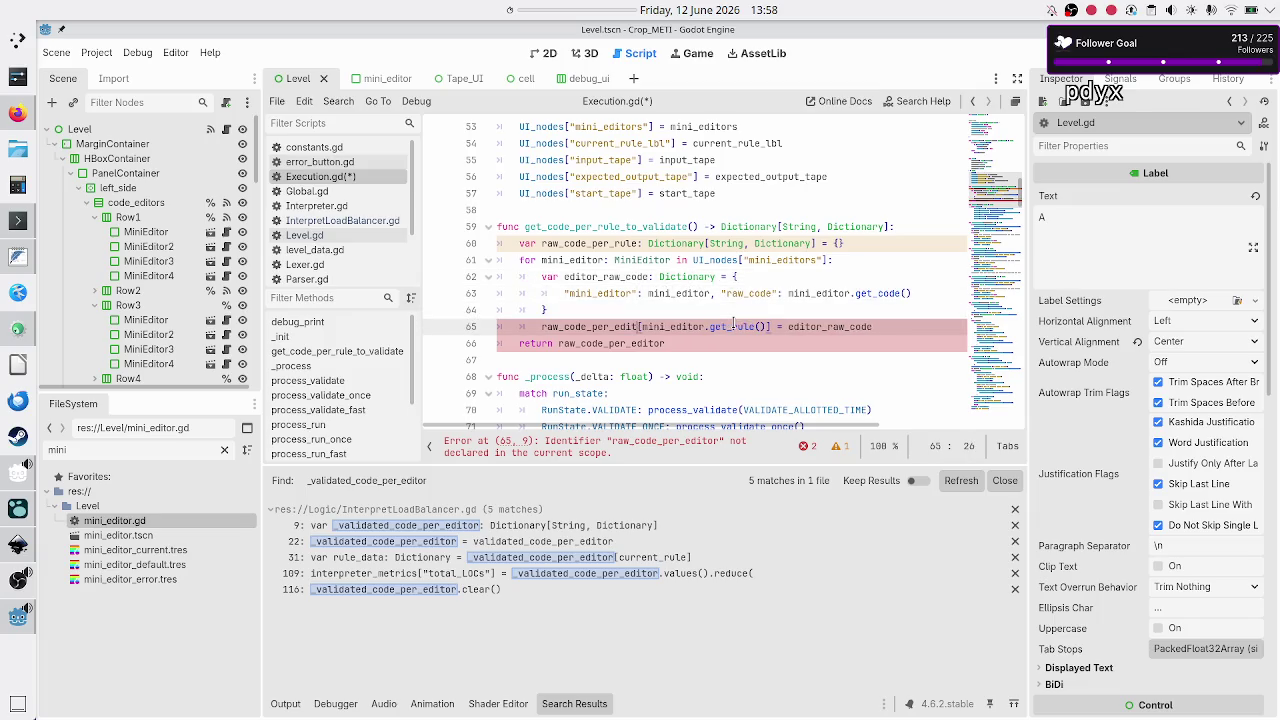
pyautogui.write('rule')
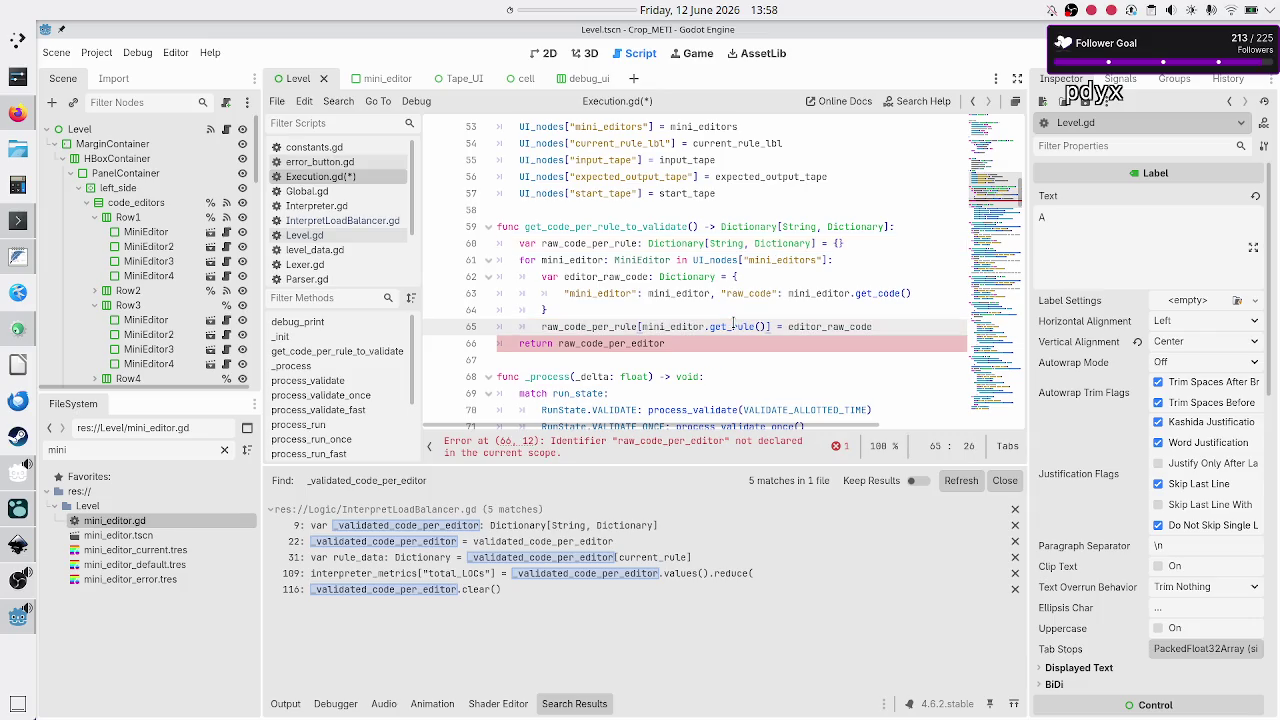
# - Fix the returned variable name to the per-rule version and save Execution.gd
pyautogui.click(735, 326)
pyautogui.press('Down')
pyautogui.press('BackSpace')
pyautogui.press('BackSpace')
pyautogui.press('BackSpace')
pyautogui.write('ule')
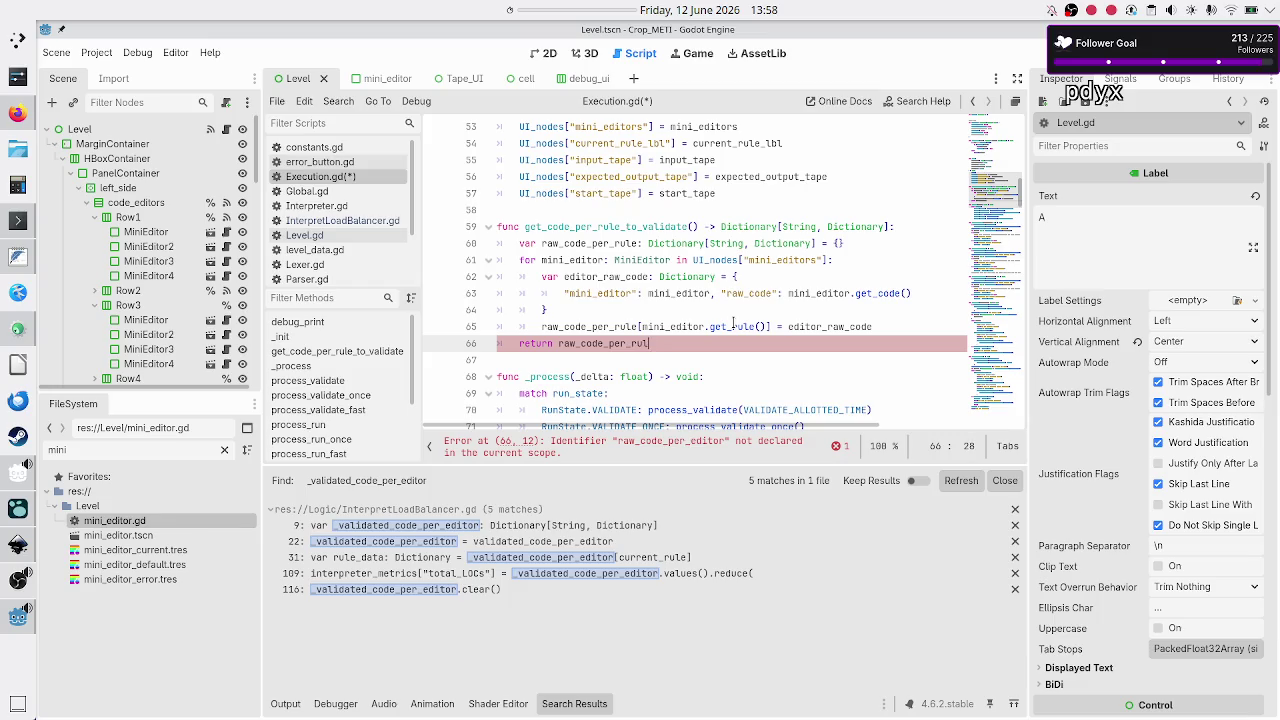
pyautogui.press('Down')
pyautogui.press('Down')
pyautogui.press('Up')
pyautogui.hotkey('ctrl', 's')
# - Review the set_validation_data and validate calls, then make the line 85 TODO comment say validated_code_per_rule
pyautogui.scroll(-7, 733, 322)
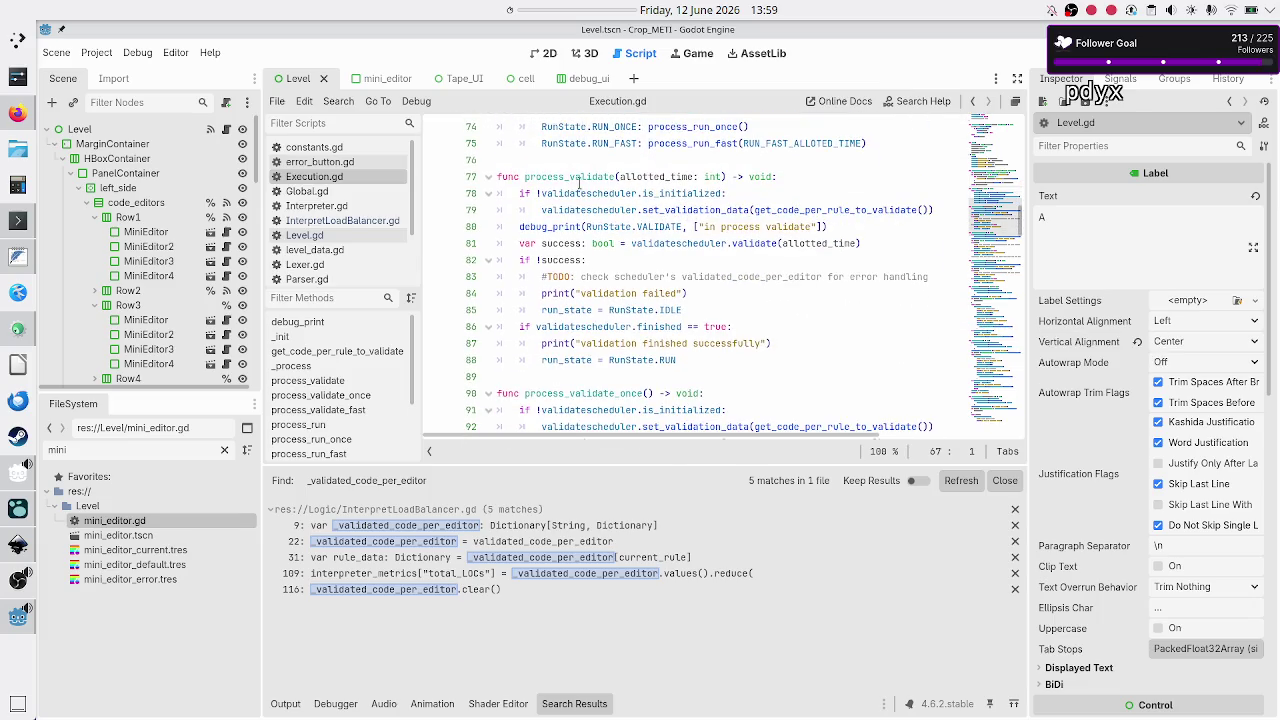
pyautogui.click(707, 210)
pyautogui.doubleClick(707, 210)
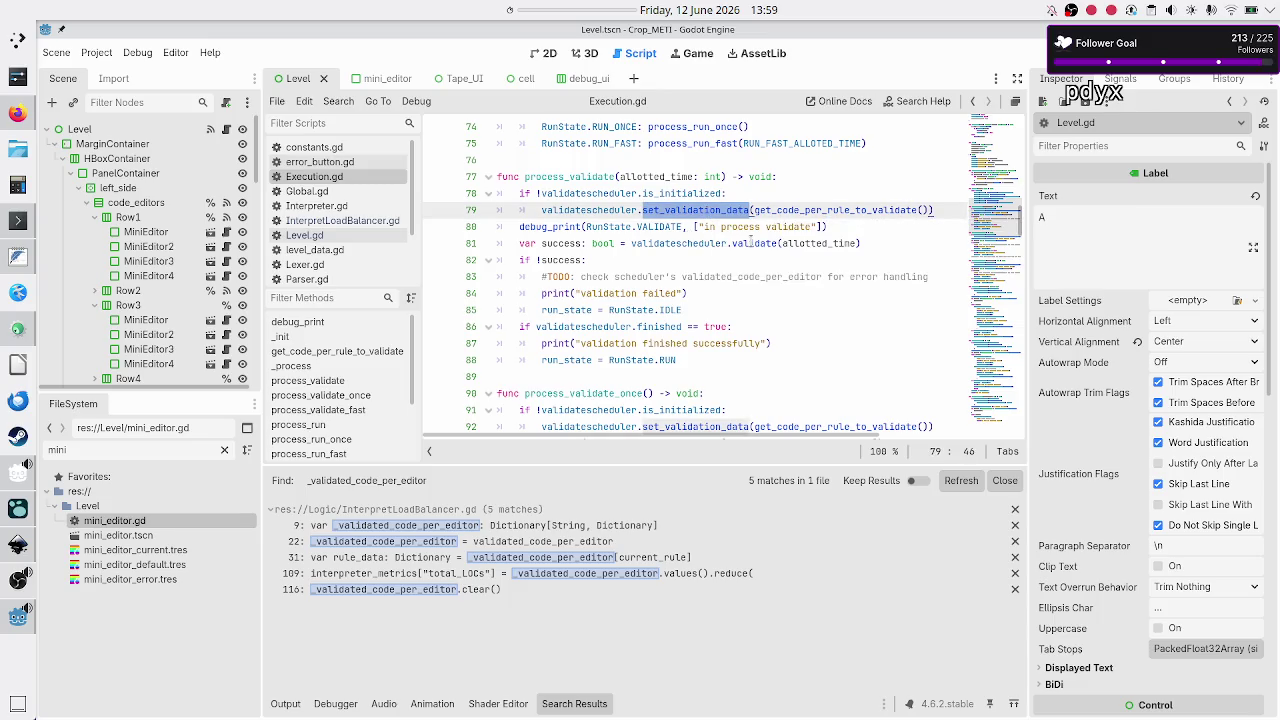
pyautogui.doubleClick(750, 242)
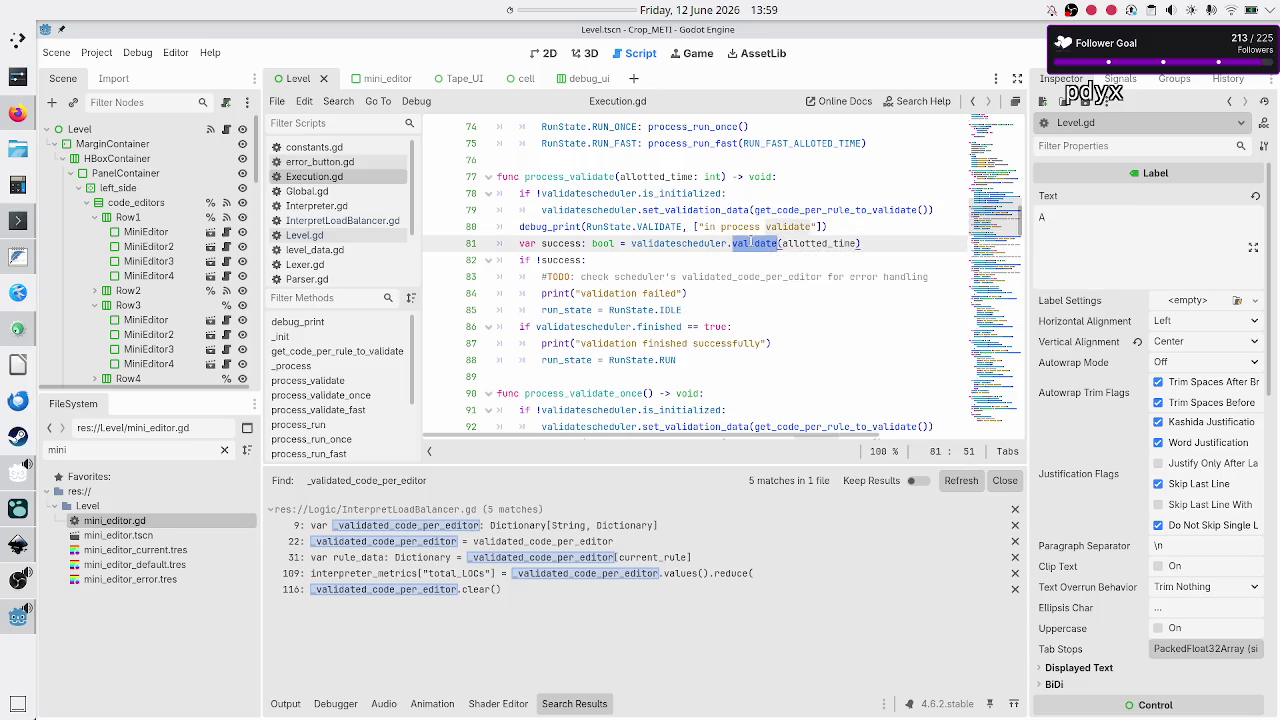
pyautogui.click(716, 260)
pyautogui.moveTo(748, 247)
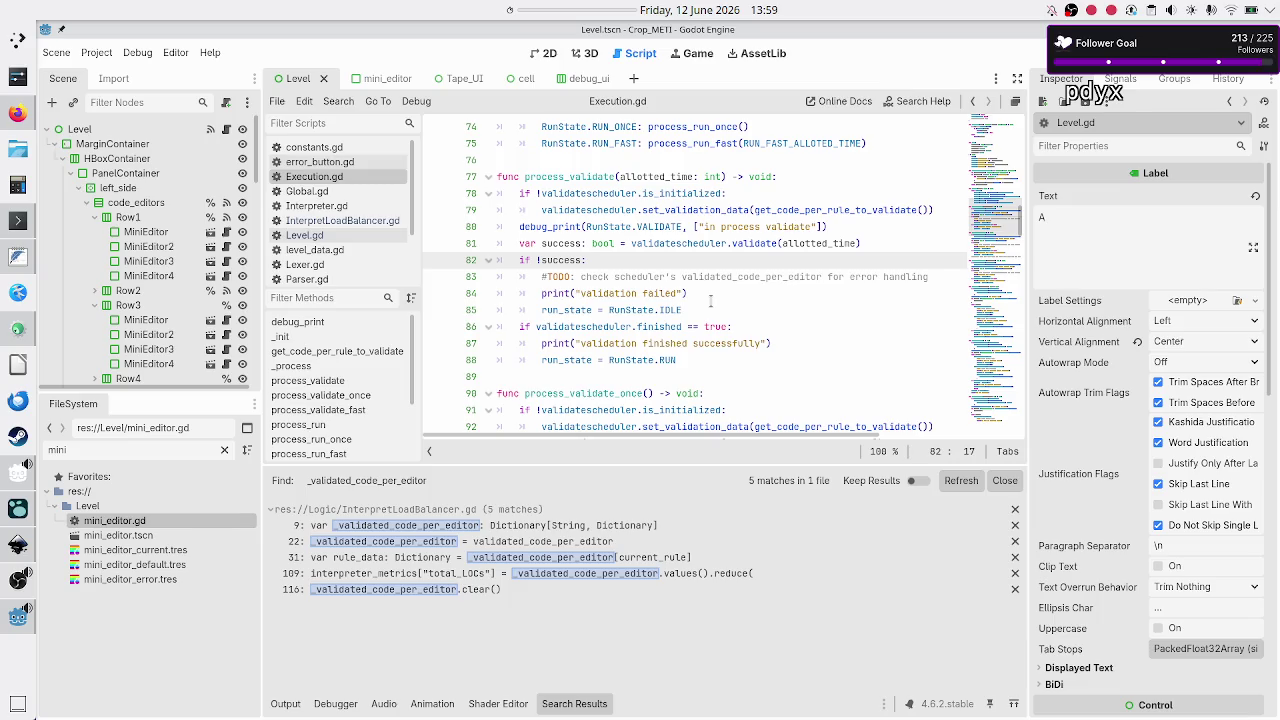
pyautogui.doubleClick(670, 359)
pyautogui.press('Right')
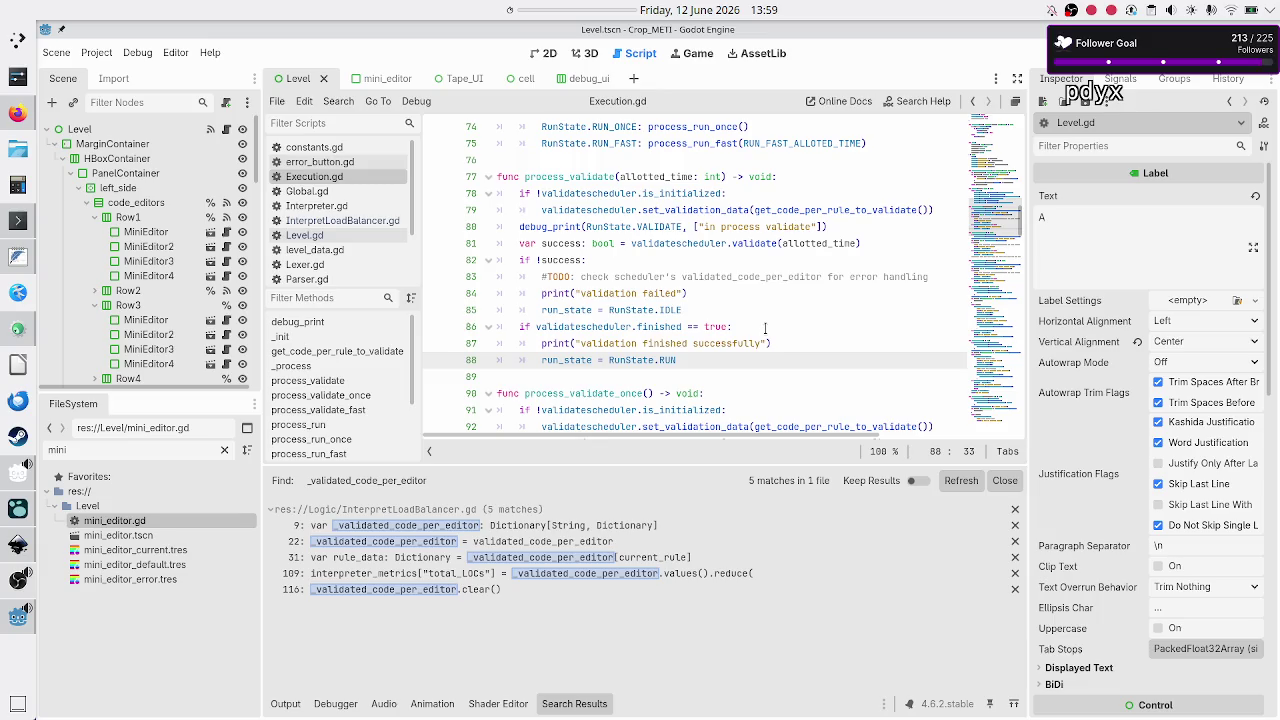
pyautogui.click(821, 277)
pyautogui.press('BackSpace')
pyautogui.press('BackSpace')
pyautogui.press('BackSpace')
pyautogui.press('BackSpace')
pyautogui.write('rule')
# - Change validated_code_per_editor to validated_code_per_rule in the line 96 TODO comment
pyautogui.click(837, 309)
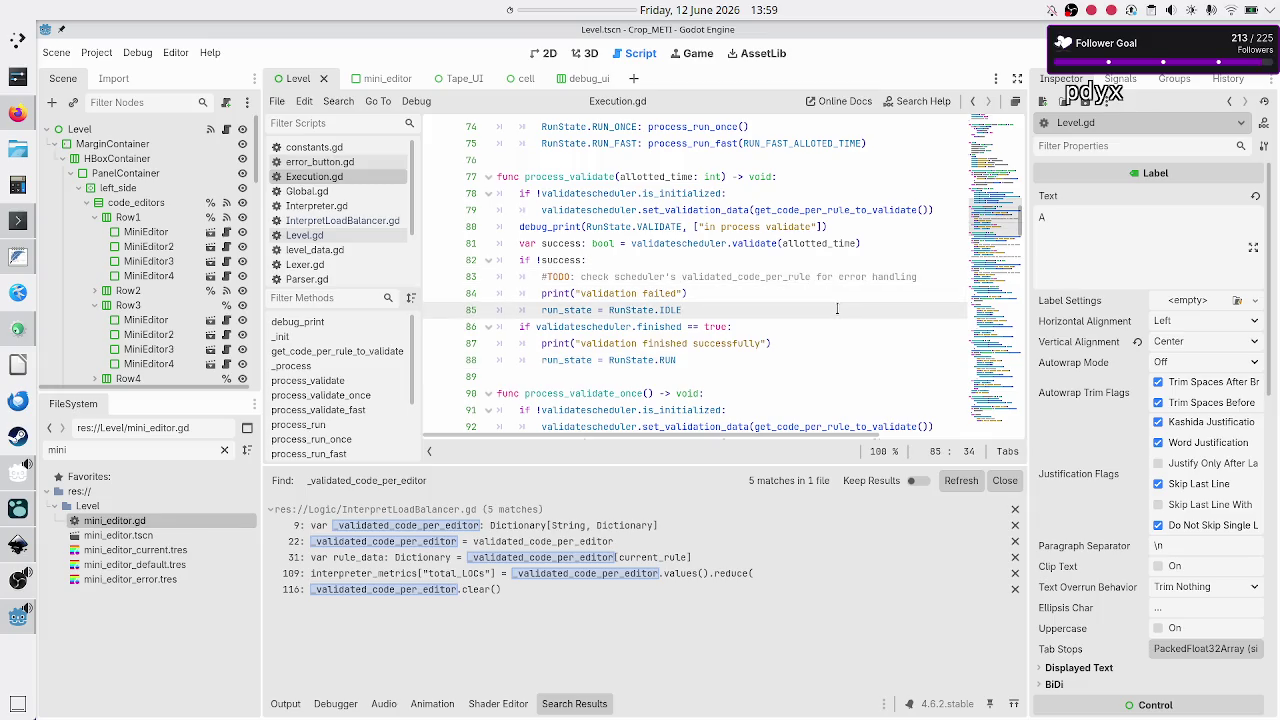
pyautogui.press('Down')
pyautogui.press('Down')
pyautogui.press('Down')
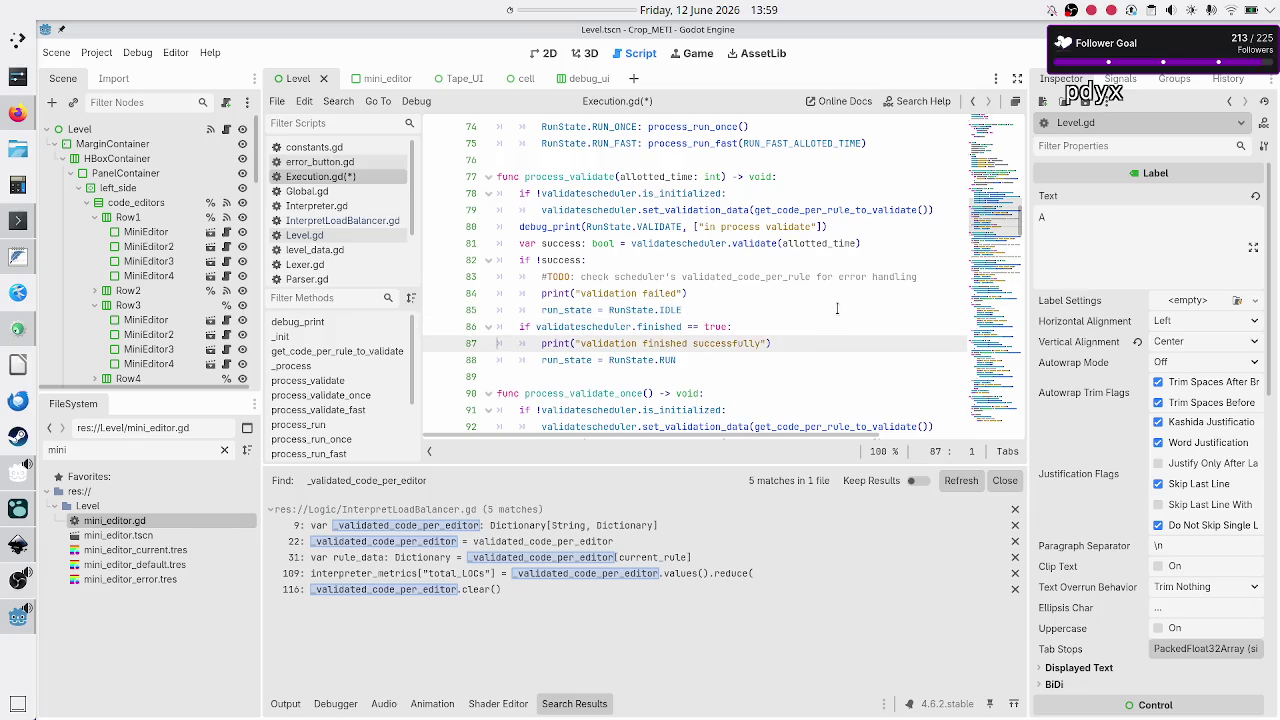
pyautogui.press('Home')
pyautogui.press('Up')
pyautogui.press('Up')
pyautogui.press('Up')
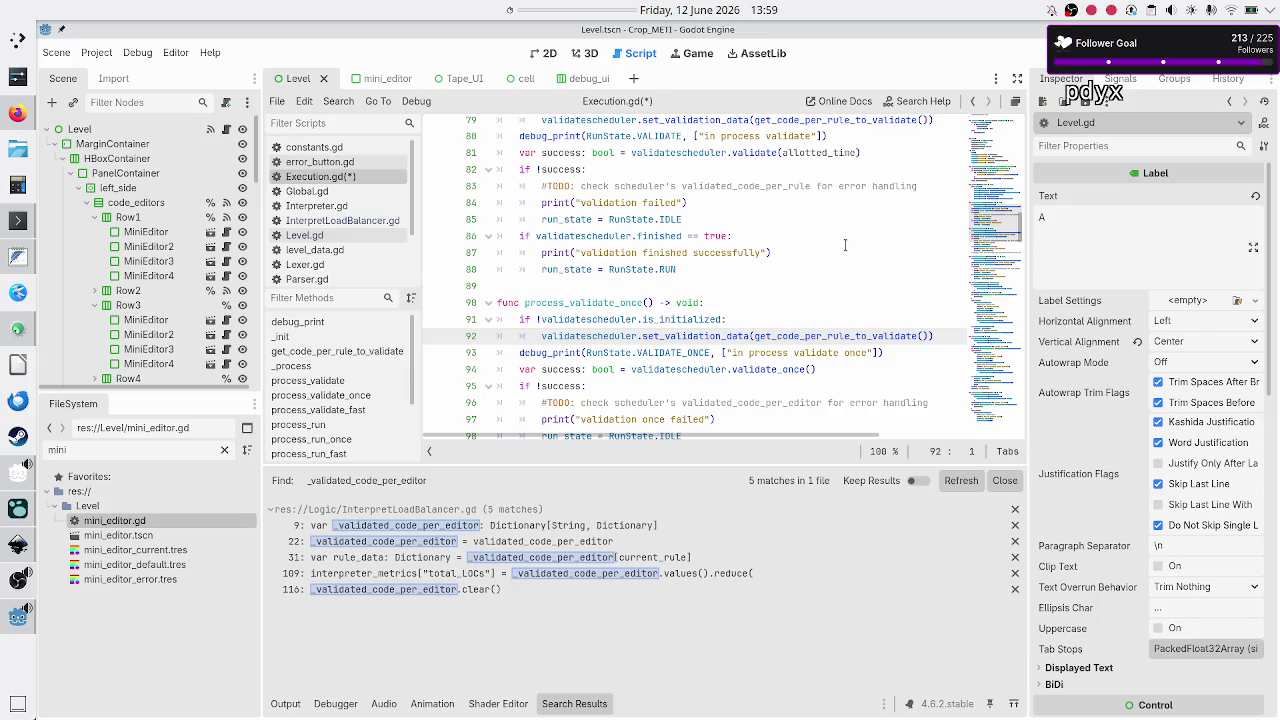
pyautogui.press('Down')
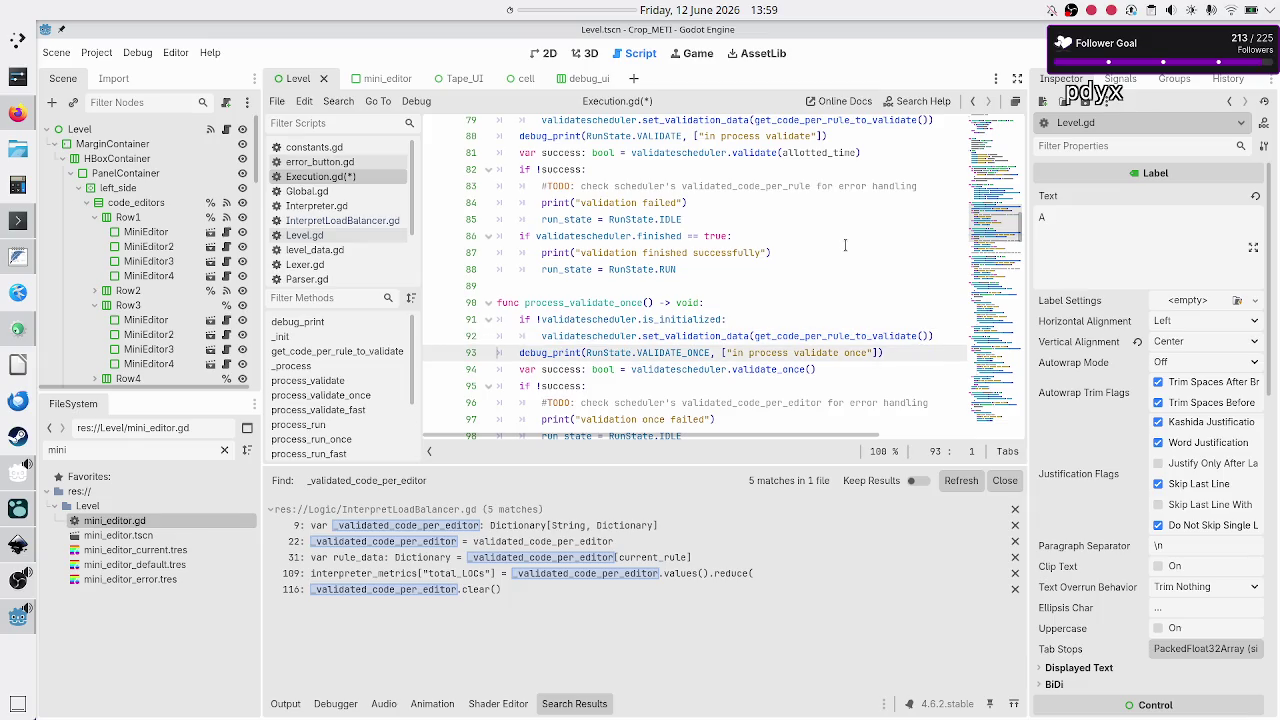
pyautogui.press('Down')
pyautogui.press('Down')
pyautogui.press('Down')
pyautogui.press('Up')
pyautogui.press('End')
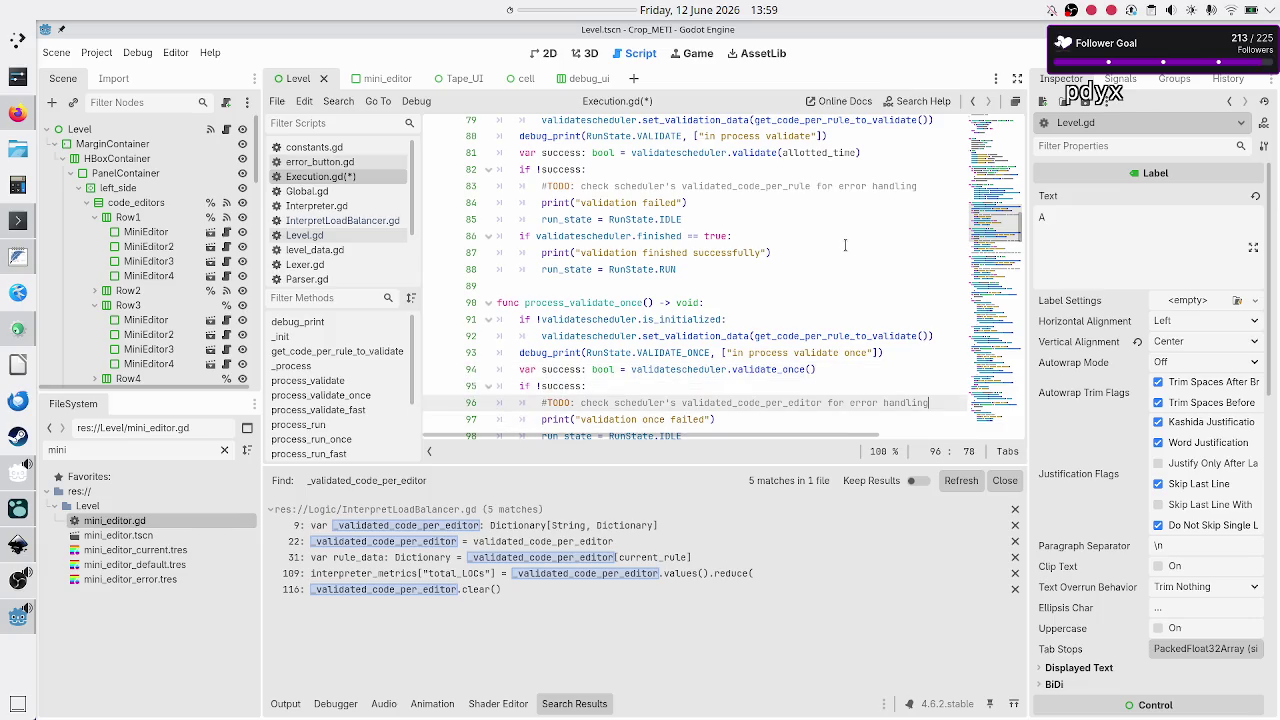
pyautogui.hotkey('ctrl', 'Left')
pyautogui.hotkey('ctrl', 'Left')
pyautogui.press('BackSpace')
pyautogui.press('BackSpace')
pyautogui.press('BackSpace')
pyautogui.write('rule')
# - Replace 'editor' with 'rule' in the line 110 TODO comment of process_validate_fast
pyautogui.press('Down')
pyautogui.press('Down')
pyautogui.press('Down')
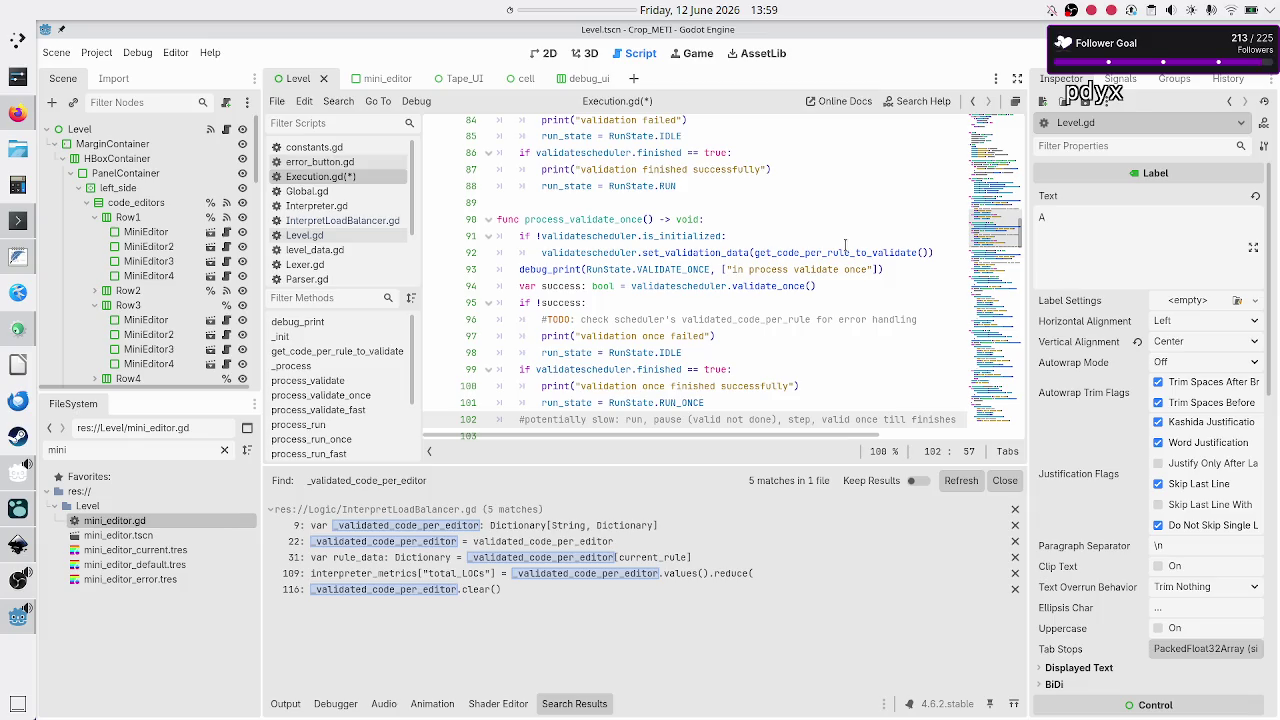
pyautogui.press('Down')
pyautogui.press('Down')
pyautogui.press('Down')
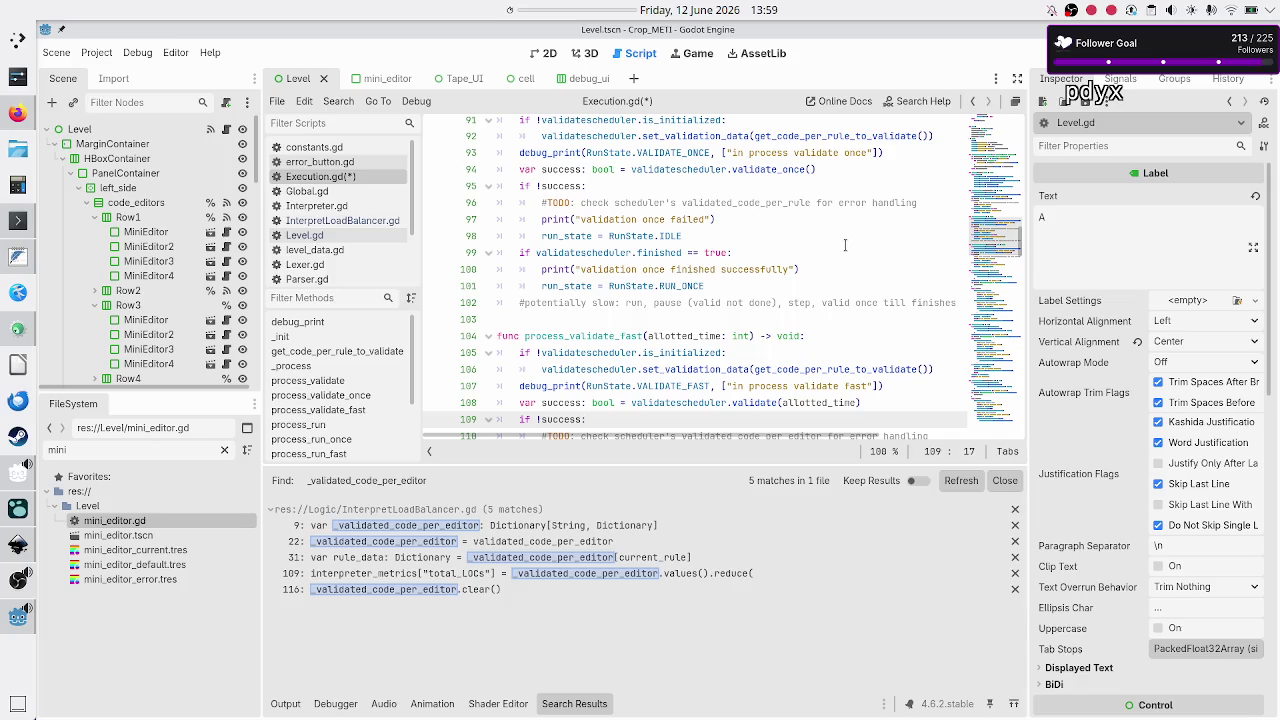
pyautogui.press('Up')
pyautogui.press('Up')
pyautogui.press('Up')
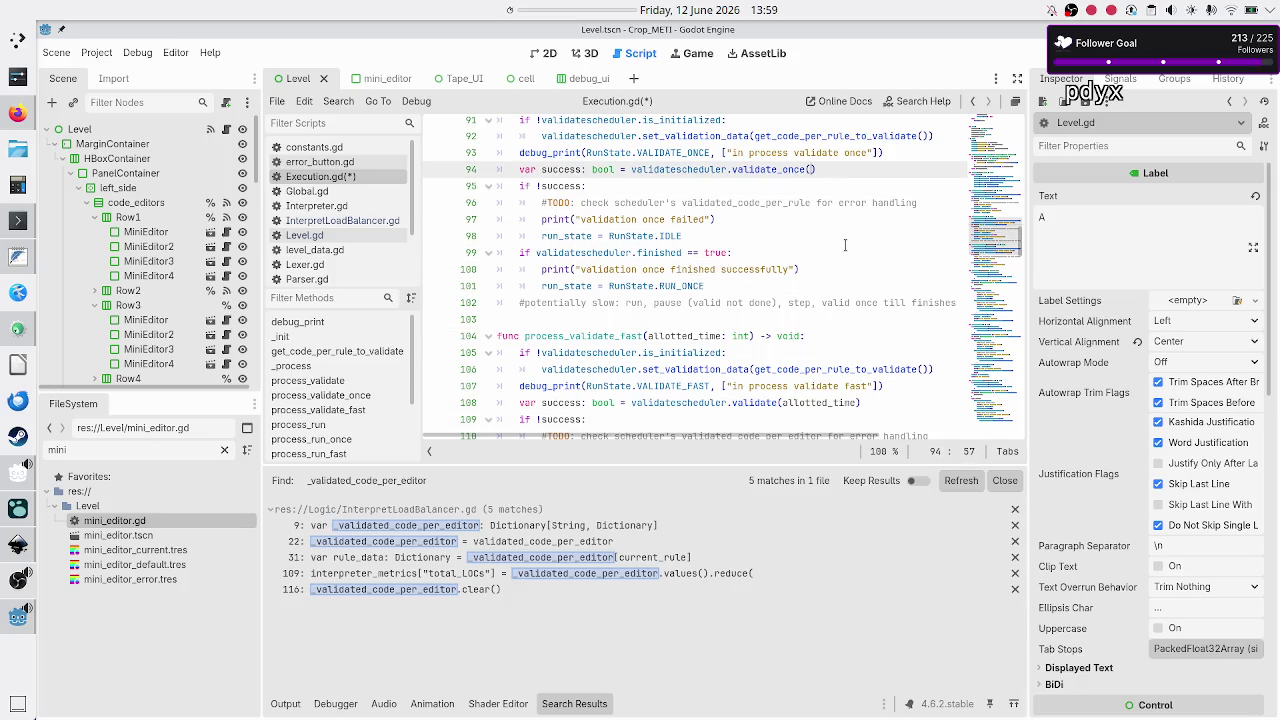
pyautogui.press('Down')
pyautogui.press('Down')
pyautogui.press('Down')
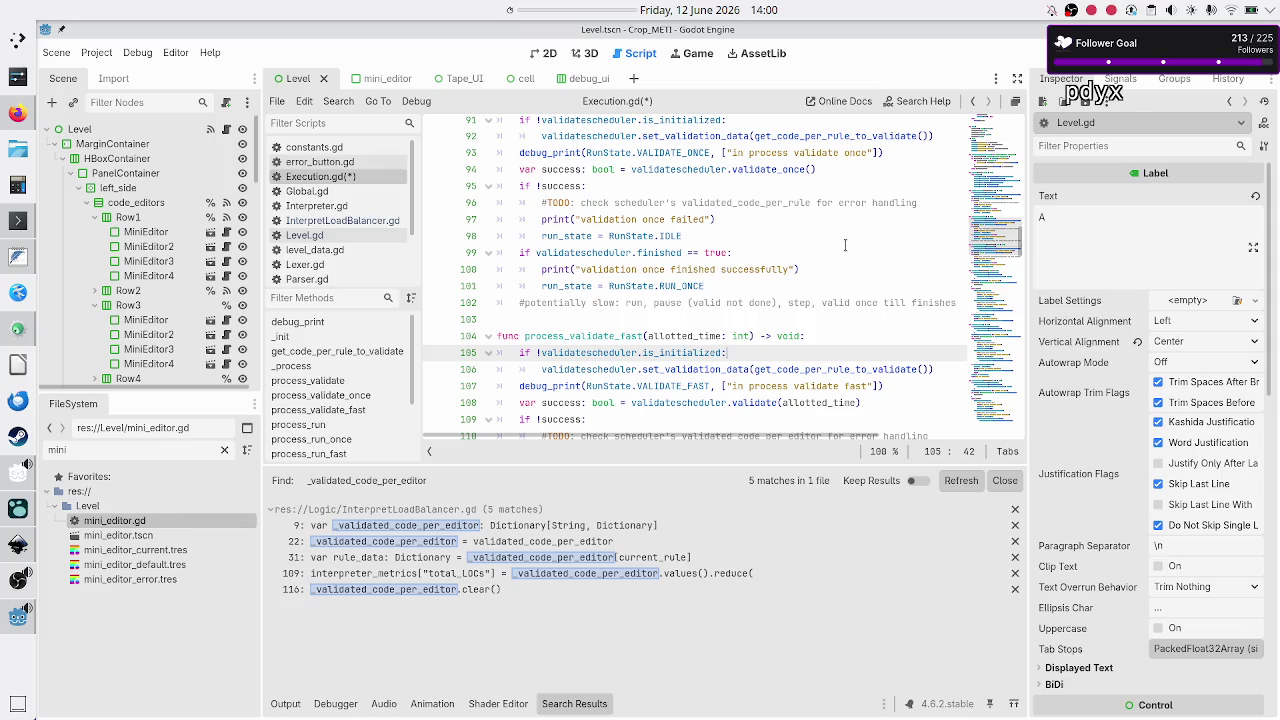
pyautogui.press('Down')
pyautogui.press('Down')
pyautogui.press('Down')
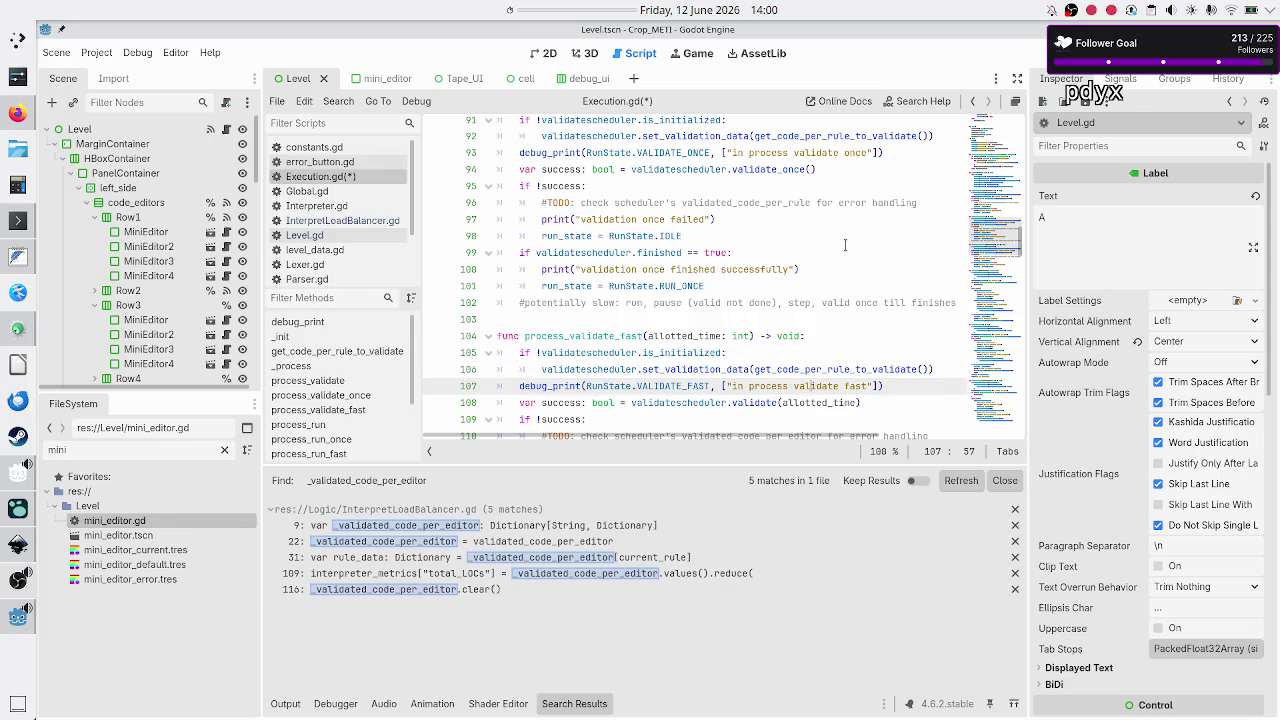
pyautogui.press('Up')
pyautogui.press('Up')
pyautogui.press('Down')
pyautogui.press('Down')
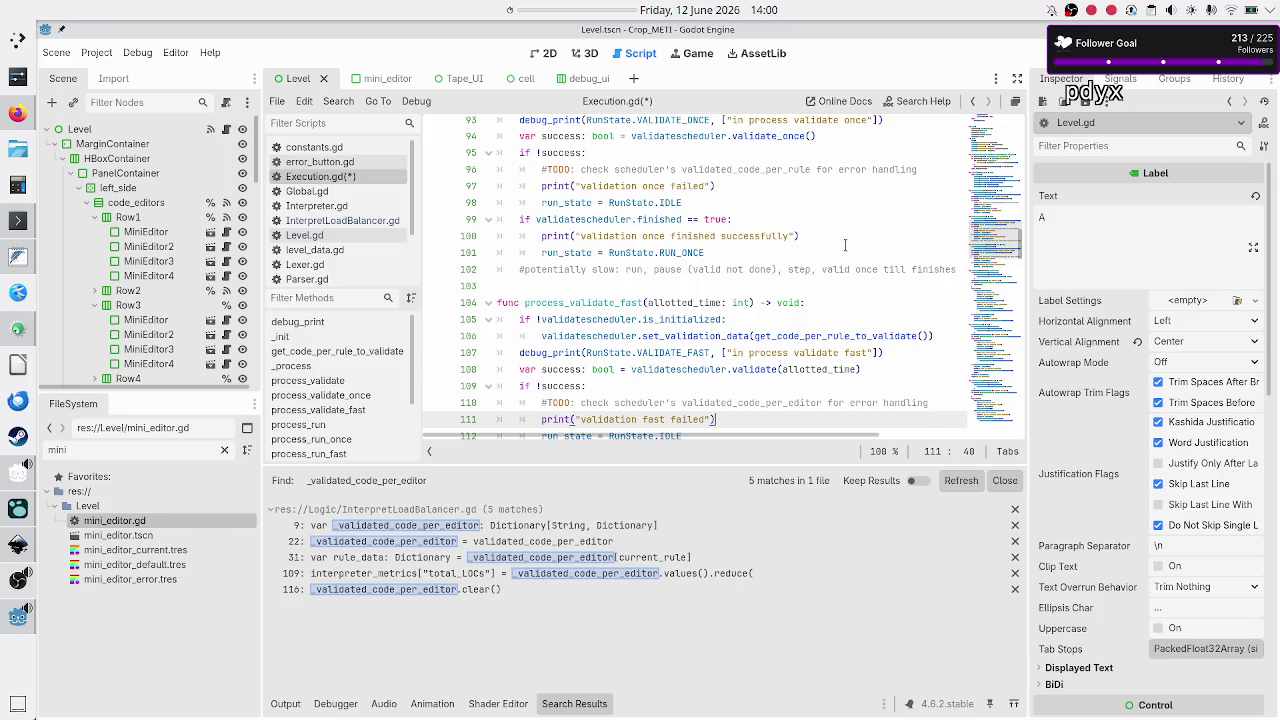
pyautogui.press('Up')
pyautogui.press('BackSpace')
pyautogui.press('BackSpace')
pyautogui.press('BackSpace')
pyautogui.write('rule')
pyautogui.press('Down')
pyautogui.press('Down')
pyautogui.press('Down')
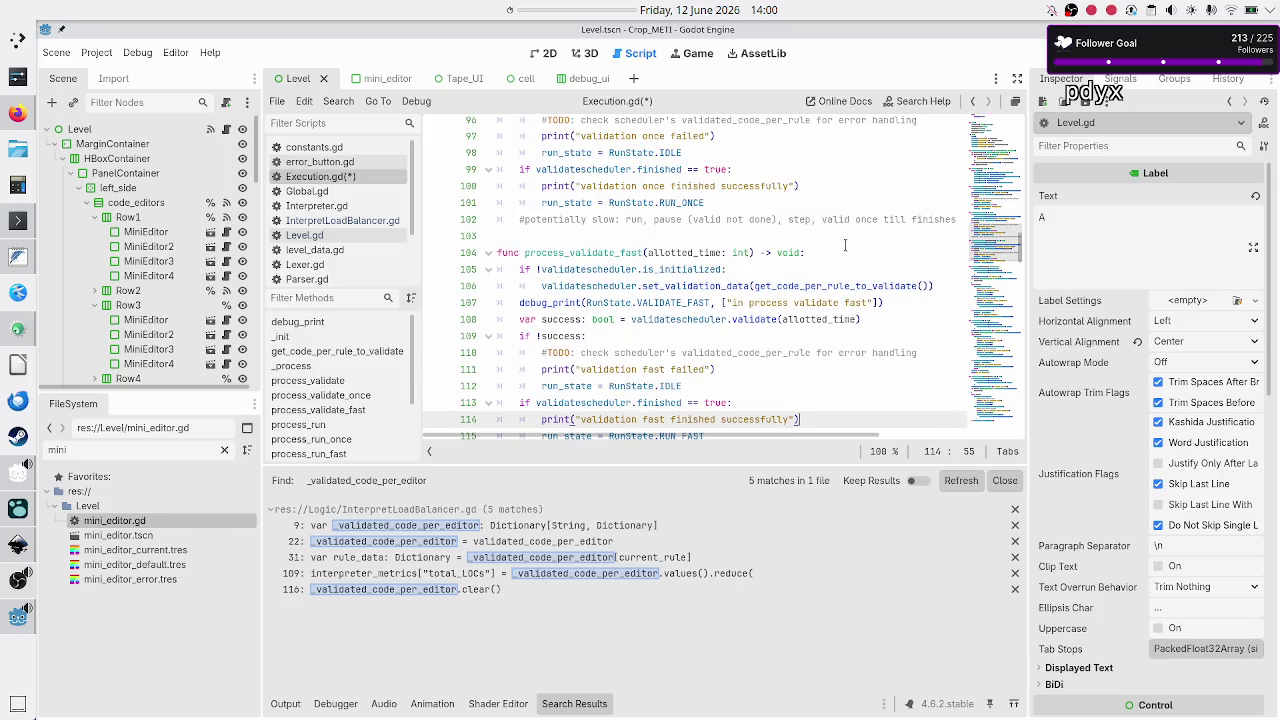
pyautogui.press('Down')
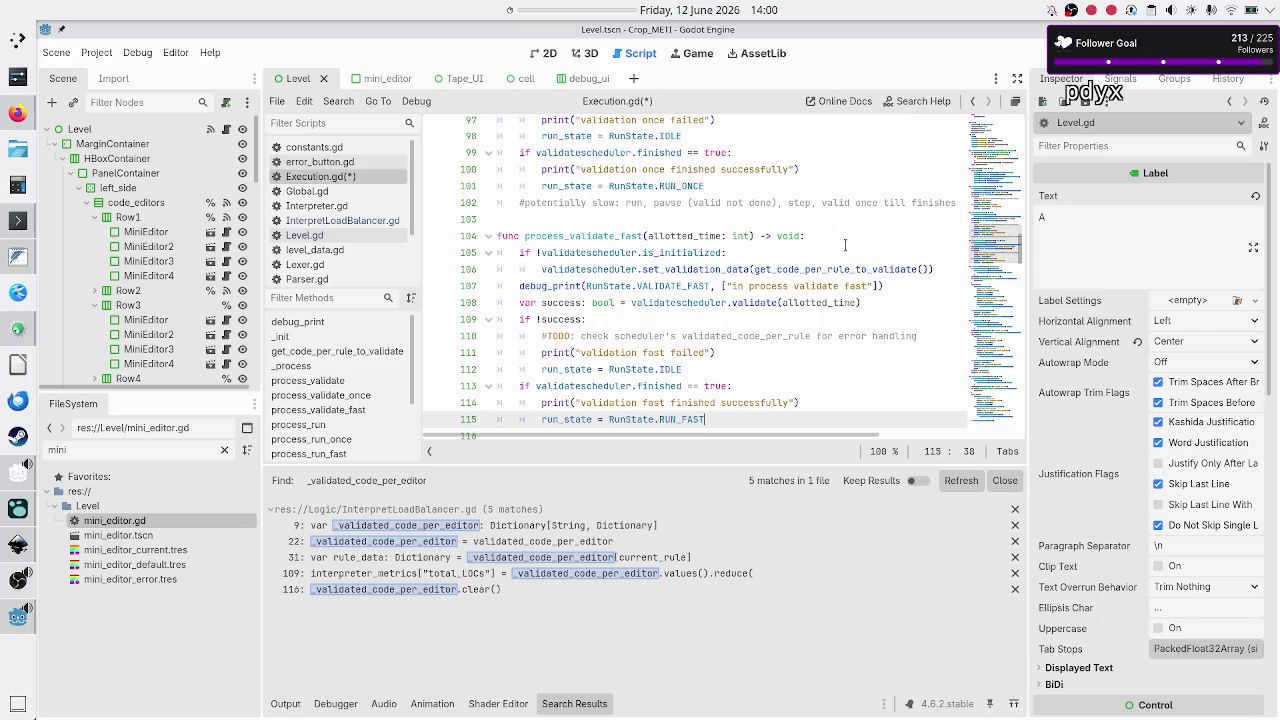
pyautogui.press('Down')
pyautogui.press('Down')
pyautogui.press('Down')
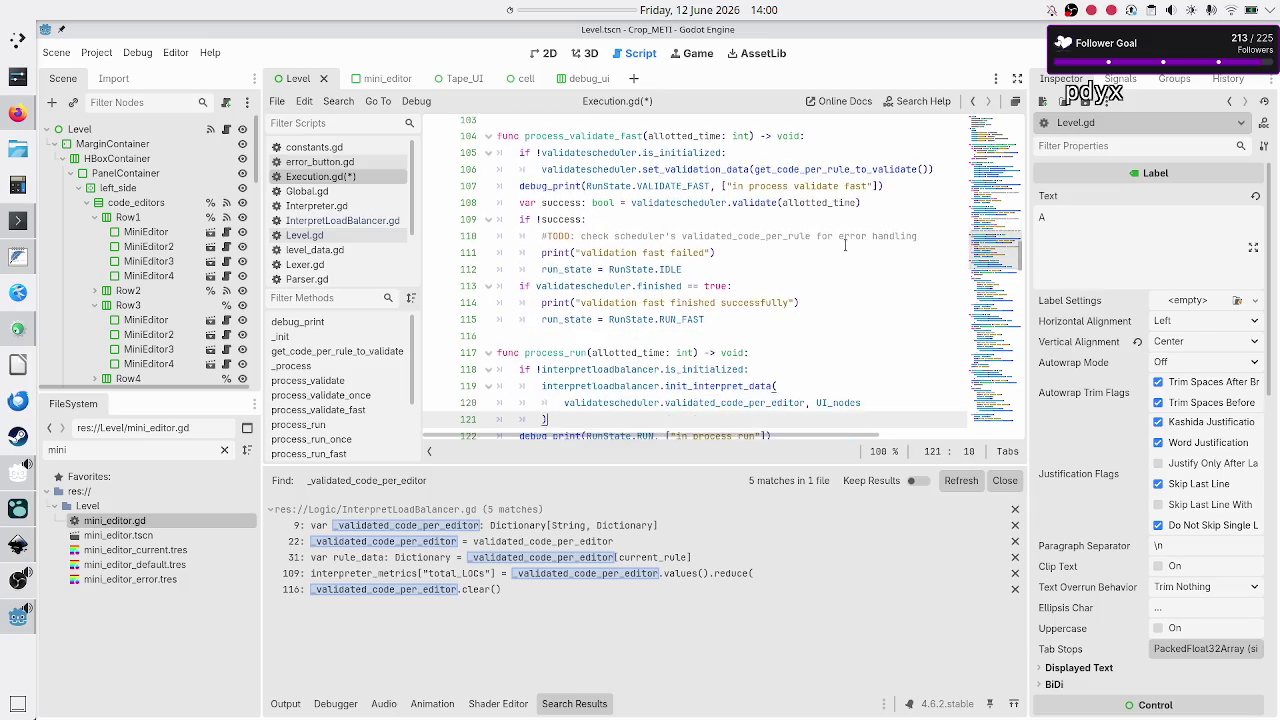
# - Change process_run's init_interpret_data argument to validated_code_per_rule
pyautogui.press('Up')
pyautogui.press('Up')
pyautogui.press('Up')
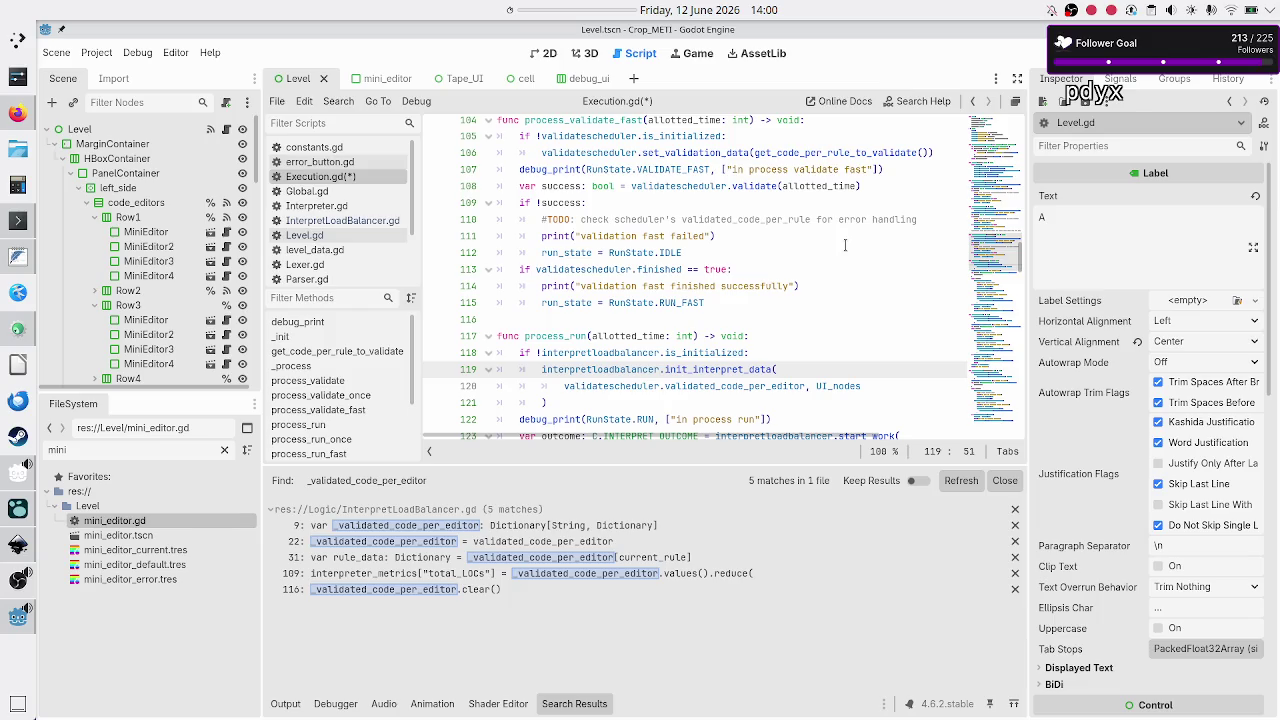
pyautogui.press('Left')
pyautogui.press('Left')
pyautogui.press('Down')
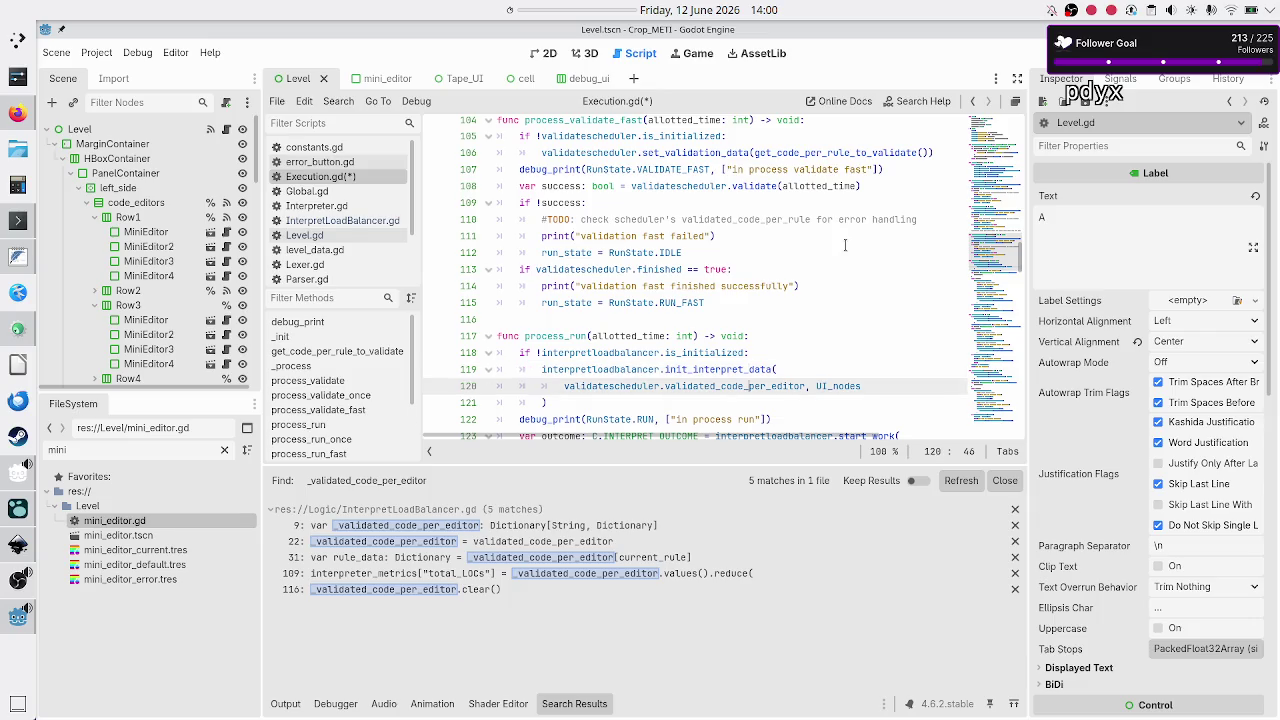
pyautogui.press('Right')
pyautogui.press('Right')
pyautogui.press('Right')
pyautogui.press('BackSpace')
pyautogui.press('BackSpace')
pyautogui.press('BackSpace')
pyautogui.write('r')
pyautogui.press('Return')
# - Change the process_run_once argument to validated_code_per_rule
pyautogui.press('Down')
pyautogui.press('Down')
pyautogui.press('Down')
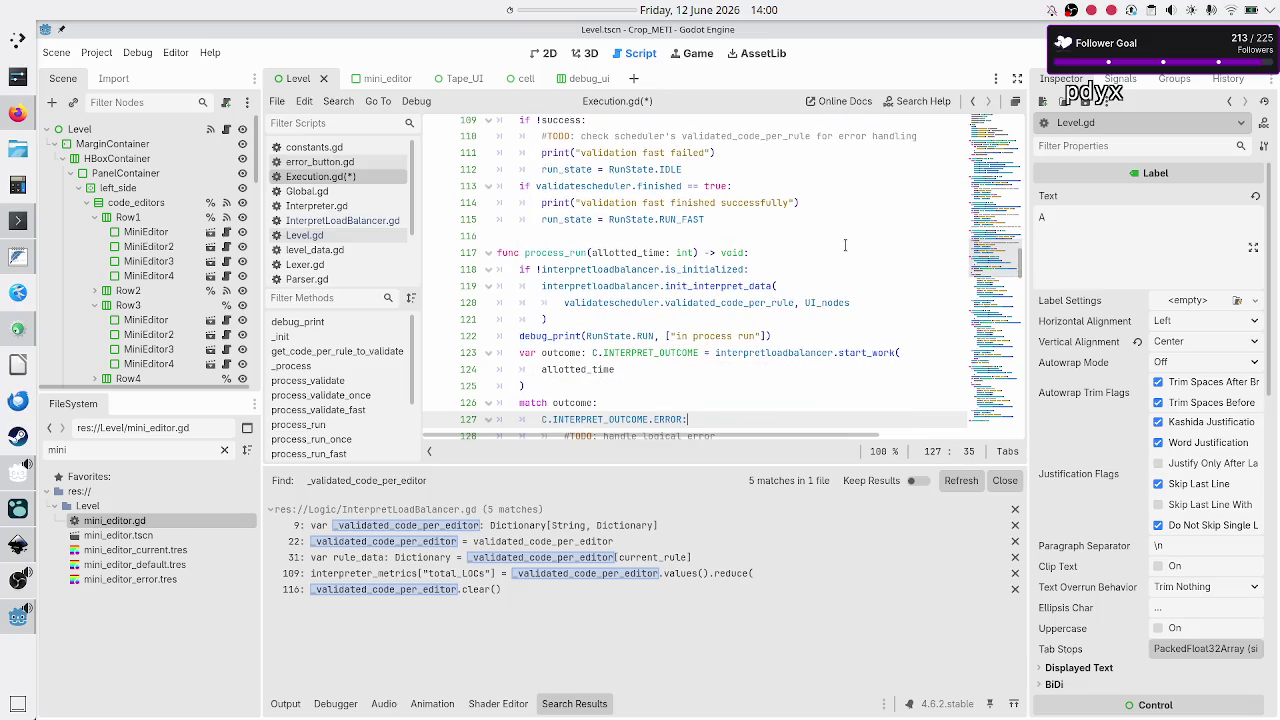
pyautogui.press('Up')
pyautogui.press('Down')
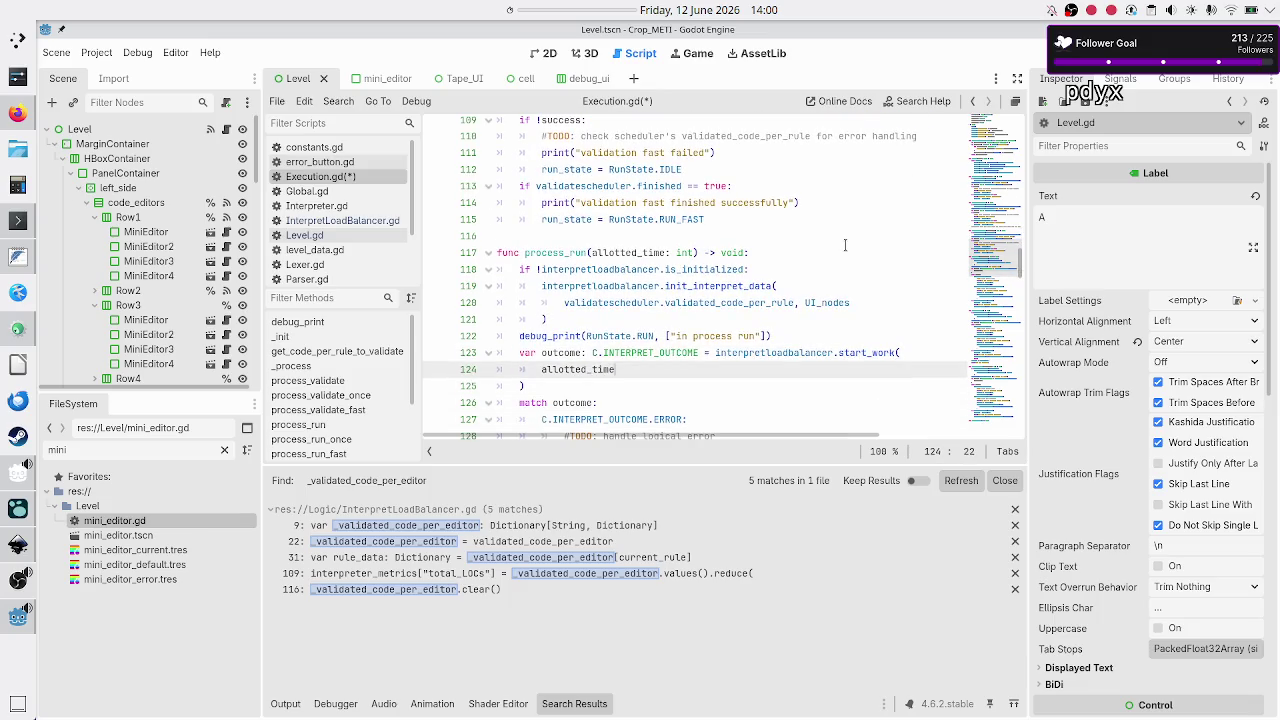
pyautogui.press('Down')
pyautogui.press('Down')
pyautogui.press('Down')
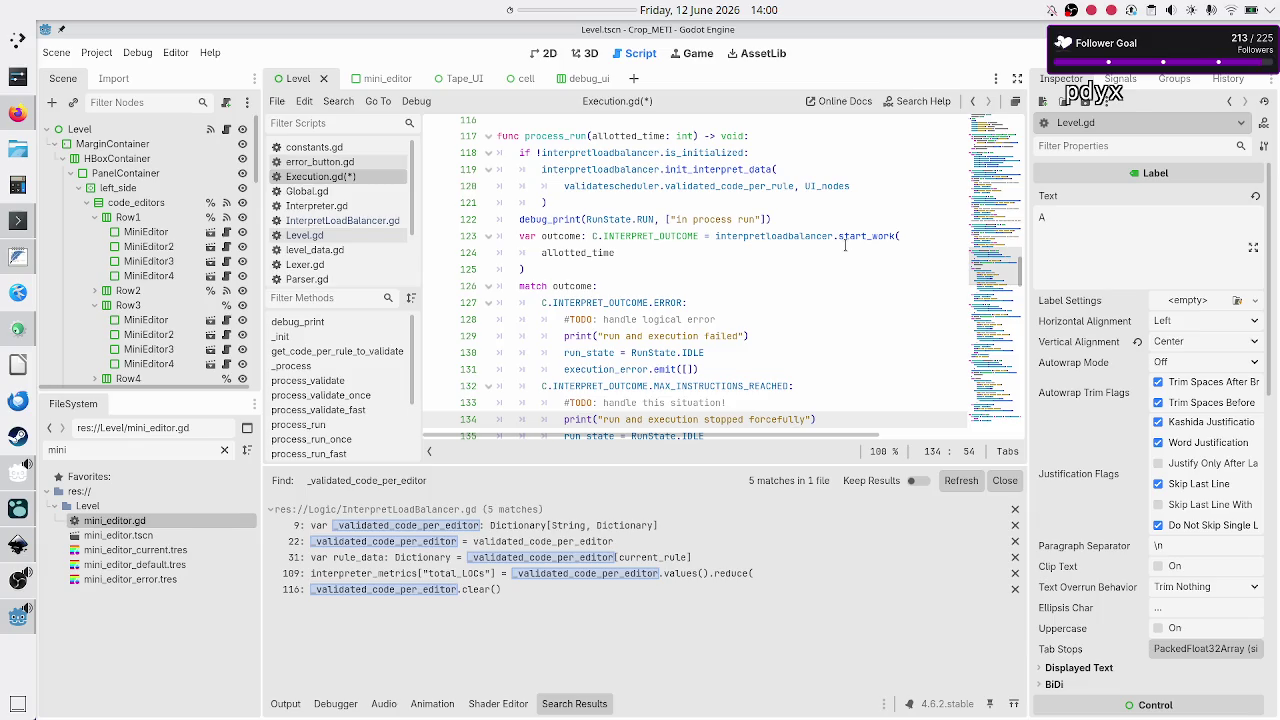
pyautogui.press('Down')
pyautogui.press('Down')
pyautogui.press('Down')
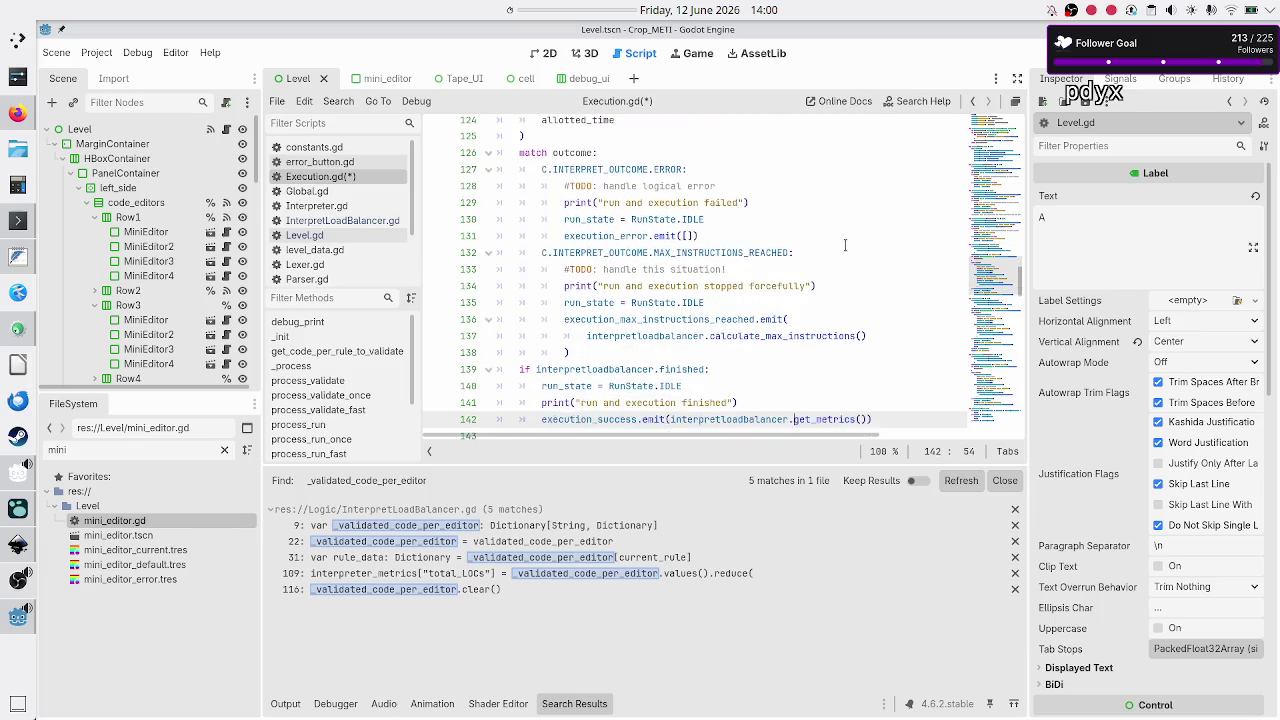
pyautogui.press('Down')
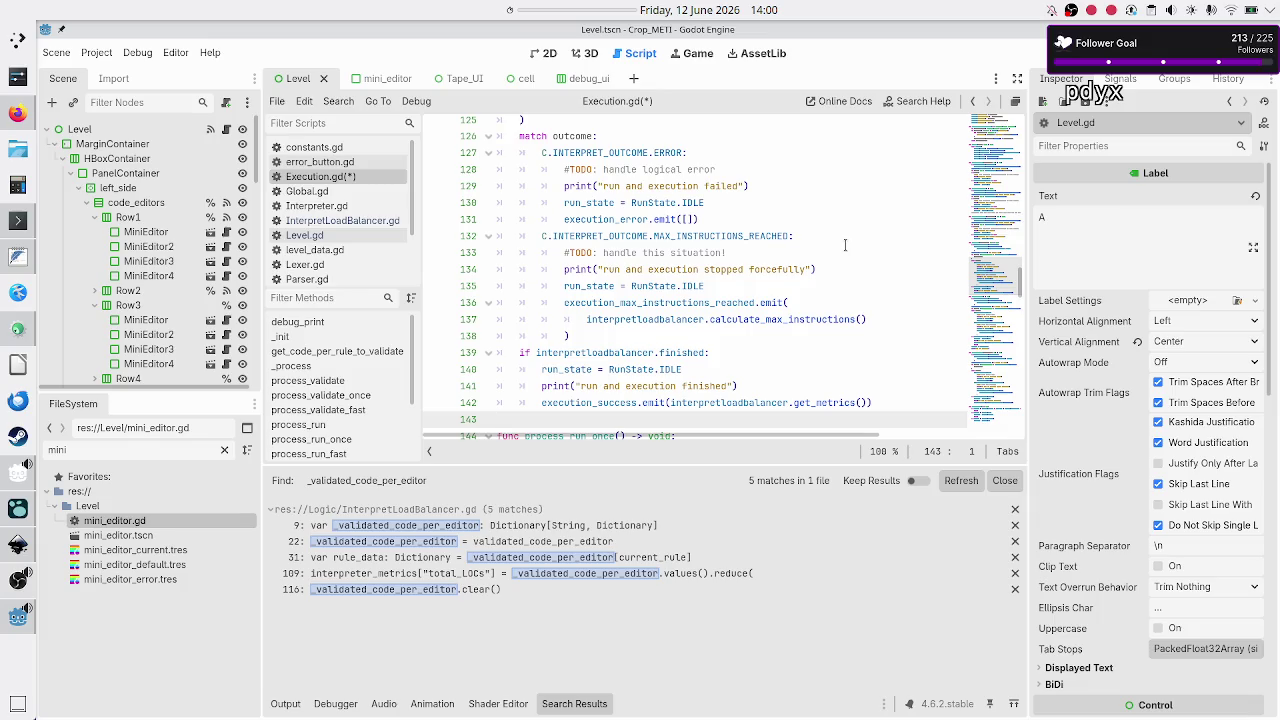
pyautogui.press('Down')
pyautogui.press('Down')
pyautogui.press('Down')
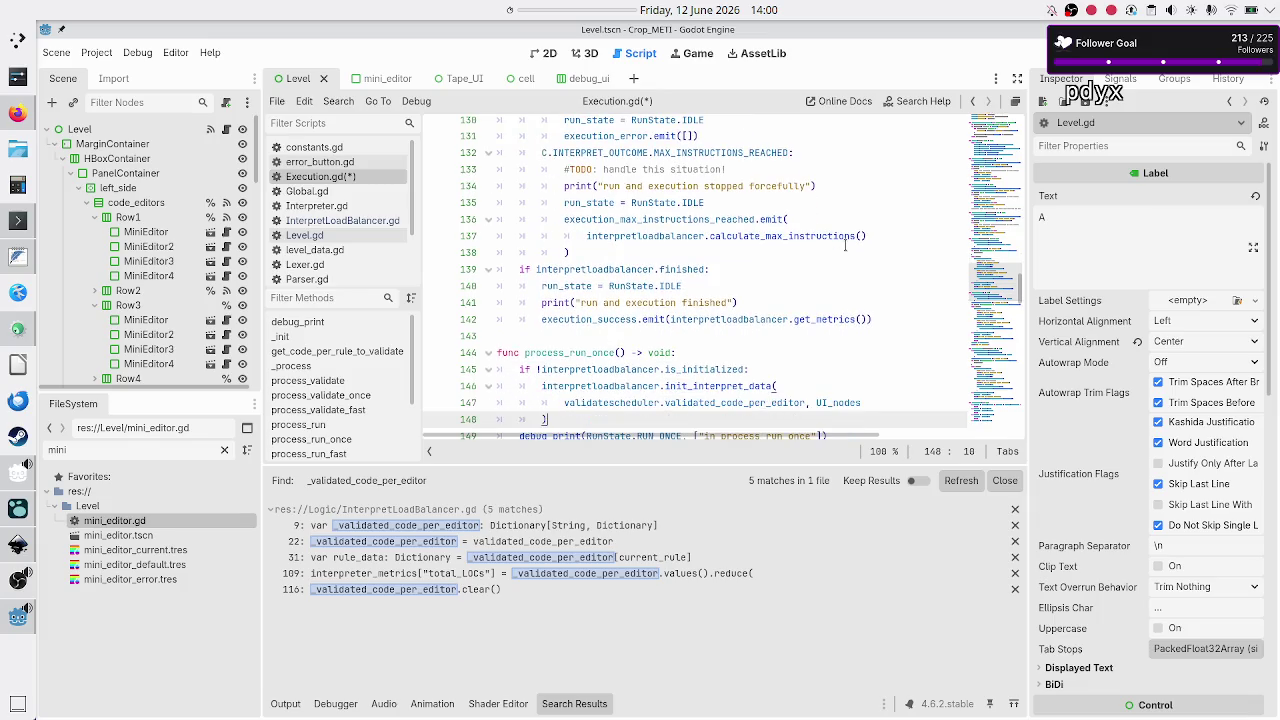
pyautogui.press('BackSpace')
pyautogui.press('BackSpace')
pyautogui.press('BackSpace')
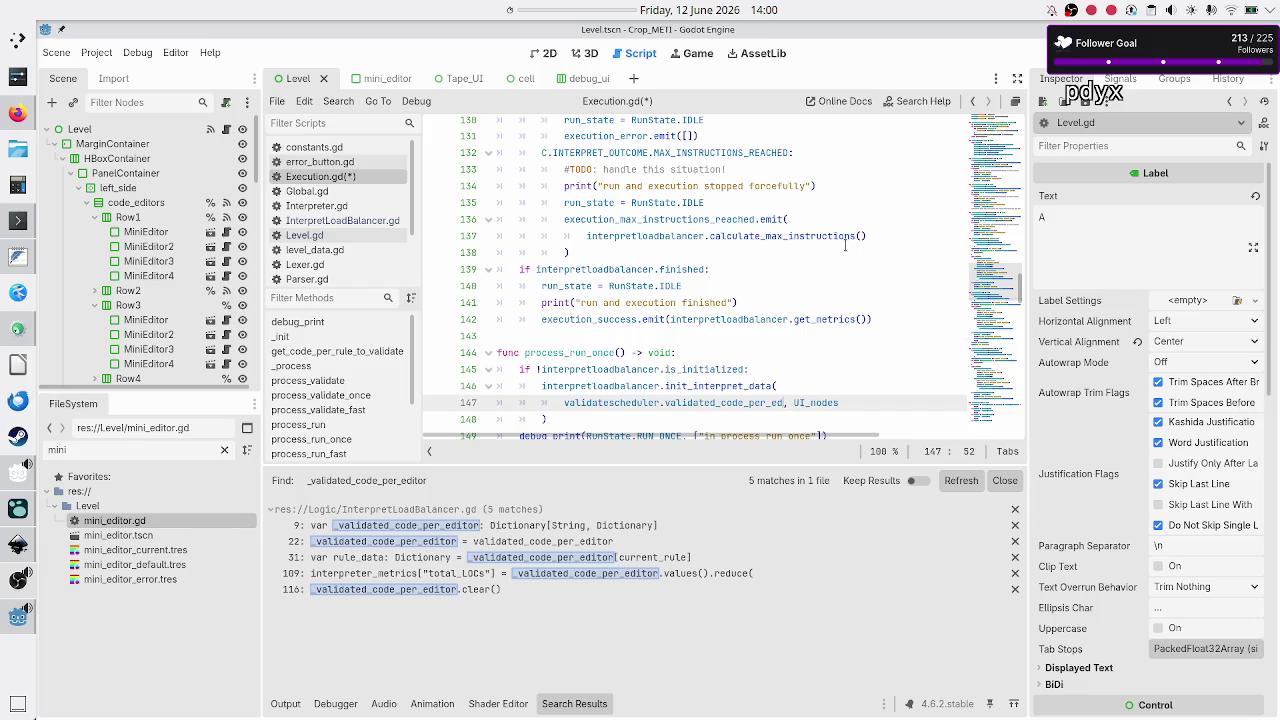
pyautogui.write('rule')
# - Change the process_run_fast argument to validated_code_per_rule
pyautogui.press('Down')
pyautogui.press('Down')
pyautogui.press('Down')
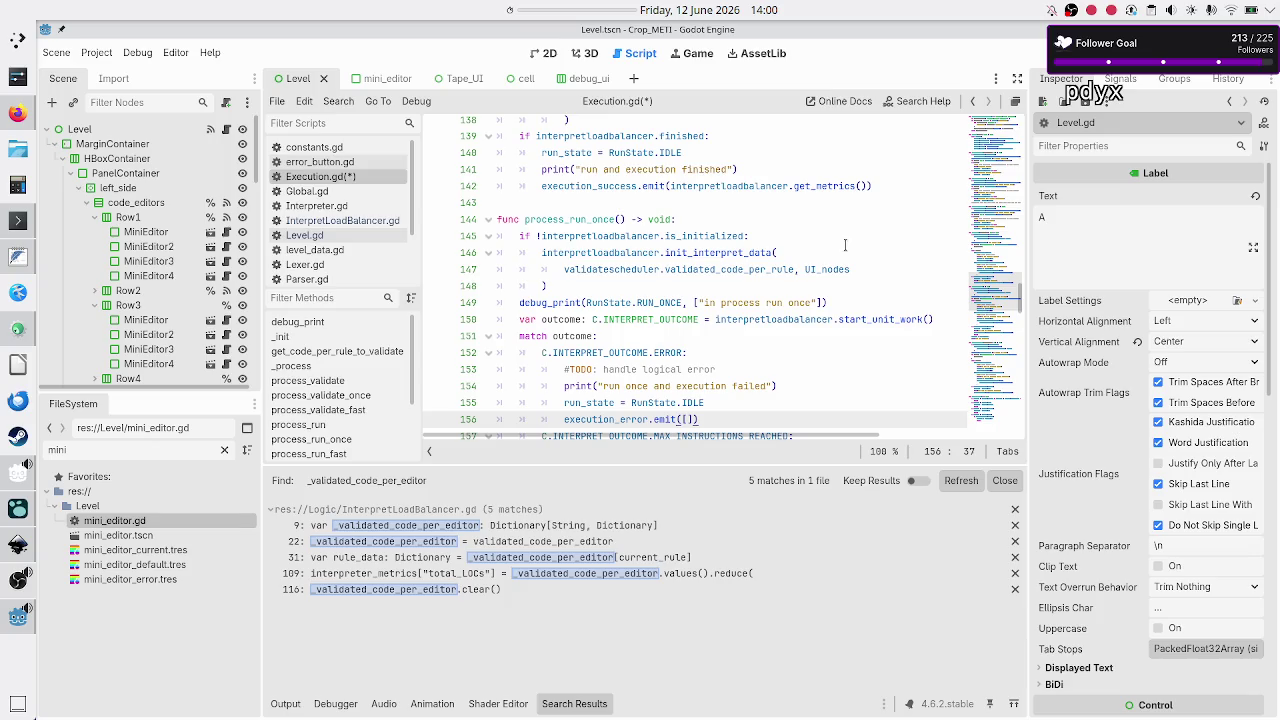
pyautogui.press('Down')
pyautogui.press('Down')
pyautogui.press('Down')
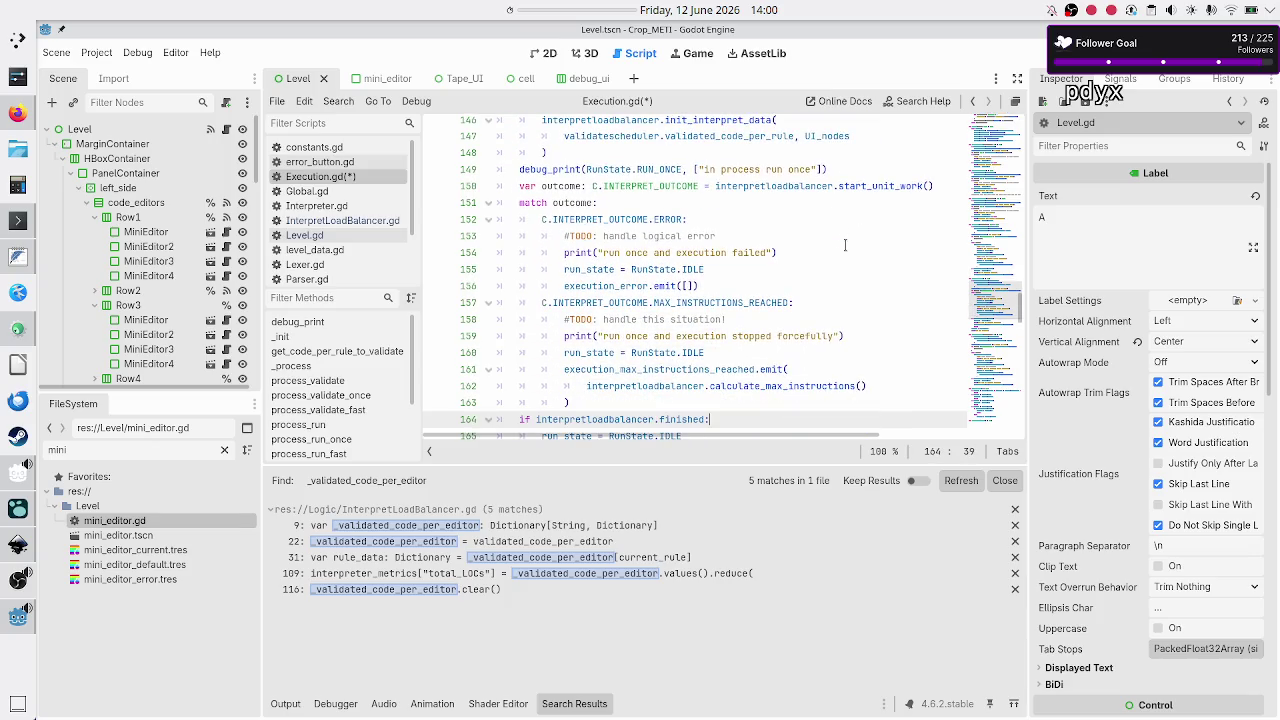
pyautogui.press('Down')
pyautogui.press('Down')
pyautogui.press('Down')
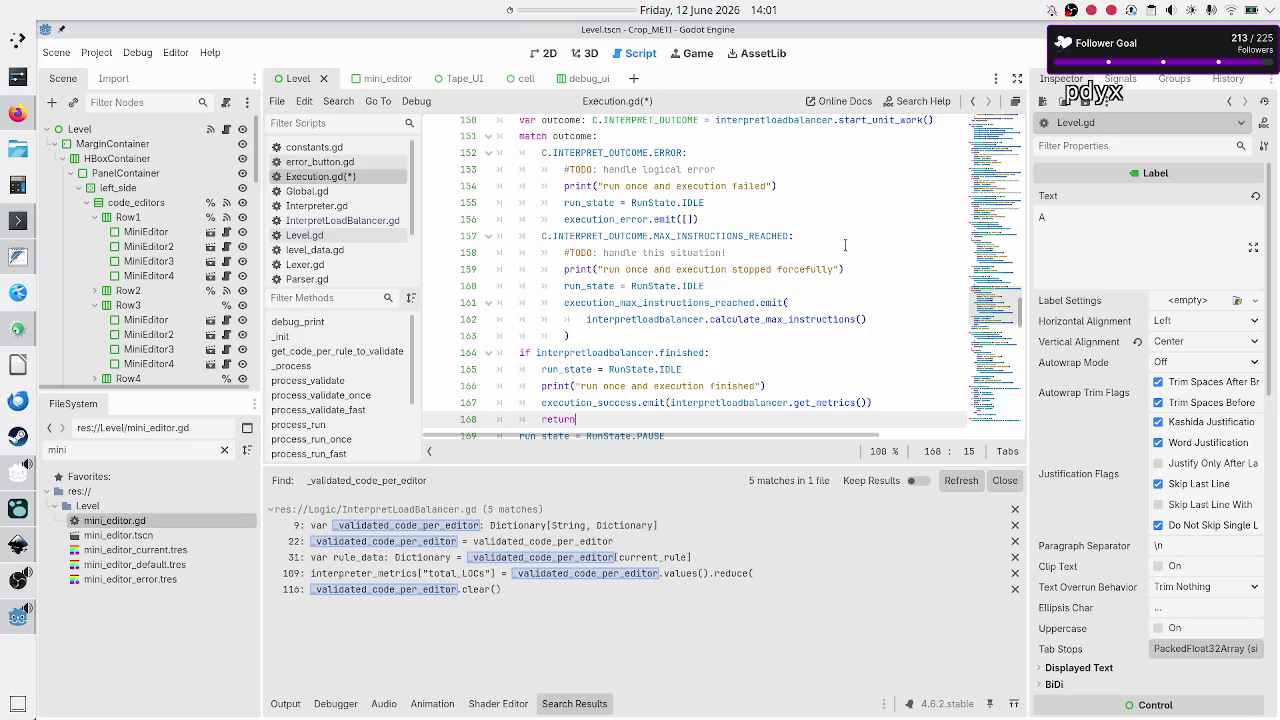
pyautogui.press('Down')
pyautogui.press('Down')
pyautogui.press('Down')
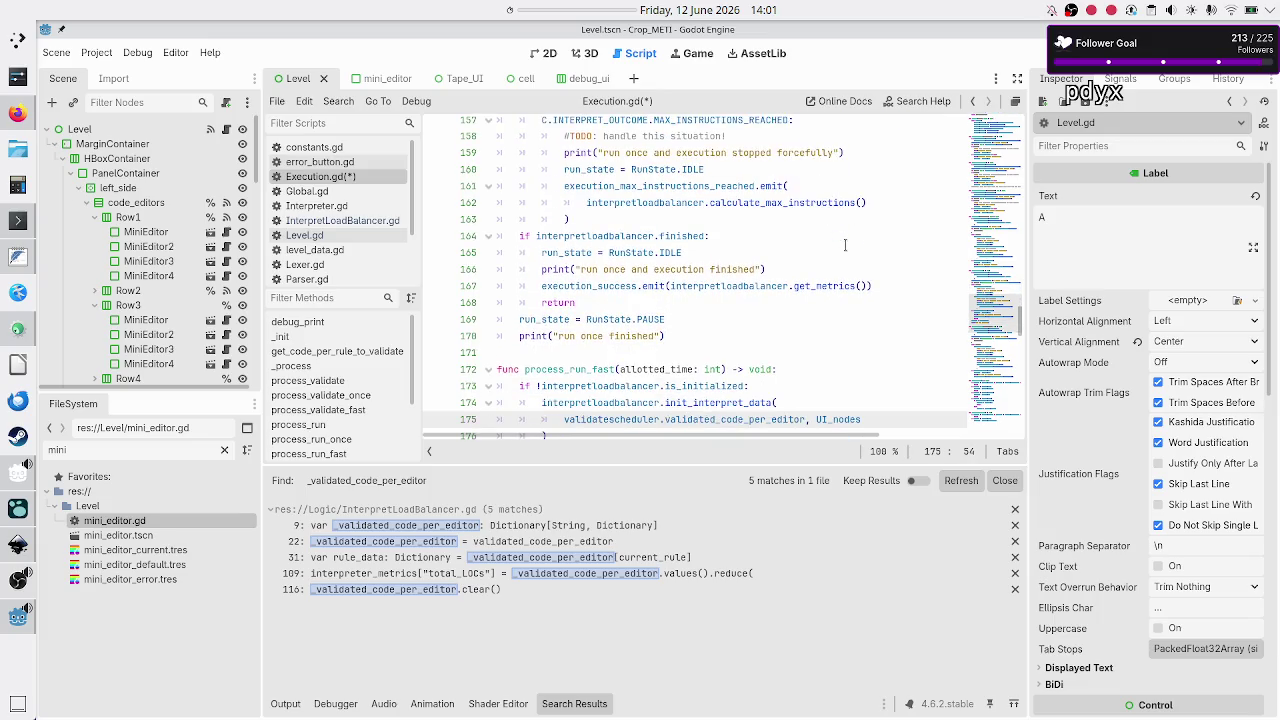
pyautogui.press('BackSpace')
pyautogui.press('BackSpace')
pyautogui.press('BackSpace')
pyautogui.write('rule')
# - Check the rest of process_run_fast and save Execution.gd
pyautogui.press('Down')
pyautogui.press('Down')
pyautogui.press('Down')
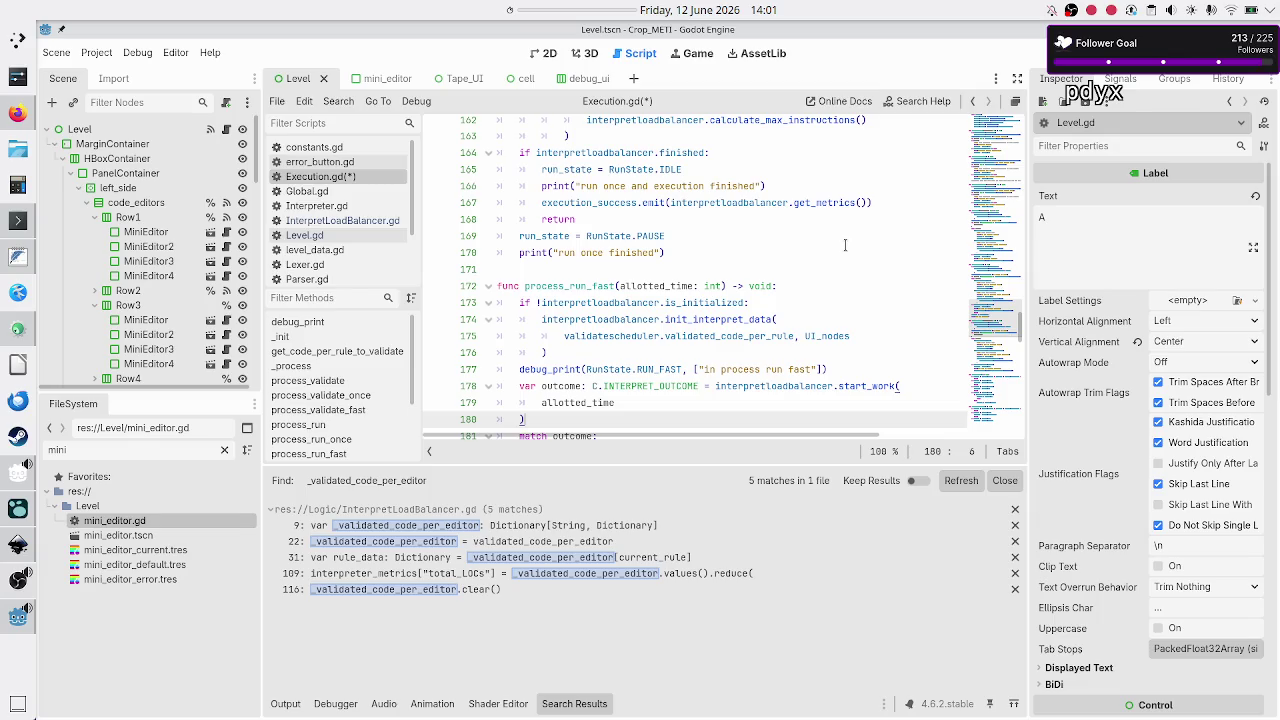
pyautogui.press('Down')
pyautogui.press('Down')
pyautogui.press('Down')
pyautogui.press('End')
pyautogui.press('Down')
pyautogui.press('Down')
pyautogui.press('Down')
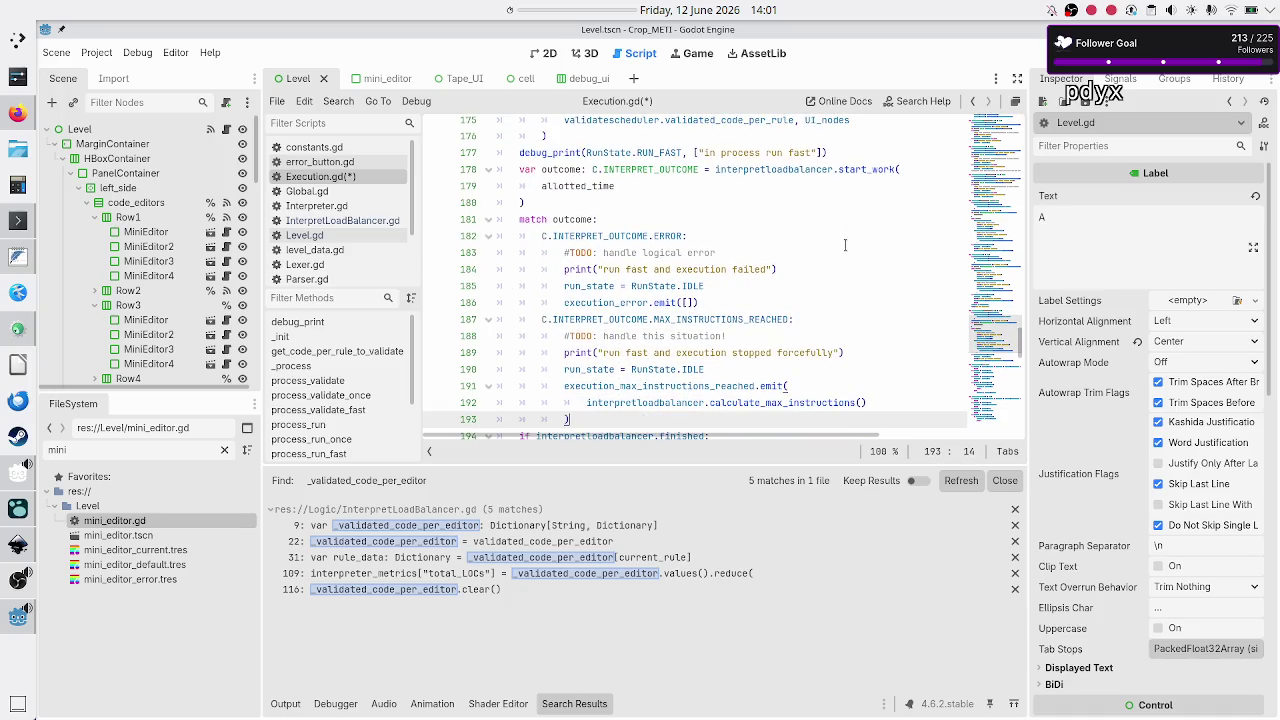
pyautogui.press('Down')
pyautogui.press('Down')
pyautogui.press('Down')
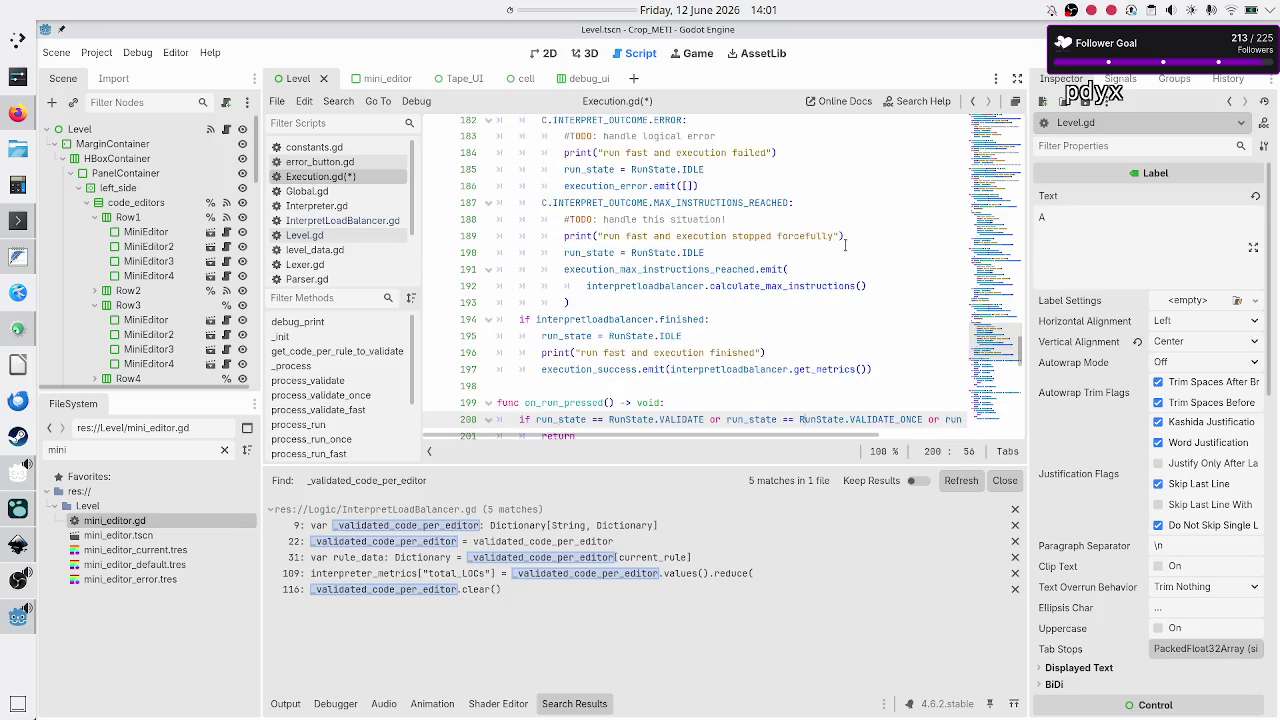
pyautogui.press('Up')
pyautogui.press('Up')
pyautogui.press('Up')
pyautogui.hotkey('ctrl', 's')
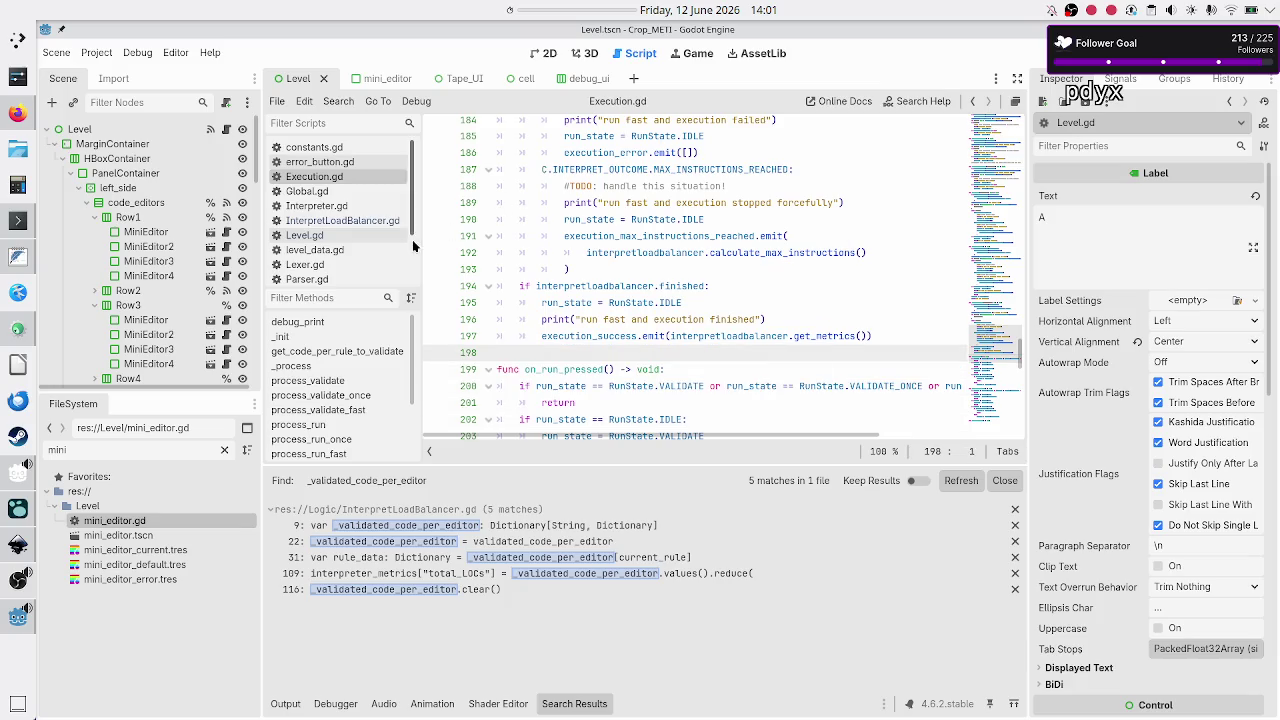
# - Switch to InterpretLoadBalancer.gd and put the caret in init_interpret_data's validated_code_per_editor parameter
pyautogui.scroll(-3, 357, 260)
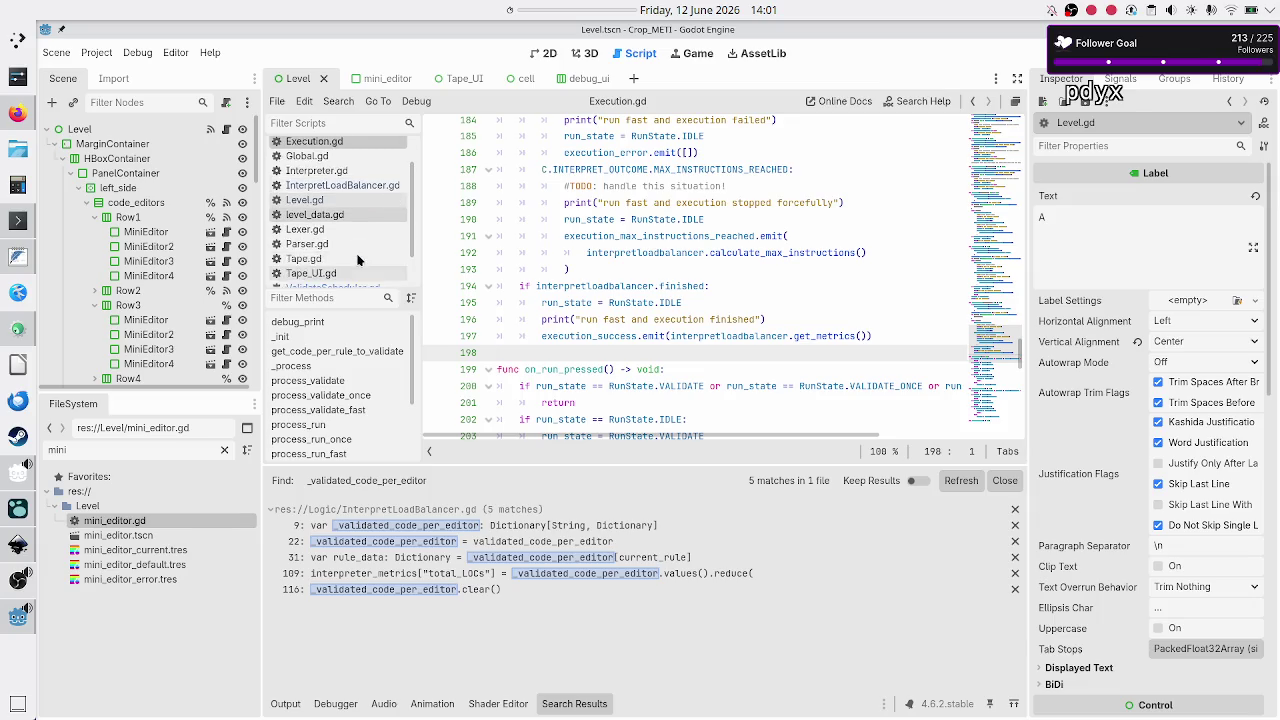
pyautogui.click(356, 247)
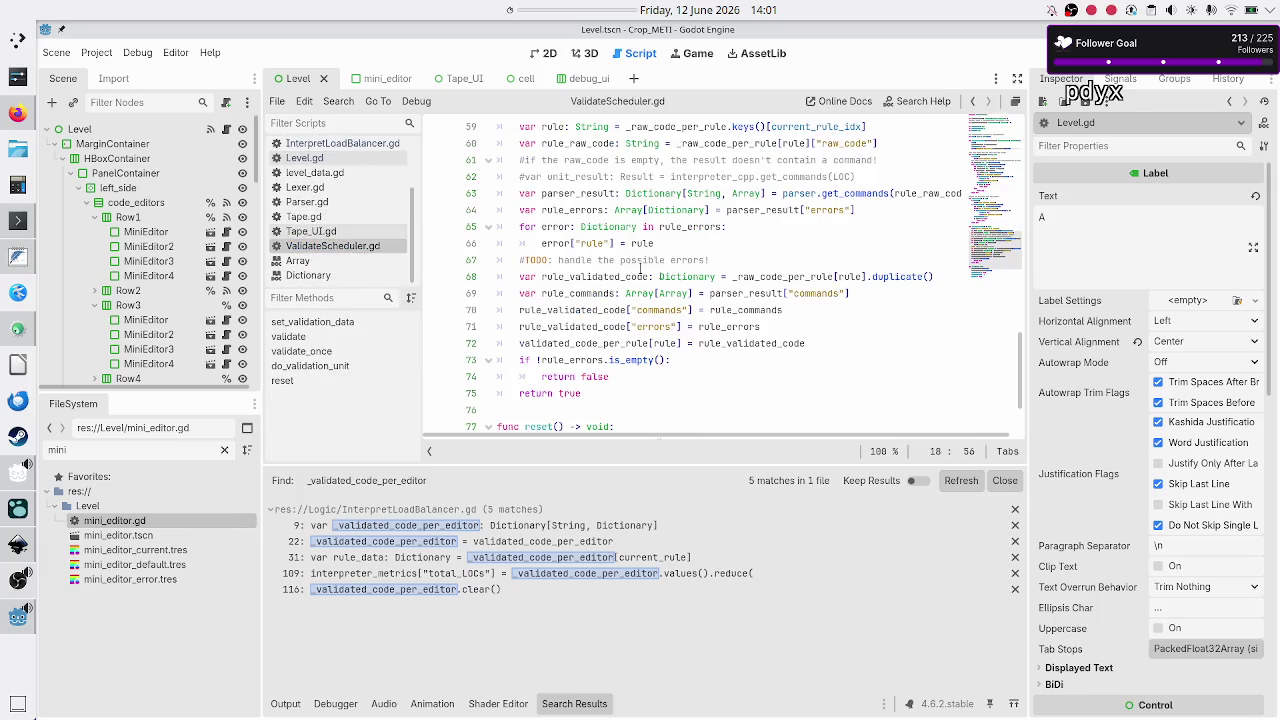
pyautogui.scroll(15, 660, 272)
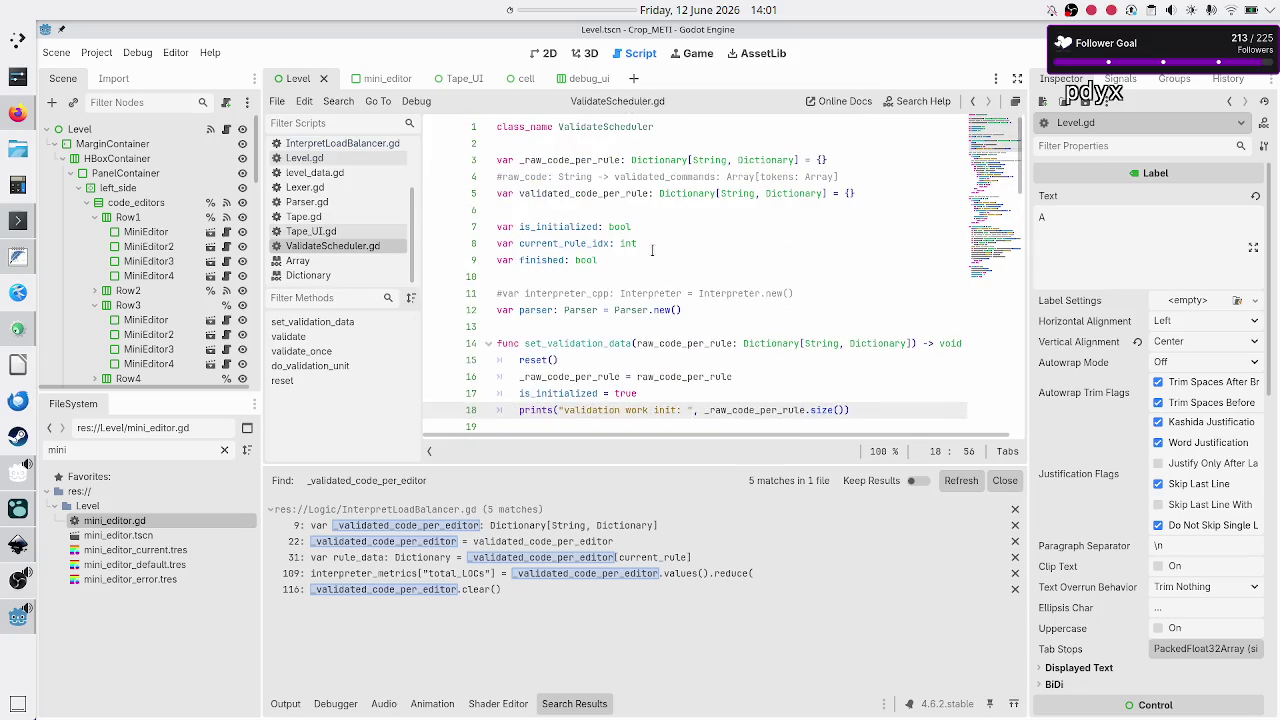
pyautogui.scroll(-3, 629, 272)
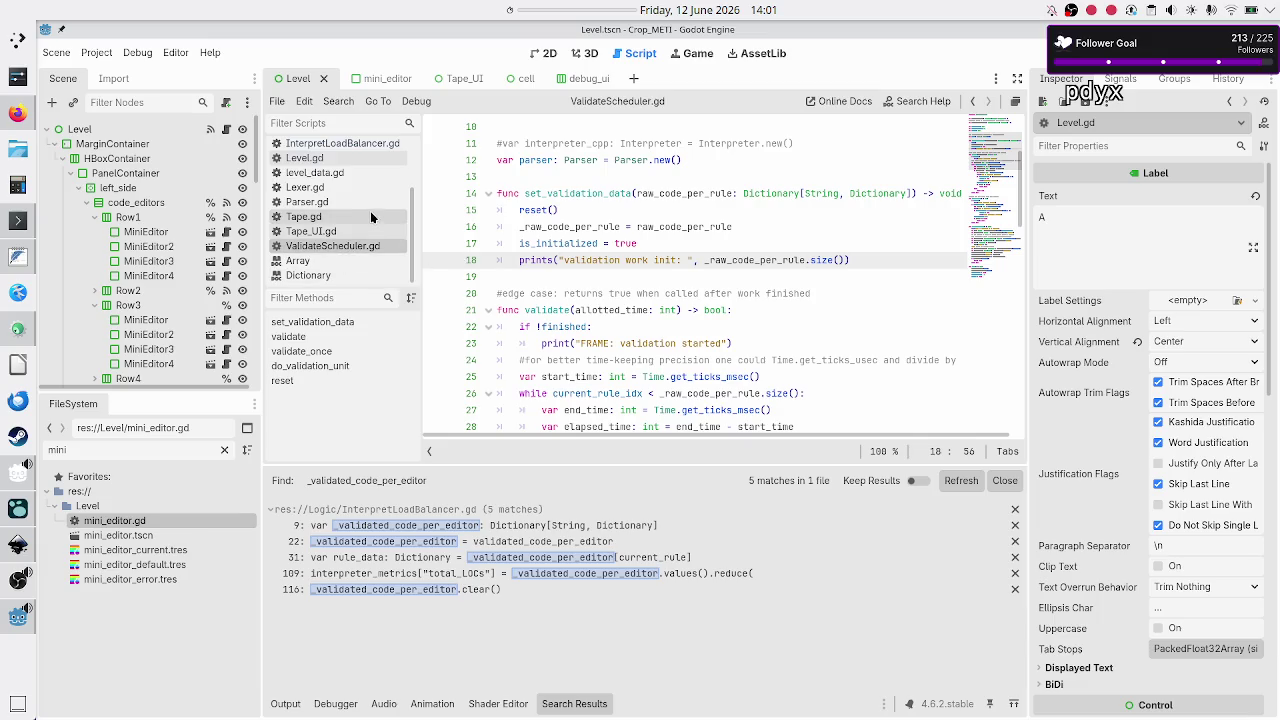
pyautogui.click(330, 143)
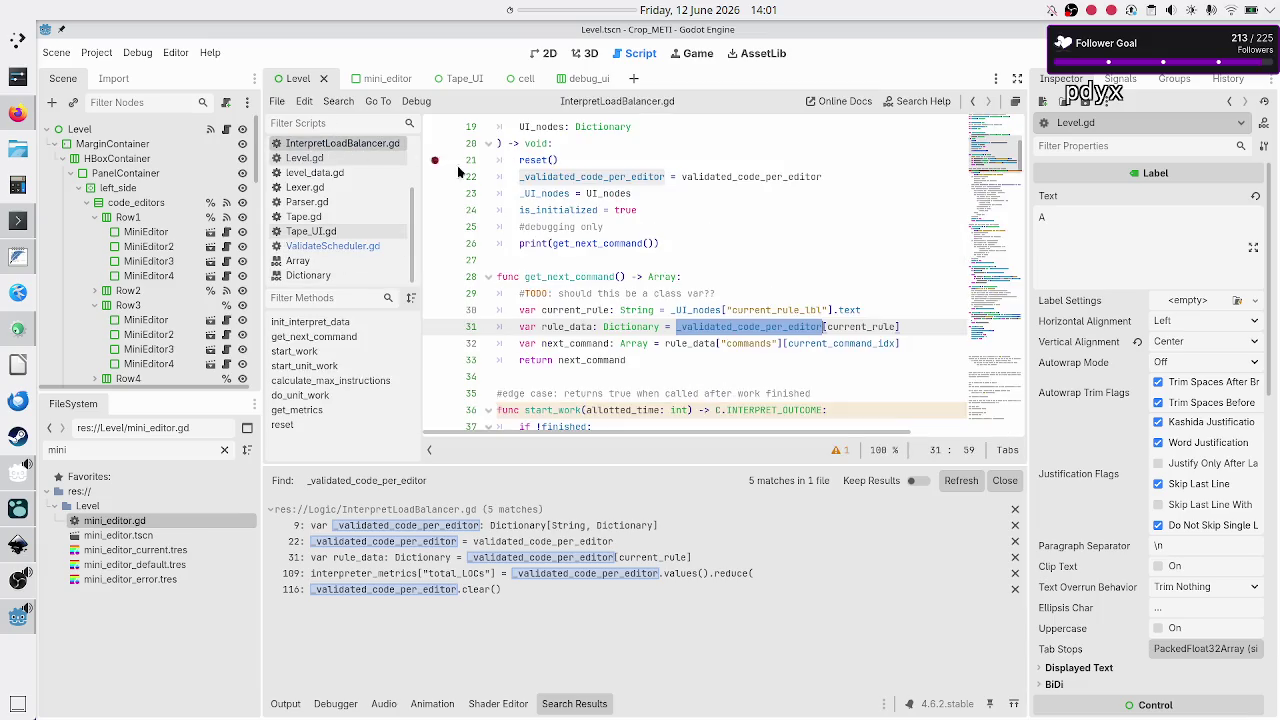
pyautogui.scroll(3, 650, 183)
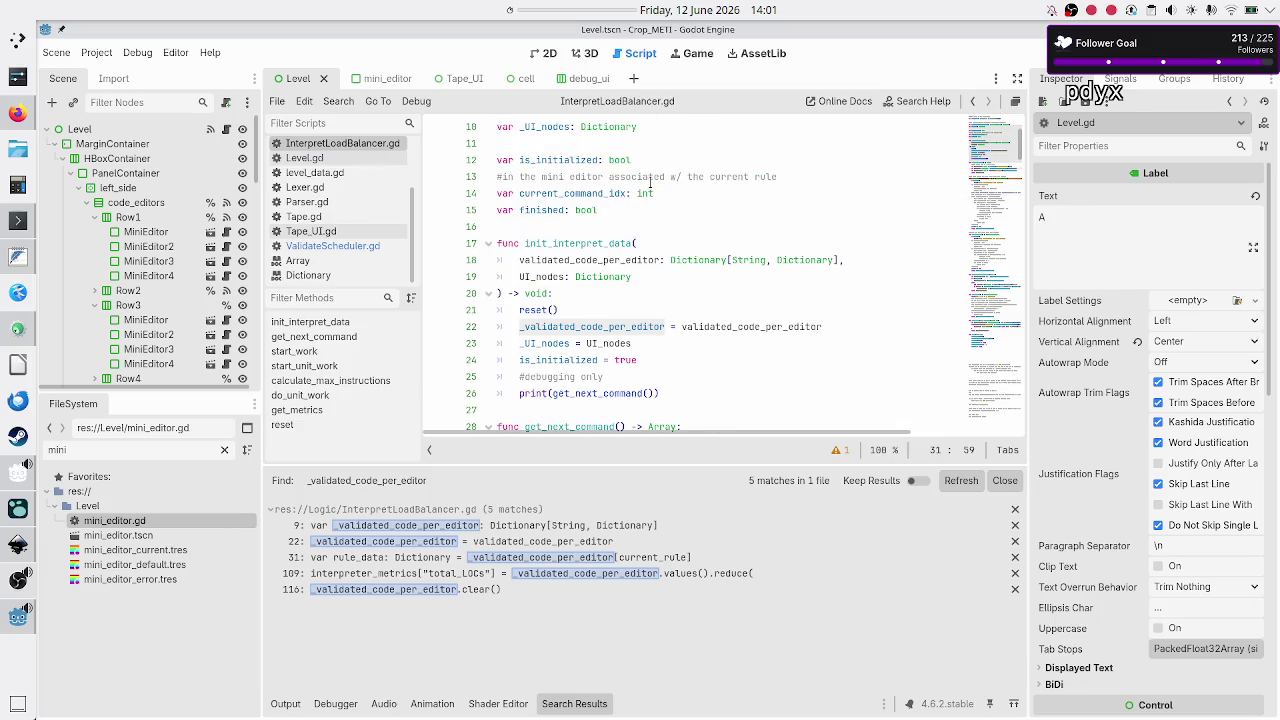
pyautogui.click(650, 246)
pyautogui.click(651, 259)
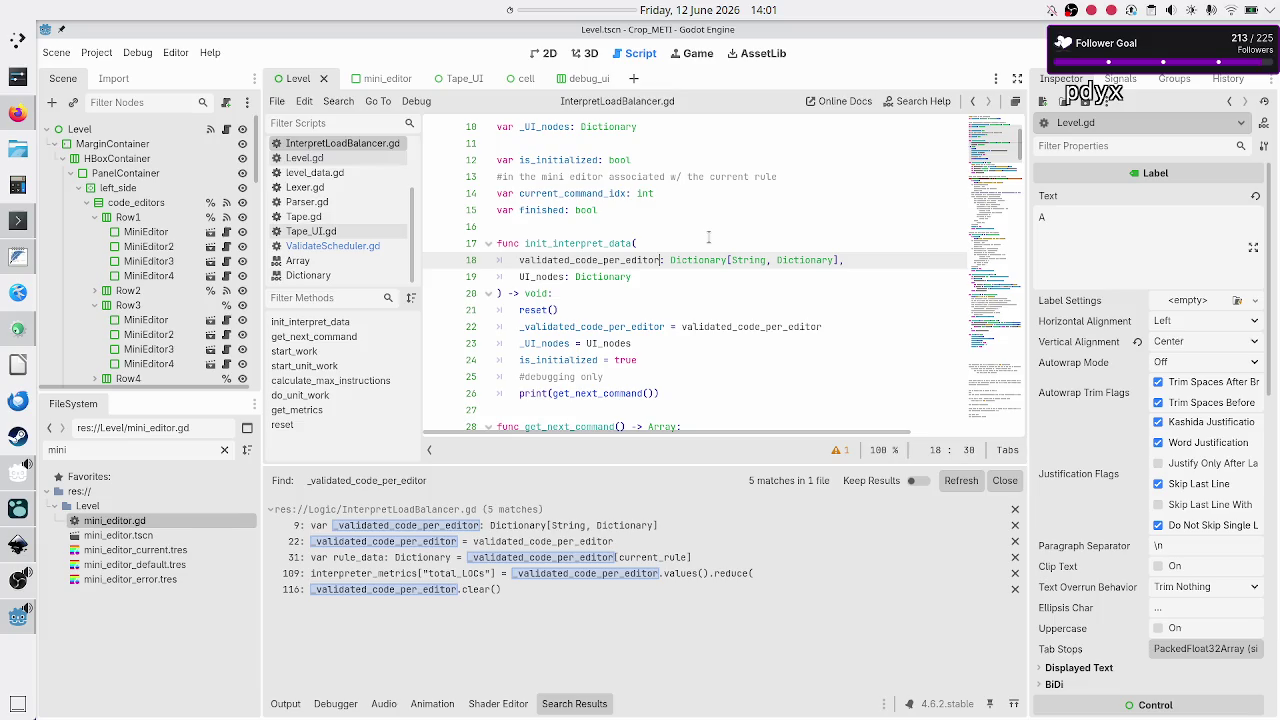